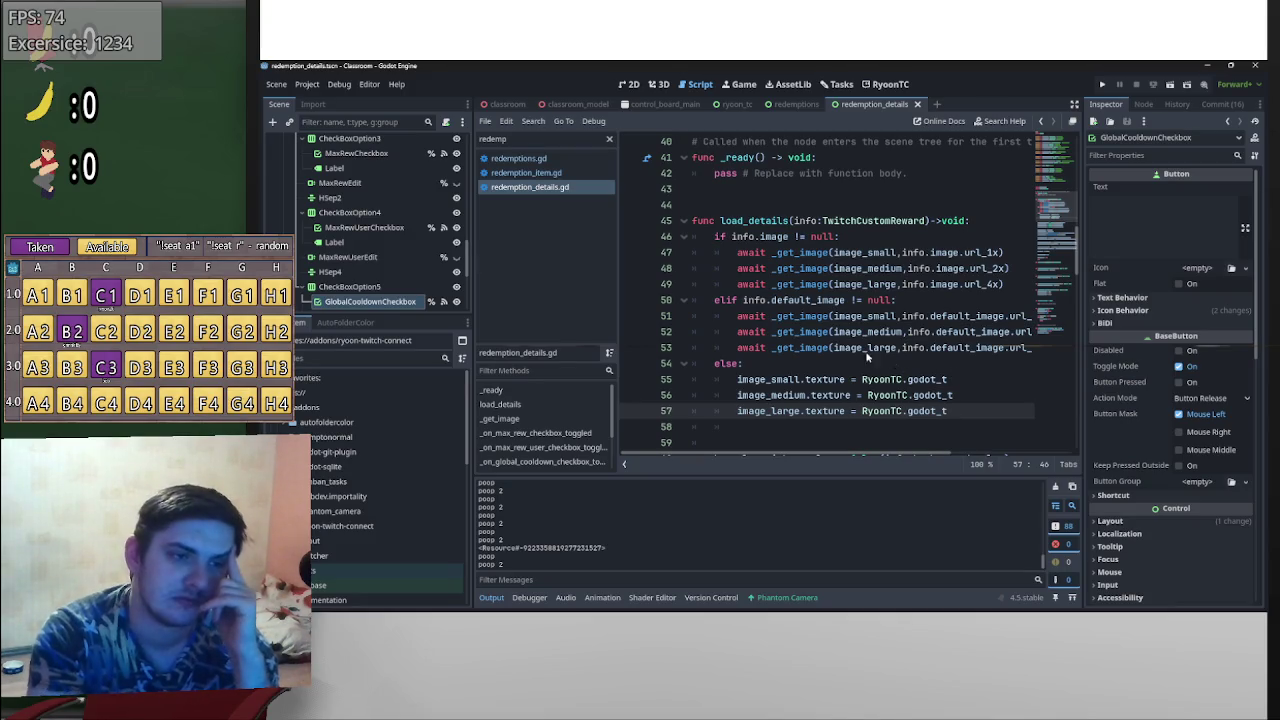
- Open redemptions.gd and check which parameter the null argument on line 58 fills
{"action": "left_click", "coordinate": [576, 158]}
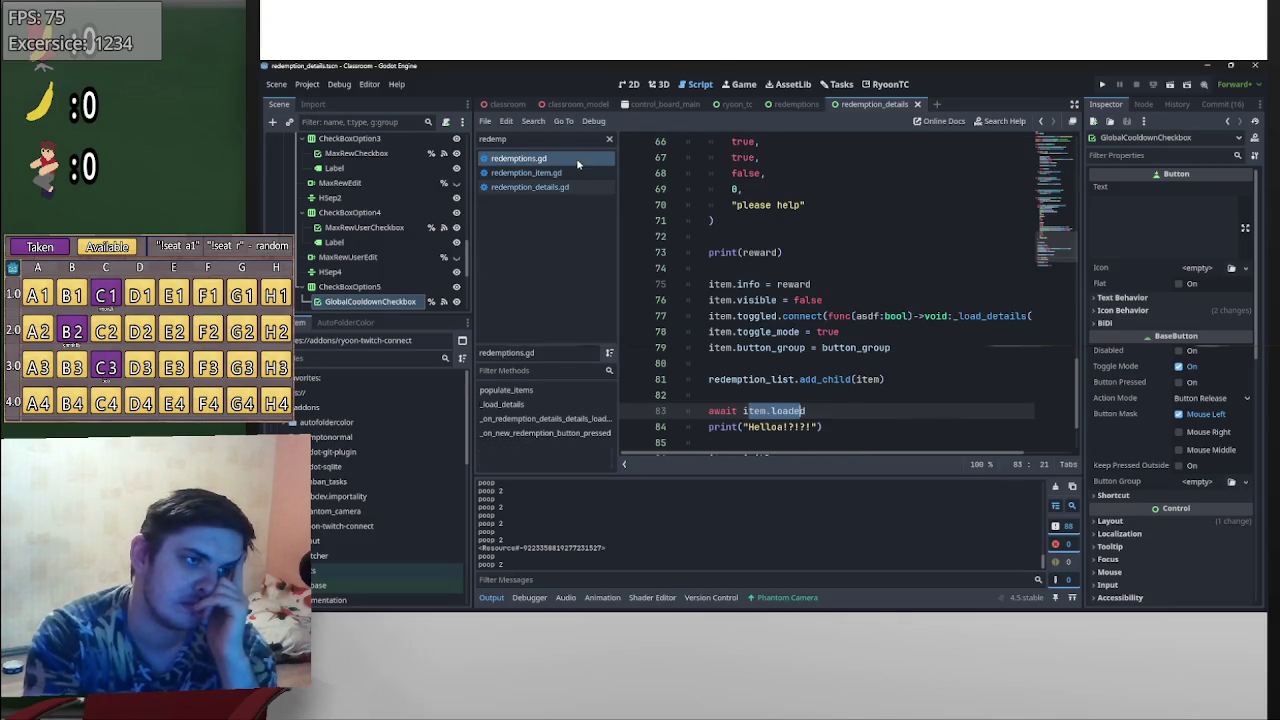
{"action": "scroll", "coordinate": [866, 377], "scroll_direction": "up", "scroll_amount": 5}
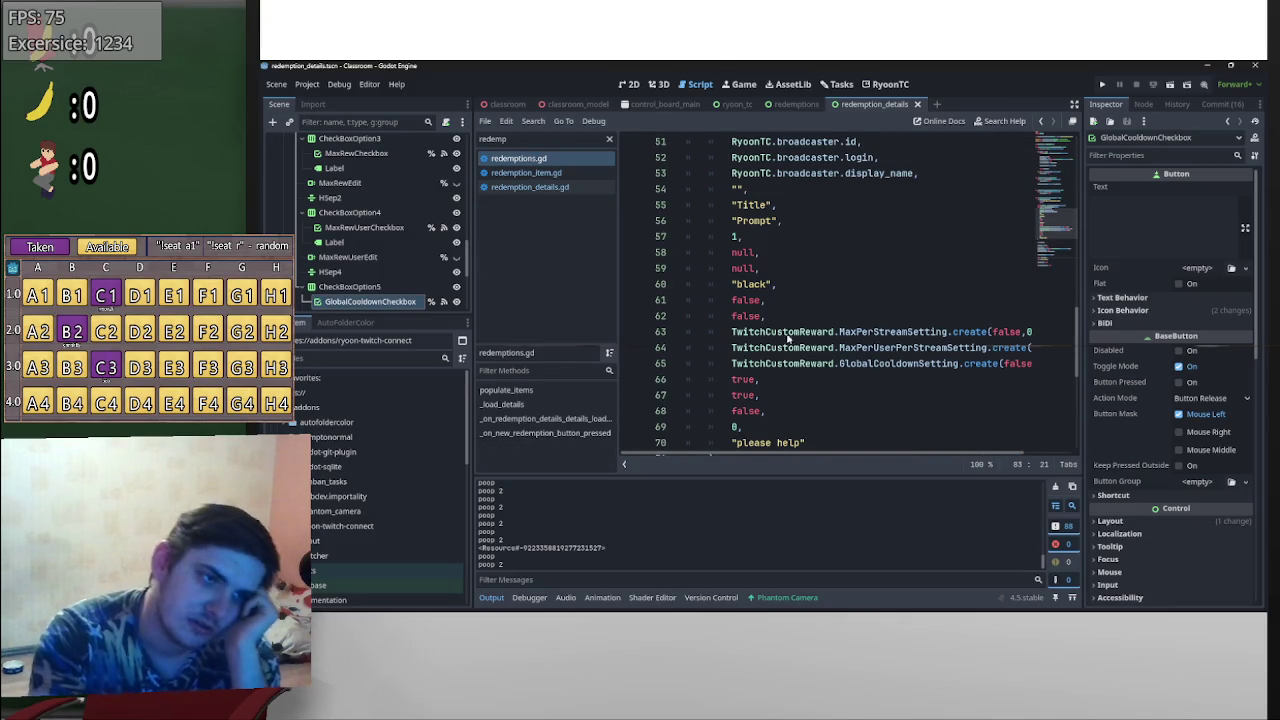
{"action": "left_click_drag", "start_coordinate": [741, 254], "coordinate": [747, 259]}
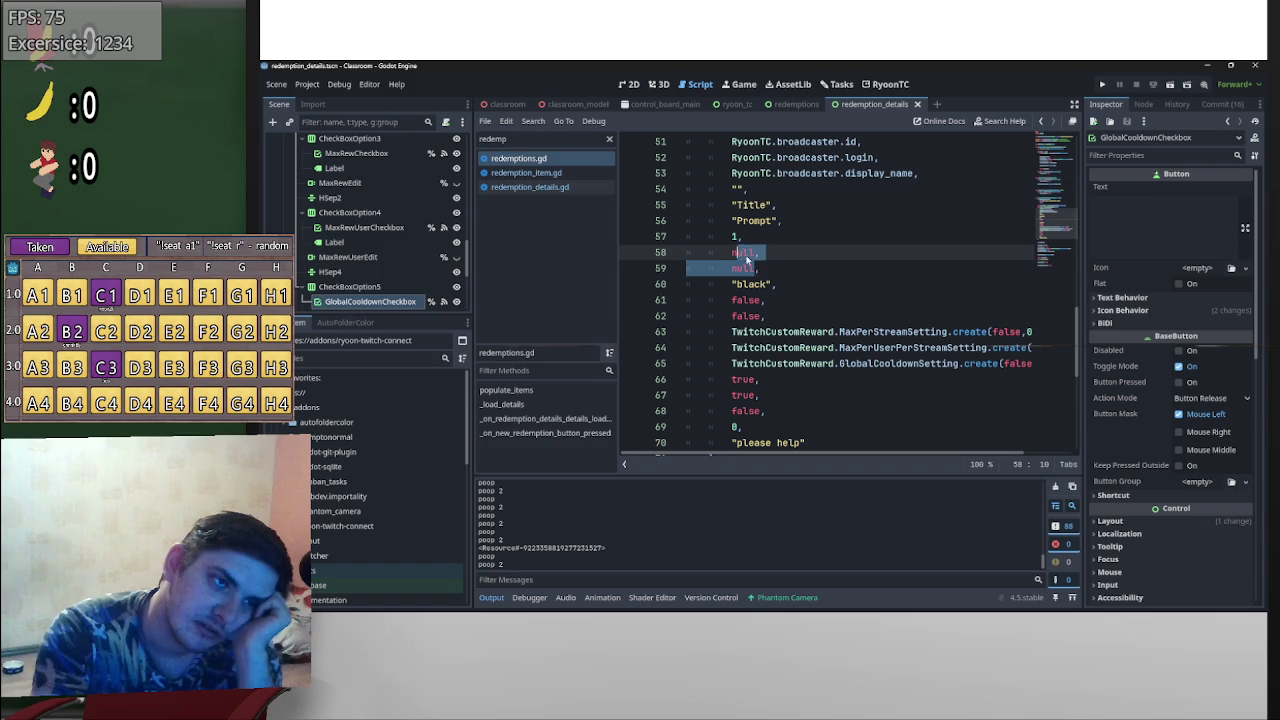
{"action": "left_click", "coordinate": [783, 254]}
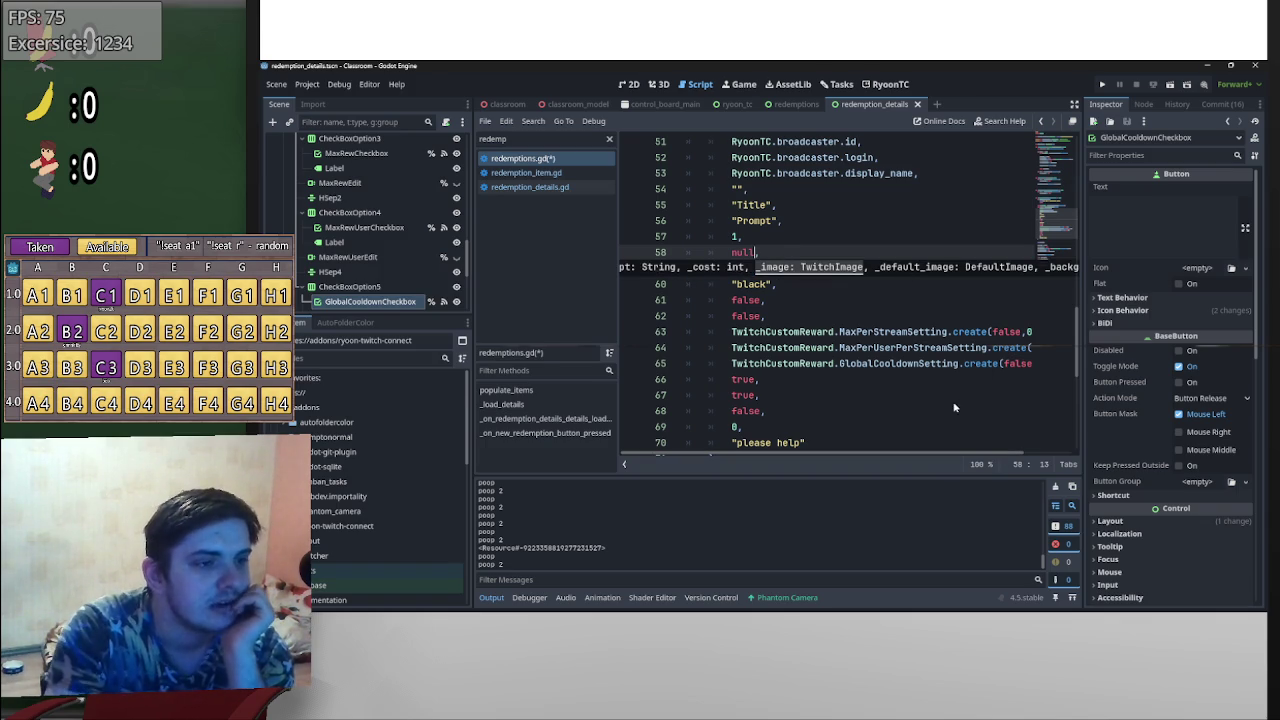
{"action": "scroll", "coordinate": [955, 409], "scroll_direction": "up", "scroll_amount": 2}
{"action": "scroll", "coordinate": [913, 414], "scroll_direction": "down", "scroll_amount": 2}
{"action": "scroll", "coordinate": [913, 414], "scroll_direction": "down", "scroll_amount": 3}
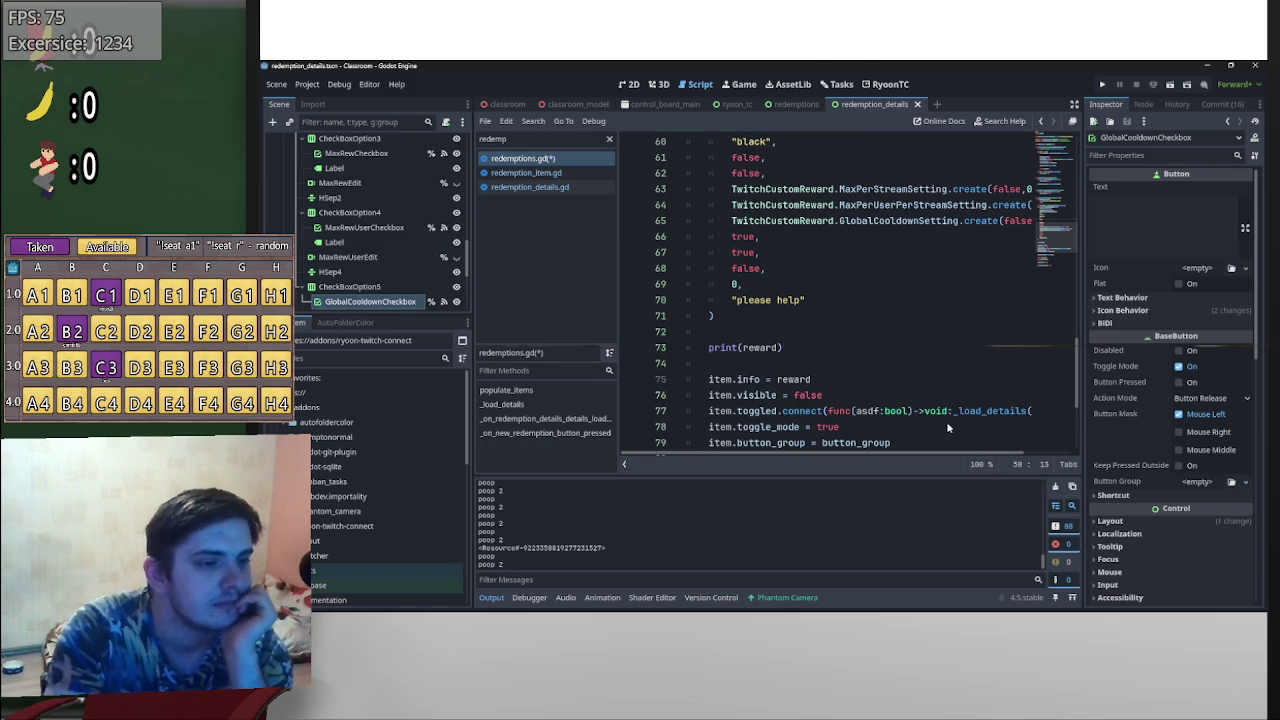
- Change print(reward) on line 73 to print(reward.default_image) and save the script
{"action": "left_click", "coordinate": [778, 347]}
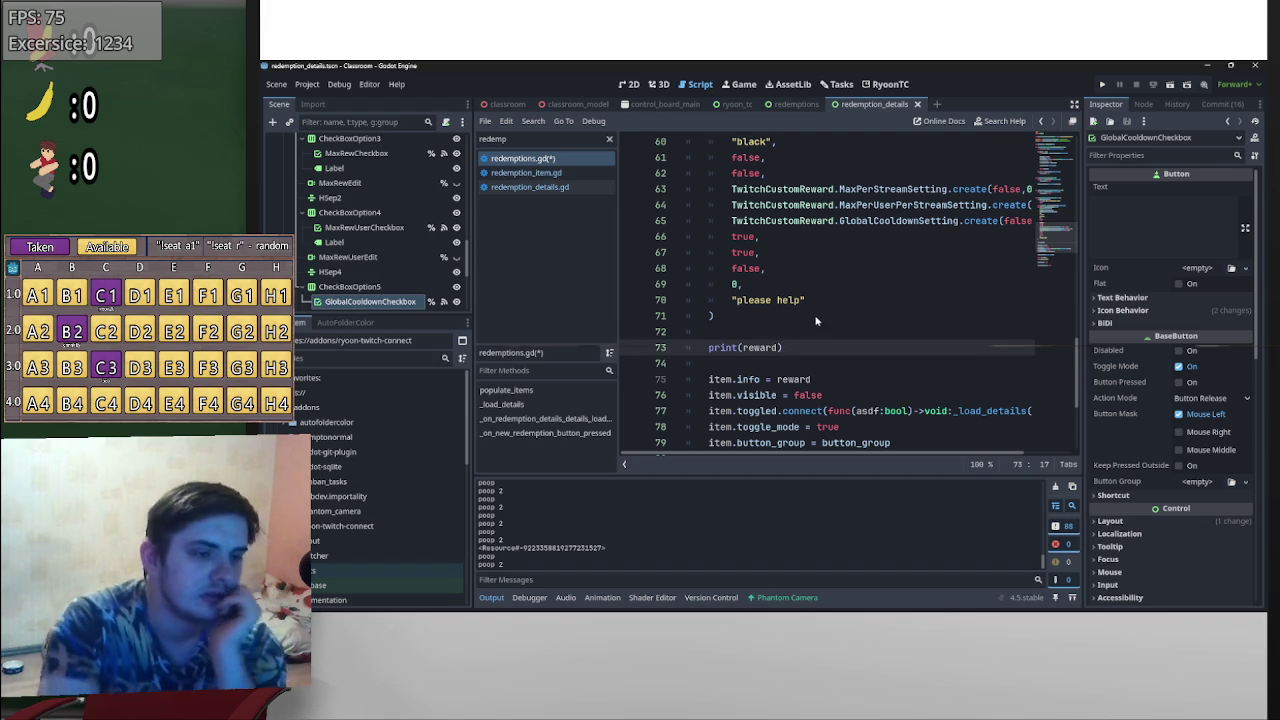
{"action": "type", "text": ".def"}
{"action": "key", "text": "Return"}
{"action": "key", "text": "ctrl+s"}
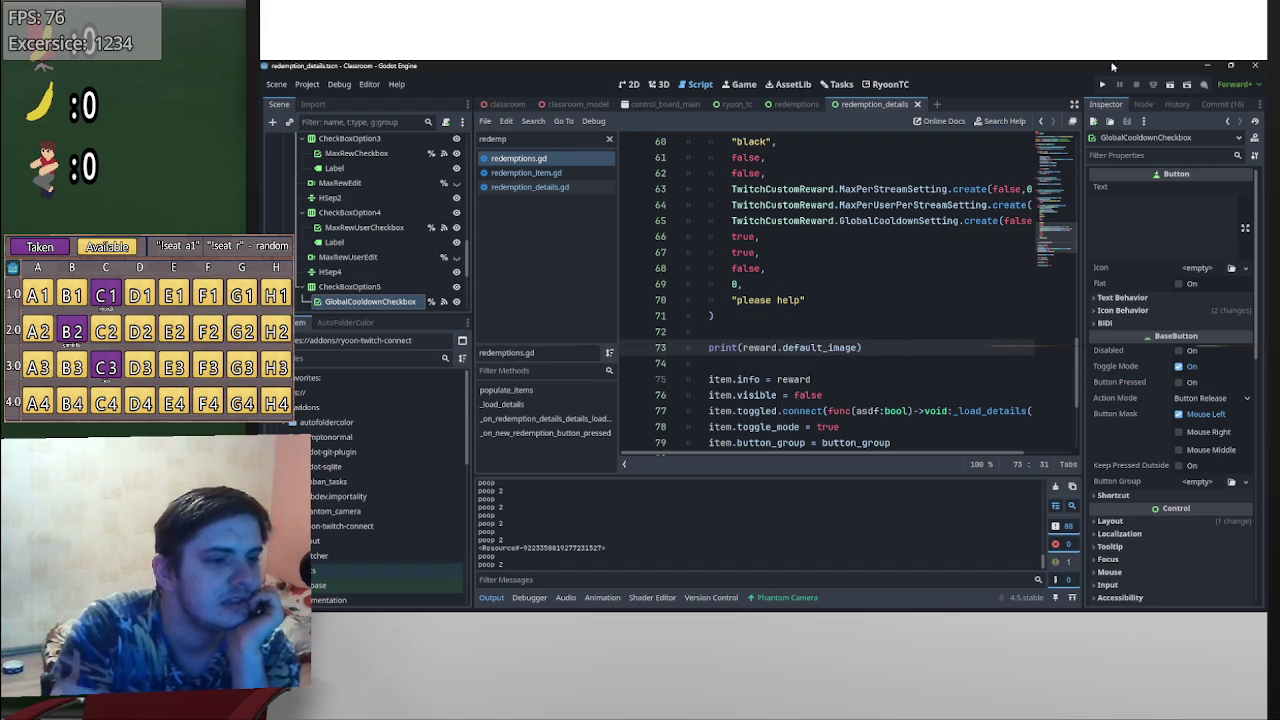
- Add a new redemption in the RyoonTC tab to trigger the print, then open redemption_item.gd
{"action": "left_click", "coordinate": [888, 84]}
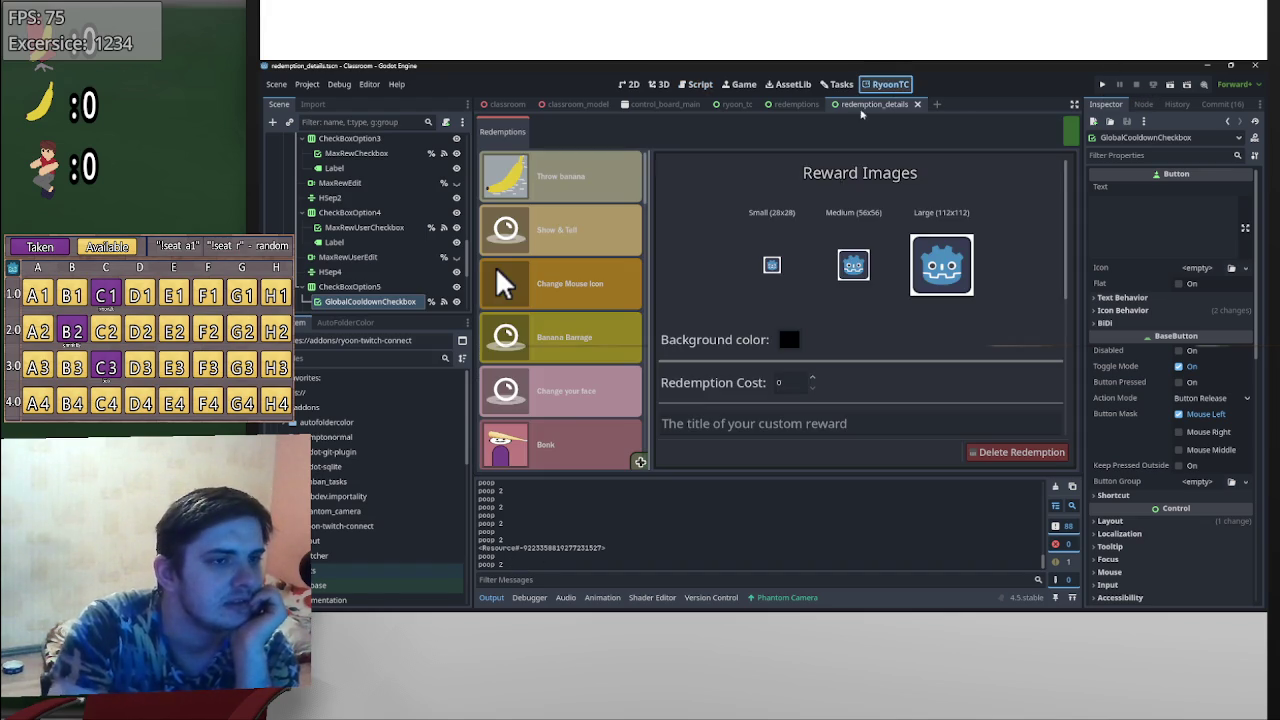
{"action": "left_click", "coordinate": [639, 462]}
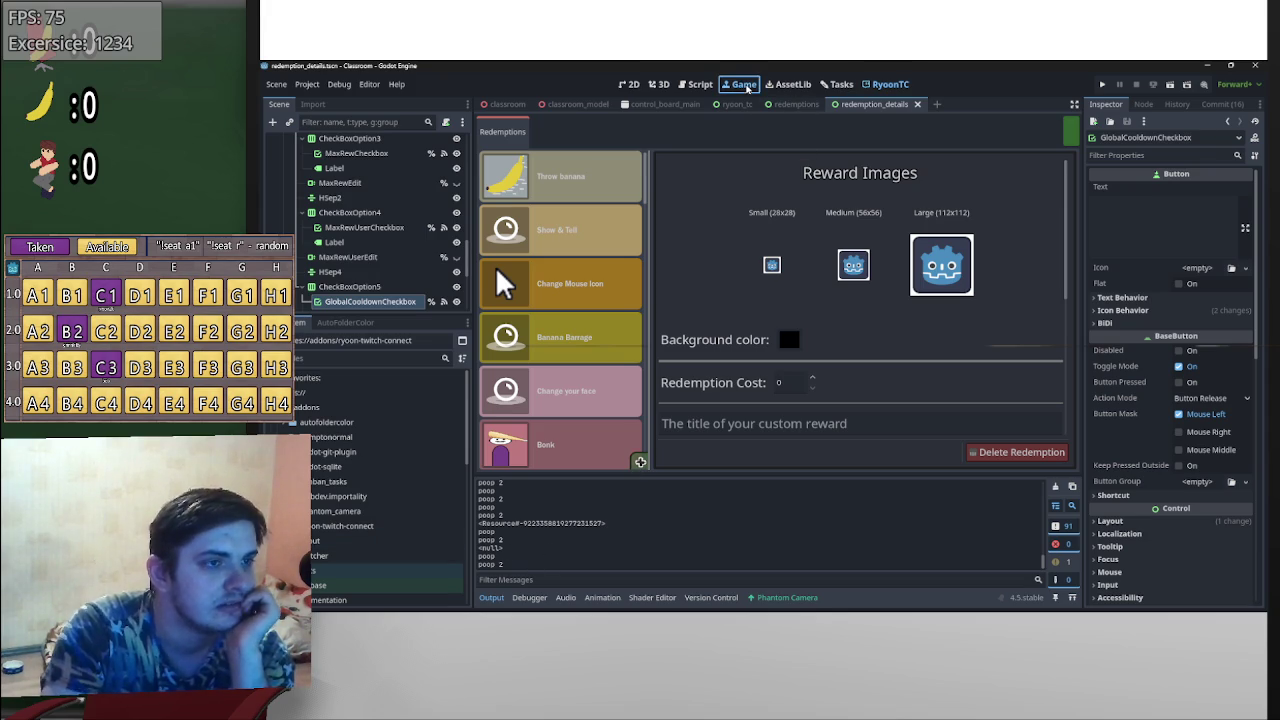
{"action": "left_click", "coordinate": [744, 84]}
{"action": "left_click", "coordinate": [700, 84]}
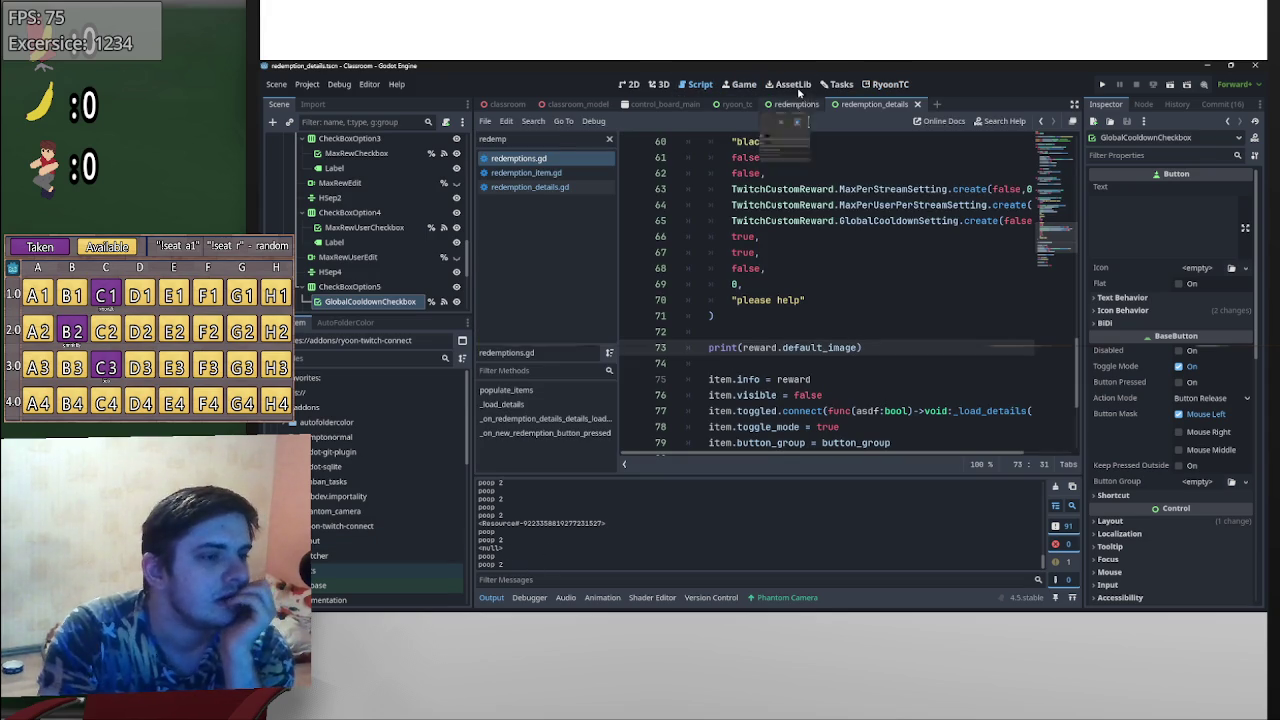
{"action": "left_click", "coordinate": [594, 173]}
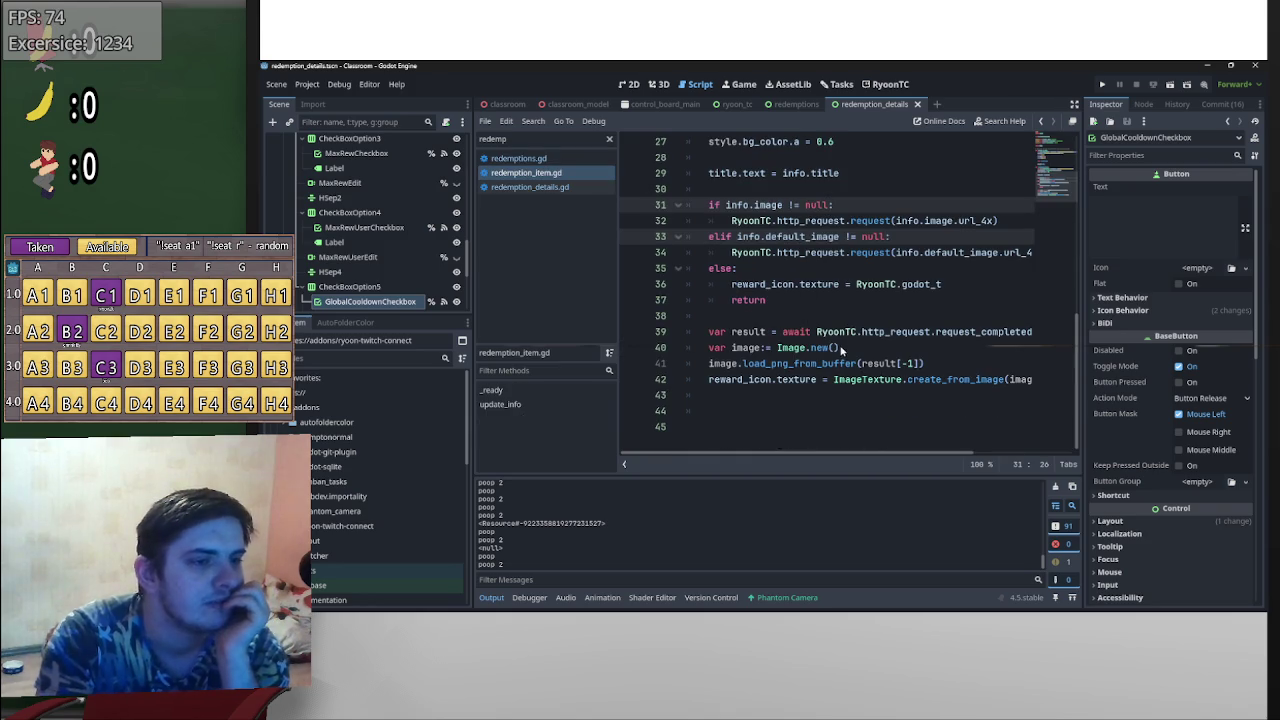
- Add print("oof") to the else branch, save, and test by adding a redemption in RyoonTC
{"action": "left_click", "coordinate": [949, 283]}
{"action": "key", "text": "Return"}
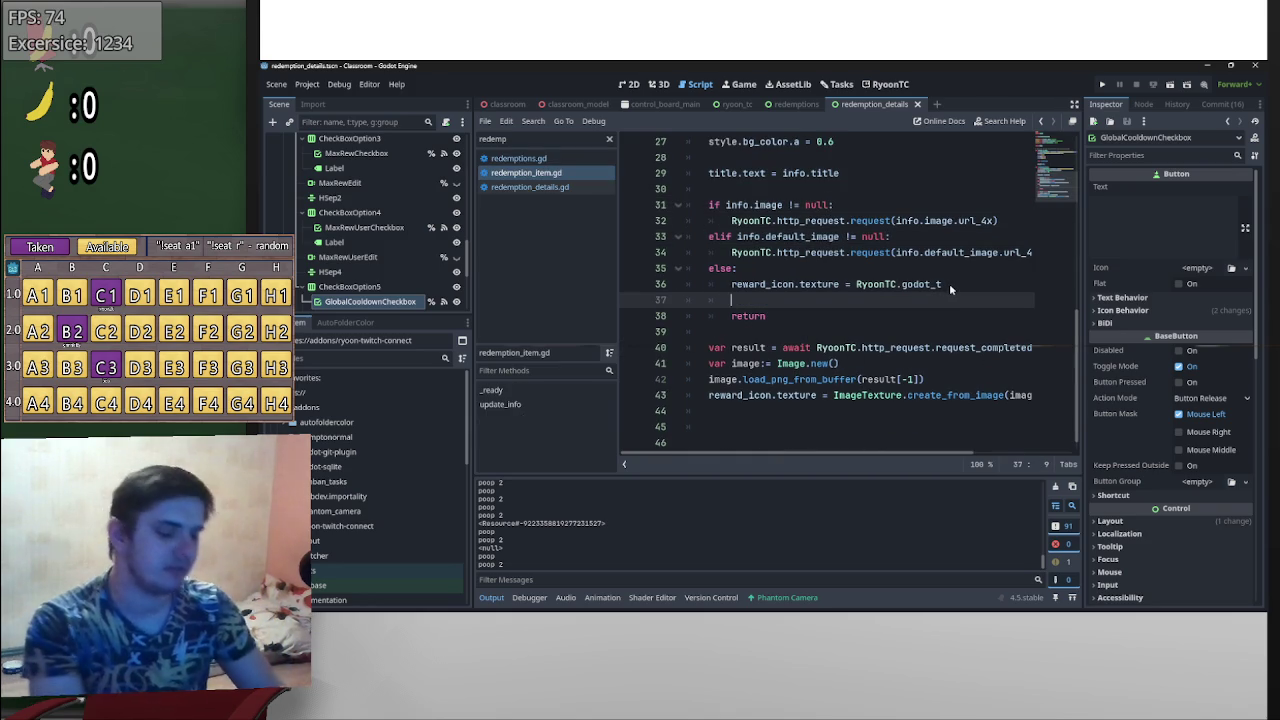
{"action": "type", "text": "print"}
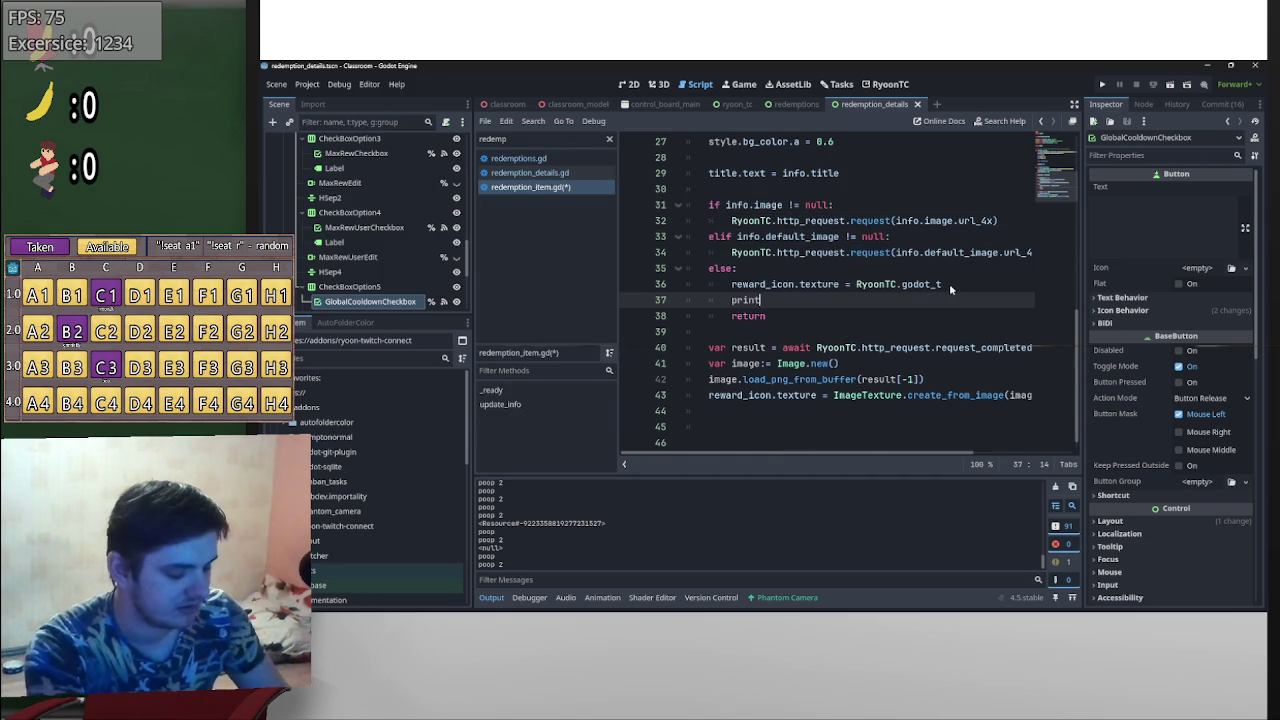
{"action": "type", "text": "(oof"}
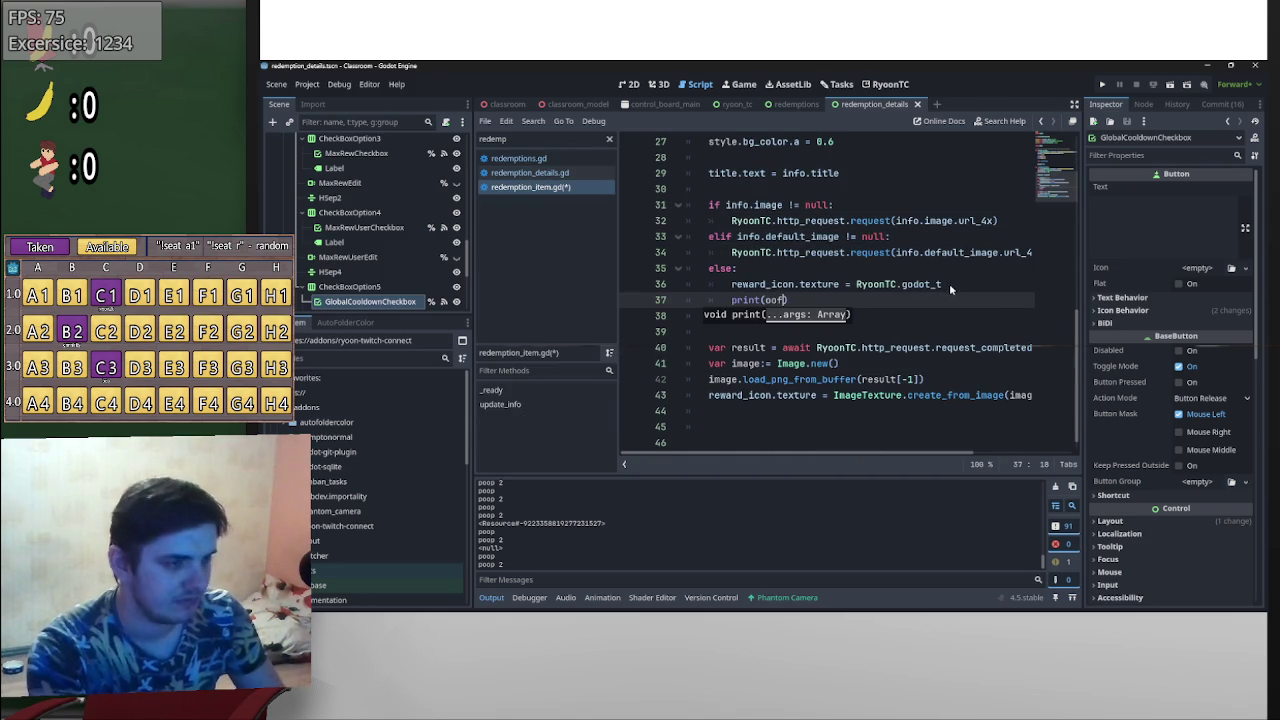
{"action": "key", "text": "ctrl+shift+Left"}
{"action": "type", "text": "\""}
{"action": "key", "text": "ctrl+s"}
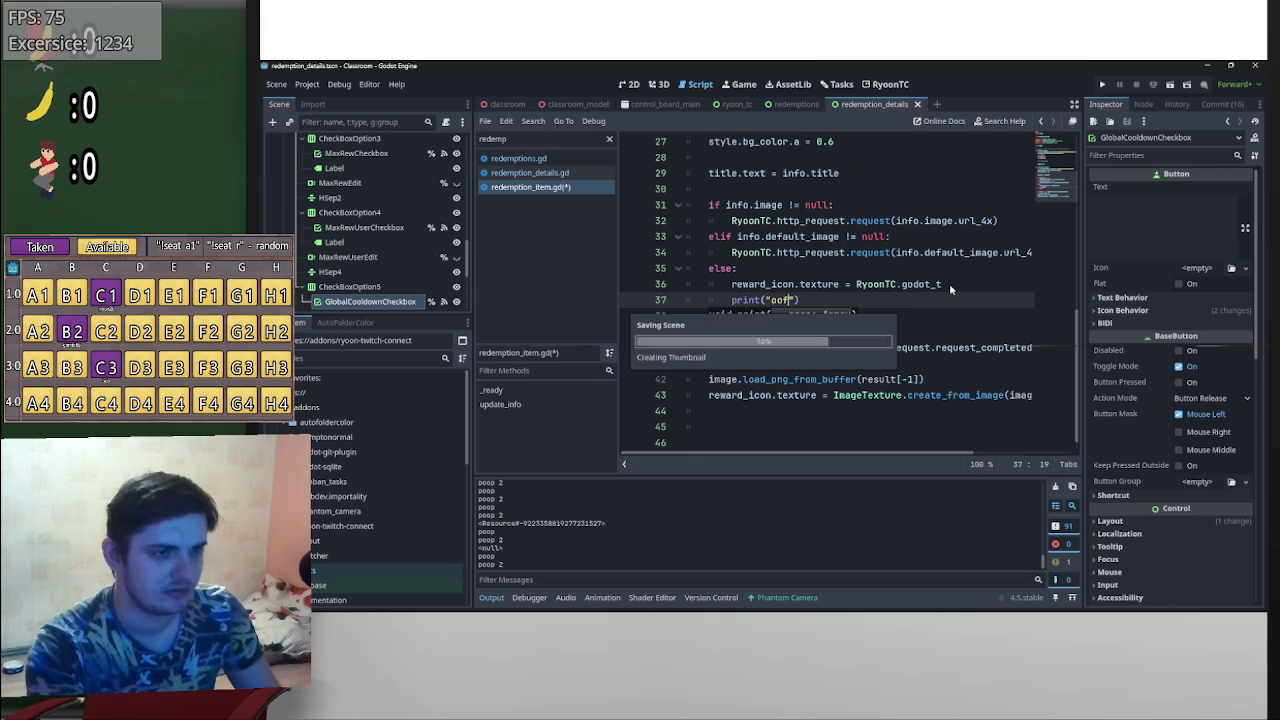
{"action": "left_click", "coordinate": [889, 84]}
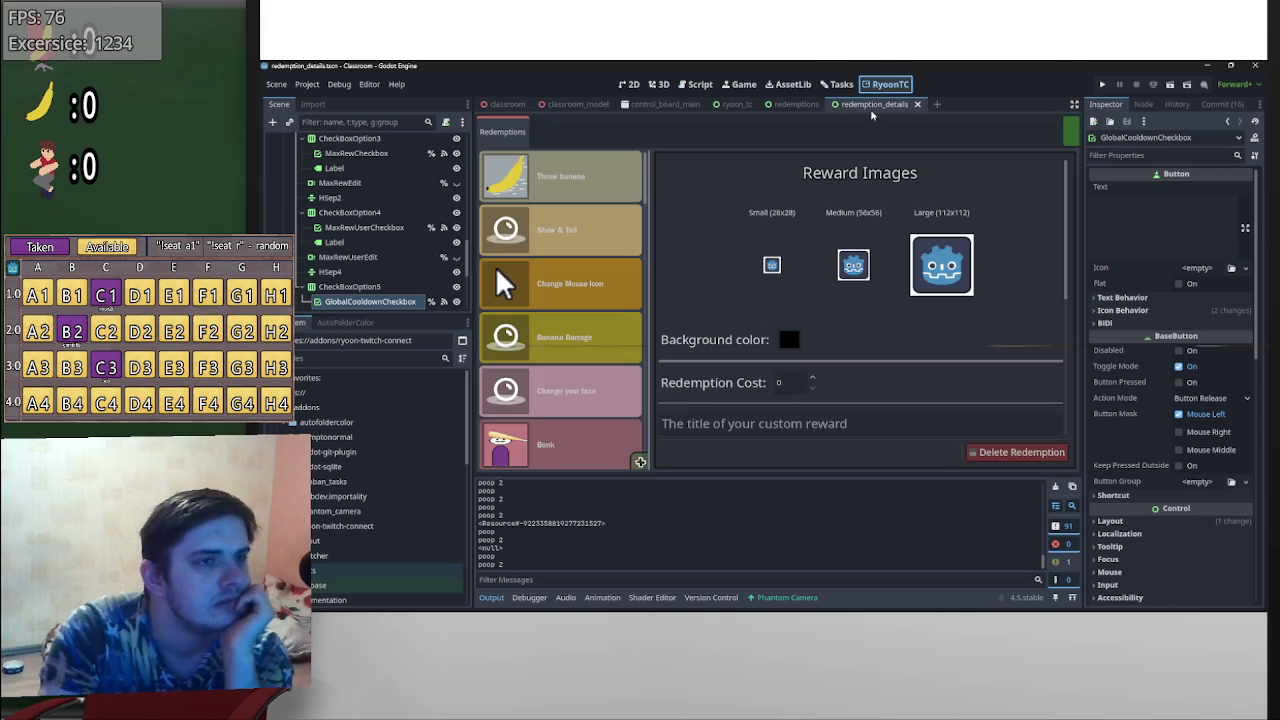
{"action": "left_click", "coordinate": [640, 462]}
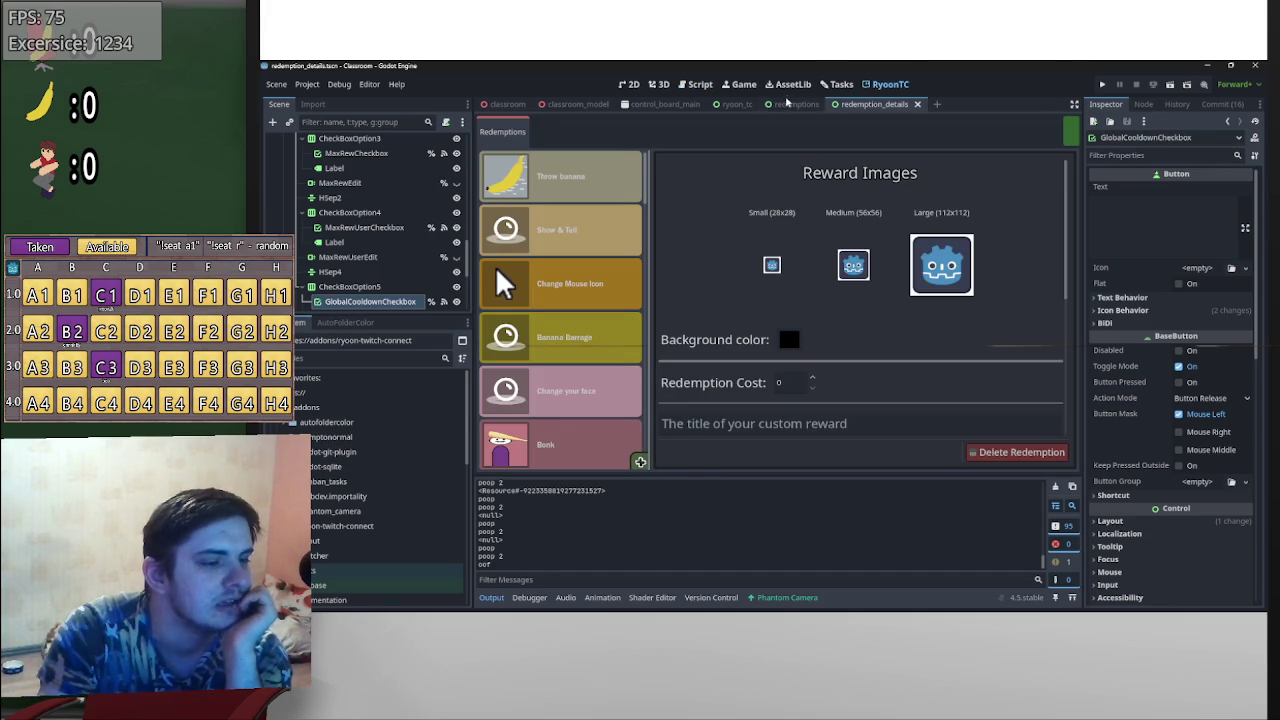
{"action": "left_click", "coordinate": [742, 86]}
{"action": "left_click", "coordinate": [695, 88]}
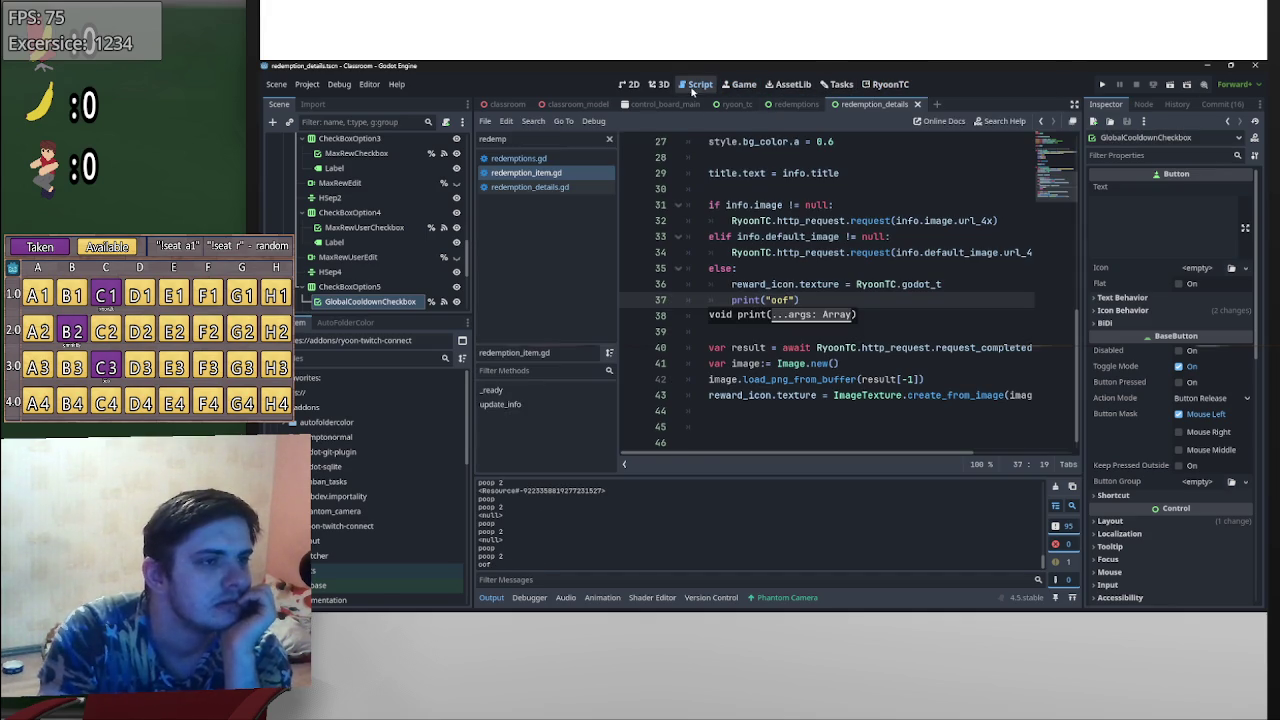
{"action": "type", "text": "return"}
- Copy the debug print below the return as an oo2f print, save, and retest in RyoonTC
{"action": "left_click_drag", "start_coordinate": [766, 316], "coordinate": [725, 320]}
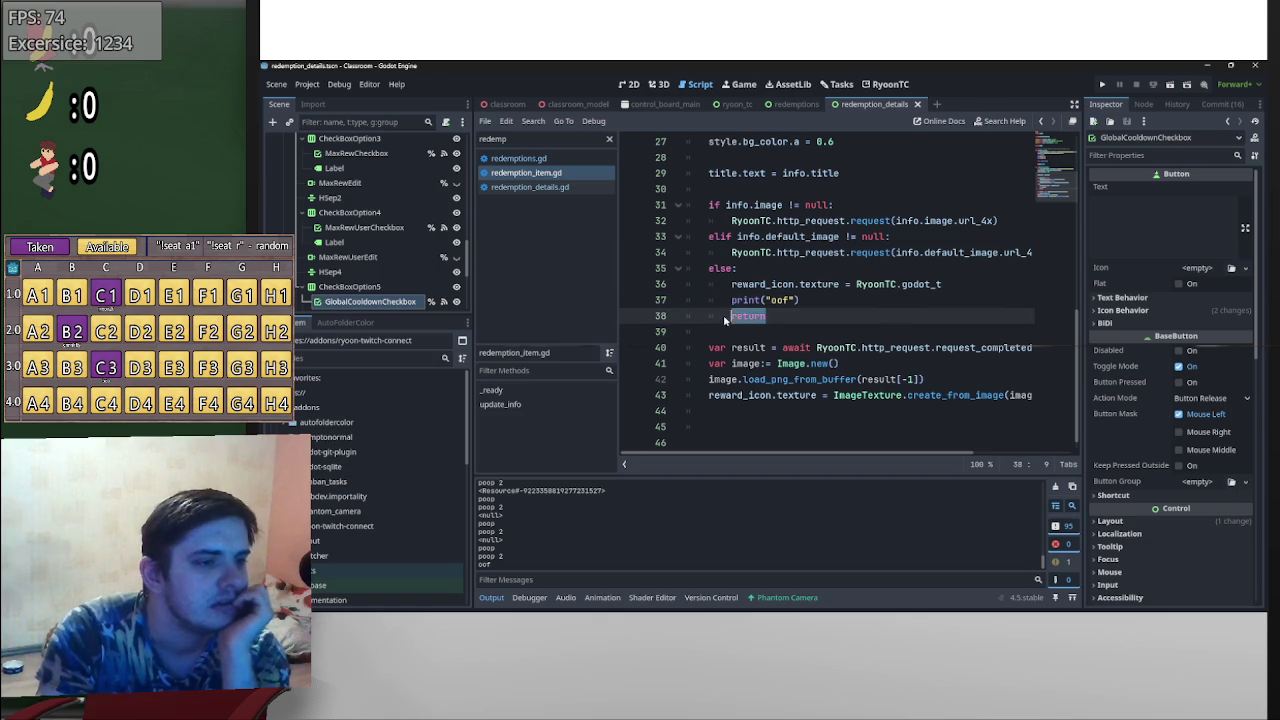
{"action": "mouse_move", "coordinate": [801, 300]}
{"action": "left_mouse_down"}
{"action": "mouse_move", "coordinate": [731, 300]}
{"action": "mouse_move", "coordinate": [747, 345]}
{"action": "mouse_move", "coordinate": [760, 334]}
{"action": "left_mouse_up"}
{"action": "type", "text": "print(\"oo2f\")"}
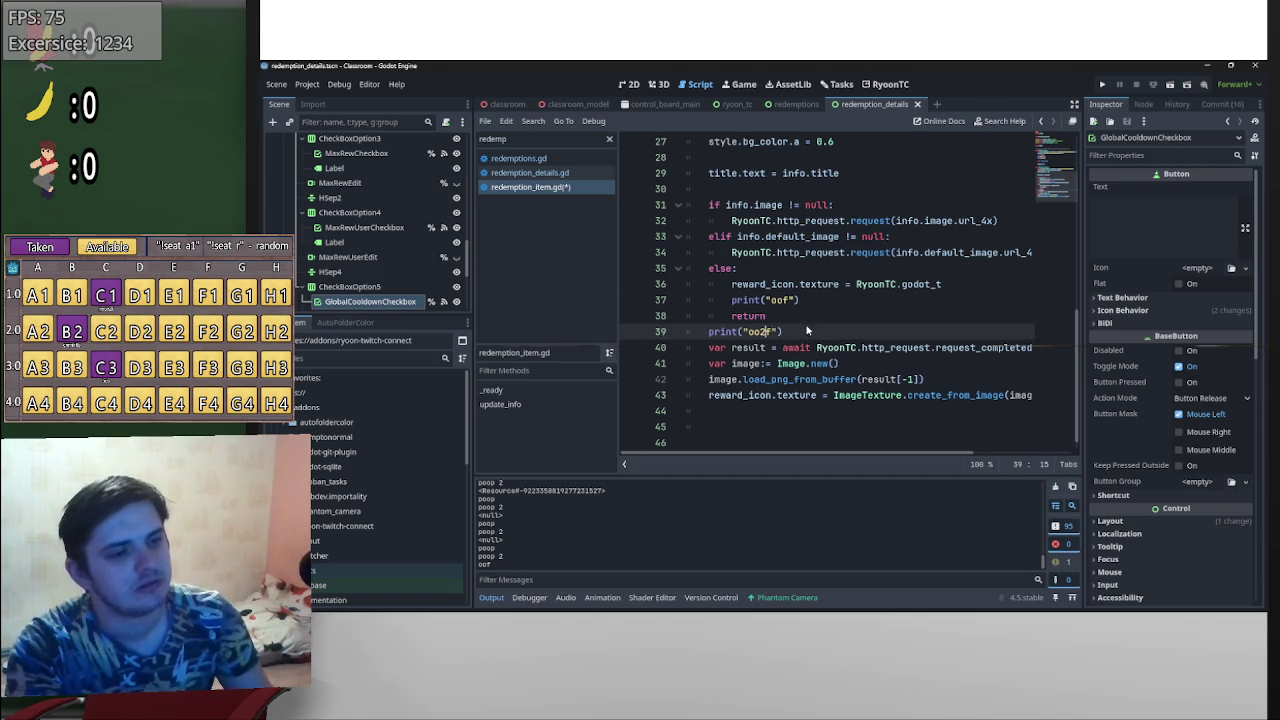
{"action": "key", "text": "ctrl+s"}
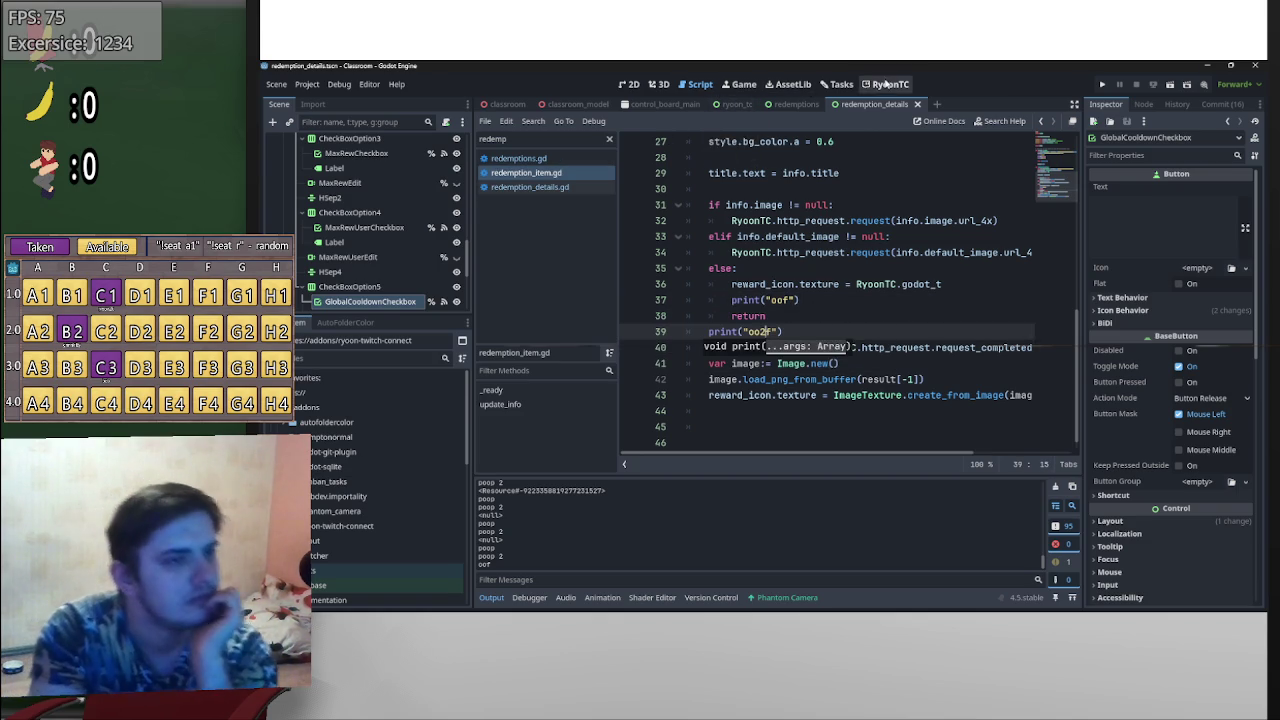
{"action": "left_click", "coordinate": [885, 84]}
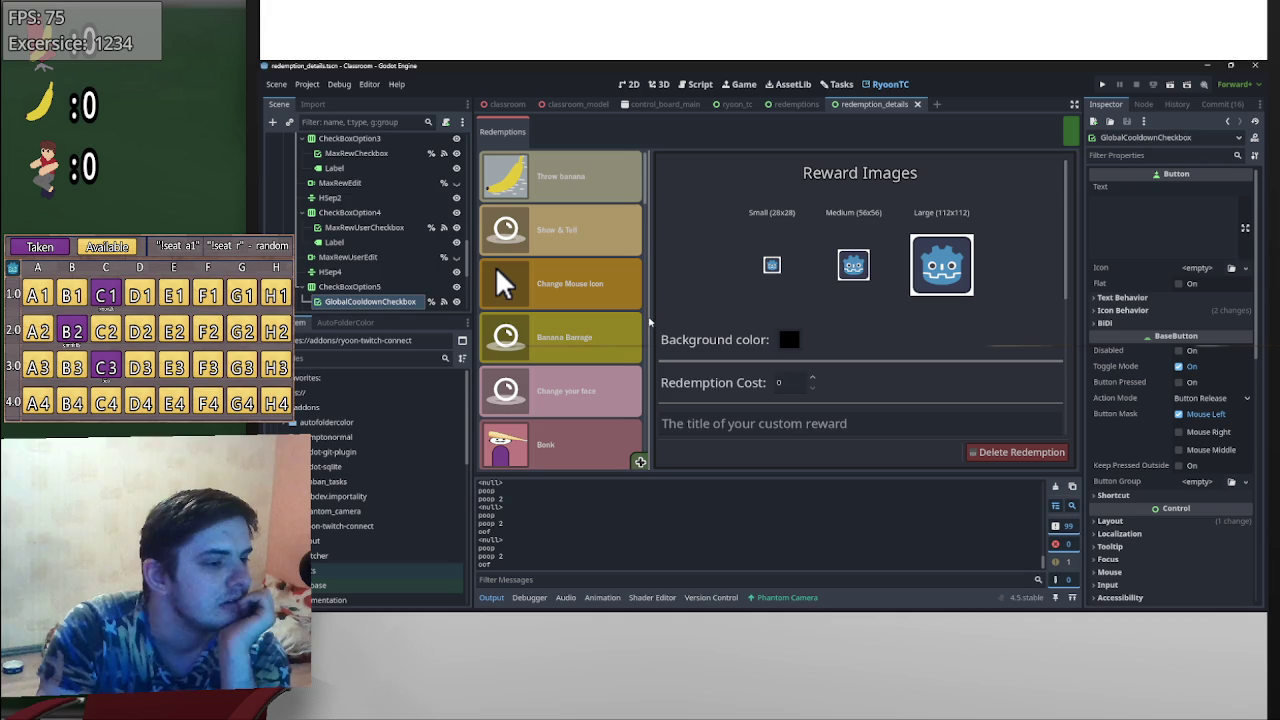
{"action": "left_click", "coordinate": [700, 84]}
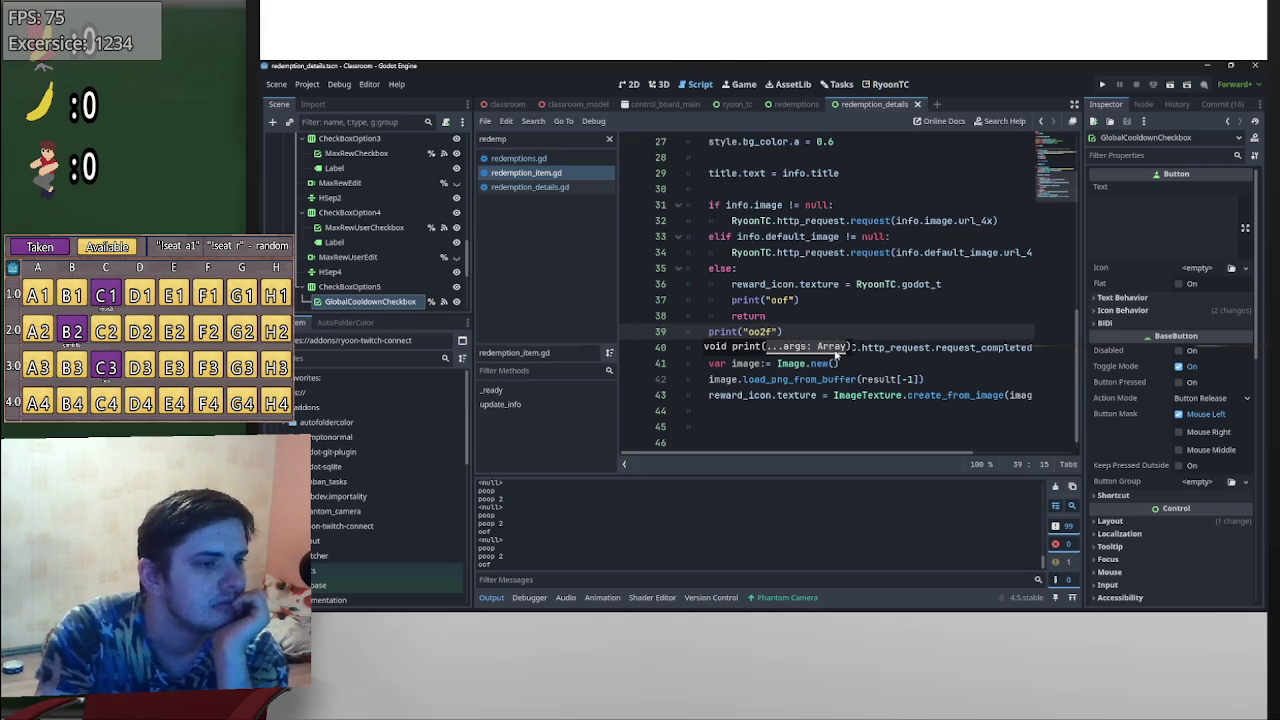
- Delete the oo2f and oof debug prints from the else branch and save
{"action": "left_click", "coordinate": [686, 331]}
{"action": "left_click_drag", "start_coordinate": [686, 331], "coordinate": [711, 338]}
{"action": "key", "text": "Delete"}
{"action": "left_click_drag", "start_coordinate": [800, 300], "coordinate": [682, 310]}
{"action": "key", "text": "Delete"}
{"action": "key", "text": "BackSpace"}
{"action": "key", "text": "ctrl+s"}
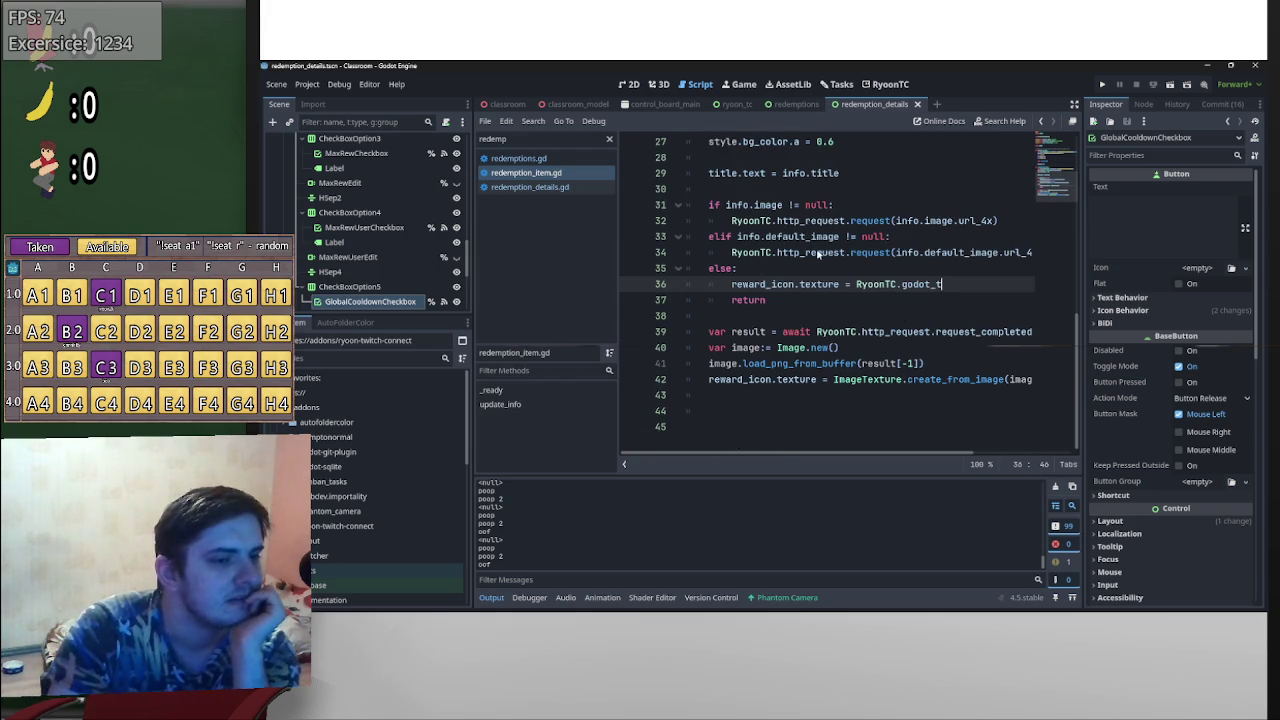
- Remove the != null comparison on line 33 of redemption_item.gd
{"action": "scroll", "coordinate": [818, 254], "scroll_direction": "up", "scroll_amount": 3}
{"action": "mouse_move", "coordinate": [884, 386]}
{"action": "left_mouse_down"}
{"action": "mouse_move", "coordinate": [836, 381]}
{"action": "mouse_move", "coordinate": [782, 348]}
{"action": "left_mouse_up"}
{"action": "key", "text": "BackSpace"}
{"action": "key", "text": "BackSpace"}
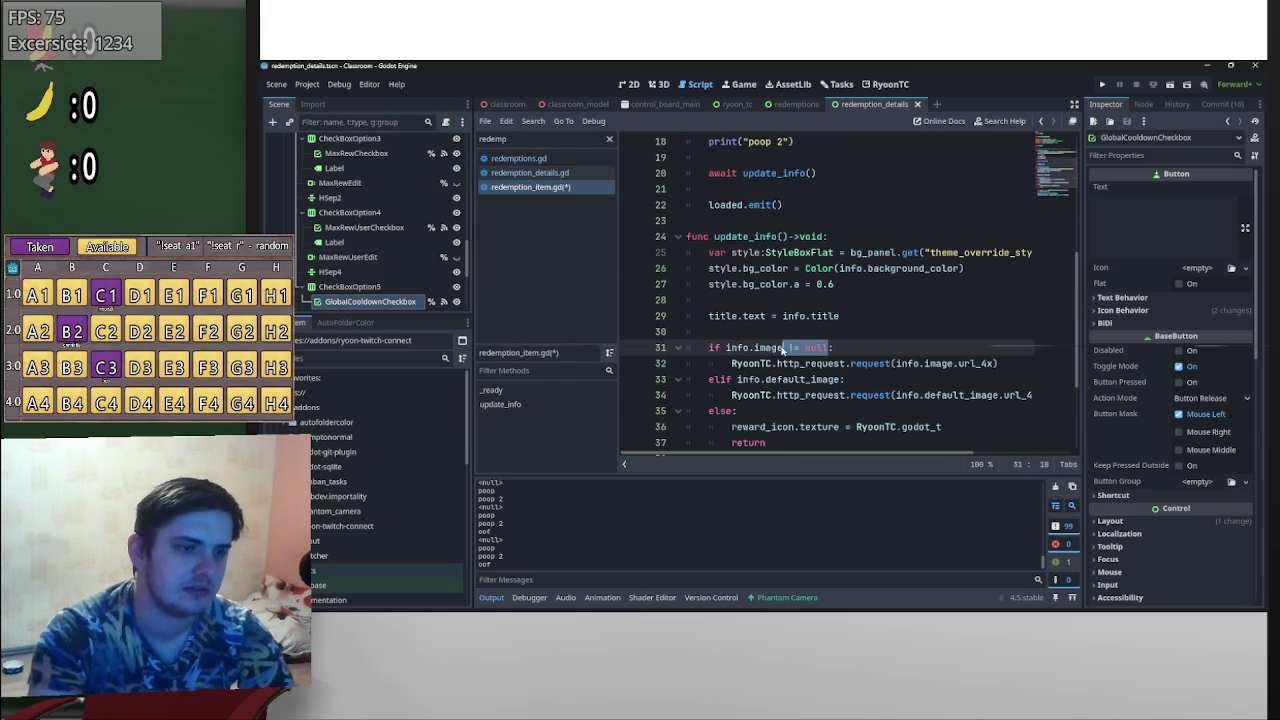
{"action": "scroll", "coordinate": [840, 370], "scroll_direction": "up", "scroll_amount": 4}
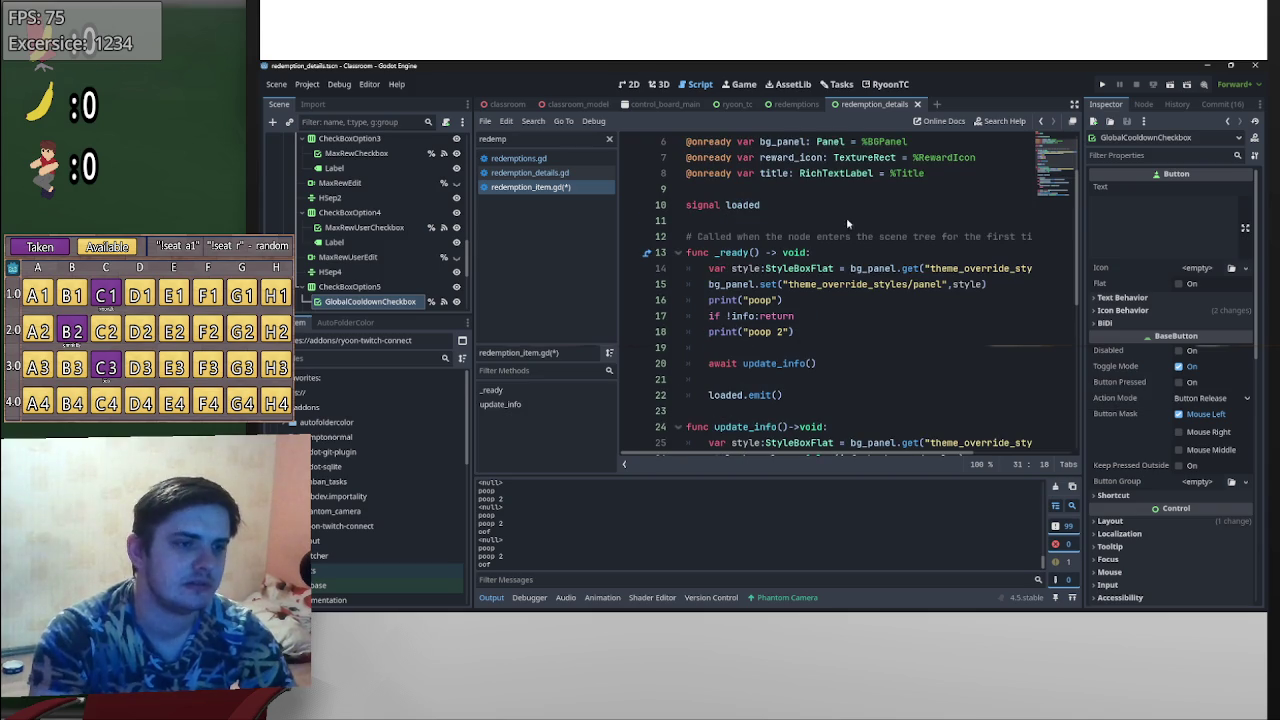
- In redemption_details.gd, remove the != null checks on lines 50 and 46, then save
{"action": "left_click", "coordinate": [562, 173]}
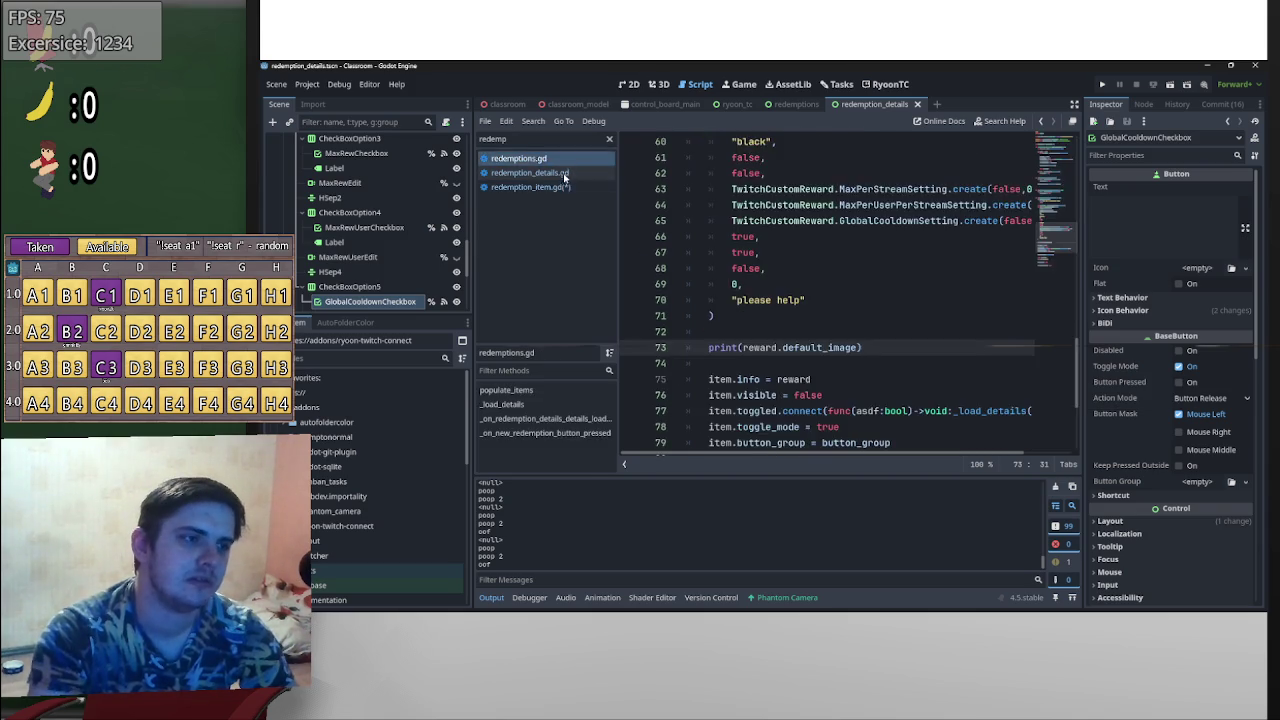
{"action": "left_click_drag", "start_coordinate": [897, 300], "coordinate": [847, 300]}
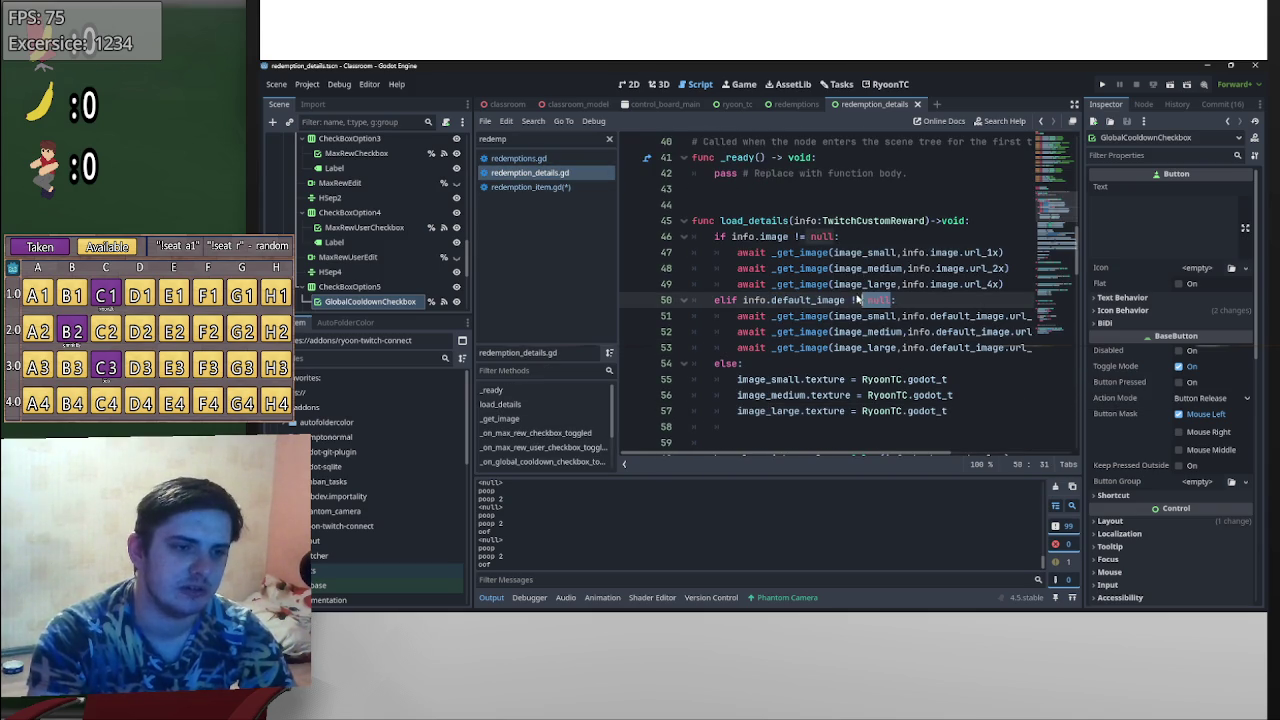
{"action": "key", "text": "BackSpace"}
{"action": "mouse_move", "coordinate": [834, 236]}
{"action": "left_mouse_down"}
{"action": "mouse_move", "coordinate": [790, 220]}
{"action": "mouse_move", "coordinate": [835, 236]}
{"action": "left_mouse_up"}
{"action": "key", "text": "BackSpace"}
{"action": "key", "text": "ctrl+z"}
{"action": "key", "text": "BackSpace"}
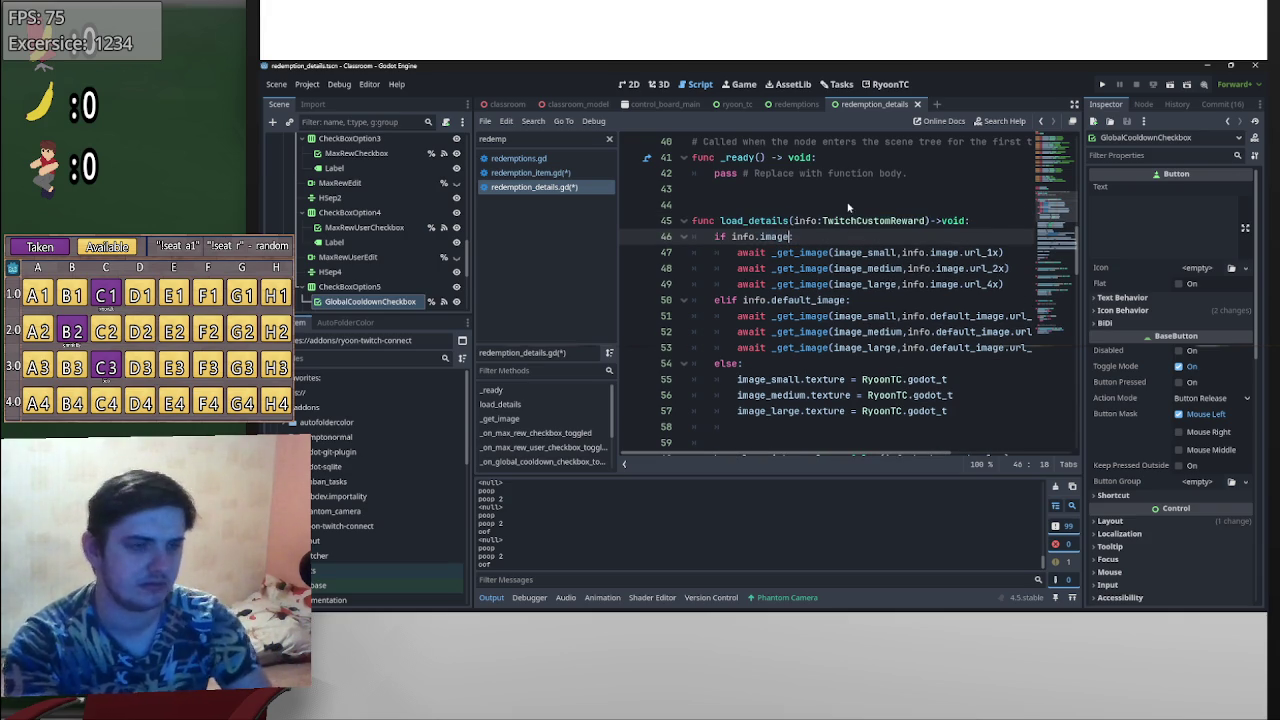
{"action": "key", "text": "ctrl+s"}
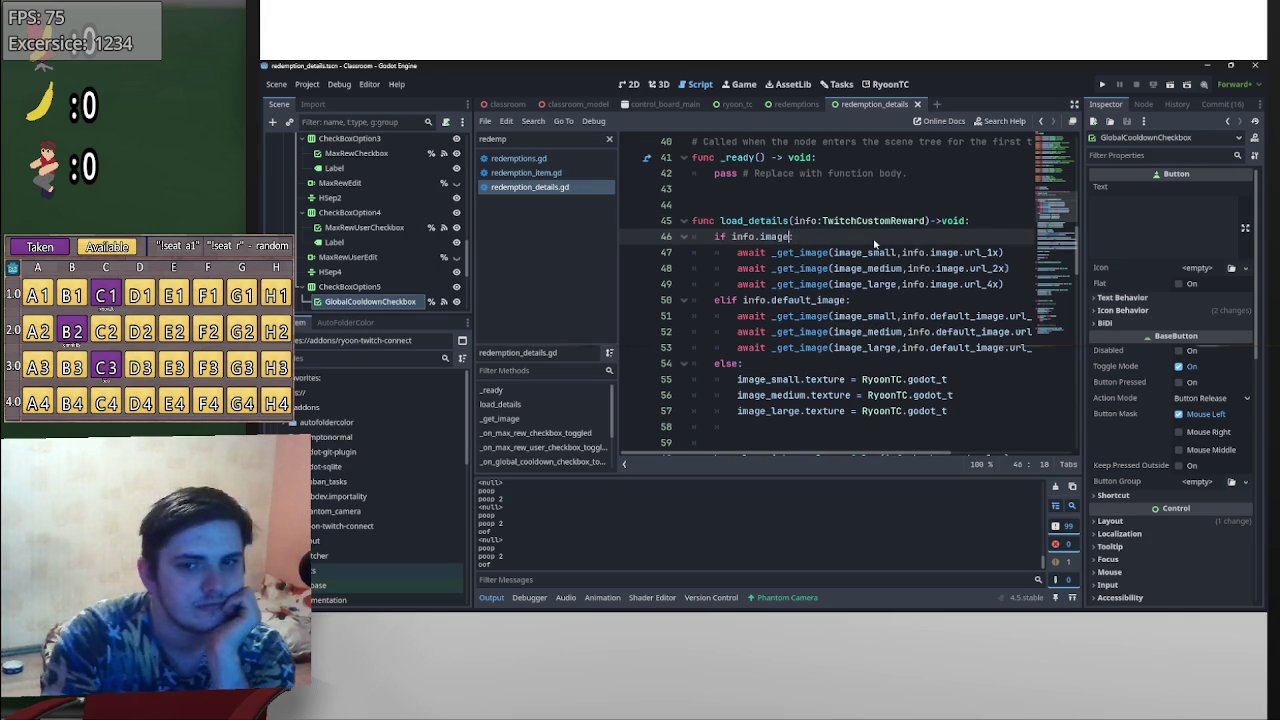
- Review the item-creation code around line 73 in redemptions.gd, then open redemption_item.gd
{"action": "key", "text": "alt+Left"}
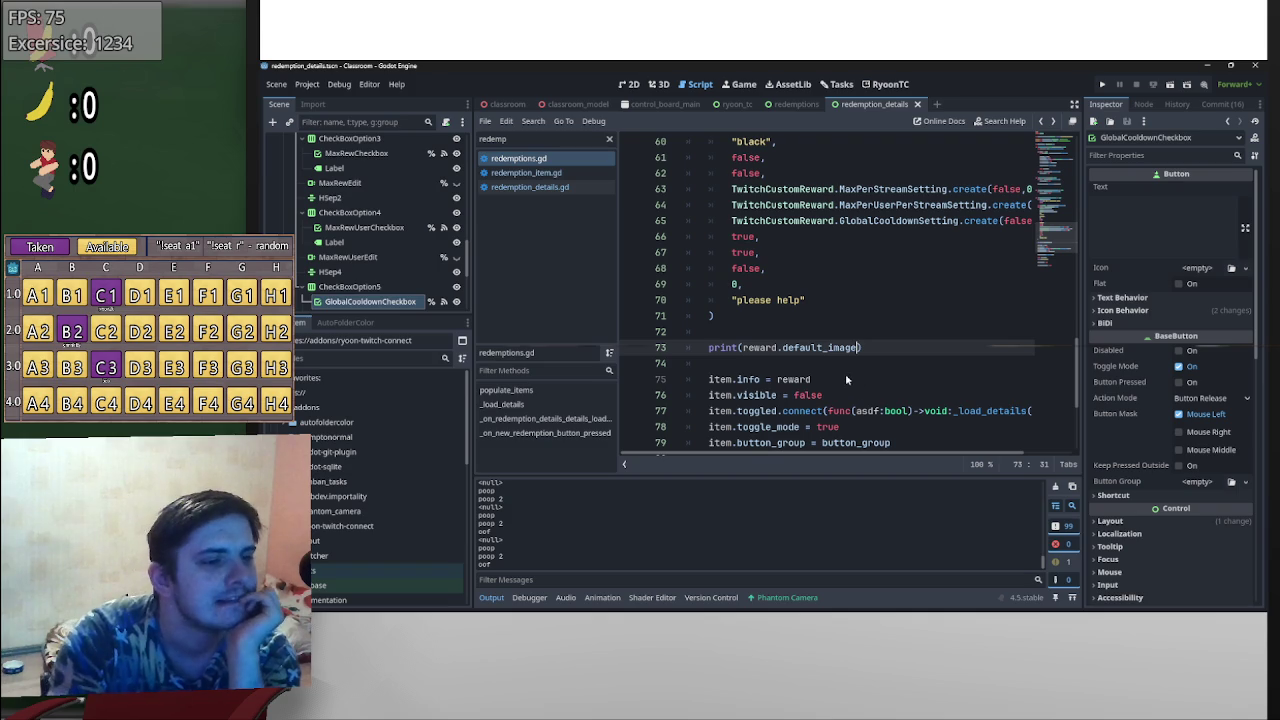
{"action": "scroll", "coordinate": [840, 378], "scroll_direction": "down", "scroll_amount": 2}
{"action": "scroll", "coordinate": [795, 372], "scroll_direction": "up", "scroll_amount": 1}
{"action": "scroll", "coordinate": [810, 374], "scroll_direction": "down", "scroll_amount": 3}
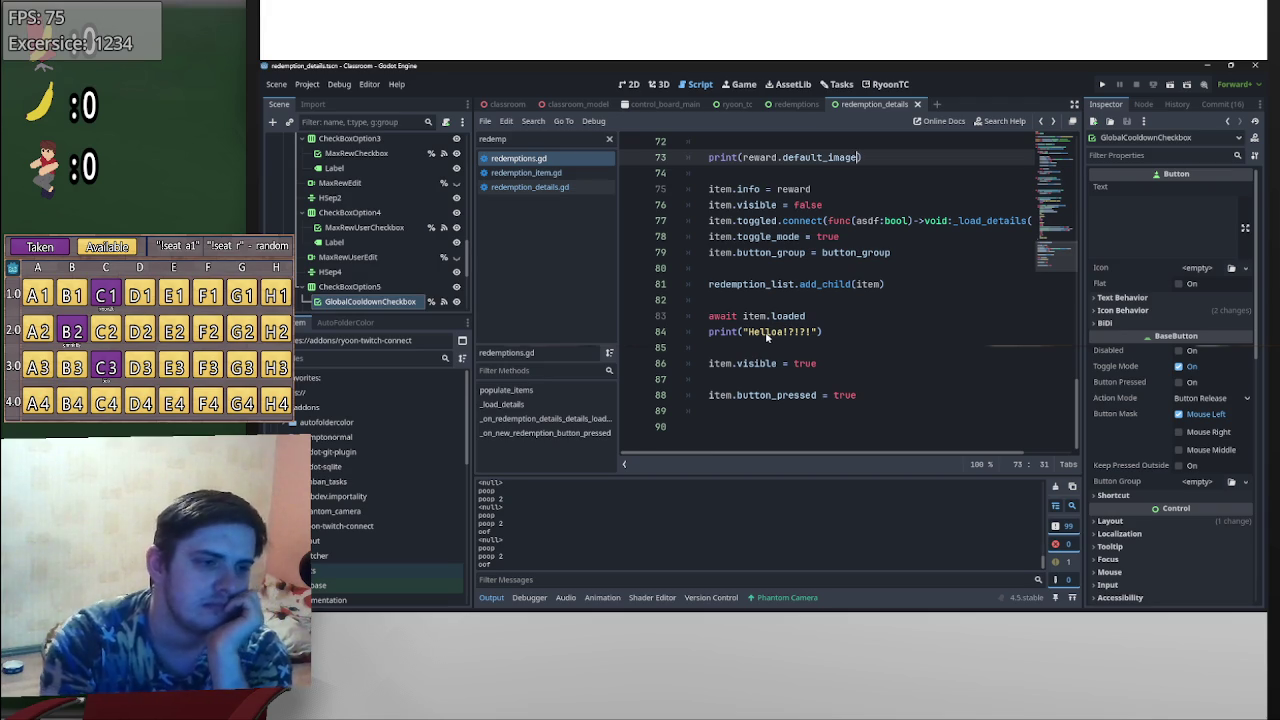
{"action": "scroll", "coordinate": [760, 350], "scroll_direction": "up", "scroll_amount": 2}
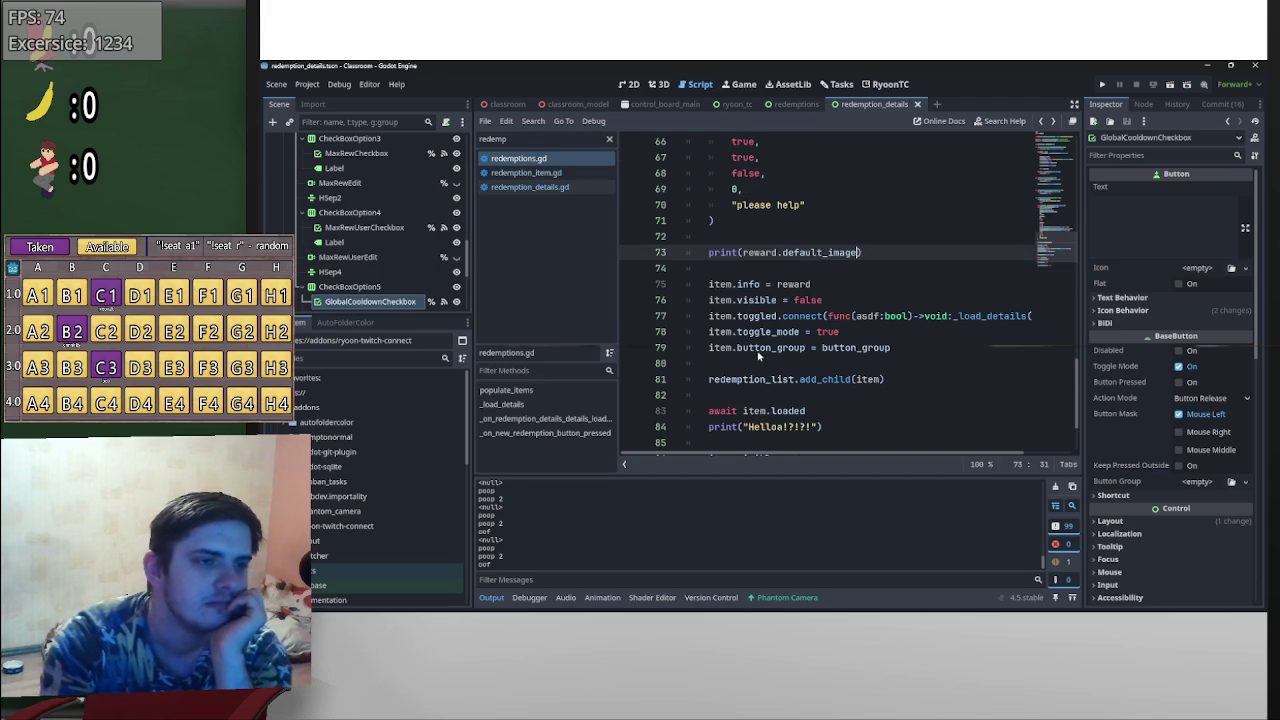
{"action": "scroll", "coordinate": [758, 355], "scroll_direction": "up", "scroll_amount": 5}
{"action": "scroll", "coordinate": [752, 362], "scroll_direction": "up", "scroll_amount": 3}
{"action": "scroll", "coordinate": [748, 362], "scroll_direction": "down", "scroll_amount": 8}
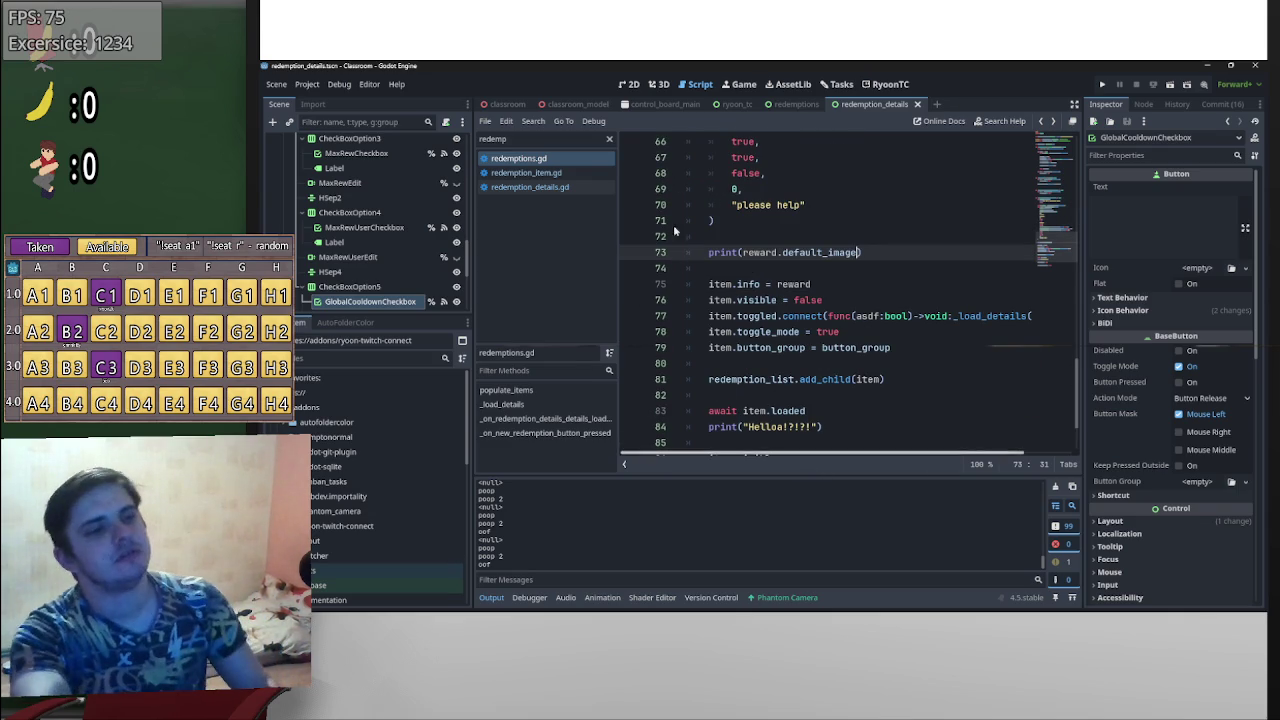
{"action": "left_click", "coordinate": [527, 173]}
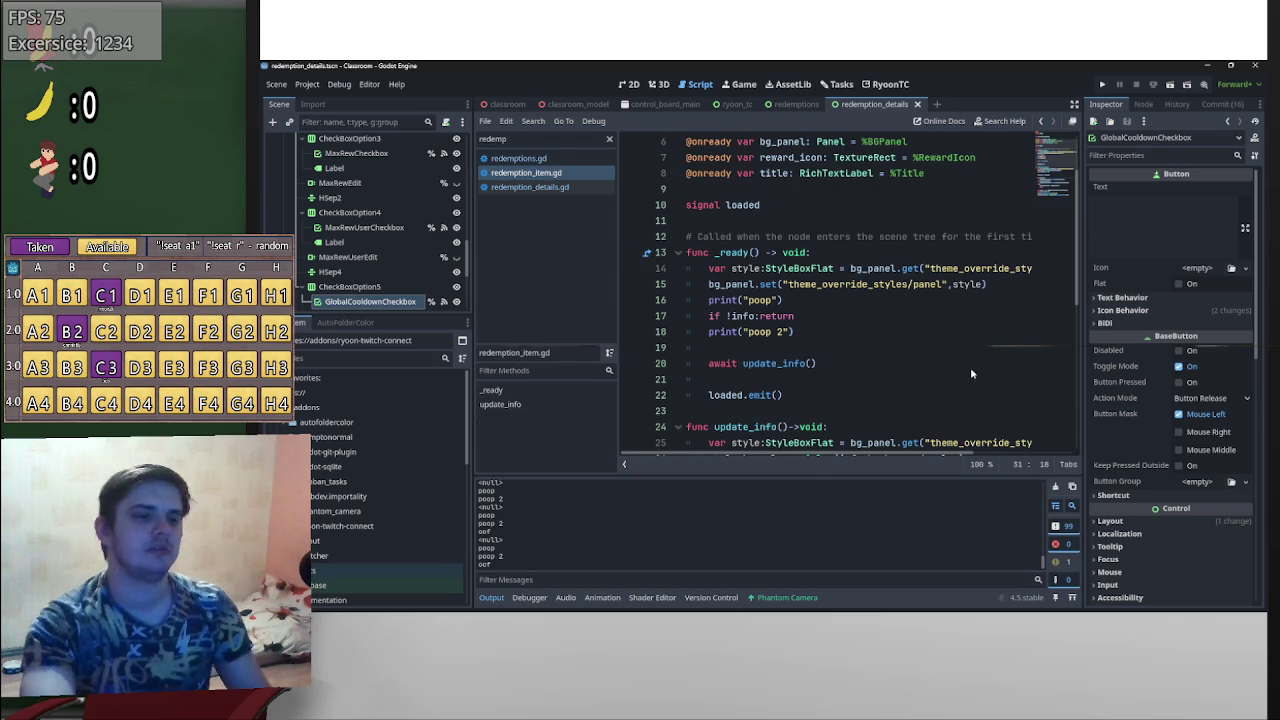
- Delete the print("poop 2") and print("poop") debug lines from _ready
{"action": "scroll", "coordinate": [783, 348], "scroll_direction": "down", "scroll_amount": 3}
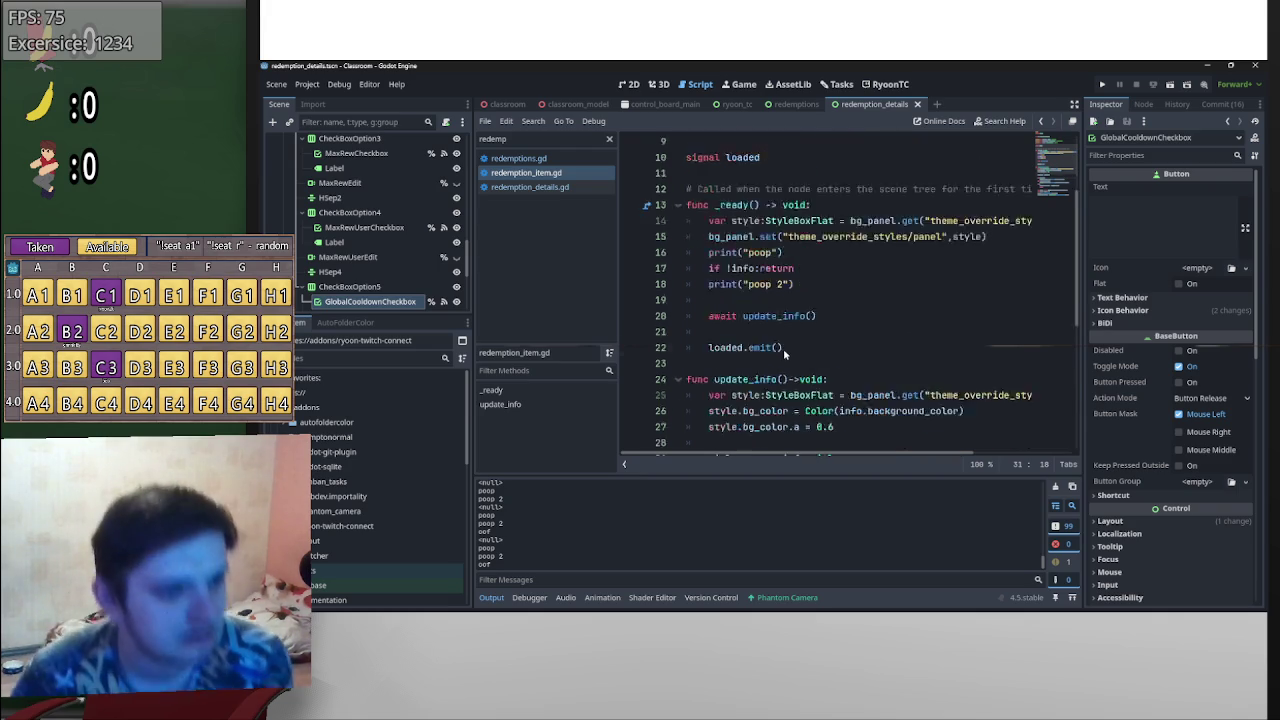
{"action": "scroll", "coordinate": [818, 283], "scroll_direction": "up", "scroll_amount": 1}
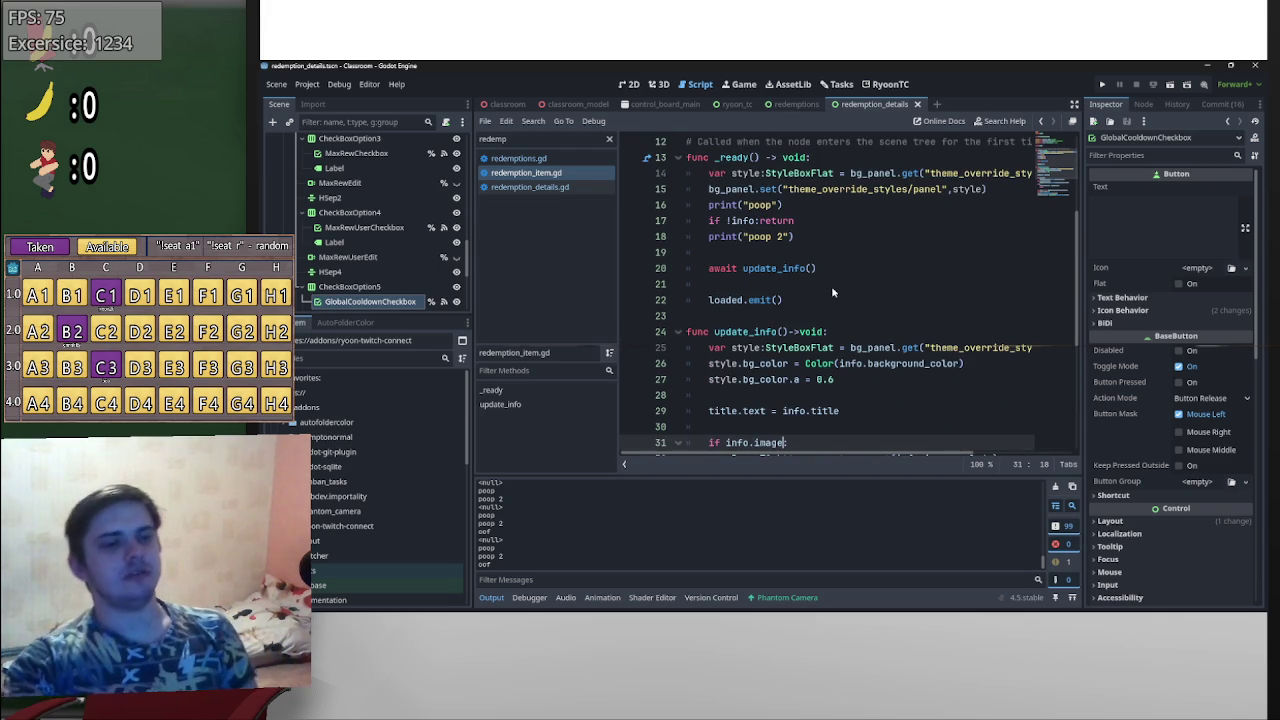
{"action": "left_click_drag", "start_coordinate": [797, 238], "coordinate": [688, 241]}
{"action": "key", "text": "BackSpace"}
{"action": "key", "text": "BackSpace"}
{"action": "left_click_drag", "start_coordinate": [784, 205], "coordinate": [708, 205]}
{"action": "key", "text": "BackSpace"}
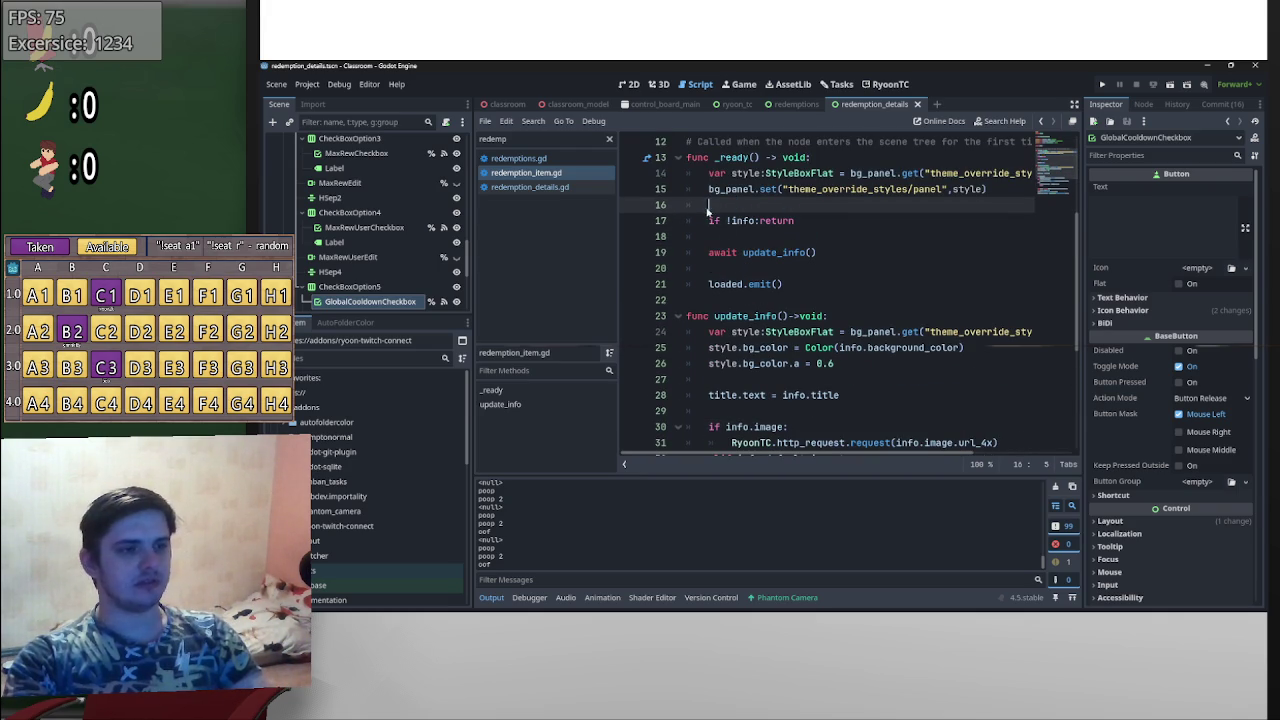
- Add a print('hello') line next to loaded.emit() and save redemption_item.gd
{"action": "left_click", "coordinate": [828, 283]}
{"action": "key", "text": "Return"}
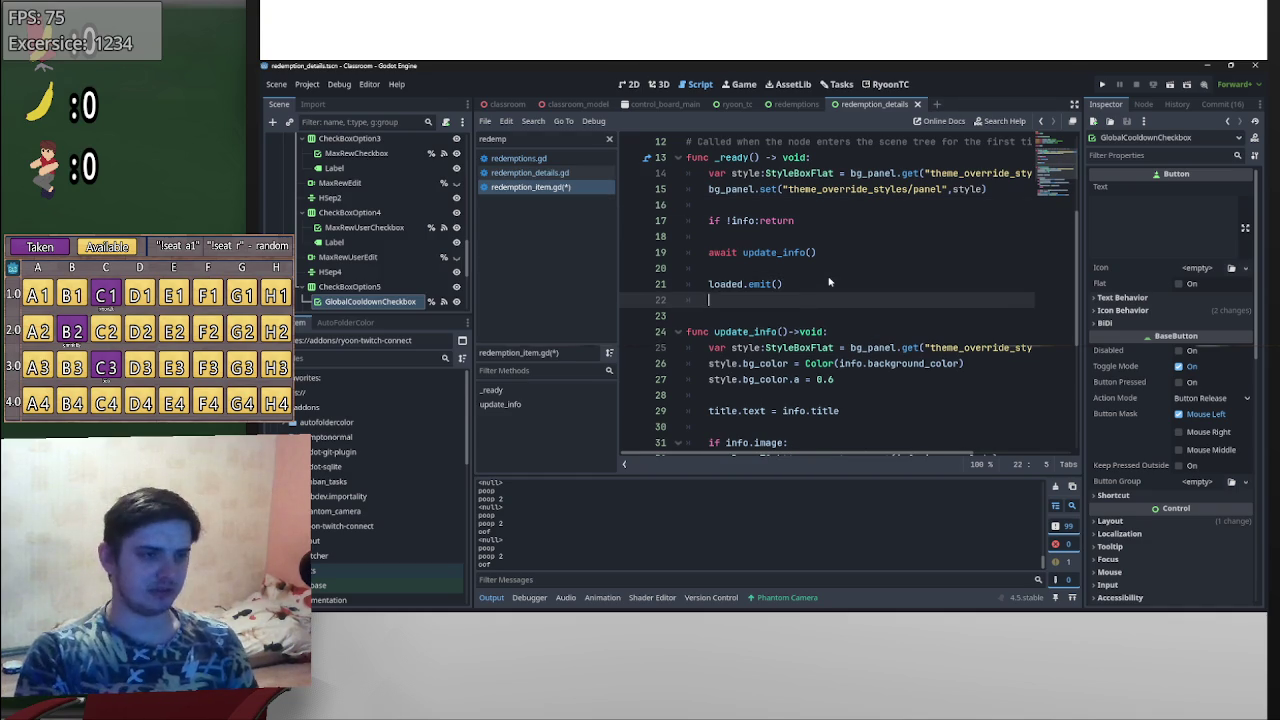
{"action": "key", "text": "Up"}
{"action": "key", "text": "Up"}
{"action": "key", "text": "Return"}
{"action": "key", "text": "Up"}
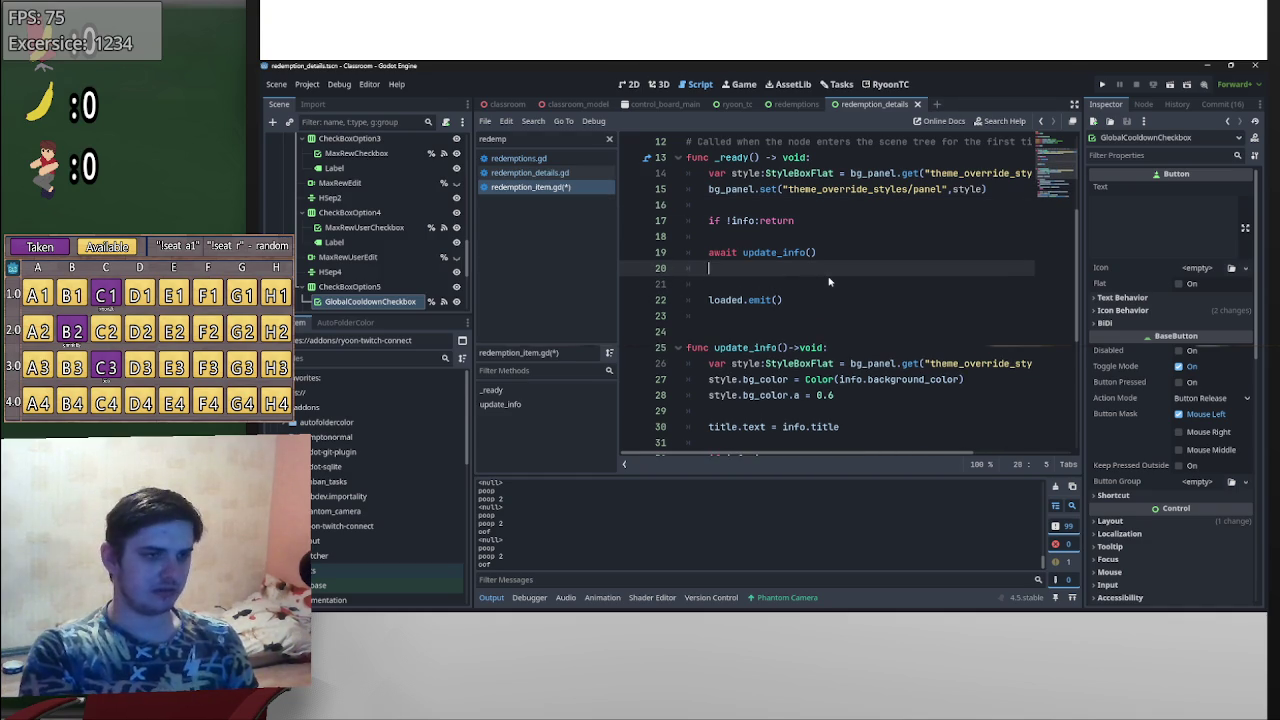
{"action": "type", "text": "nt('"}
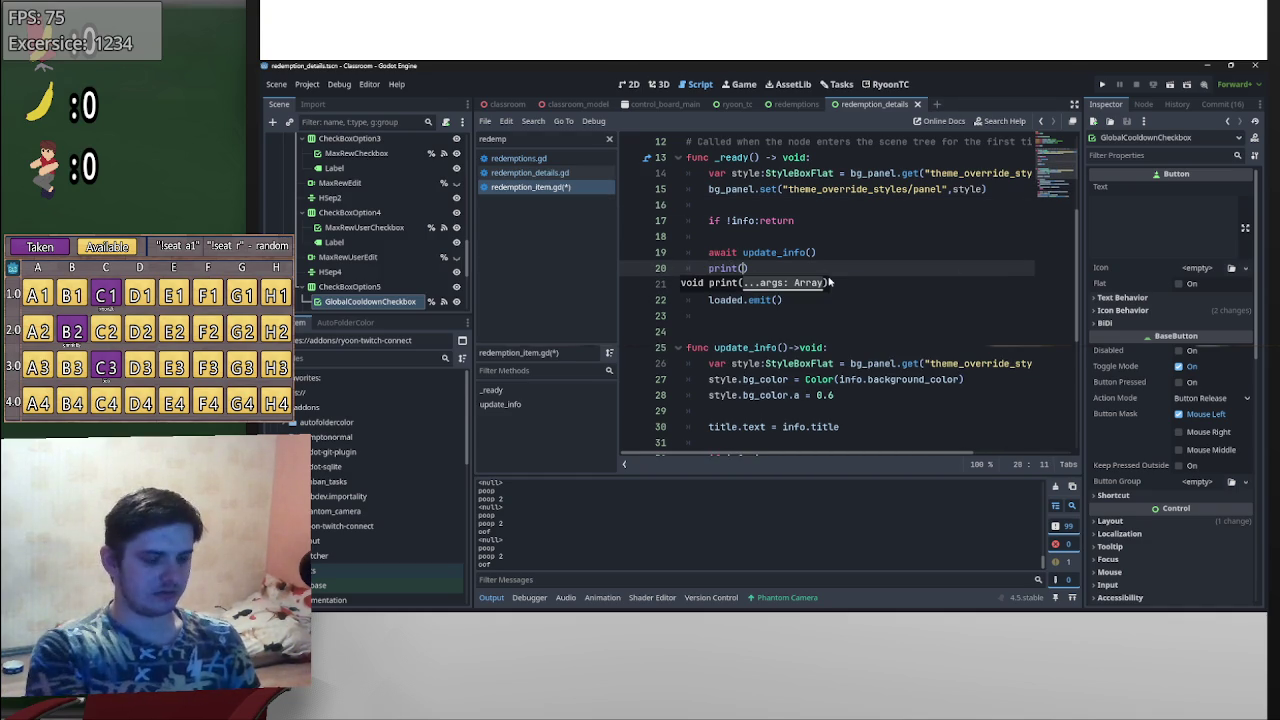
{"action": "type", "text": "hello"}
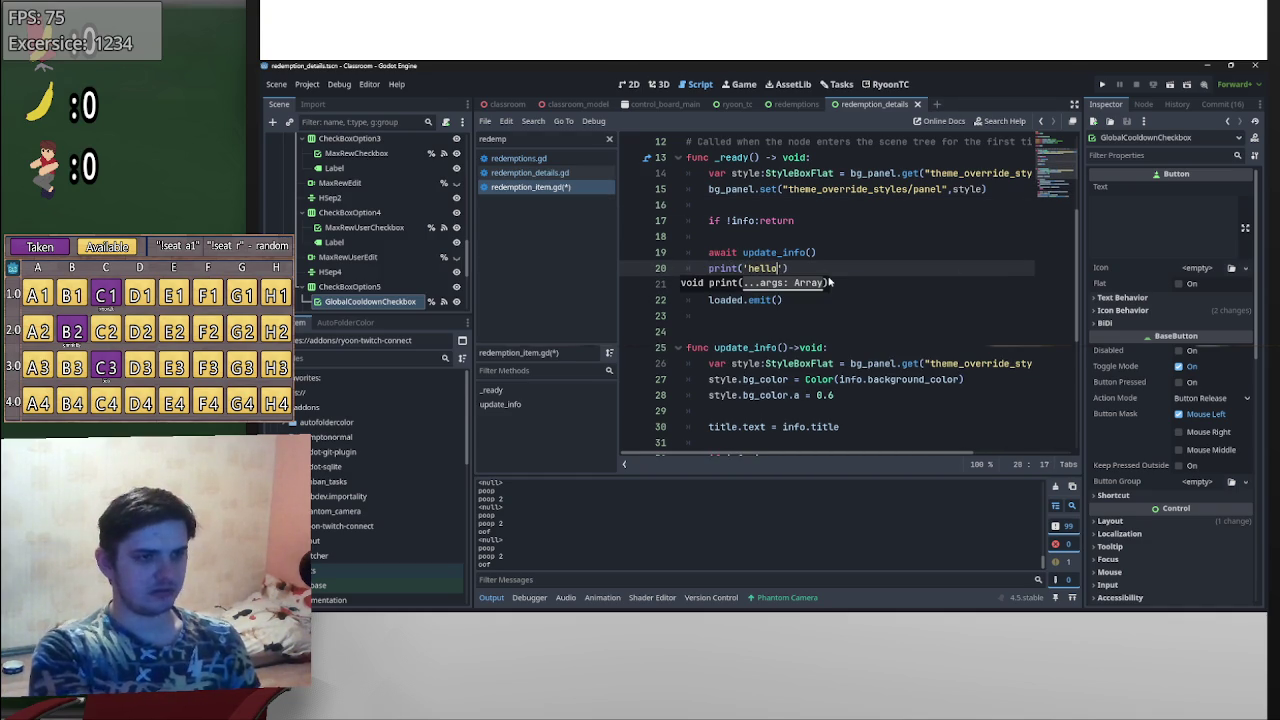
{"action": "key", "text": "ctrl+a"}
{"action": "key", "text": "ctrl+s"}
{"action": "left_click", "coordinate": [852, 231]}
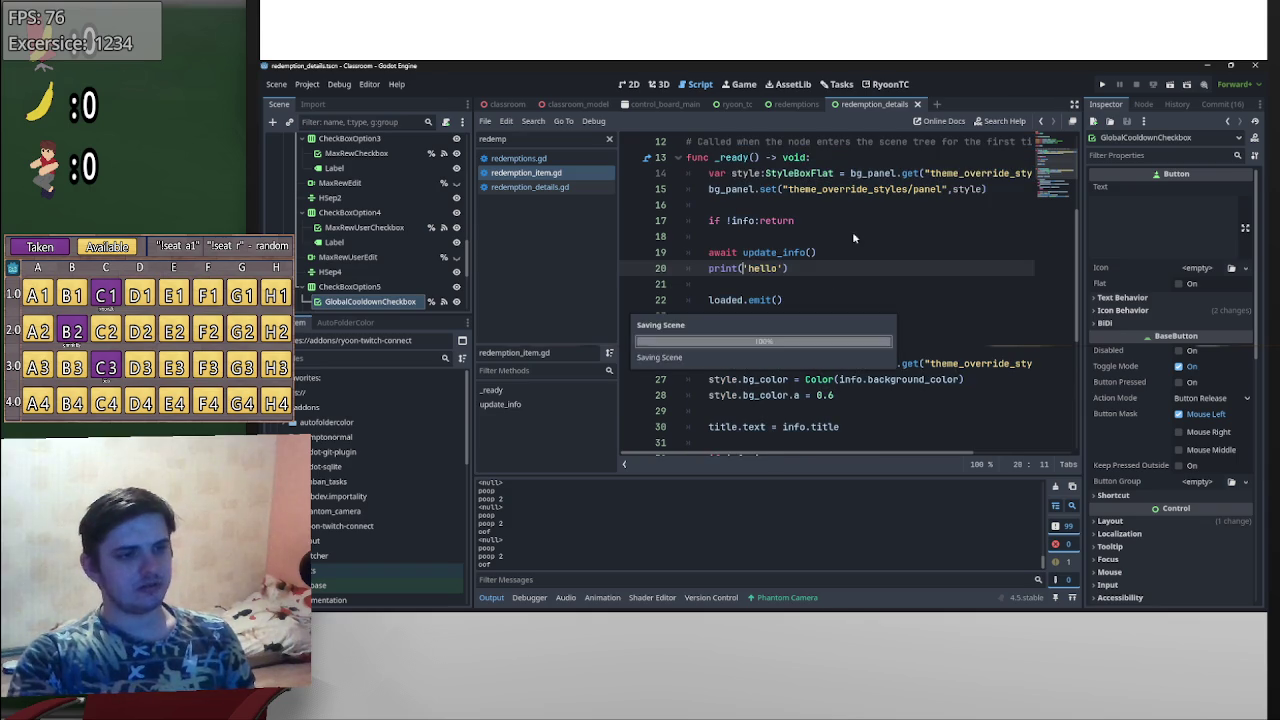
- Test in RyoonTC, then move print('hello') below loaded.emit() and save
{"action": "left_click", "coordinate": [876, 85]}
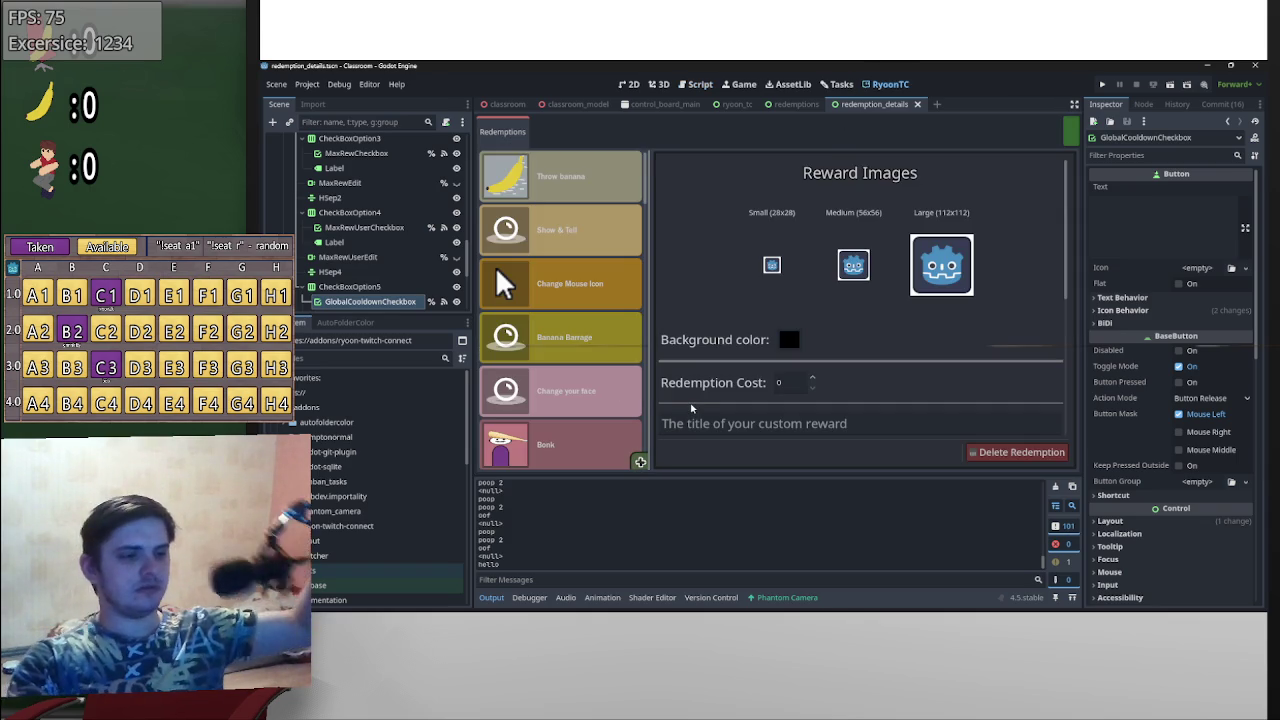
{"action": "left_click", "coordinate": [698, 88]}
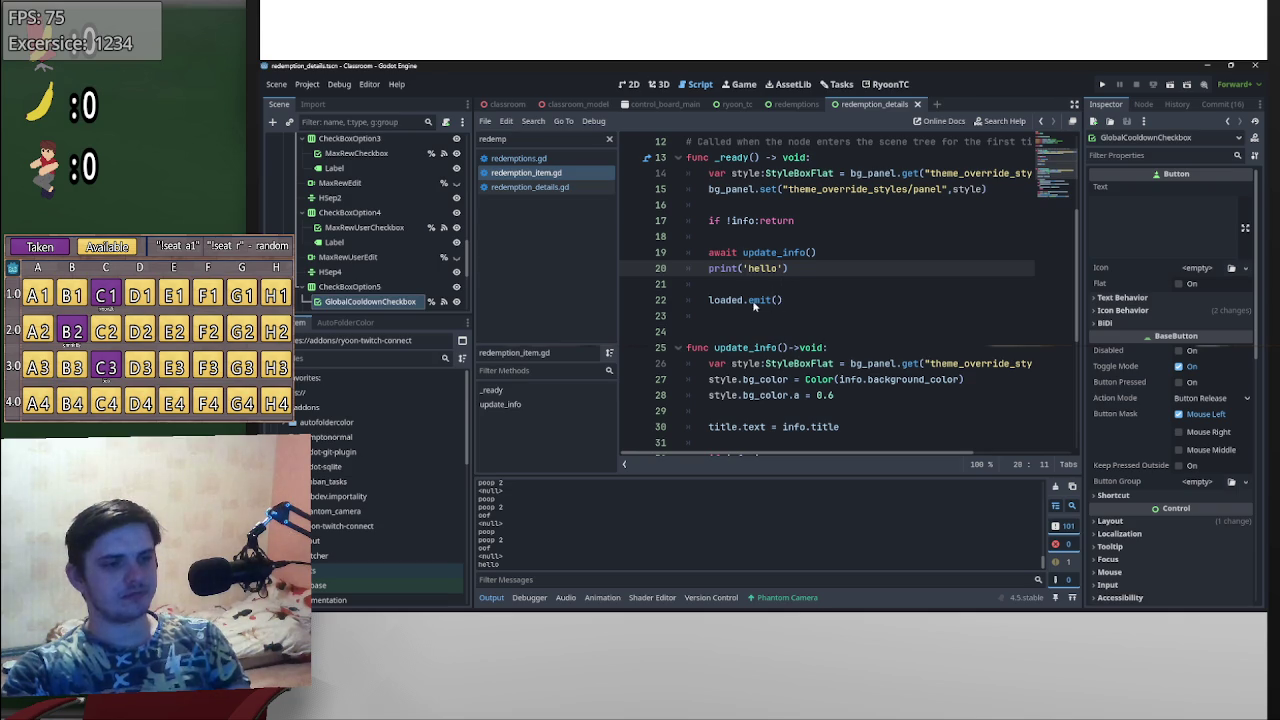
{"action": "left_click_drag", "start_coordinate": [788, 270], "coordinate": [708, 275]}
{"action": "mouse_move", "coordinate": [788, 272]}
{"action": "left_mouse_down"}
{"action": "mouse_move", "coordinate": [708, 272]}
{"action": "mouse_move", "coordinate": [718, 315]}
{"action": "left_mouse_up"}
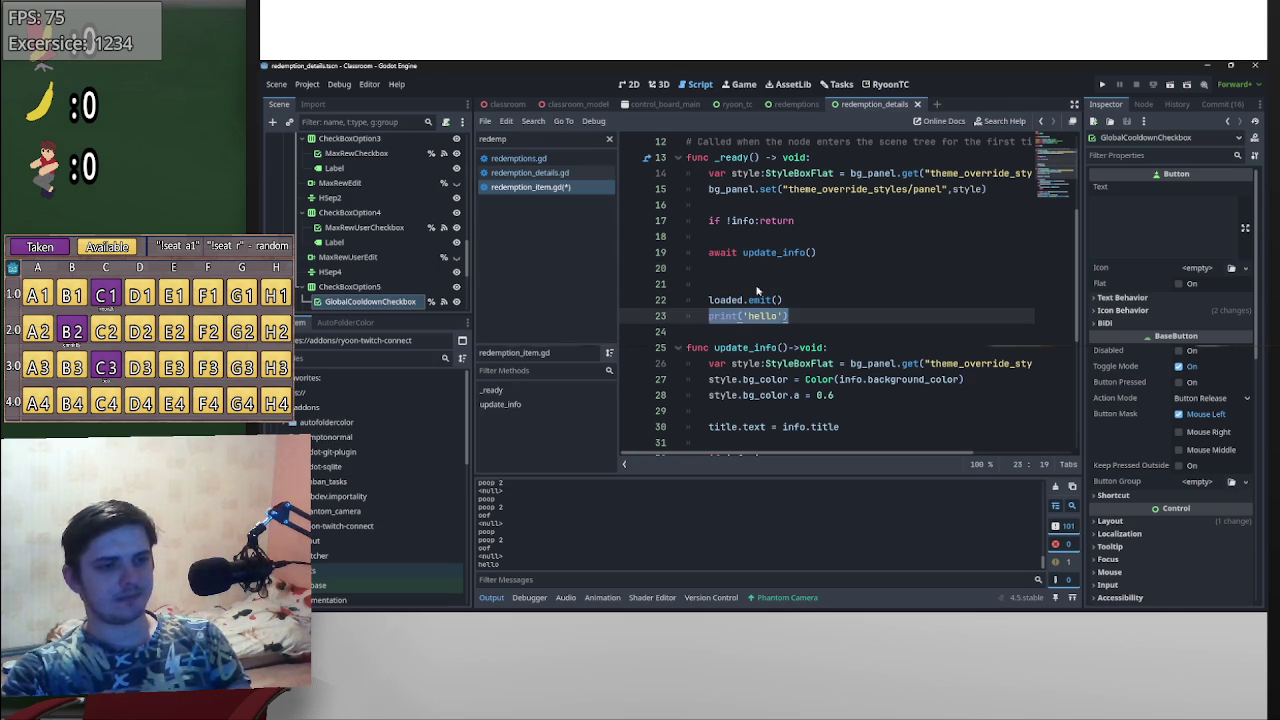
{"action": "key", "text": "ctrl+s"}
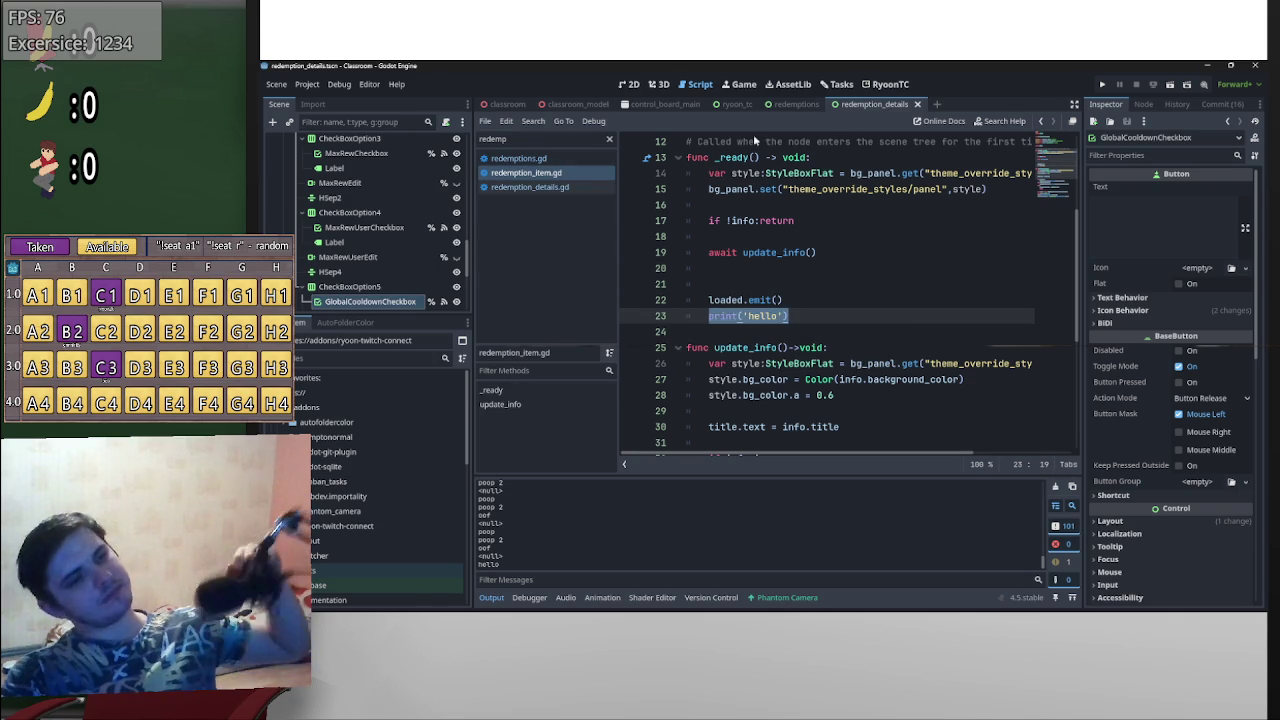
- Retest in the RyoonTC screen and clear the Output log
{"action": "left_click", "coordinate": [886, 83]}
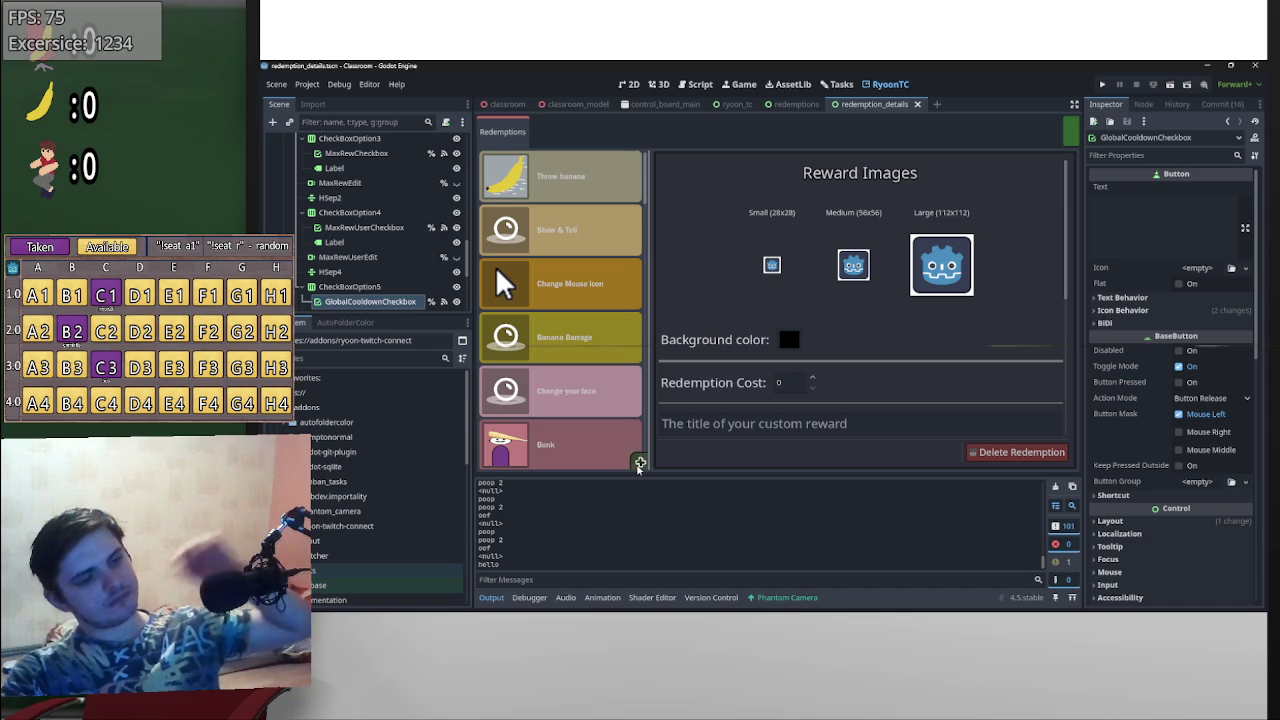
{"action": "left_click", "coordinate": [1056, 487]}
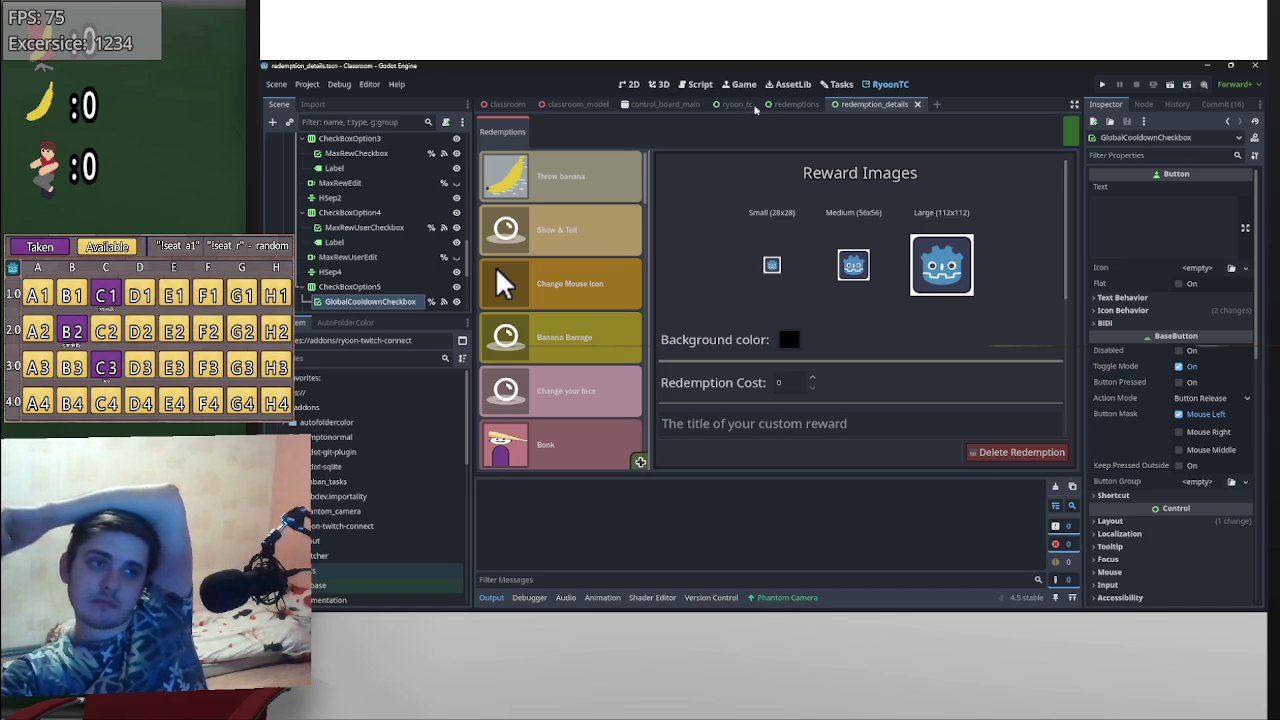
{"action": "left_click", "coordinate": [700, 84]}
{"action": "scroll", "coordinate": [838, 344], "scroll_direction": "up", "scroll_amount": 1}
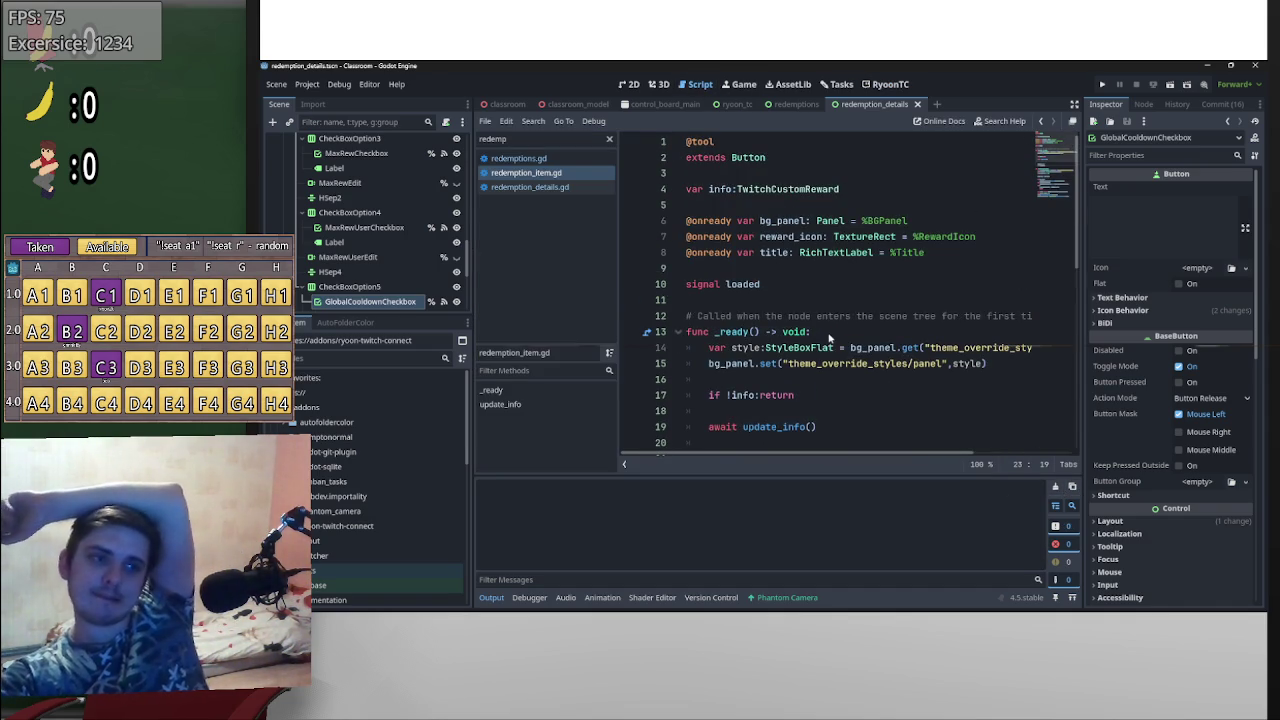
- In redemptions.gd, delete the await item.loaded line and the print("Helloa!?!?!") debug line
{"action": "scroll", "coordinate": [830, 342], "scroll_direction": "down", "scroll_amount": 4}
{"action": "scroll", "coordinate": [788, 367], "scroll_direction": "up", "scroll_amount": 3}
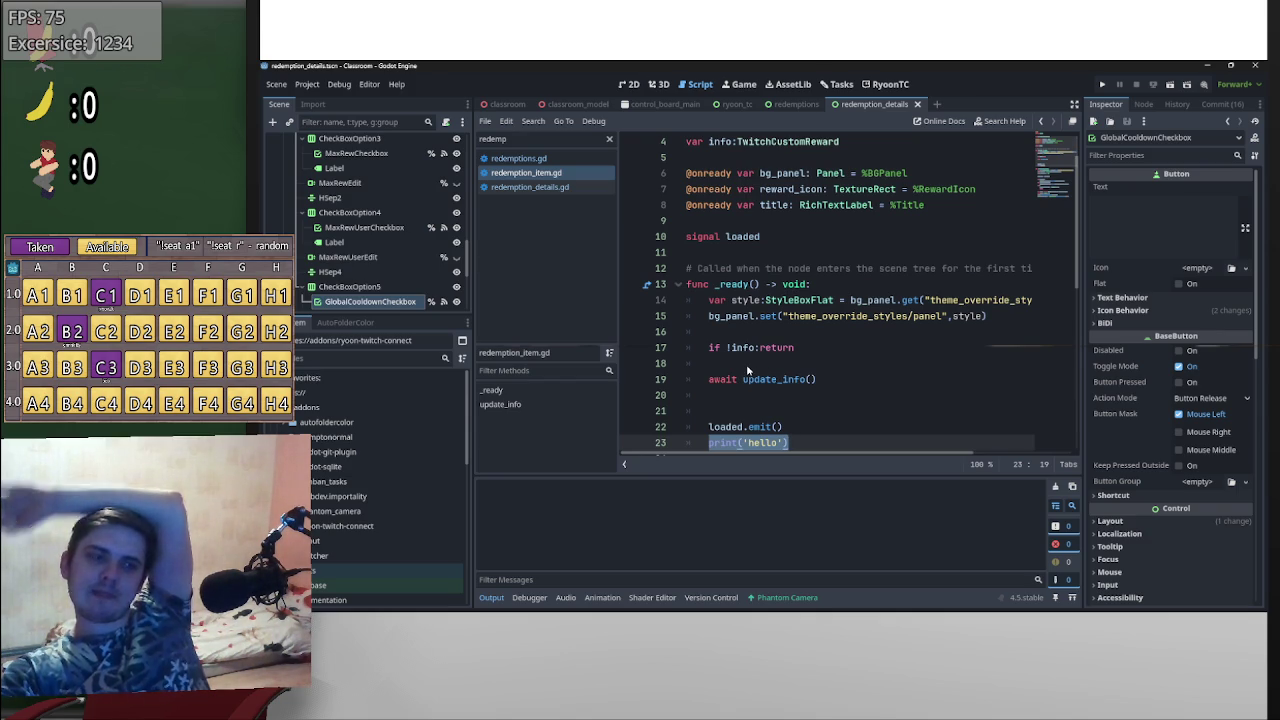
{"action": "key", "text": "ctrl+End"}
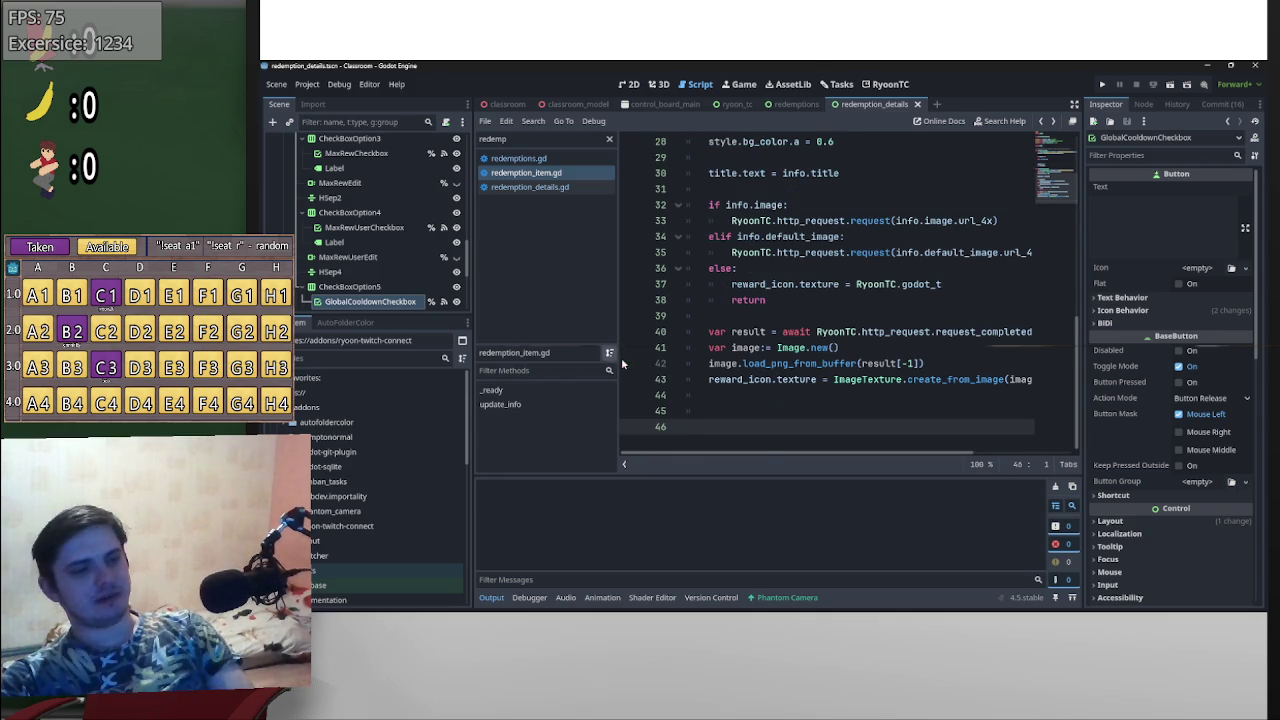
{"action": "key", "text": "alt+Left"}
{"action": "left_click_drag", "start_coordinate": [815, 412], "coordinate": [669, 411]}
{"action": "key", "text": "Delete"}
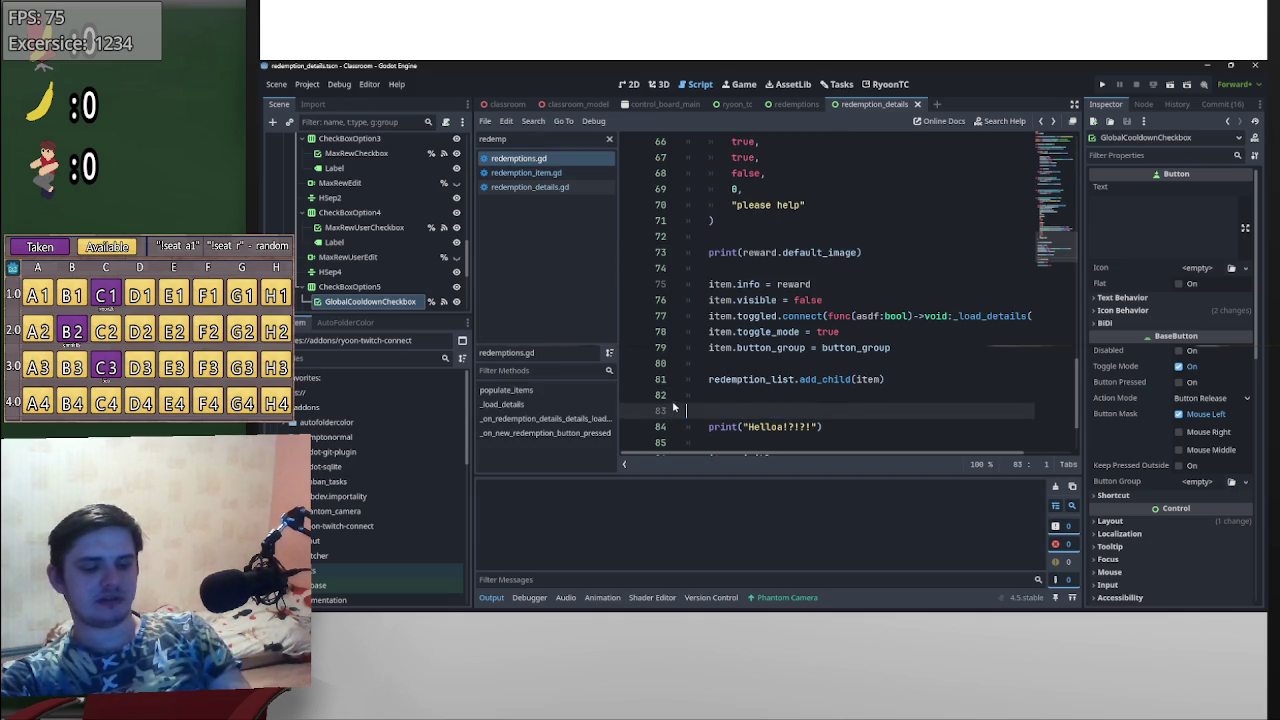
{"action": "key", "text": "Delete"}
{"action": "left_click_drag", "start_coordinate": [822, 411], "coordinate": [686, 411]}
{"action": "key", "text": "BackSpace"}
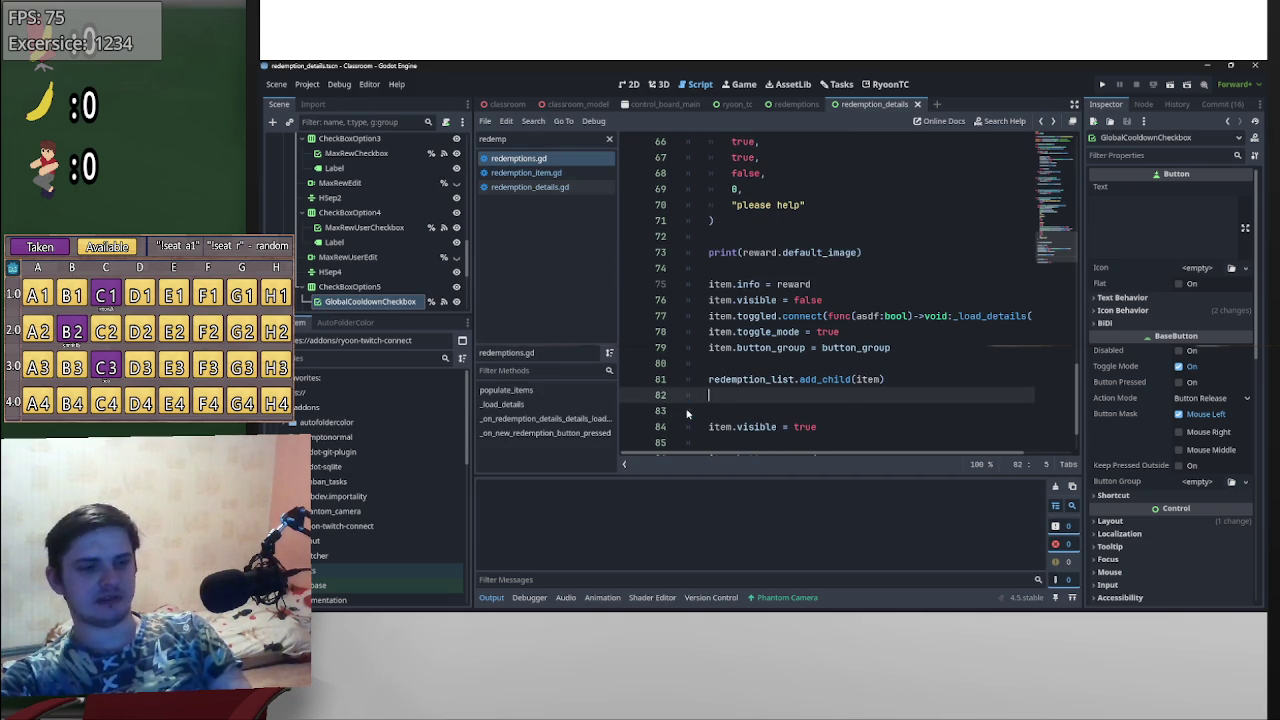
{"action": "key", "text": "BackSpace"}
- Delete the print(reward.default_image) debug line and save redemptions.gd
{"action": "scroll", "coordinate": [770, 397], "scroll_direction": "down", "scroll_amount": 1}
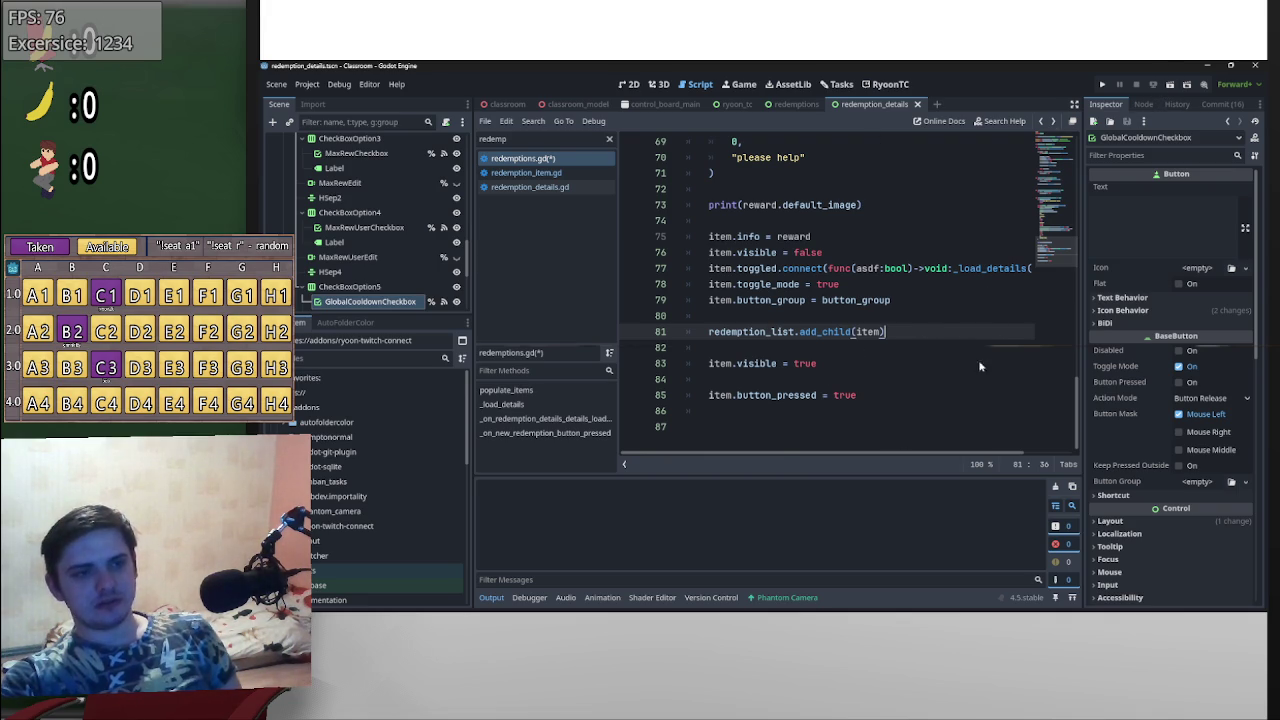
{"action": "left_click", "coordinate": [743, 84]}
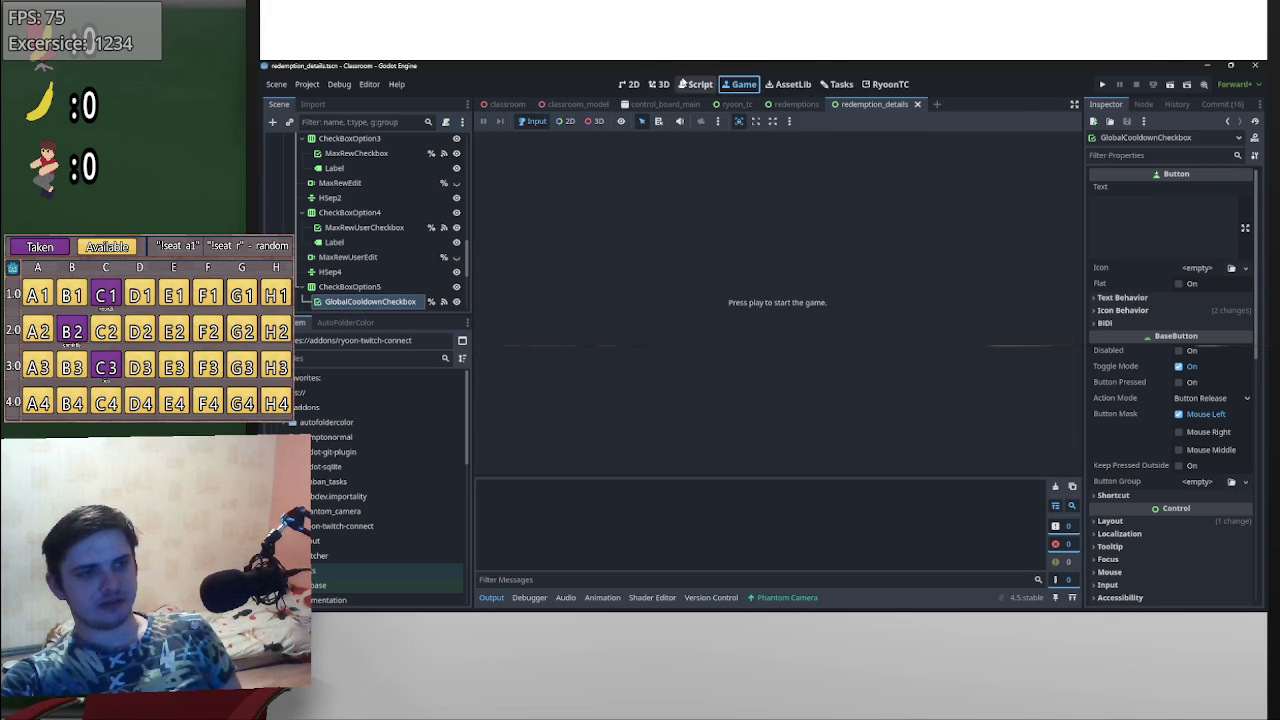
{"action": "left_click", "coordinate": [697, 84]}
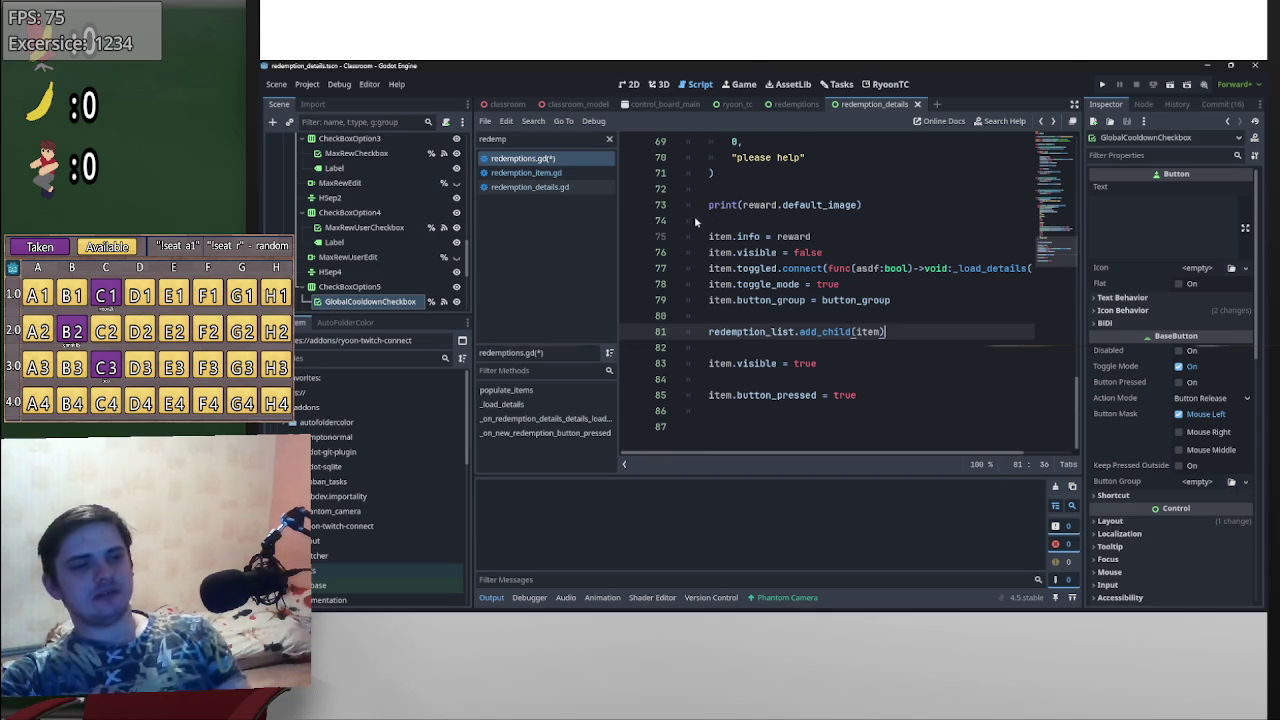
{"action": "left_click_drag", "start_coordinate": [694, 216], "coordinate": [660, 213]}
{"action": "key", "text": "BackSpace"}
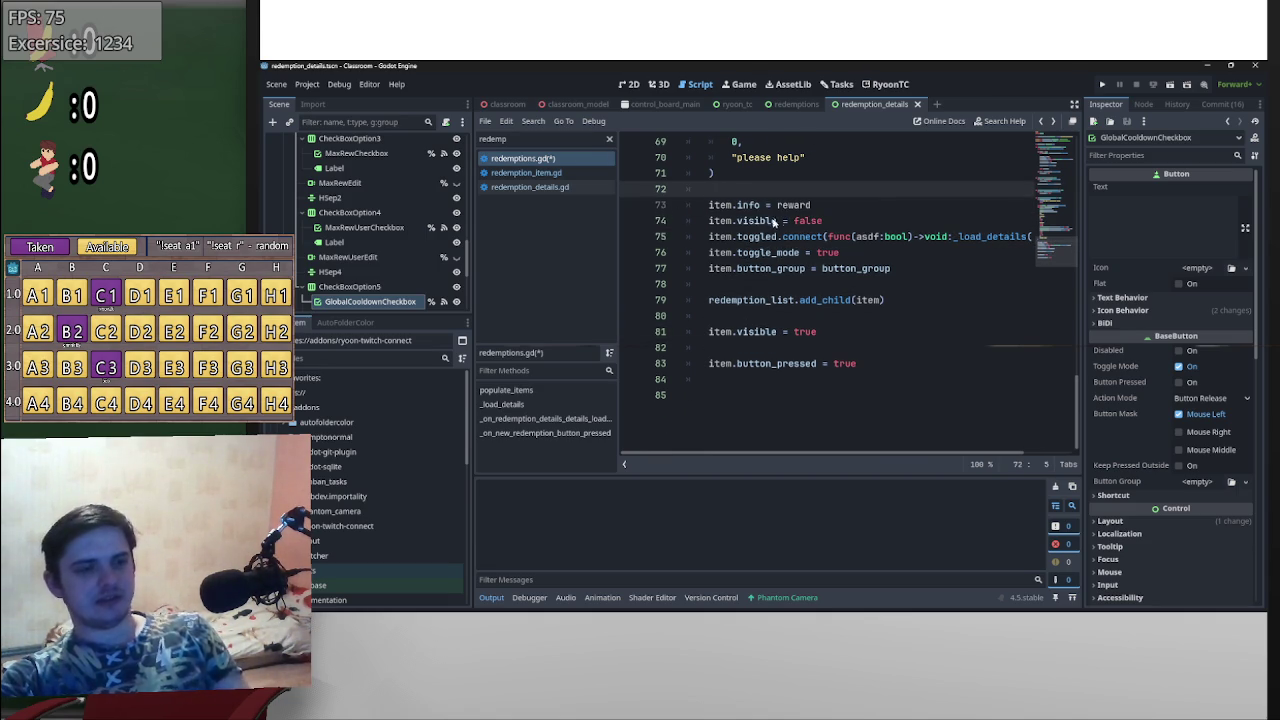
{"action": "scroll", "coordinate": [908, 271], "scroll_direction": "up", "scroll_amount": 10}
{"action": "left_click", "coordinate": [976, 243]}
{"action": "key", "text": "ctrl+s"}
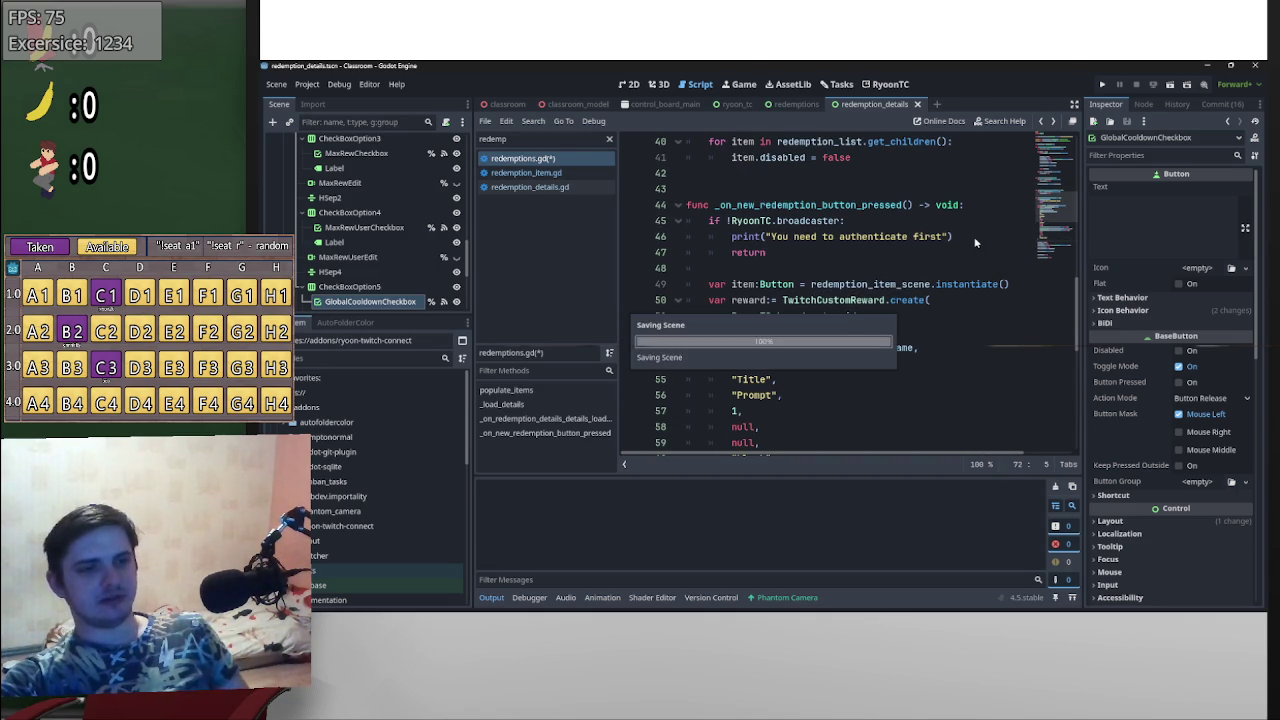
{"action": "scroll", "coordinate": [745, 253], "scroll_direction": "up", "scroll_amount": 2}
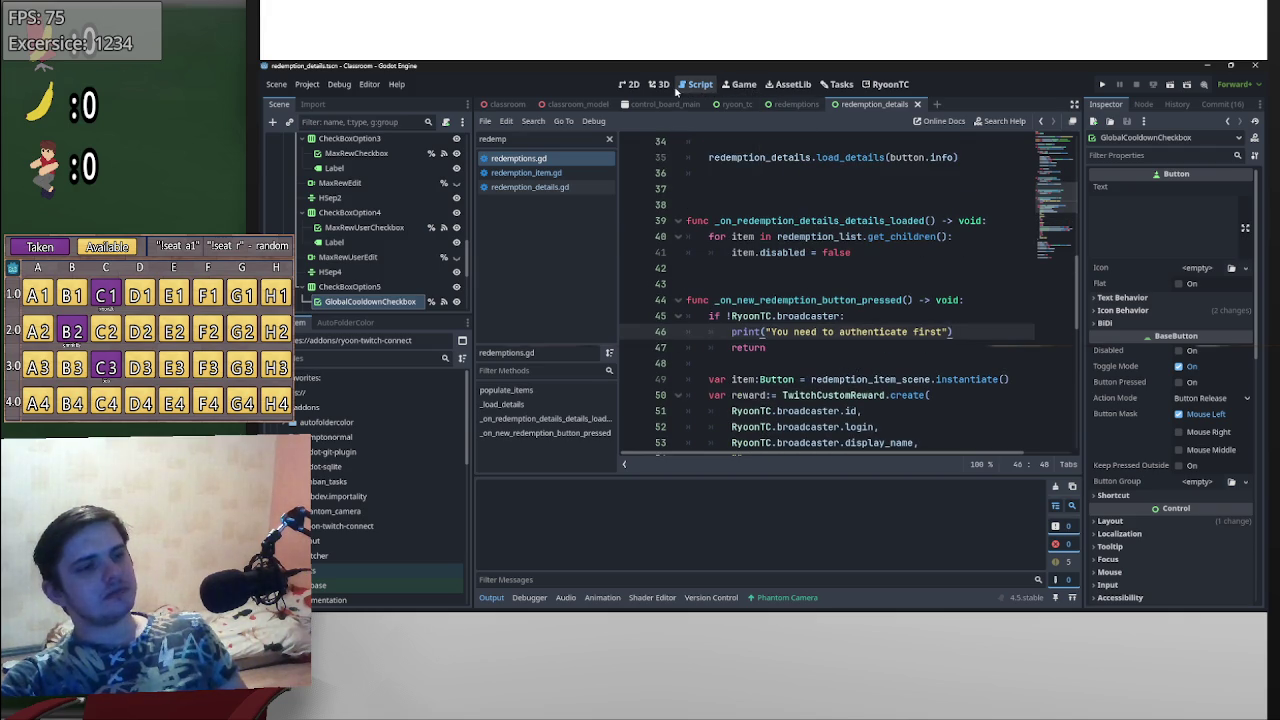
- Add a new redemption (Title, cost 1) via the RyoonTC + button, check its form, and return to the script
{"action": "left_click", "coordinate": [889, 84]}
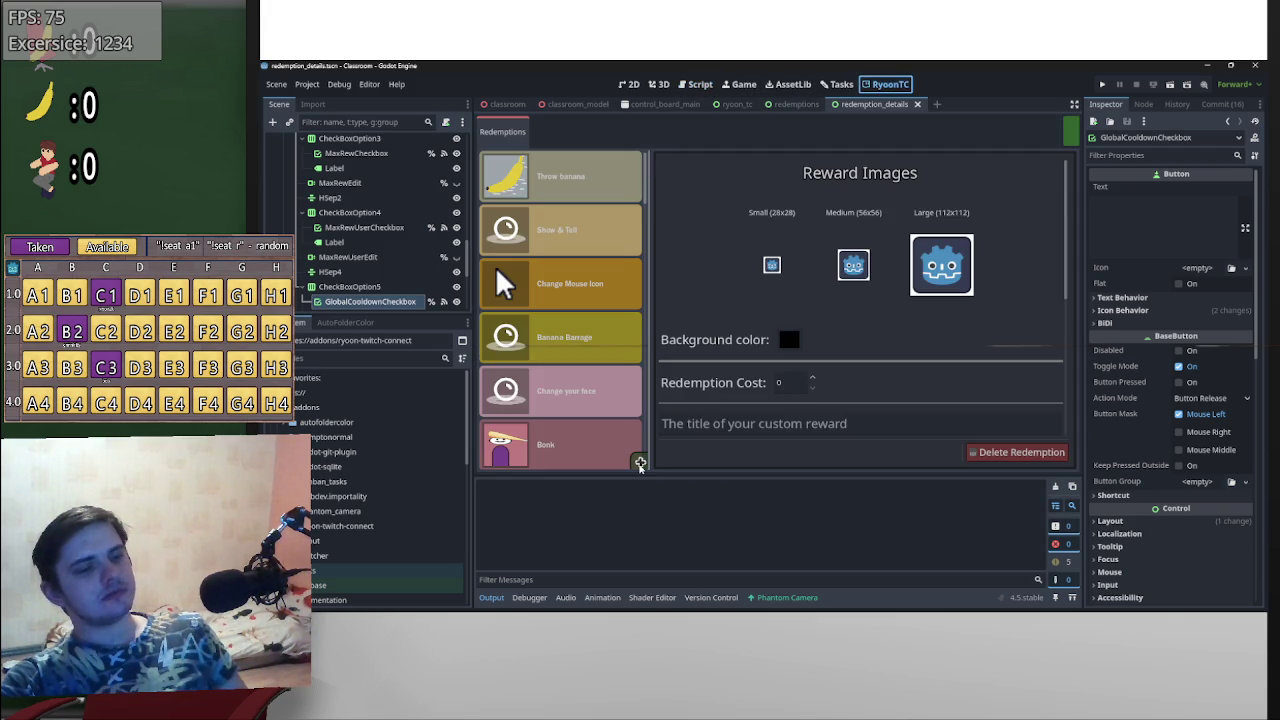
{"action": "left_click", "coordinate": [640, 463]}
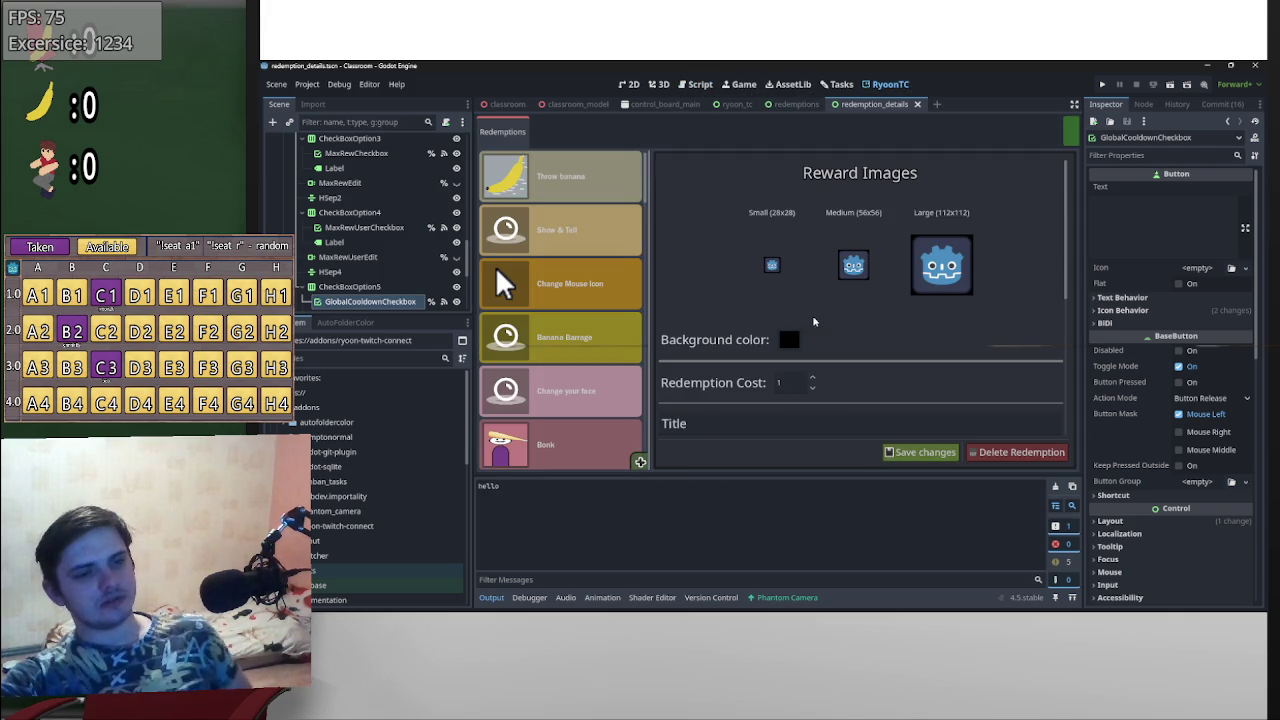
{"action": "scroll", "coordinate": [747, 297], "scroll_direction": "down", "scroll_amount": 2}
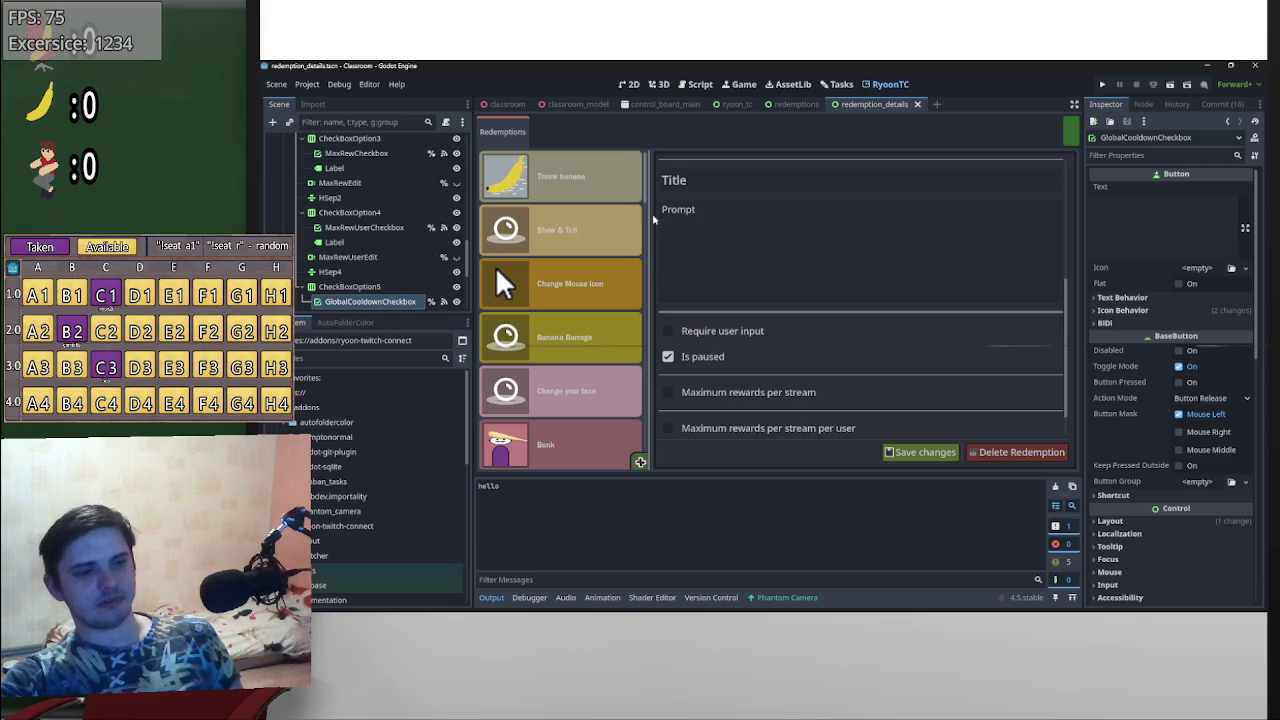
{"action": "scroll", "coordinate": [600, 440], "scroll_direction": "down", "scroll_amount": 5}
{"action": "scroll", "coordinate": [627, 468], "scroll_direction": "down", "scroll_amount": 2}
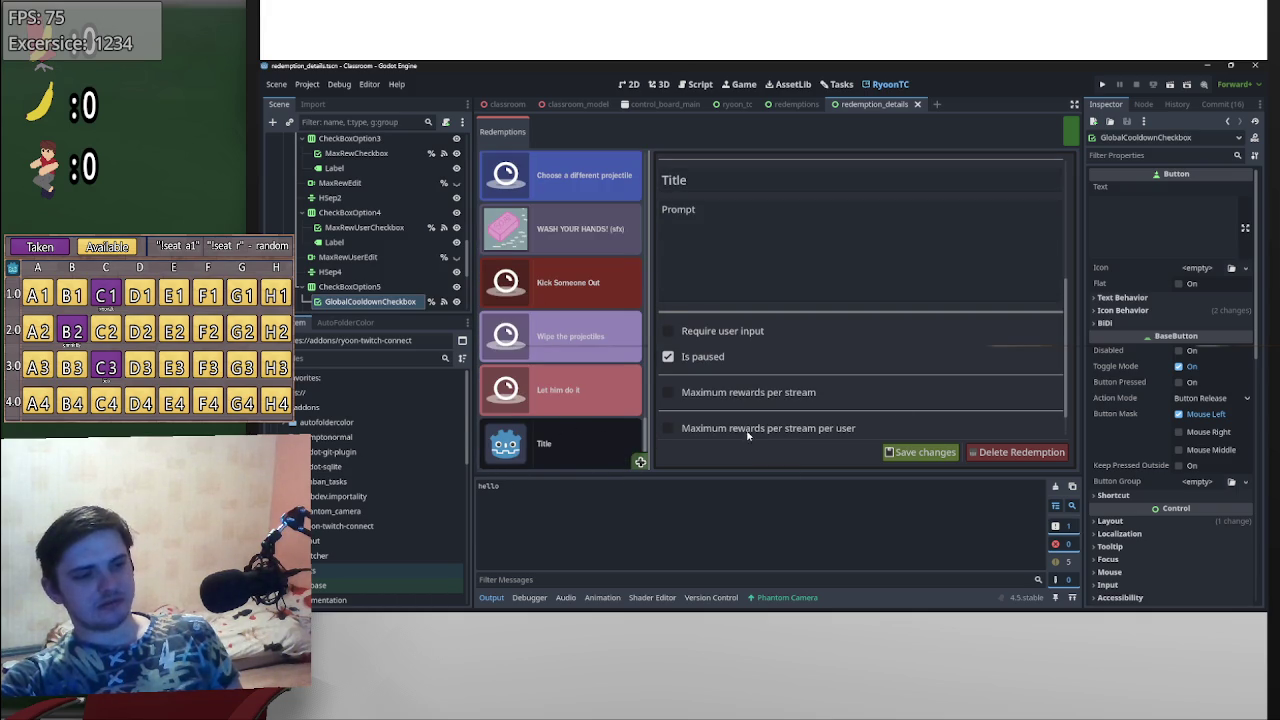
{"action": "scroll", "coordinate": [1055, 229], "scroll_direction": "up", "scroll_amount": 5}
{"action": "scroll", "coordinate": [1047, 193], "scroll_direction": "up", "scroll_amount": 1}
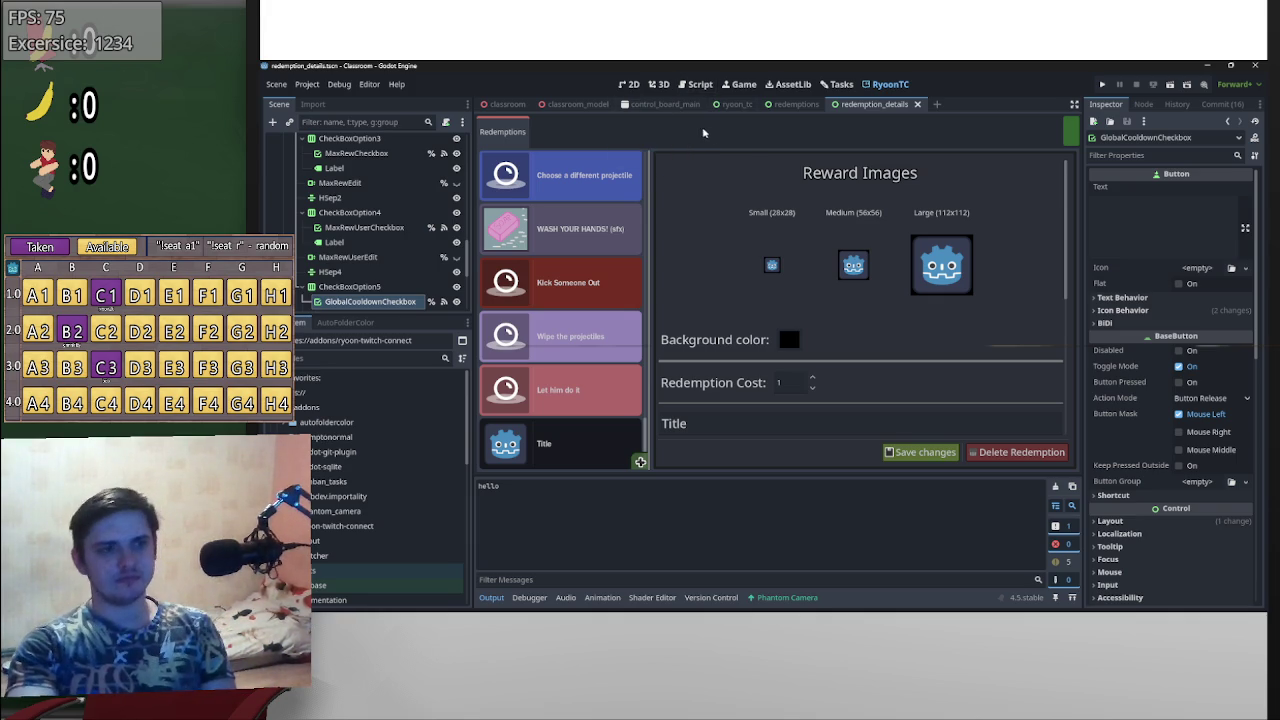
{"action": "left_click", "coordinate": [702, 85]}
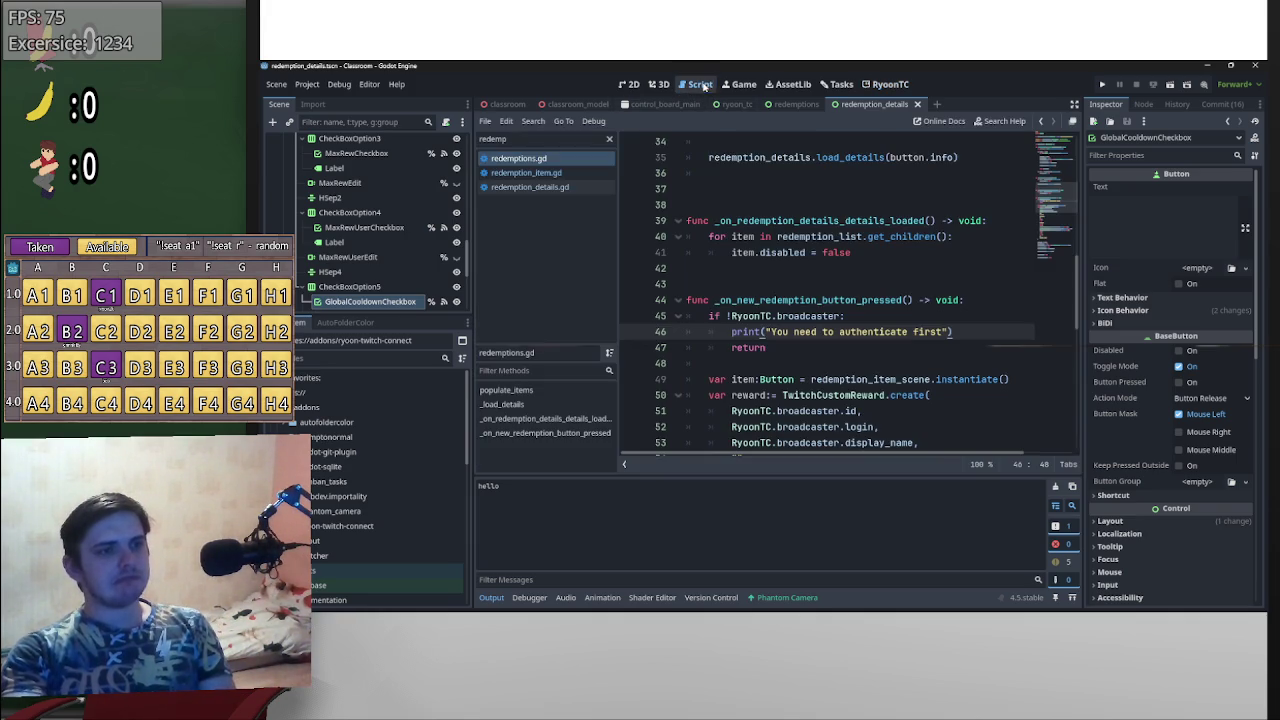
{"action": "scroll", "coordinate": [900, 260], "scroll_direction": "down", "scroll_amount": 5}
{"action": "mouse_move", "coordinate": [1078, 350]}
{"action": "left_mouse_down"}
{"action": "mouse_move", "coordinate": [1082, 427]}
{"action": "mouse_move", "coordinate": [1034, 176]}
{"action": "left_mouse_up"}
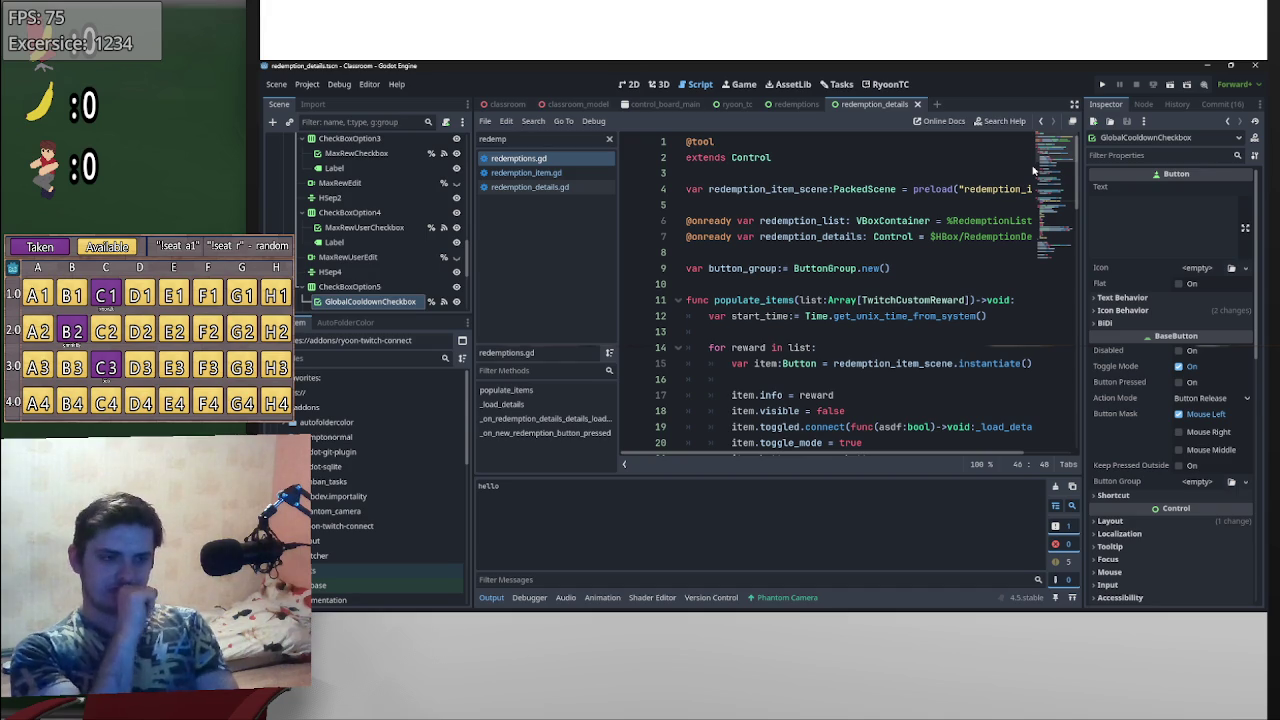
{"action": "scroll", "coordinate": [833, 276], "scroll_direction": "down", "scroll_amount": 3}
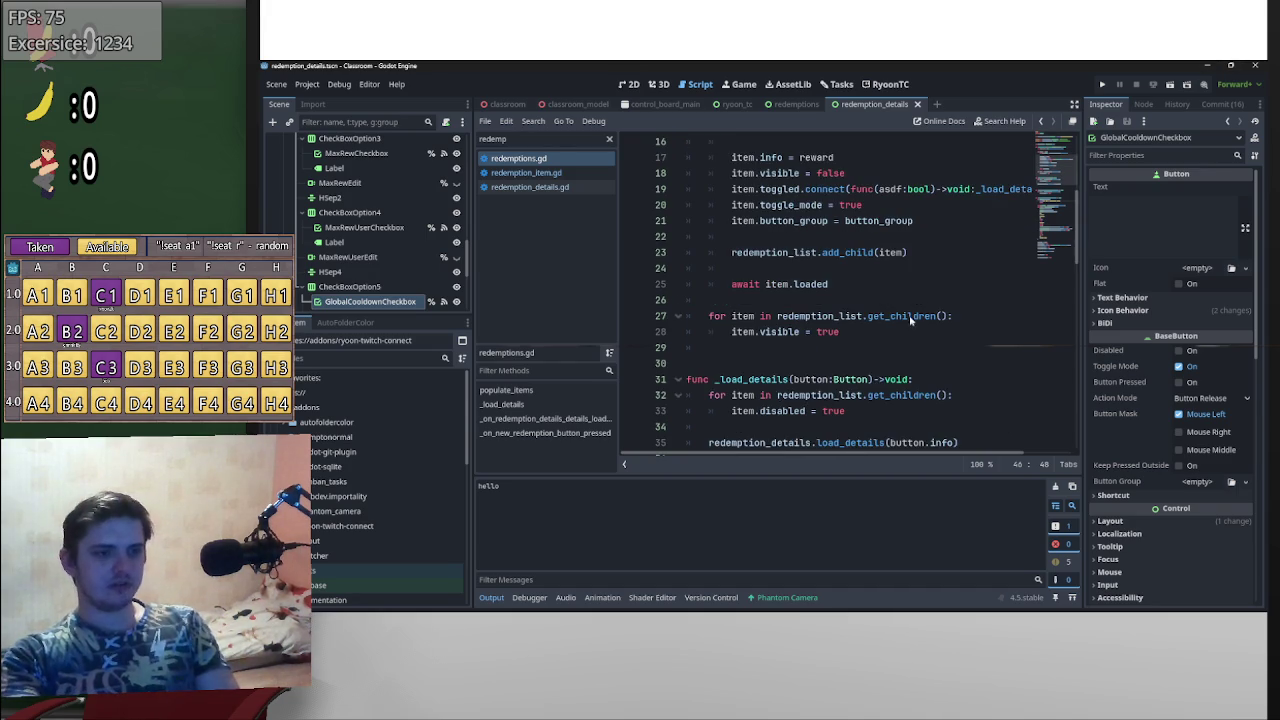
{"action": "scroll", "coordinate": [935, 325], "scroll_direction": "up", "scroll_amount": 3}
{"action": "scroll", "coordinate": [945, 318], "scroll_direction": "down", "scroll_amount": 6}
{"action": "scroll", "coordinate": [957, 312], "scroll_direction": "up", "scroll_amount": 6}
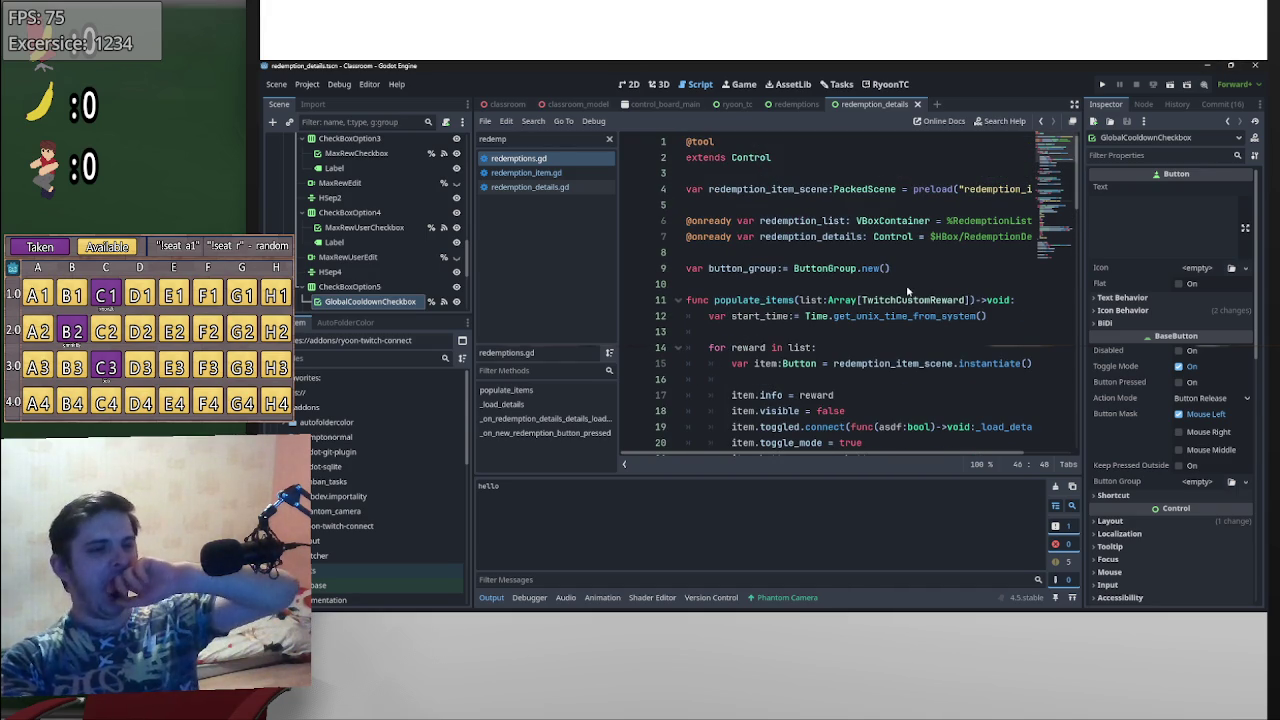
{"action": "scroll", "coordinate": [908, 290], "scroll_direction": "down", "scroll_amount": 7}
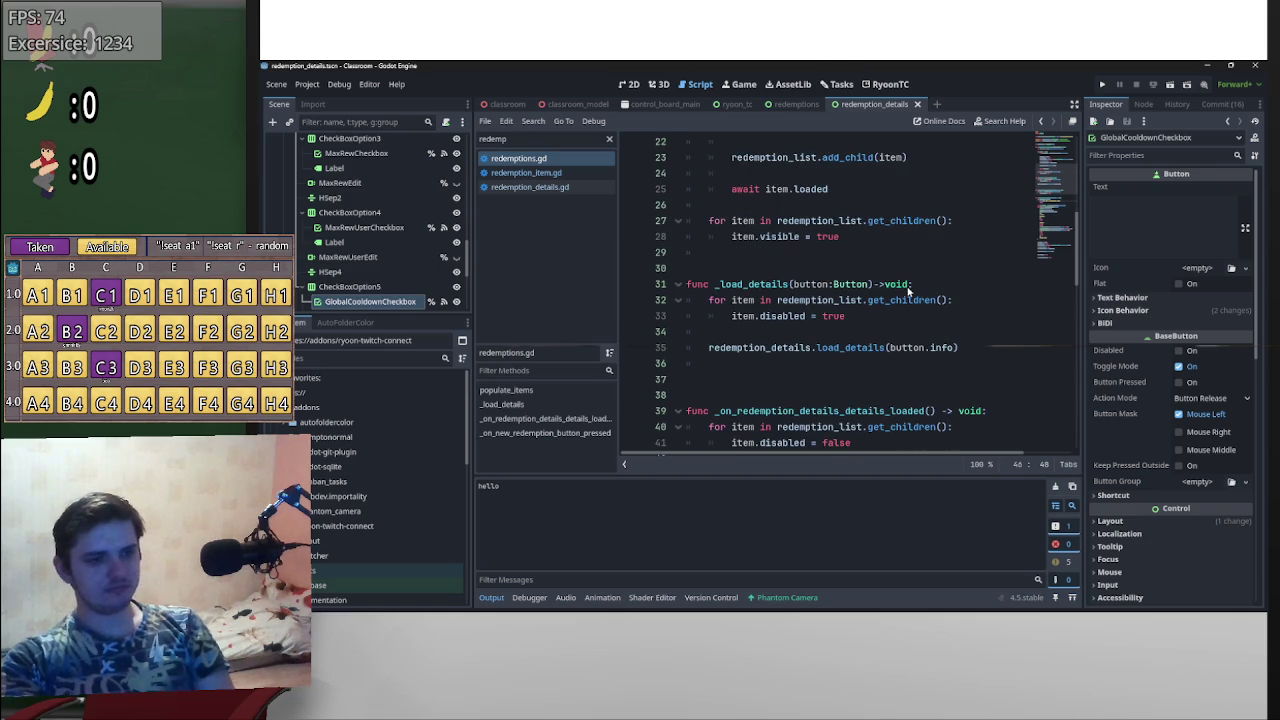
{"action": "scroll", "coordinate": [910, 290], "scroll_direction": "down", "scroll_amount": 4}
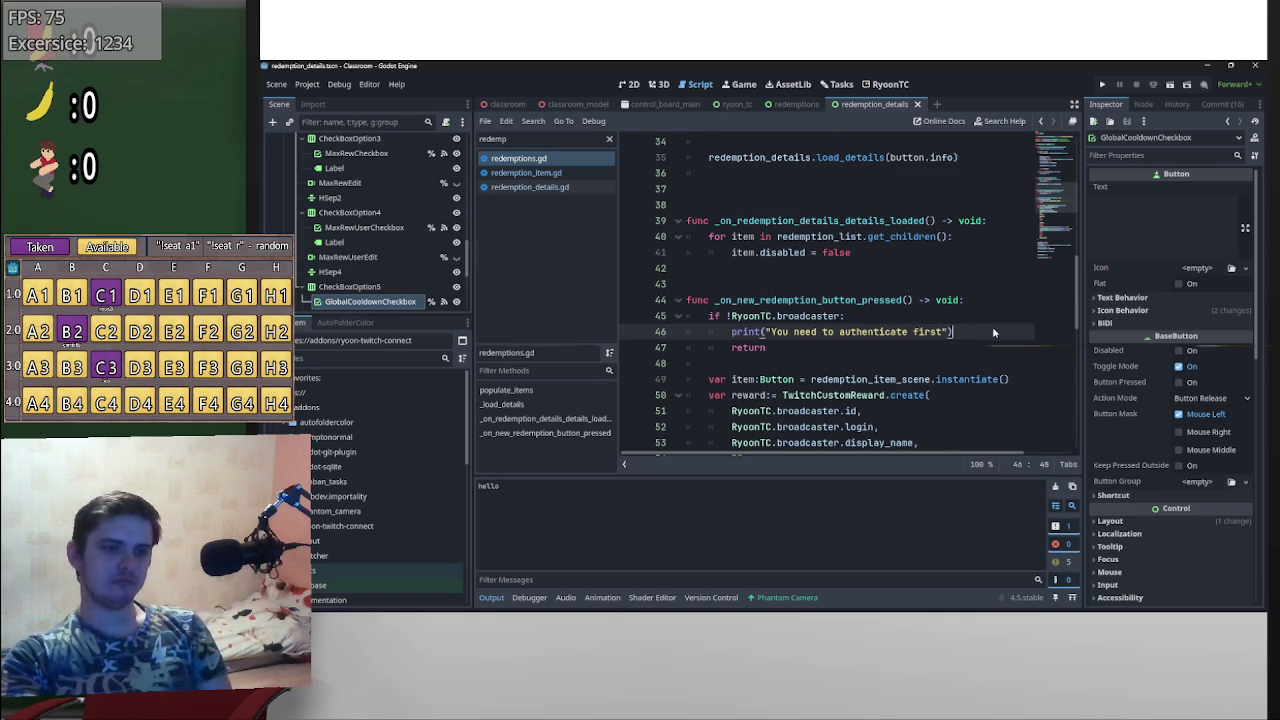
{"action": "scroll", "coordinate": [952, 319], "scroll_direction": "down", "scroll_amount": 2}
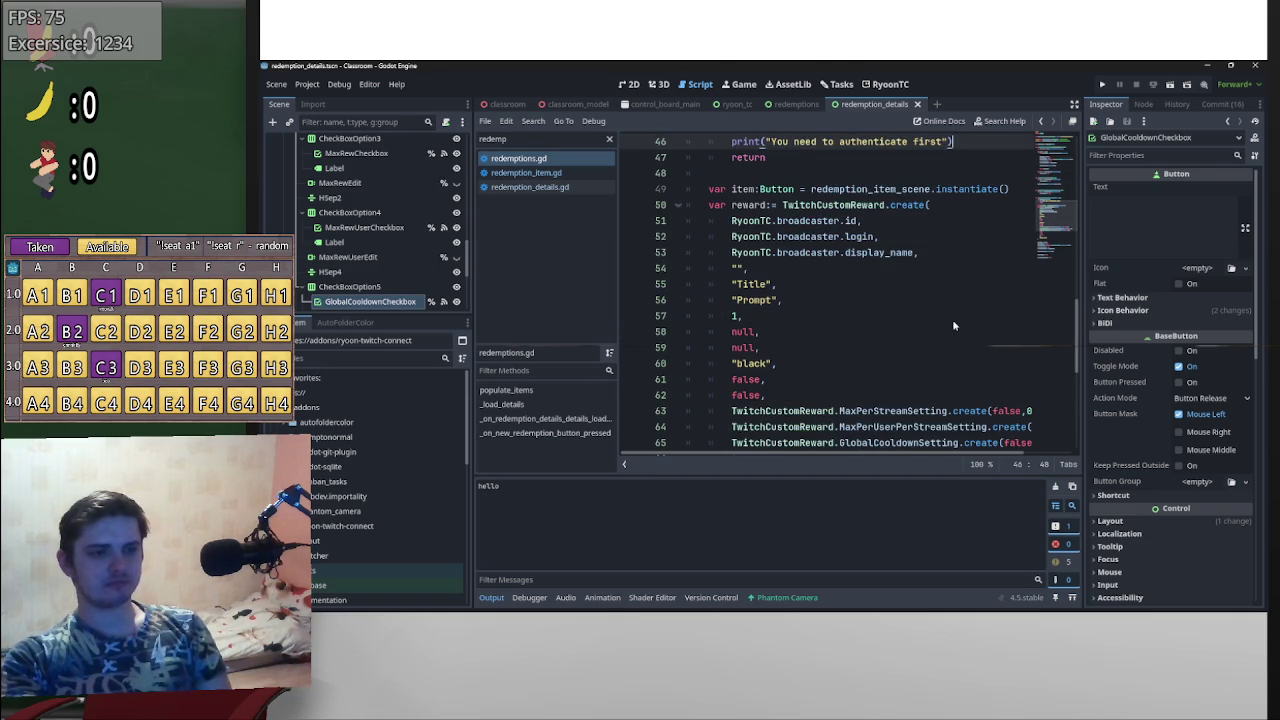
{"action": "scroll", "coordinate": [957, 324], "scroll_direction": "up", "scroll_amount": 2}
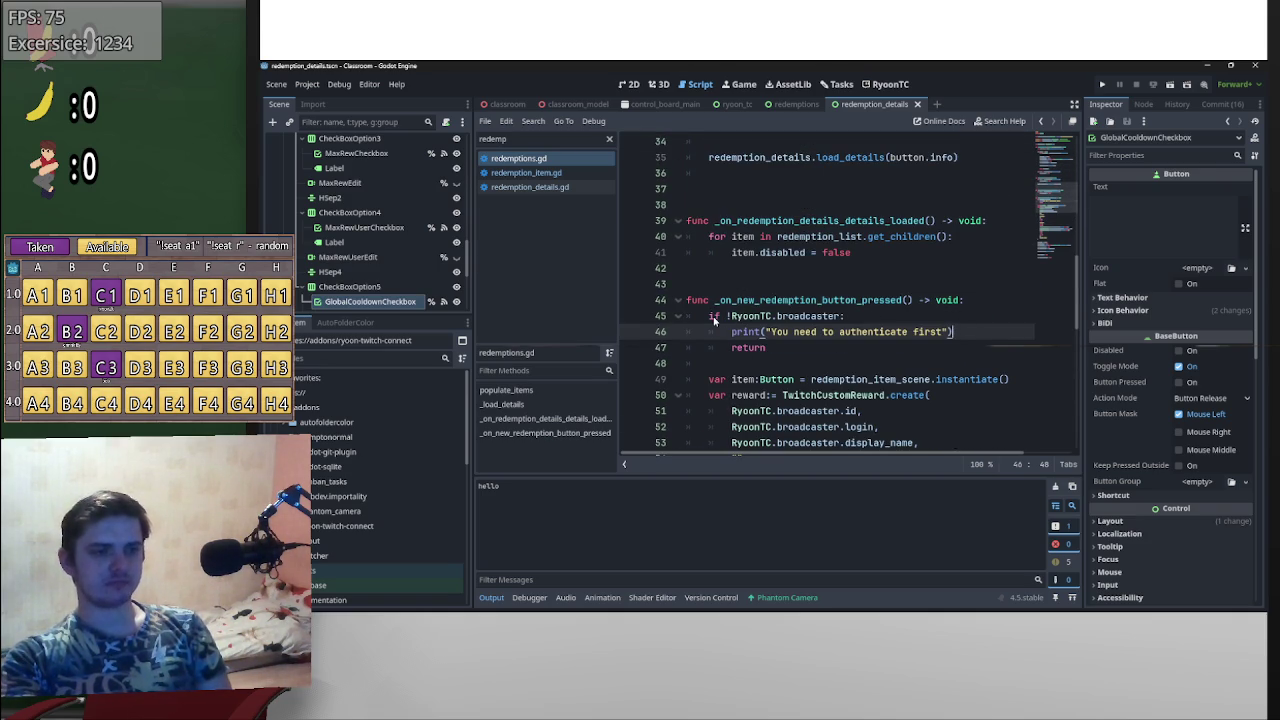
{"action": "scroll", "coordinate": [840, 334], "scroll_direction": "up", "scroll_amount": 10}
{"action": "left_click", "coordinate": [570, 188]}
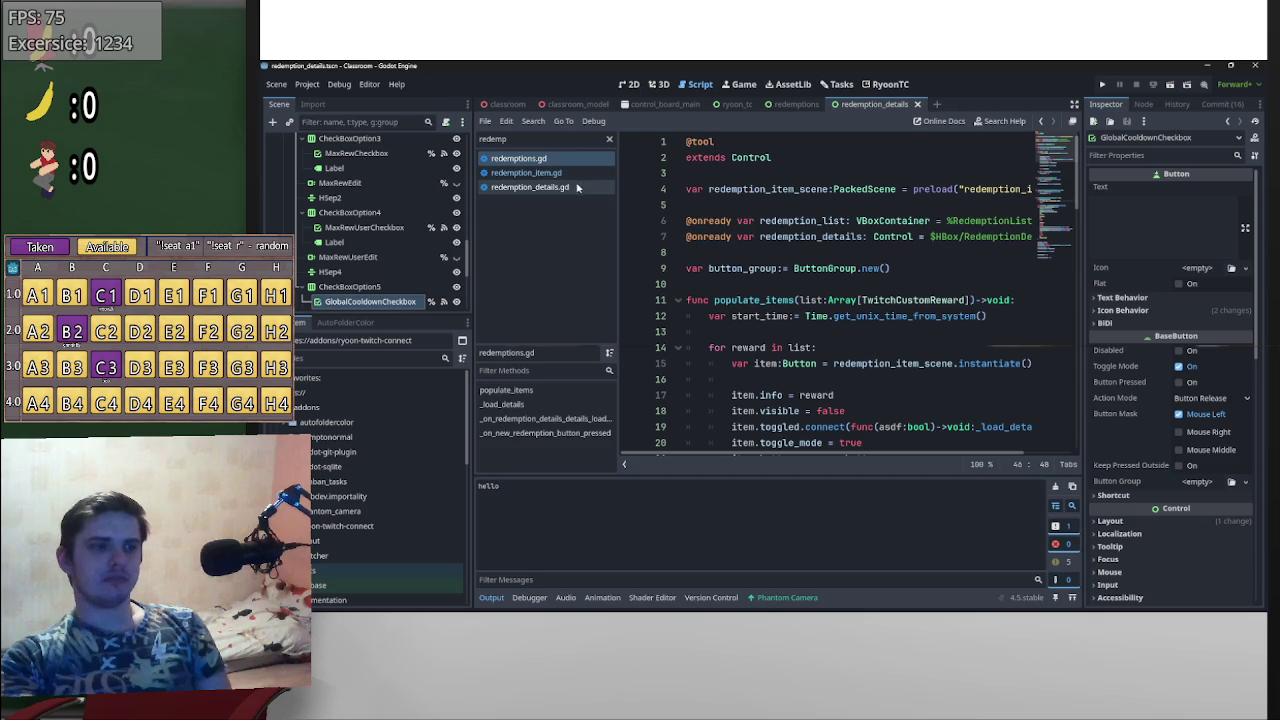
- Create an empty line 35 between the onready variables and the signals in redemption_details.gd
{"action": "scroll", "coordinate": [808, 314], "scroll_direction": "up", "scroll_amount": 13}
{"action": "scroll", "coordinate": [790, 290], "scroll_direction": "down", "scroll_amount": 11}
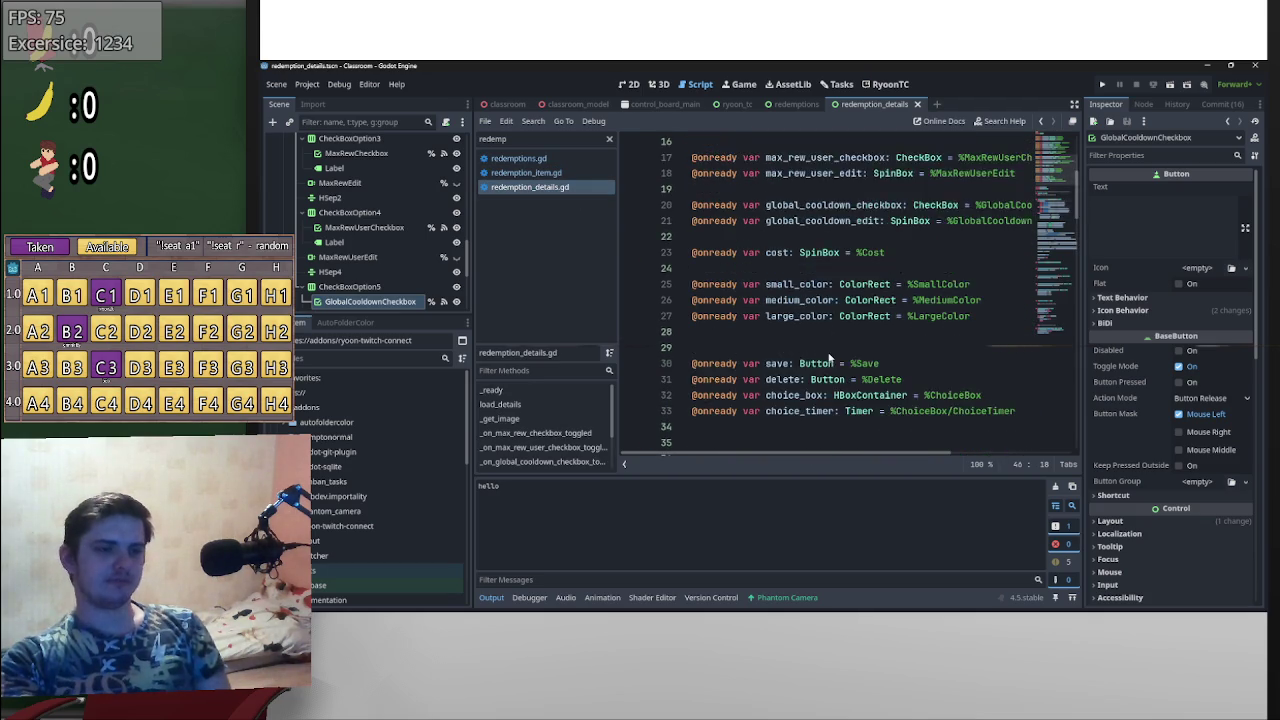
{"action": "scroll", "coordinate": [783, 310], "scroll_direction": "up", "scroll_amount": 2}
{"action": "left_click", "coordinate": [778, 261]}
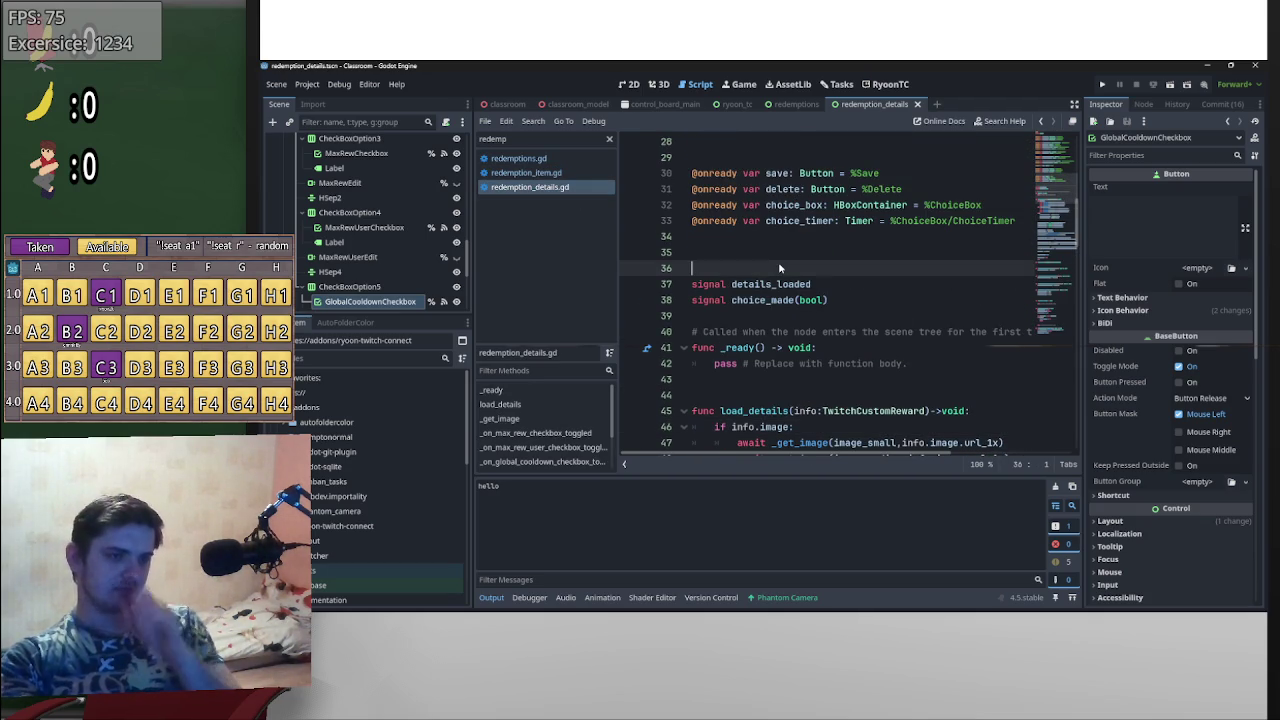
{"action": "key", "text": "BackSpace"}
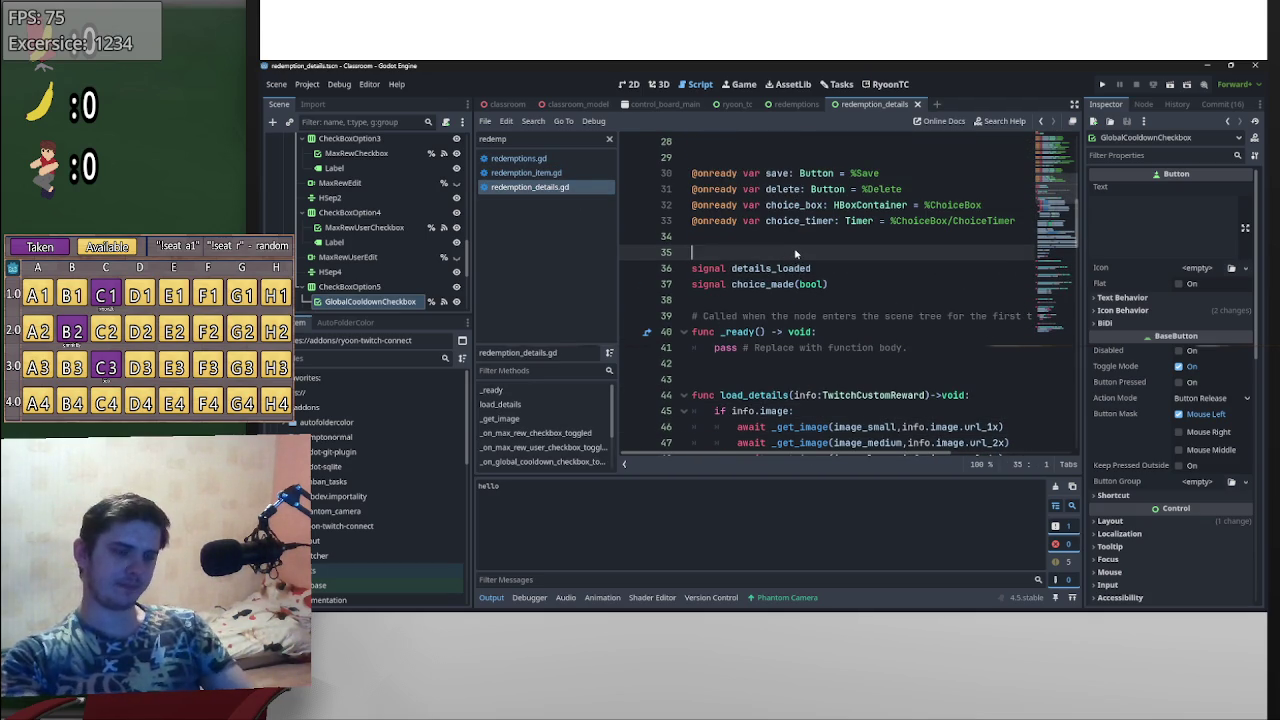
{"action": "key", "text": "Return"}
{"action": "key", "text": "Up"}
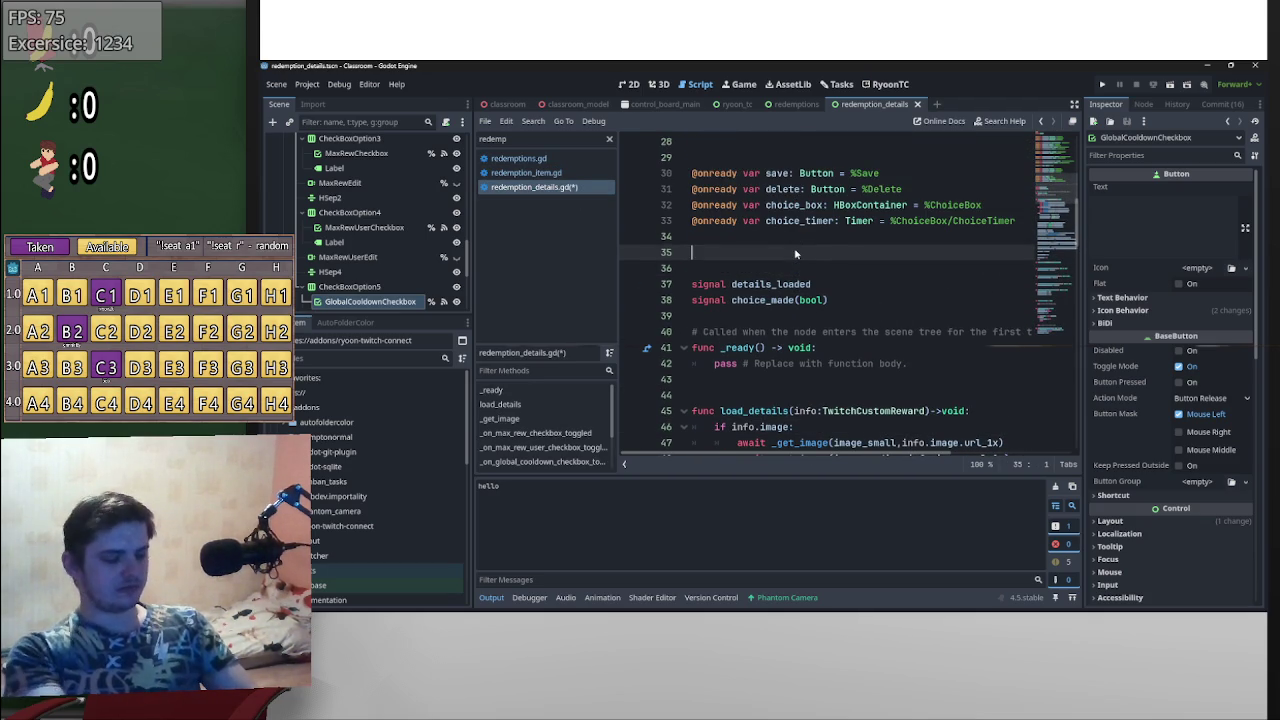
{"action": "type", "text": "rewar"}
{"action": "key", "text": "ctrl+BackSpace"}
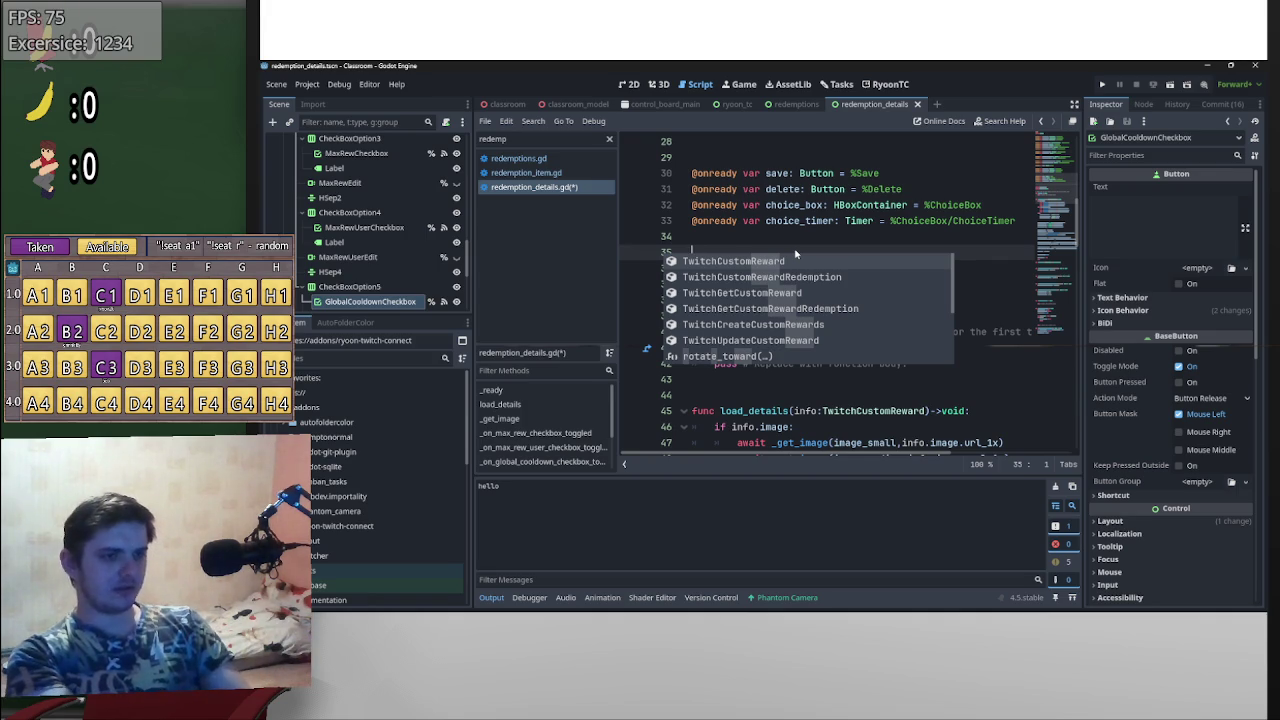
- Declare var loaded_reward:Button on line 35 and save redemption_details.gd
{"action": "type", "text": "var loaded"}
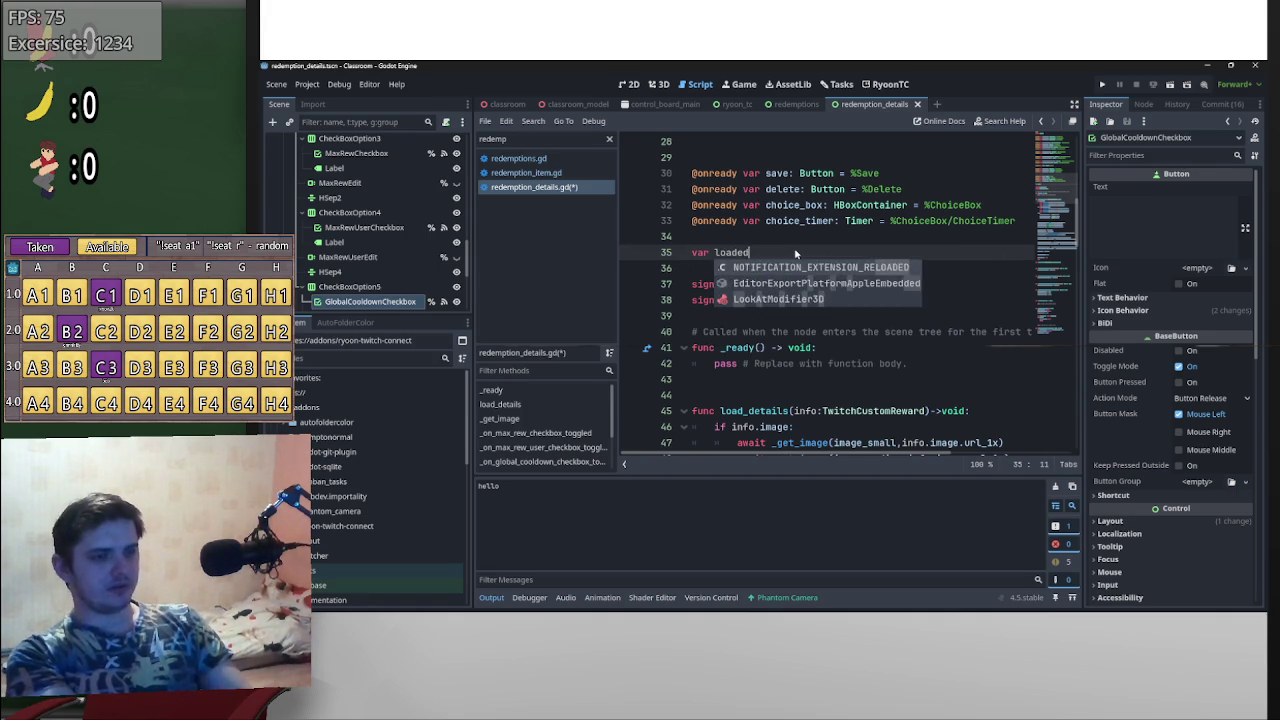
{"action": "key", "text": "Escape"}
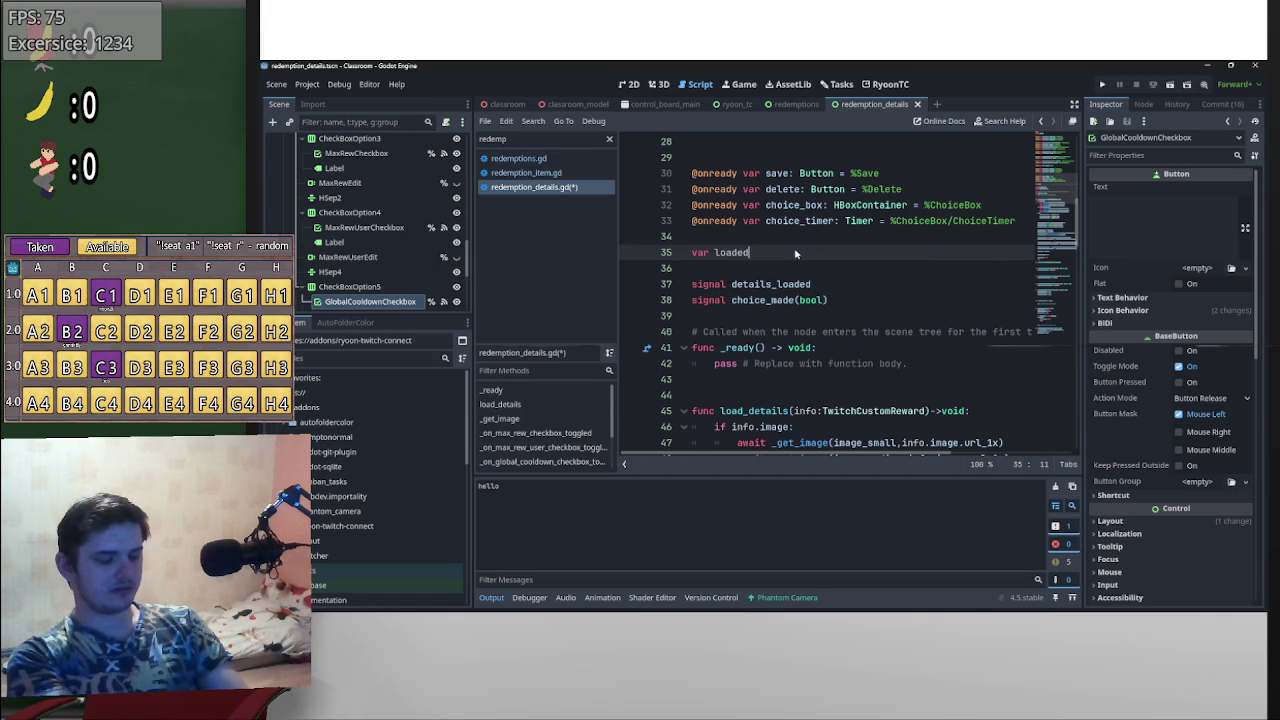
{"action": "type", "text": "_reward:"}
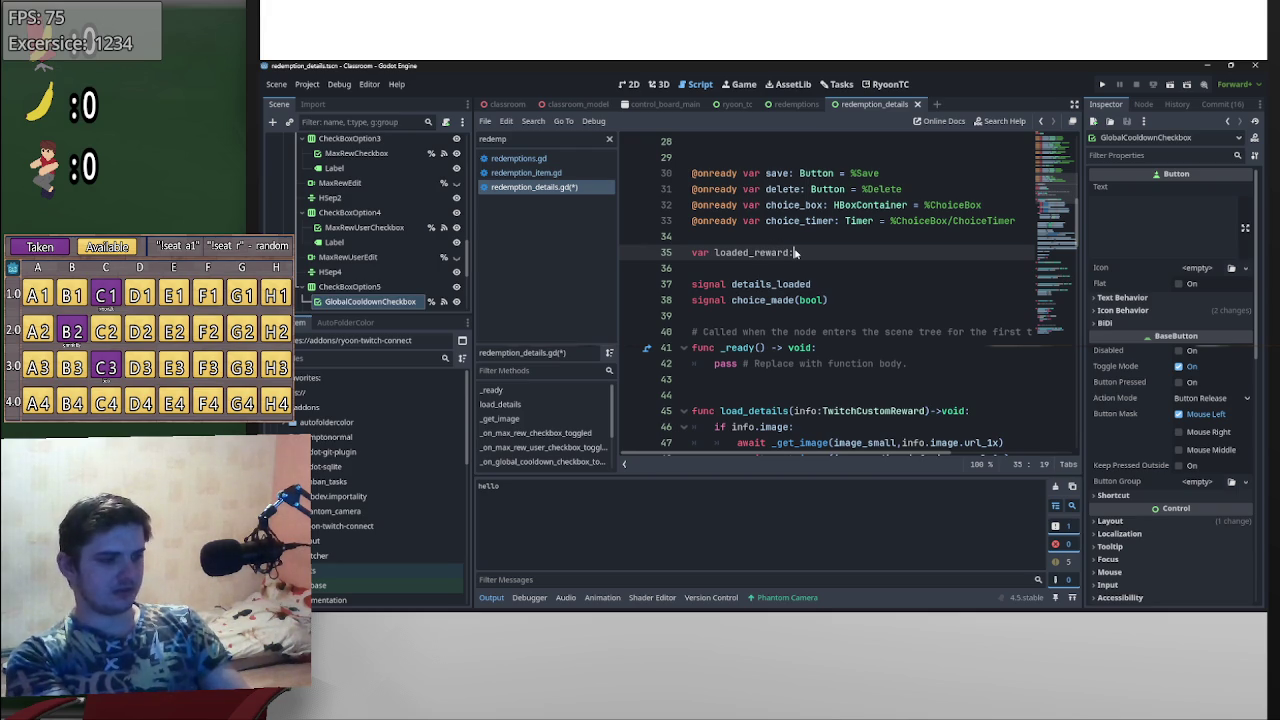
{"action": "type", "text": "Button"}
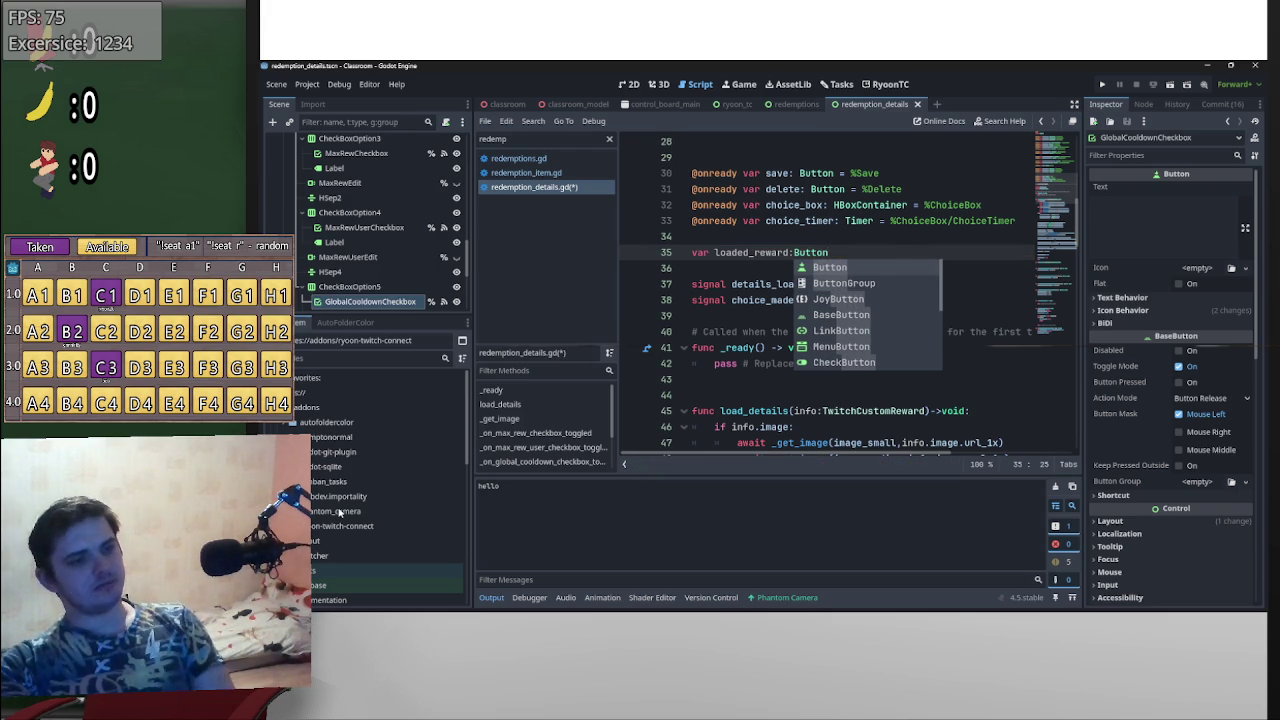
{"action": "key", "text": "ctrl+s"}
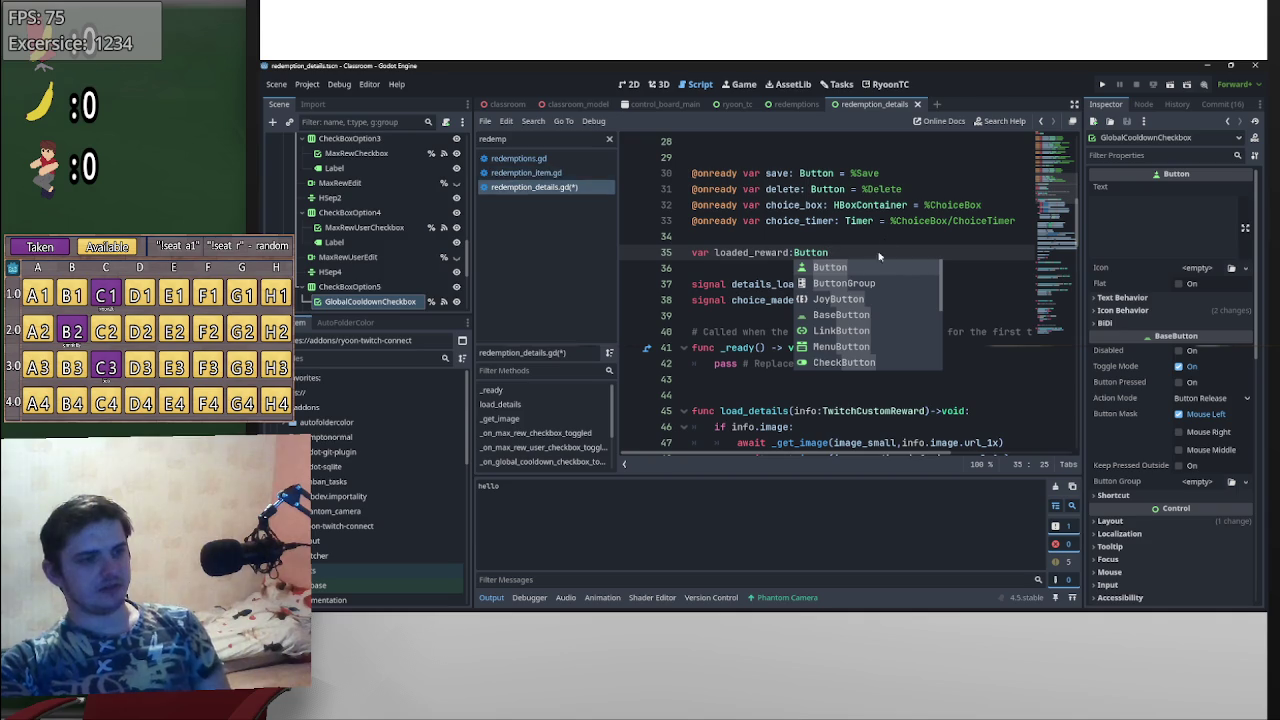
- Remove the Button type so line 35 reads var loaded_reward:
{"action": "left_click", "coordinate": [883, 237]}
{"action": "scroll", "coordinate": [870, 320], "scroll_direction": "down", "scroll_amount": 20}
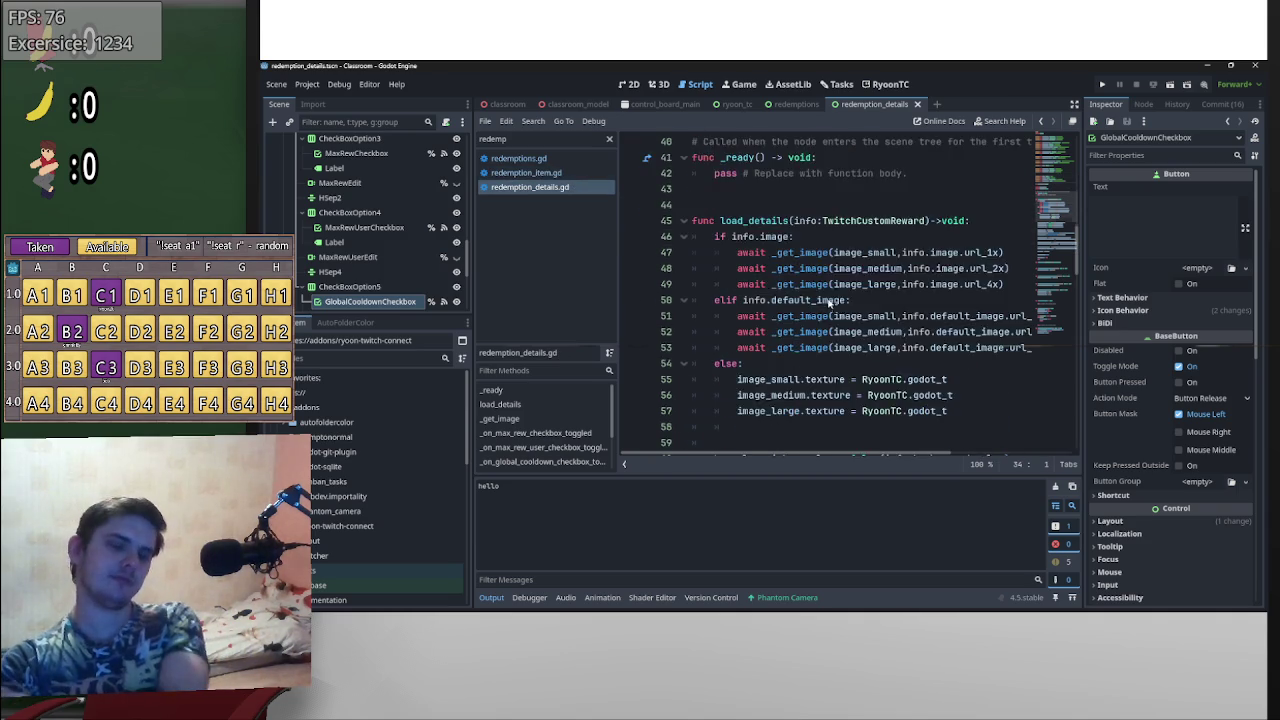
{"action": "scroll", "coordinate": [887, 319], "scroll_direction": "up", "scroll_amount": 19}
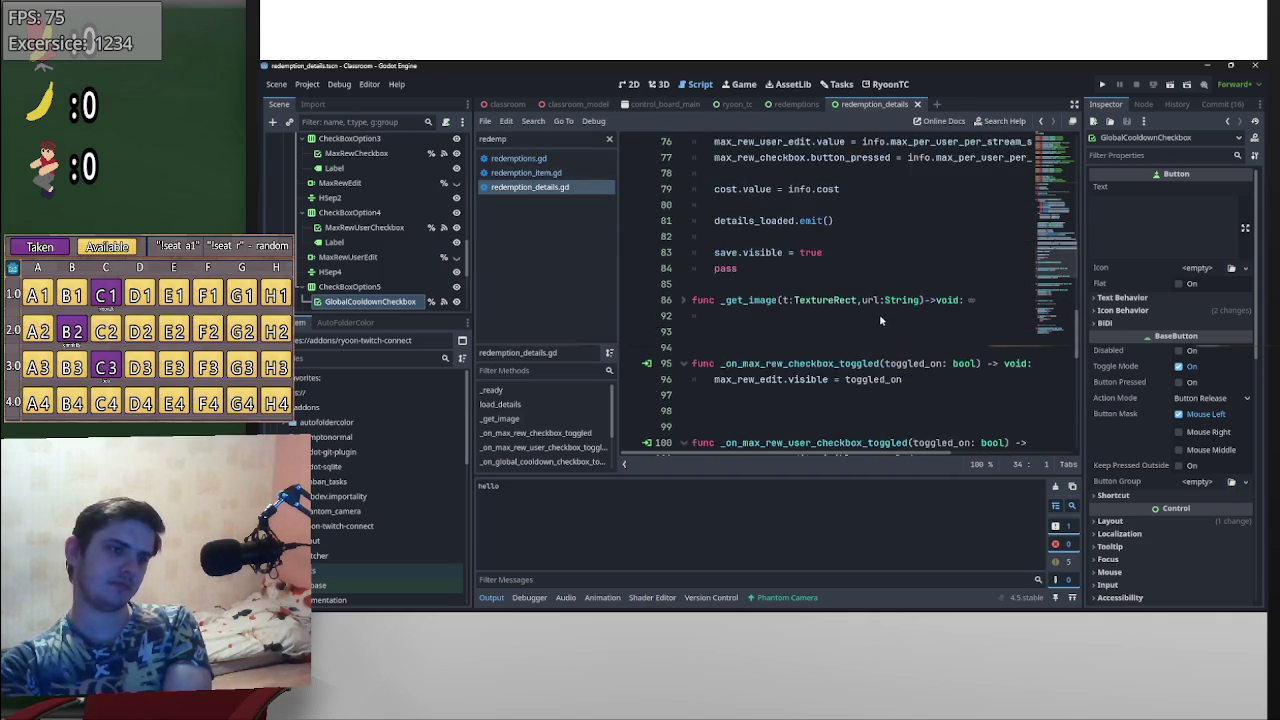
{"action": "scroll", "coordinate": [892, 320], "scroll_direction": "down", "scroll_amount": 20}
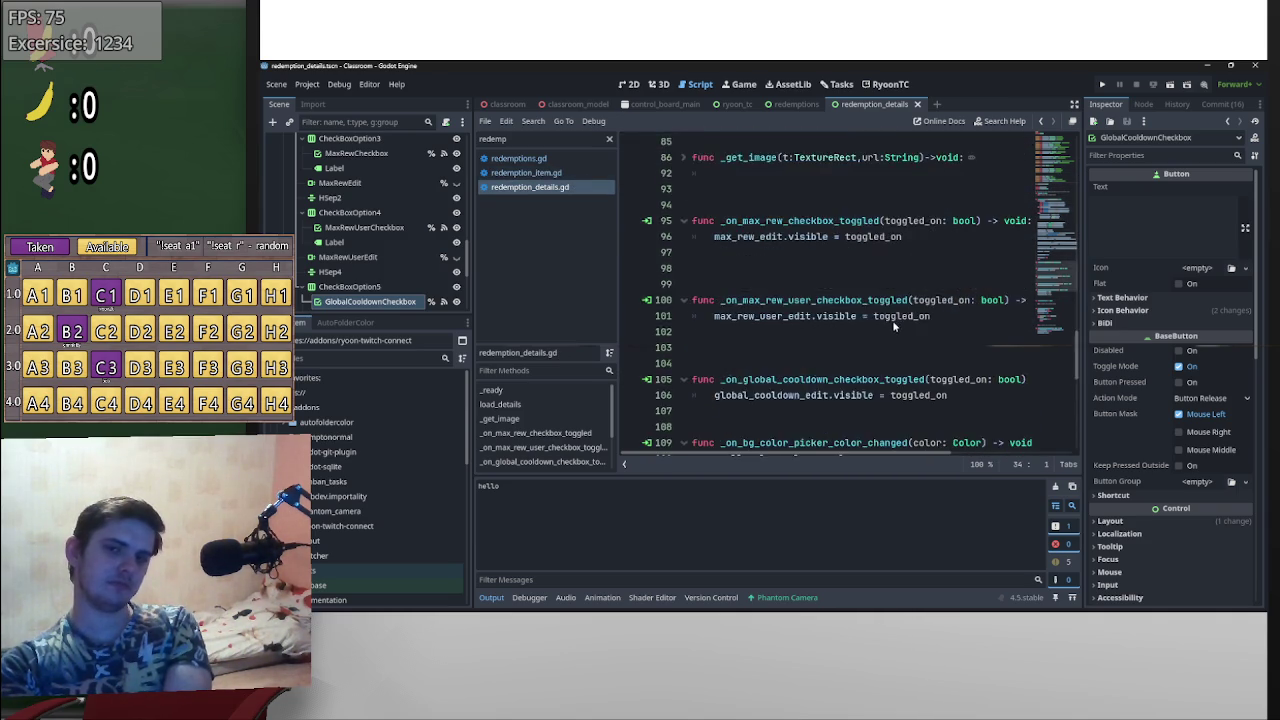
{"action": "left_click_drag", "start_coordinate": [1082, 436], "coordinate": [1080, 150]}
{"action": "scroll", "coordinate": [789, 273], "scroll_direction": "down", "scroll_amount": 9}
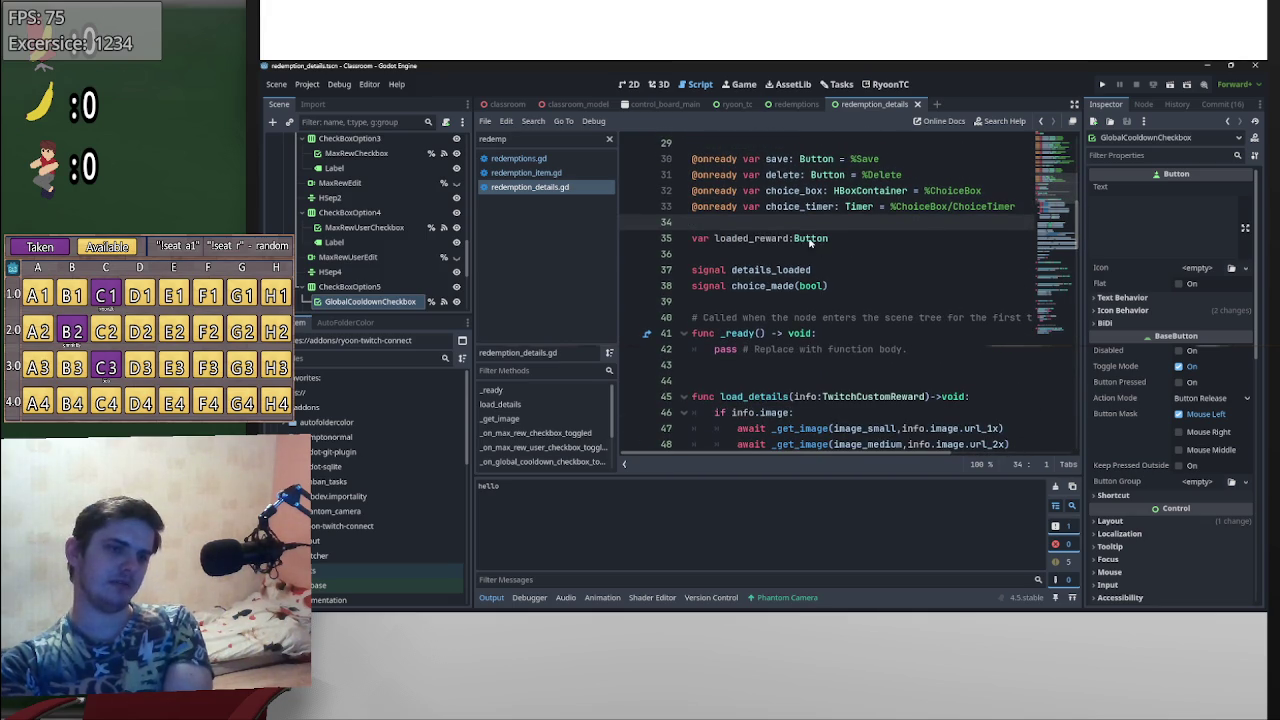
{"action": "double_click", "coordinate": [810, 241]}
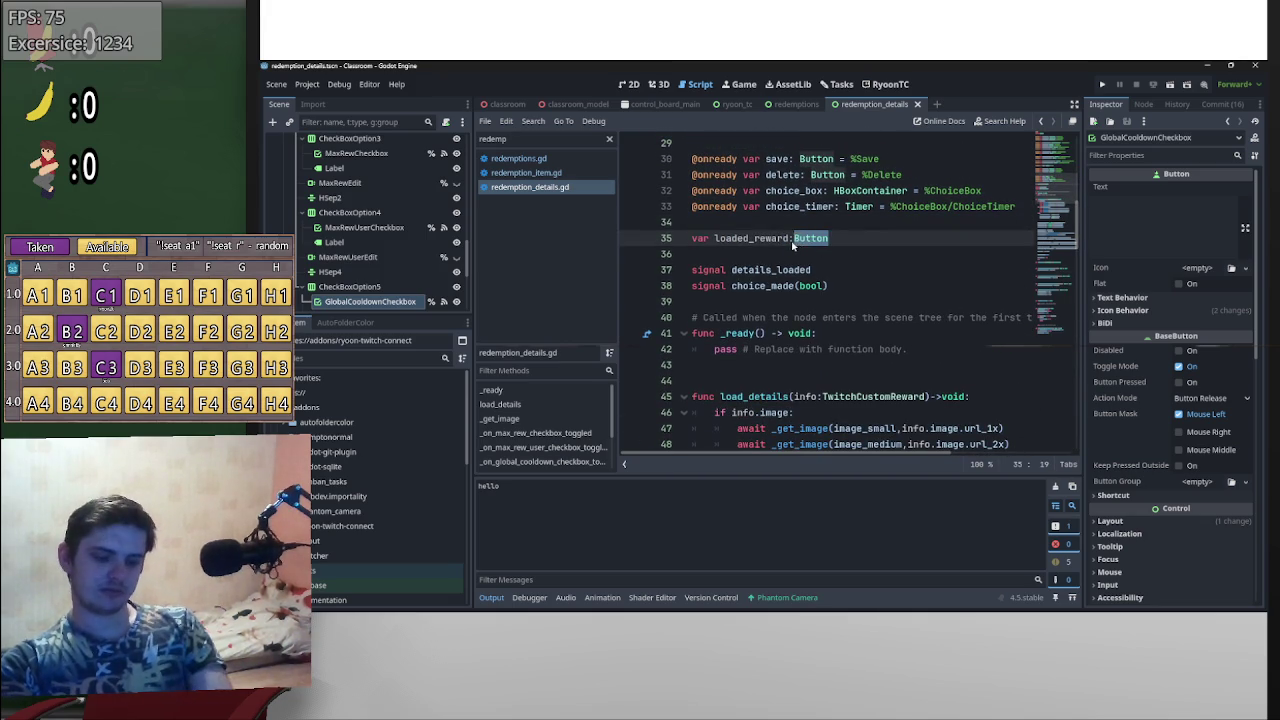
{"action": "key", "text": "BackSpace"}
{"action": "mouse_move", "coordinate": [572, 188]}
{"action": "left_mouse_down"}
{"action": "mouse_move", "coordinate": [880, 250]}
{"action": "mouse_move", "coordinate": [675, 238]}
{"action": "mouse_move", "coordinate": [562, 190]}
{"action": "left_mouse_up"}
{"action": "scroll", "coordinate": [330, 508], "scroll_direction": "down", "scroll_amount": 3}
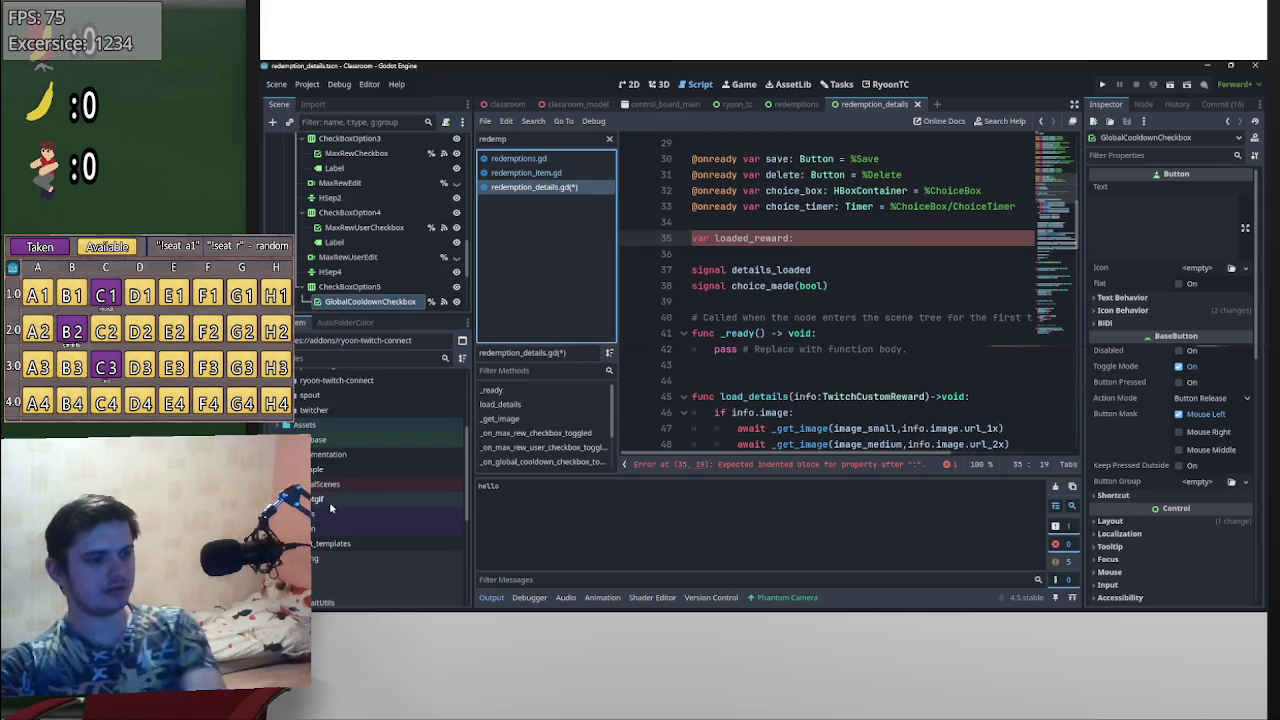
- Retype loaded_reward on line 35 as Button, replacing the dragged-in redemption_item.gd path
{"action": "left_click", "coordinate": [322, 492]}
{"action": "scroll", "coordinate": [322, 492], "scroll_direction": "down", "scroll_amount": 3}
{"action": "mouse_move", "coordinate": [375, 485]}
{"action": "left_mouse_down"}
{"action": "mouse_move", "coordinate": [700, 365]}
{"action": "mouse_move", "coordinate": [850, 240]}
{"action": "left_mouse_up"}
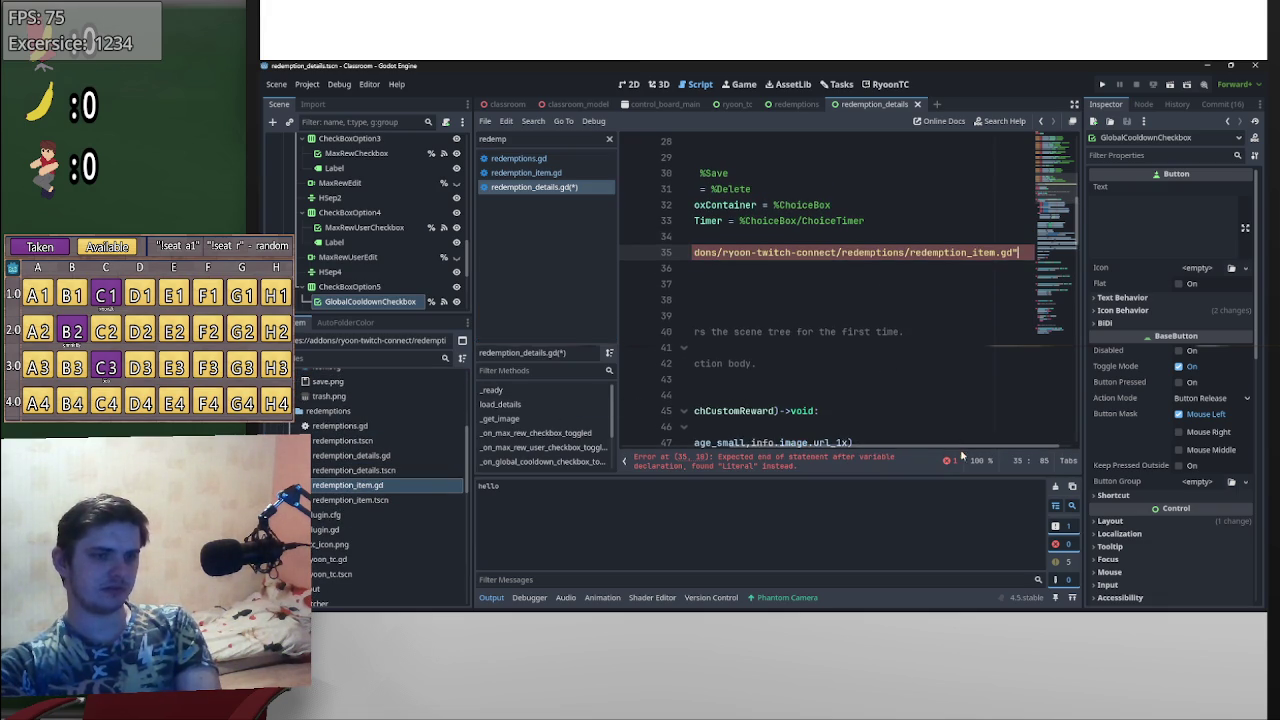
{"action": "left_click_drag", "start_coordinate": [960, 447], "coordinate": [758, 437]}
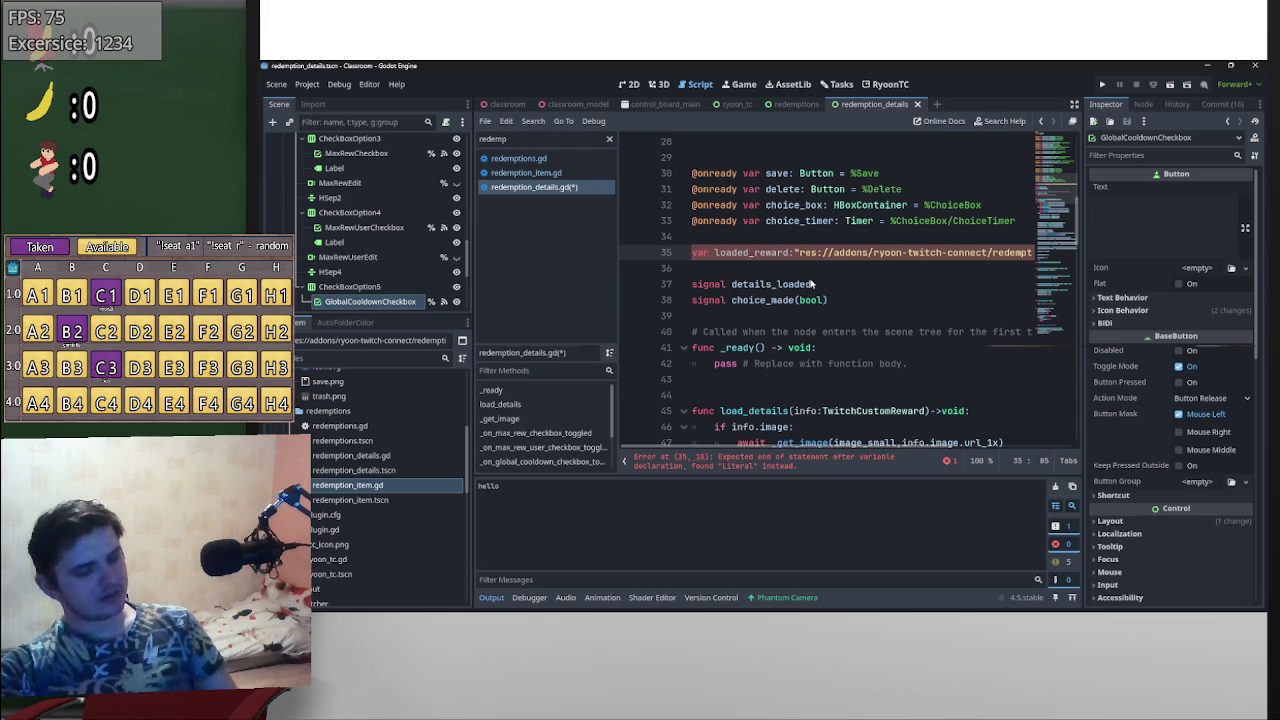
{"action": "key", "text": "ctrl+BackSpace"}
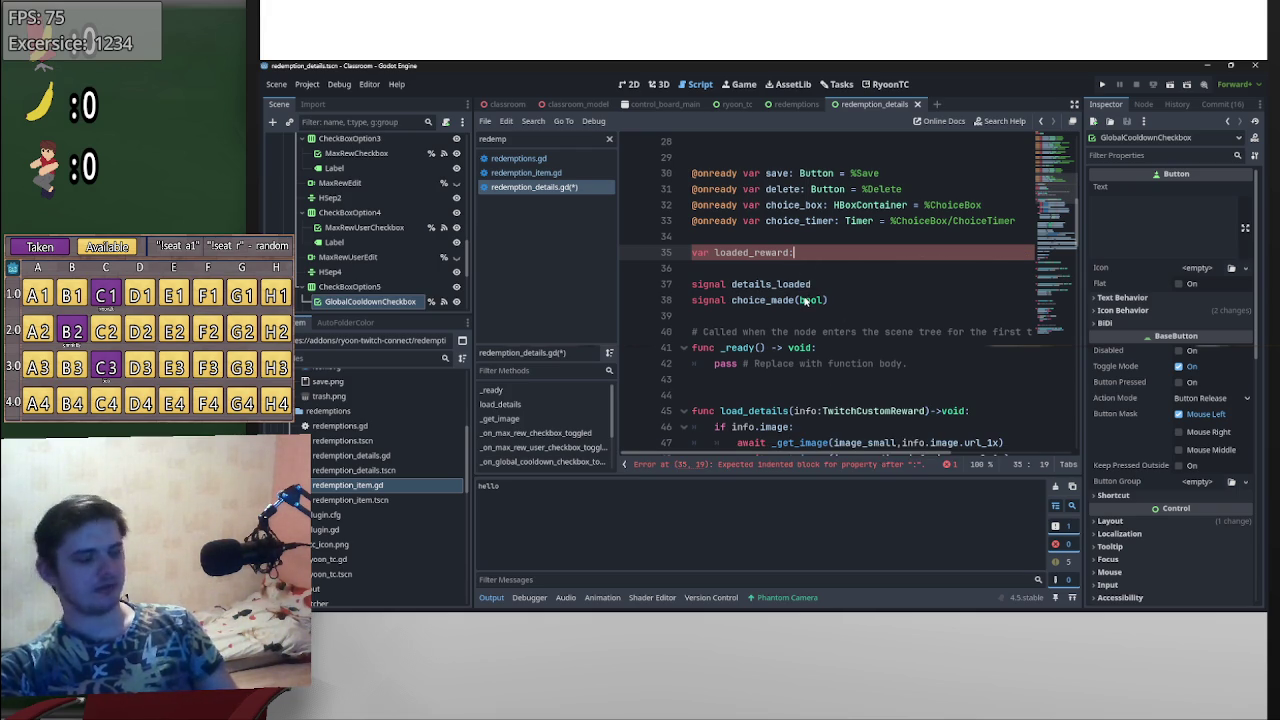
{"action": "type", "text": "button"}
{"action": "key", "text": "Return"}
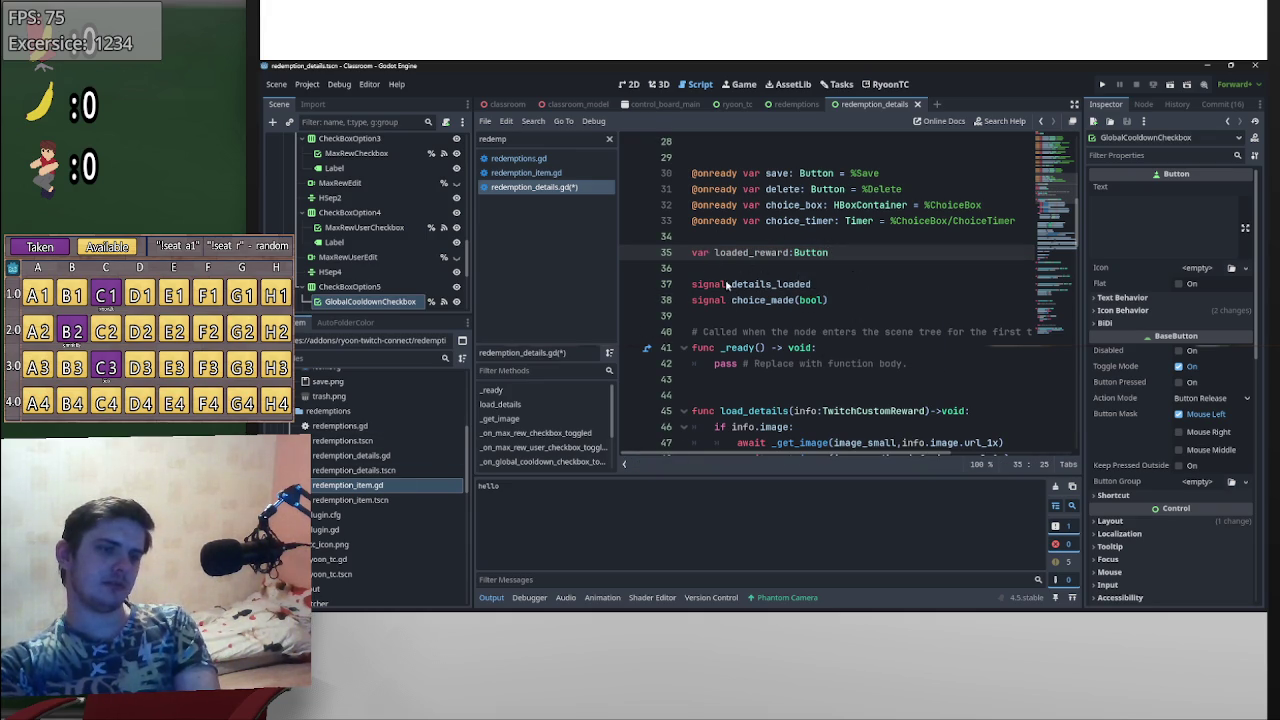
{"action": "scroll", "coordinate": [883, 406], "scroll_direction": "up", "scroll_amount": 5}
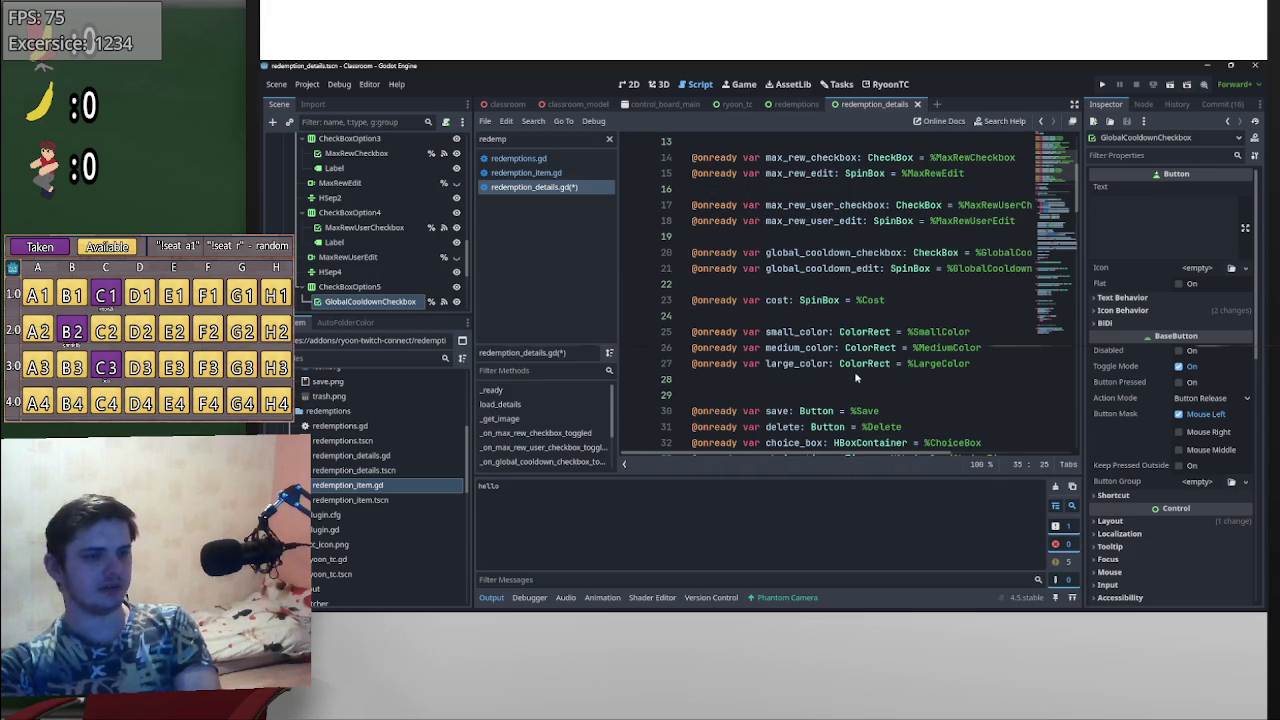
{"action": "scroll", "coordinate": [759, 306], "scroll_direction": "down", "scroll_amount": 14}
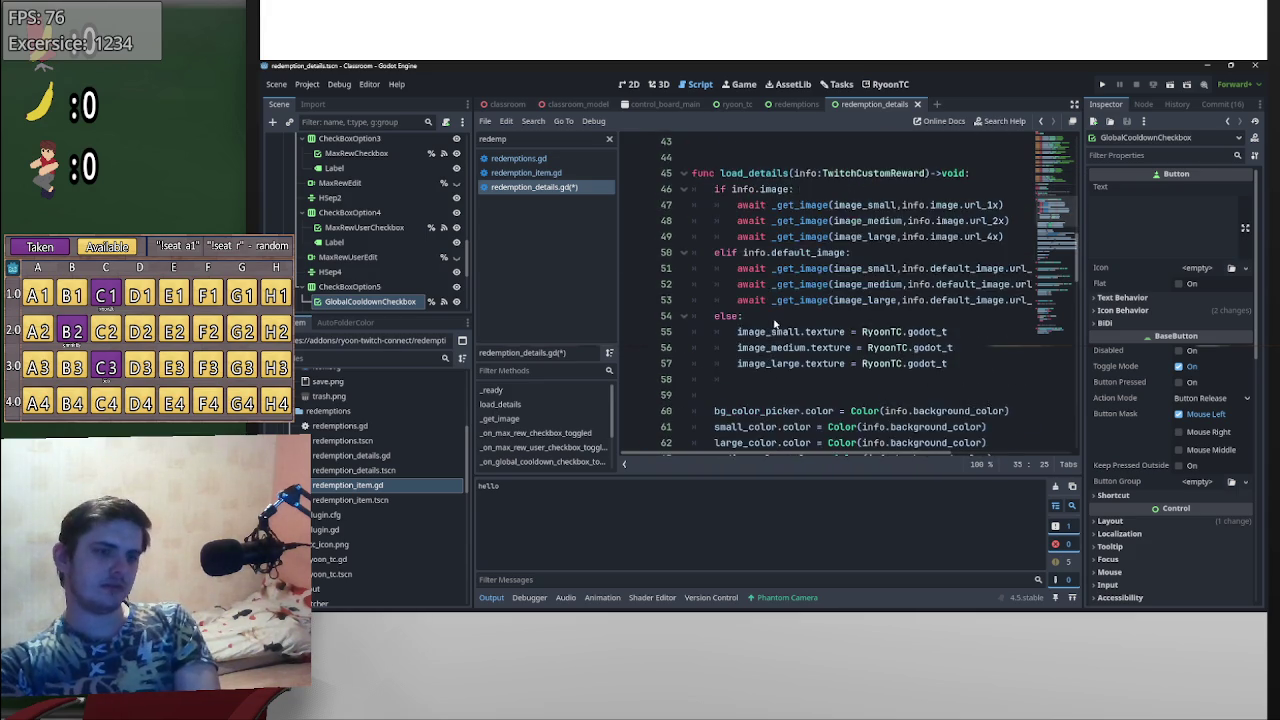
- Delete the print('hello') line after loaded.emit() in redemption_item.gd and save
{"action": "scroll", "coordinate": [797, 318], "scroll_direction": "up", "scroll_amount": 2}
{"action": "scroll", "coordinate": [797, 318], "scroll_direction": "up", "scroll_amount": 6}
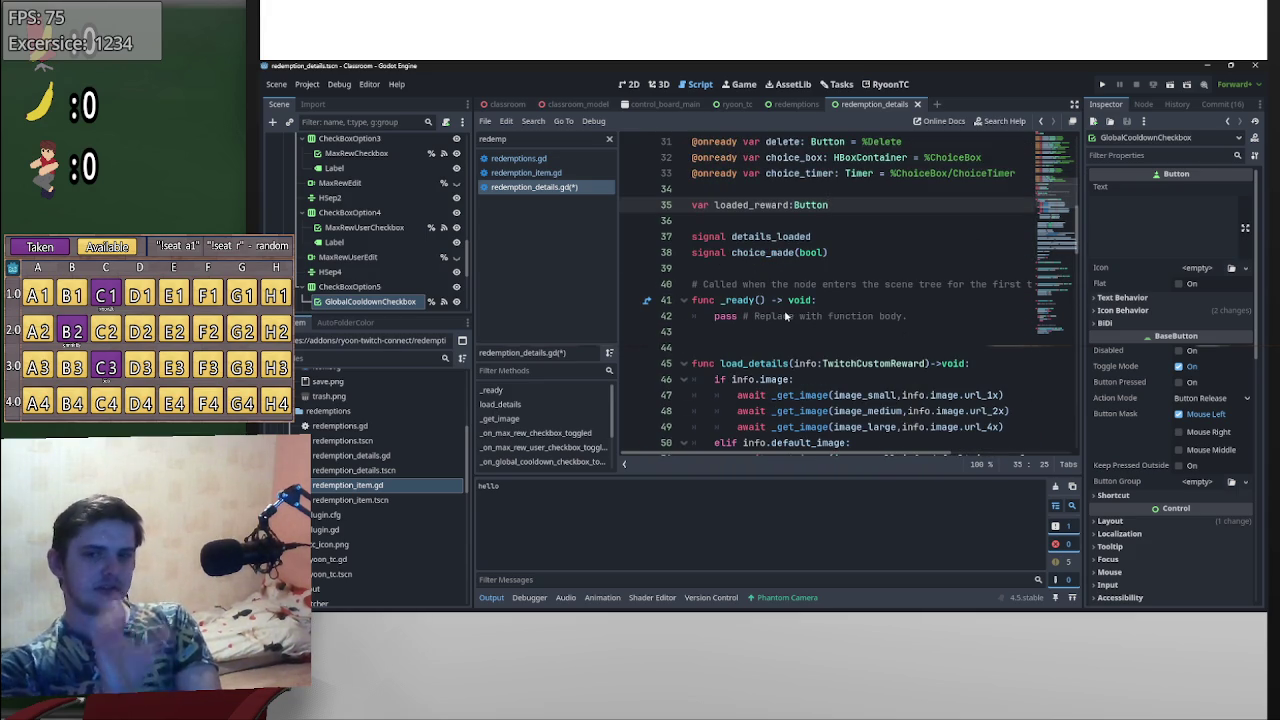
{"action": "left_click", "coordinate": [540, 172]}
{"action": "scroll", "coordinate": [774, 430], "scroll_direction": "up", "scroll_amount": 4}
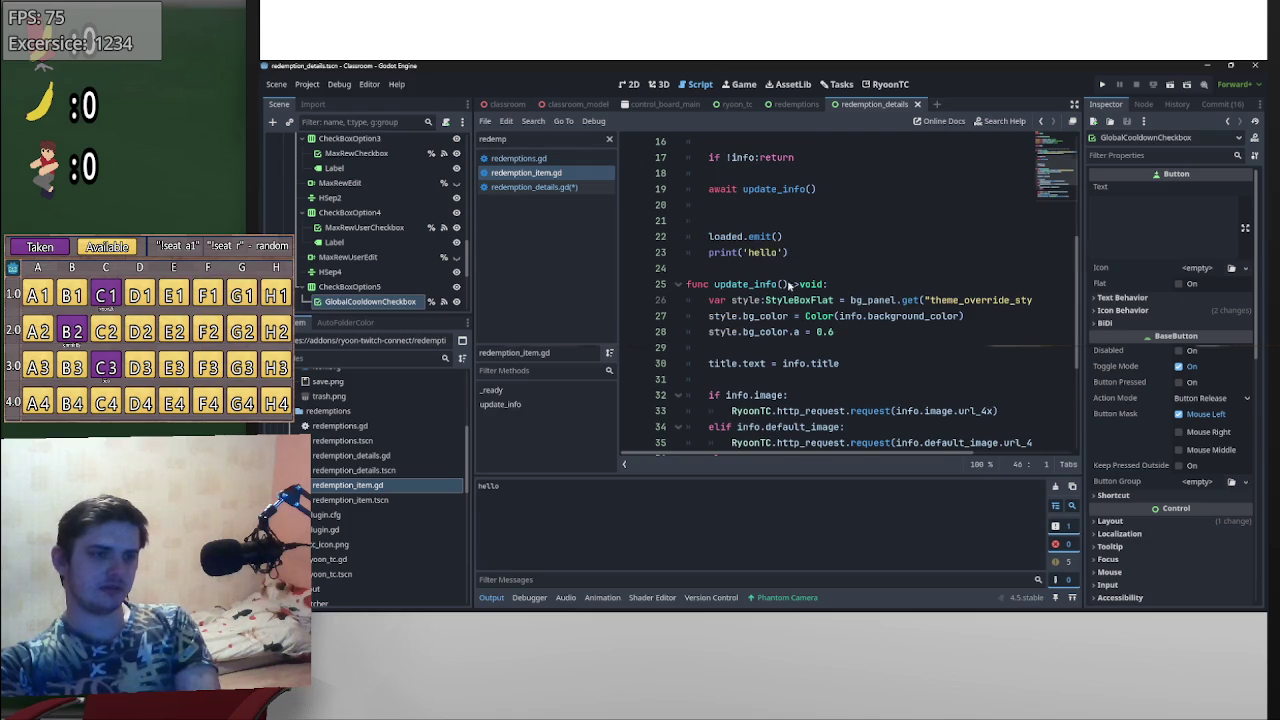
{"action": "double_click", "coordinate": [745, 284]}
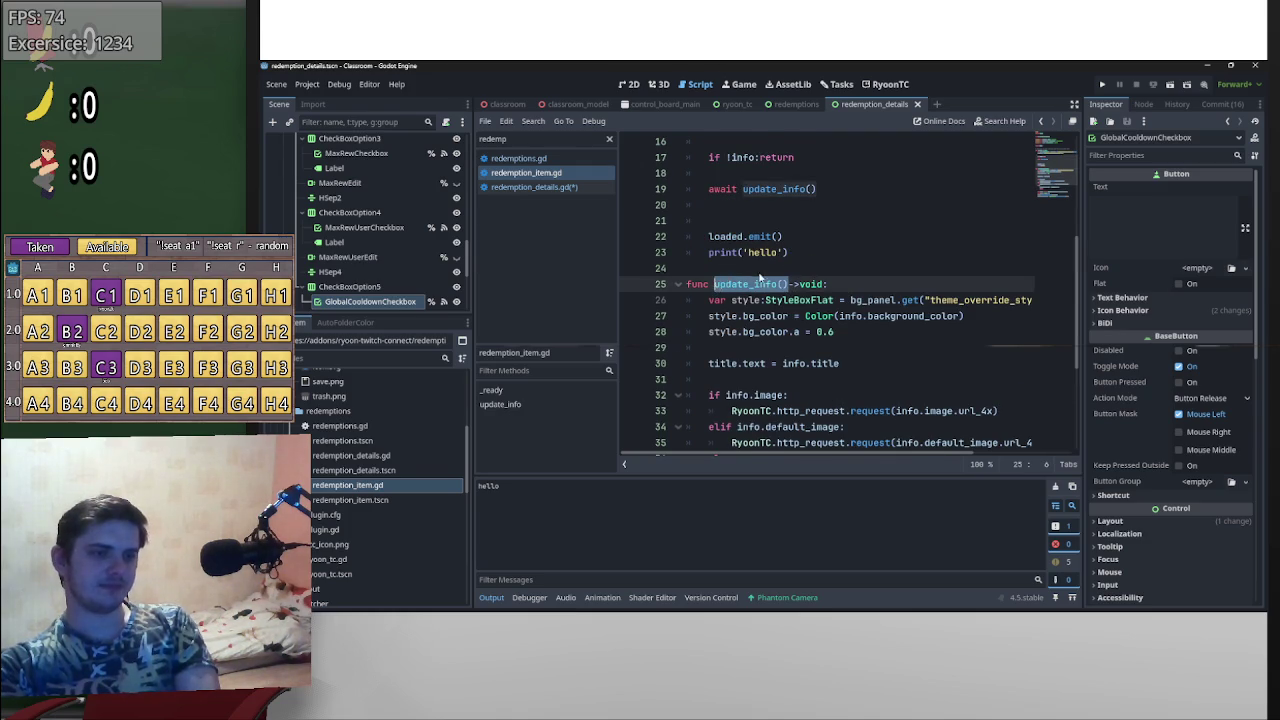
{"action": "scroll", "coordinate": [770, 300], "scroll_direction": "up", "scroll_amount": 1}
{"action": "left_click_drag", "start_coordinate": [790, 300], "coordinate": [689, 290]}
{"action": "left_click", "coordinate": [792, 300]}
{"action": "key", "text": "shift+Up"}
{"action": "key", "text": "BackSpace"}
{"action": "key", "text": "ctrl+s"}
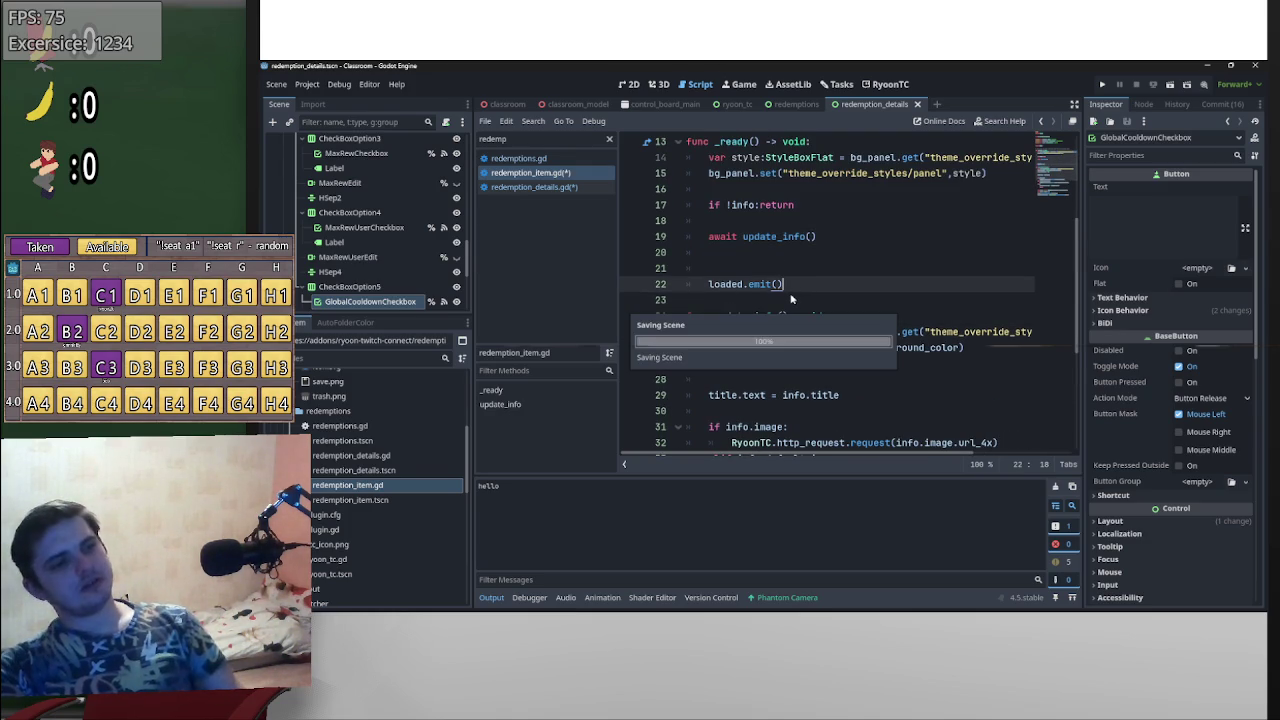
- Add blank lines above pass inside _on_save_pressed in redemption_details.gd
{"action": "left_click", "coordinate": [530, 187]}
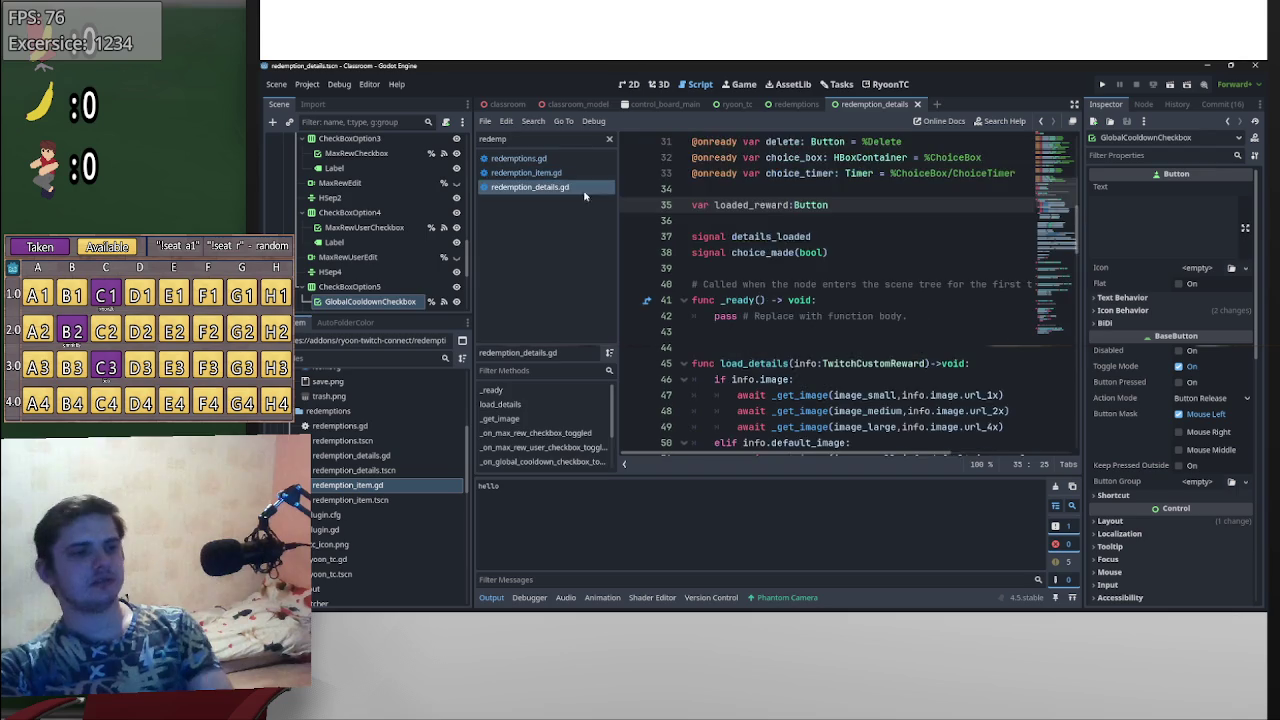
{"action": "scroll", "coordinate": [793, 370], "scroll_direction": "down", "scroll_amount": 20}
{"action": "scroll", "coordinate": [793, 370], "scroll_direction": "down", "scroll_amount": 8}
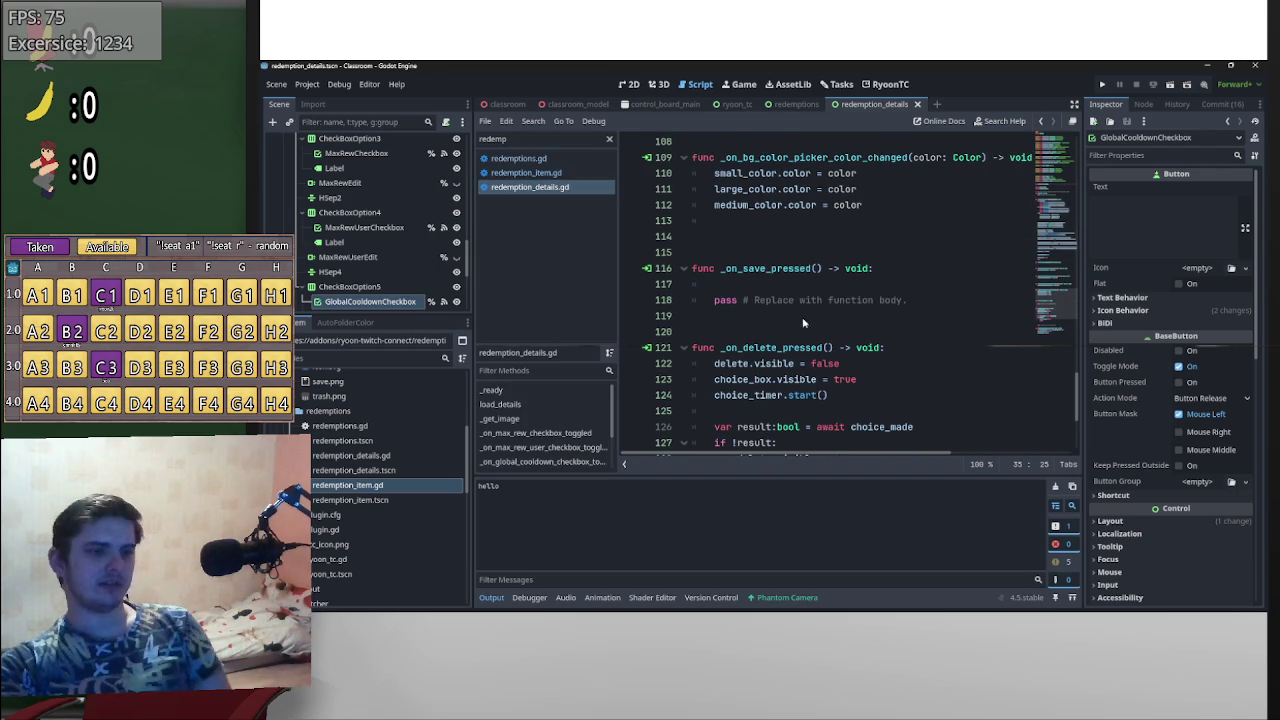
{"action": "left_click", "coordinate": [802, 284]}
{"action": "key", "text": "Return"}
{"action": "key", "text": "Return"}
{"action": "key", "text": "Return"}
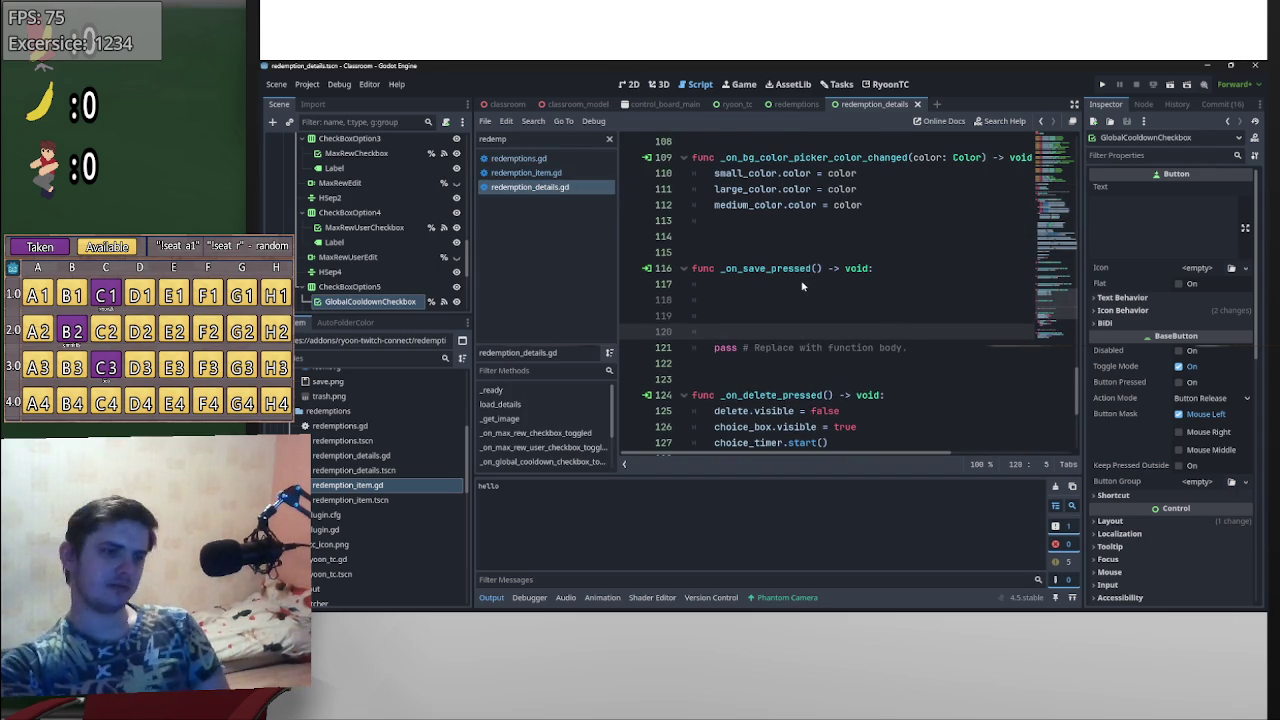
{"action": "key", "text": "Up"}
{"action": "key", "text": "Up"}
{"action": "key", "text": "Up"}
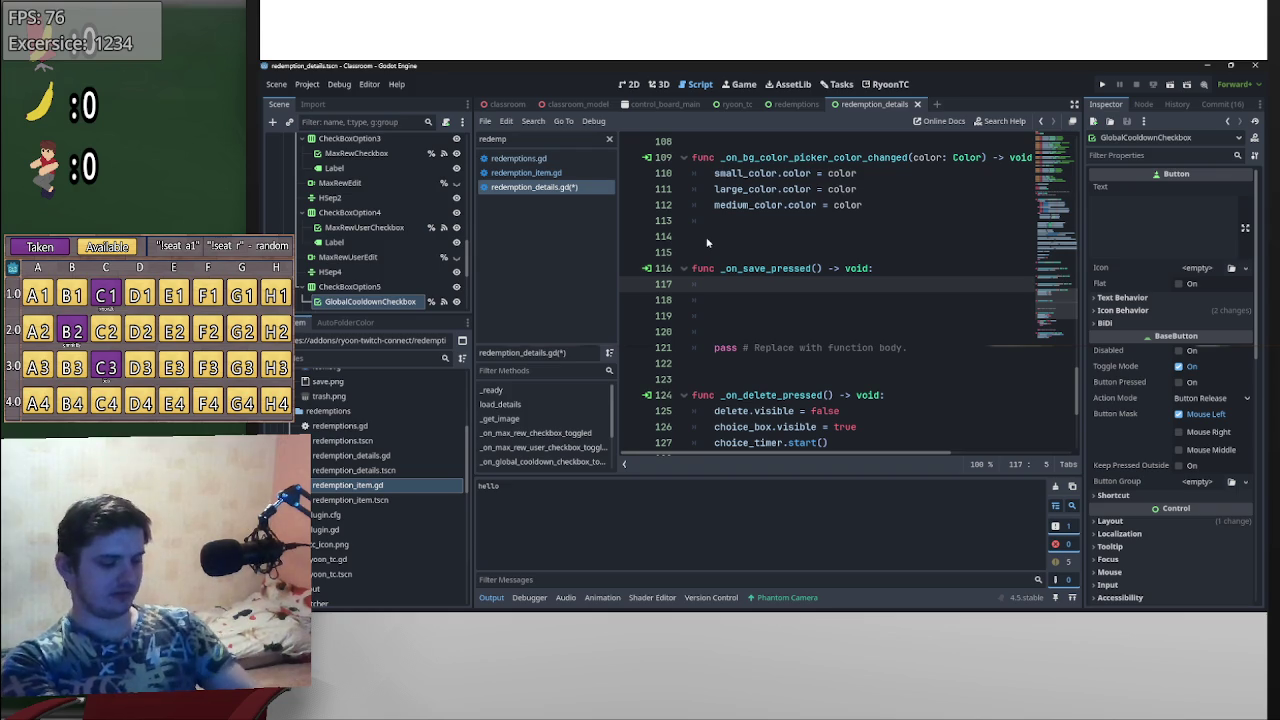
{"action": "type", "text": "Service"}
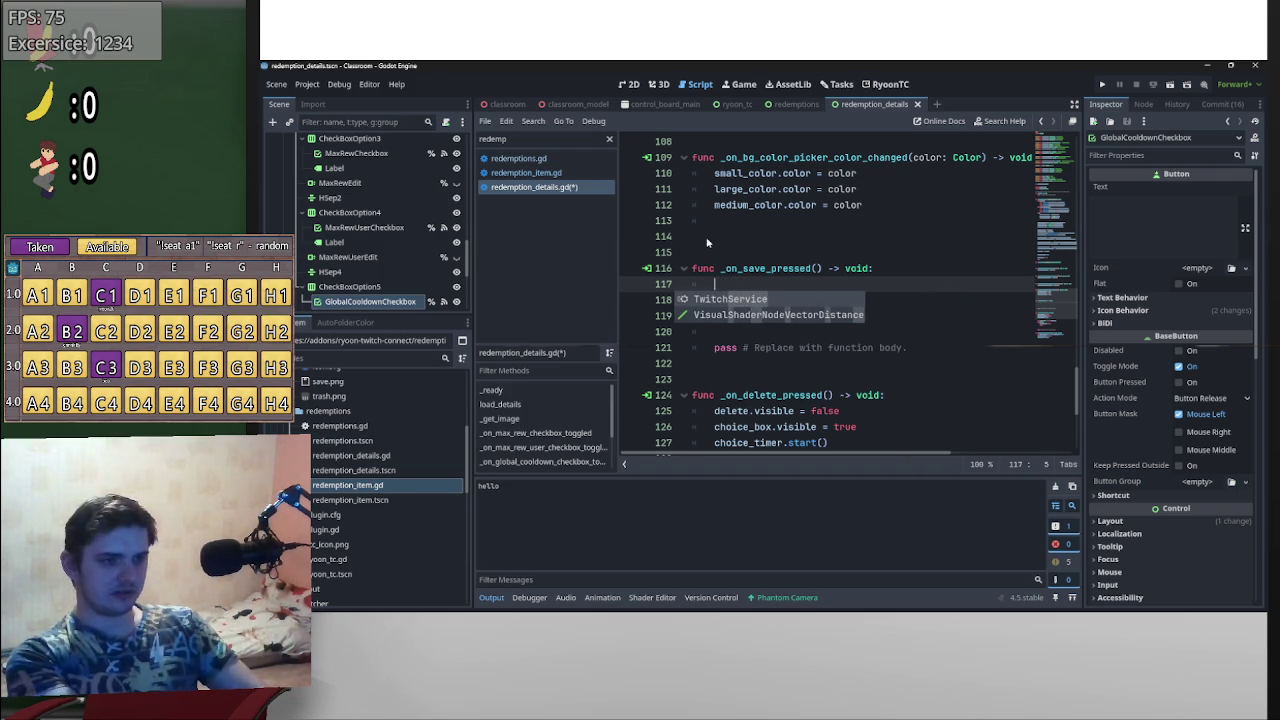
{"action": "key", "text": "ctrl+BackSpace"}
{"action": "type", "text": "servi"}
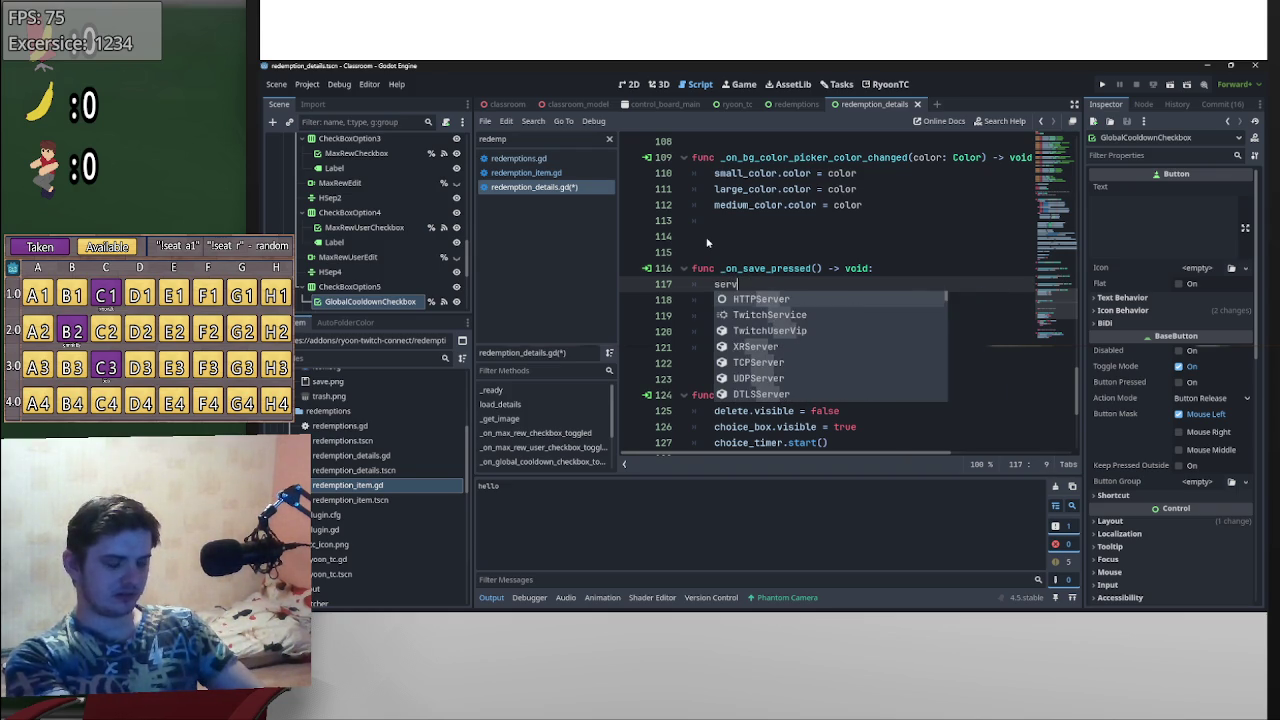
{"action": "key", "text": "BackSpace"}
{"action": "key", "text": "BackSpace"}
{"action": "key", "text": "BackSpace"}
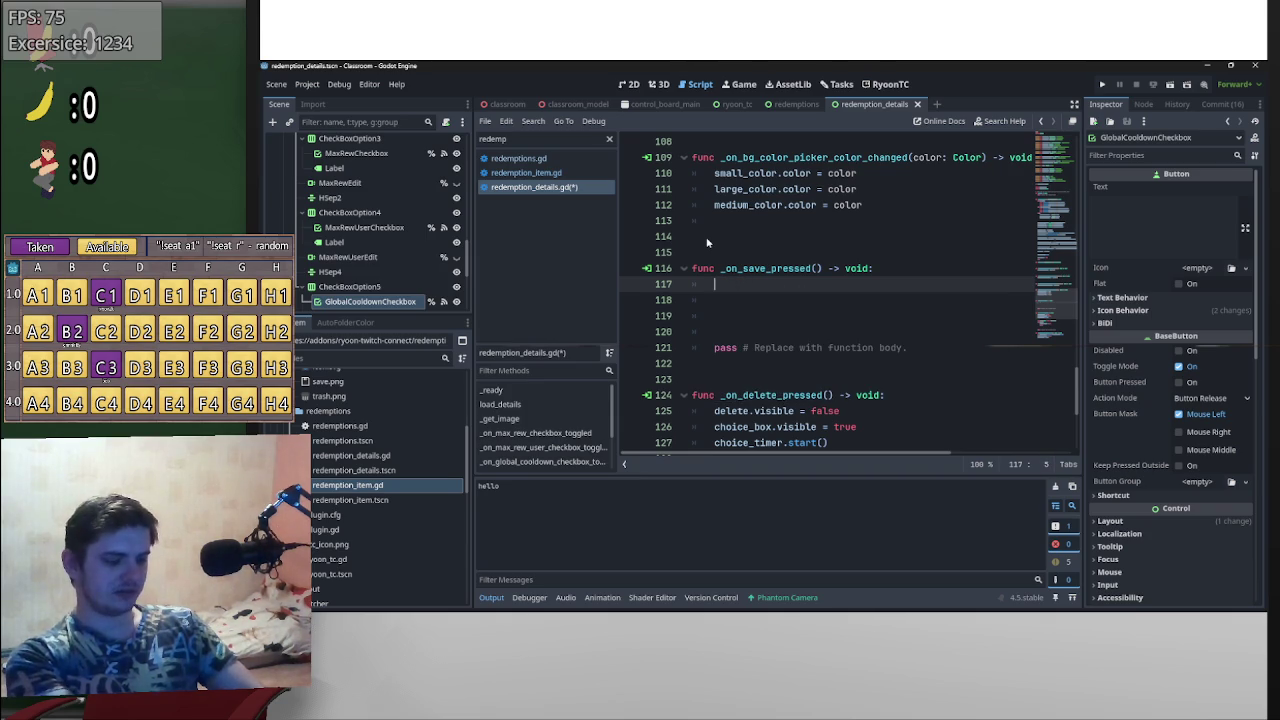
{"action": "scroll", "coordinate": [1054, 349], "scroll_direction": "up", "scroll_amount": 15}
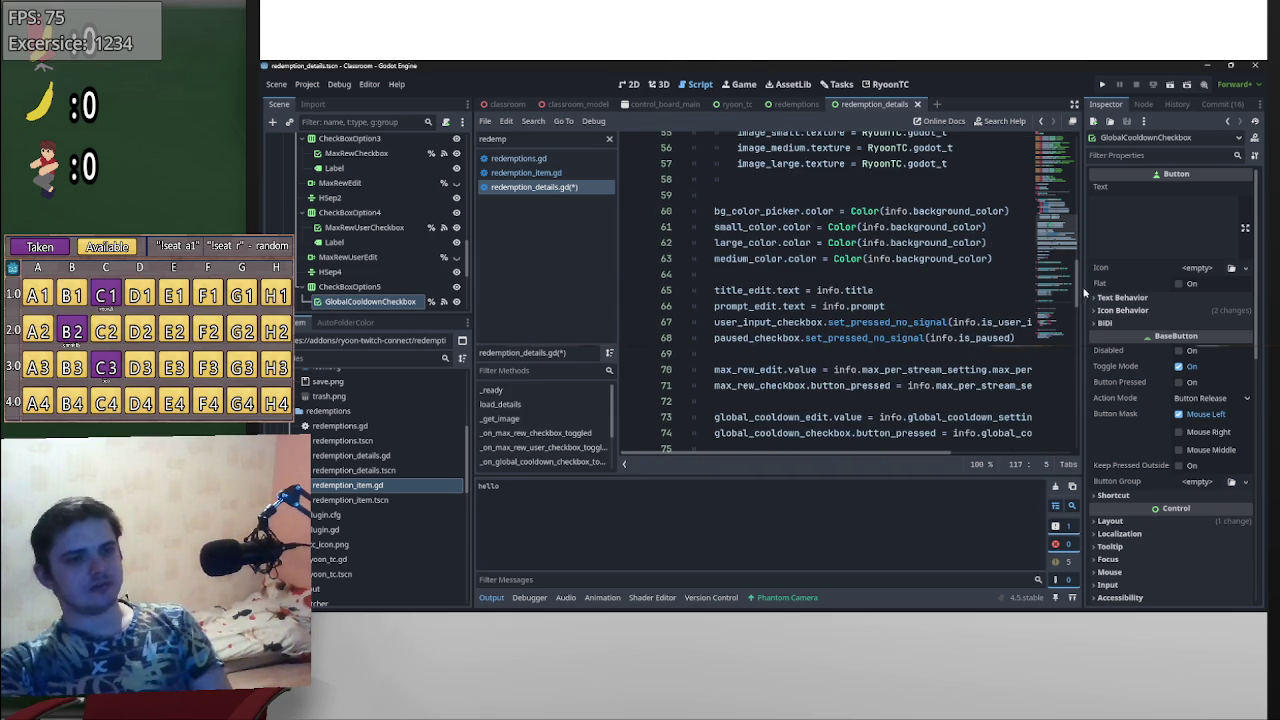
{"action": "scroll", "coordinate": [1076, 283], "scroll_direction": "down", "scroll_amount": 5}
{"action": "scroll", "coordinate": [931, 334], "scroll_direction": "up", "scroll_amount": 20}
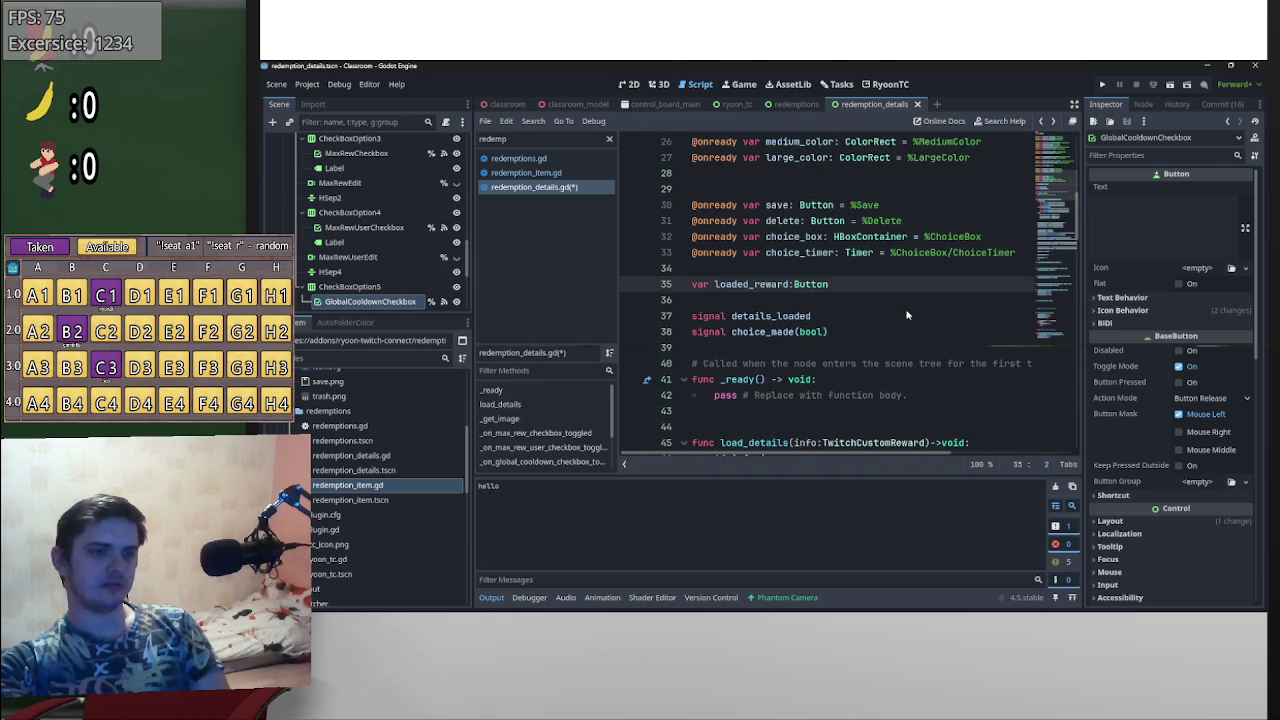
{"action": "scroll", "coordinate": [903, 354], "scroll_direction": "down", "scroll_amount": 8}
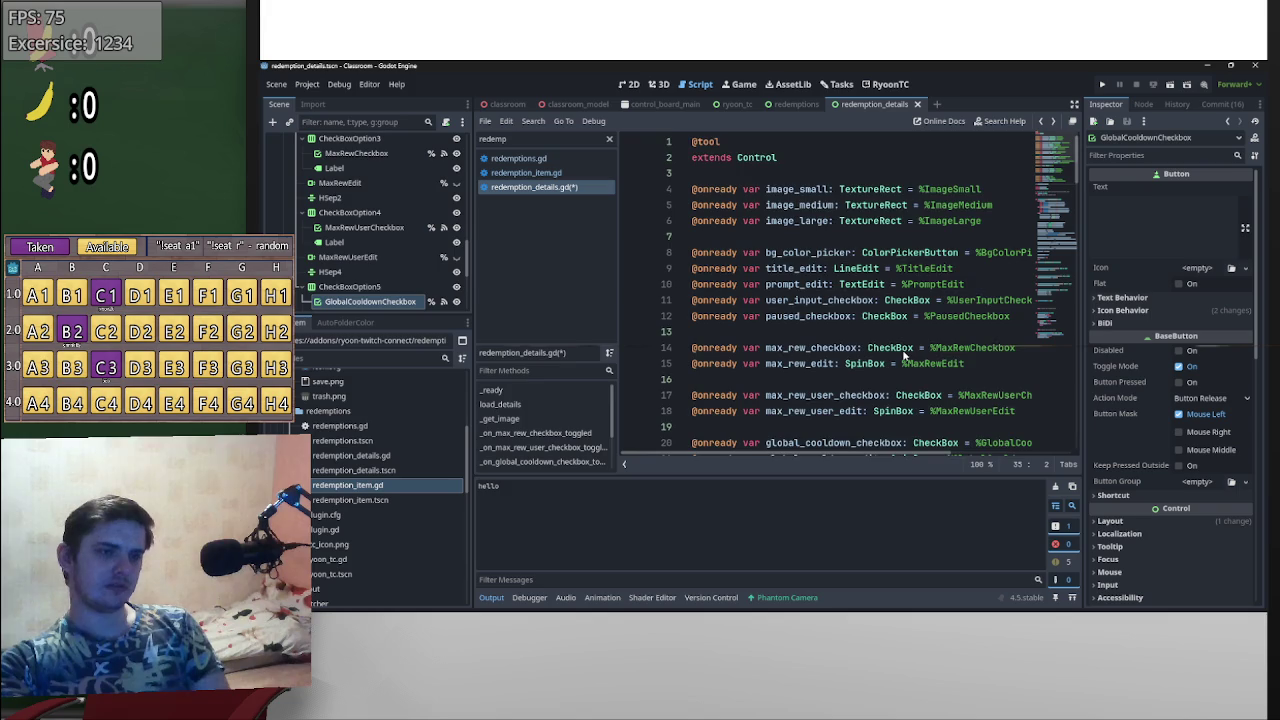
{"action": "scroll", "coordinate": [750, 331], "scroll_direction": "up", "scroll_amount": 3}
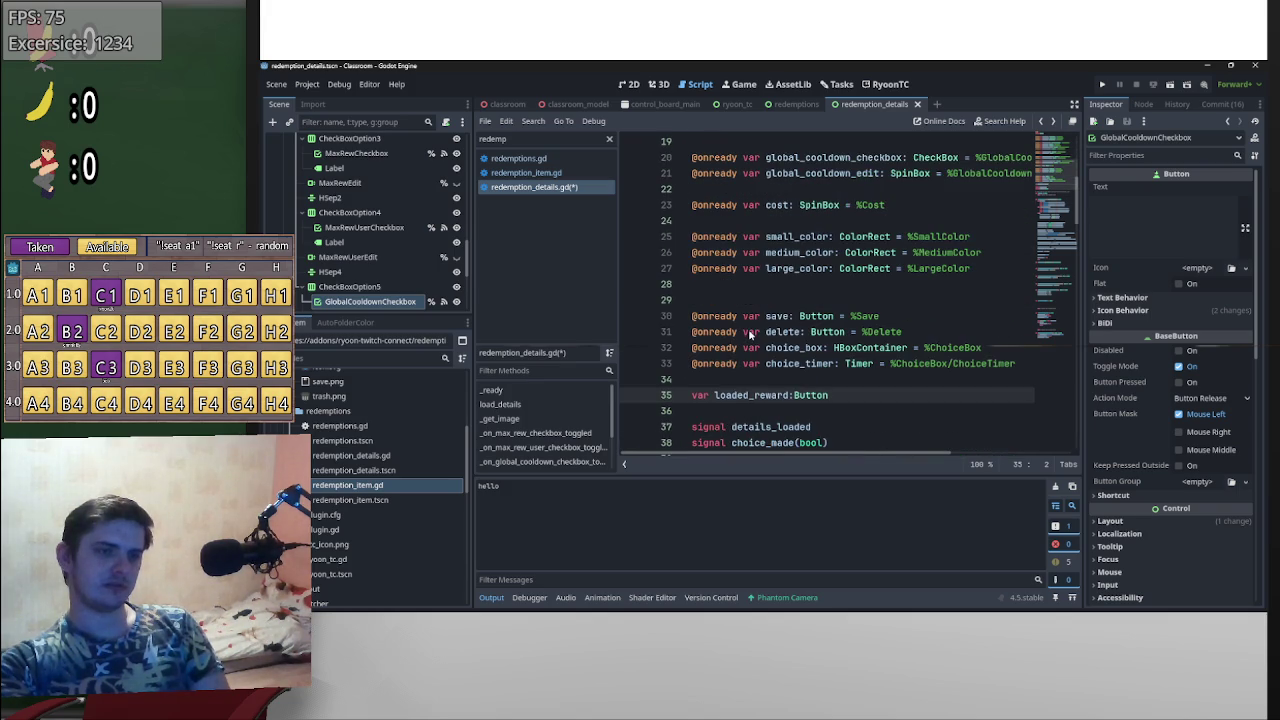
{"action": "scroll", "coordinate": [749, 334], "scroll_direction": "up", "scroll_amount": 6}
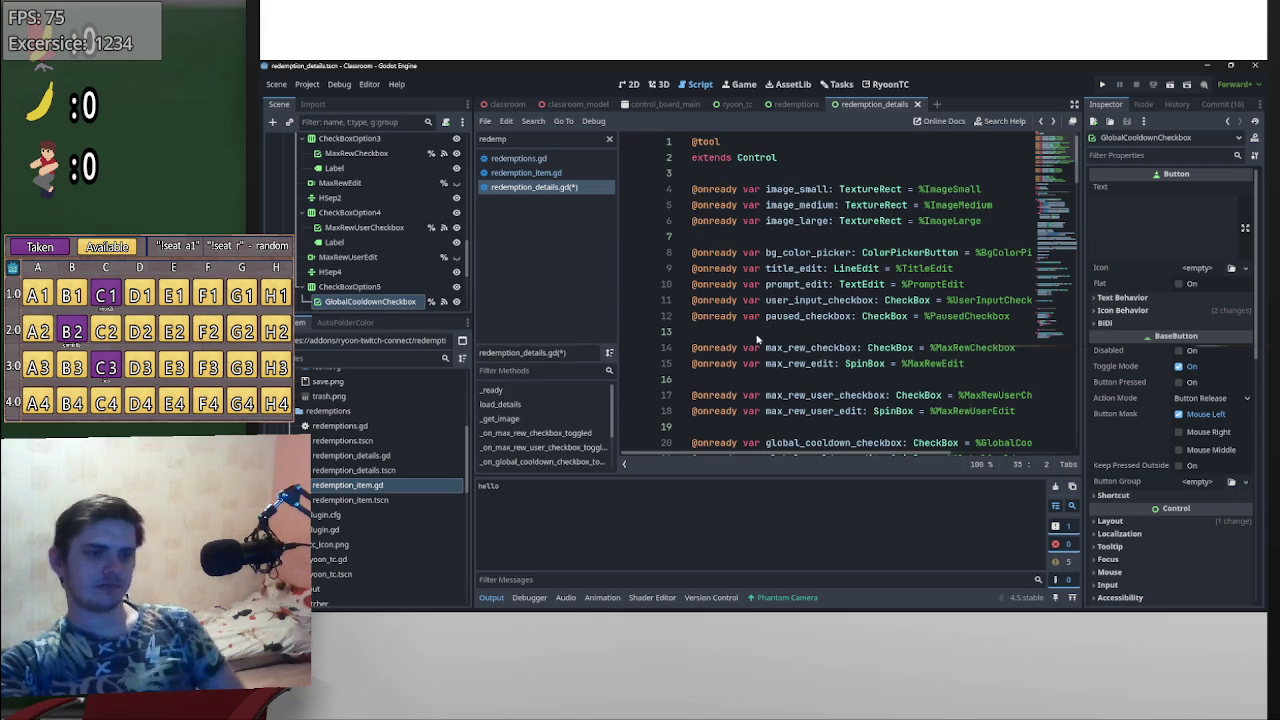
{"action": "scroll", "coordinate": [754, 331], "scroll_direction": "down", "scroll_amount": 3}
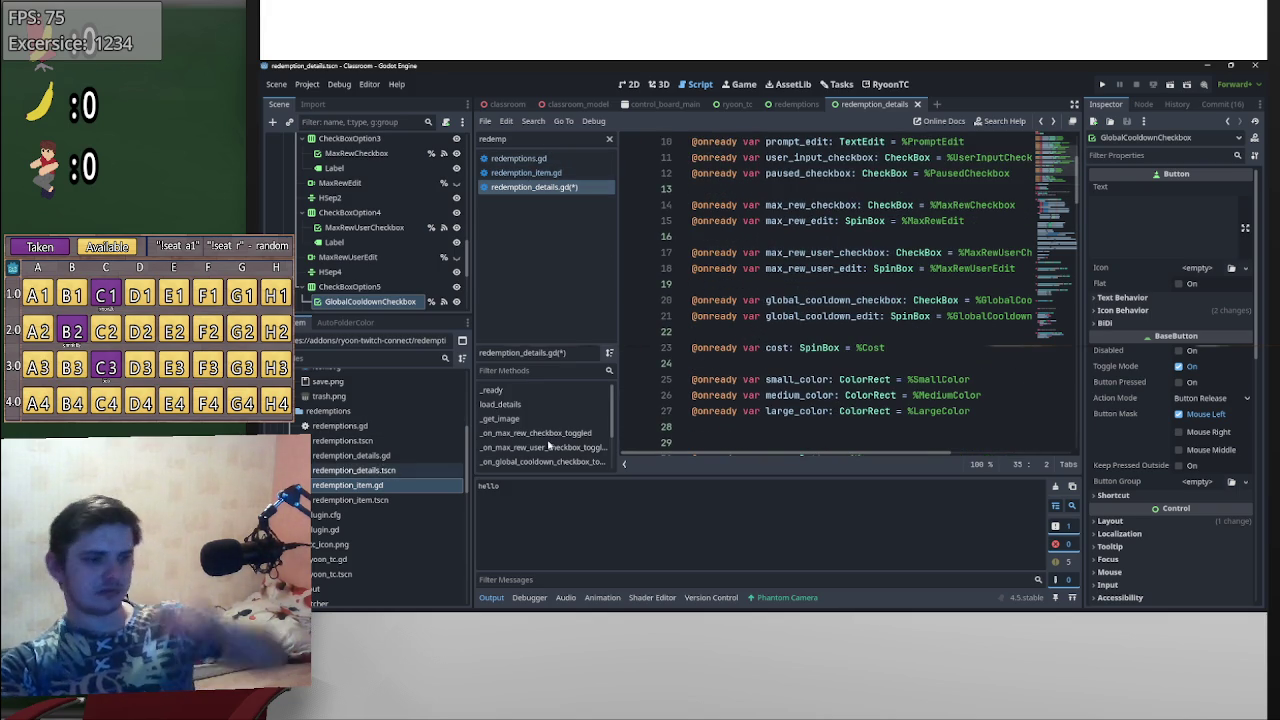
{"action": "left_click", "coordinate": [737, 104]}
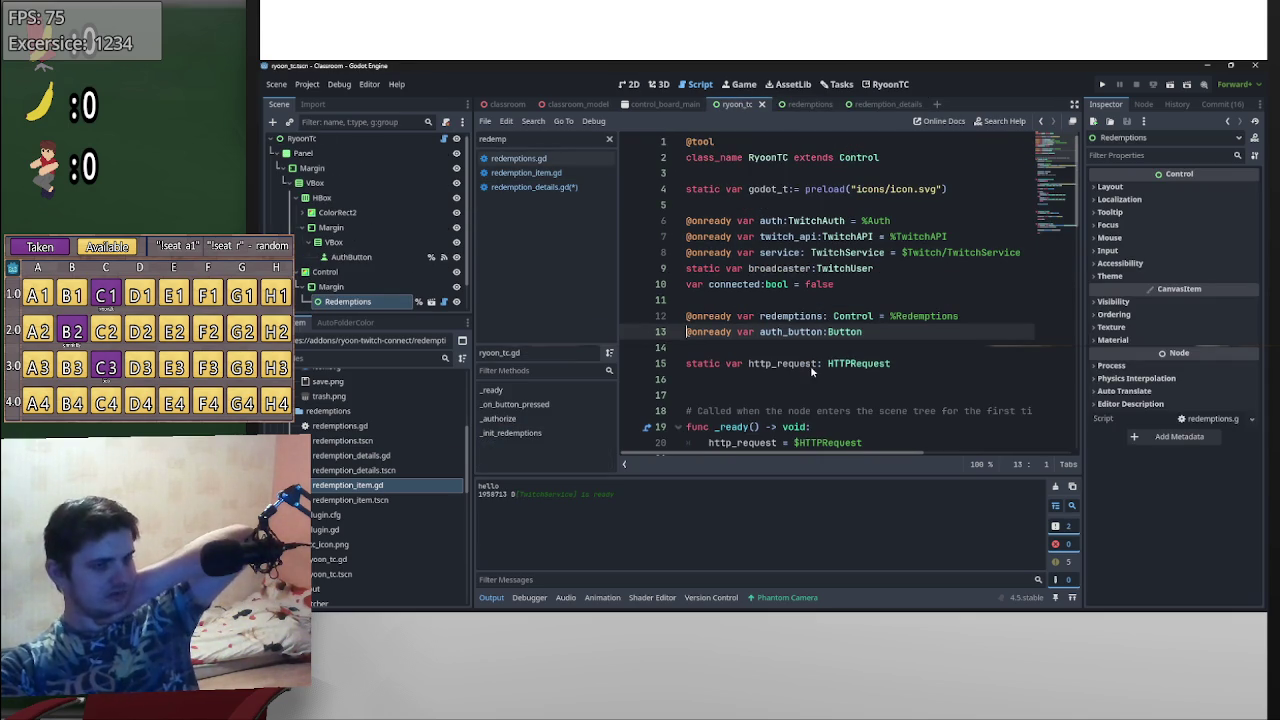
{"action": "left_click", "coordinate": [821, 254]}
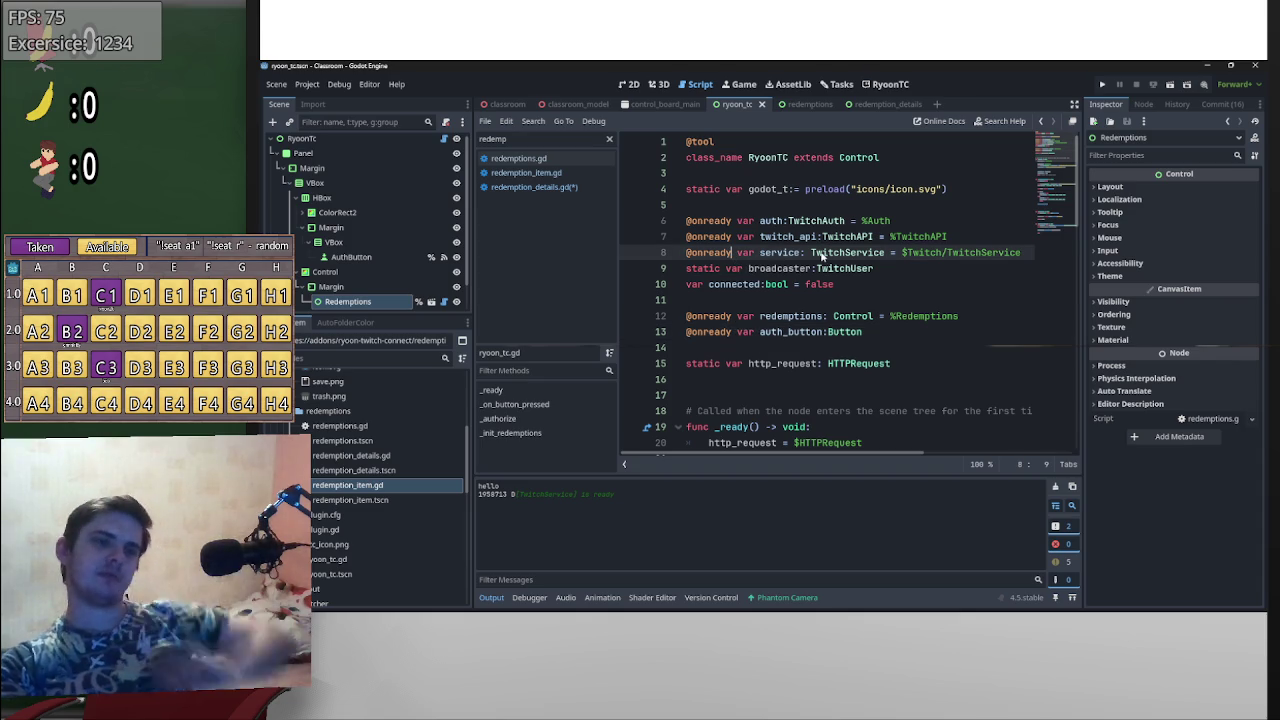
{"action": "type", "text": "statr"}
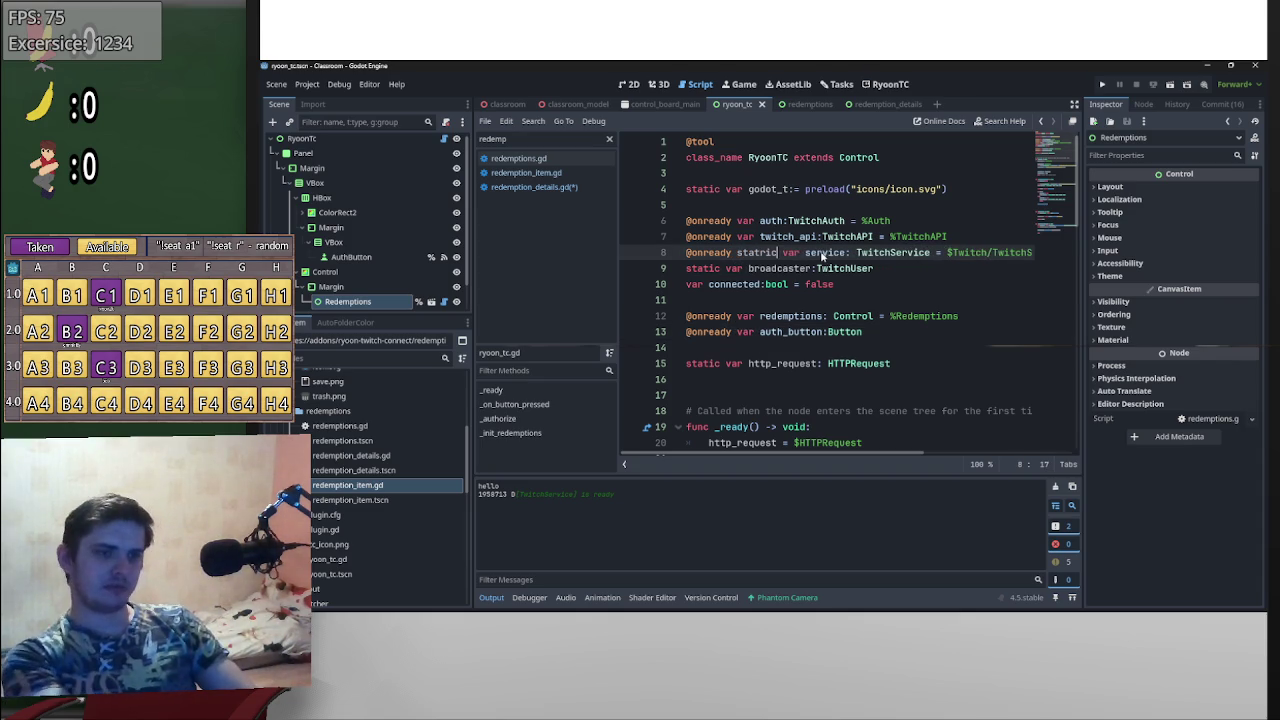
{"action": "type", "text": "ic"}
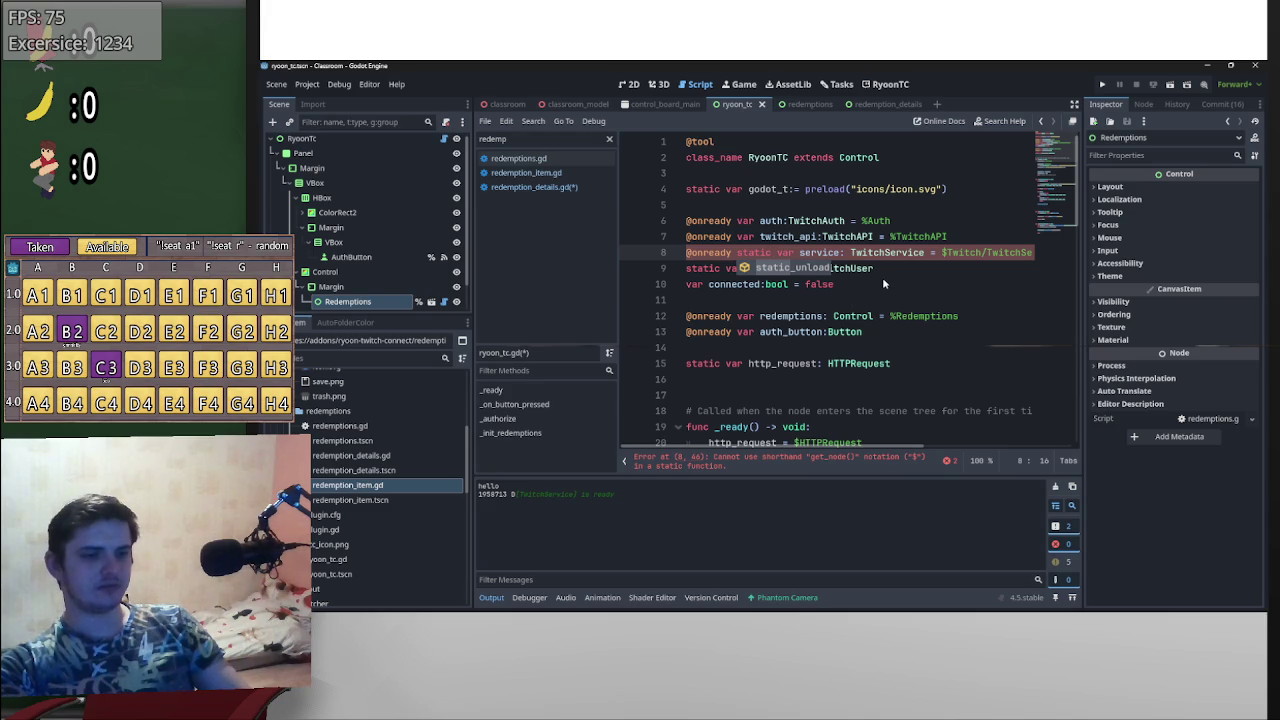
{"action": "type", "text": "rv"}
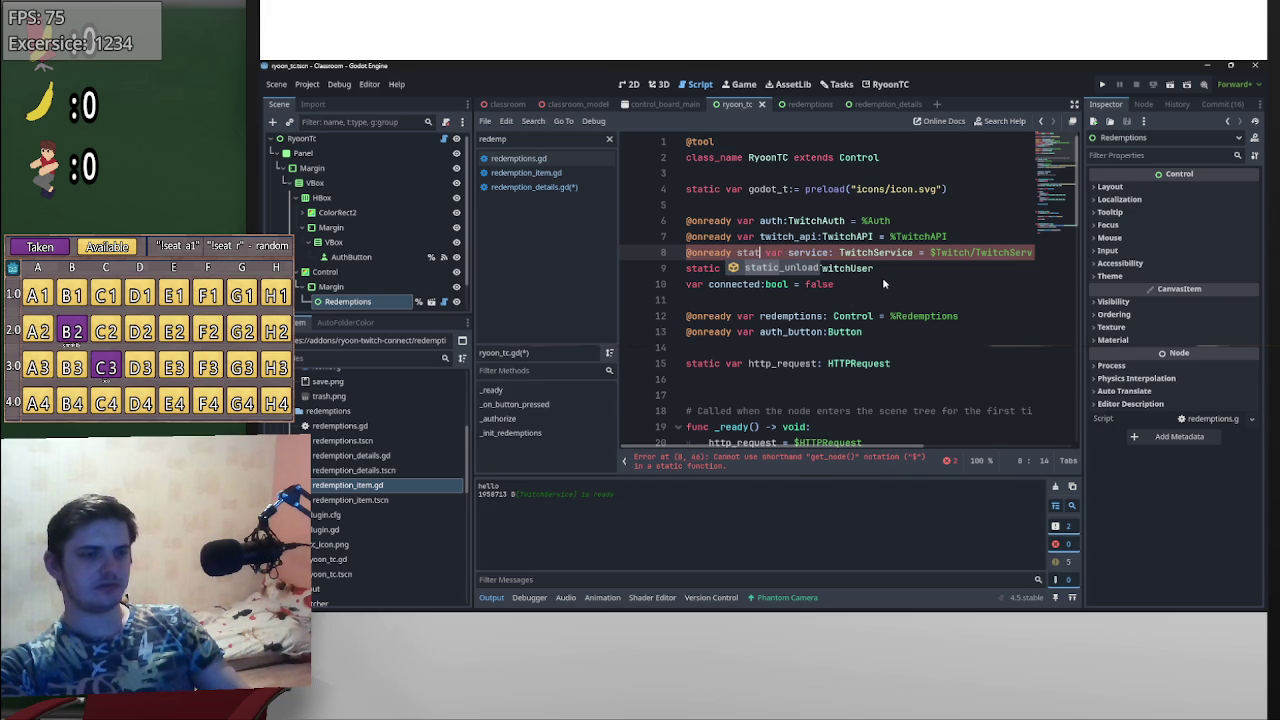
{"action": "key", "text": "BackSpace"}
{"action": "key", "text": "BackSpace"}
{"action": "key", "text": "BackSpace"}
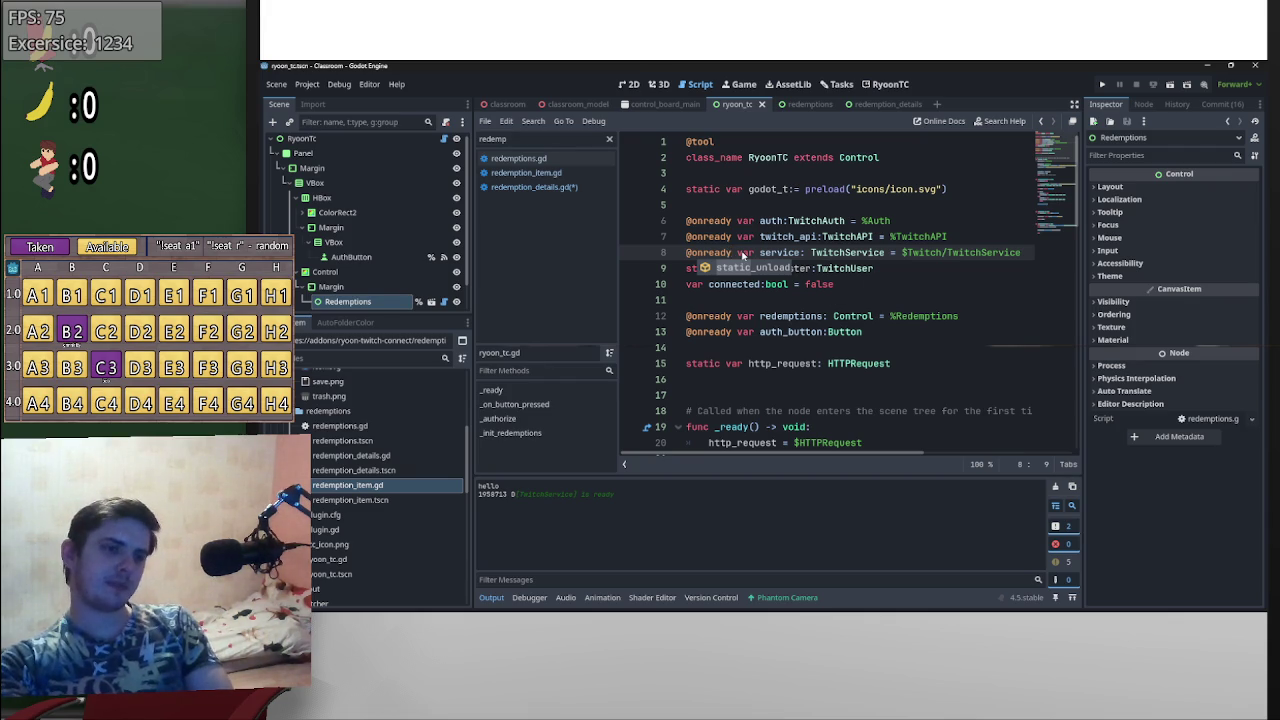
{"action": "left_click_drag", "start_coordinate": [737, 255], "coordinate": [687, 257]}
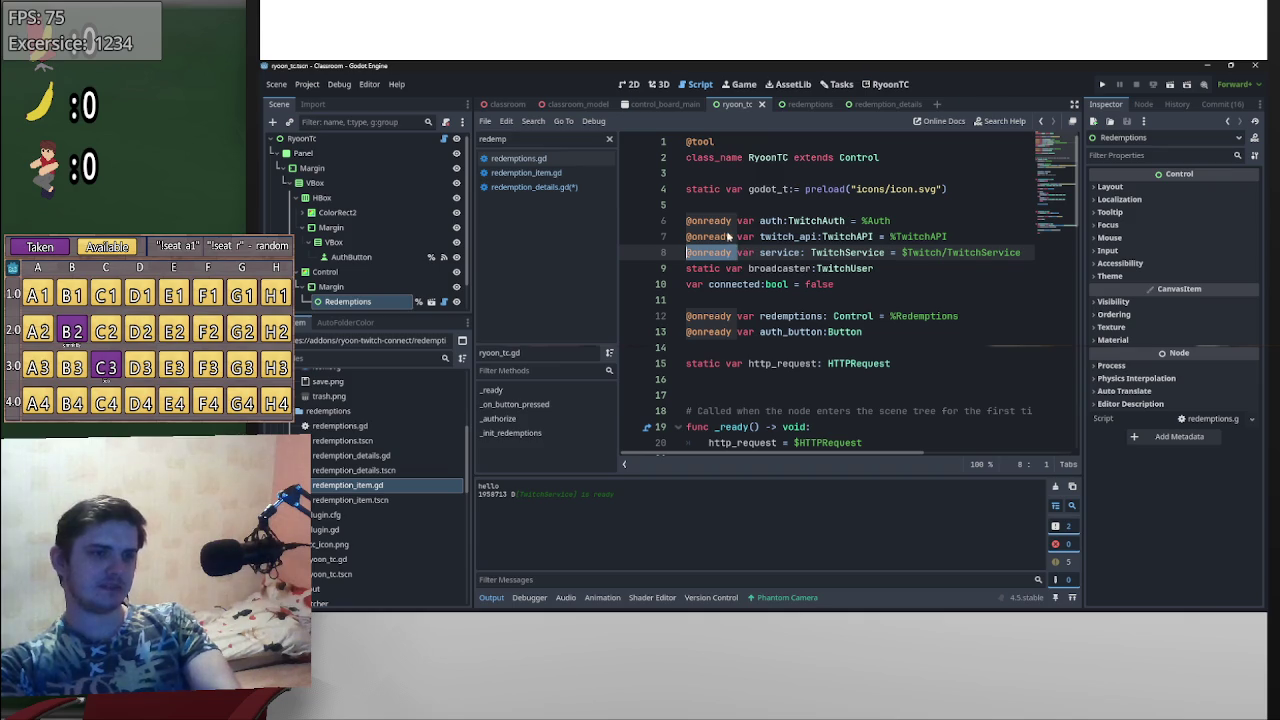
{"action": "key", "text": "Delete"}
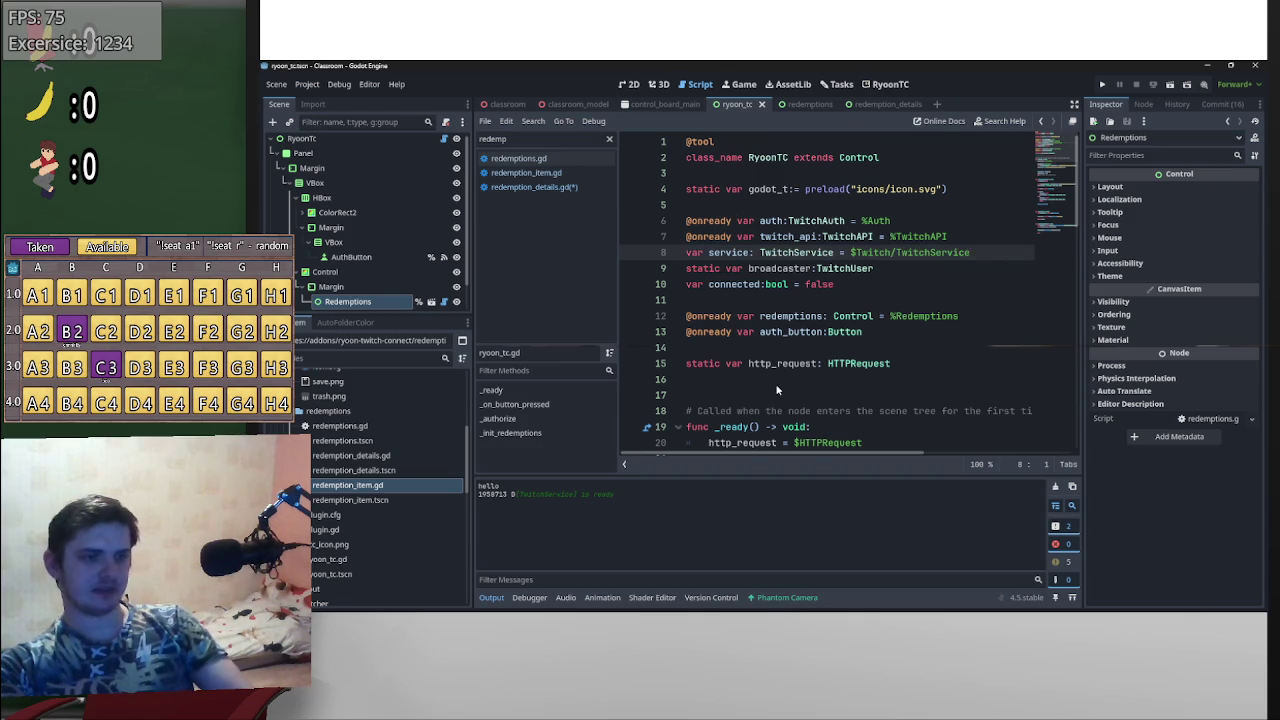
{"action": "scroll", "coordinate": [780, 387], "scroll_direction": "down", "scroll_amount": 2}
{"action": "left_click", "coordinate": [846, 338]}
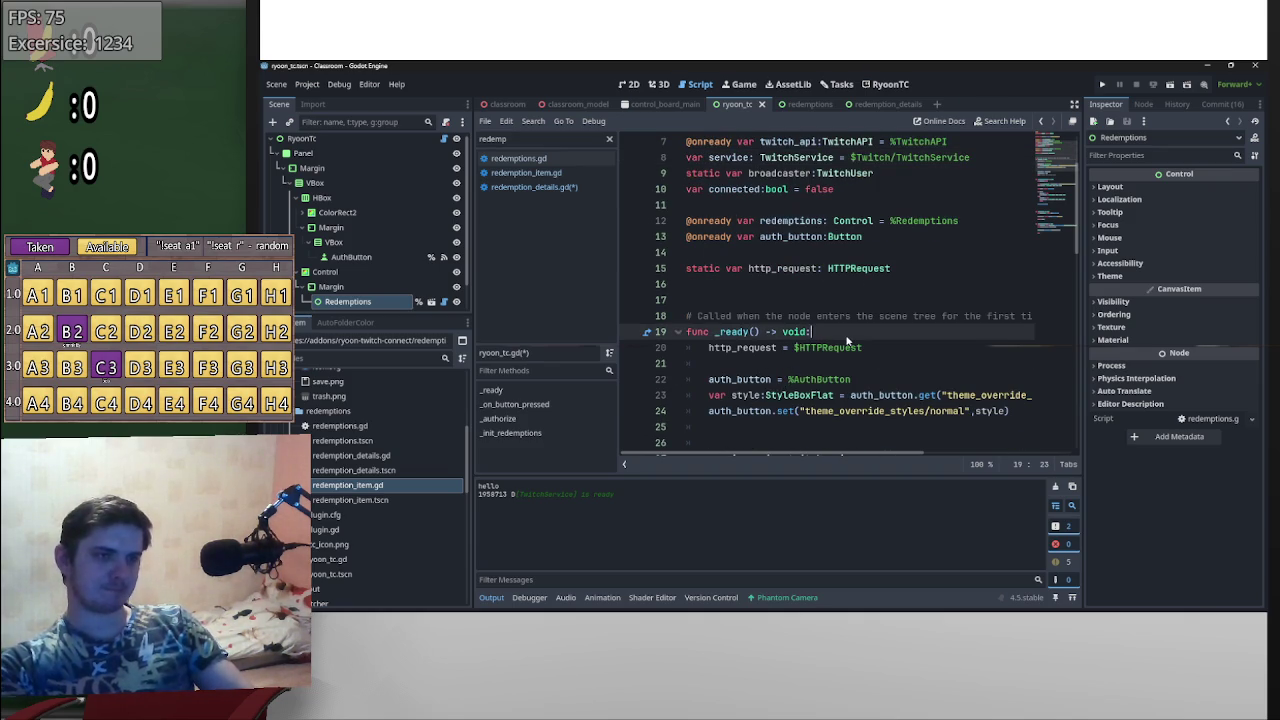
- Make service static and copy its $Twitch/TwitchService assignment into a new first line of _ready
{"action": "key", "text": "Return"}
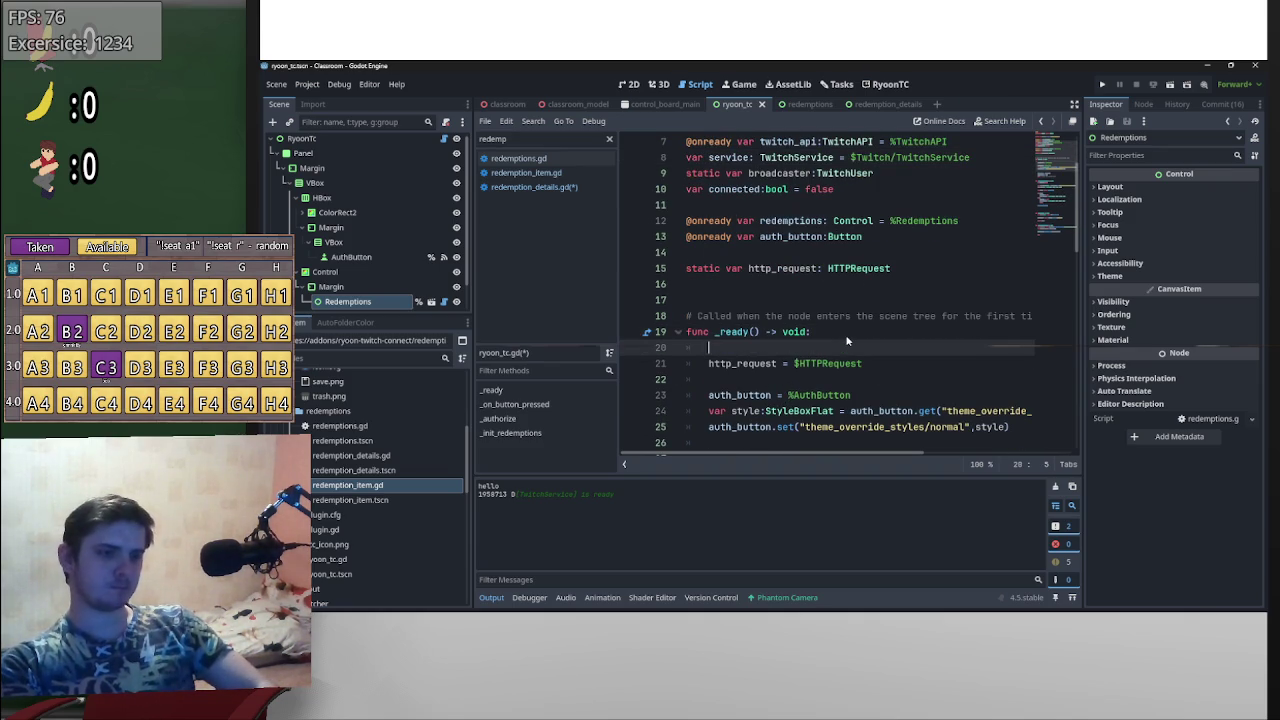
{"action": "left_click", "coordinate": [692, 157], "text": "shift"}
{"action": "left_click", "coordinate": [692, 157]}
{"action": "type", "text": "static"}
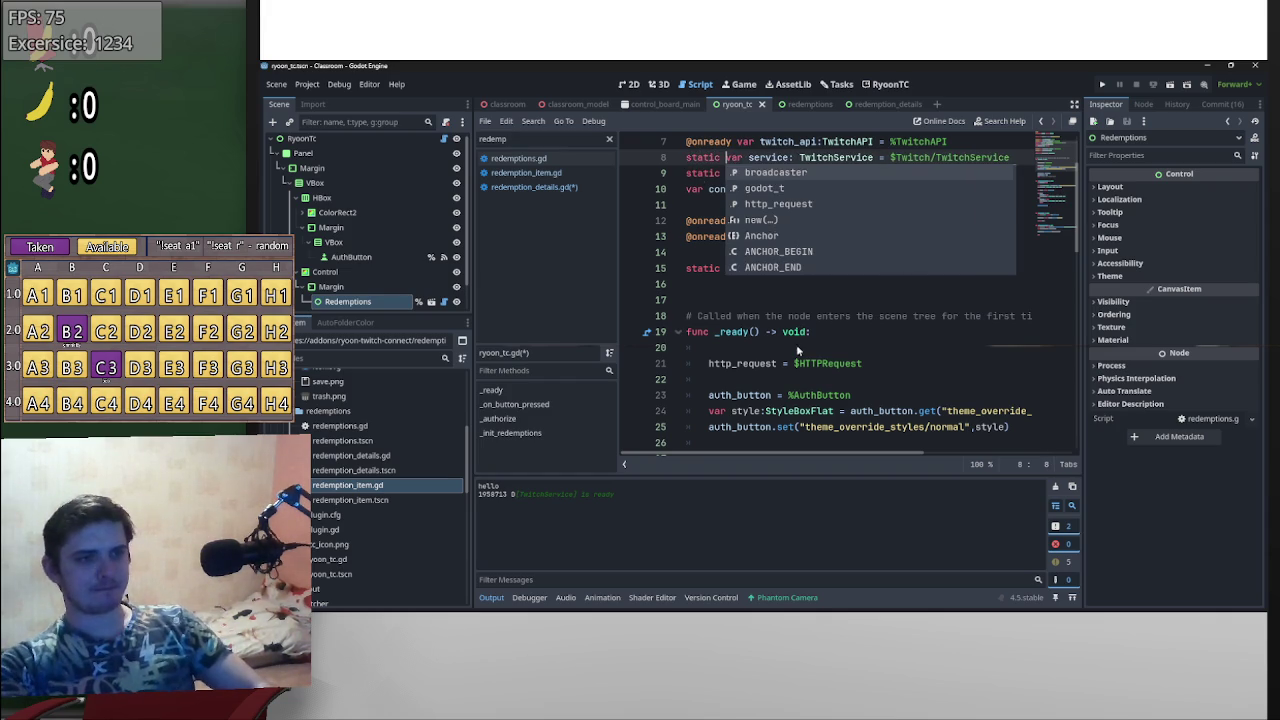
{"action": "left_click", "coordinate": [770, 349]}
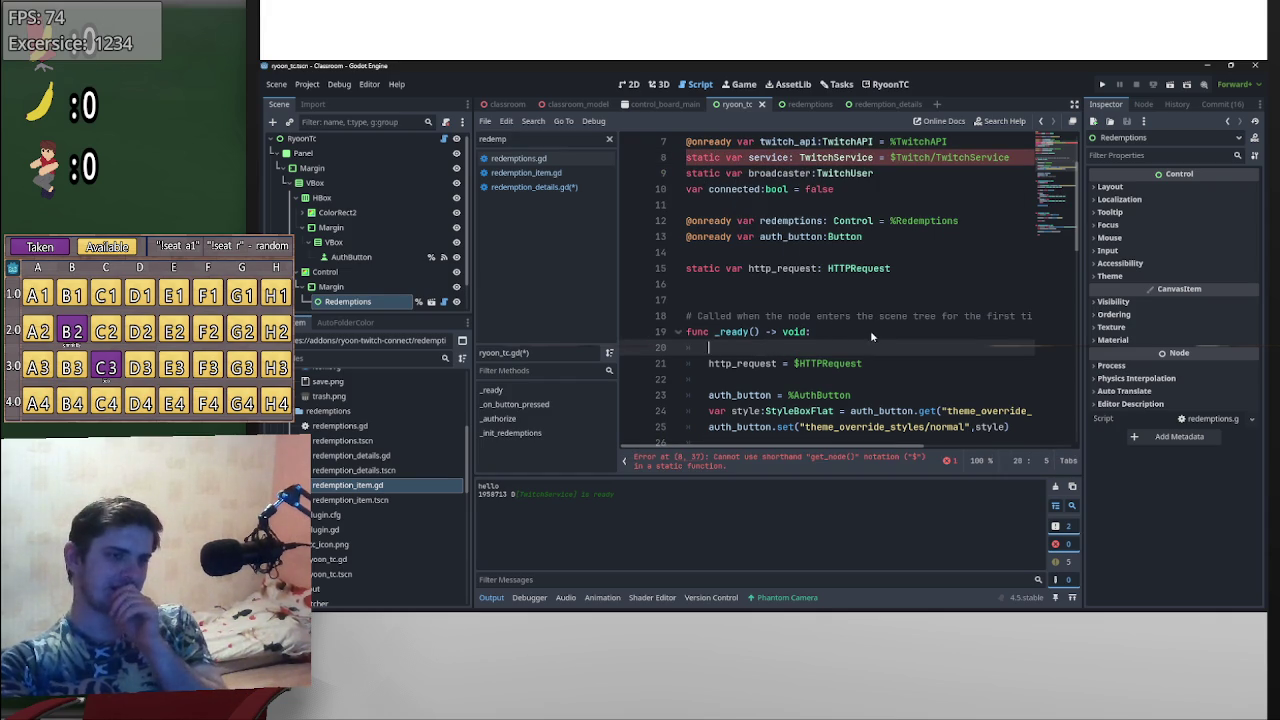
{"action": "mouse_move", "coordinate": [1017, 160]}
{"action": "left_mouse_down"}
{"action": "mouse_move", "coordinate": [735, 160]}
{"action": "mouse_move", "coordinate": [748, 160]}
{"action": "left_mouse_up"}
{"action": "left_click_drag", "start_coordinate": [746, 257], "coordinate": [750, 348]}
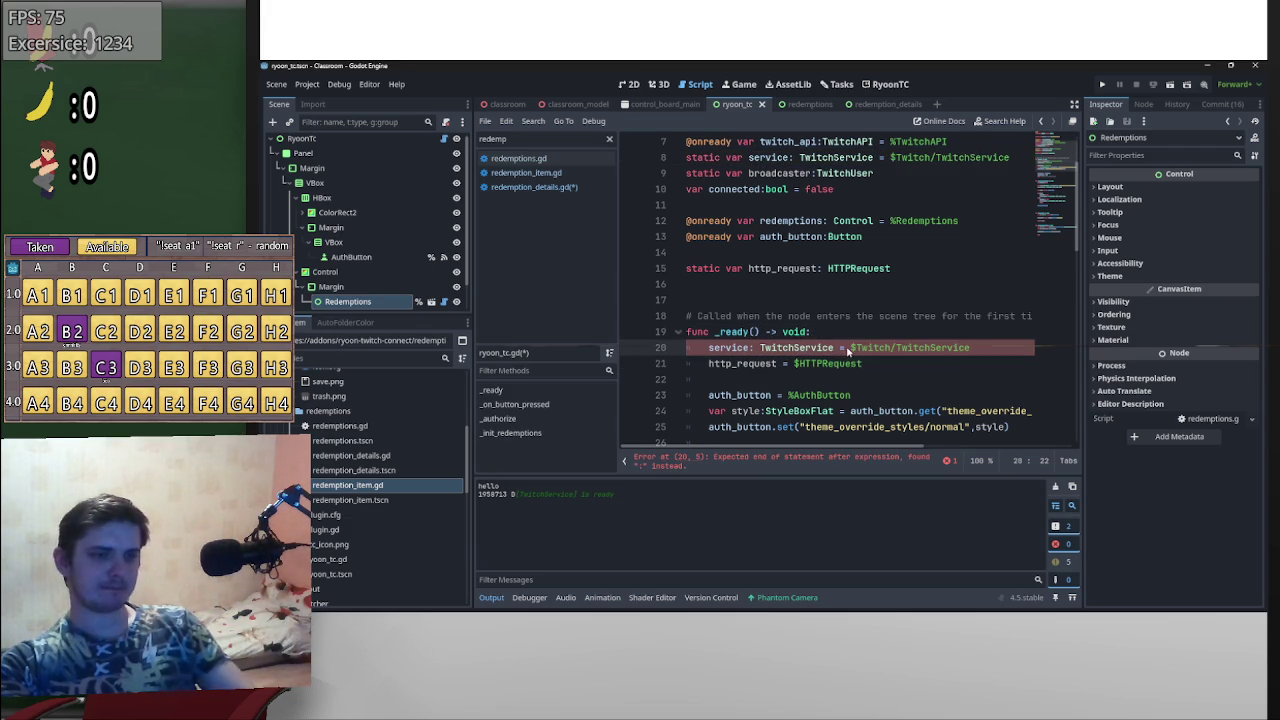
{"action": "left_click", "coordinate": [755, 348]}
{"action": "key", "text": "ctrl+shift+Right"}
{"action": "key", "text": "ctrl+shift+Right"}
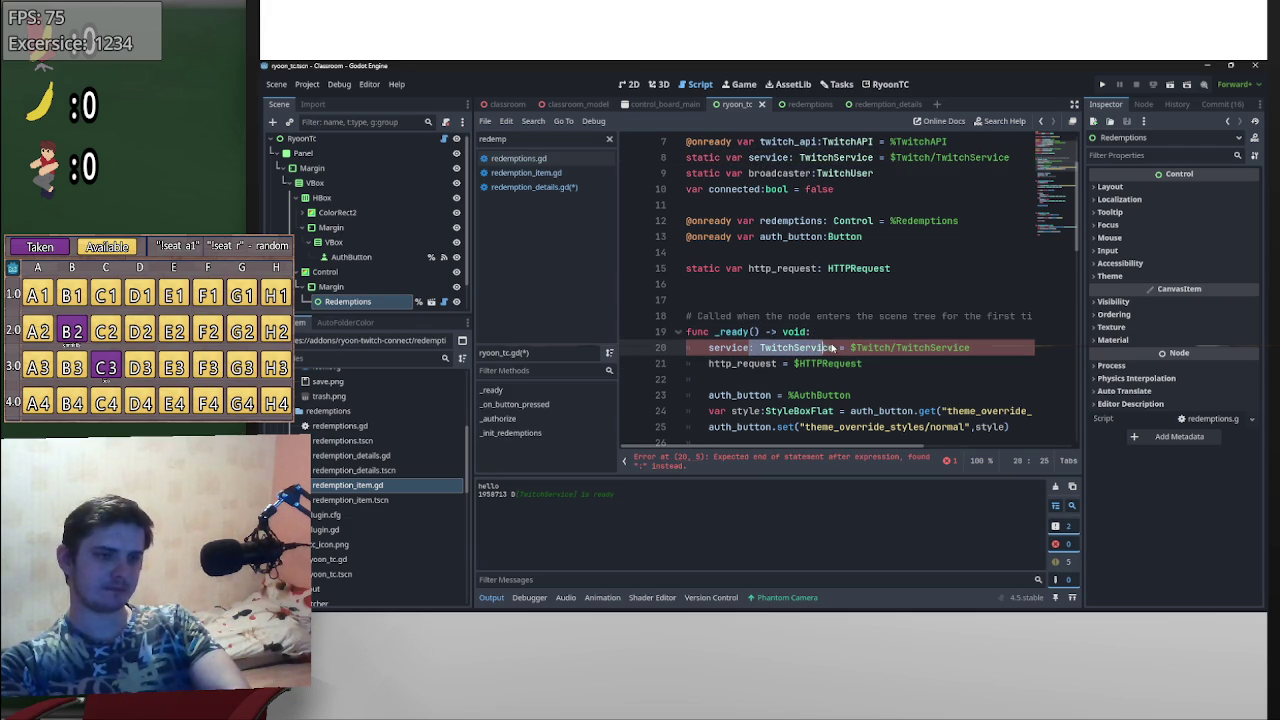
{"action": "key", "text": "Delete"}
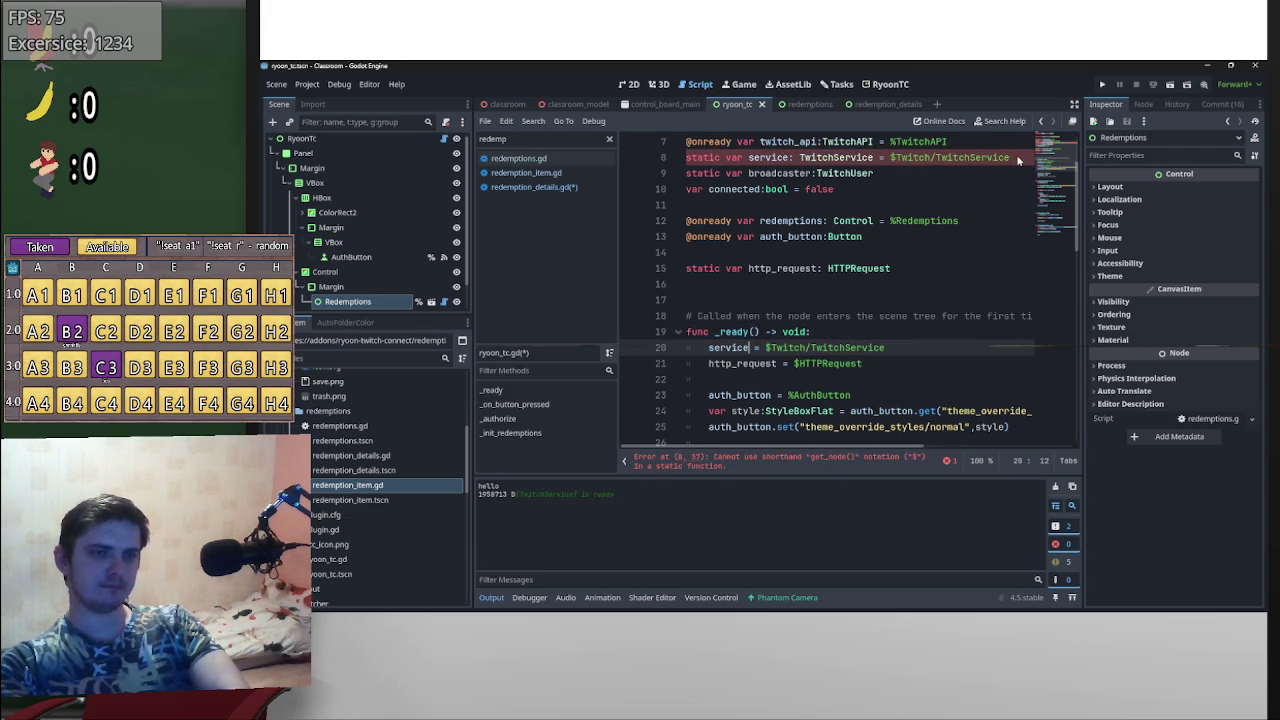
- Trim line 8 to 'static var service:TwitchService' and save ryoon_tc.gd
{"action": "left_click_drag", "start_coordinate": [1018, 160], "coordinate": [870, 160]}
{"action": "key", "text": "Delete"}
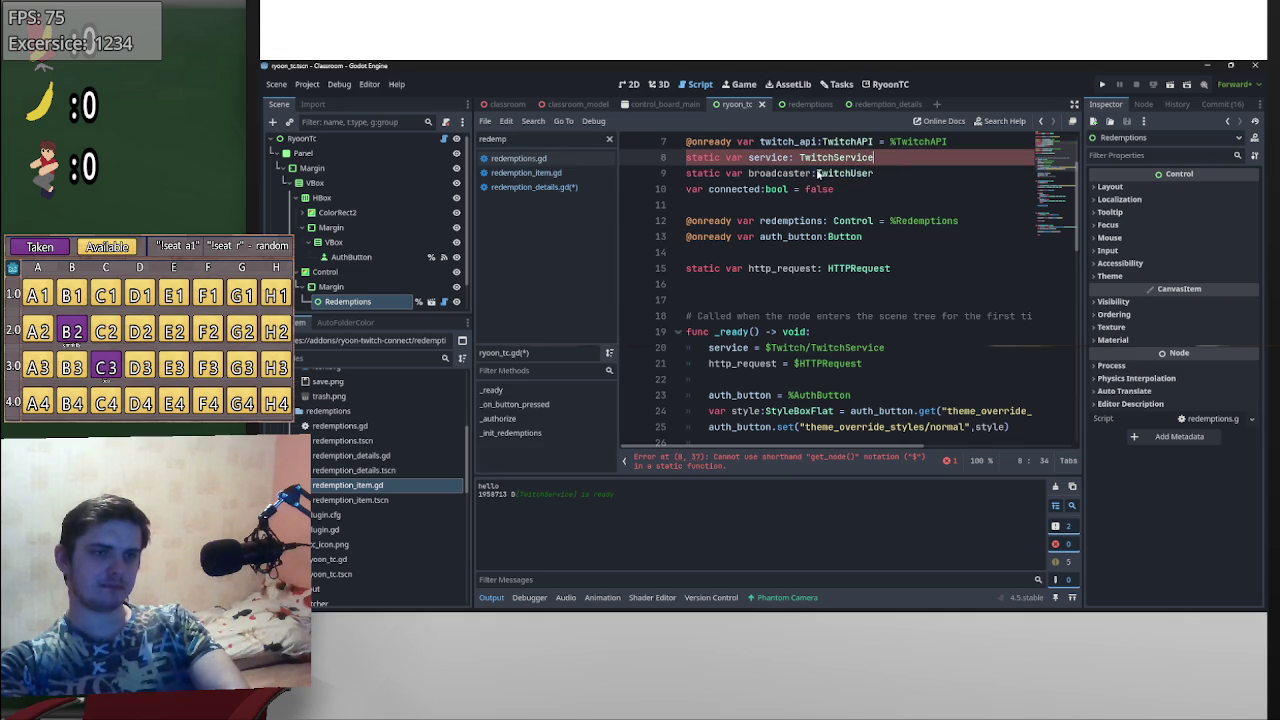
{"action": "left_click", "coordinate": [799, 158]}
{"action": "key", "text": "BackSpace"}
{"action": "scroll", "coordinate": [902, 258], "scroll_direction": "up", "scroll_amount": 2}
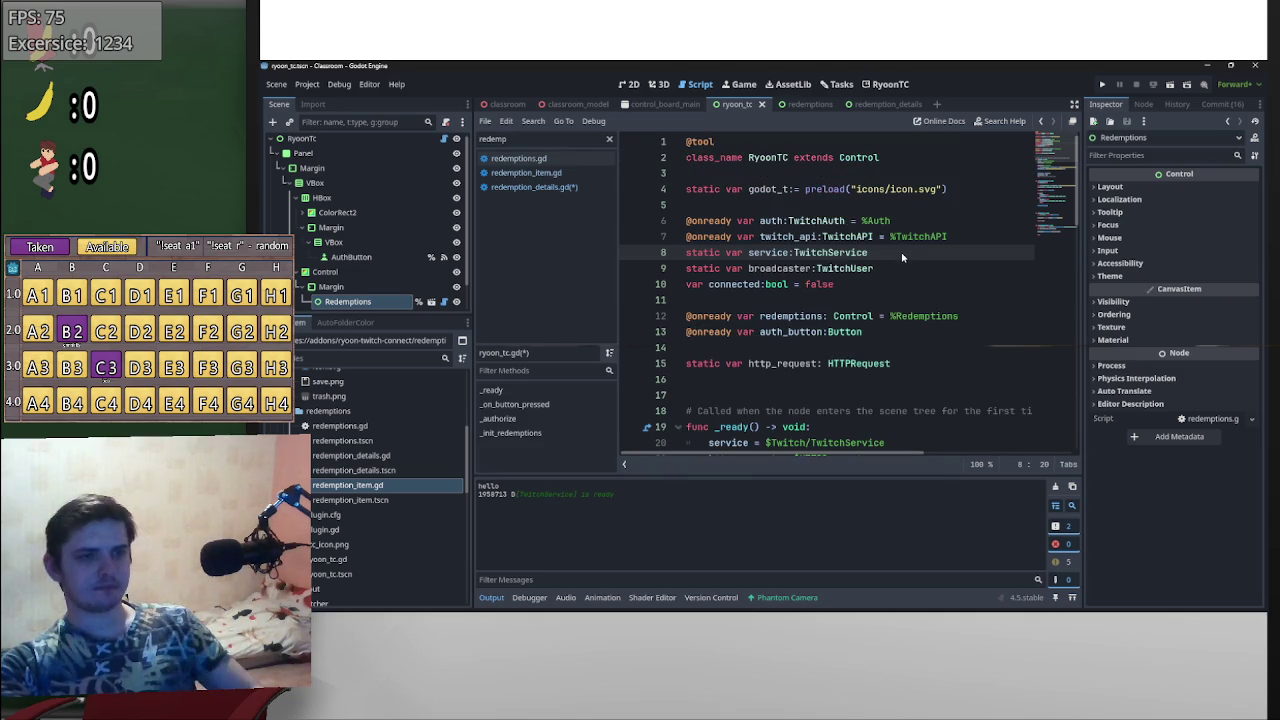
{"action": "key", "text": "ctrl+s"}
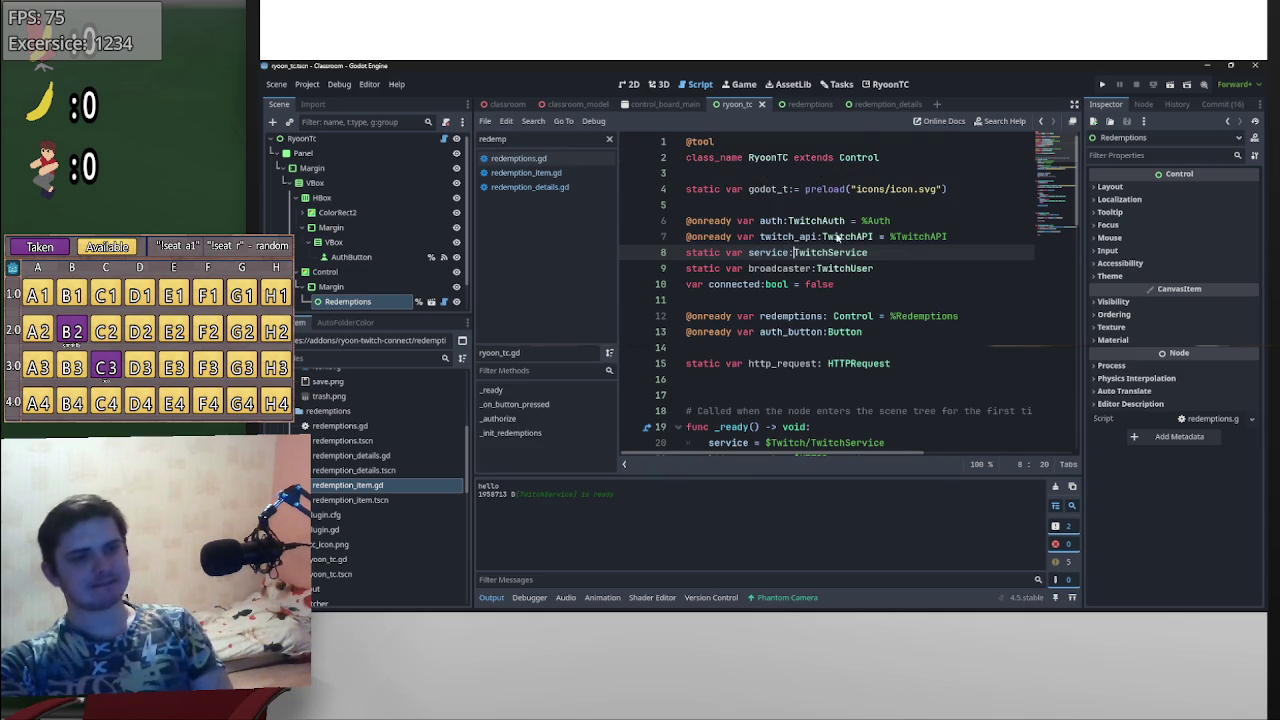
- Insert a blank line above the http_request assignment in _ready
{"action": "scroll", "coordinate": [830, 238], "scroll_direction": "down", "scroll_amount": 2}
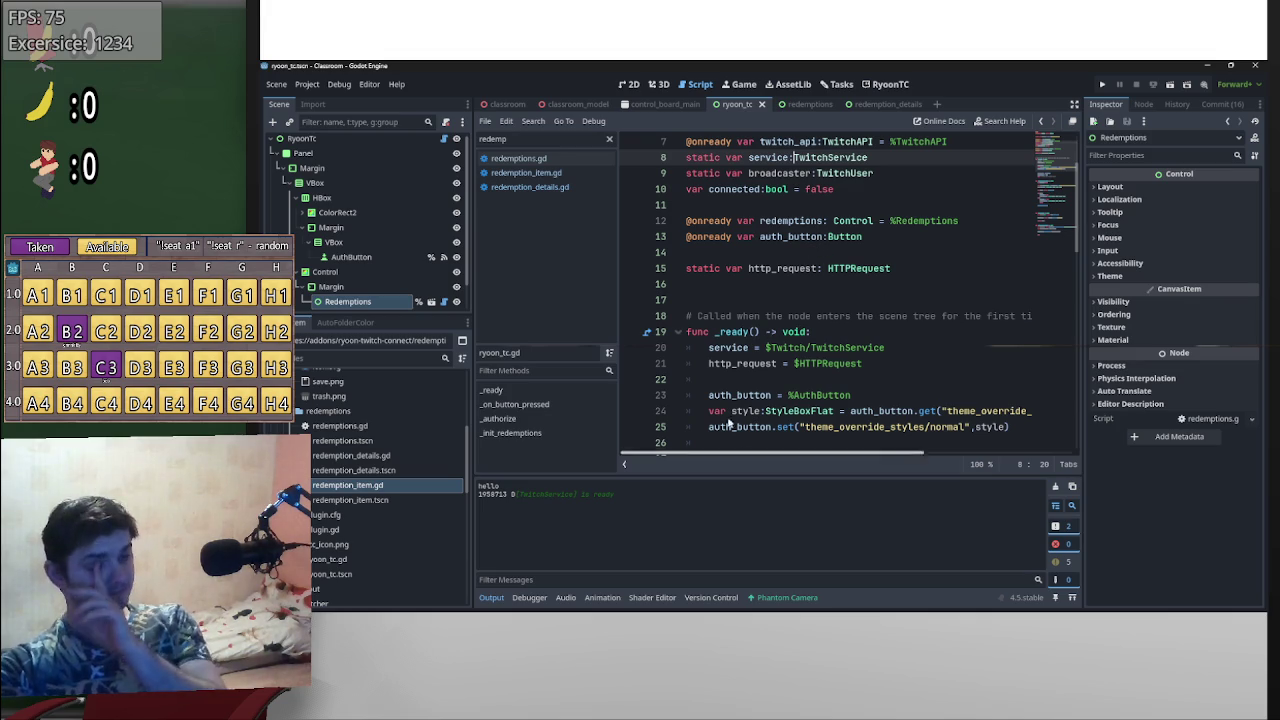
{"action": "left_click", "coordinate": [708, 364]}
{"action": "key", "text": "Return"}
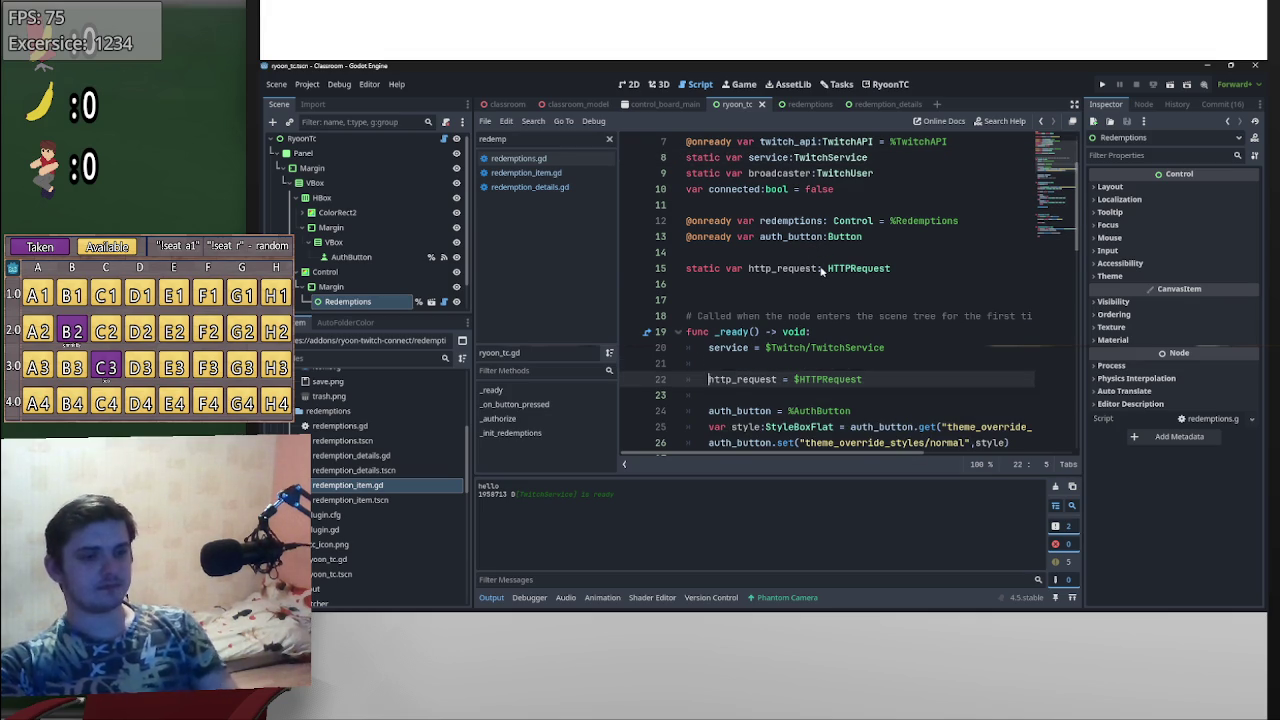
{"action": "left_click", "coordinate": [822, 268]}
{"action": "left_click", "coordinate": [563, 187]}
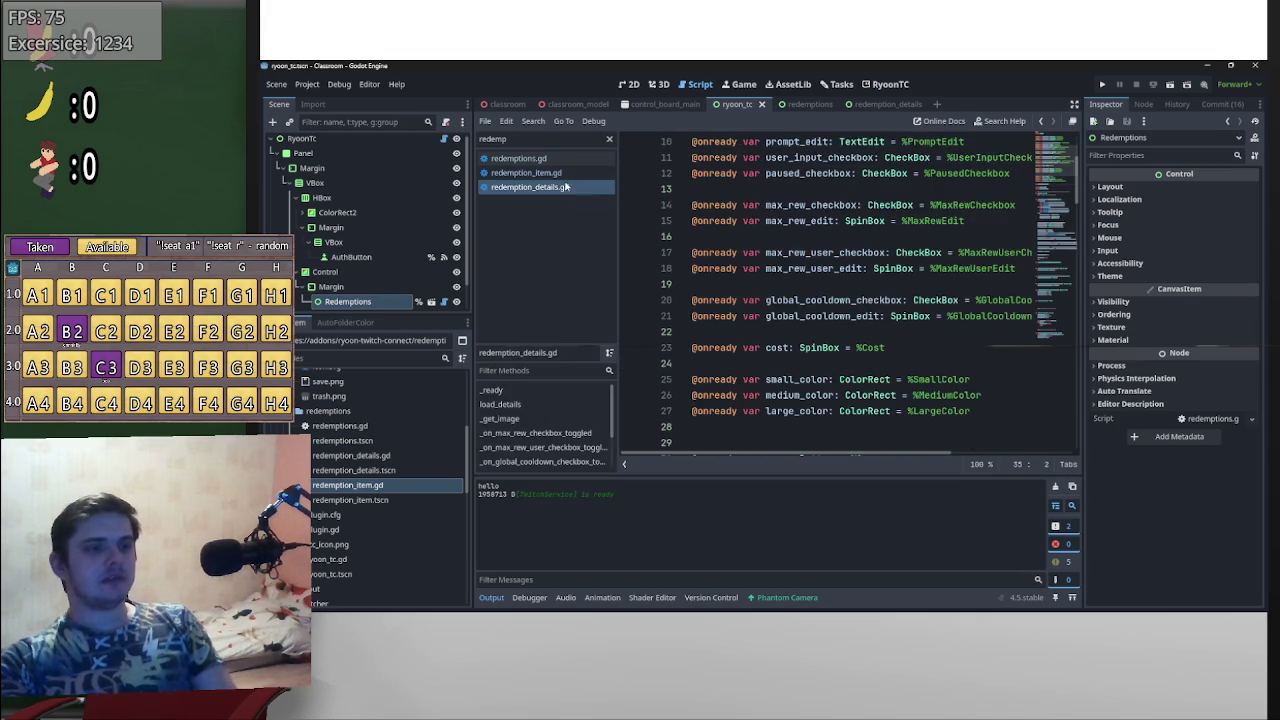
- Write RyoonTC.service on line 117, the first line of _on_save_pressed in redemption_details.gd
{"action": "left_click", "coordinate": [555, 173]}
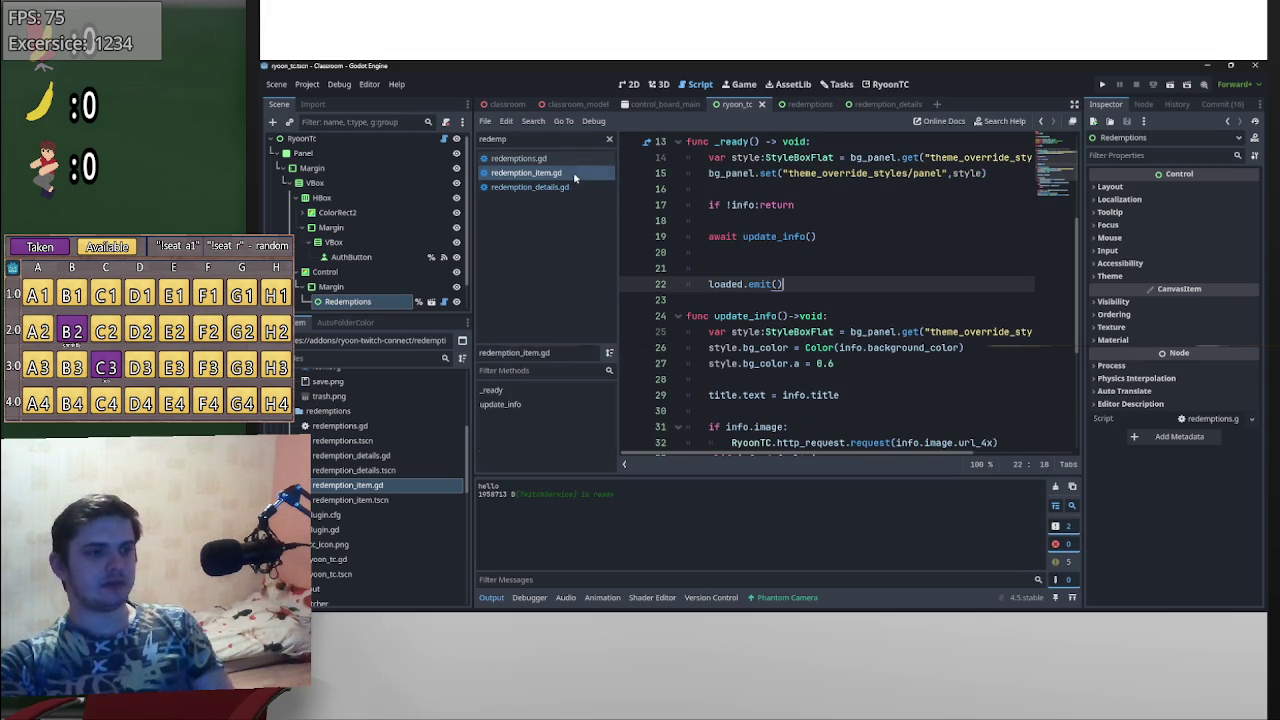
{"action": "left_click", "coordinate": [579, 188]}
{"action": "scroll", "coordinate": [878, 394], "scroll_direction": "down", "scroll_amount": 1}
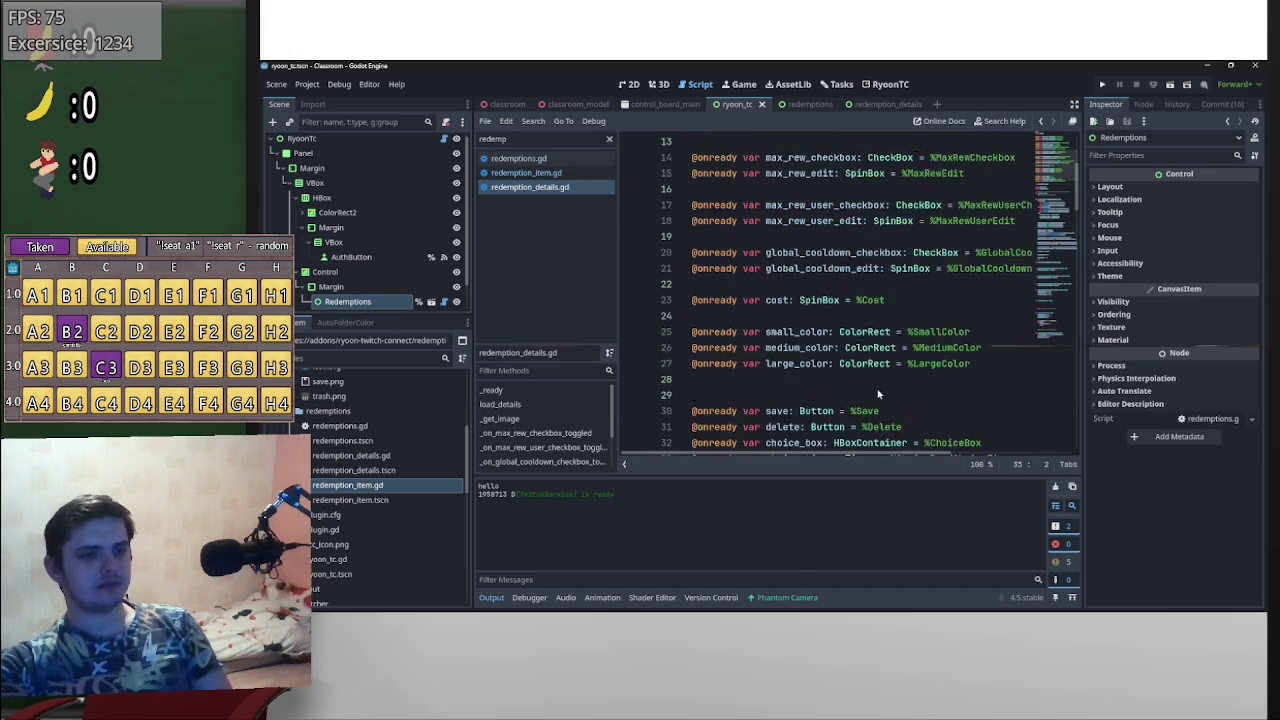
{"action": "scroll", "coordinate": [878, 394], "scroll_direction": "down", "scroll_amount": 20}
{"action": "scroll", "coordinate": [874, 385], "scroll_direction": "down", "scroll_amount": 2}
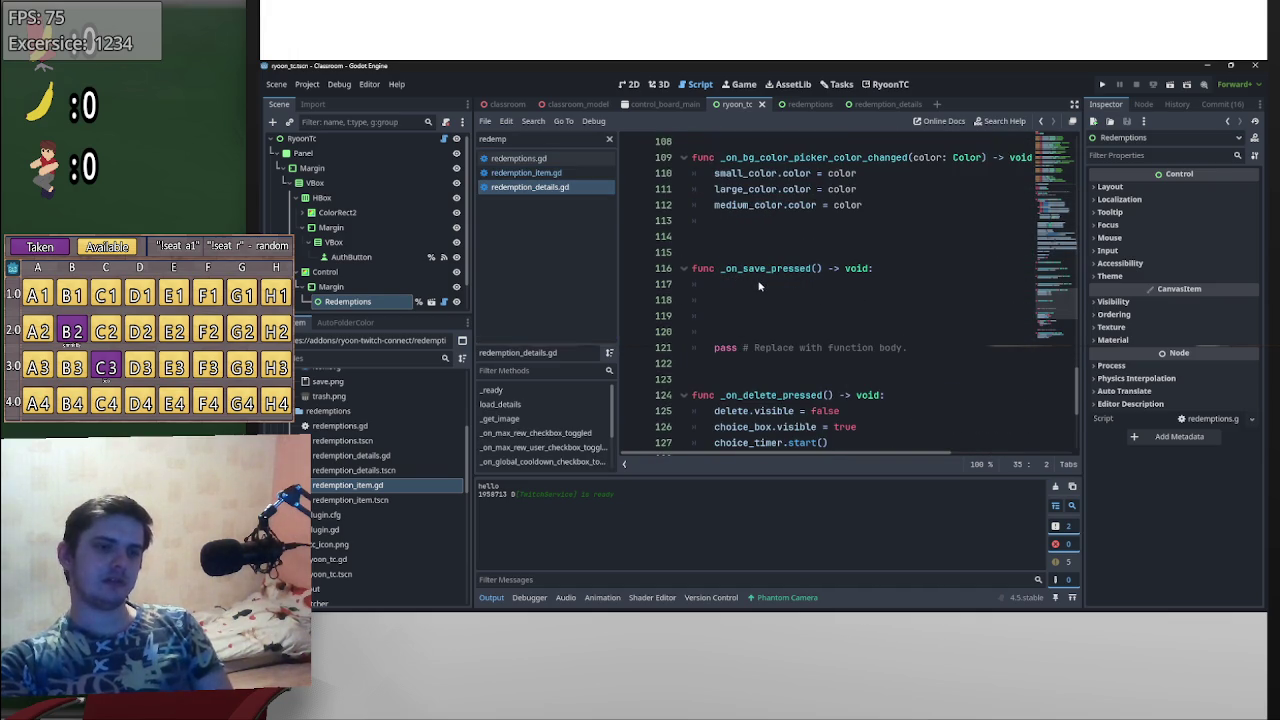
{"action": "left_click", "coordinate": [759, 285]}
{"action": "type", "text": "Ryo"}
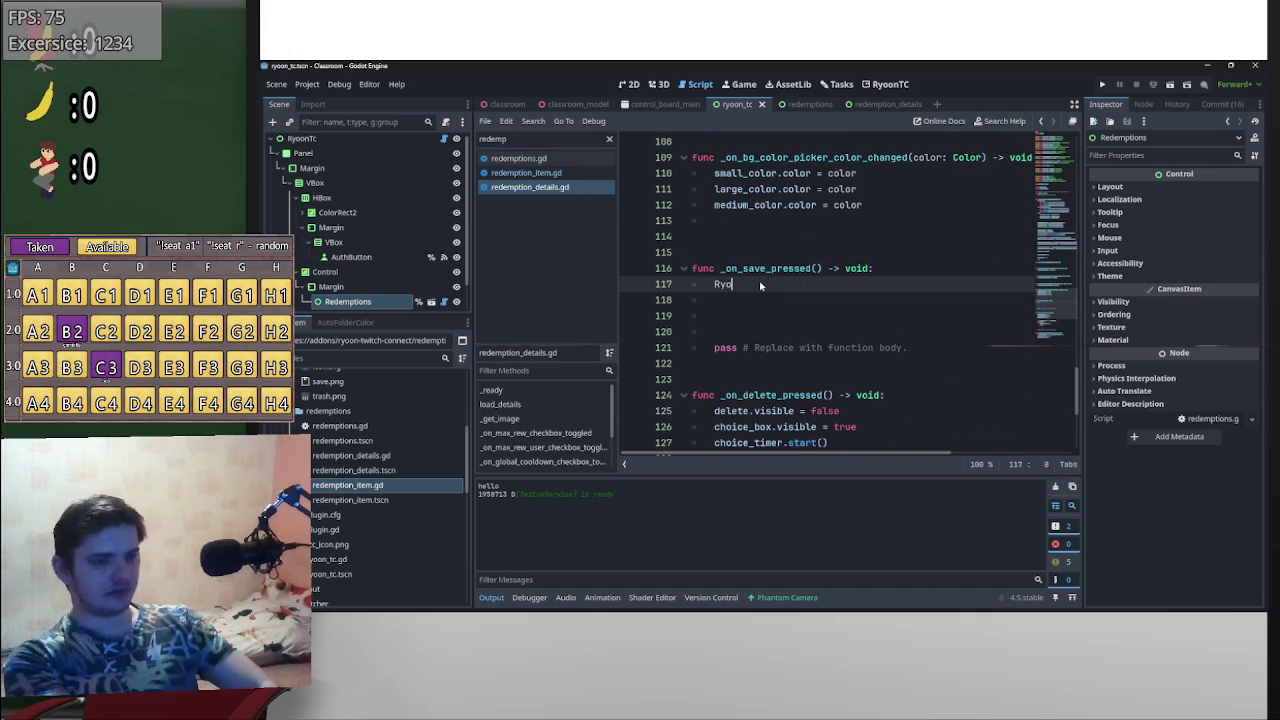
{"action": "type", "text": "onTC.service"}
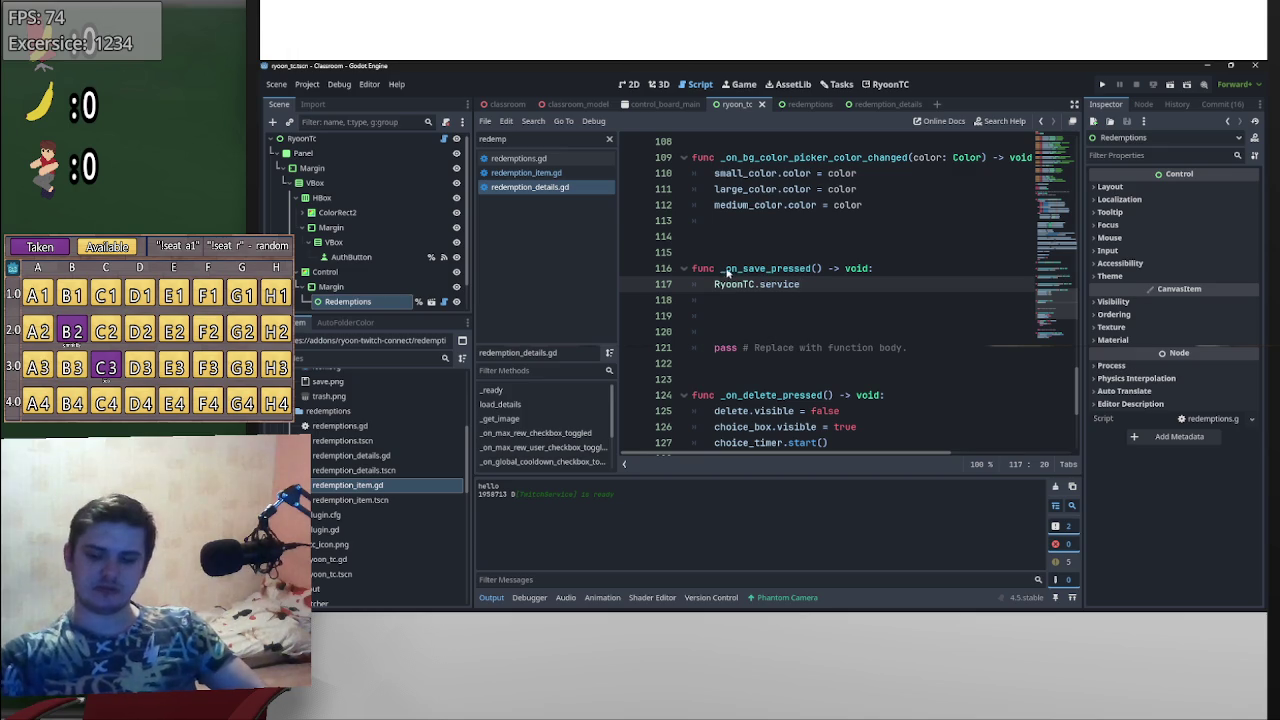
{"action": "key", "text": "BackSpace"}
{"action": "key", "text": "BackSpace"}
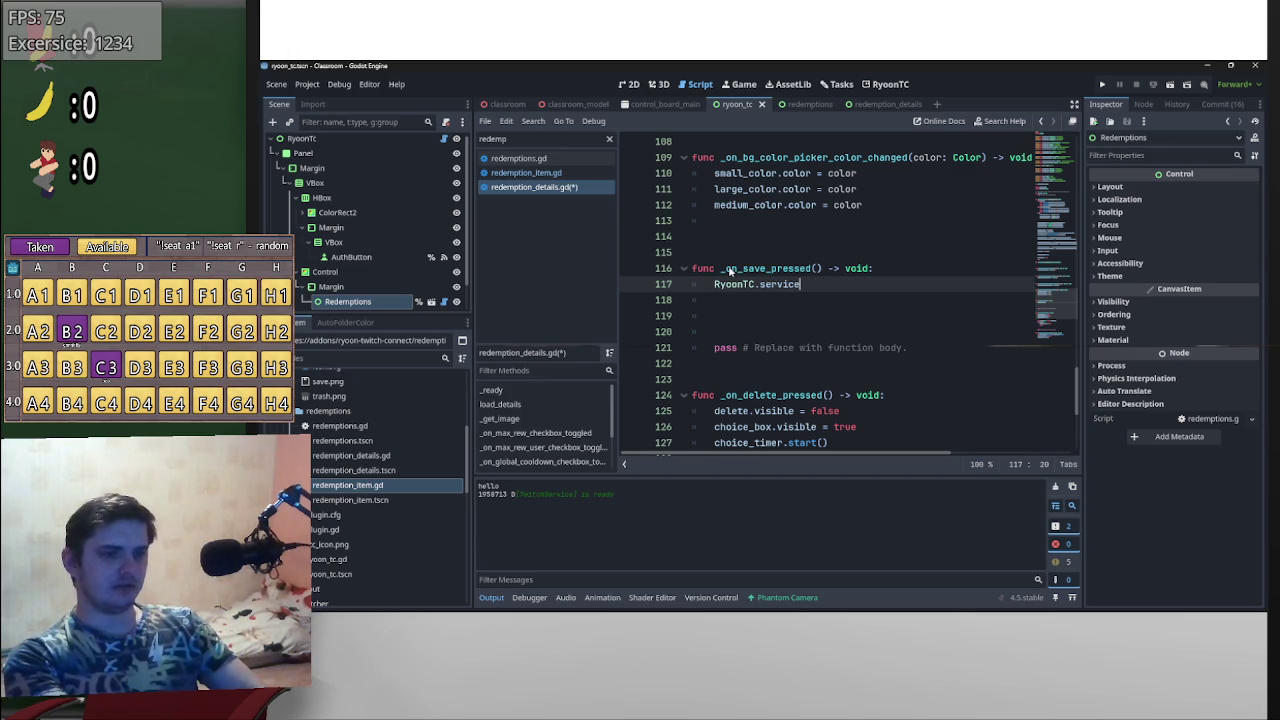
{"action": "left_click", "coordinate": [397, 84]}
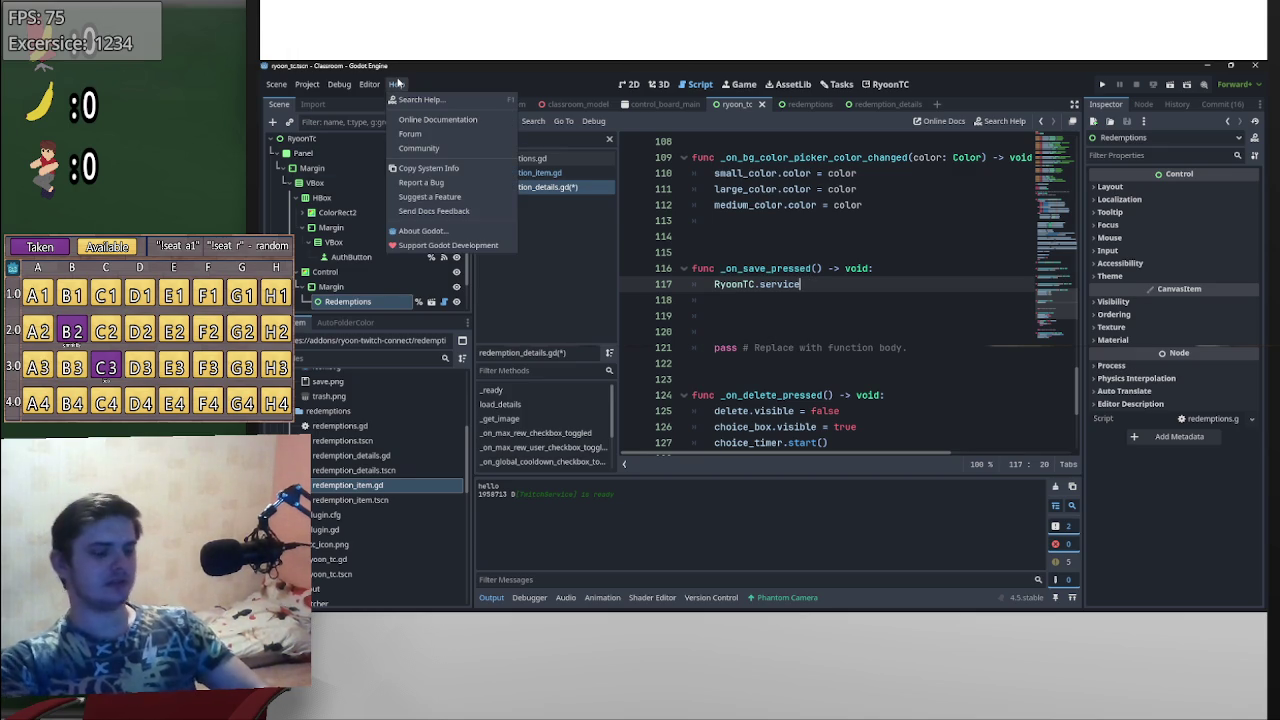
- Search the Godot documentation for 'custom reward' to find TwitchAPI reward methods
{"action": "key", "text": "F1"}
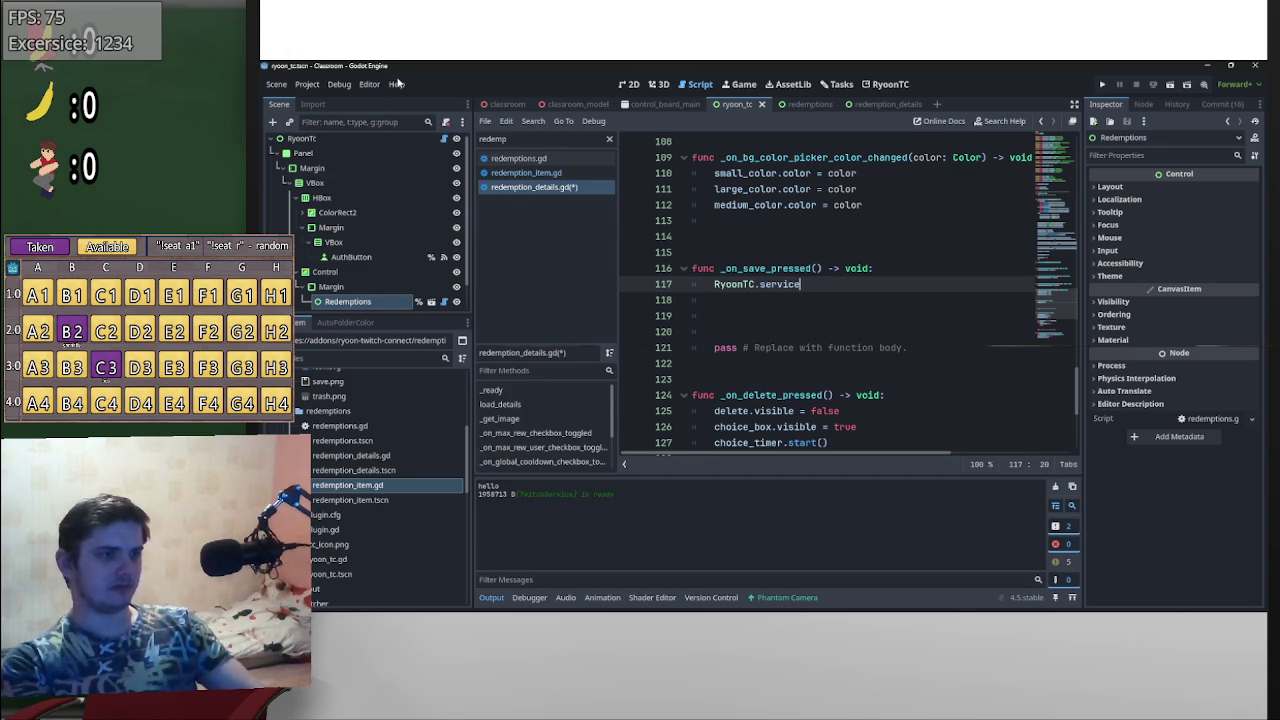
{"action": "type", "text": "custom reward"}
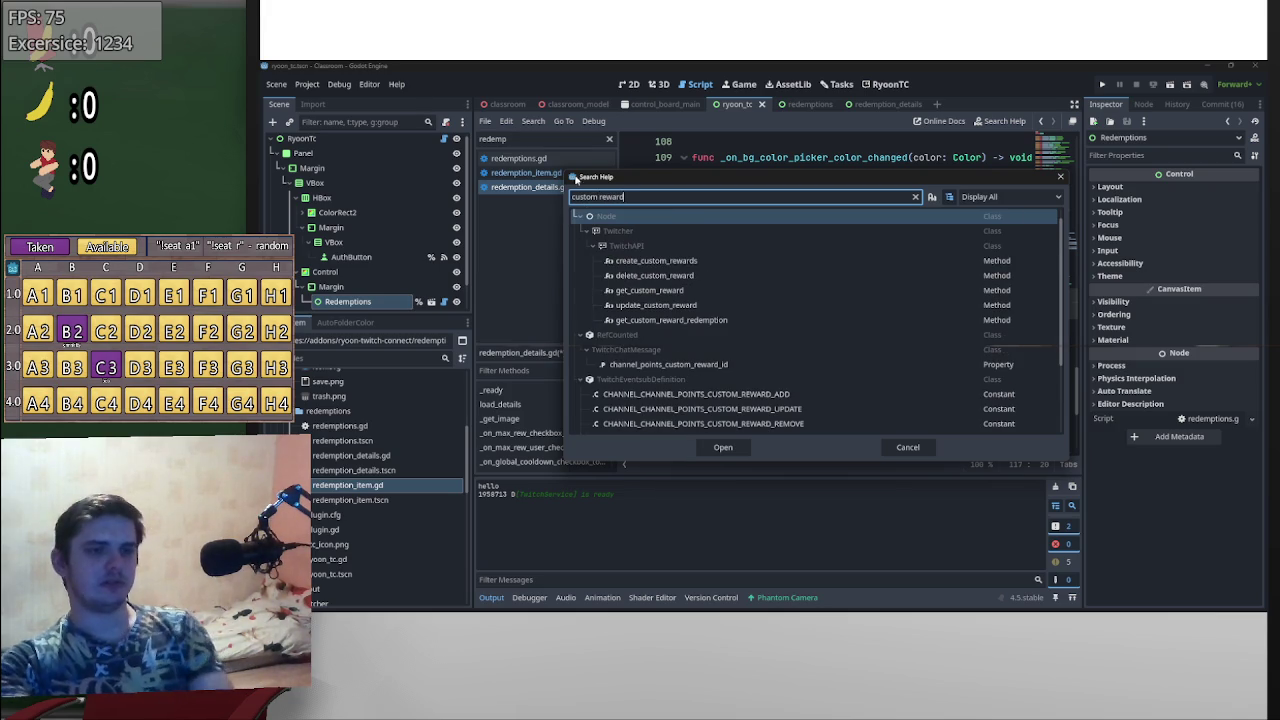
- Close the help search and navigate back to the ryoon_tc.gd script
{"action": "left_click", "coordinate": [907, 447]}
{"action": "scroll", "coordinate": [876, 293], "scroll_direction": "up", "scroll_amount": 15}
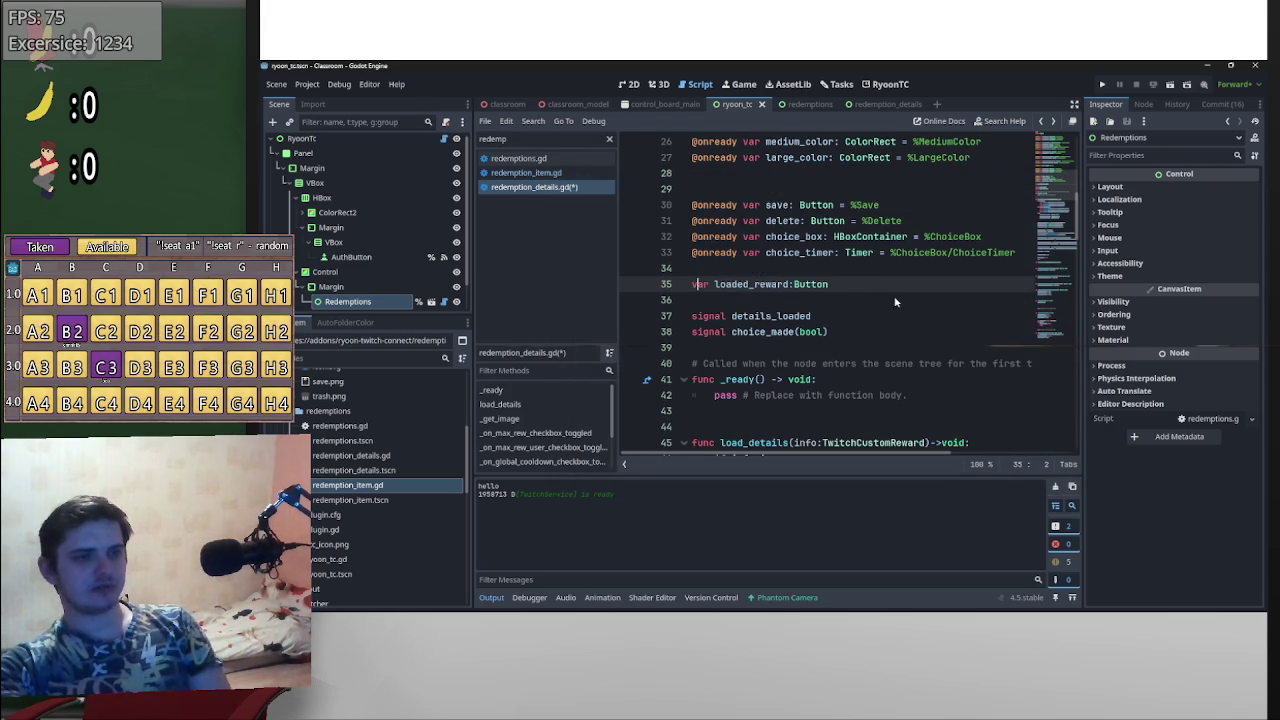
{"action": "key", "text": "alt+Left"}
{"action": "key", "text": "alt+Left"}
{"action": "scroll", "coordinate": [790, 300], "scroll_direction": "up", "scroll_amount": 4}
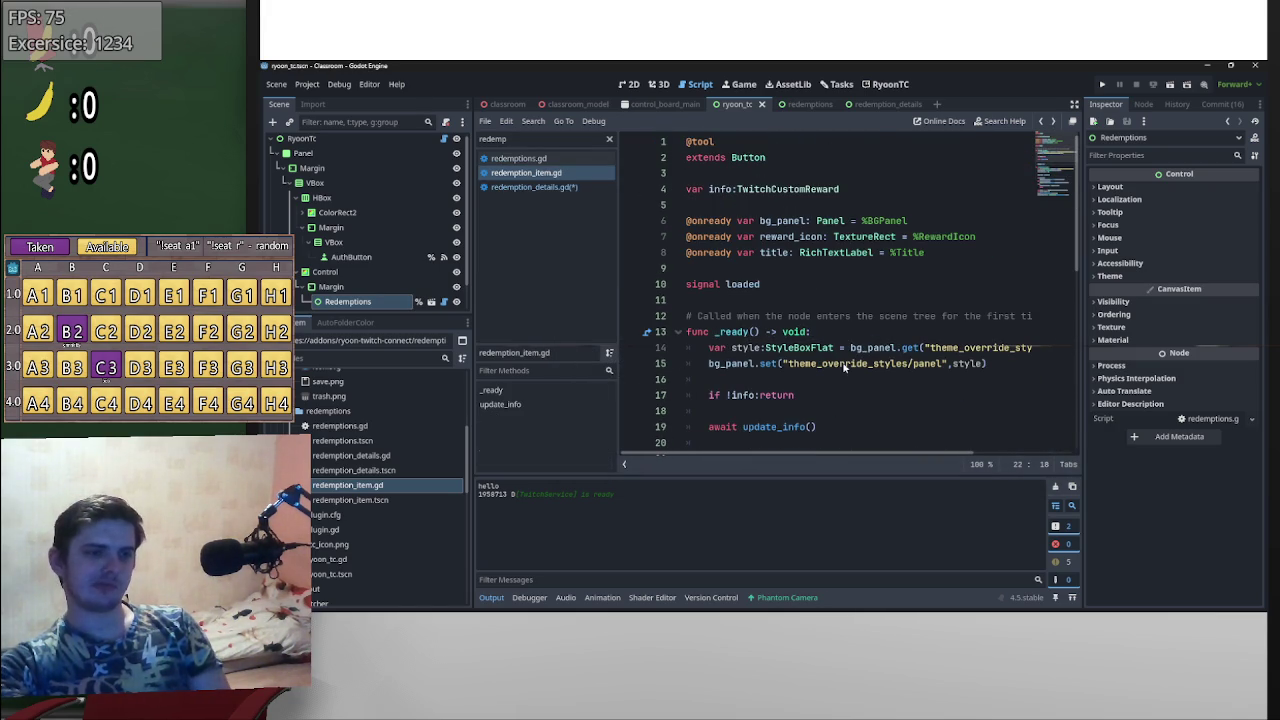
{"action": "key", "text": "alt+Right"}
{"action": "scroll", "coordinate": [798, 372], "scroll_direction": "up", "scroll_amount": 5}
{"action": "key", "text": "alt+Right"}
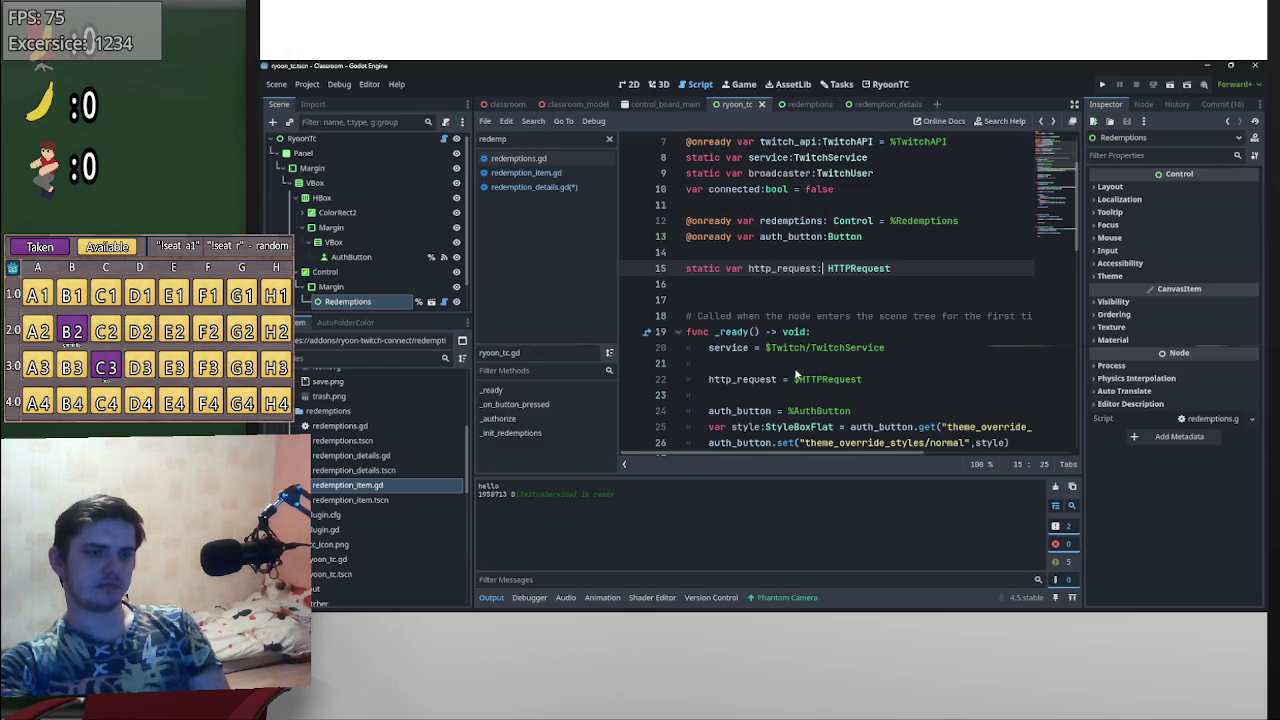
{"action": "scroll", "coordinate": [790, 368], "scroll_direction": "up", "scroll_amount": 2}
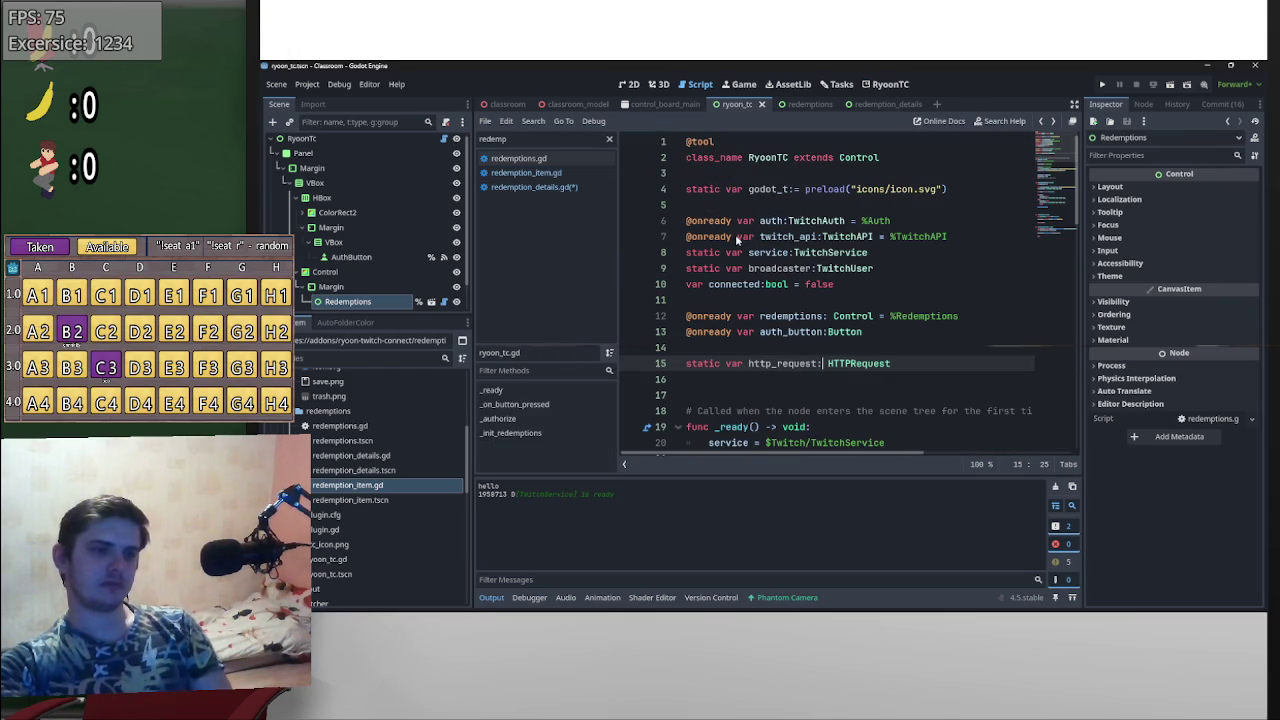
- Make twitch_api a static var and delete ' = %TwitchAPI' from line 7
{"action": "left_click_drag", "start_coordinate": [738, 237], "coordinate": [687, 237]}
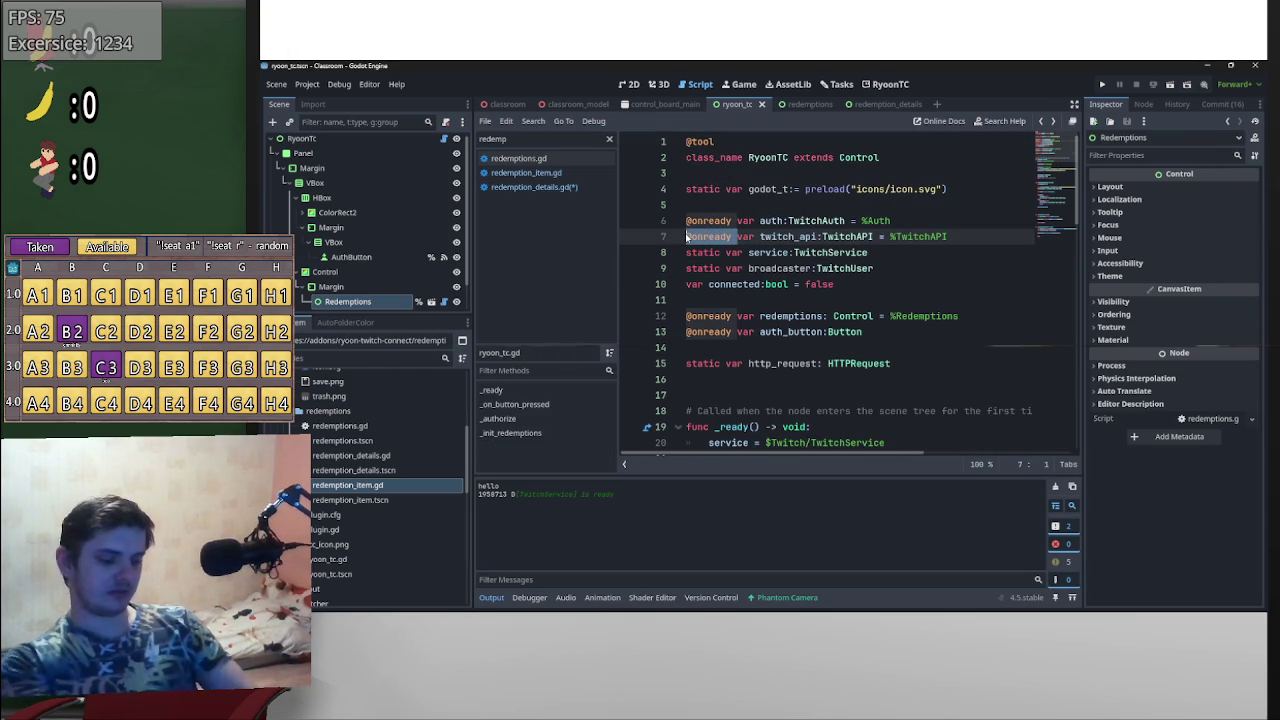
{"action": "type", "text": "static"}
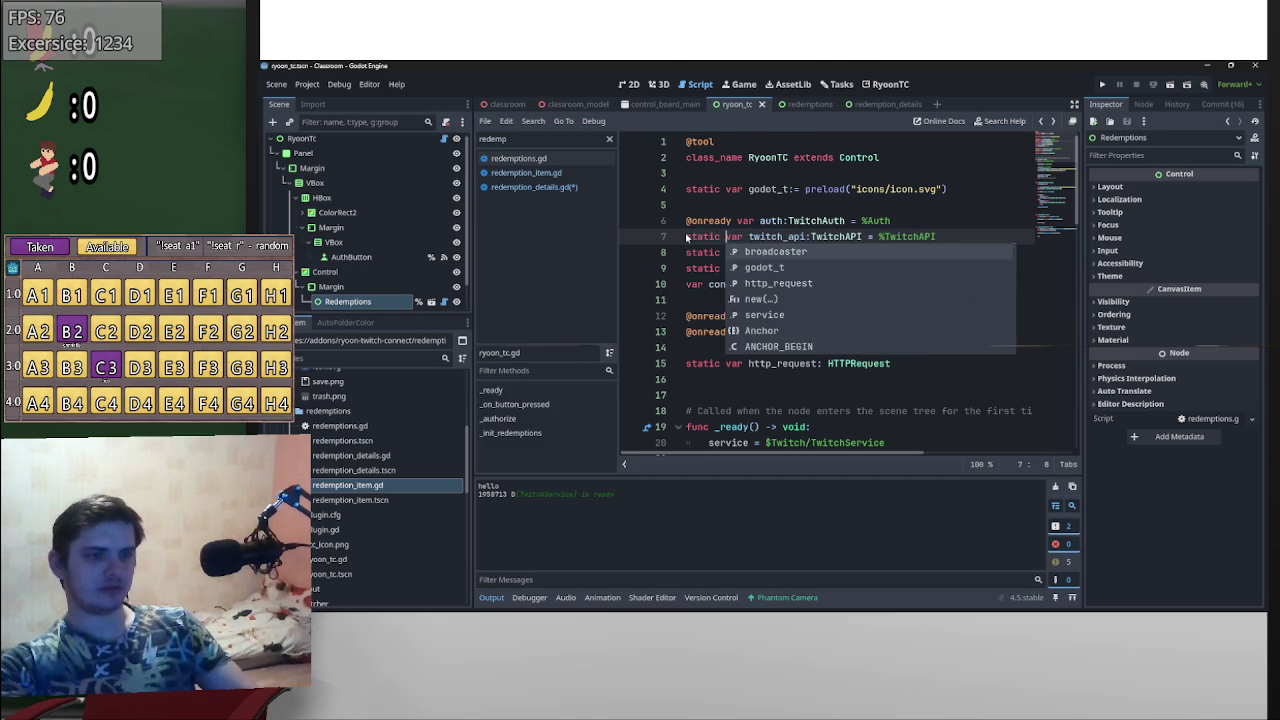
{"action": "scroll", "coordinate": [687, 237], "scroll_direction": "down", "scroll_amount": 4}
{"action": "scroll", "coordinate": [760, 220], "scroll_direction": "up", "scroll_amount": 3}
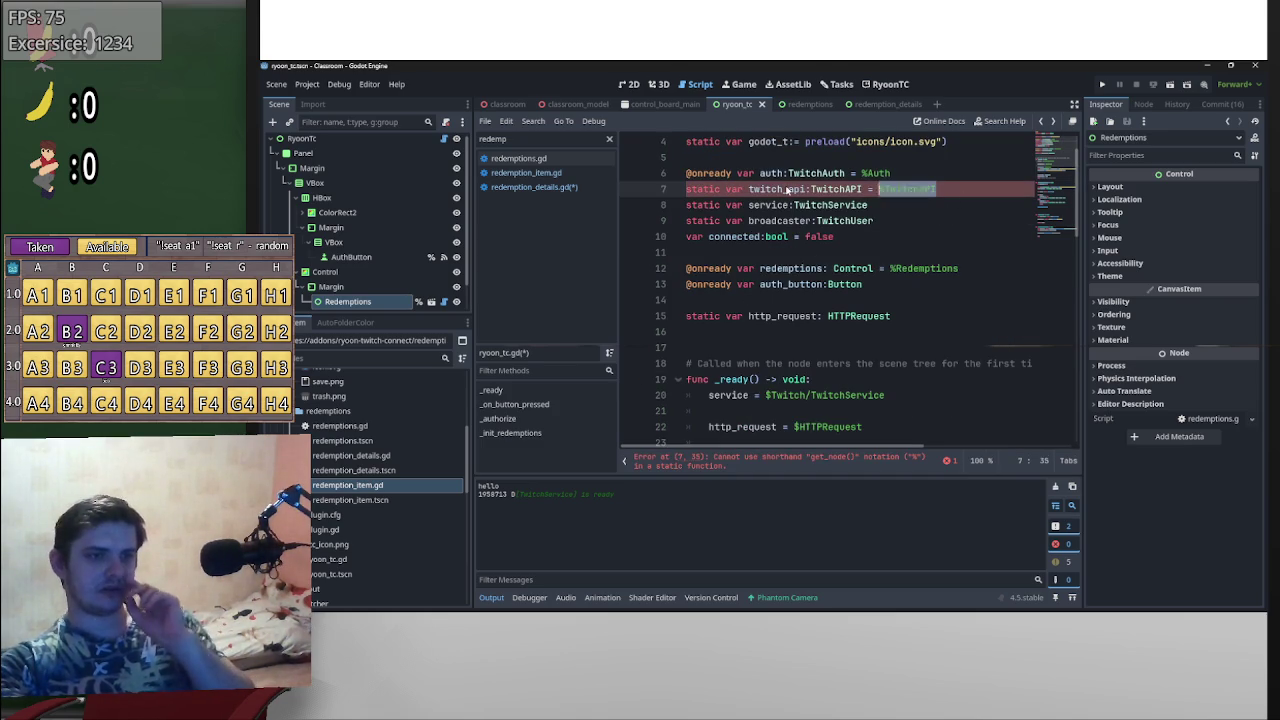
{"action": "left_click_drag", "start_coordinate": [787, 189], "coordinate": [751, 190]}
{"action": "key", "text": "ctrl+c"}
{"action": "mouse_move", "coordinate": [936, 189]}
{"action": "left_mouse_down"}
{"action": "mouse_move", "coordinate": [832, 189]}
{"action": "mouse_move", "coordinate": [862, 189]}
{"action": "left_mouse_up"}
{"action": "key", "text": "BackSpace"}
- Add 'twitch_api = %TwitchAPI' as the first line of _ready(), without the type annotation
{"action": "scroll", "coordinate": [808, 262], "scroll_direction": "down", "scroll_amount": 2}
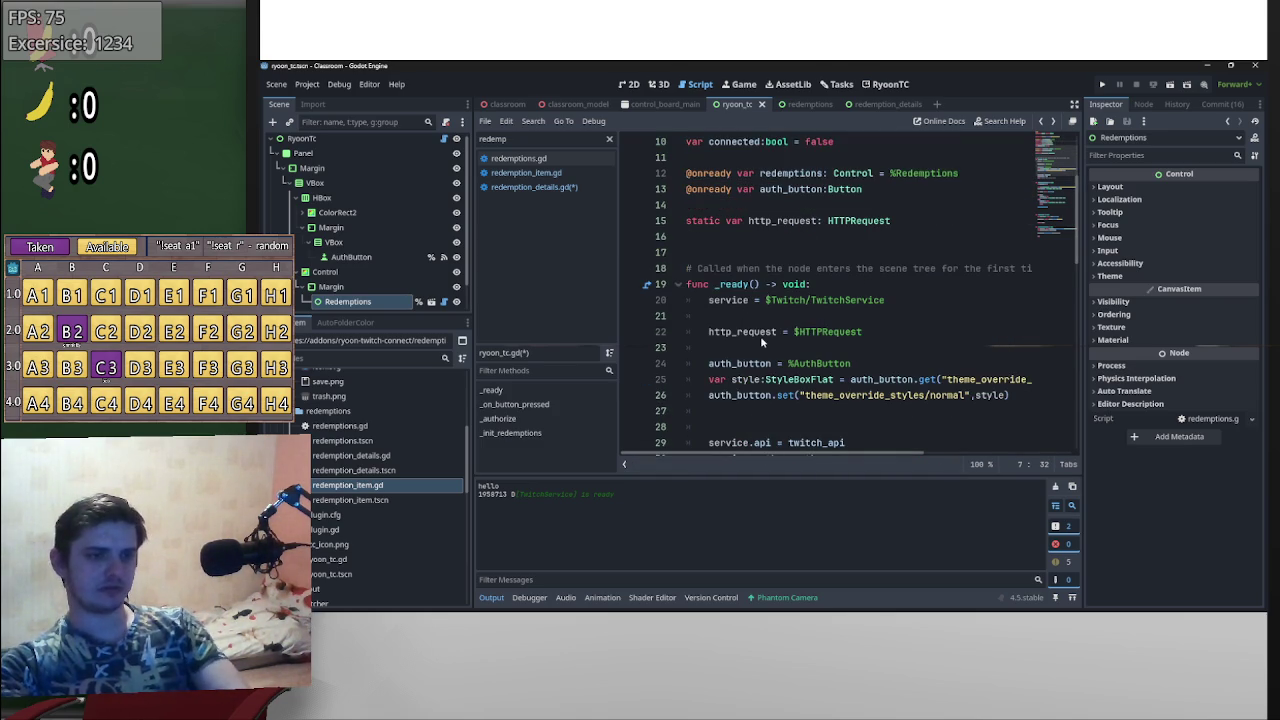
{"action": "left_click", "coordinate": [710, 300]}
{"action": "key", "text": "Return"}
{"action": "key", "text": "Up"}
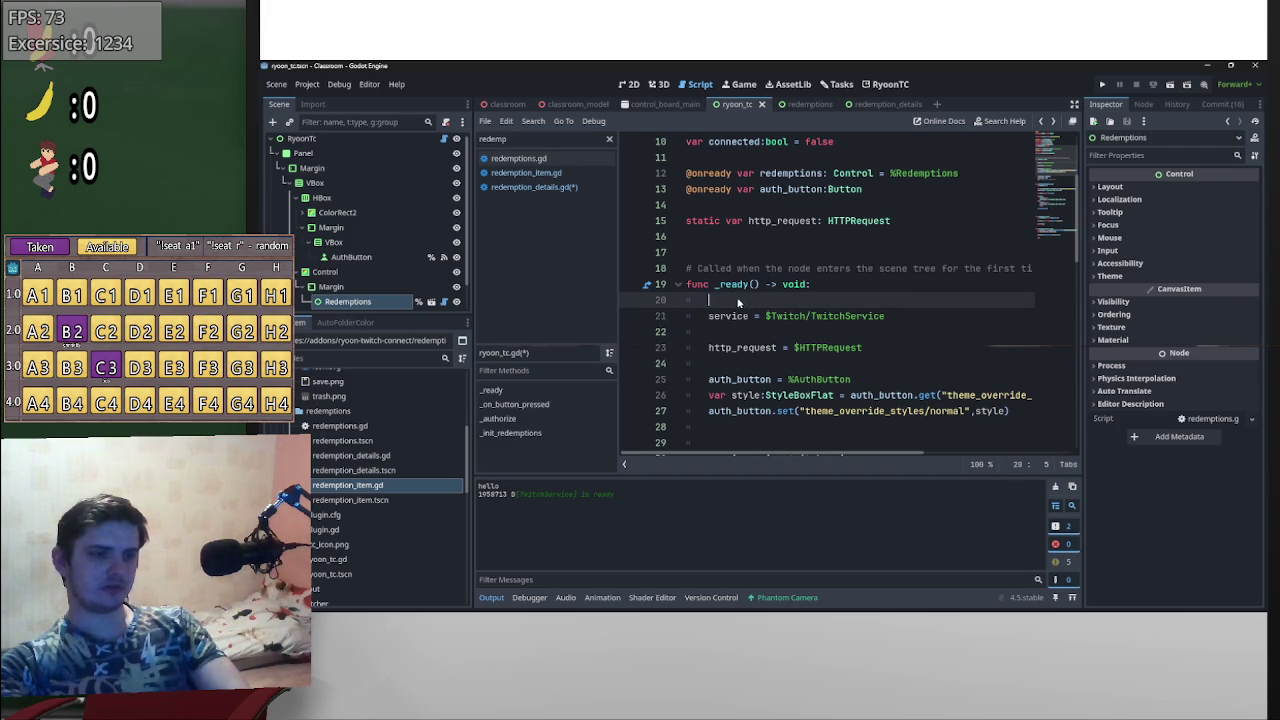
{"action": "key", "text": "ctrl+v"}
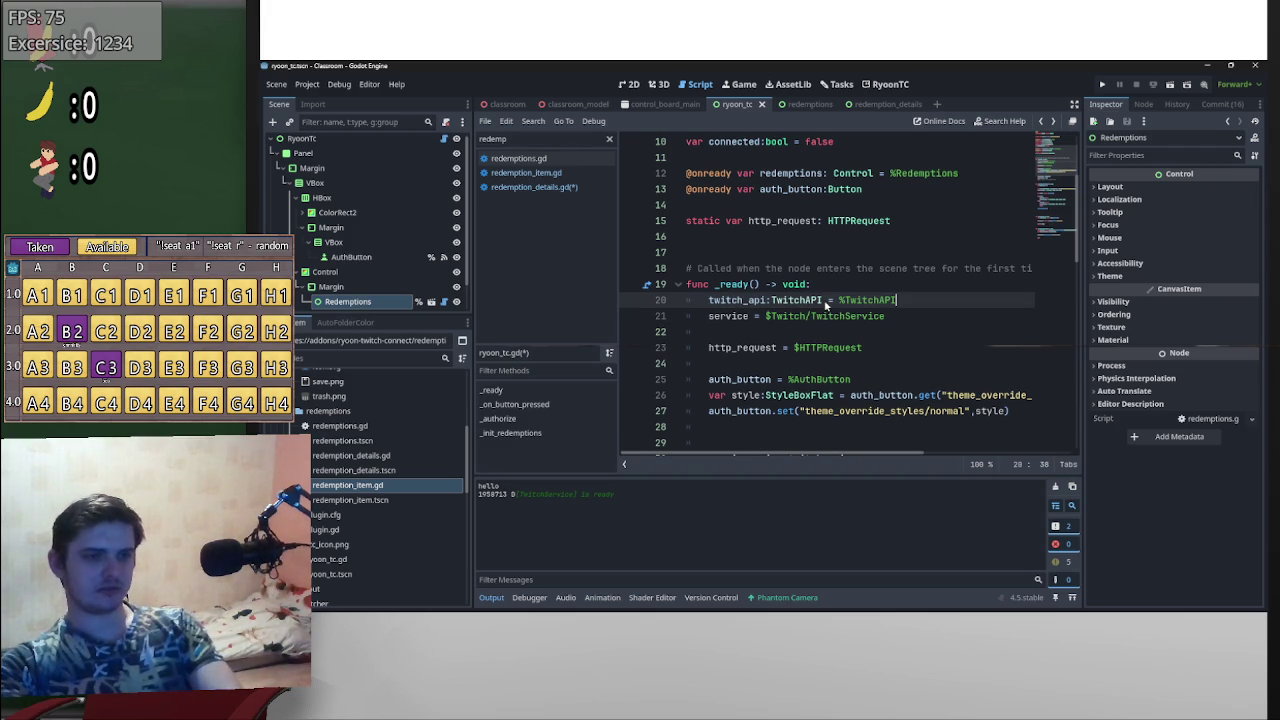
{"action": "double_click", "coordinate": [800, 300]}
{"action": "key", "text": "BackSpace"}
{"action": "key", "text": "BackSpace"}
- Insert a blank line before line 10, above the connected variable
{"action": "scroll", "coordinate": [874, 298], "scroll_direction": "up", "scroll_amount": 3}
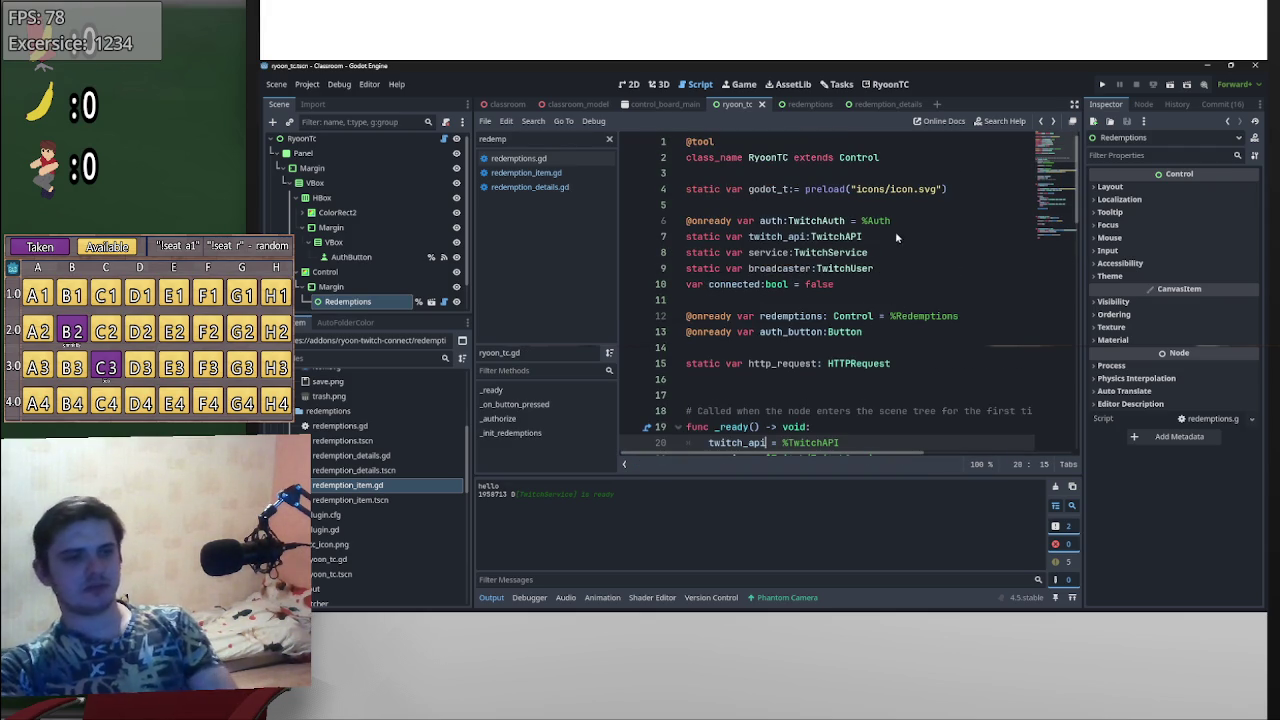
{"action": "left_click", "coordinate": [687, 284]}
{"action": "key", "text": "Return"}
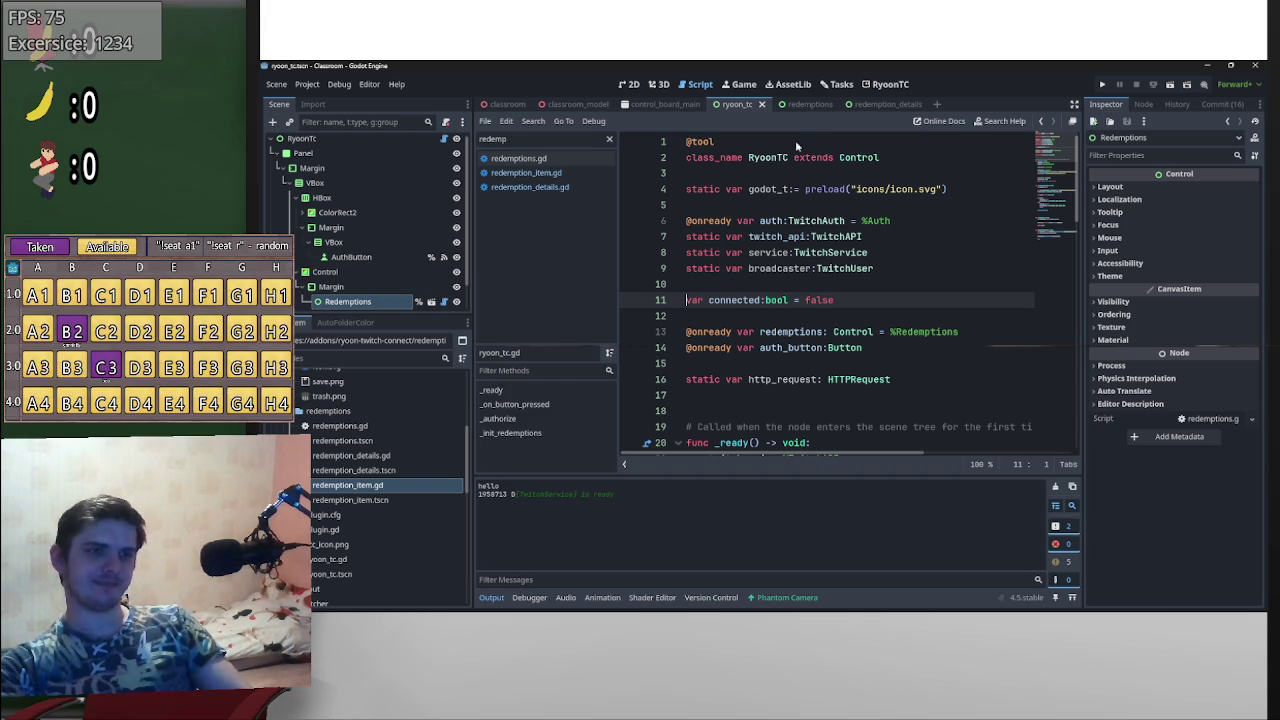
{"action": "left_click", "coordinate": [878, 104]}
- Change line 117 to RyoonTC.twitch_api.get_custom_reward() and jump to its definition in twitch_api.gd
{"action": "scroll", "coordinate": [889, 348], "scroll_direction": "down", "scroll_amount": 15}
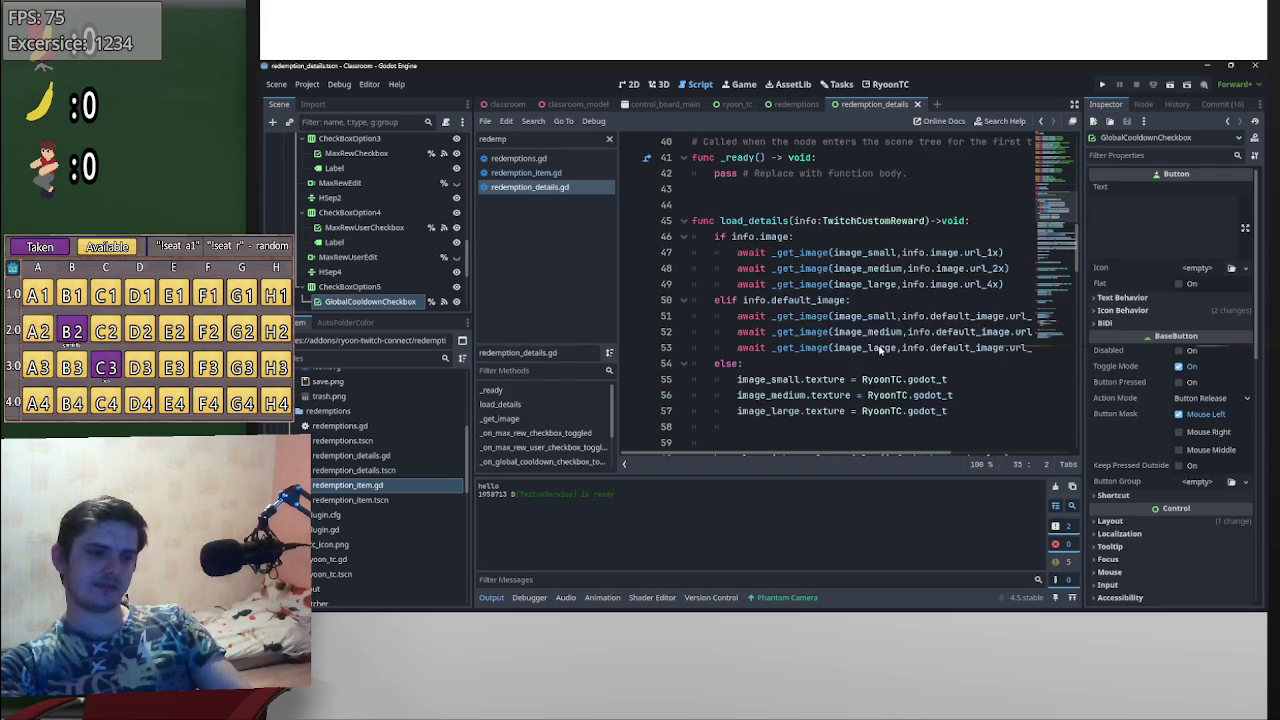
{"action": "scroll", "coordinate": [880, 355], "scroll_direction": "down", "scroll_amount": 6}
{"action": "left_click_drag", "start_coordinate": [800, 381], "coordinate": [762, 381]}
{"action": "type", "text": "twi"}
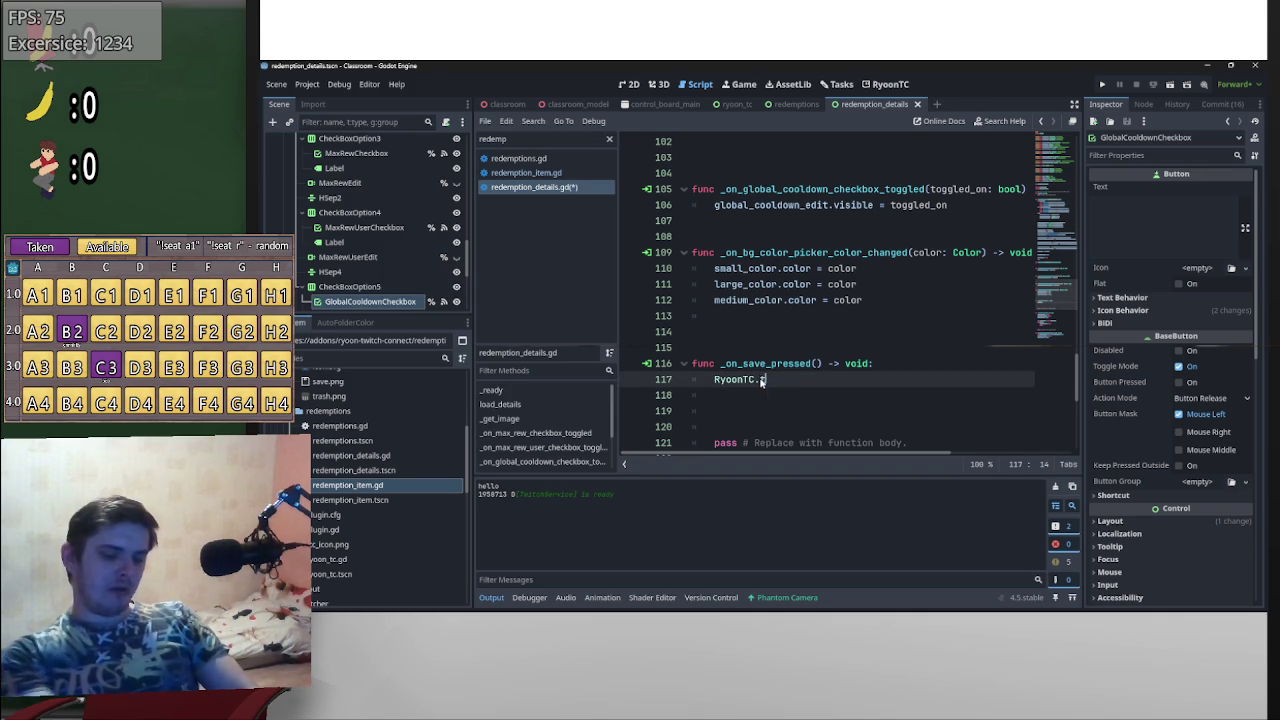
{"action": "key", "text": "Return"}
{"action": "type", "text": "."}
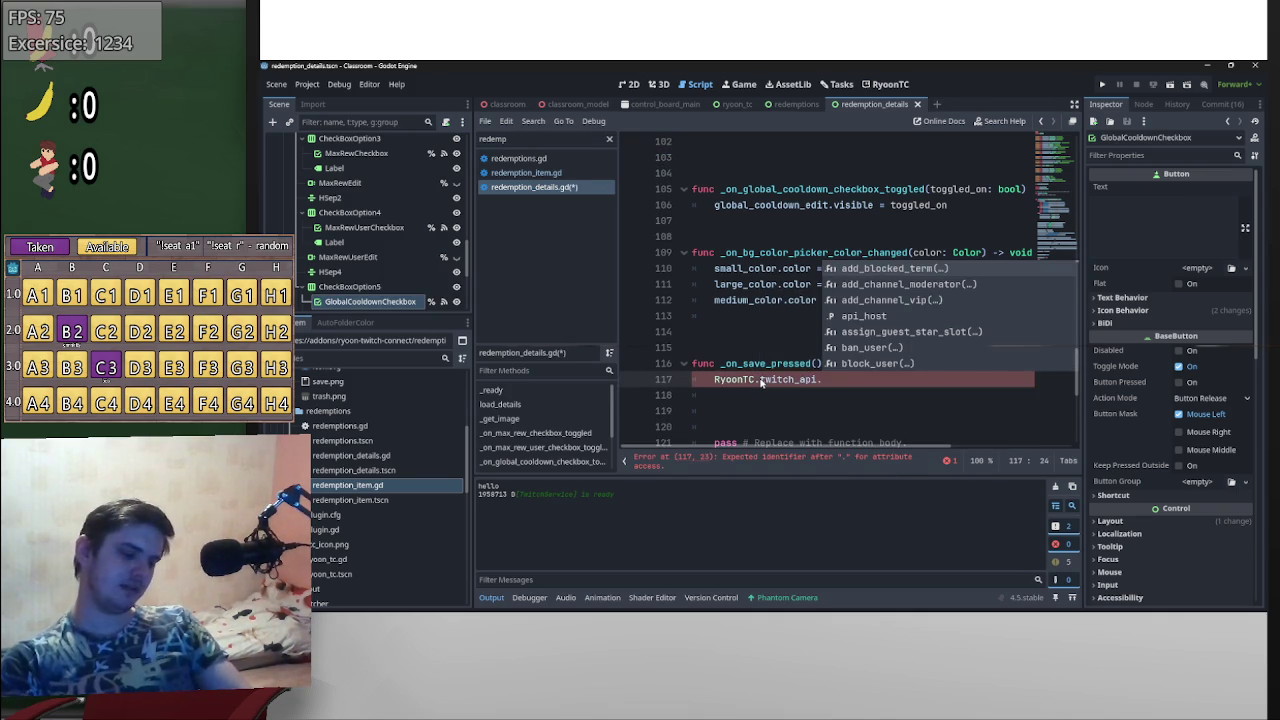
{"action": "type", "text": "get"}
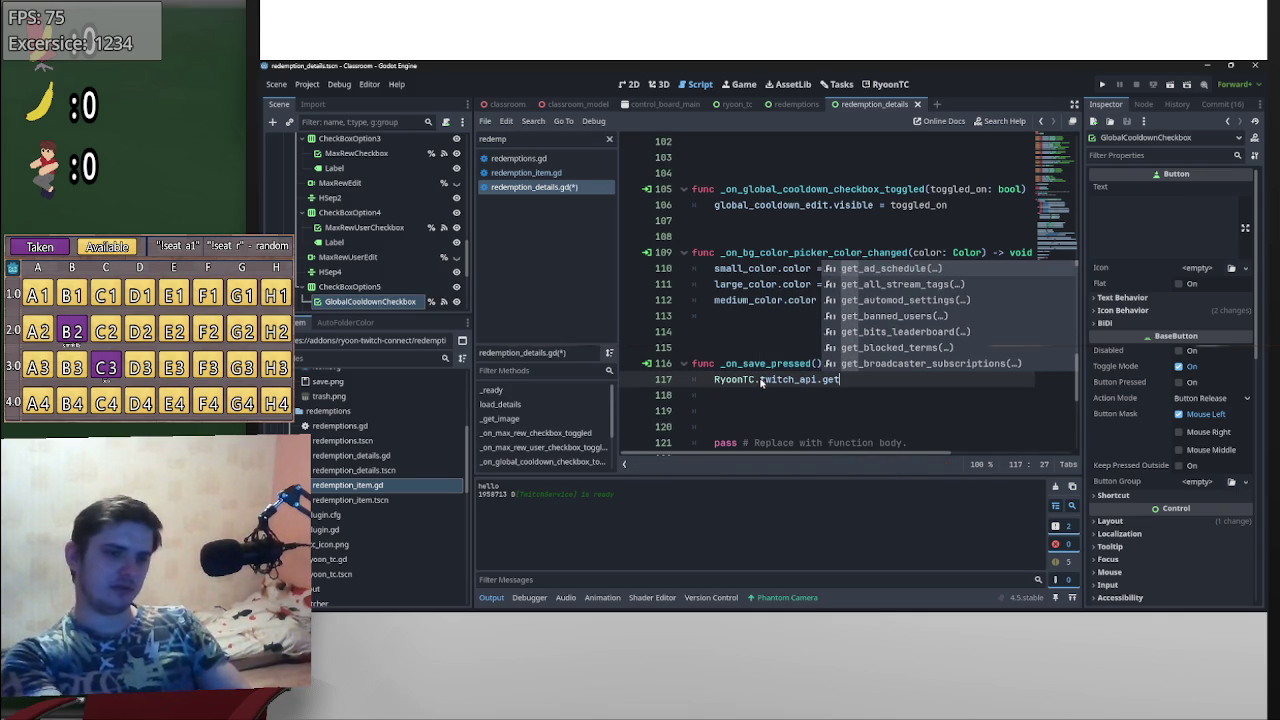
{"action": "type", "text": "_cust"}
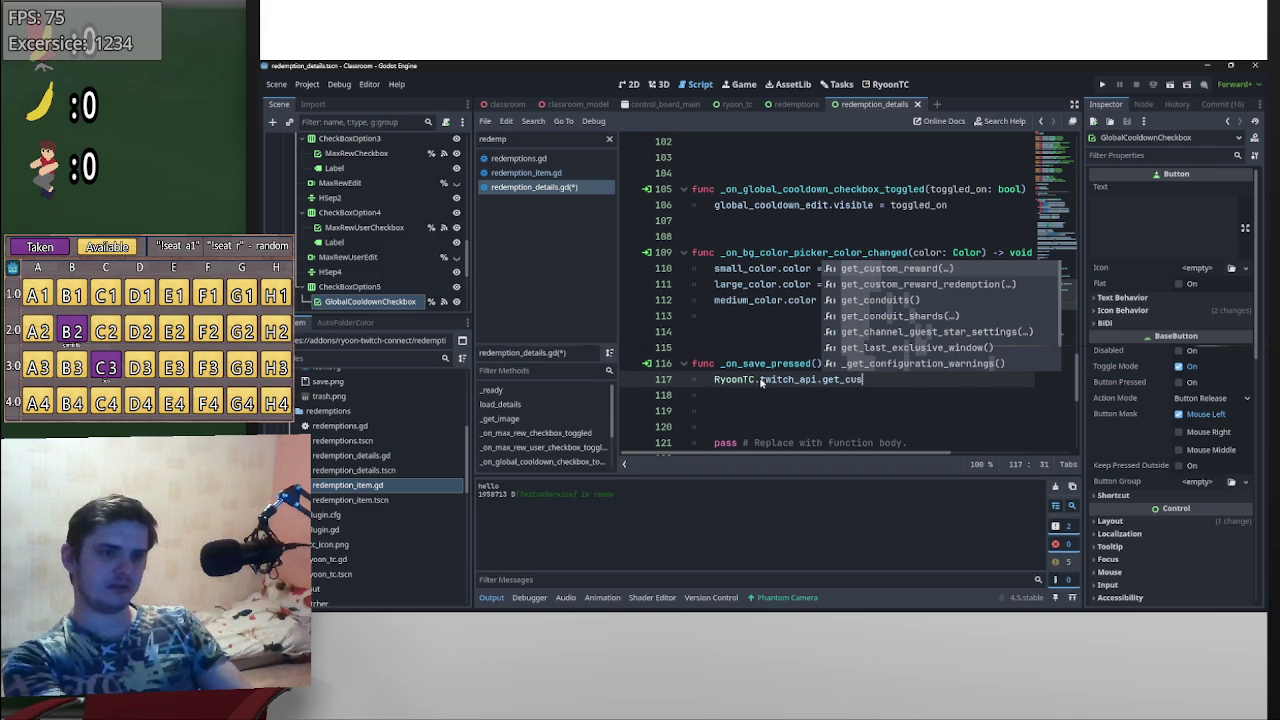
{"action": "key", "text": "Return"}
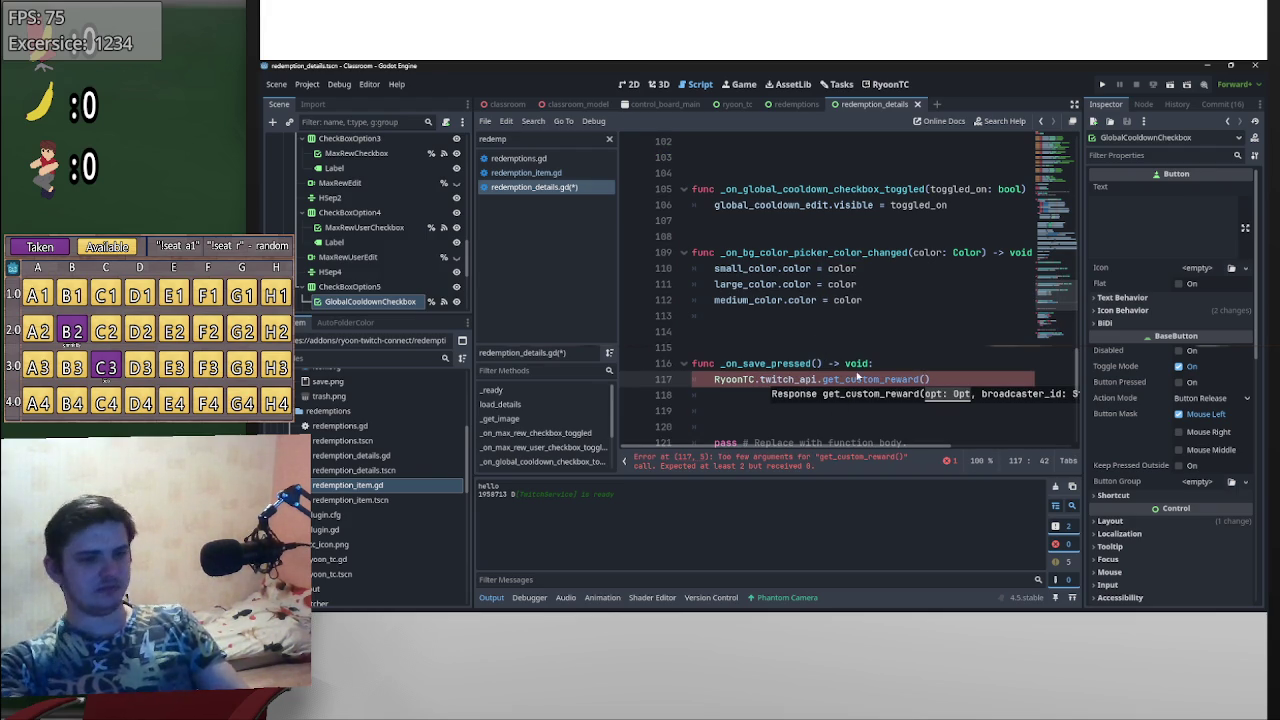
{"action": "left_click", "coordinate": [860, 379], "text": "ctrl"}
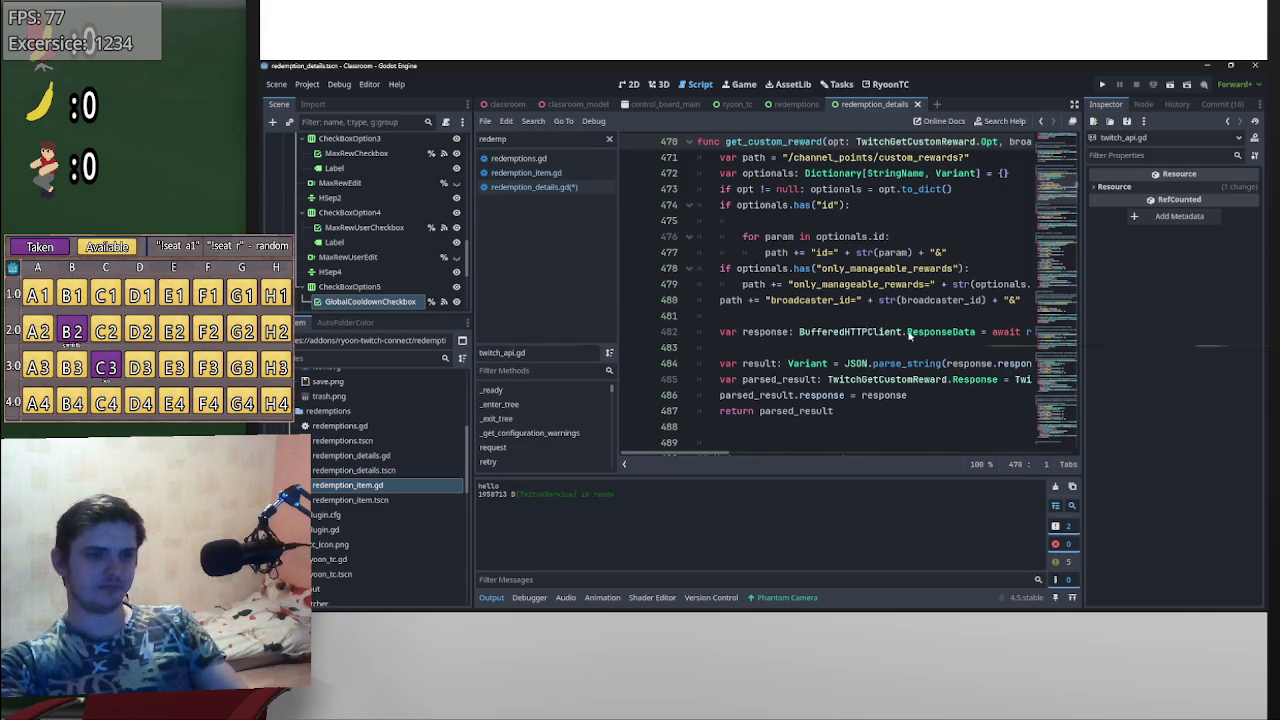
- Add 'var opt:= TwitchGetCustomReward.Opt.new()' above the get_custom_reward call and open the Opt class
{"action": "scroll", "coordinate": [897, 300], "scroll_direction": "up", "scroll_amount": 2}
{"action": "mouse_move", "coordinate": [998, 237]}
{"action": "left_mouse_down"}
{"action": "mouse_move", "coordinate": [845, 237]}
{"action": "mouse_move", "coordinate": [856, 237]}
{"action": "left_mouse_up"}
{"action": "key", "text": "ctrl+c"}
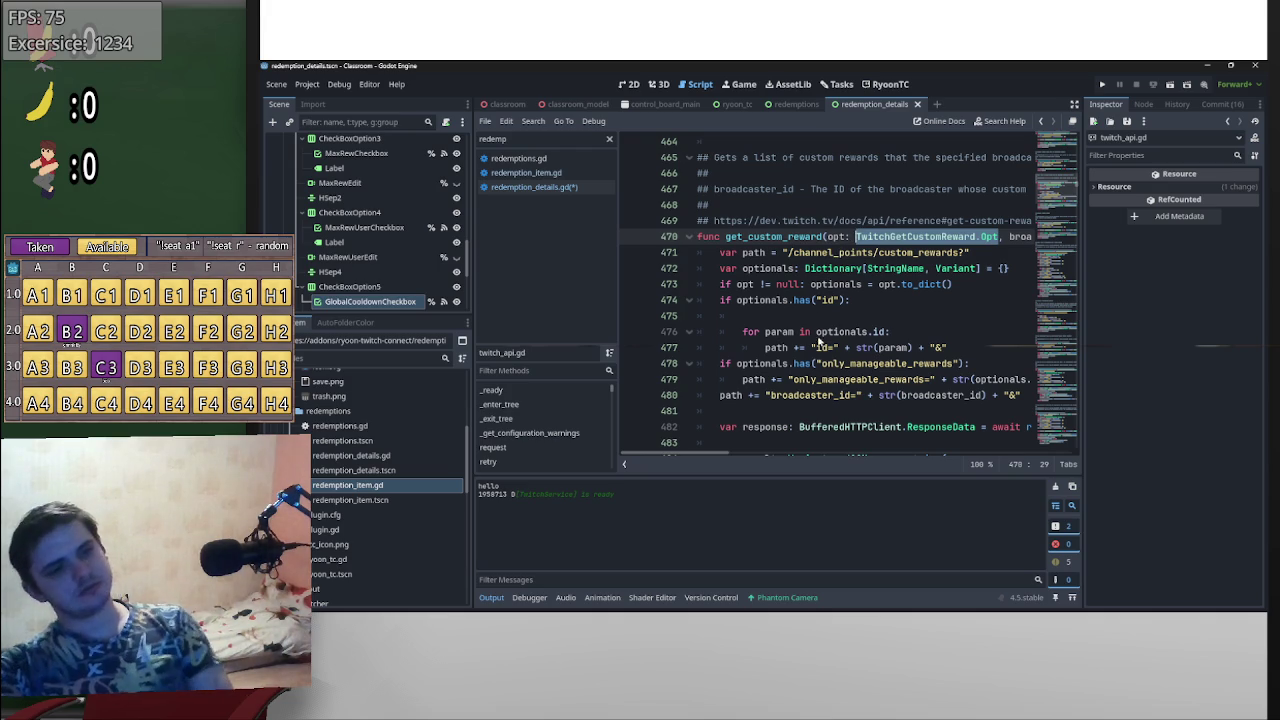
{"action": "key", "text": "alt+Left"}
{"action": "key", "text": "alt+Left"}
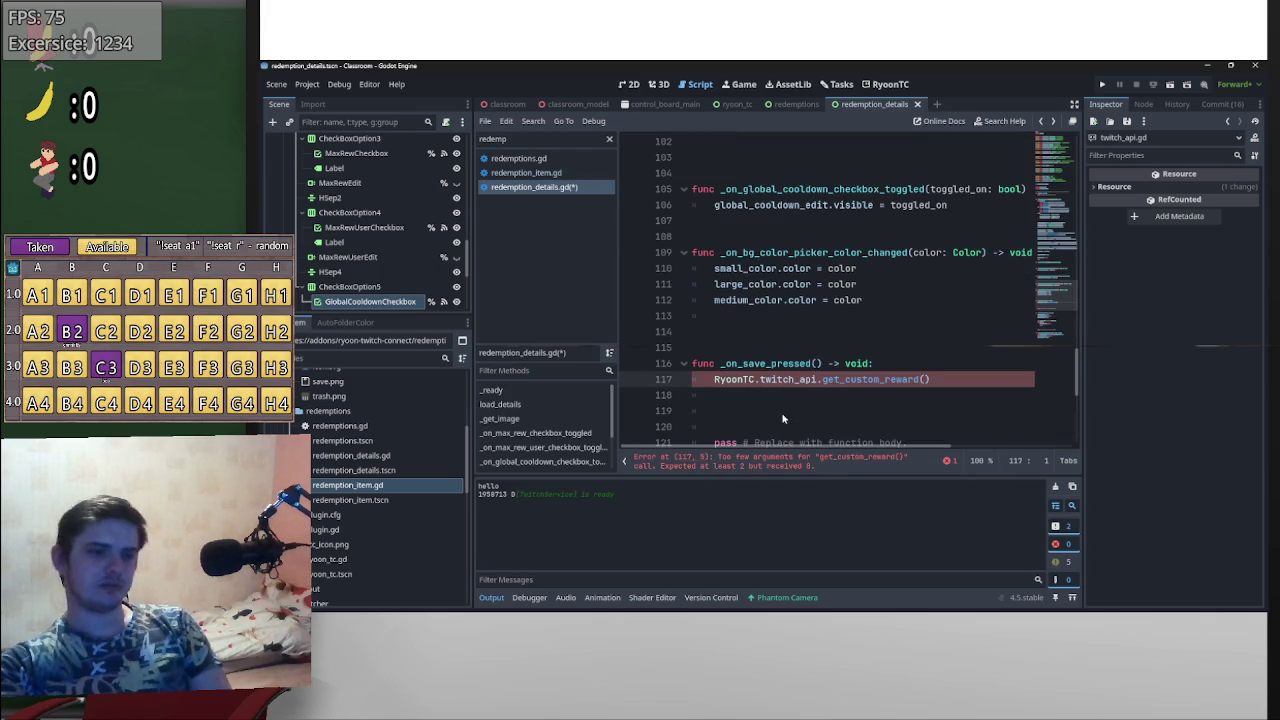
{"action": "left_click", "coordinate": [909, 366]}
{"action": "key", "text": "Return"}
{"action": "key", "text": "ctrl+v"}
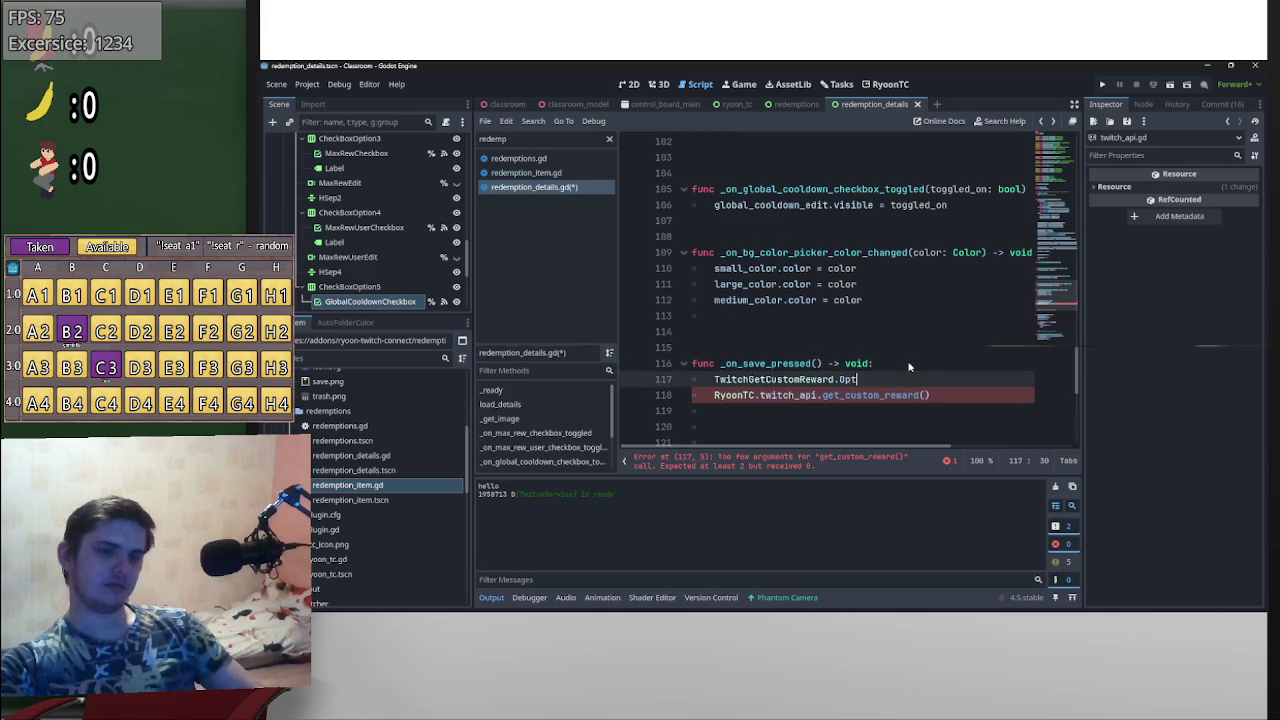
{"action": "type", "text": ".new"}
{"action": "key", "text": "Escape"}
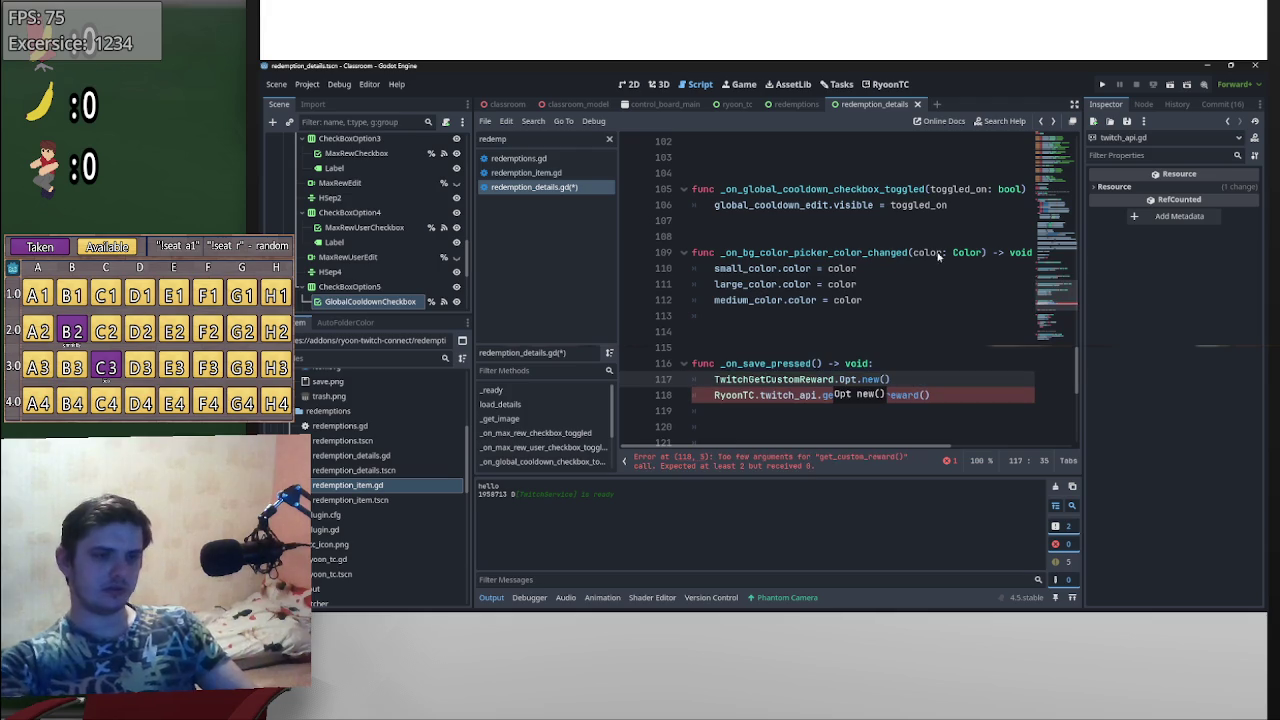
{"action": "left_click", "coordinate": [700, 379]}
{"action": "type", "text": "var opt:"}
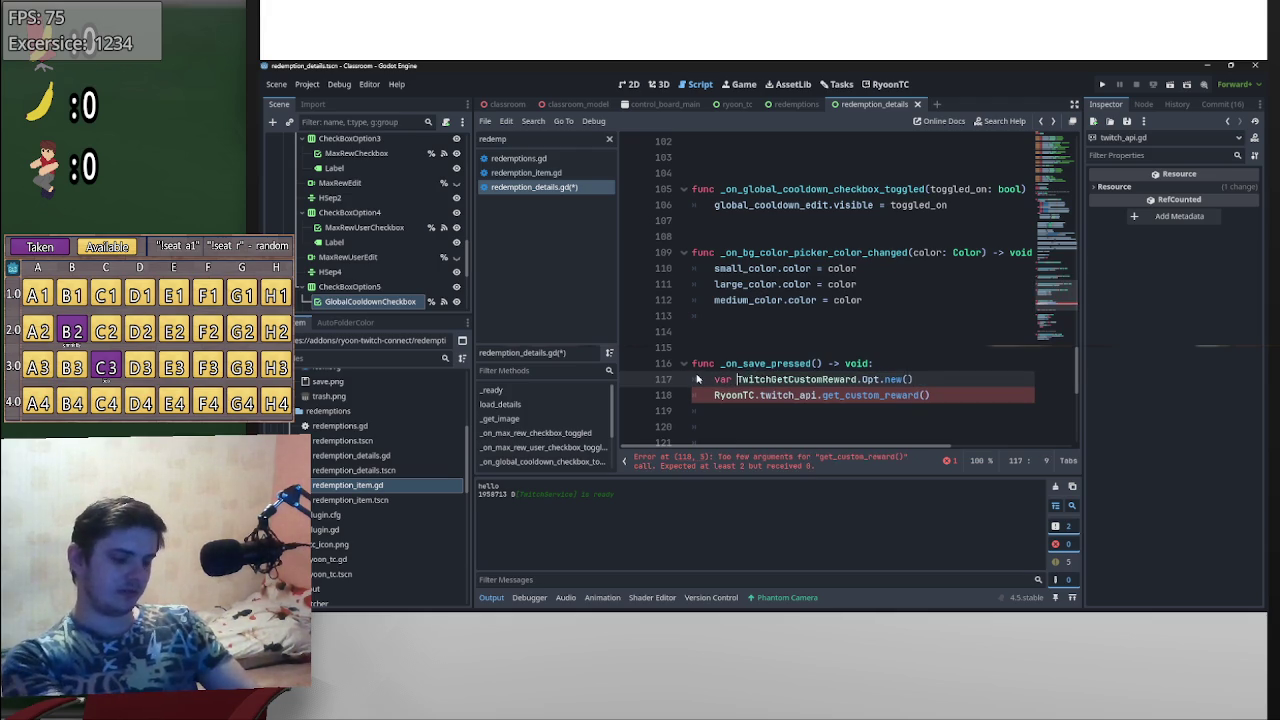
{"action": "type", "text": "="}
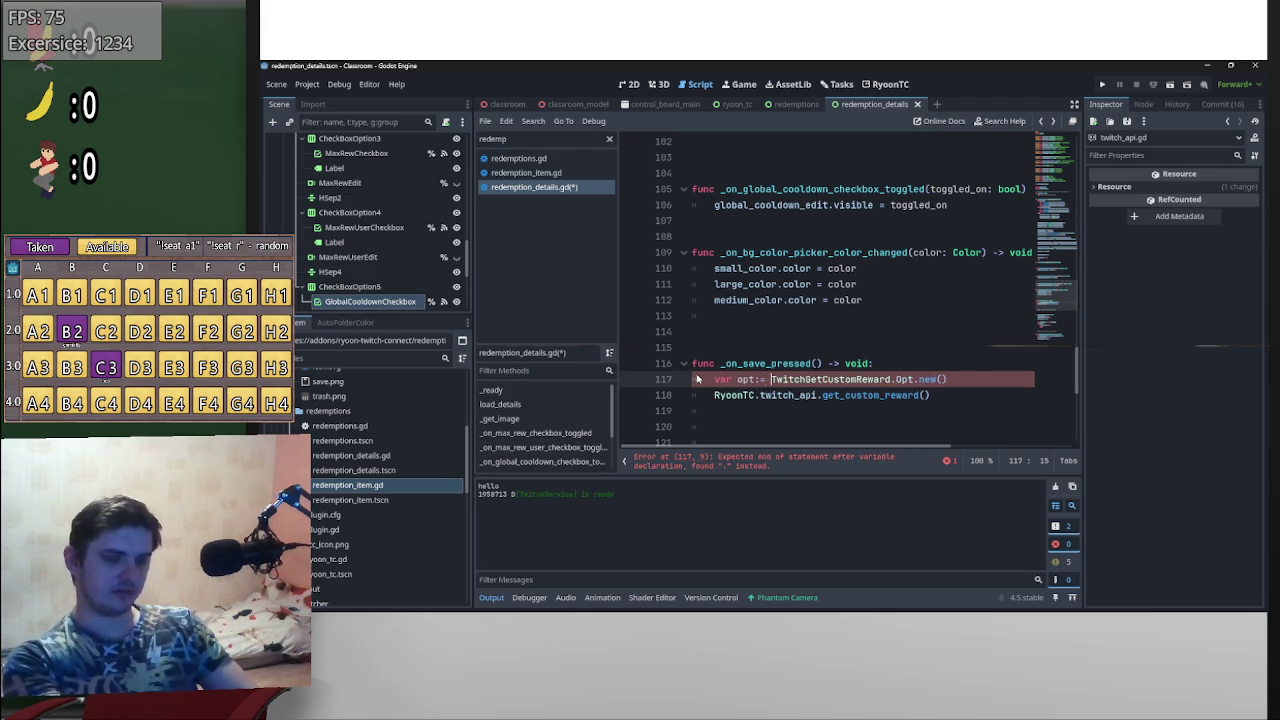
{"action": "left_click", "coordinate": [906, 379]}
{"action": "left_click", "coordinate": [906, 379], "text": "ctrl"}
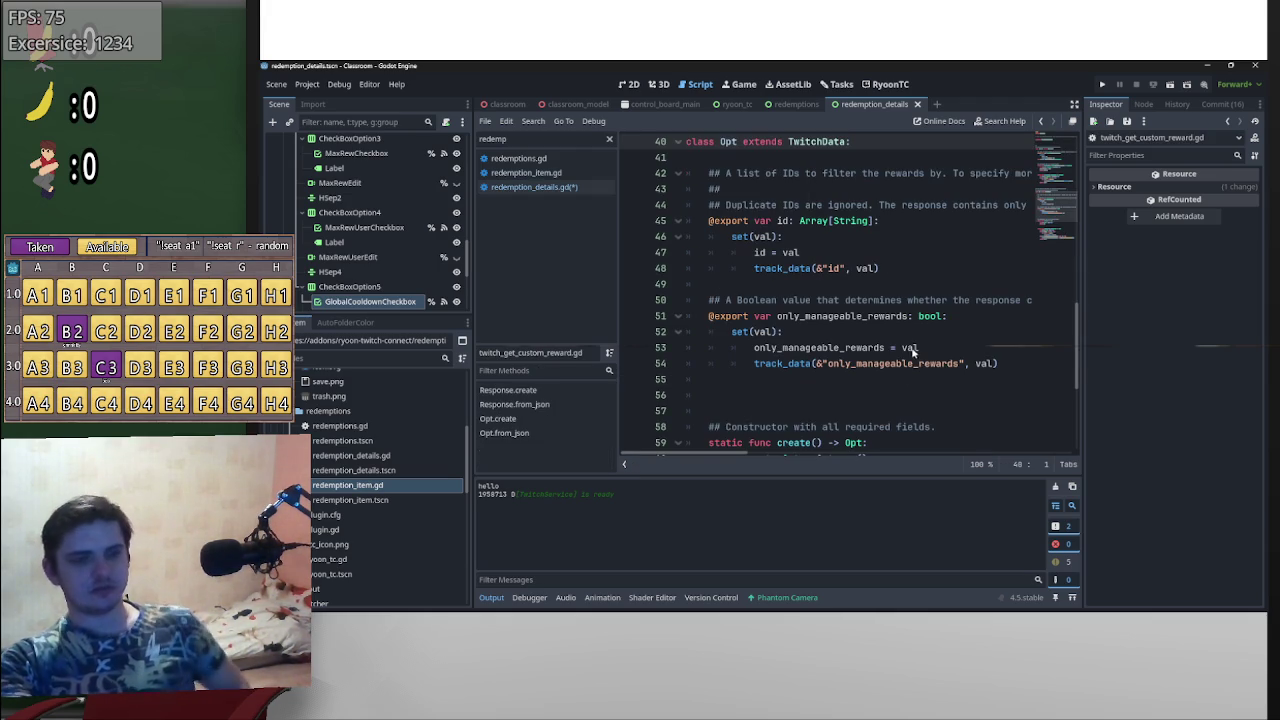
- Inspect the Opt class fields in twitch_get_custom_reward.gd, then return to the save handler
{"action": "scroll", "coordinate": [766, 266], "scroll_direction": "up", "scroll_amount": 1}
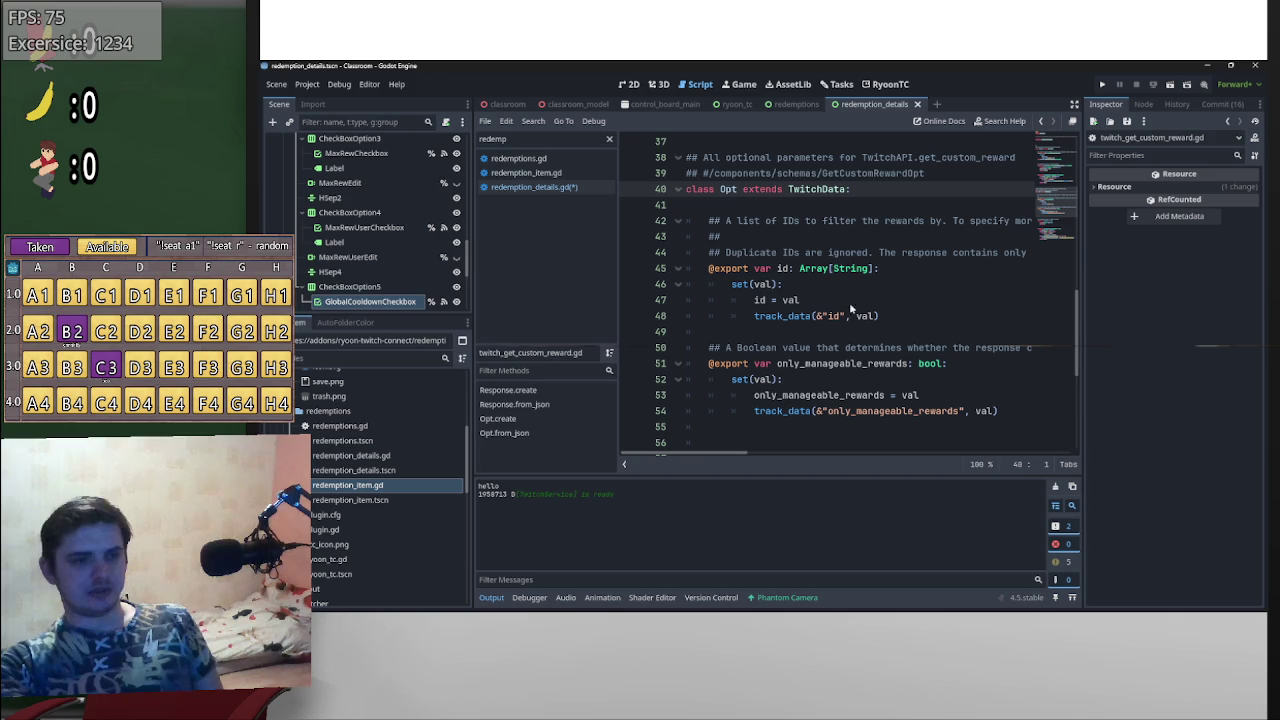
{"action": "mouse_move", "coordinate": [866, 316]}
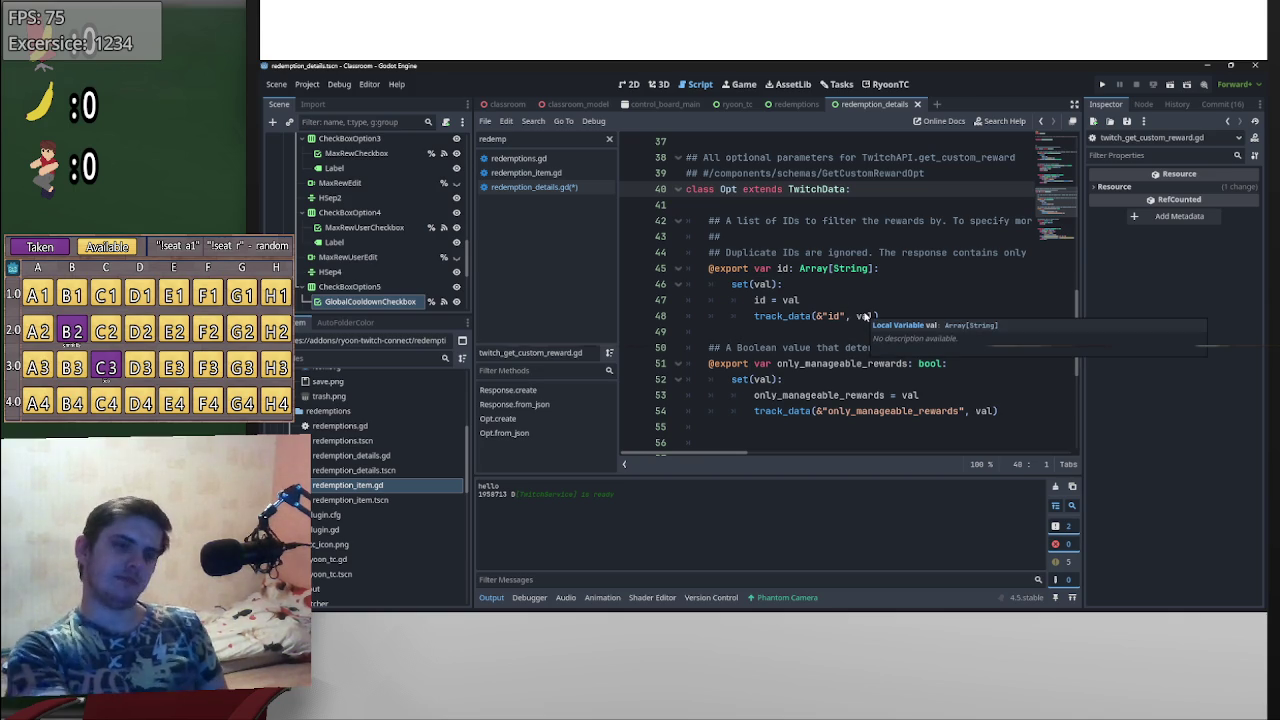
{"action": "key", "text": "alt+Tab"}
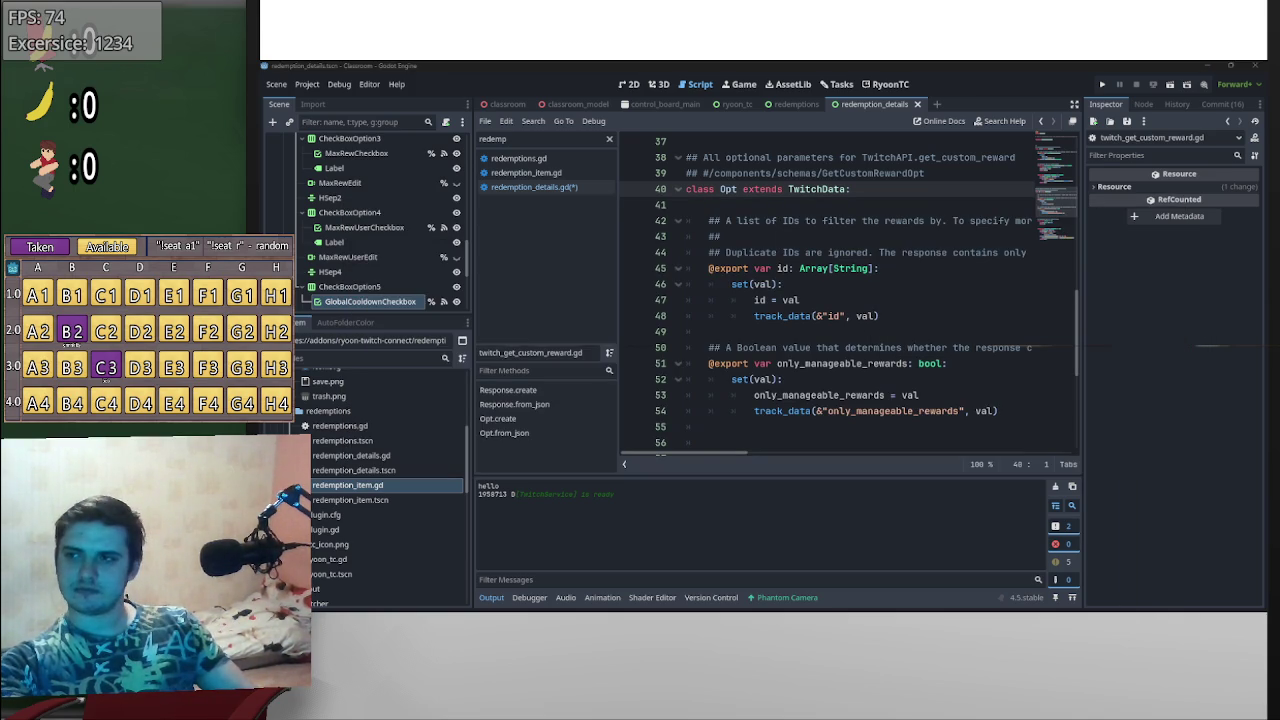
{"action": "left_click", "coordinate": [893, 336]}
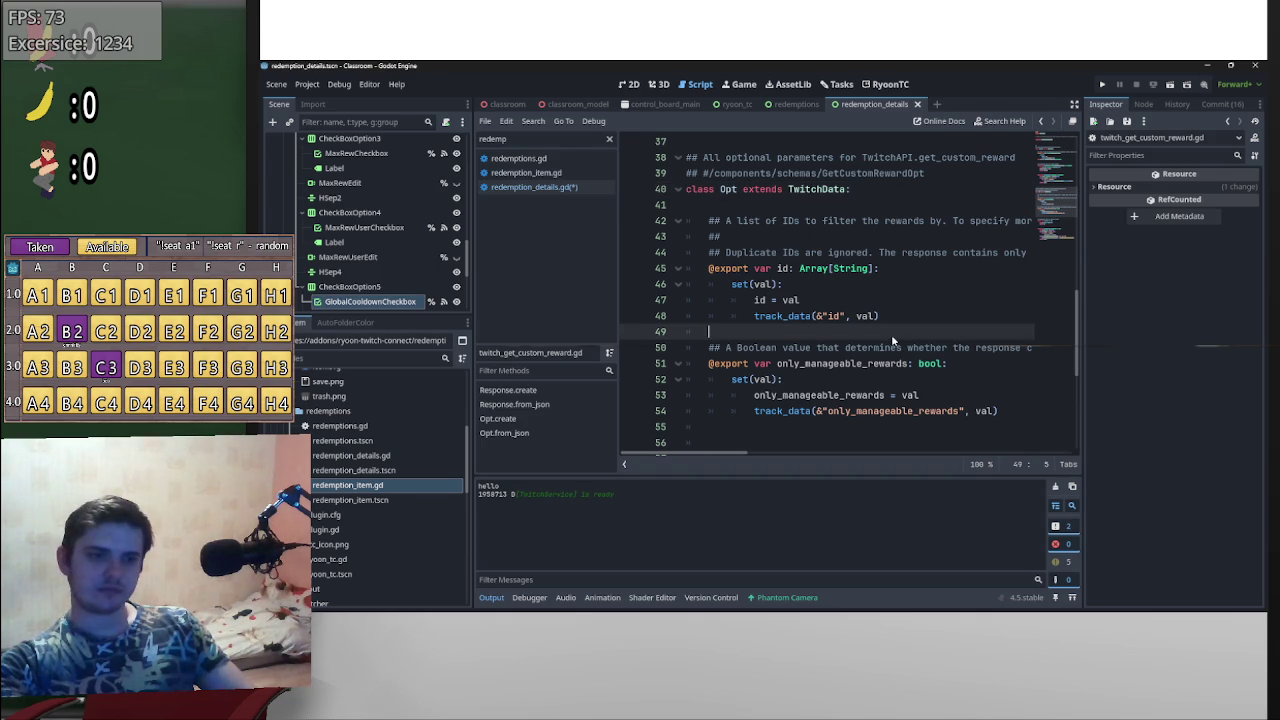
{"action": "scroll", "coordinate": [893, 340], "scroll_direction": "down", "scroll_amount": 3}
{"action": "key", "text": "alt+Left"}
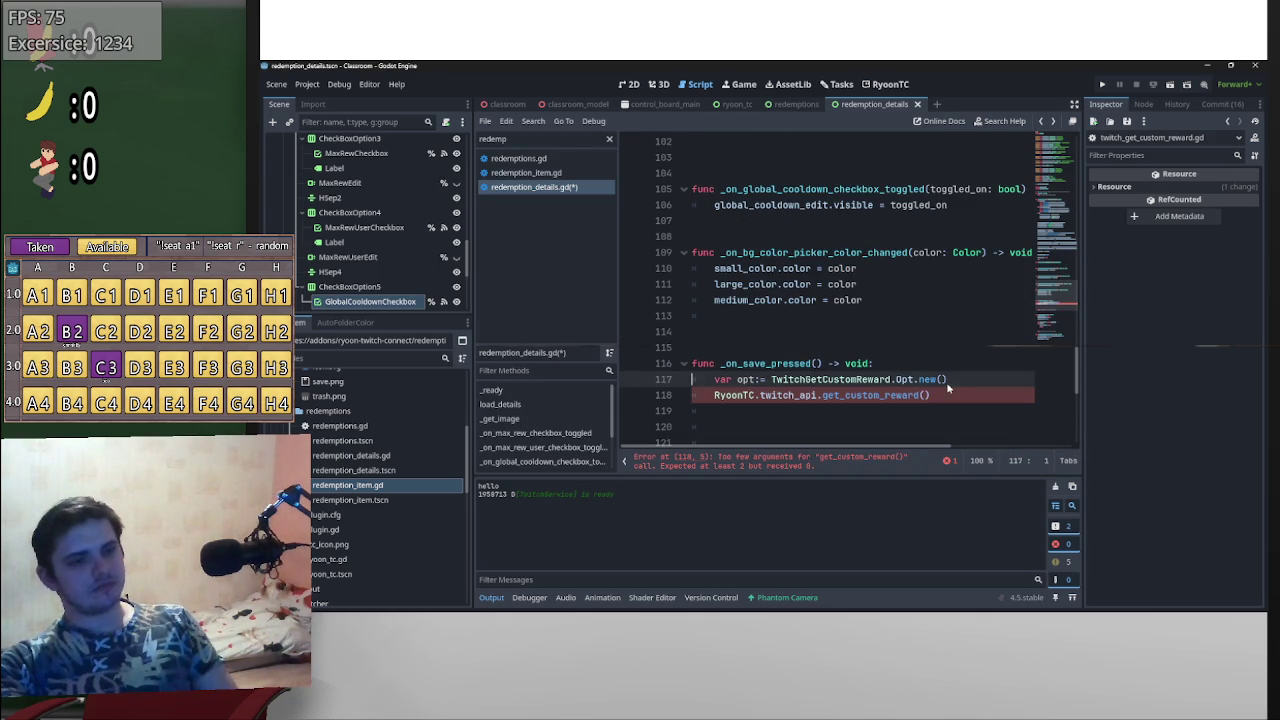
- Review the Opt class and create() again, then add a new line after the opt declaration
{"action": "double_click", "coordinate": [921, 380]}
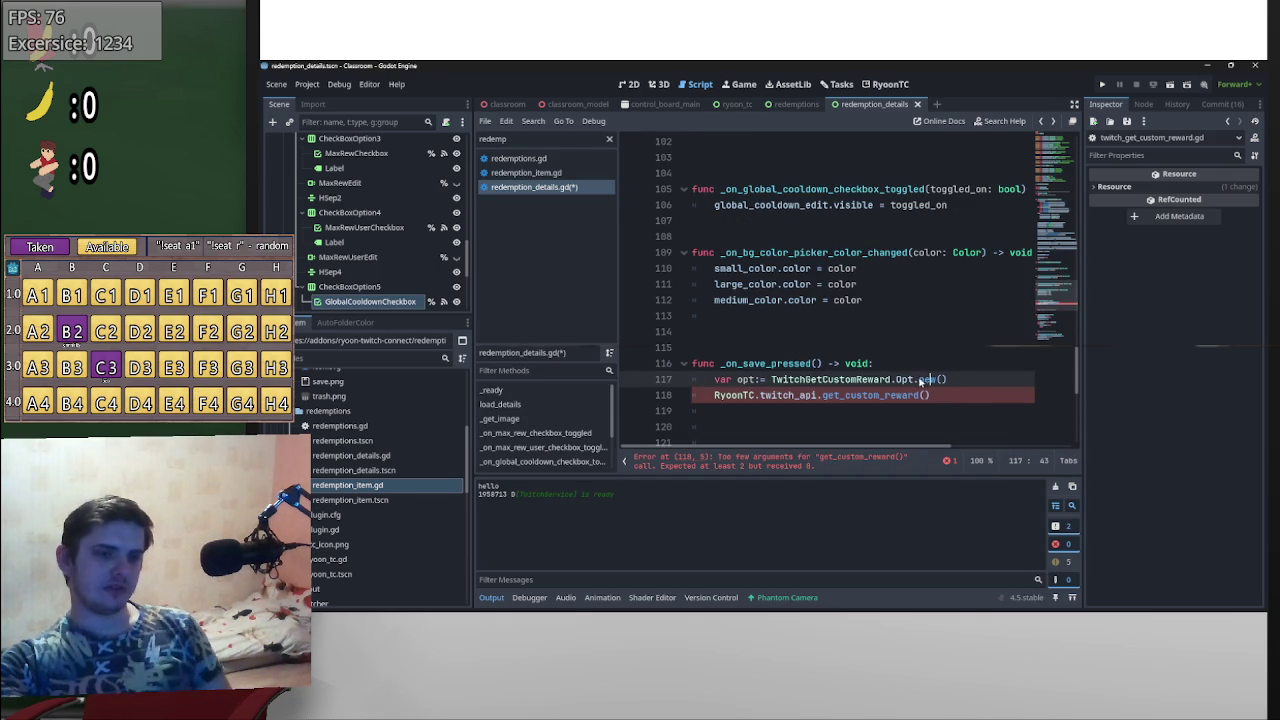
{"action": "left_click", "coordinate": [905, 380], "text": "ctrl"}
{"action": "scroll", "coordinate": [833, 348], "scroll_direction": "down", "scroll_amount": 3}
{"action": "scroll", "coordinate": [830, 346], "scroll_direction": "down", "scroll_amount": 3}
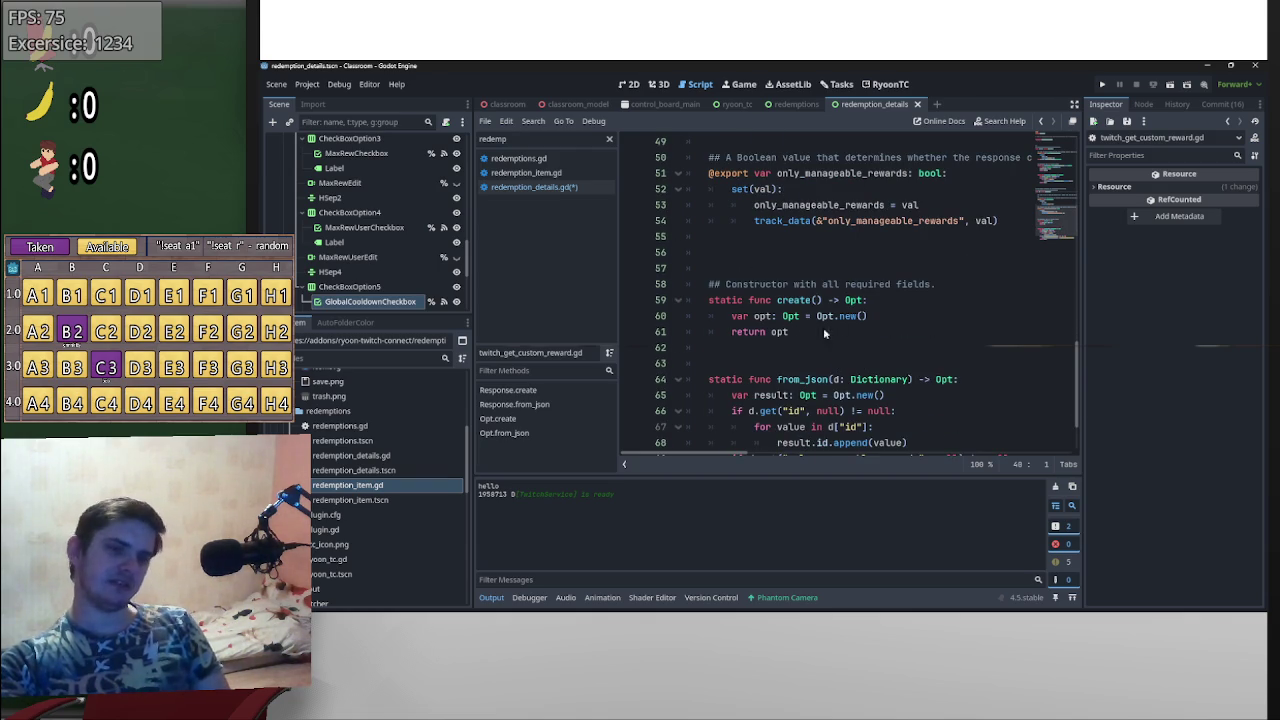
{"action": "key", "text": "alt+Left"}
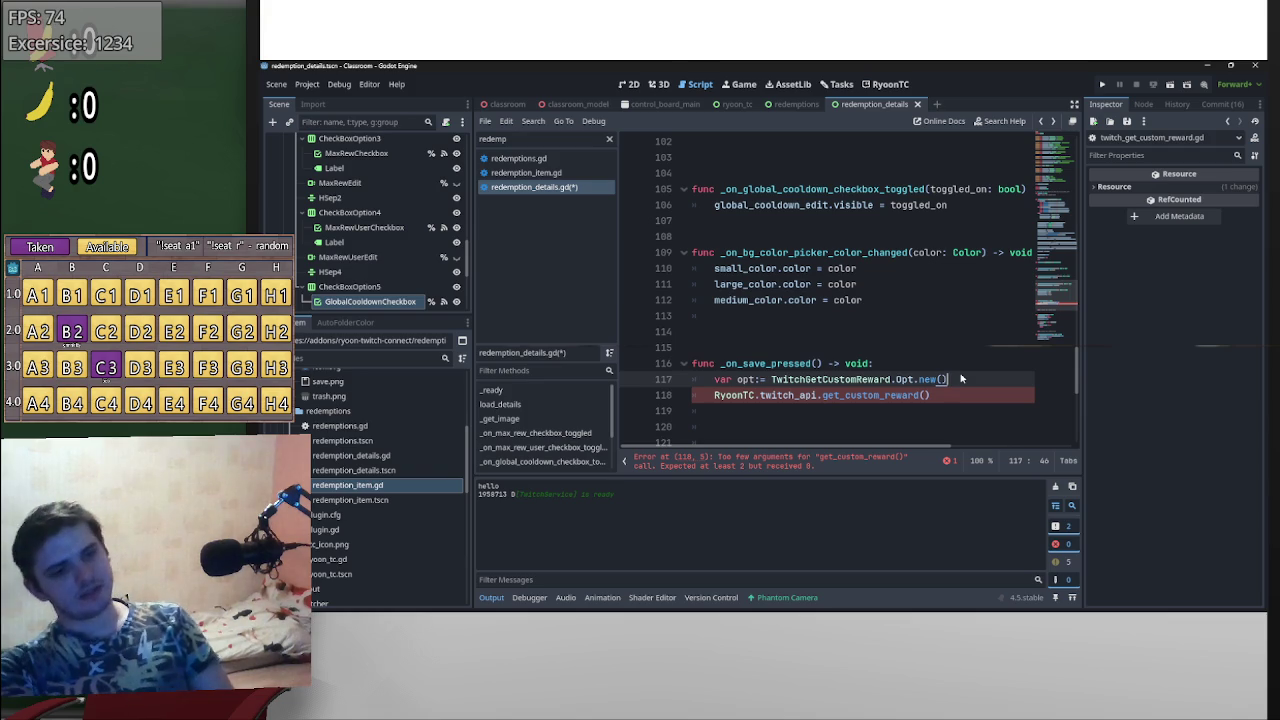
{"action": "key", "text": "Return"}
- Rewrite line 118 as the start of an assignment, 'opt.id = ['
{"action": "type", "text": "opt"}
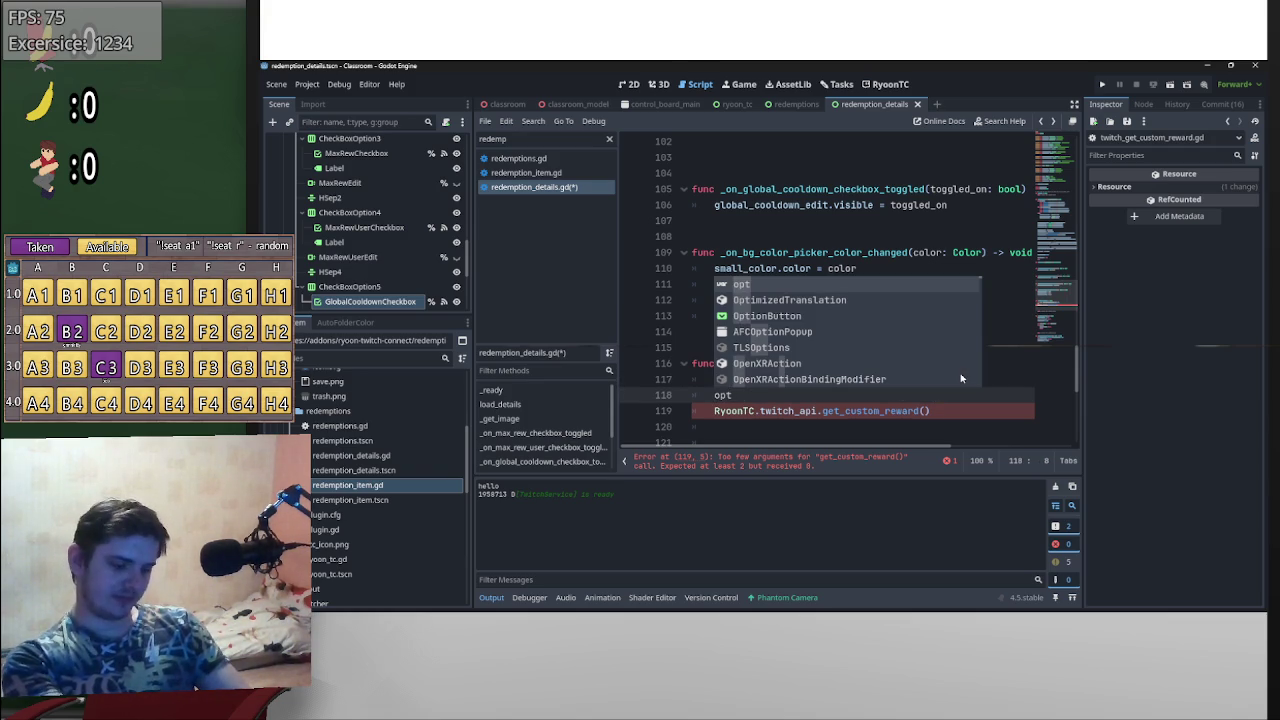
{"action": "type", "text": ".id"}
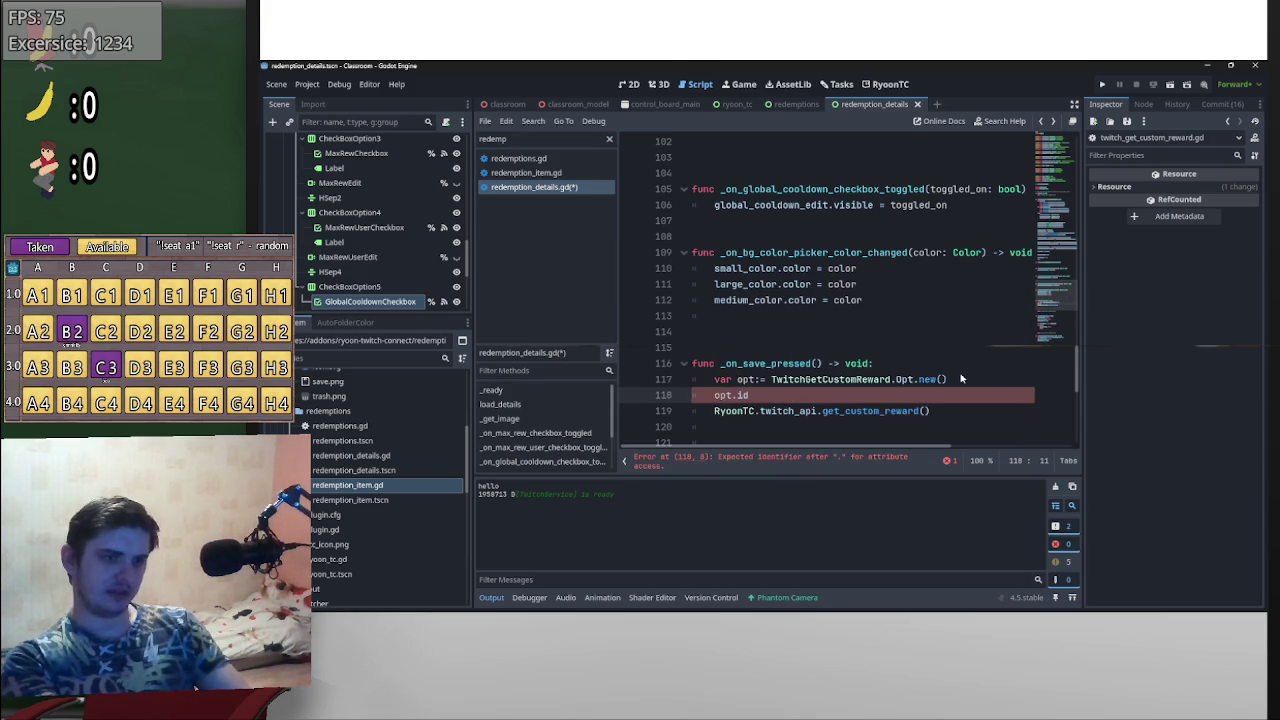
{"action": "type", "text": "["}
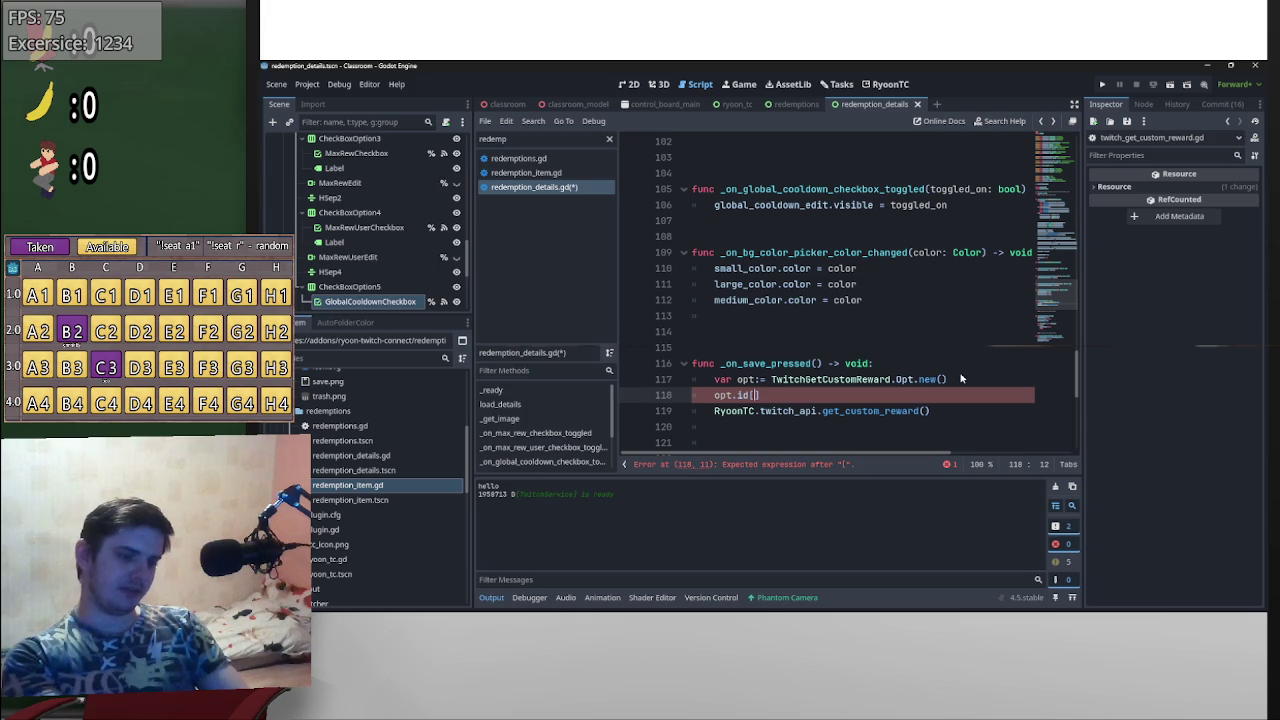
{"action": "key", "text": "BackSpace"}
{"action": "type", "text": "= ["}
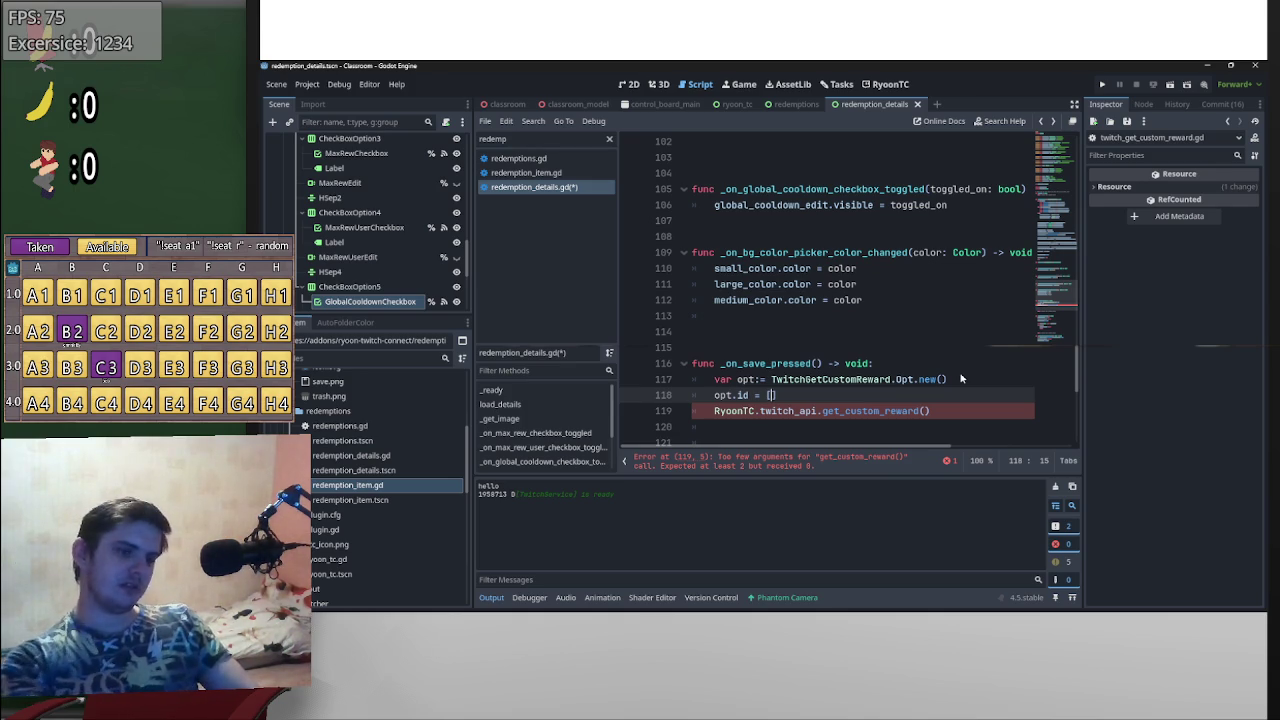
- Copy loaded_reward from line 35 into the brackets followed by .id, then view redemption_item.gd
{"action": "scroll", "coordinate": [936, 350], "scroll_direction": "up", "scroll_amount": 15}
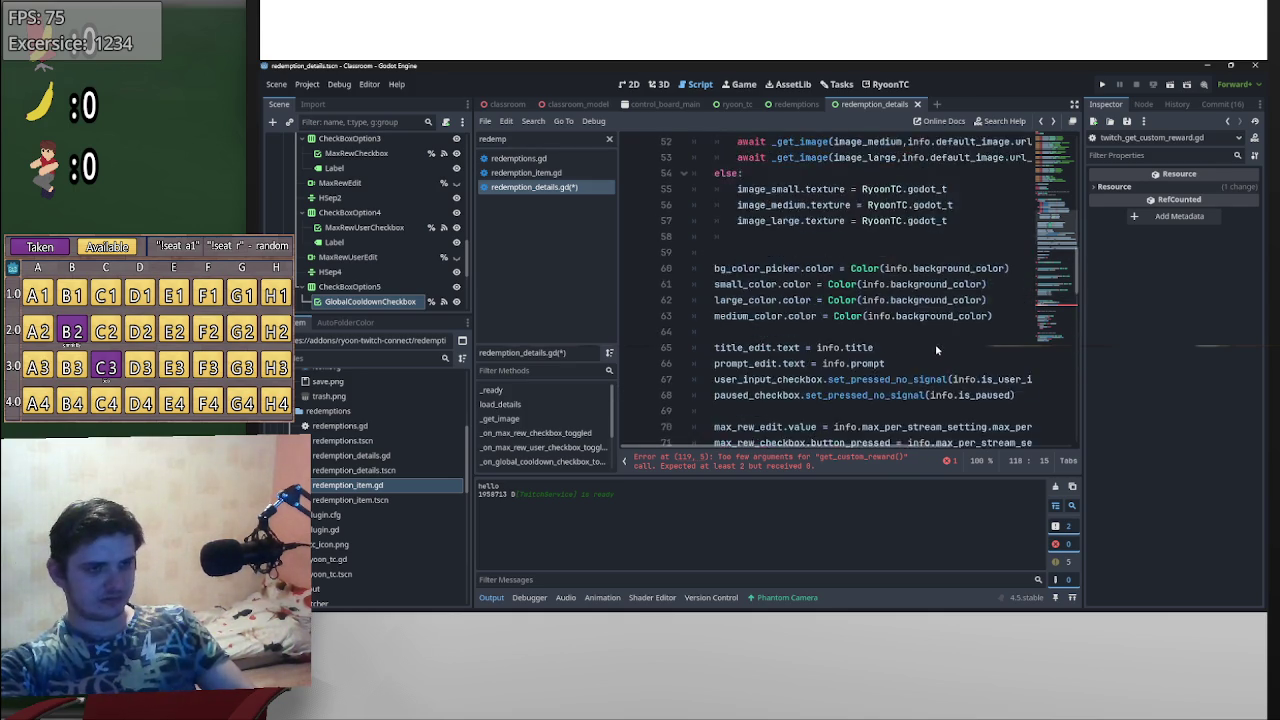
{"action": "scroll", "coordinate": [936, 350], "scroll_direction": "up", "scroll_amount": 5}
{"action": "scroll", "coordinate": [718, 355], "scroll_direction": "up", "scroll_amount": 6}
{"action": "scroll", "coordinate": [718, 355], "scroll_direction": "up", "scroll_amount": 5}
{"action": "scroll", "coordinate": [710, 330], "scroll_direction": "down", "scroll_amount": 8}
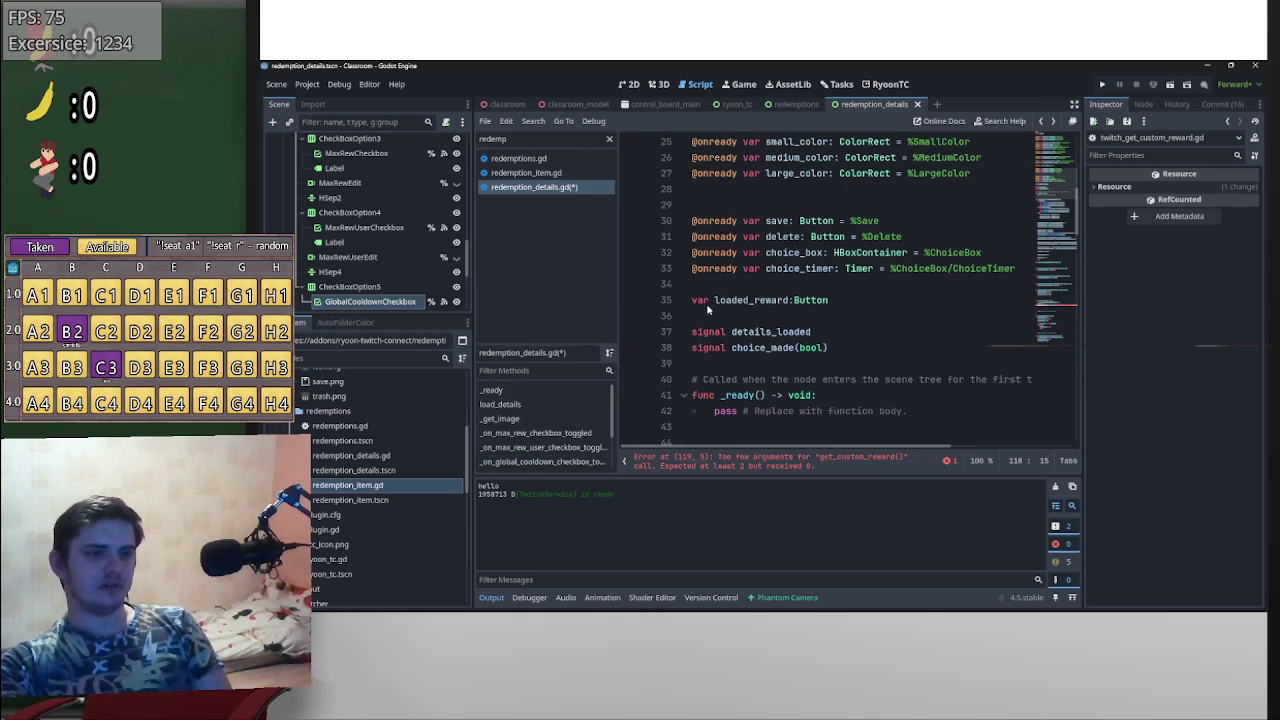
{"action": "left_click_drag", "start_coordinate": [714, 303], "coordinate": [790, 303]}
{"action": "key", "text": "ctrl+c"}
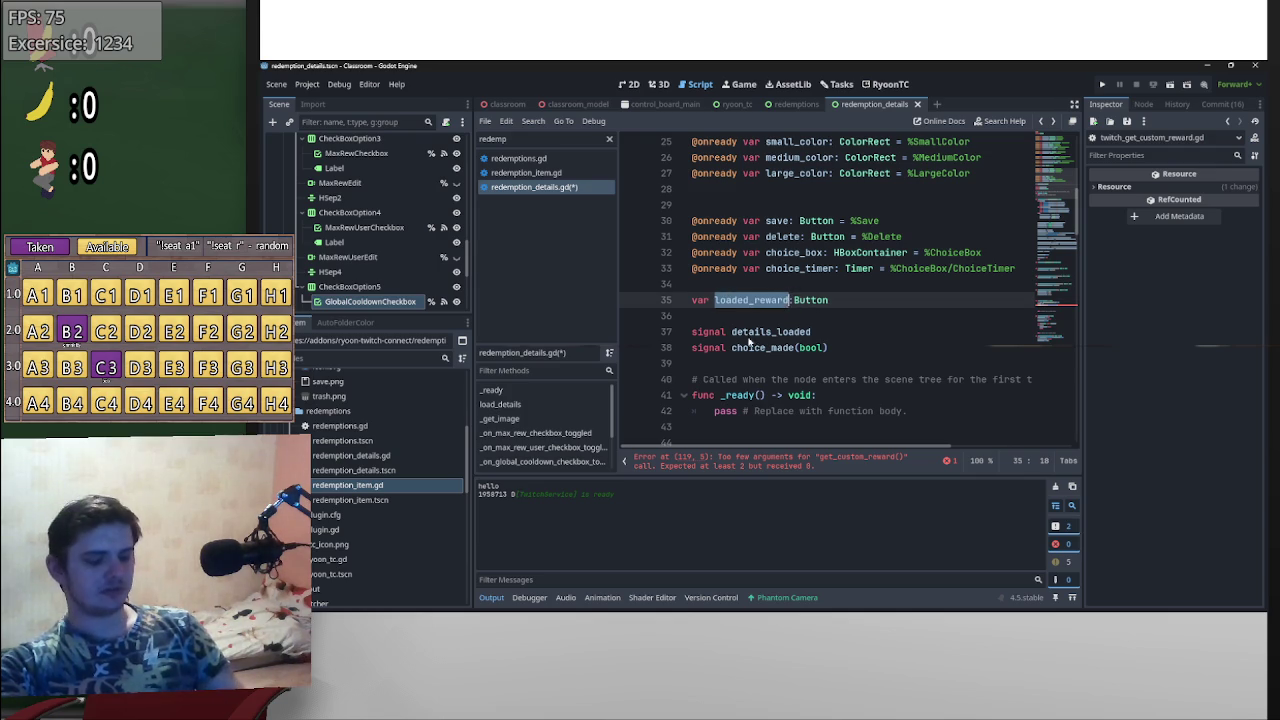
{"action": "scroll", "coordinate": [749, 360], "scroll_direction": "down", "scroll_amount": 20}
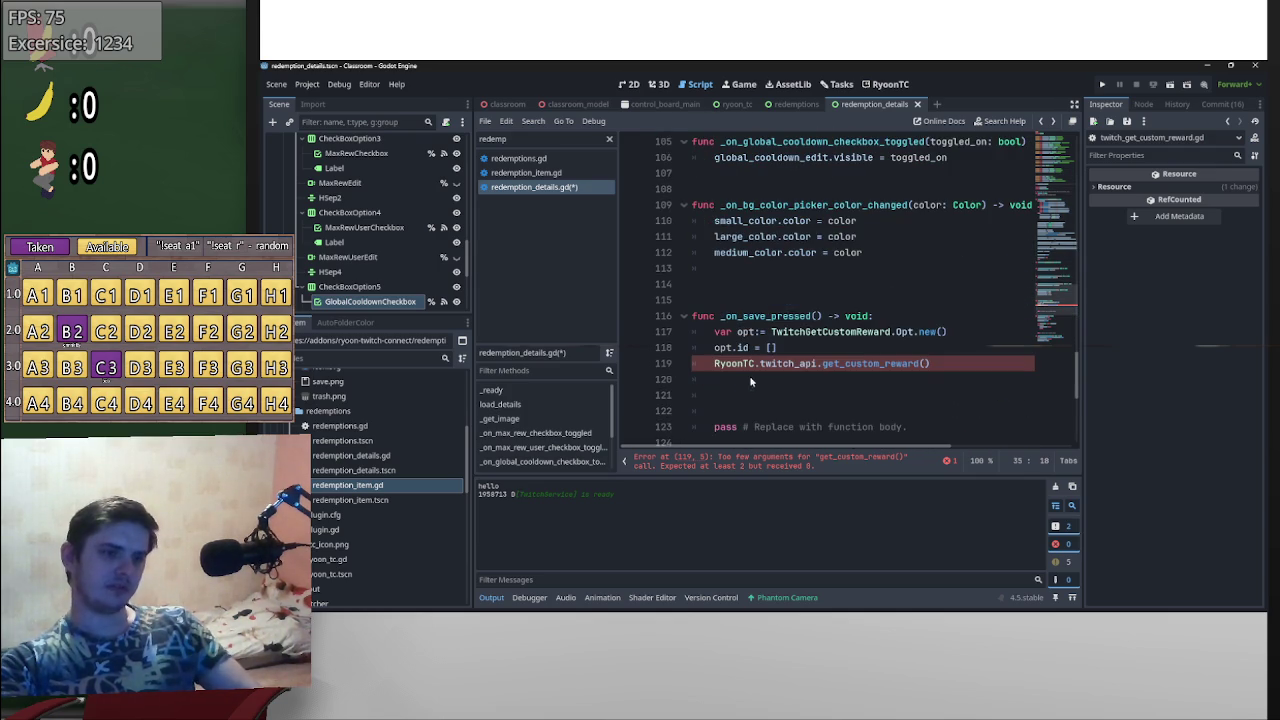
{"action": "left_click", "coordinate": [771, 347]}
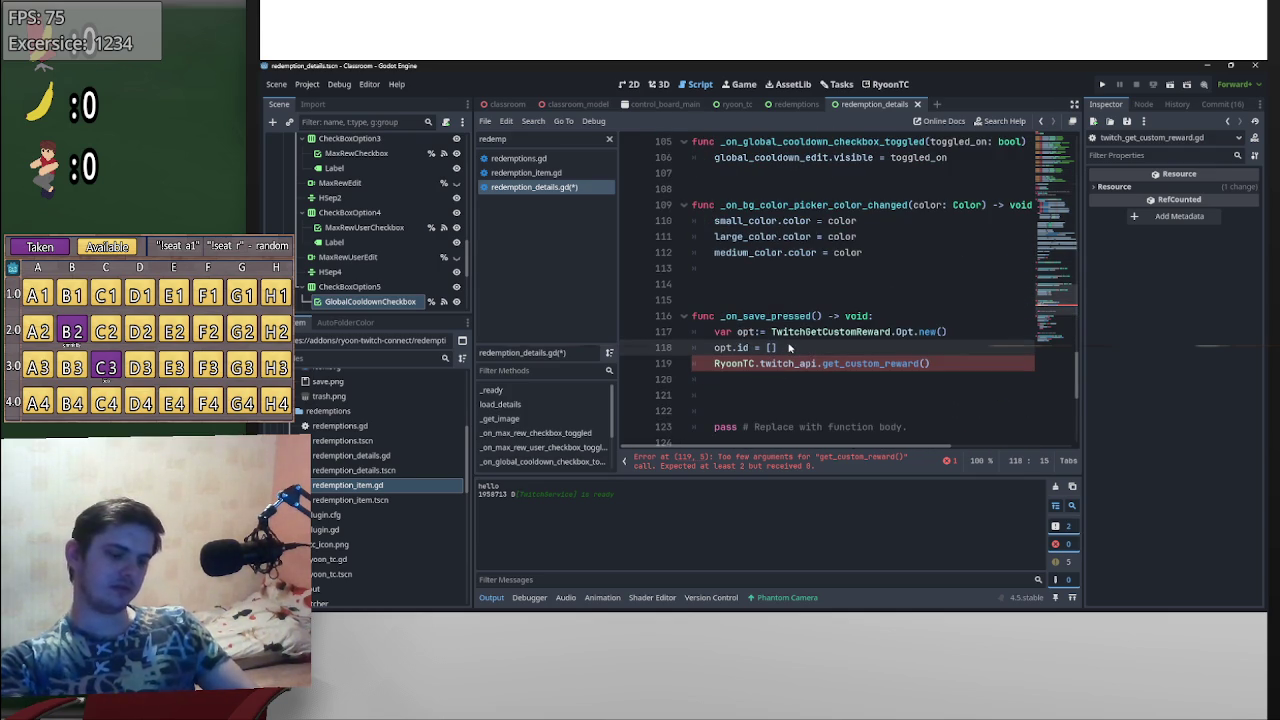
{"action": "key", "text": "ctrl+v"}
{"action": "type", "text": ".id"}
{"action": "left_click", "coordinate": [549, 173]}
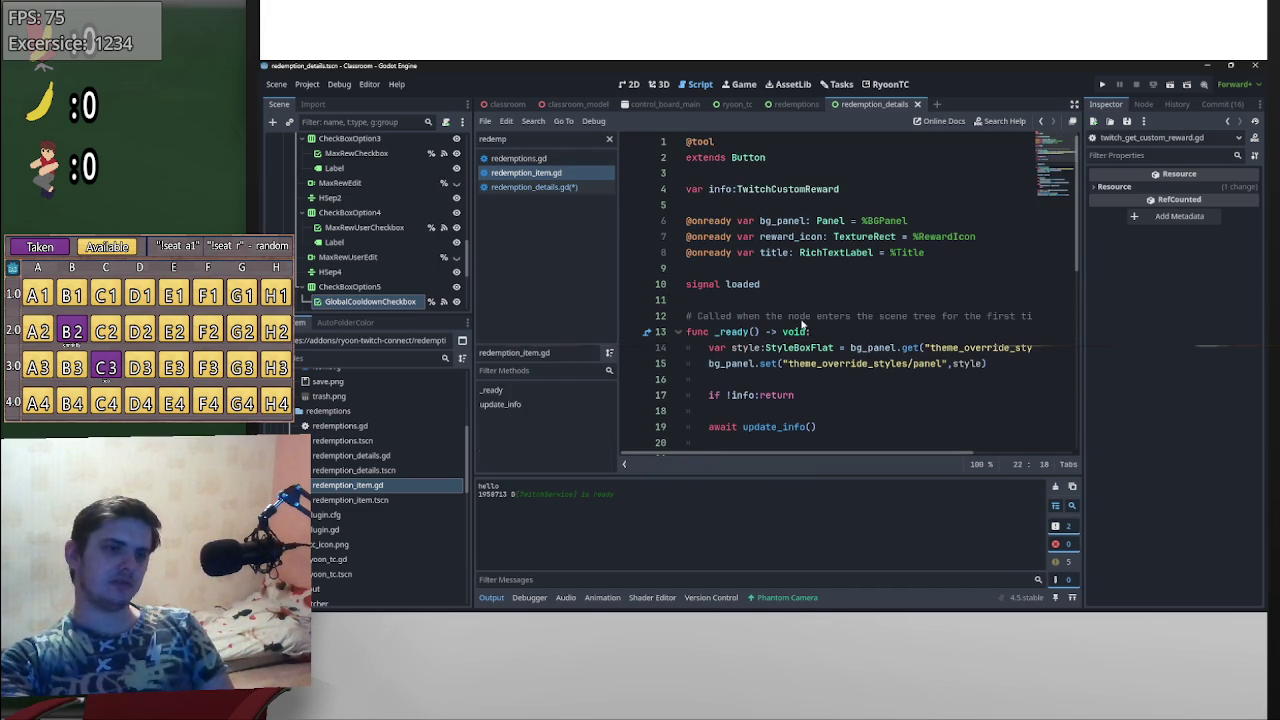
{"action": "left_click", "coordinate": [788, 189], "text": "ctrl"}
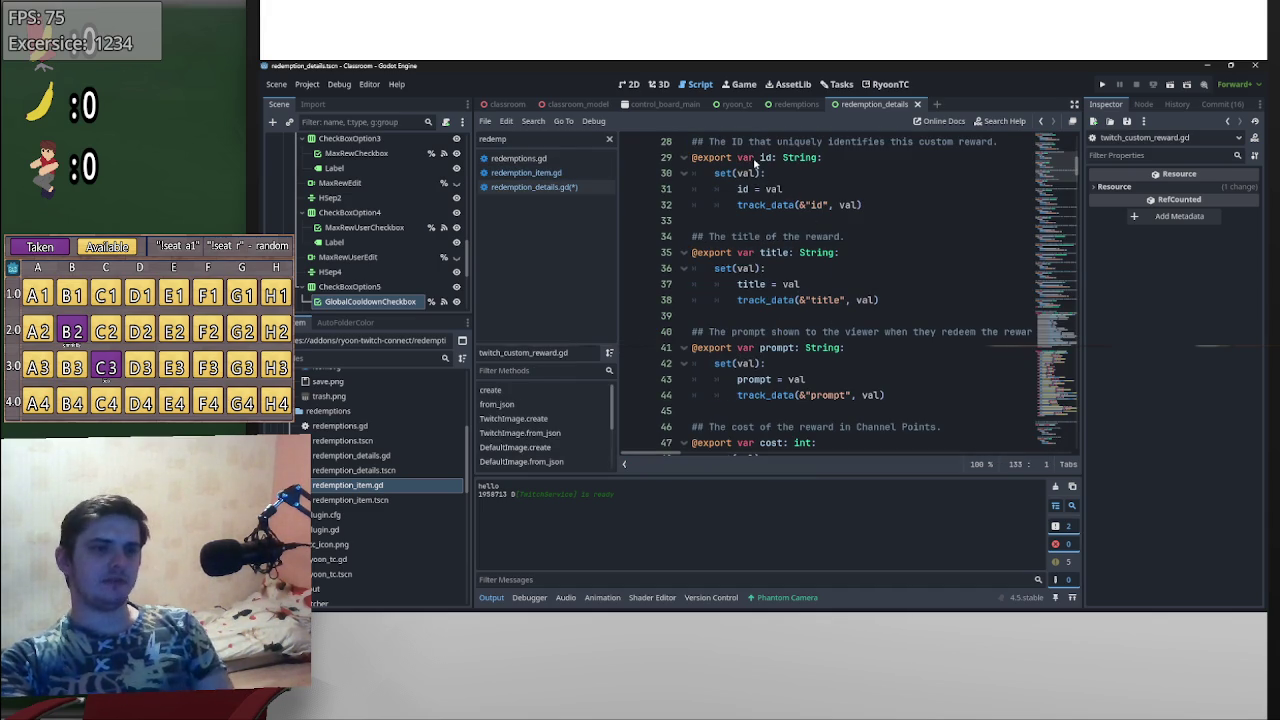
{"action": "double_click", "coordinate": [766, 158]}
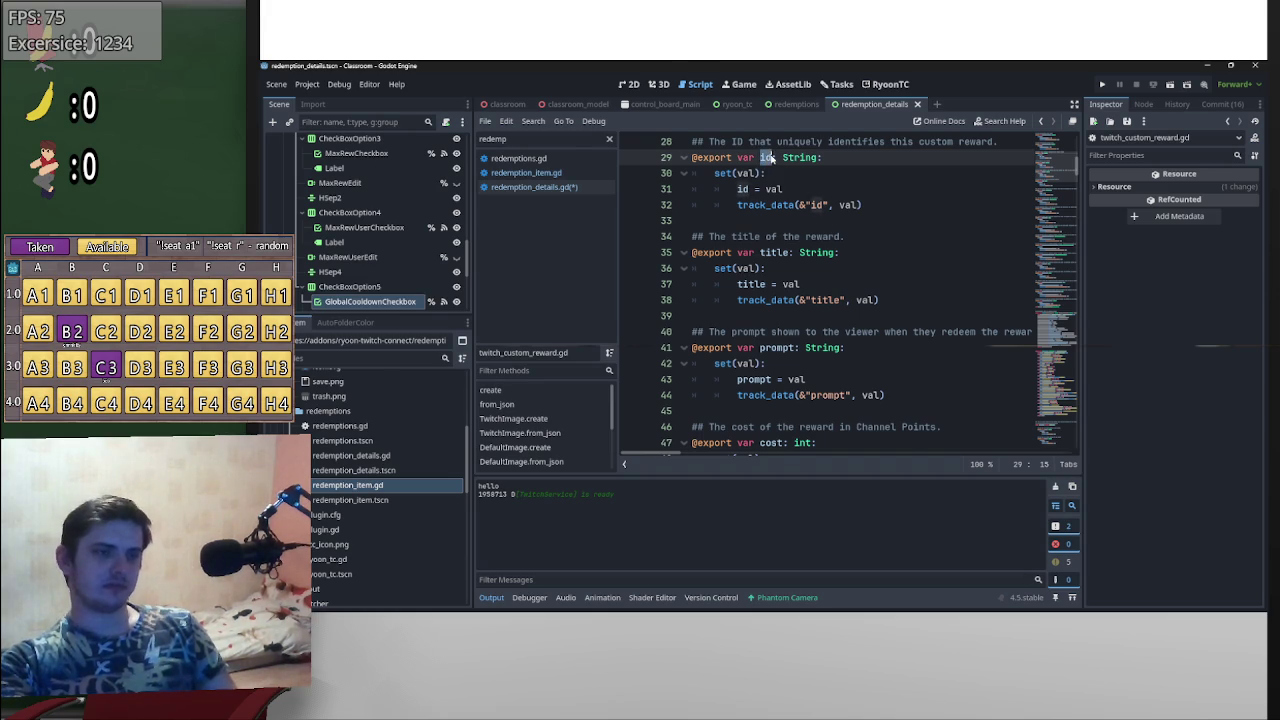
{"action": "key", "text": "alt+Left"}
{"action": "key", "text": "alt+Left"}
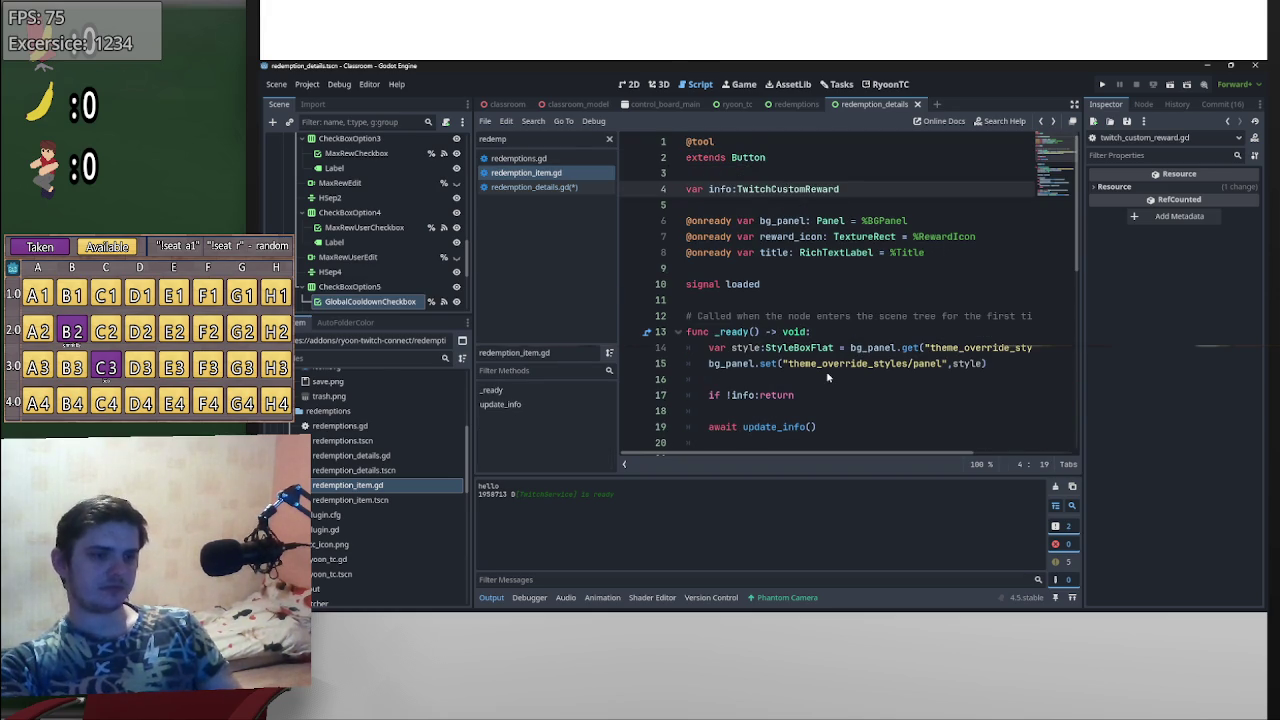
{"action": "scroll", "coordinate": [823, 356], "scroll_direction": "down", "scroll_amount": 4}
{"action": "left_click", "coordinate": [790, 284]}
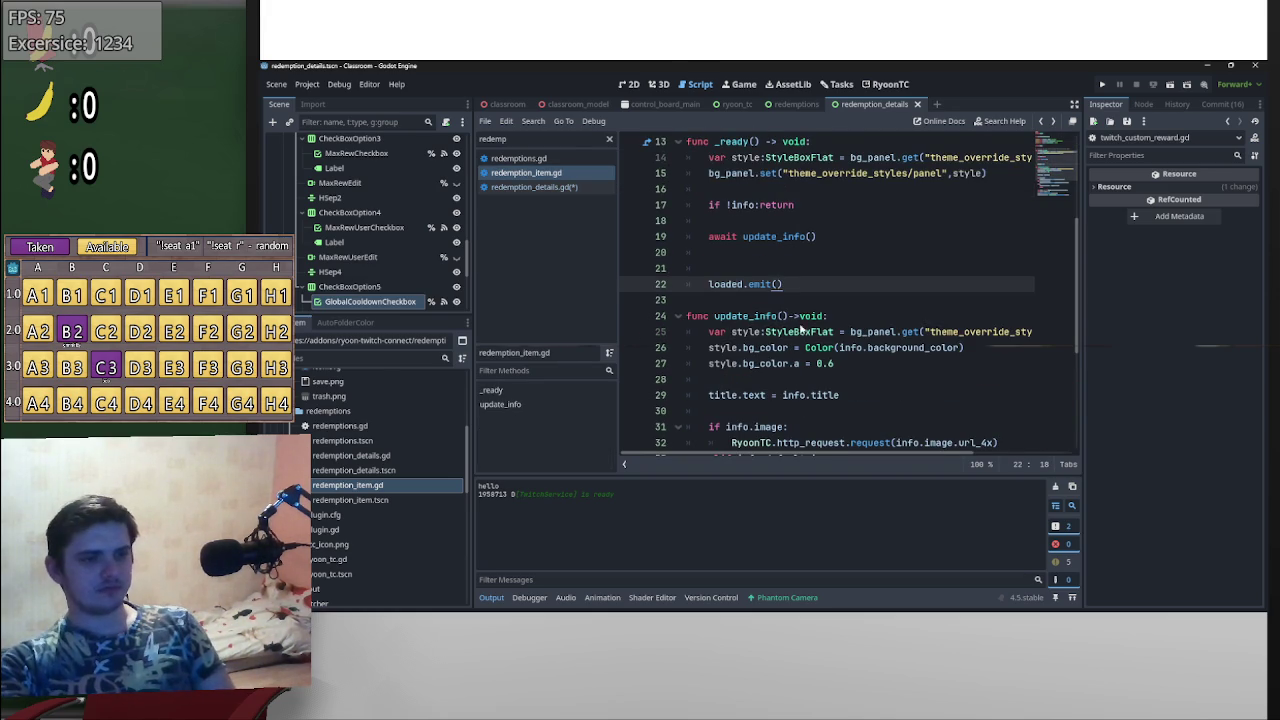
{"action": "key", "text": "alt+Left"}
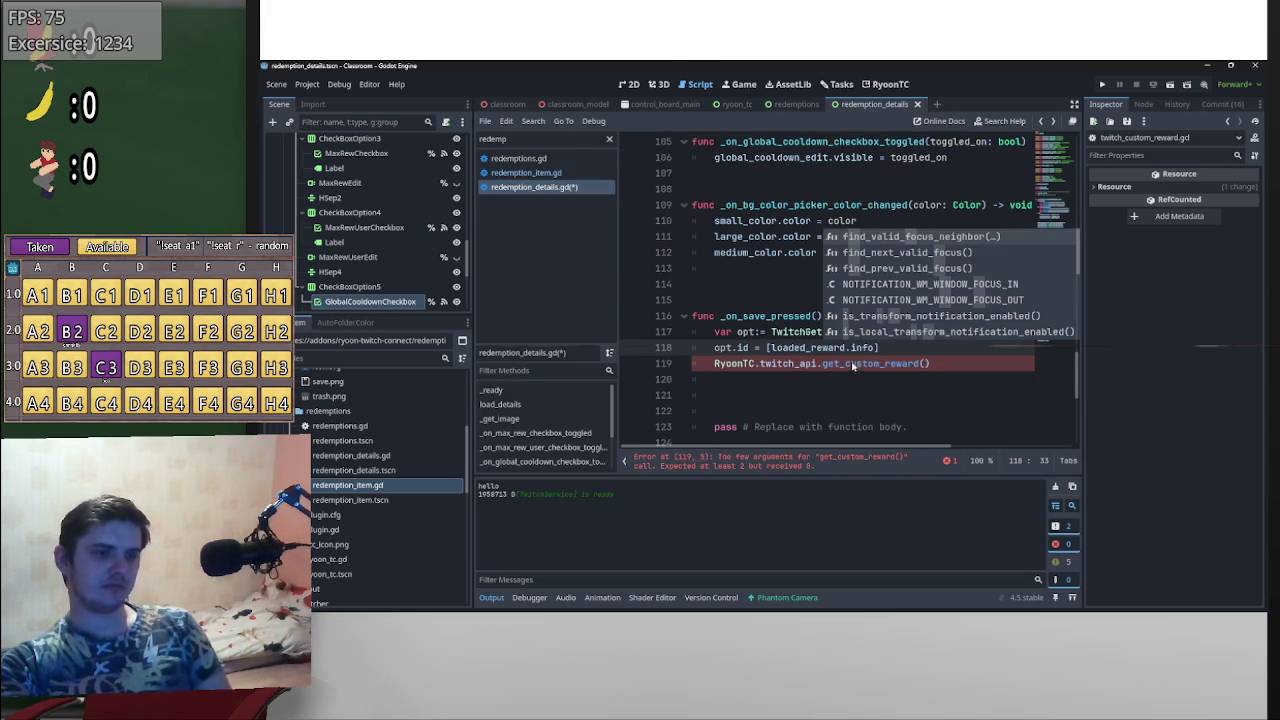
- Finish opt.id with .info.id and pass opt and RyoonTC.broadcaster.id to get_custom_reward
{"action": "type", "text": ".id"}
{"action": "left_click", "coordinate": [927, 364]}
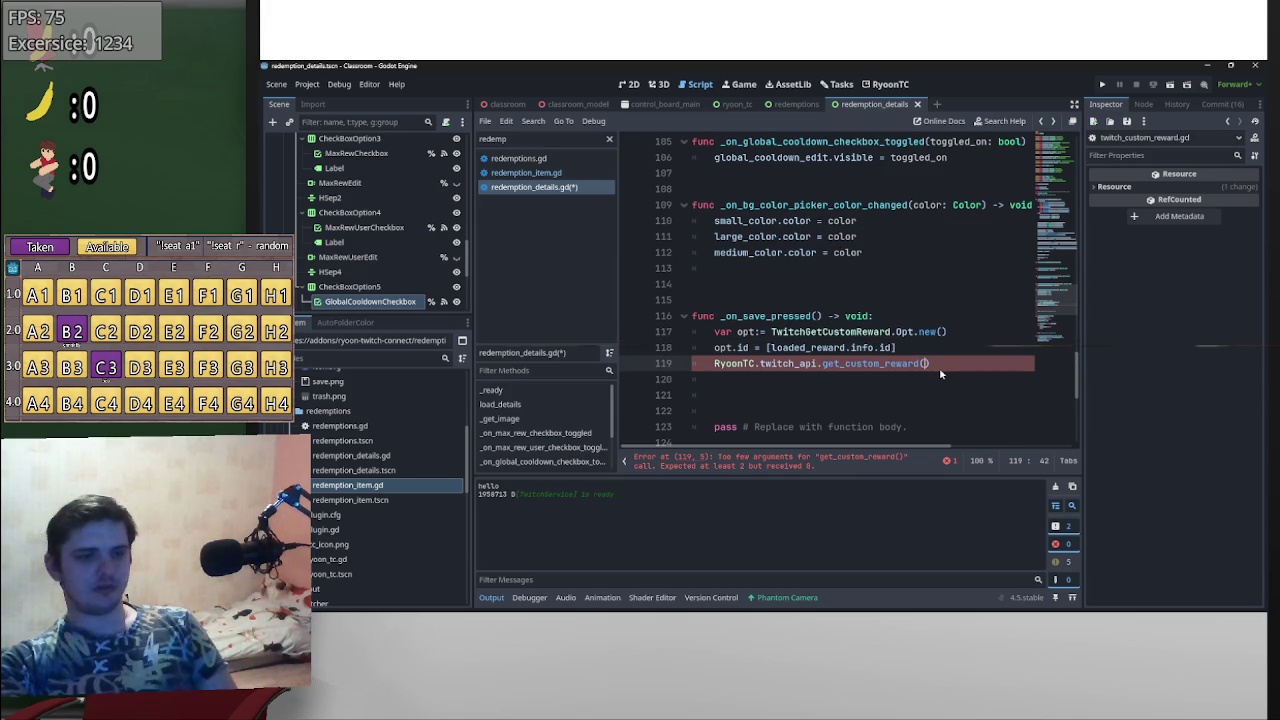
{"action": "type", "text": "opt"}
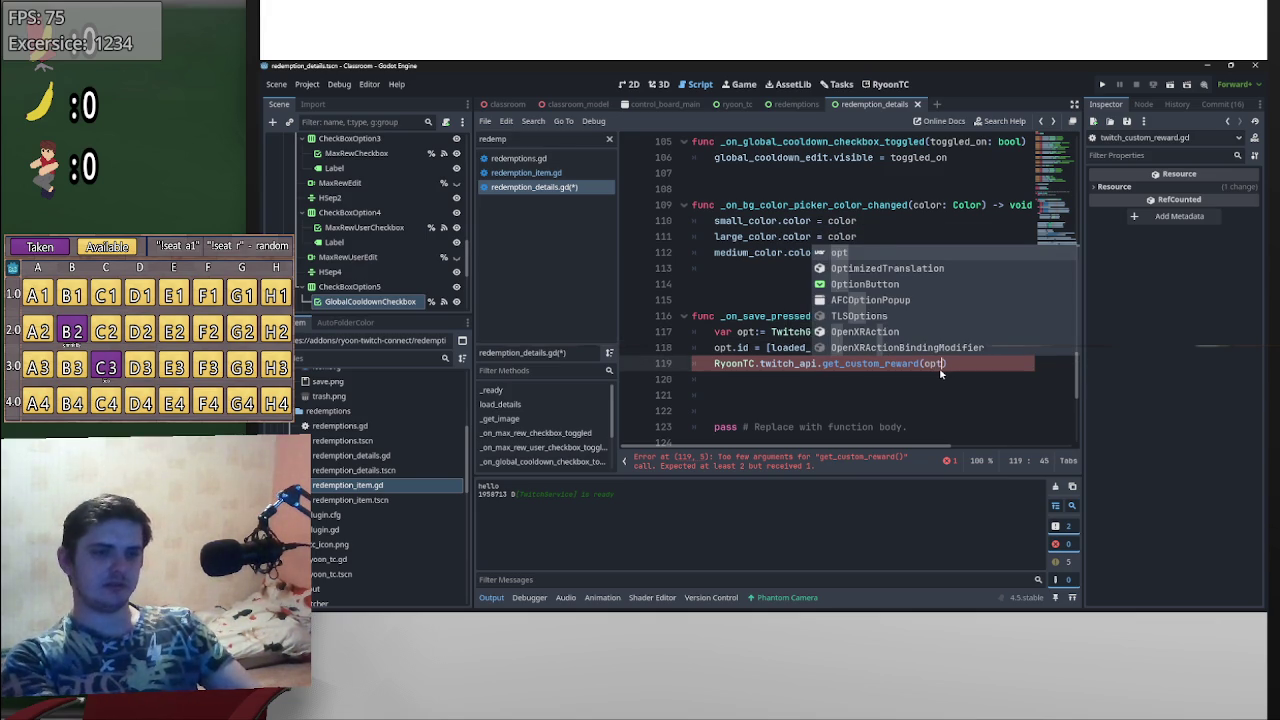
{"action": "type", "text": ","}
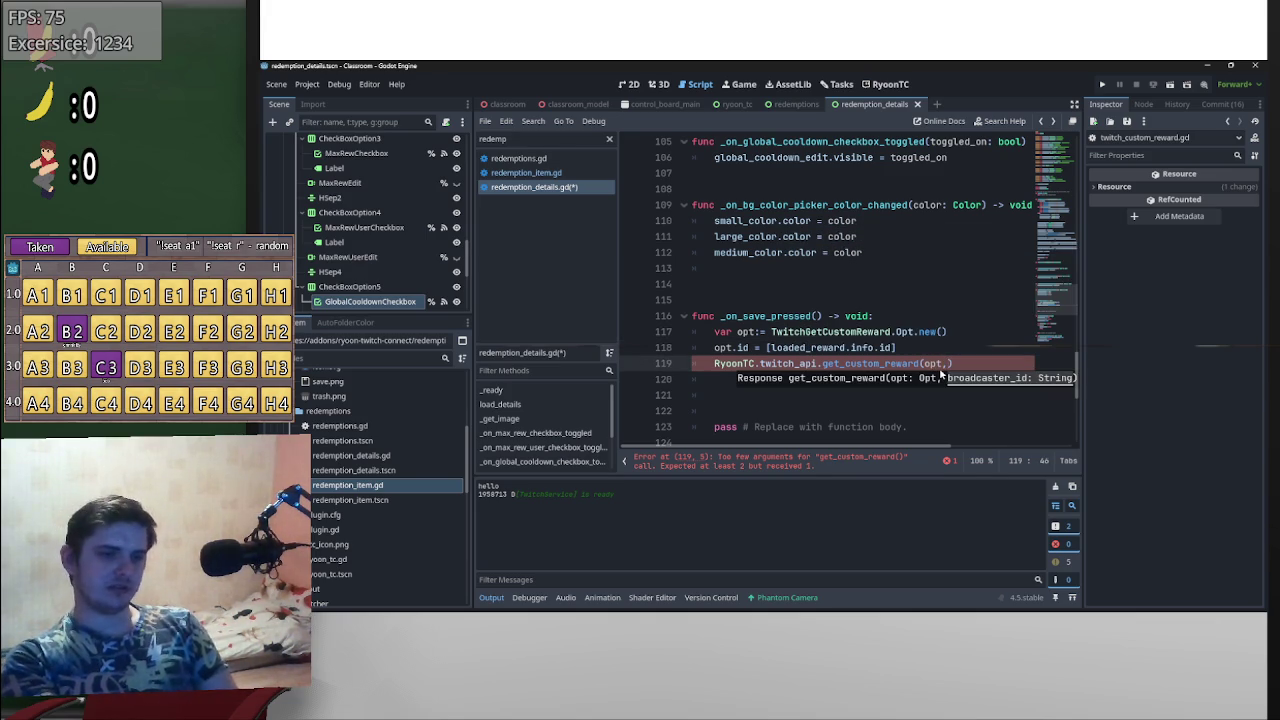
{"action": "type", "text": "Ryoon"}
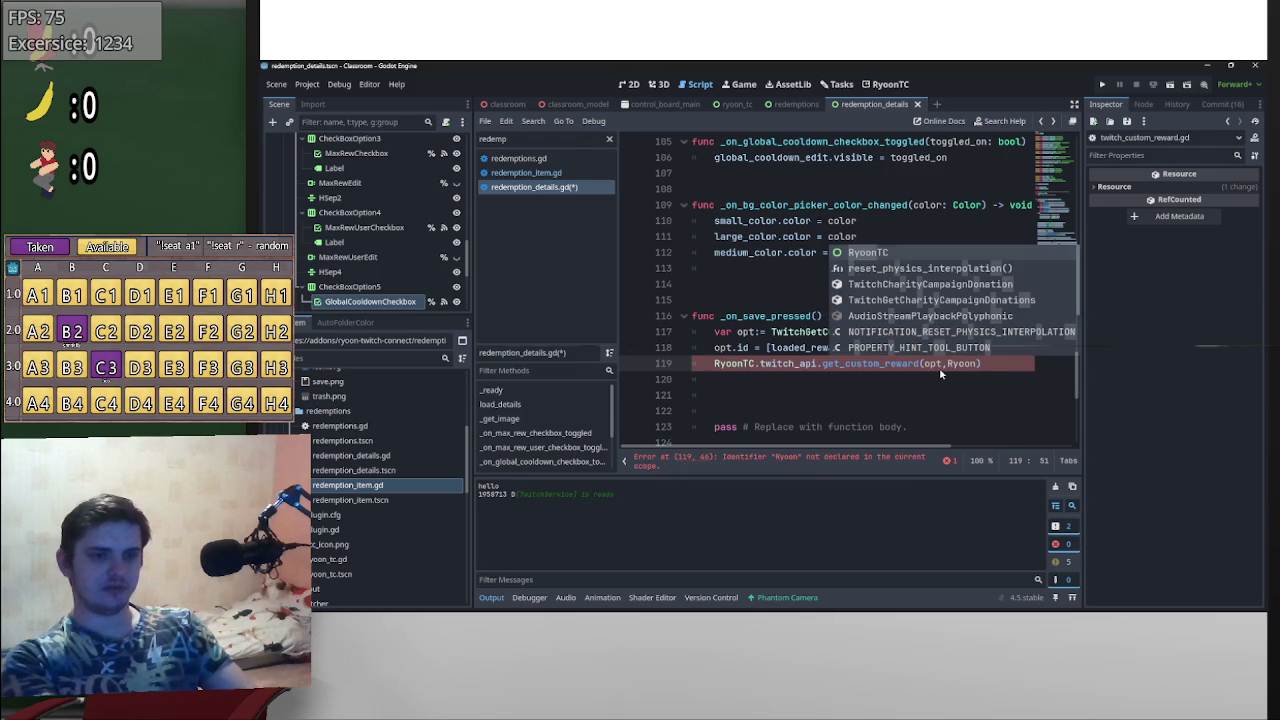
{"action": "type", "text": "TC.br"}
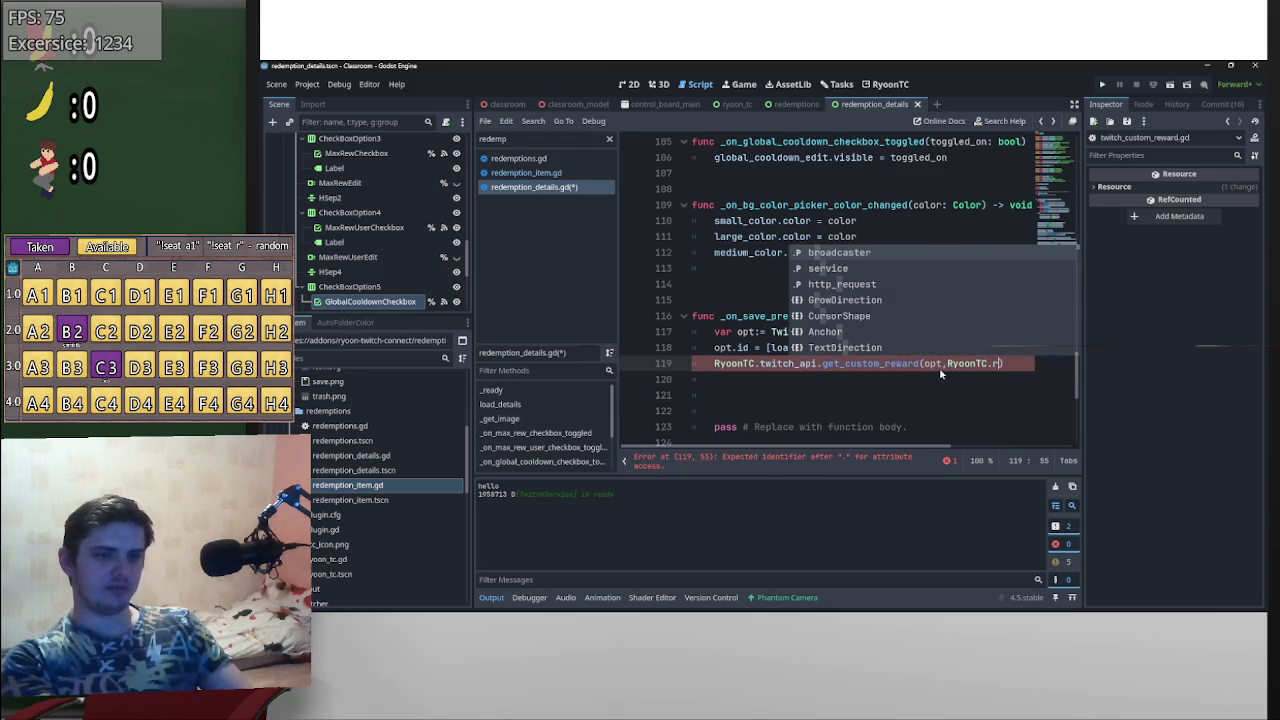
{"action": "key", "text": "Return"}
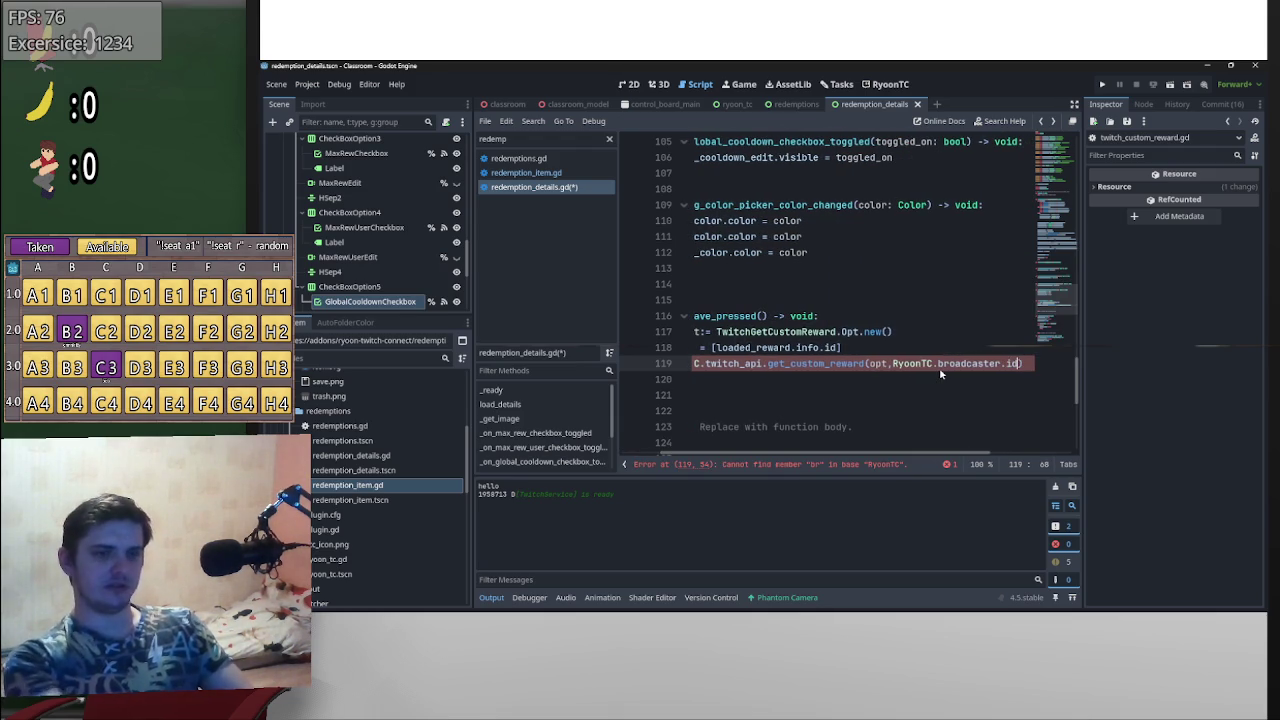
{"action": "type", "text": ".id"}
- Copy get_custom_reward's TwitchGetCustomReward.Response return type and begin 'var response:TwitchGetCustomReward.Response' on the request line
{"action": "scroll", "coordinate": [789, 428], "scroll_direction": "left", "scroll_amount": 2}
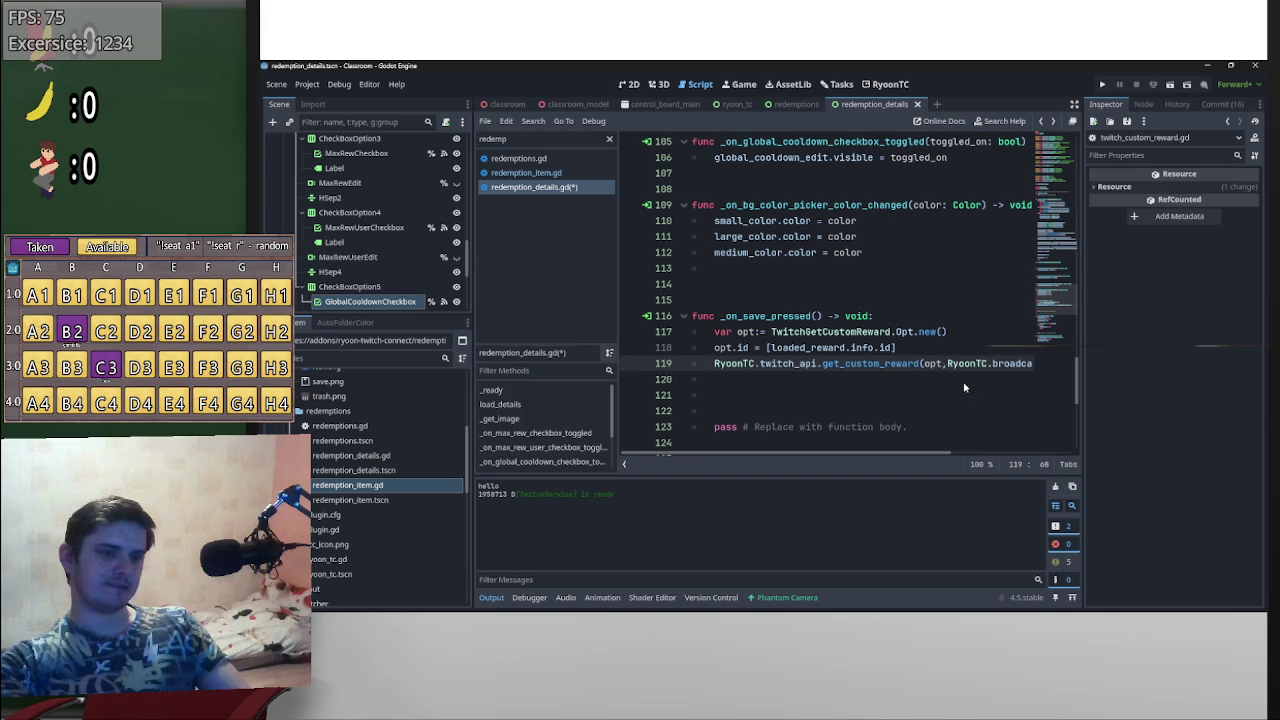
{"action": "left_click", "coordinate": [862, 366], "text": "ctrl"}
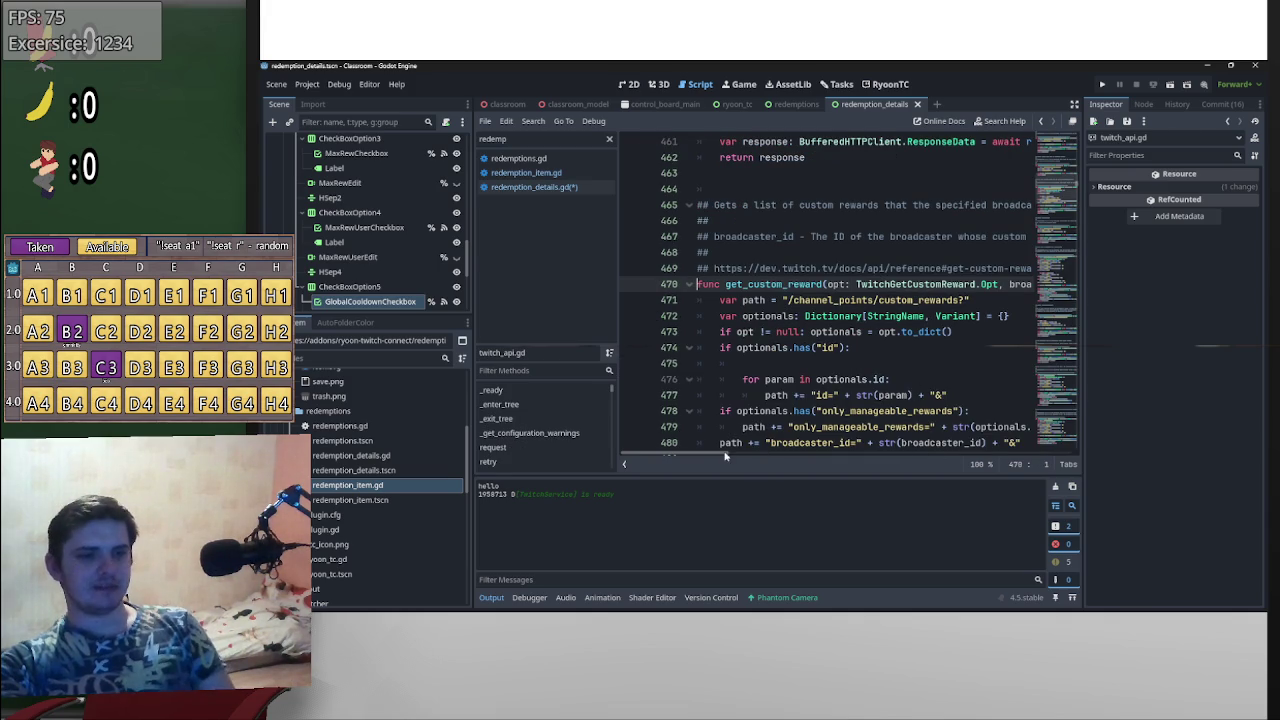
{"action": "scroll", "coordinate": [960, 285], "scroll_direction": "right", "scroll_amount": 5}
{"action": "left_click_drag", "start_coordinate": [963, 285], "coordinate": [796, 285]}
{"action": "key", "text": "ctrl+c"}
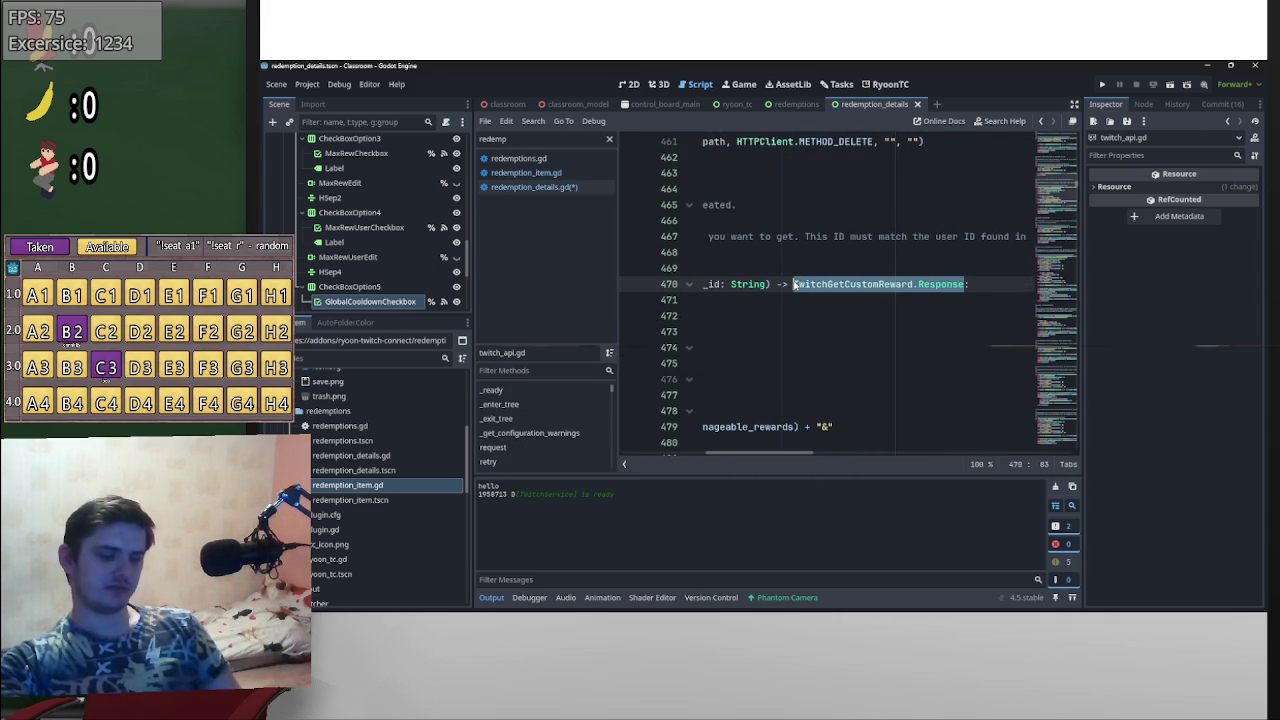
{"action": "key", "text": "alt+Left"}
{"action": "left_click", "coordinate": [715, 367]}
{"action": "type", "text": "var "}
{"action": "type", "text": "respons"}
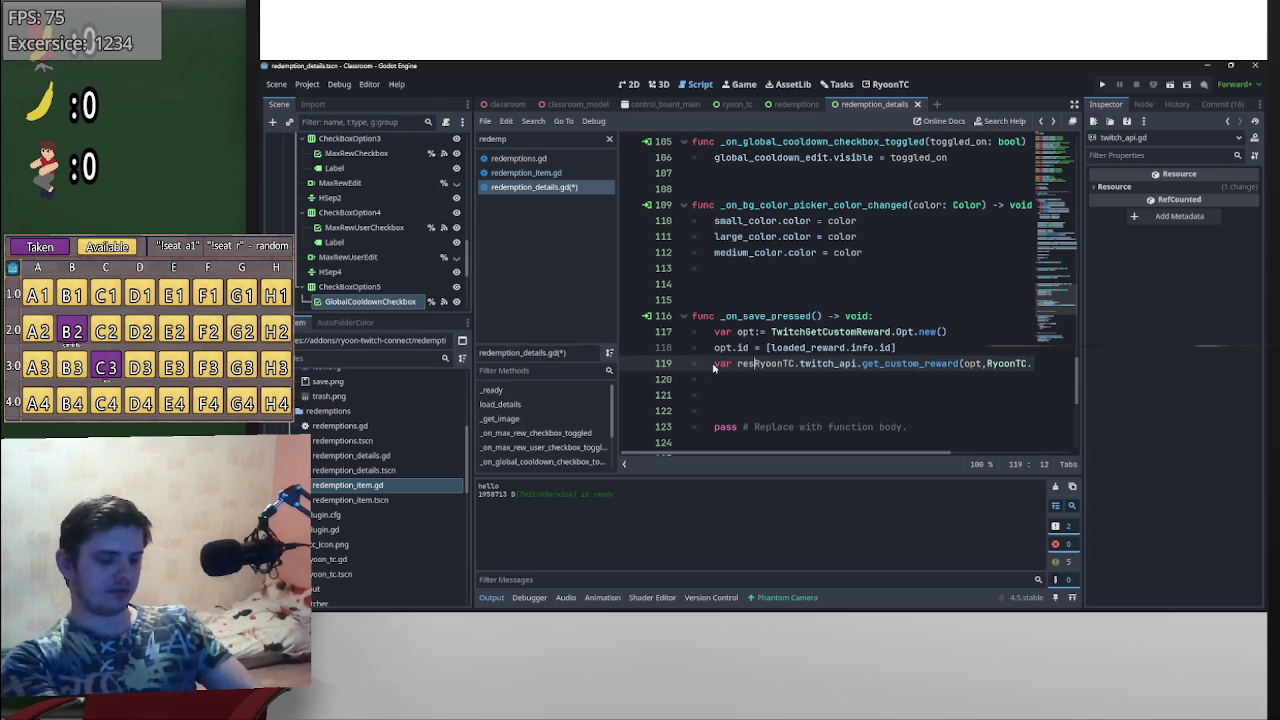
{"action": "type", "text": "e"}
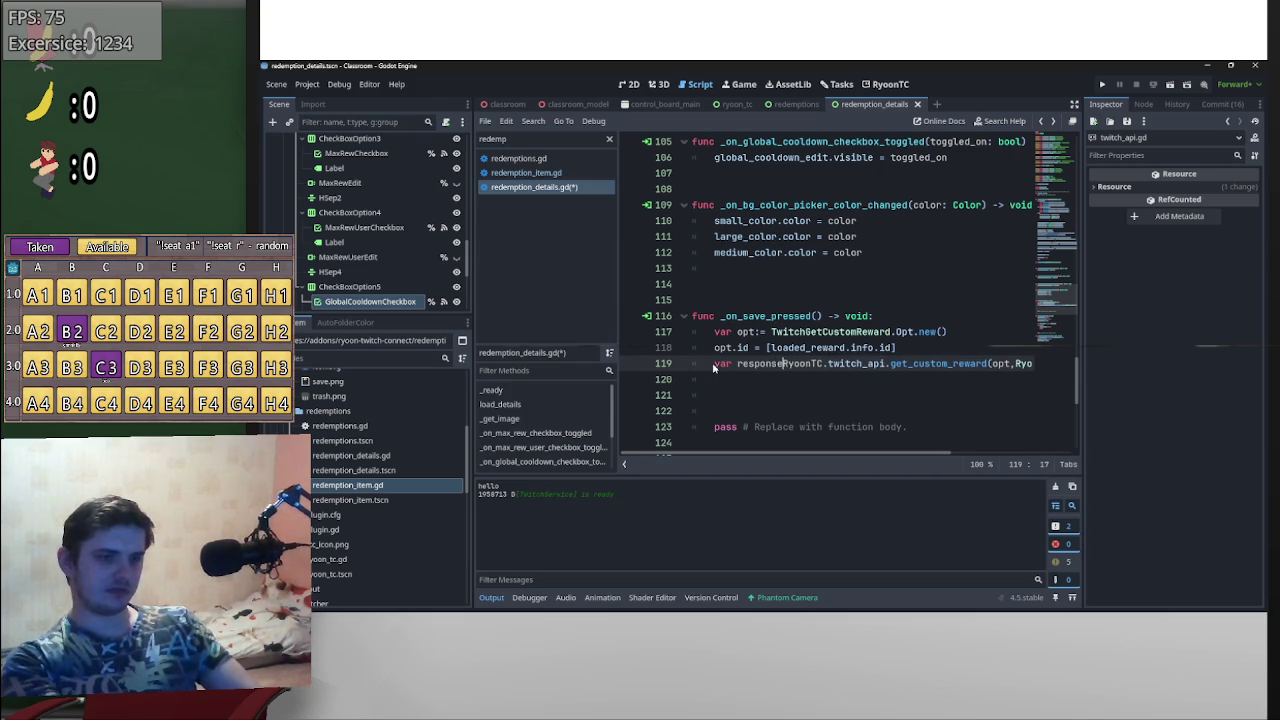
{"action": "type", "text": ":TwitchGetCustomReward.Response"}
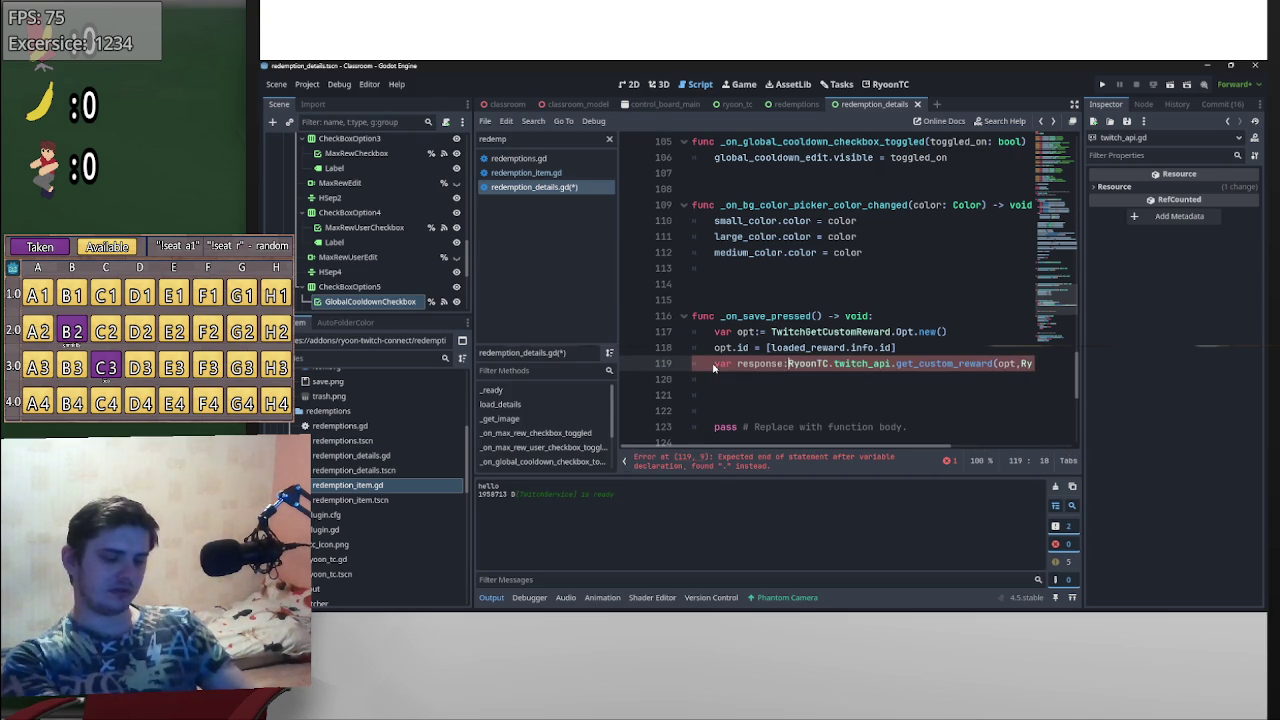
- Use the pasted TwitchGetCustomReward.Response type and make the response line await the reward request
{"action": "key", "text": "ctrl+BackSpace"}
{"action": "key", "text": "ctrl+BackSpace"}
{"action": "key", "text": "ctrl+BackSpace"}
{"action": "key", "text": "ctrl+v"}
{"action": "type", "text": "= await"}
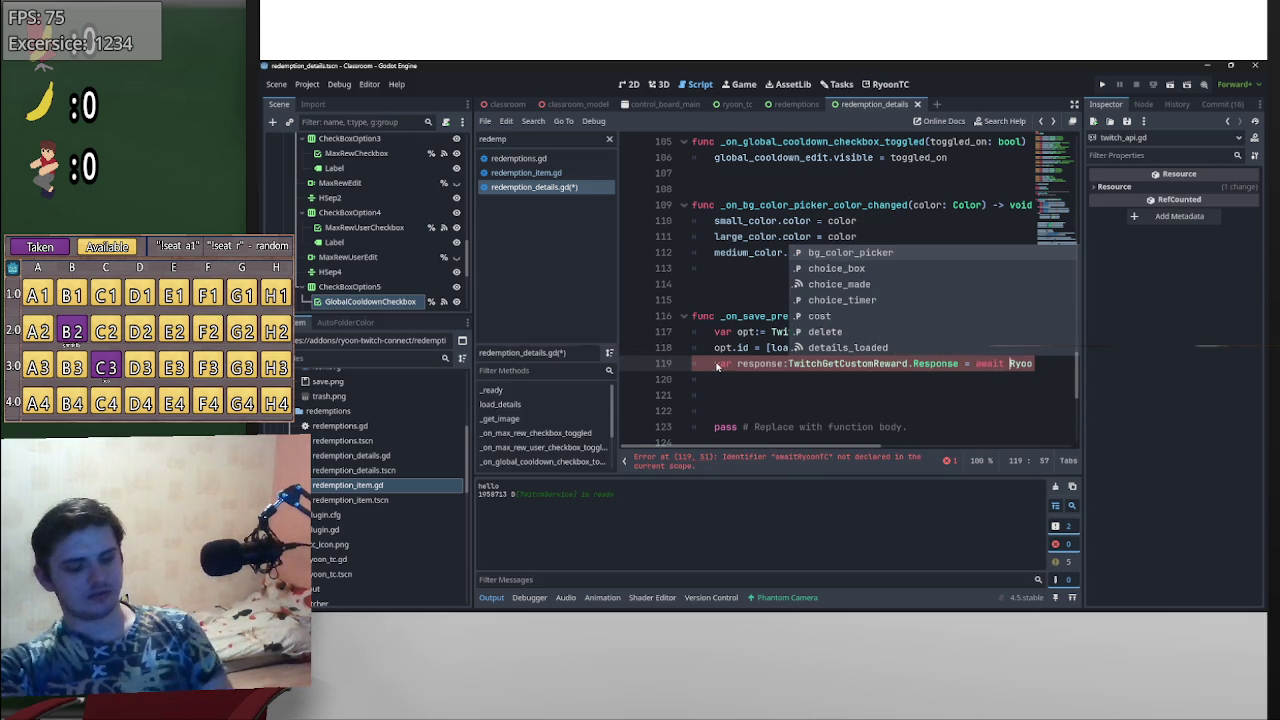
{"action": "scroll", "coordinate": [860, 455], "scroll_direction": "right", "scroll_amount": 5}
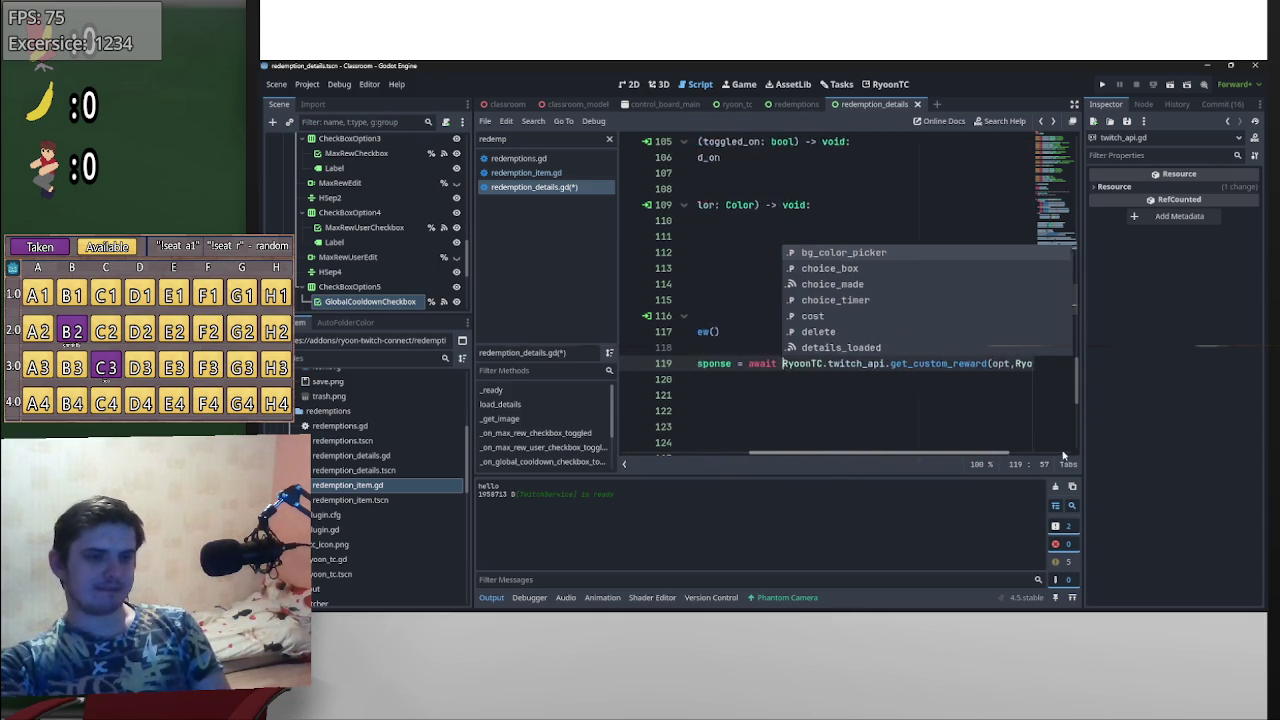
{"action": "scroll", "coordinate": [851, 458], "scroll_direction": "left", "scroll_amount": 5}
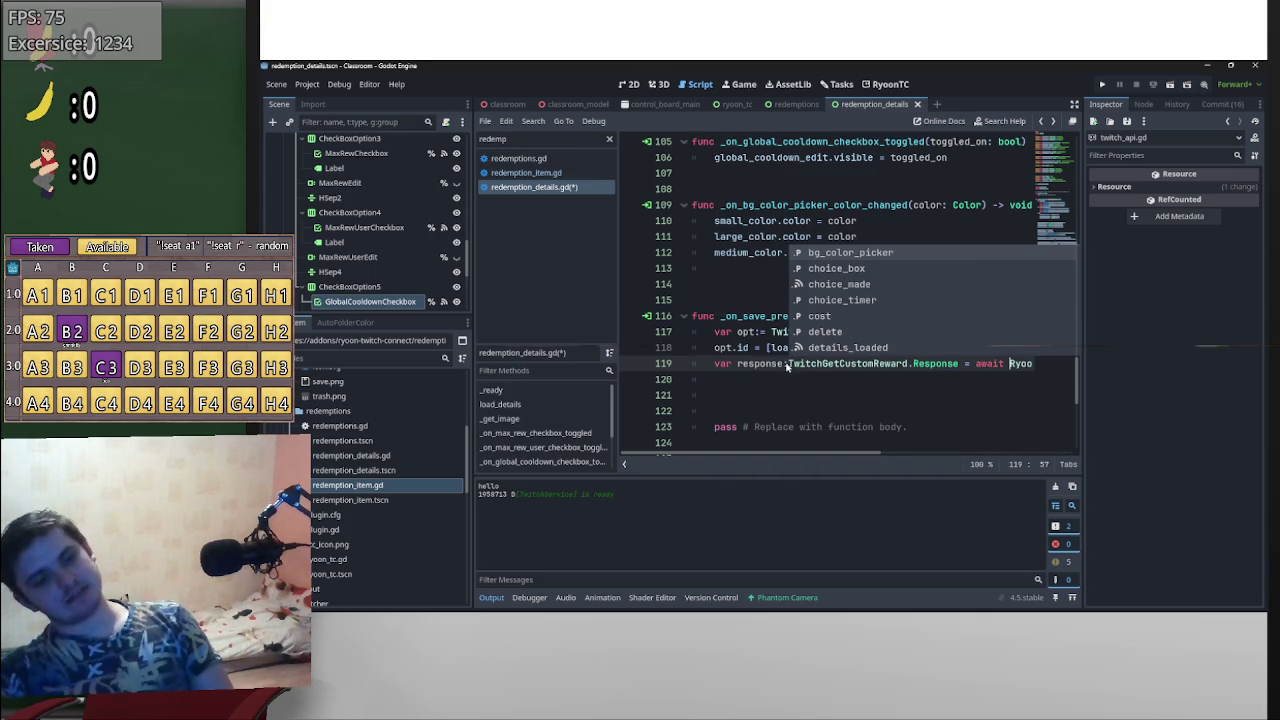
{"action": "scroll", "coordinate": [866, 455], "scroll_direction": "right", "scroll_amount": 3}
{"action": "scroll", "coordinate": [866, 455], "scroll_direction": "left", "scroll_amount": 3}
- Start line 120 with 'if response.data.is_empty()', checking where the data property is defined
{"action": "left_click", "coordinate": [757, 384]}
{"action": "type", "text": "if response."}
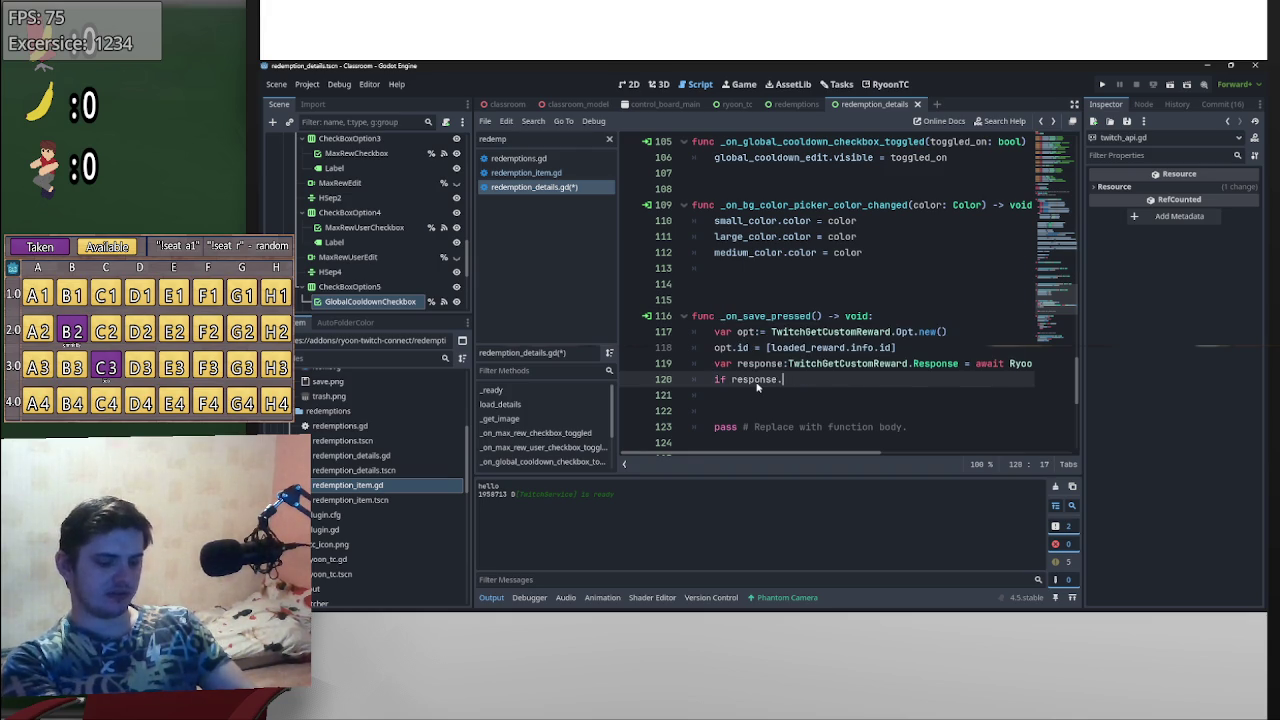
{"action": "type", "text": "d"}
{"action": "key", "text": "Return"}
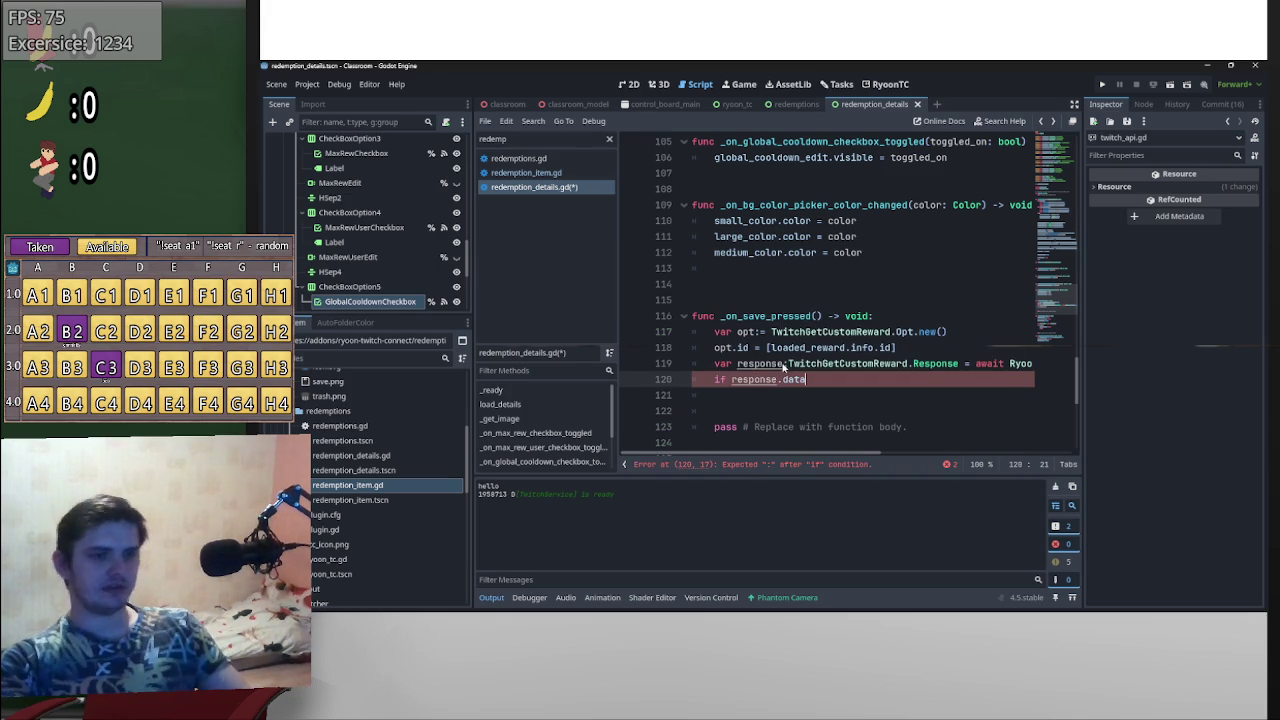
{"action": "left_click", "coordinate": [793, 380], "text": "ctrl"}
{"action": "key", "text": "alt+Left"}
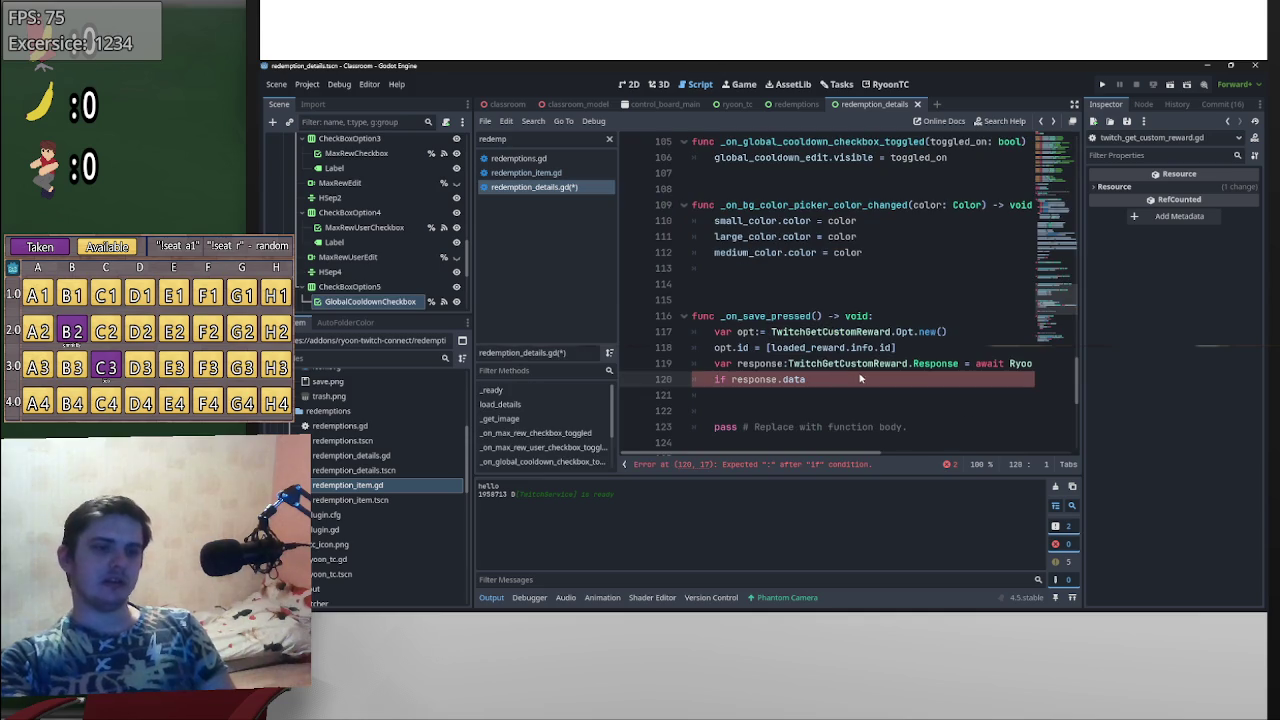
{"action": "type", "text": ".is"}
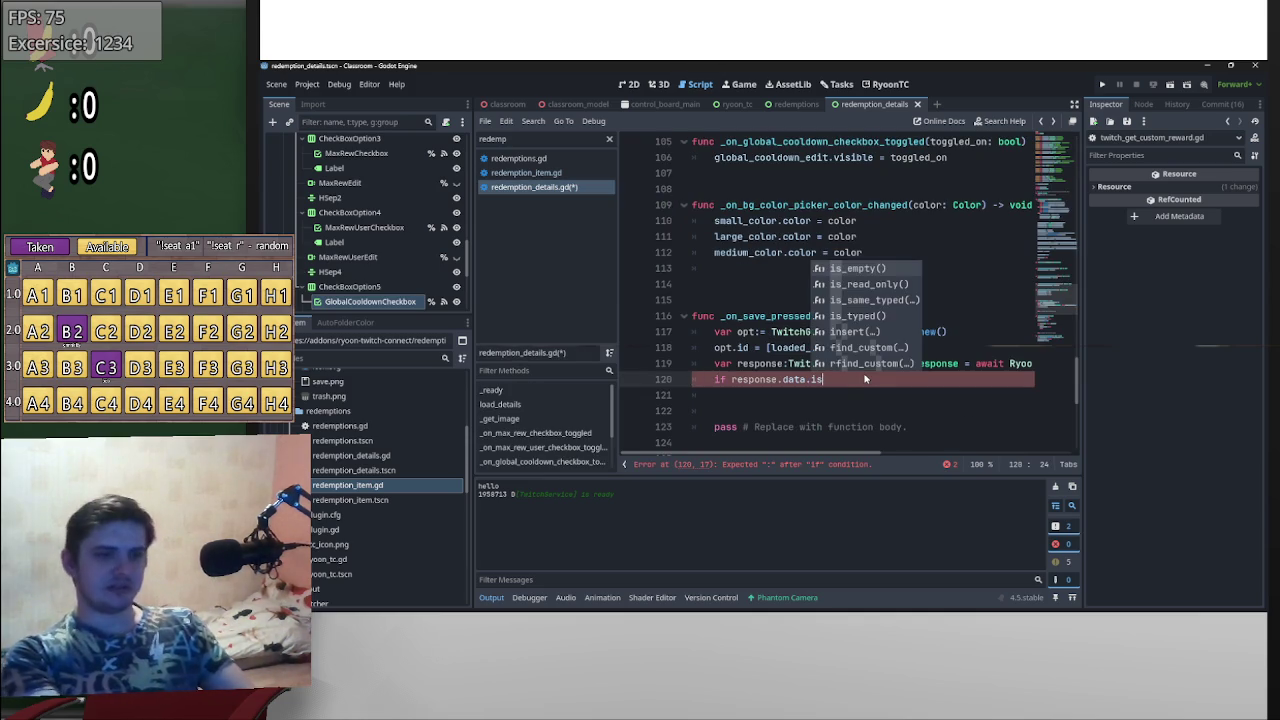
{"action": "key", "text": "Return"}
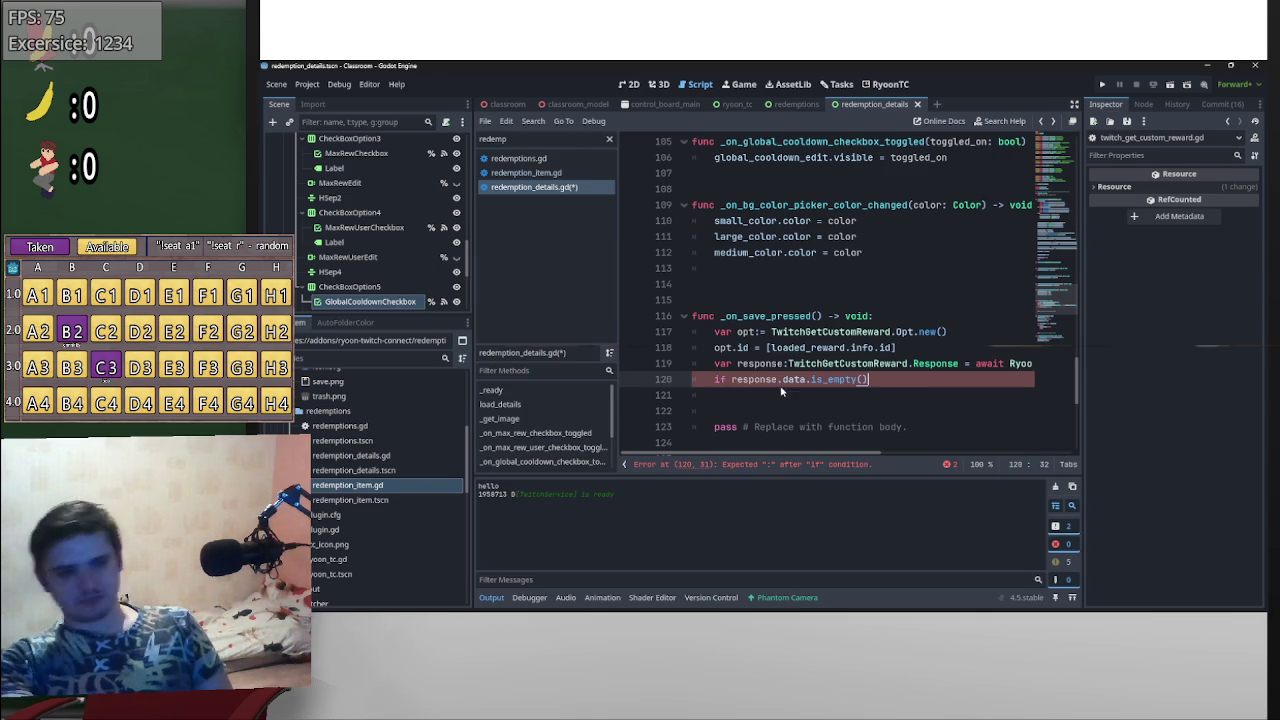
- Declare 'var new:bool' on a new line above the empty-data check
{"action": "left_click", "coordinate": [716, 381]}
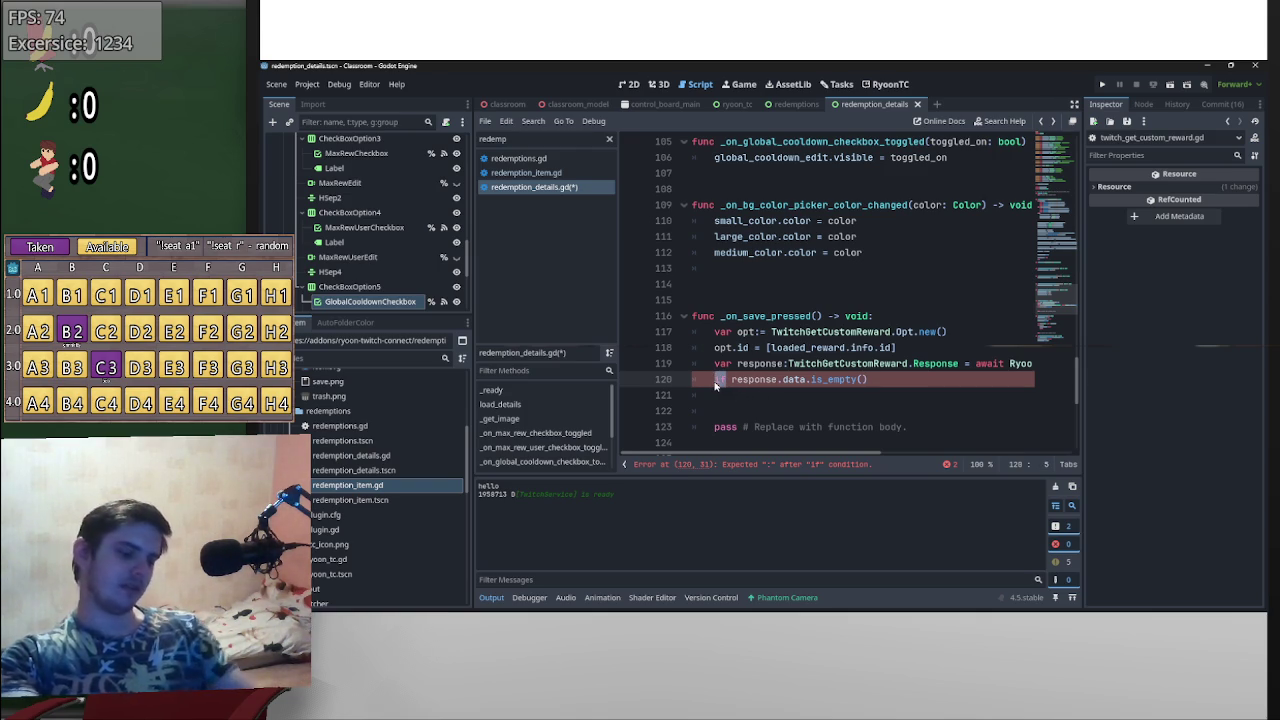
{"action": "type", "text": "var n"}
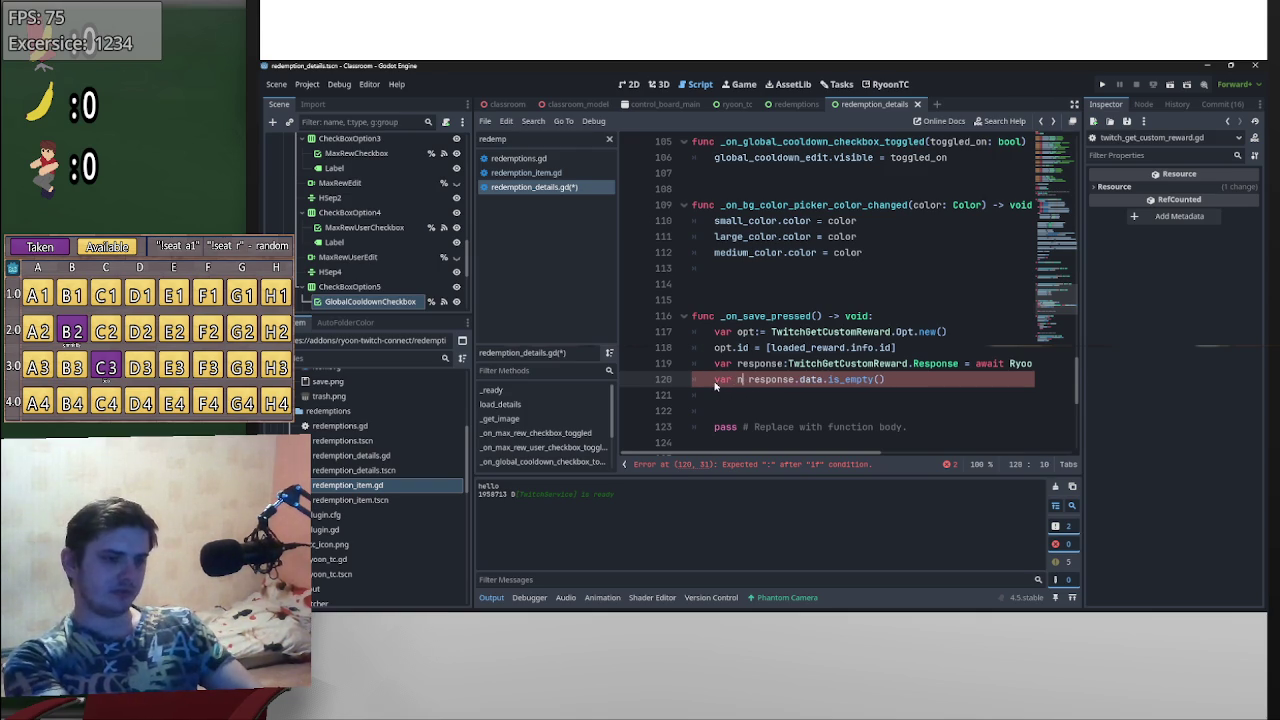
{"action": "type", "text": "ew"}
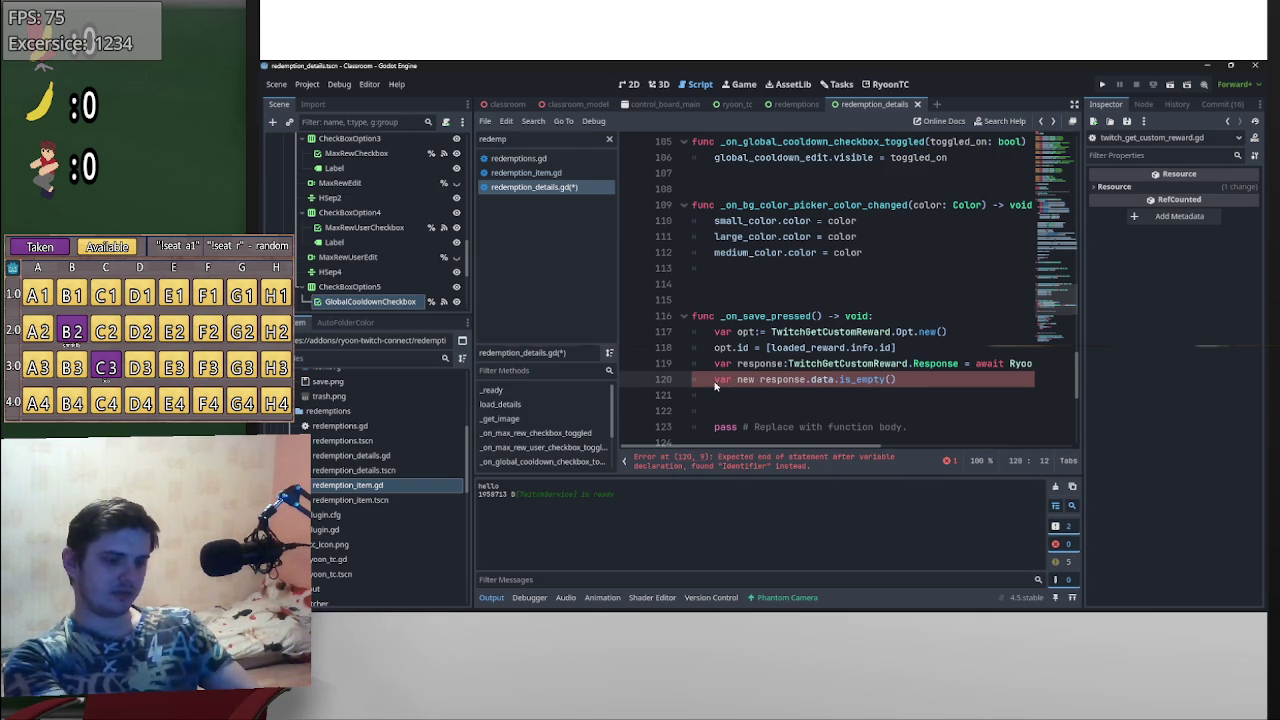
{"action": "key", "text": "ctrl+z"}
{"action": "key", "text": "ctrl+z"}
{"action": "key", "text": "ctrl+z"}
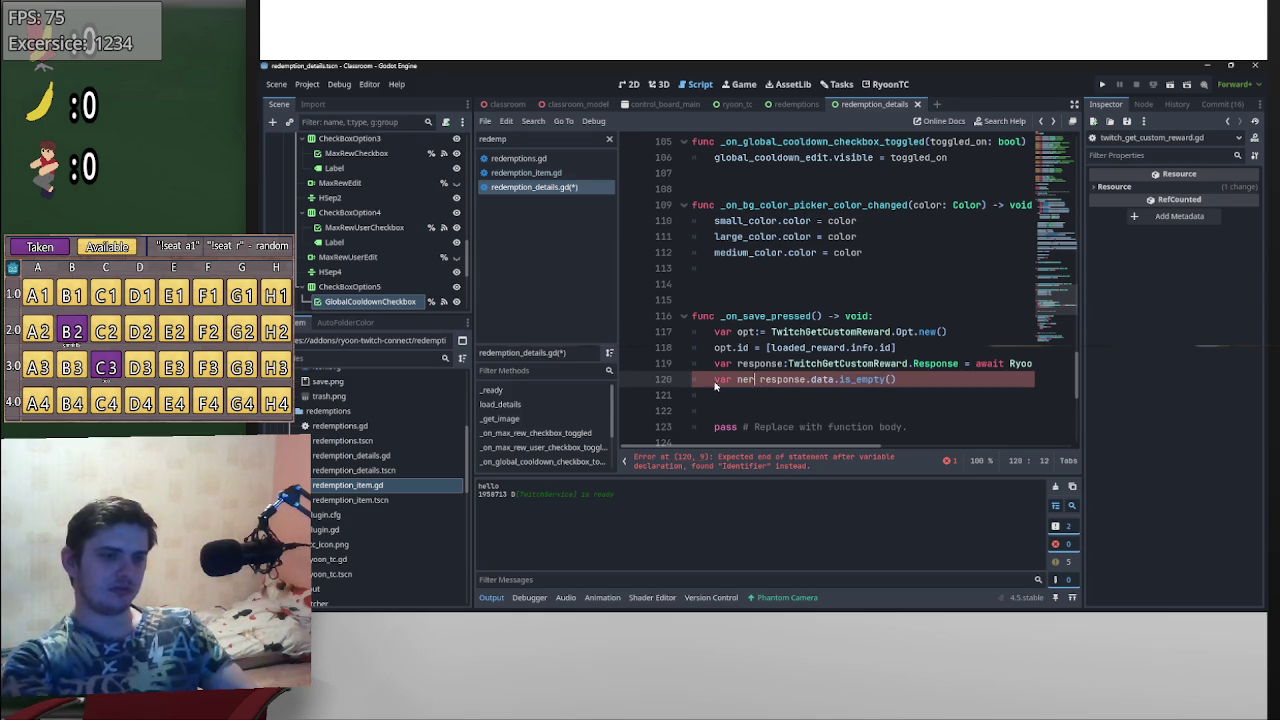
{"action": "key", "text": "Return"}
{"action": "key", "text": "Up"}
{"action": "type", "text": "var nrw"}
{"action": "key", "text": "BackSpace"}
{"action": "key", "text": "BackSpace"}
{"action": "type", "text": "ew:bopo"}
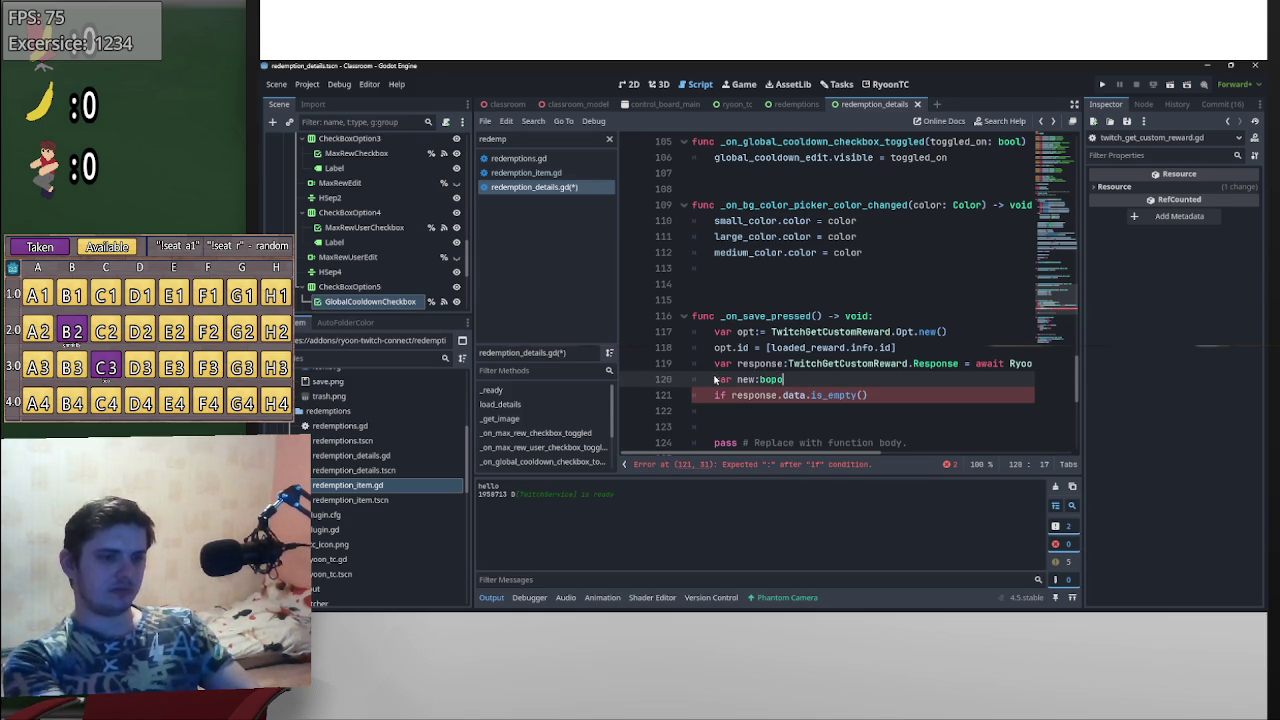
{"action": "key", "text": "BackSpace"}
{"action": "key", "text": "BackSpace"}
{"action": "key", "text": "BackSpace"}
{"action": "type", "text": "oo"}
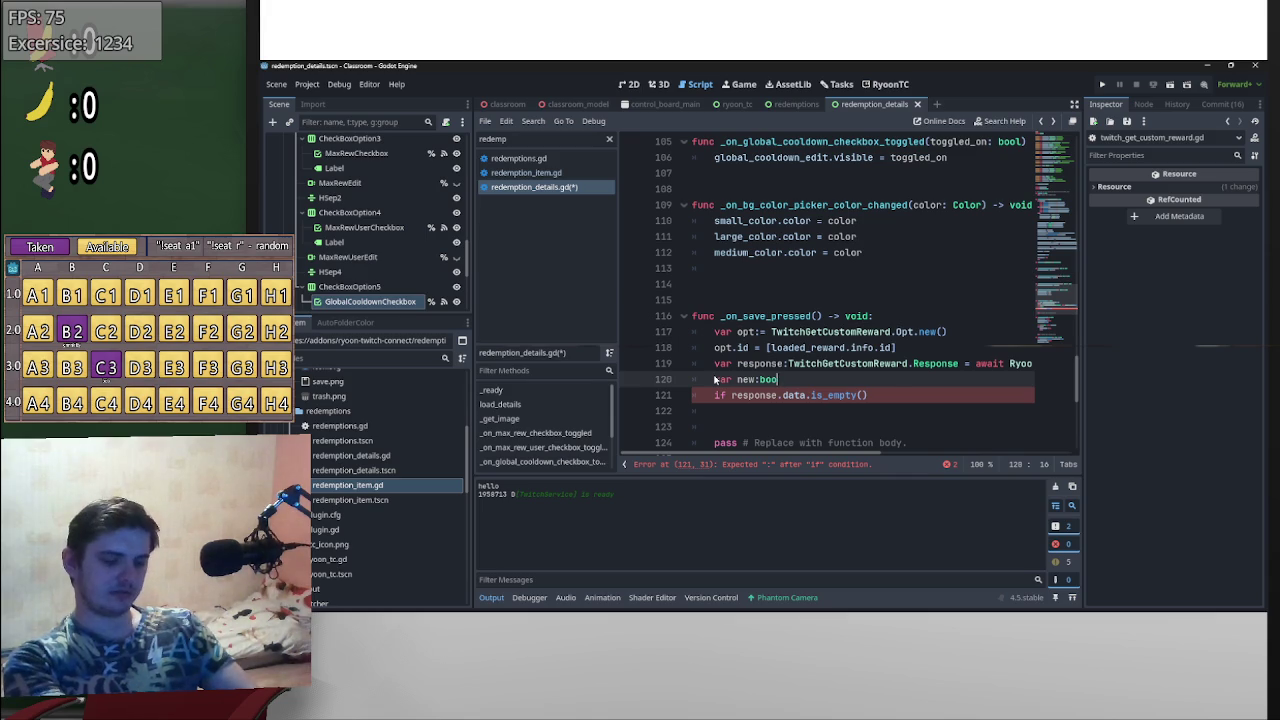
{"action": "type", "text": "l"}
- Make the is_empty check set 'new = true' and initialise the declaration with '= false'
{"action": "left_click", "coordinate": [907, 401]}
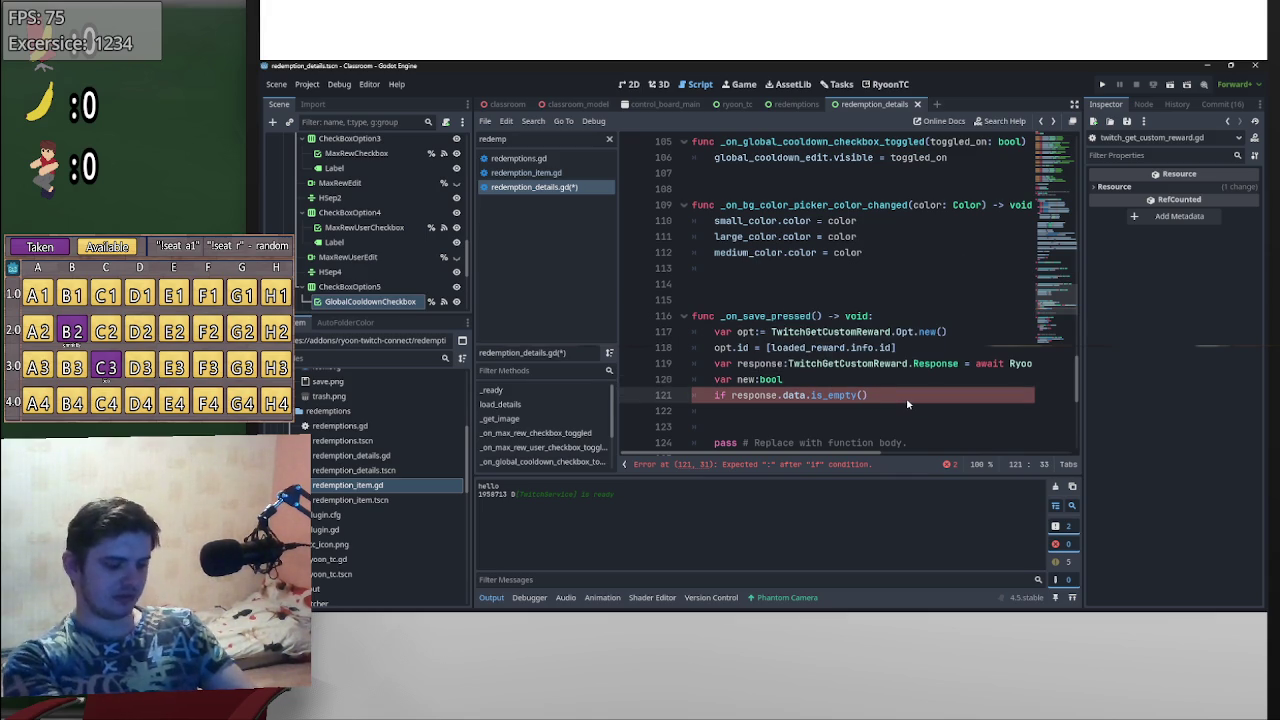
{"action": "type", "text": "new"}
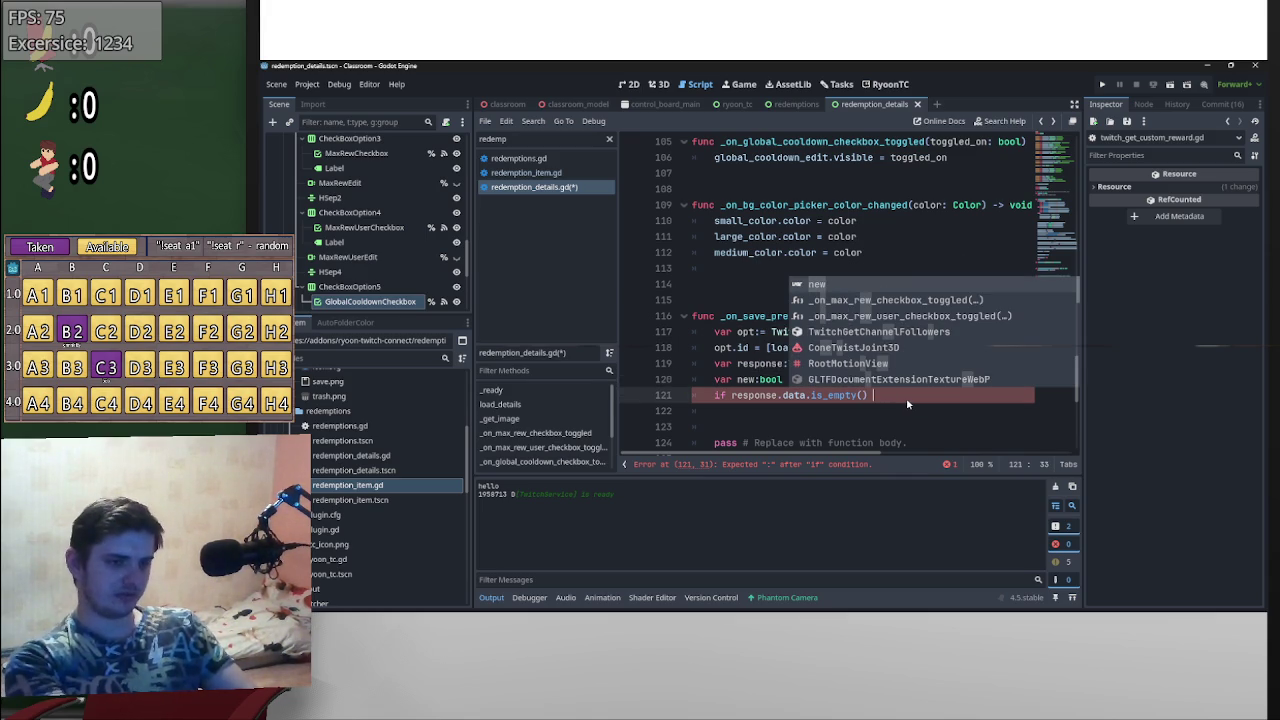
{"action": "key", "text": "BackSpace"}
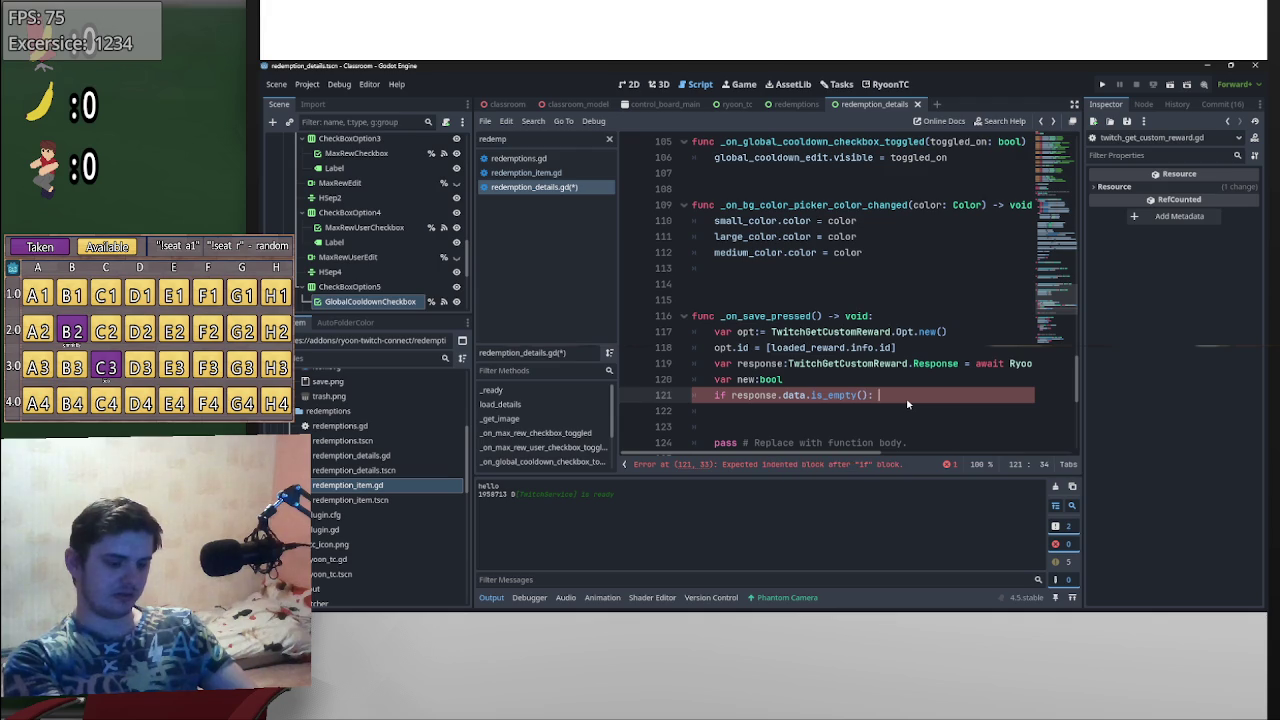
{"action": "type", "text": "new = true"}
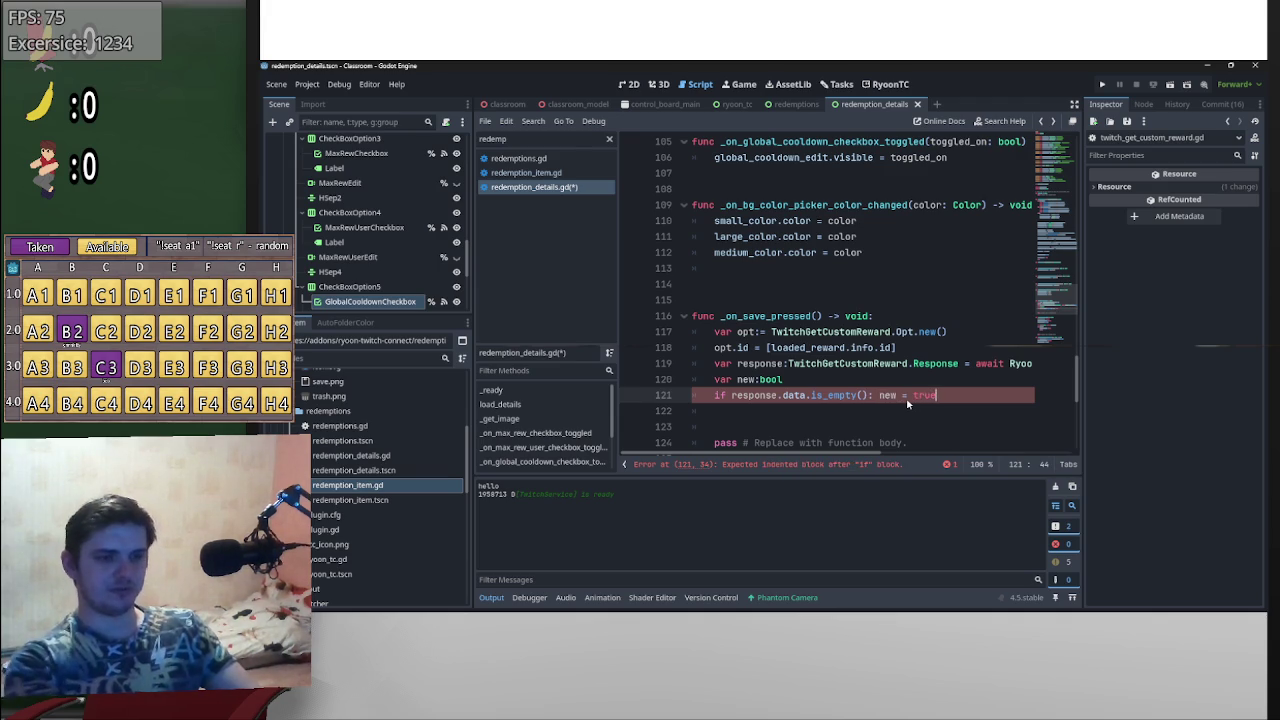
{"action": "left_click", "coordinate": [893, 381]}
{"action": "type", "text": "= false"}
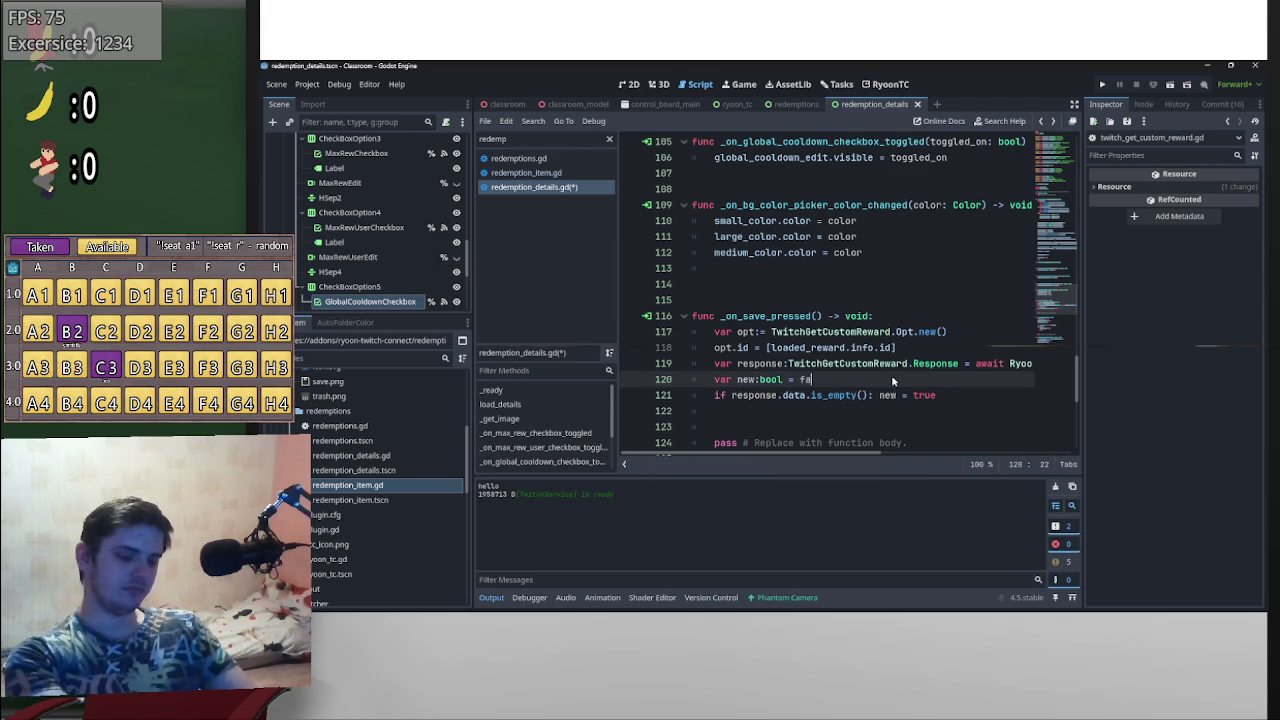
- Add a blank line before the declaration and delete the pass placeholder line
{"action": "left_click", "coordinate": [715, 380]}
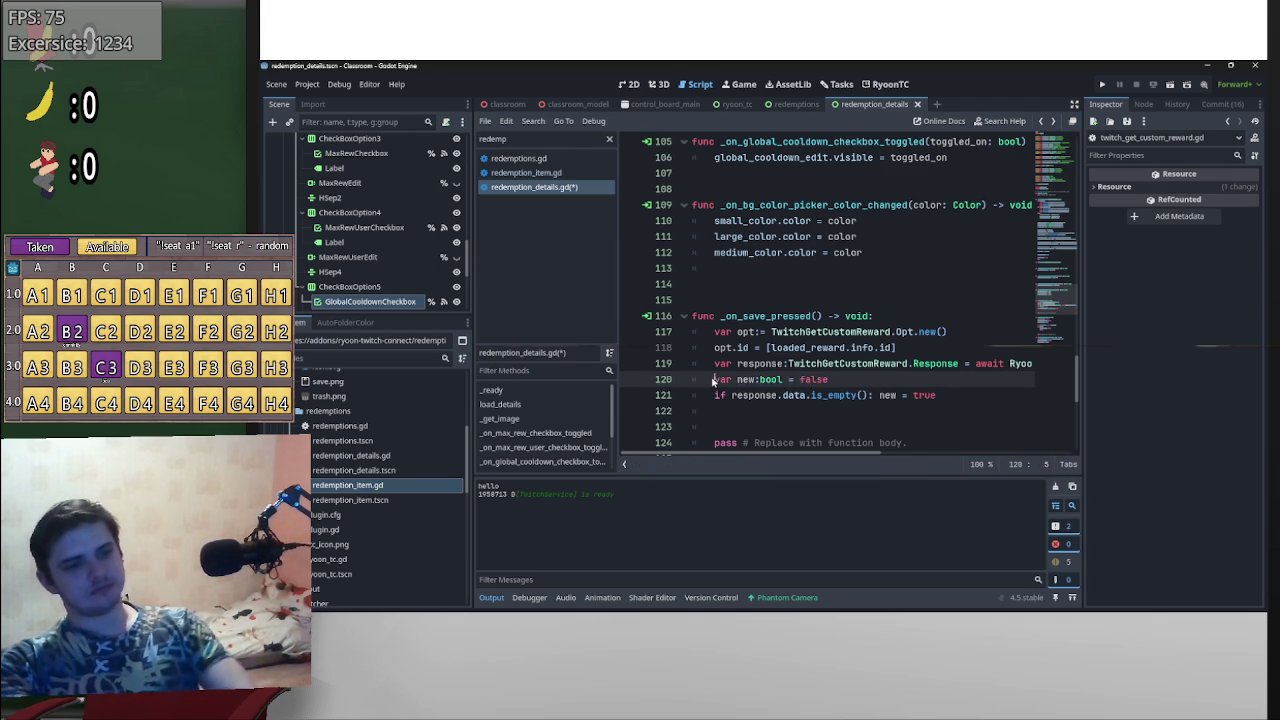
{"action": "key", "text": "Return"}
{"action": "scroll", "coordinate": [786, 369], "scroll_direction": "down", "scroll_amount": 2}
{"action": "scroll", "coordinate": [786, 369], "scroll_direction": "up", "scroll_amount": 1}
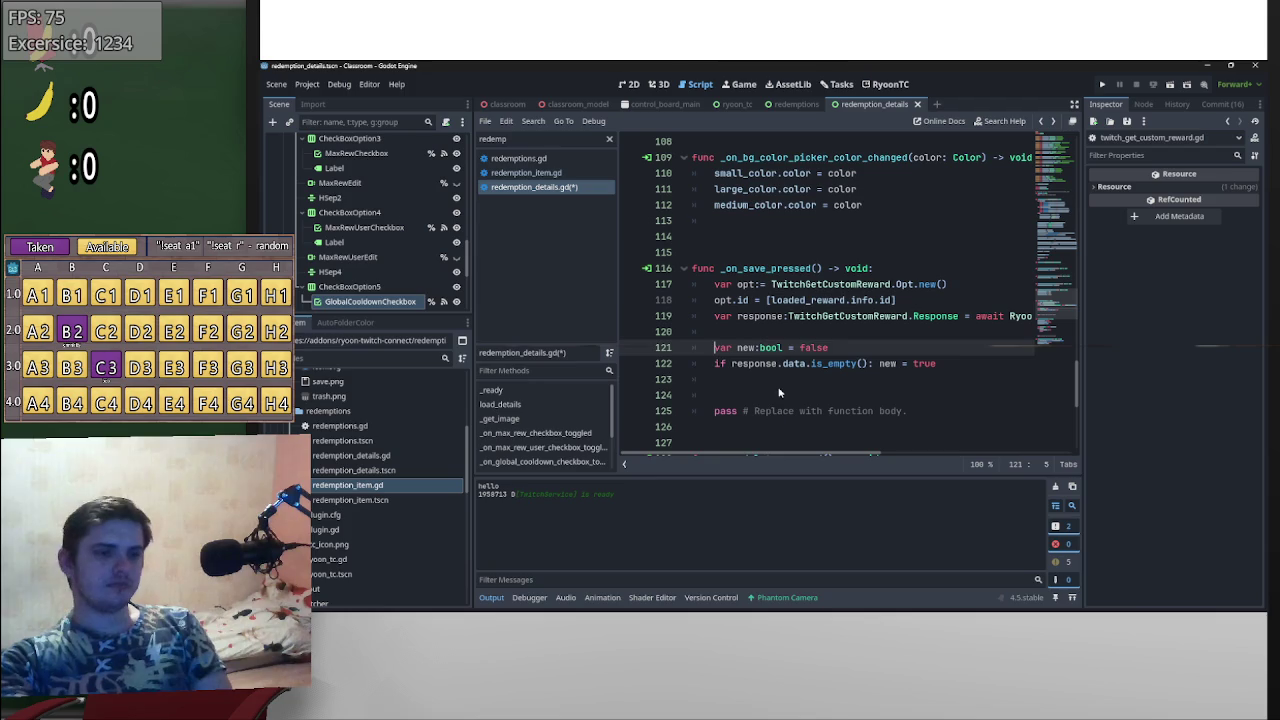
{"action": "left_click", "coordinate": [781, 381]}
{"action": "key", "text": "Down"}
{"action": "key", "text": "Down"}
{"action": "key", "text": "ctrl+shift+k"}
{"action": "key", "text": "Up"}
{"action": "key", "text": "Down"}
{"action": "key", "text": "Down"}
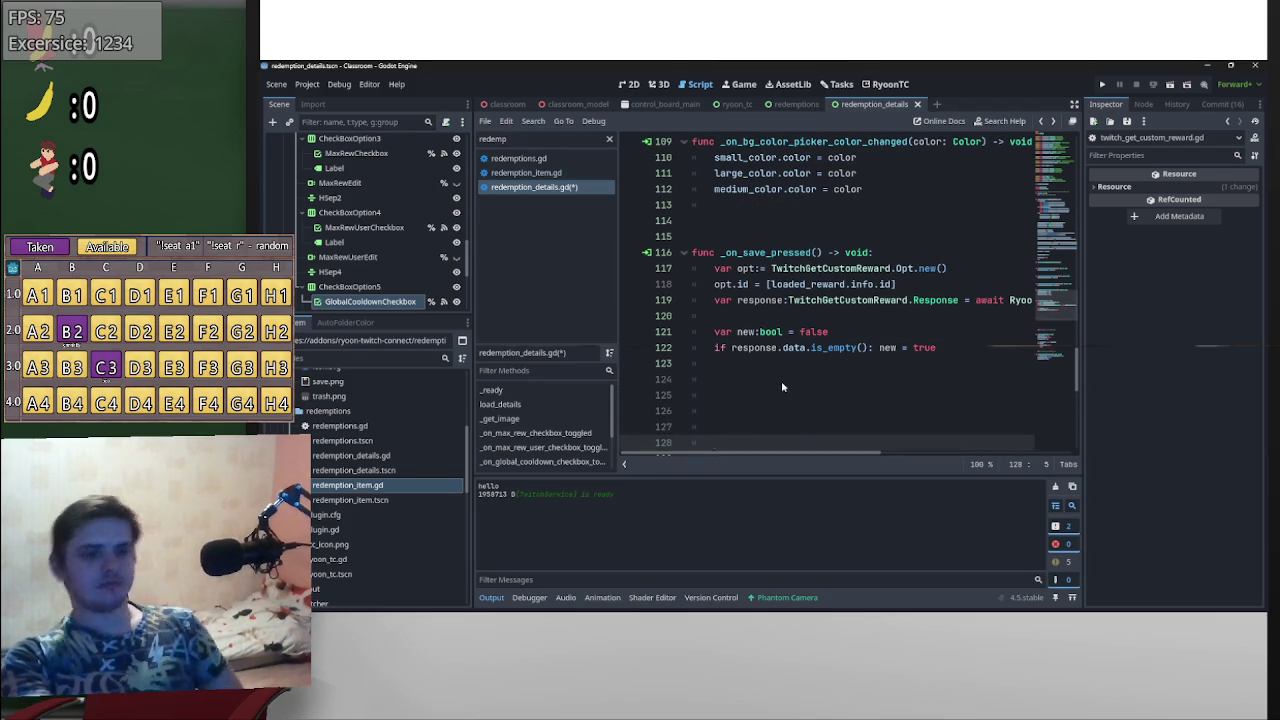
{"action": "key", "text": "Up"}
{"action": "key", "text": "Up"}
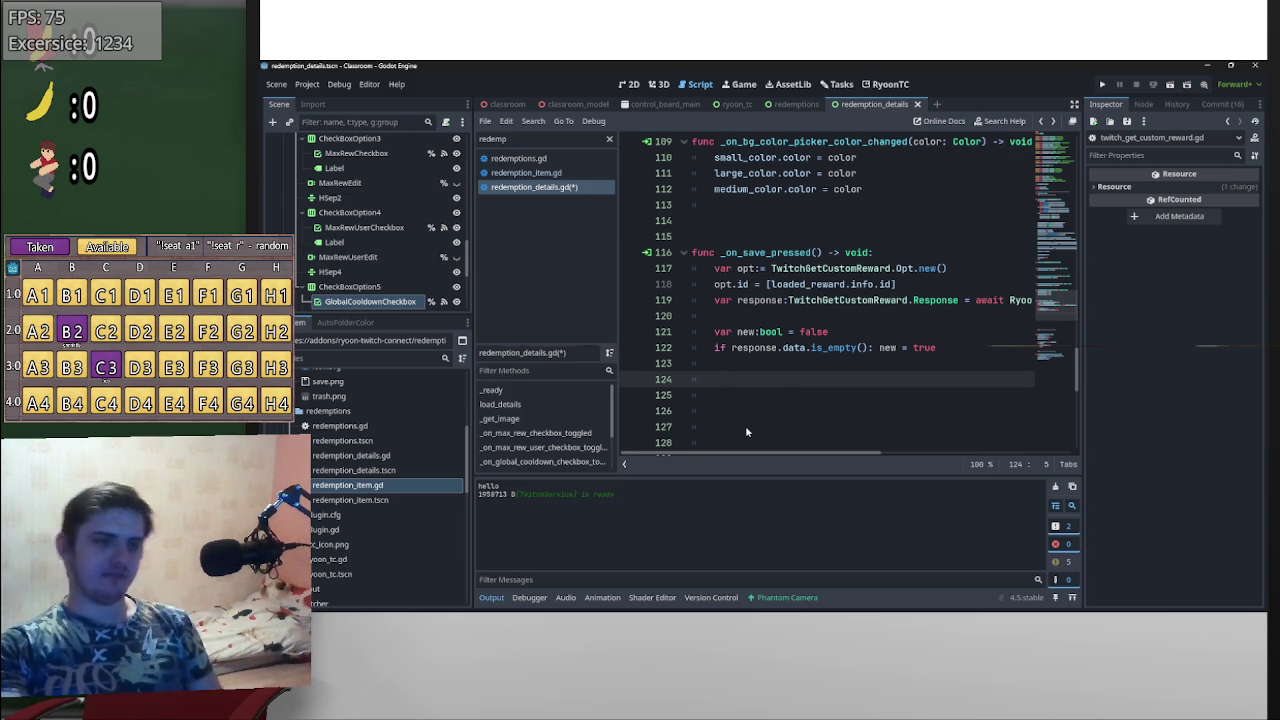
- Enter TwitchUpdateCustomReward.Body on line 124 using autocomplete
{"action": "type", "text": "TwitchUpdat"}
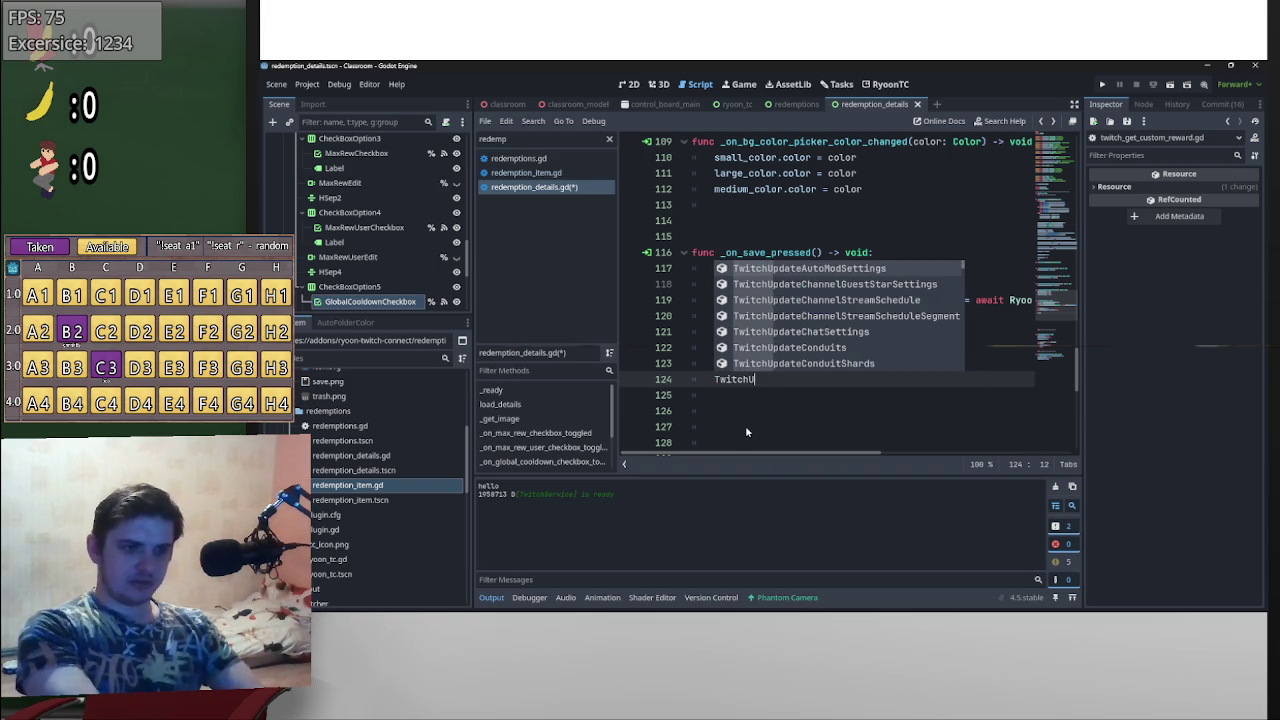
{"action": "type", "text": "eCus"}
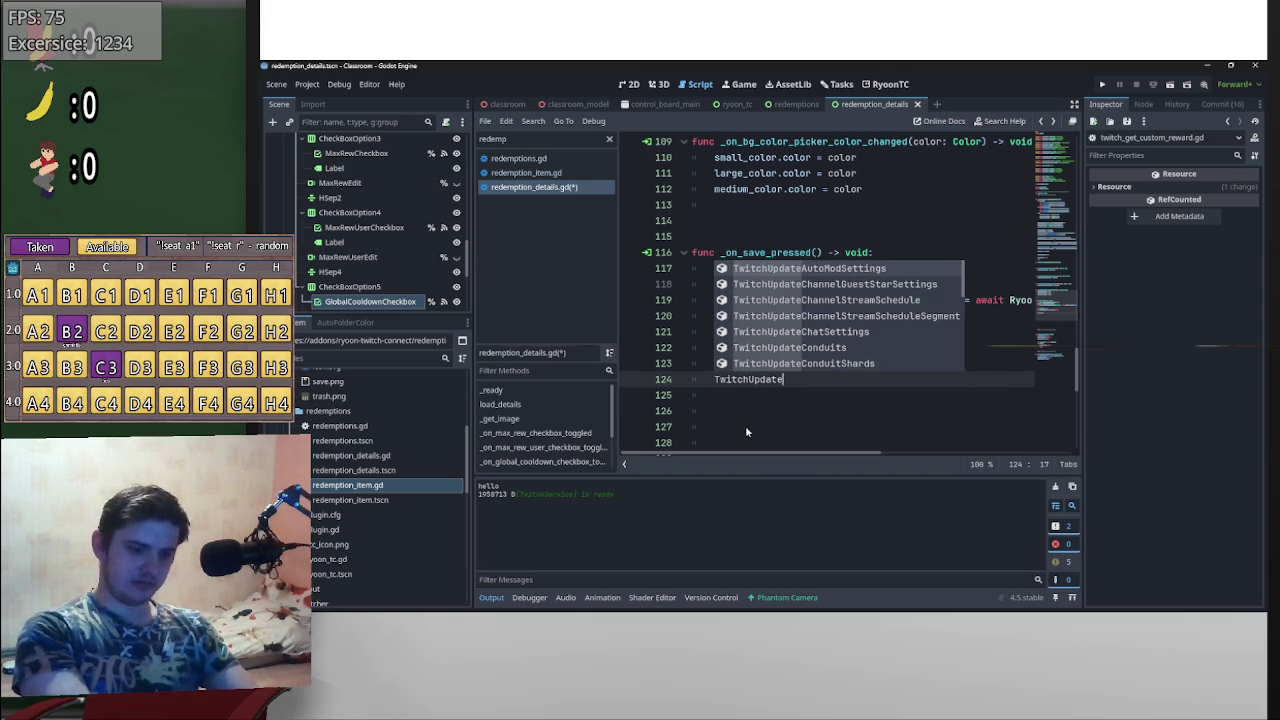
{"action": "key", "text": "Return"}
{"action": "type", "text": ".bod"}
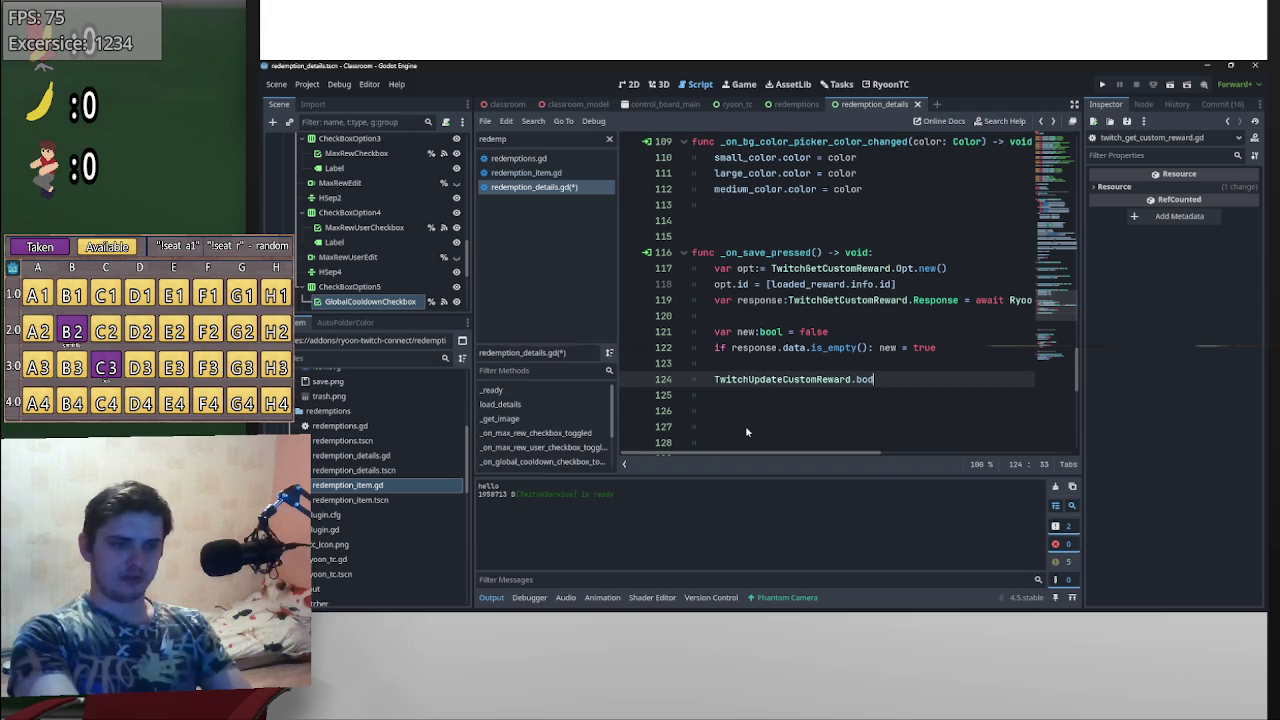
{"action": "type", "text": "y"}
{"action": "key", "text": "Return"}
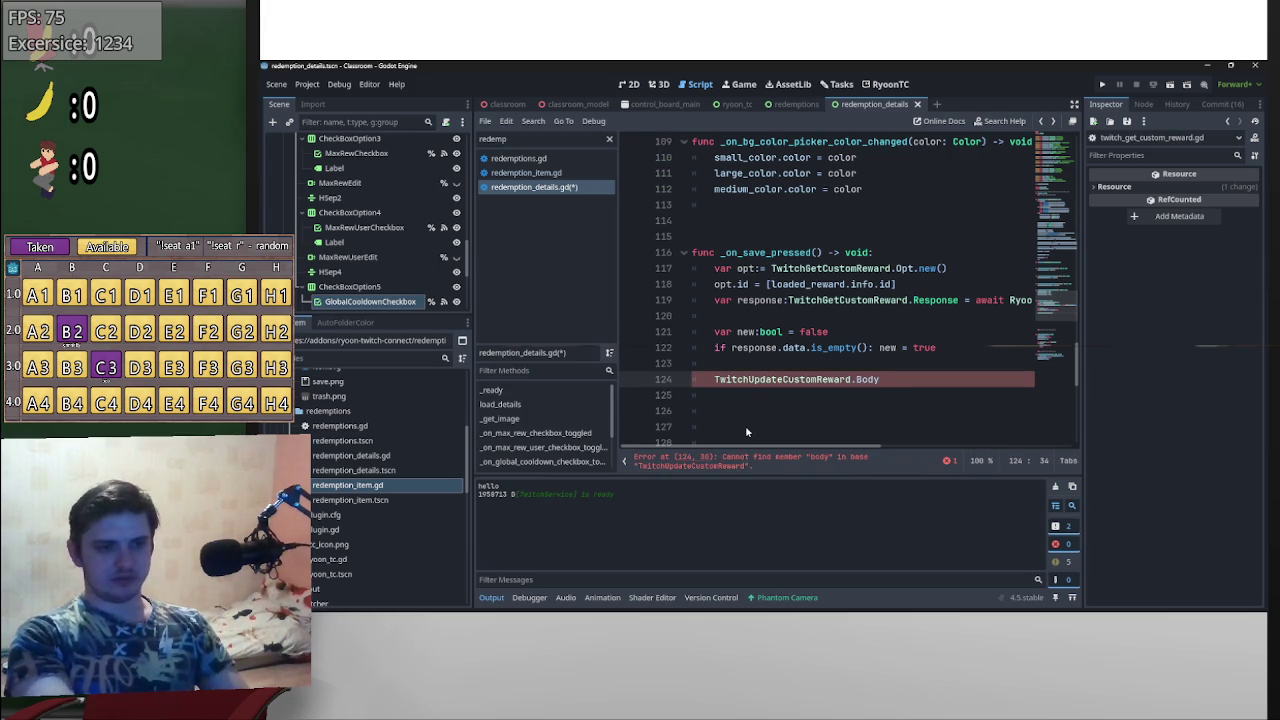
- Duplicate that reference onto line 125 and change it to TwitchCreateCustomRewards.Body
{"action": "left_click_drag", "start_coordinate": [898, 381], "coordinate": [712, 381]}
{"action": "key", "text": "ctrl+c"}
{"action": "left_click", "coordinate": [756, 400]}
{"action": "key", "text": "ctrl+v"}
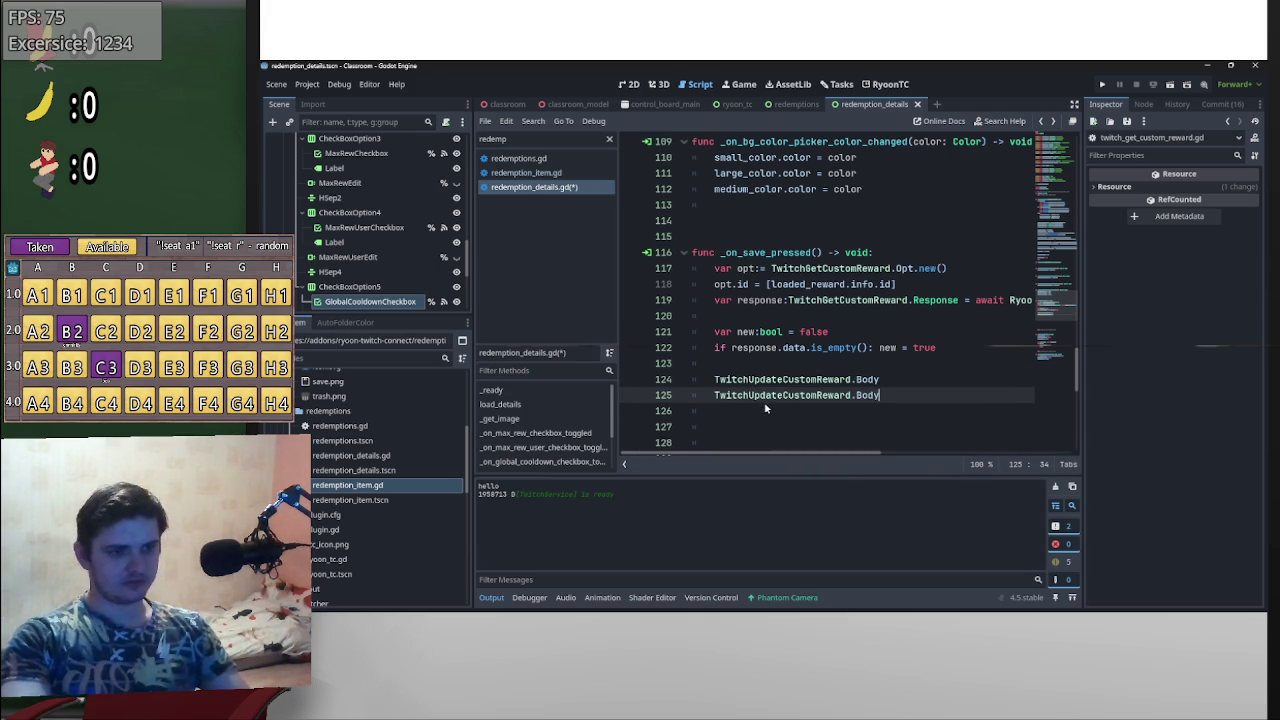
{"action": "left_click_drag", "start_coordinate": [748, 398], "coordinate": [783, 405]}
{"action": "type", "text": "cre"}
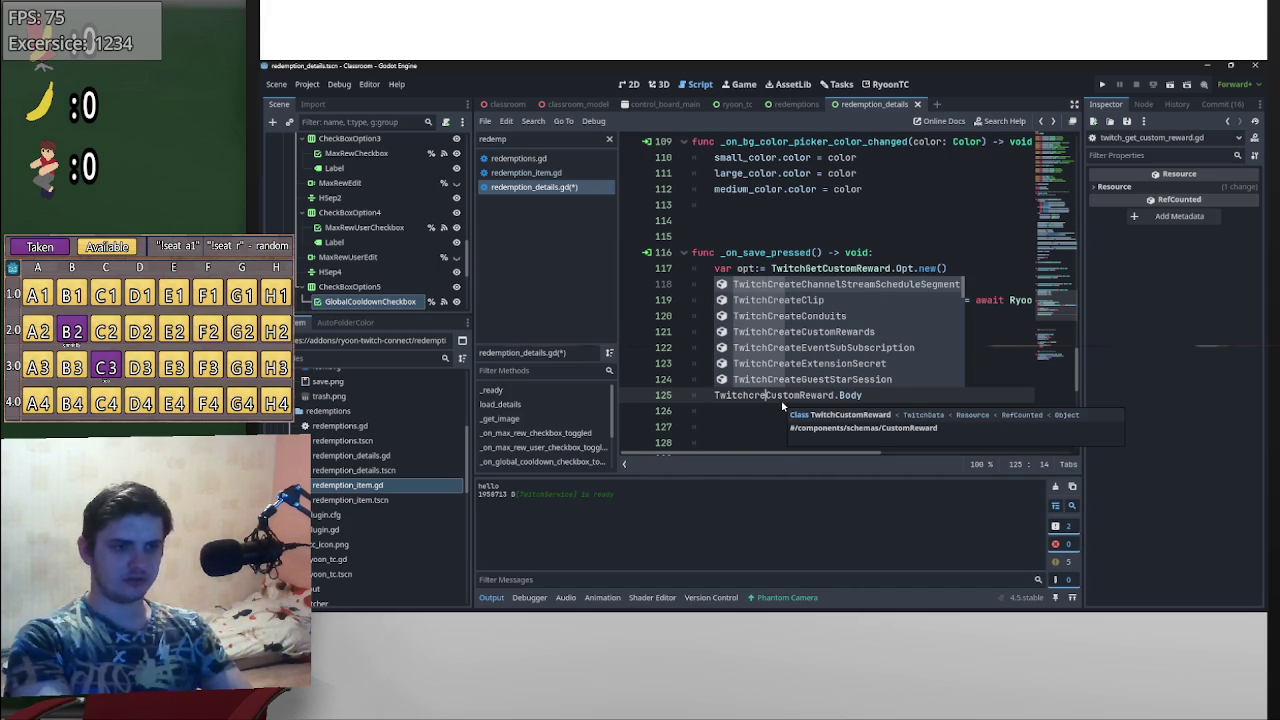
{"action": "key", "text": "BackSpace"}
{"action": "key", "text": "BackSpace"}
{"action": "key", "text": "BackSpace"}
{"action": "type", "text": "Create"}
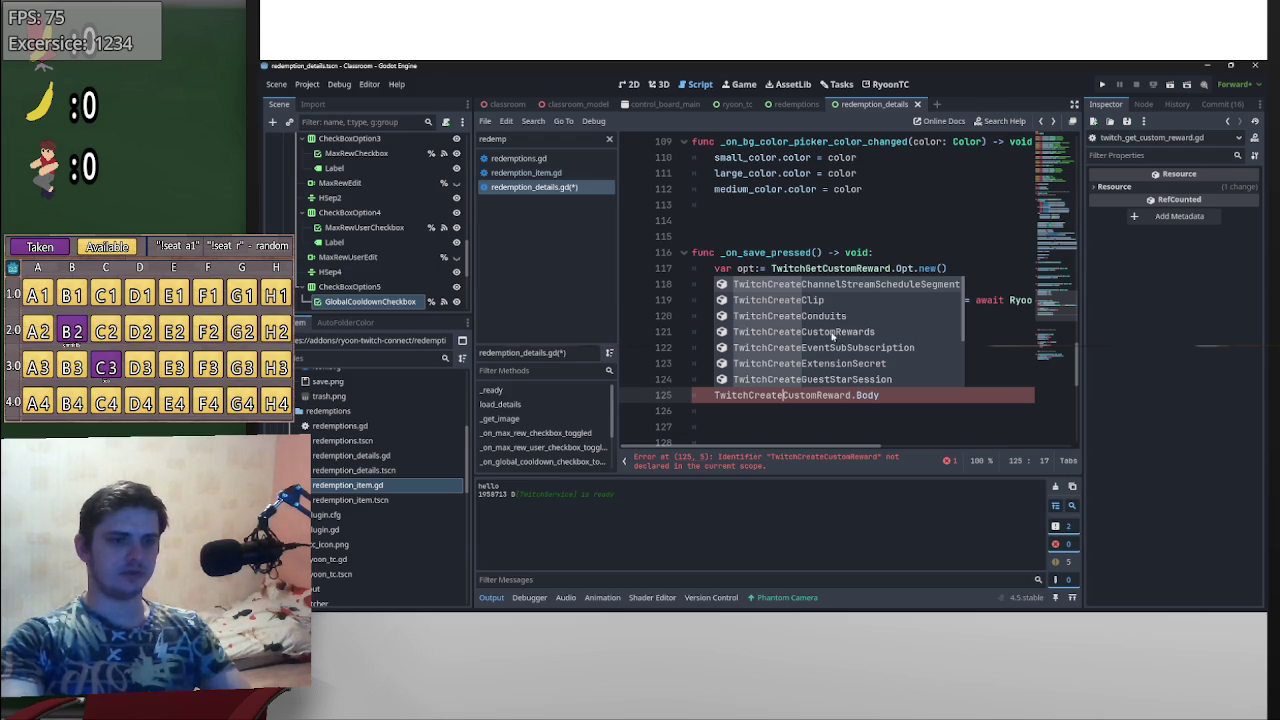
{"action": "key", "text": "Down"}
{"action": "key", "text": "Down"}
{"action": "key", "text": "Down"}
{"action": "key", "text": "Return"}
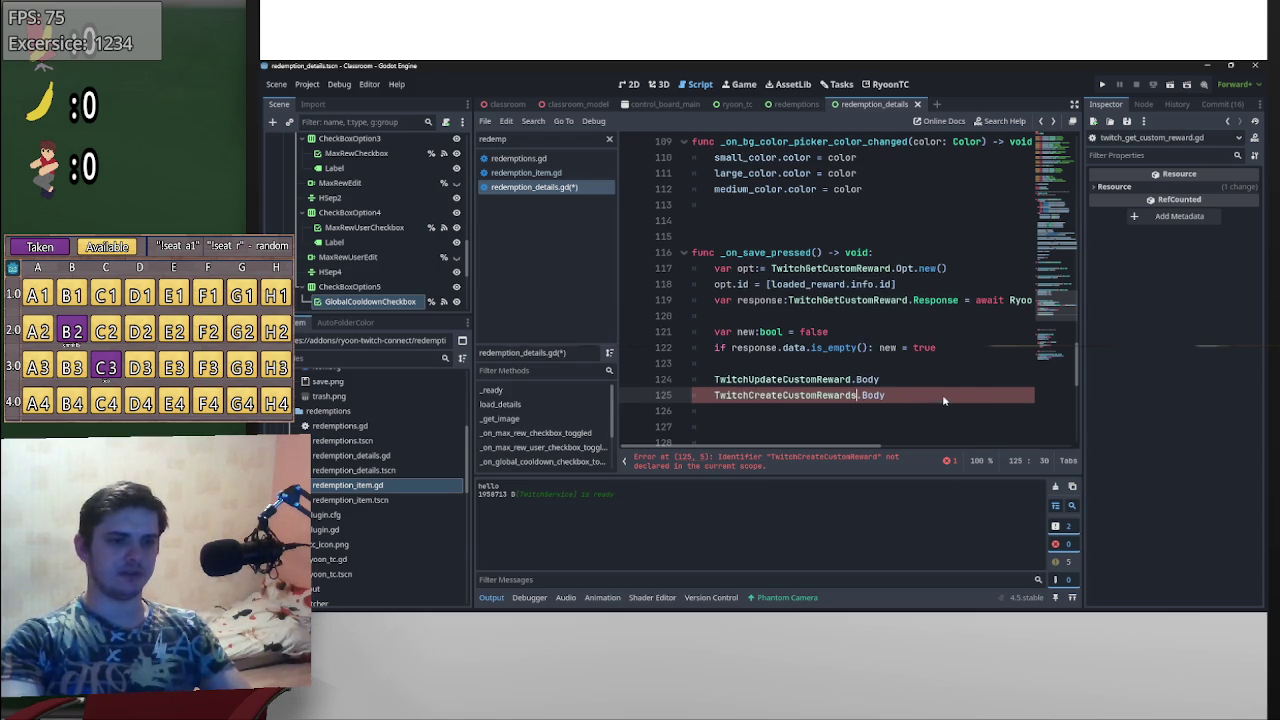
- Open the Body class definition in twitch_create_custom_rewards.gd and scroll through it
{"action": "left_click", "coordinate": [876, 397]}
{"action": "left_click", "coordinate": [876, 397], "text": "ctrl"}
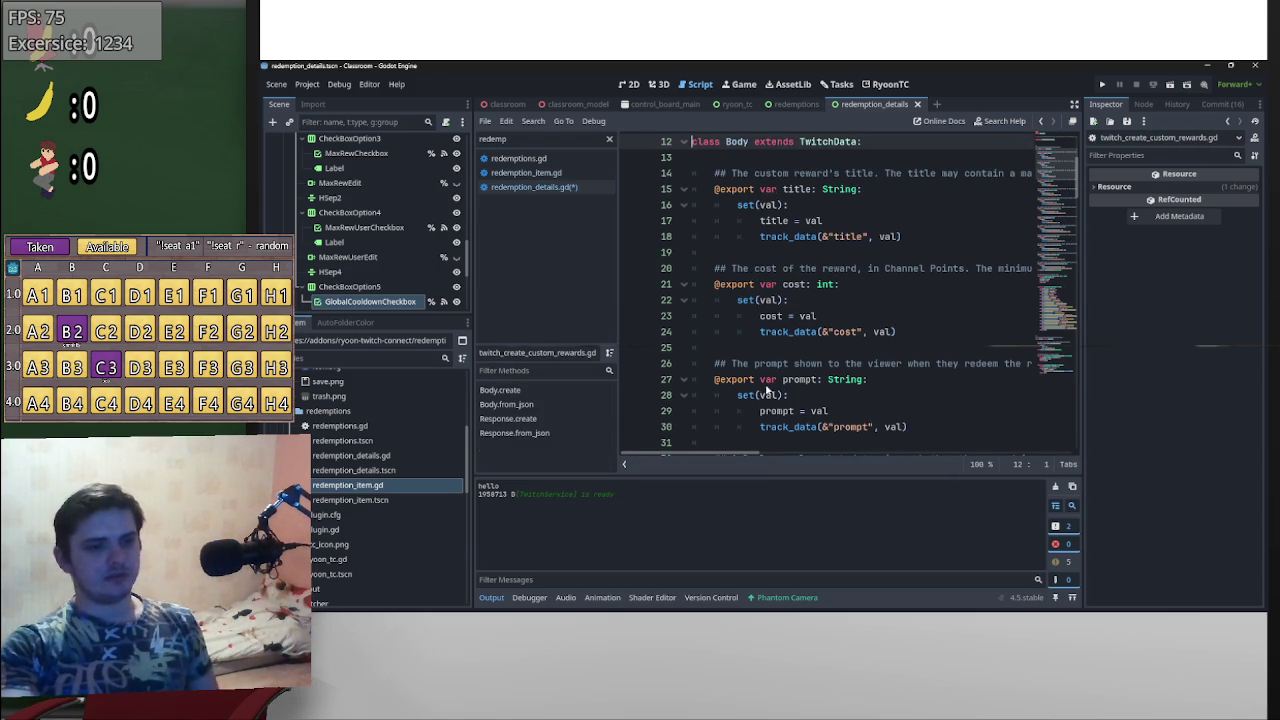
{"action": "scroll", "coordinate": [778, 388], "scroll_direction": "down", "scroll_amount": 4}
{"action": "scroll", "coordinate": [791, 364], "scroll_direction": "down", "scroll_amount": 1}
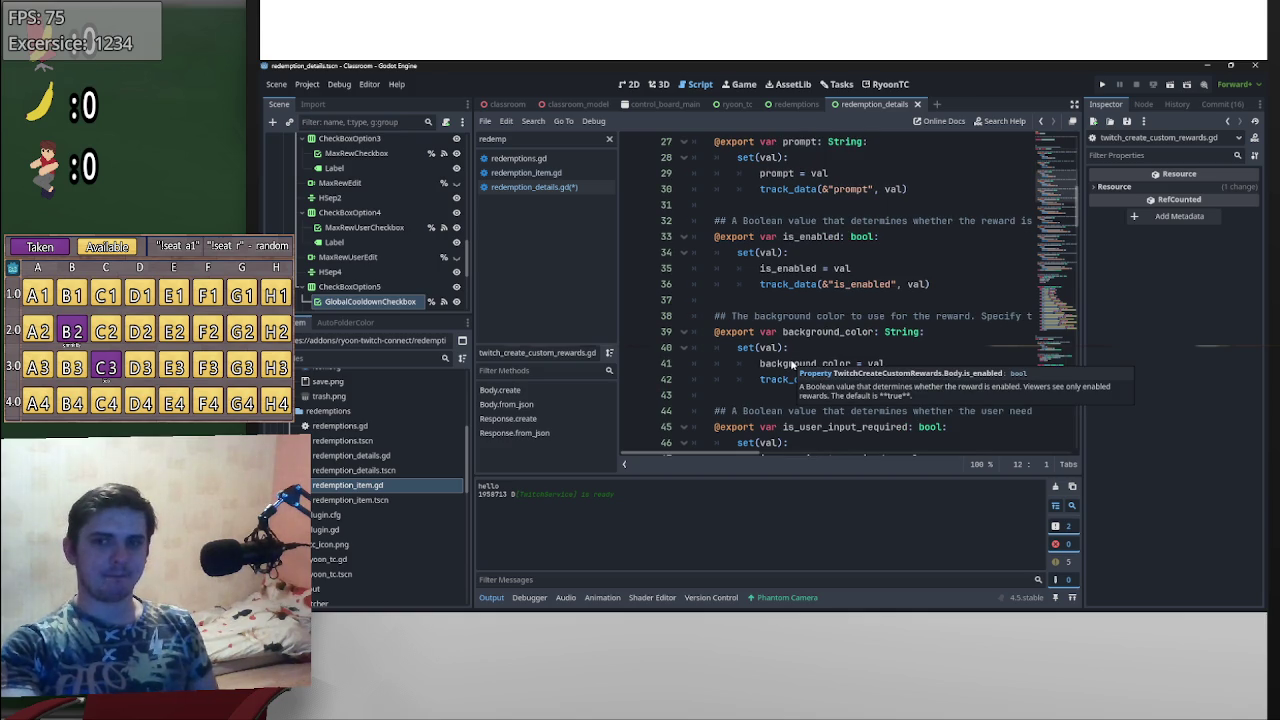
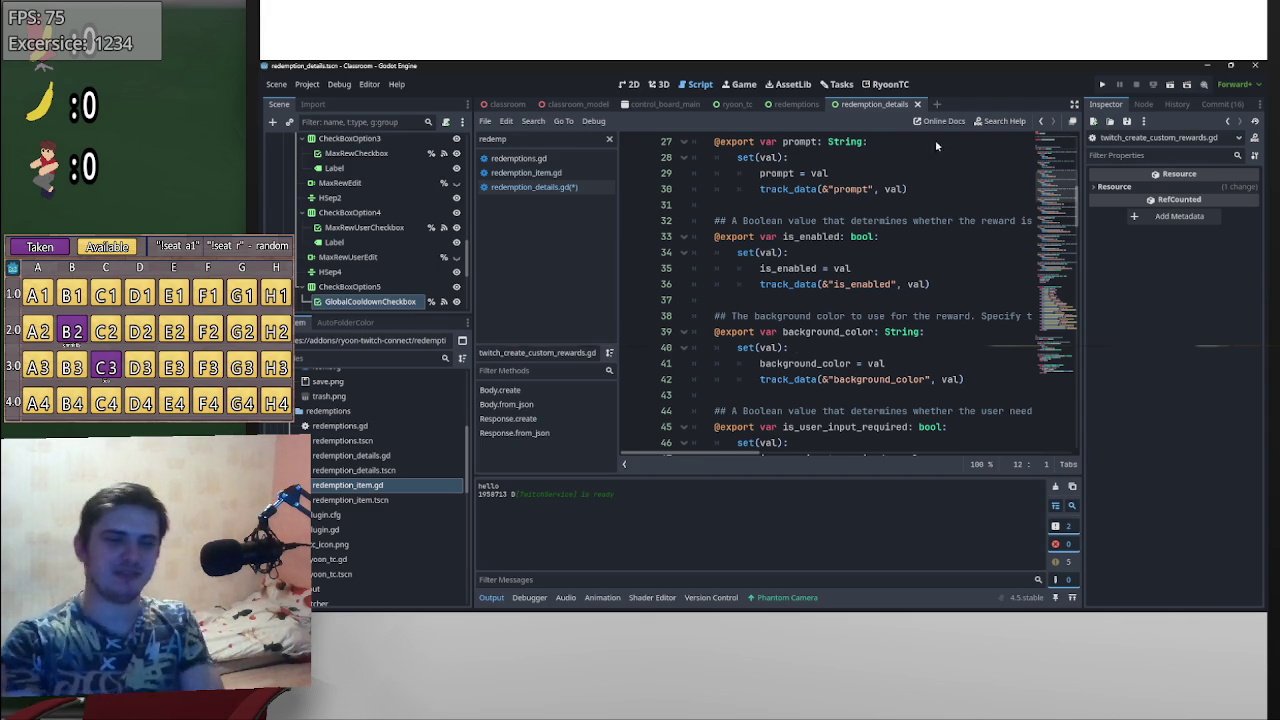
- Review the TwitchUpdateCustomReward.Body class definition, then return to redemption_details.gd
{"action": "scroll", "coordinate": [800, 349], "scroll_direction": "down", "scroll_amount": 10}
{"action": "scroll", "coordinate": [811, 350], "scroll_direction": "up", "scroll_amount": 17}
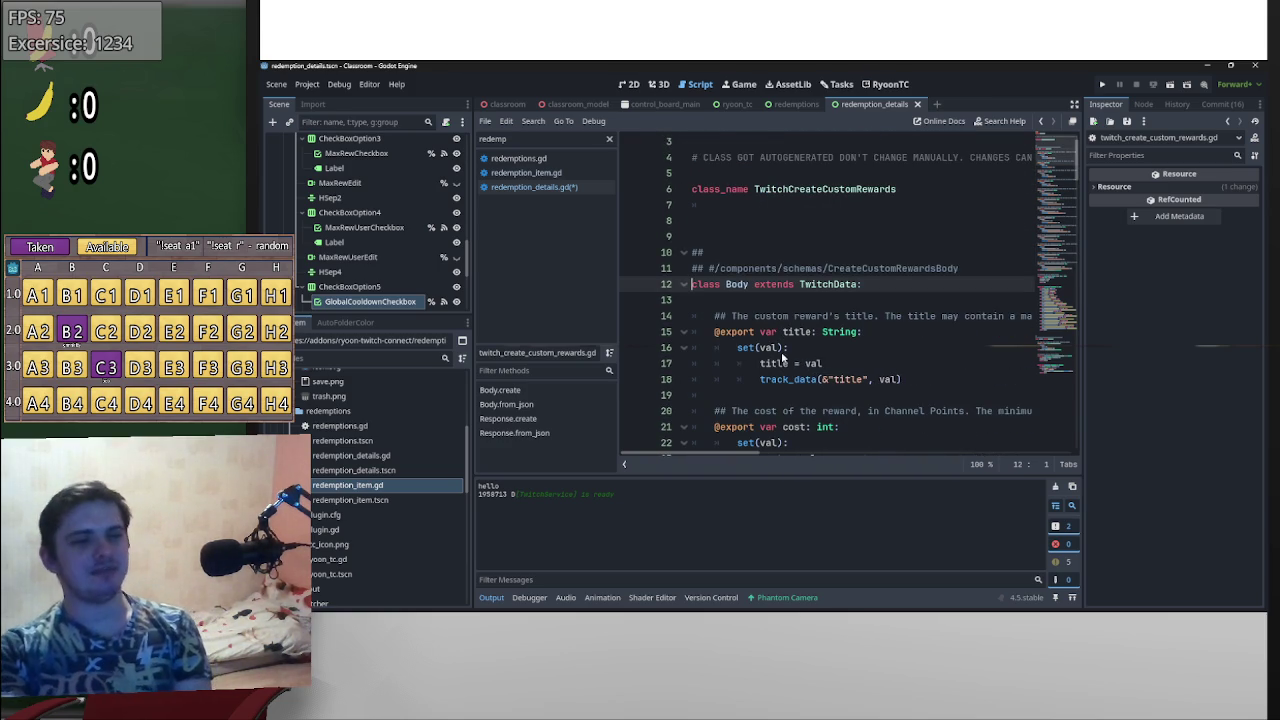
{"action": "key", "text": "alt+Left"}
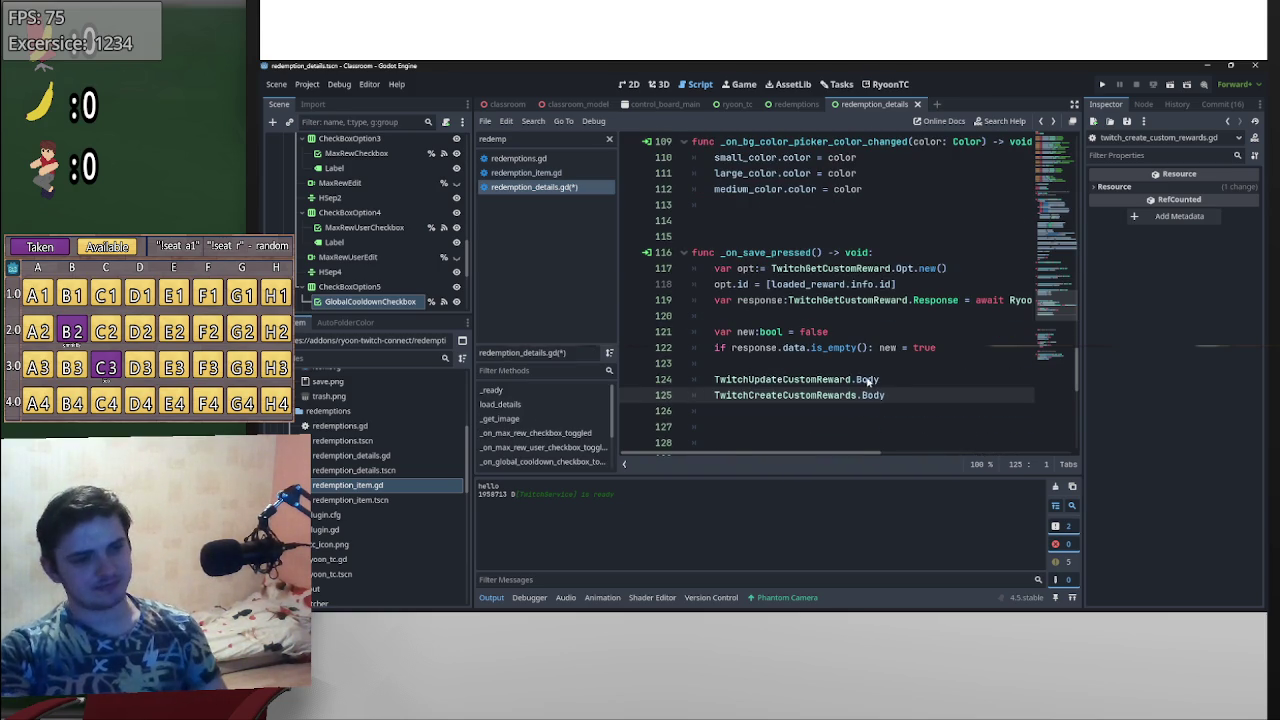
{"action": "left_click", "coordinate": [866, 379], "text": "ctrl"}
{"action": "scroll", "coordinate": [830, 300], "scroll_direction": "down", "scroll_amount": 9}
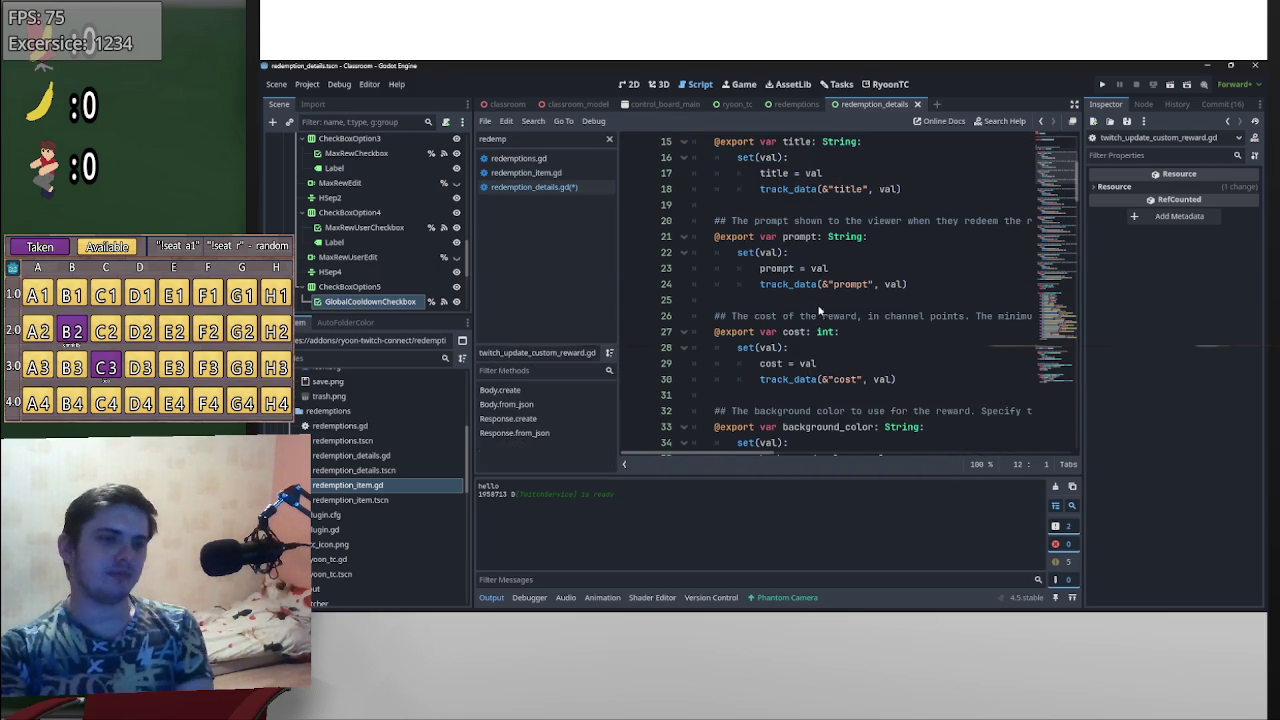
{"action": "scroll", "coordinate": [813, 317], "scroll_direction": "down", "scroll_amount": 3}
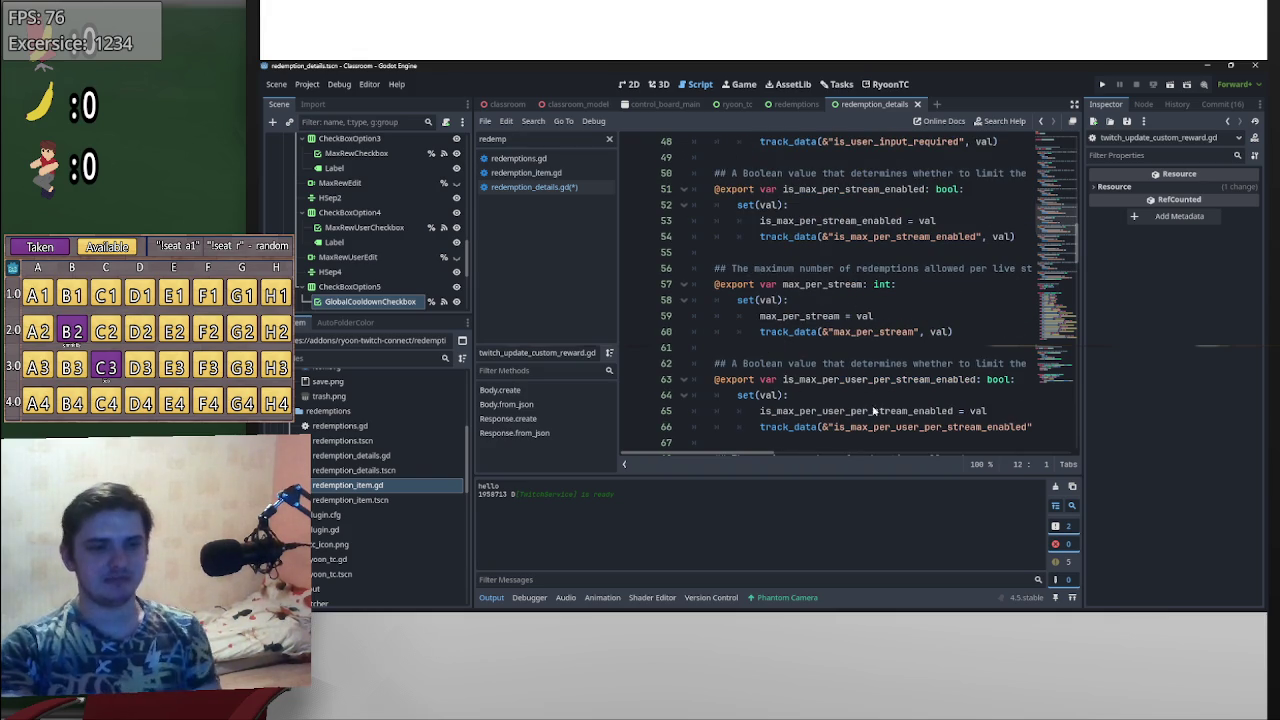
{"action": "scroll", "coordinate": [880, 395], "scroll_direction": "up", "scroll_amount": 8}
{"action": "key", "text": "alt+Left"}
- Insert a new line at line 123, above the Body references in _on_save_pressed
{"action": "scroll", "coordinate": [903, 408], "scroll_direction": "down", "scroll_amount": 3}
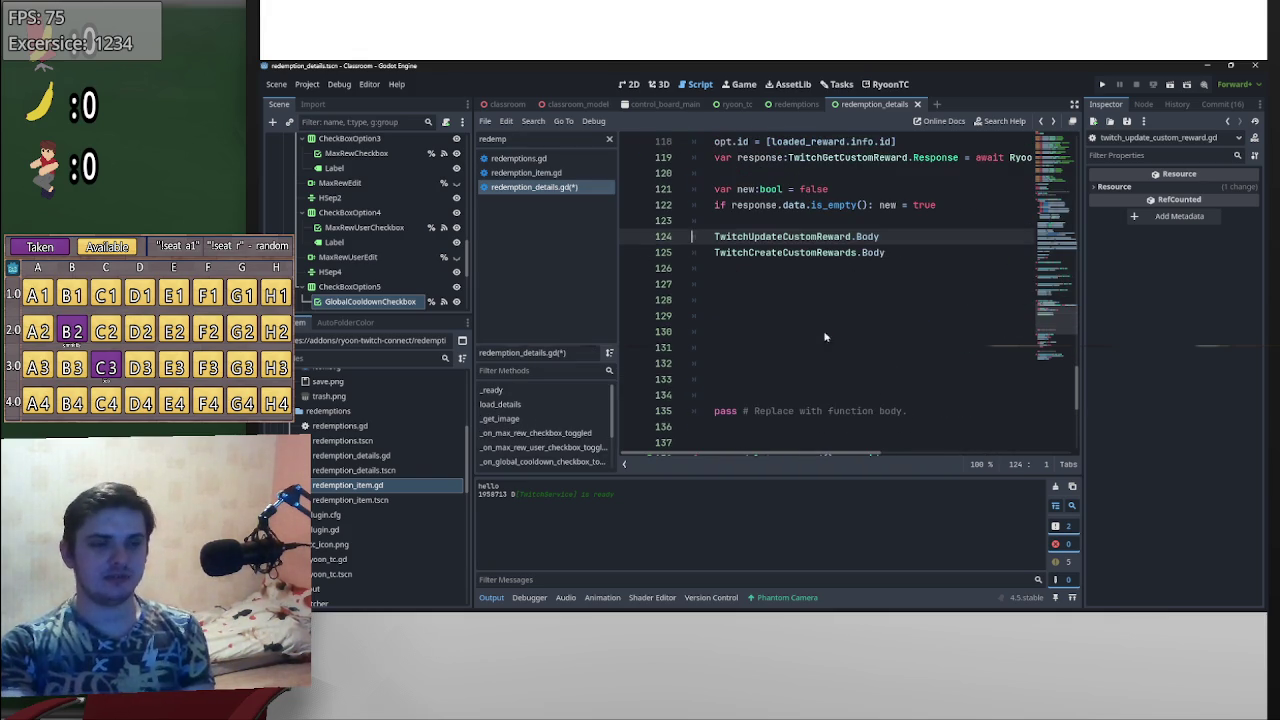
{"action": "left_click", "coordinate": [811, 221]}
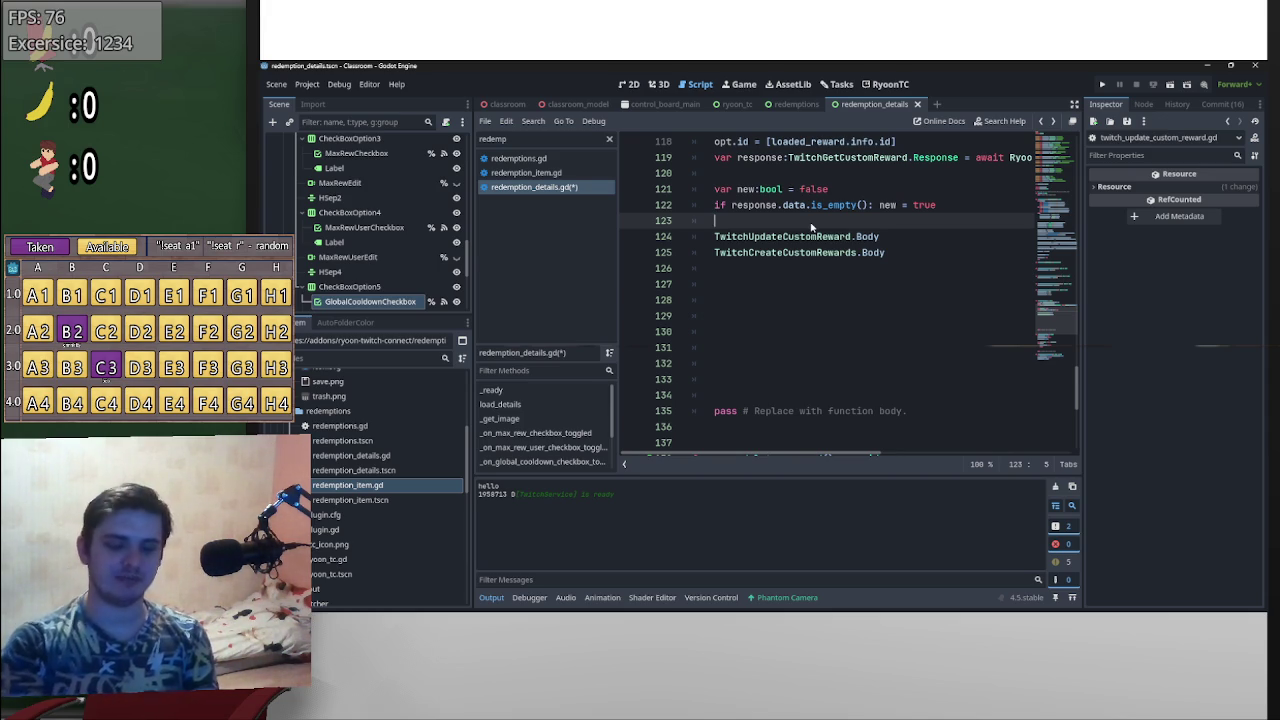
{"action": "key", "text": "Return"}
{"action": "key", "text": "Return"}
- Declare var body:TwitchUpdateCustomReward.Body on line 124
{"action": "key", "text": "Up"}
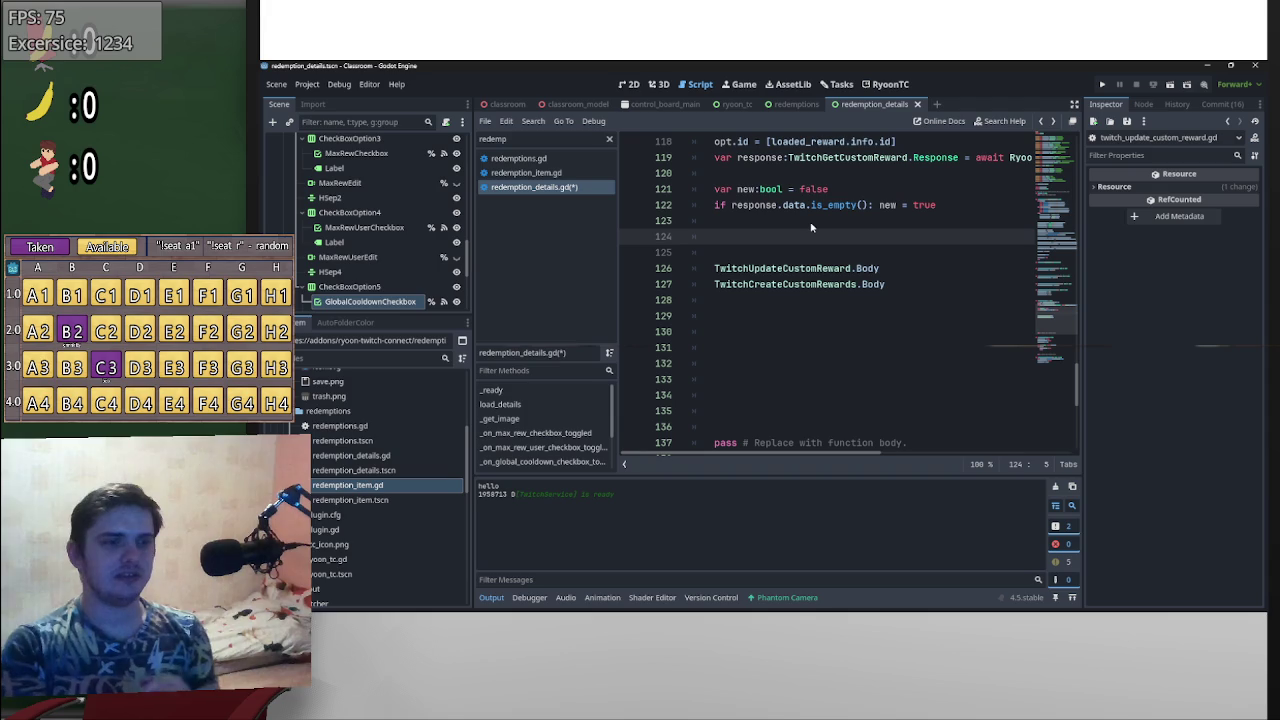
{"action": "scroll", "coordinate": [855, 236], "scroll_direction": "up", "scroll_amount": 6}
{"action": "scroll", "coordinate": [951, 331], "scroll_direction": "down", "scroll_amount": 4}
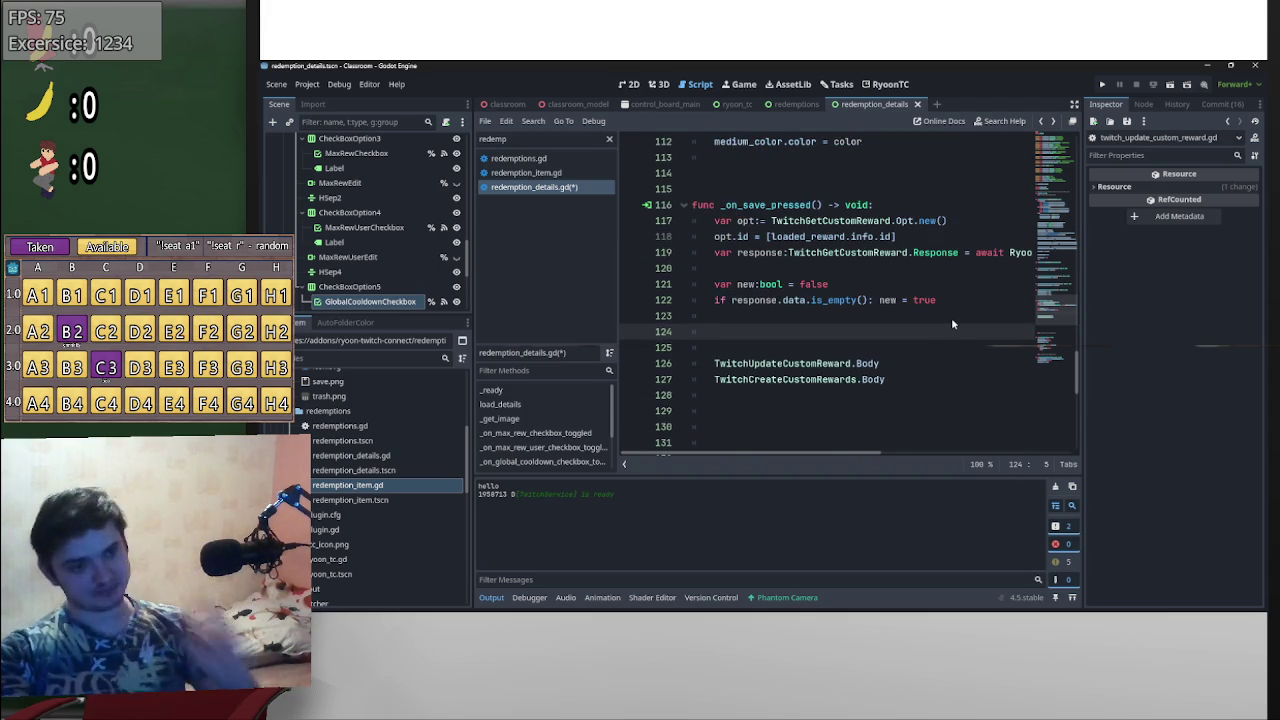
{"action": "type", "text": "va"}
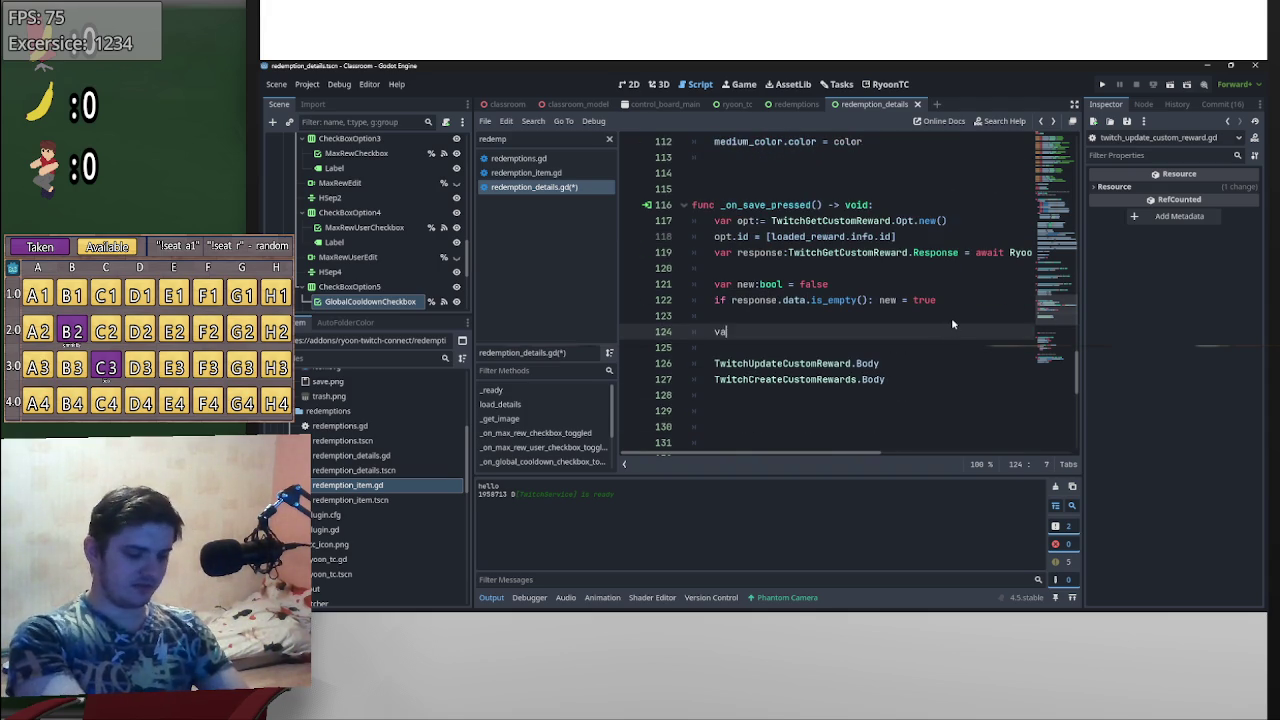
{"action": "type", "text": "r booy:"}
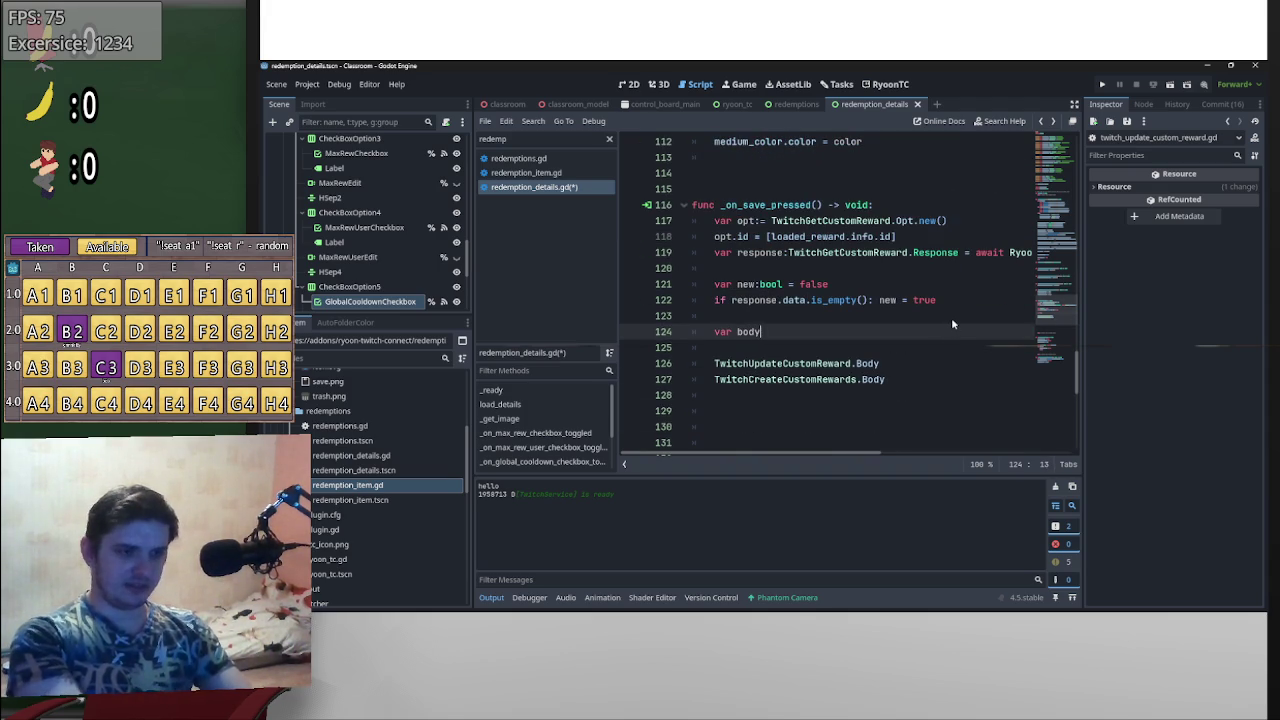
{"action": "type", "text": ":TwitchUpdateCustomReward.Body"}
{"action": "mouse_move", "coordinate": [880, 364]}
{"action": "left_mouse_down"}
{"action": "mouse_move", "coordinate": [714, 364]}
{"action": "mouse_move", "coordinate": [830, 338]}
{"action": "left_mouse_up"}
{"action": "left_click", "coordinate": [832, 348]}
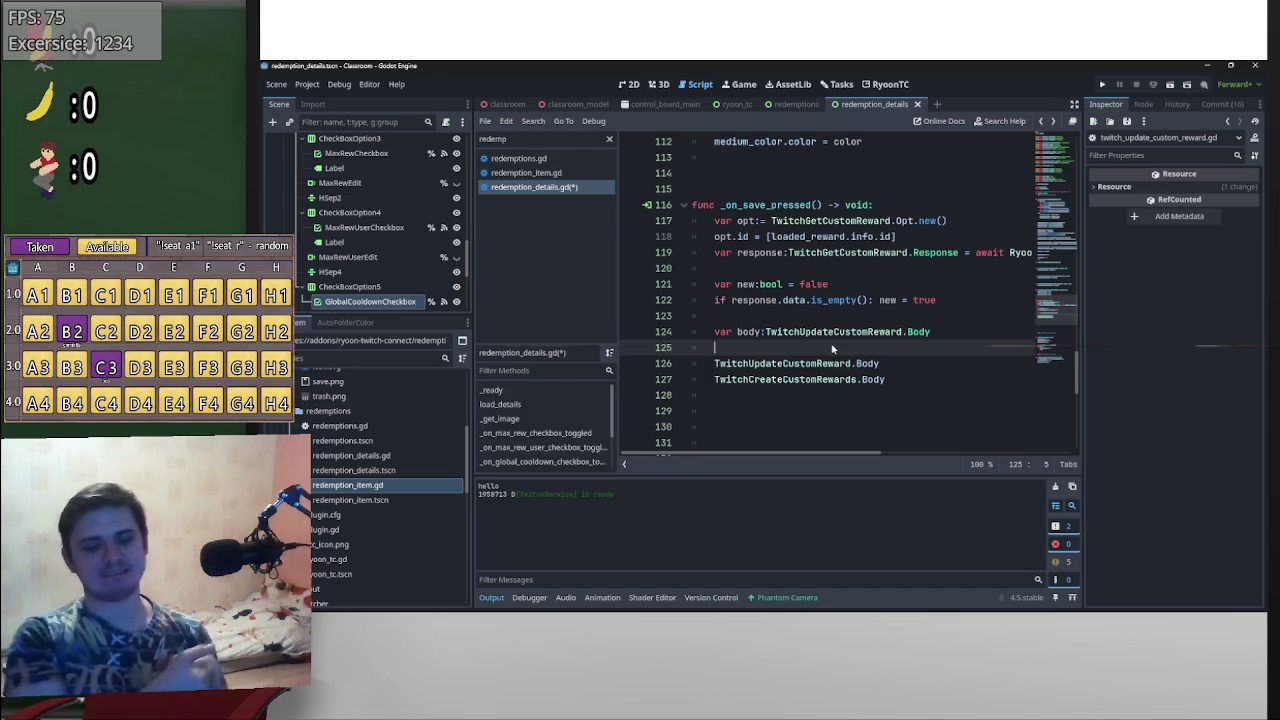
- Add blank lines below the body declaration and check the TwitchUpdateCustomReward/TwitchCreateCustomRewards.Body lines
{"action": "key", "text": "Return"}
{"action": "key", "text": "Return"}
{"action": "key", "text": "Return"}
{"action": "key", "text": "Up"}
{"action": "key", "text": "Up"}
{"action": "key", "text": "Up"}
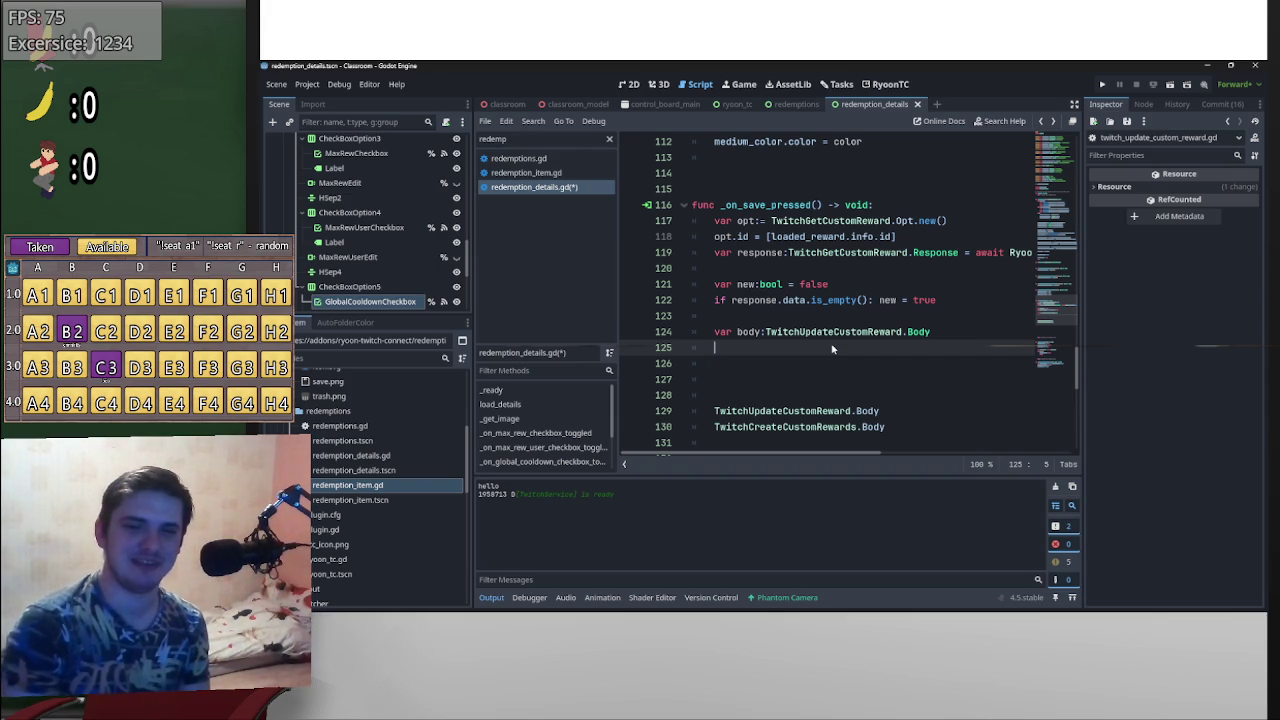
{"action": "left_click", "coordinate": [856, 414]}
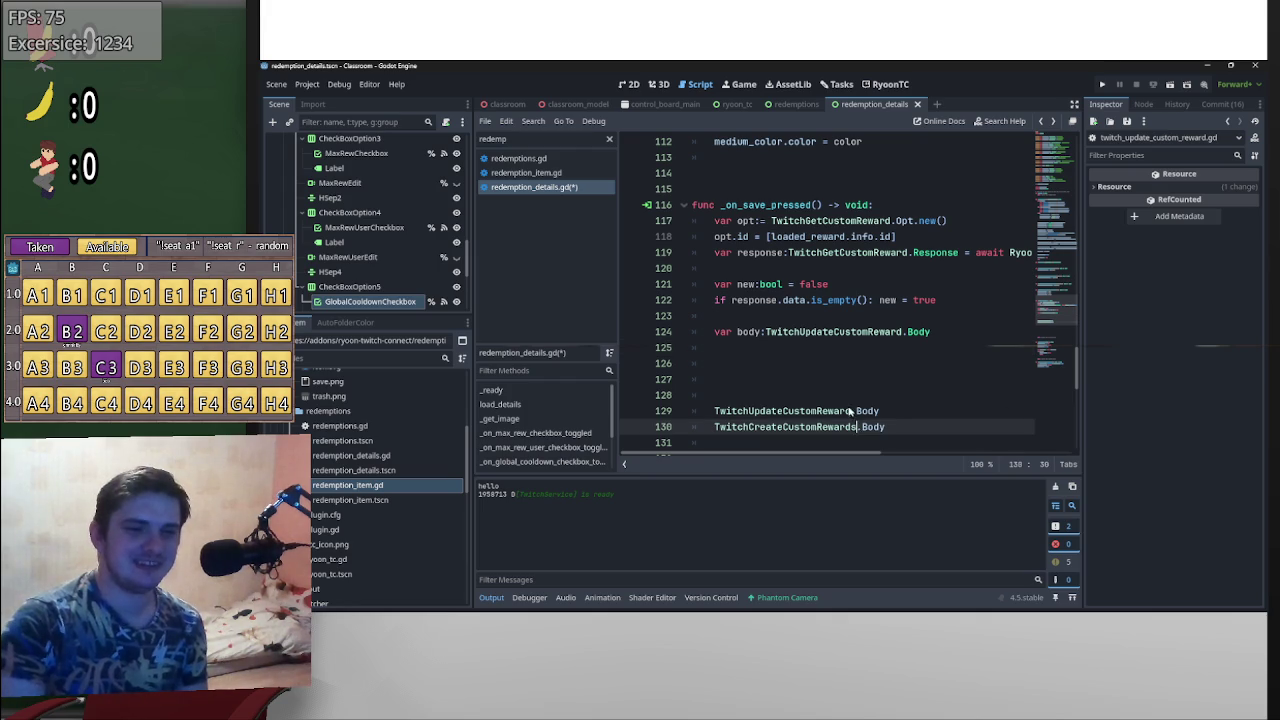
{"action": "left_click", "coordinate": [858, 427]}
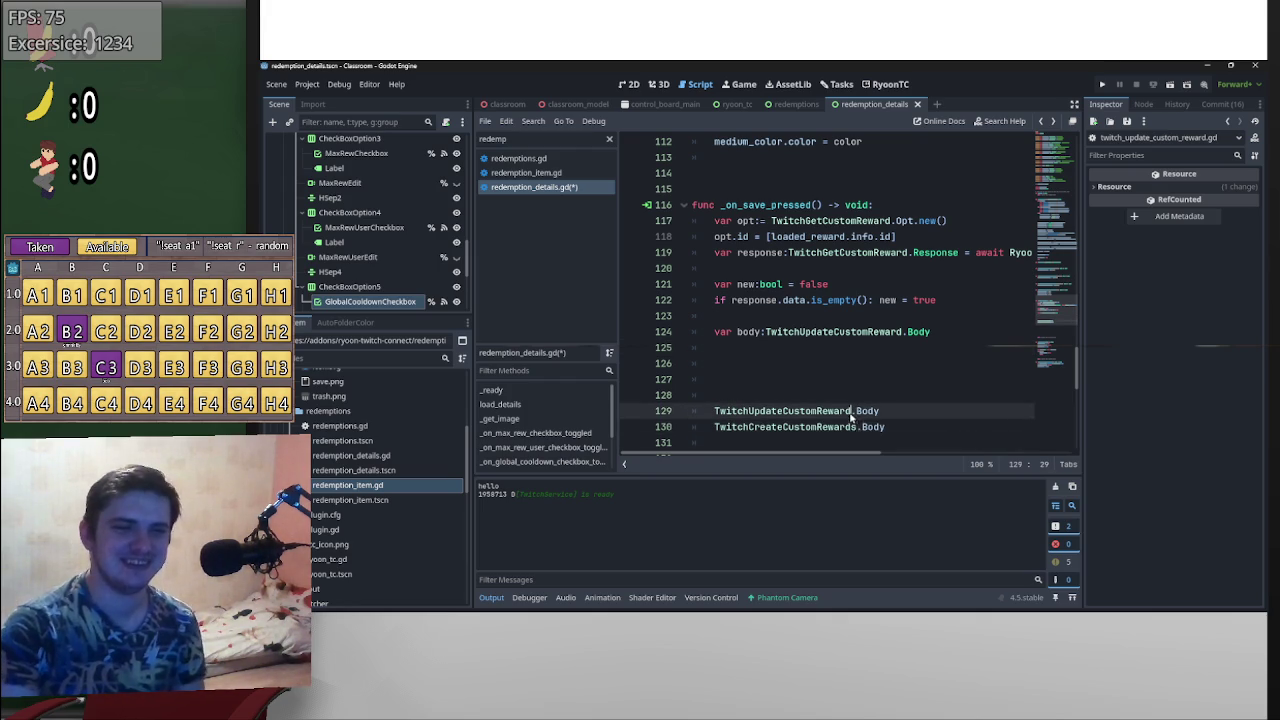
{"action": "key", "text": "Left"}
{"action": "left_click", "coordinate": [861, 427]}
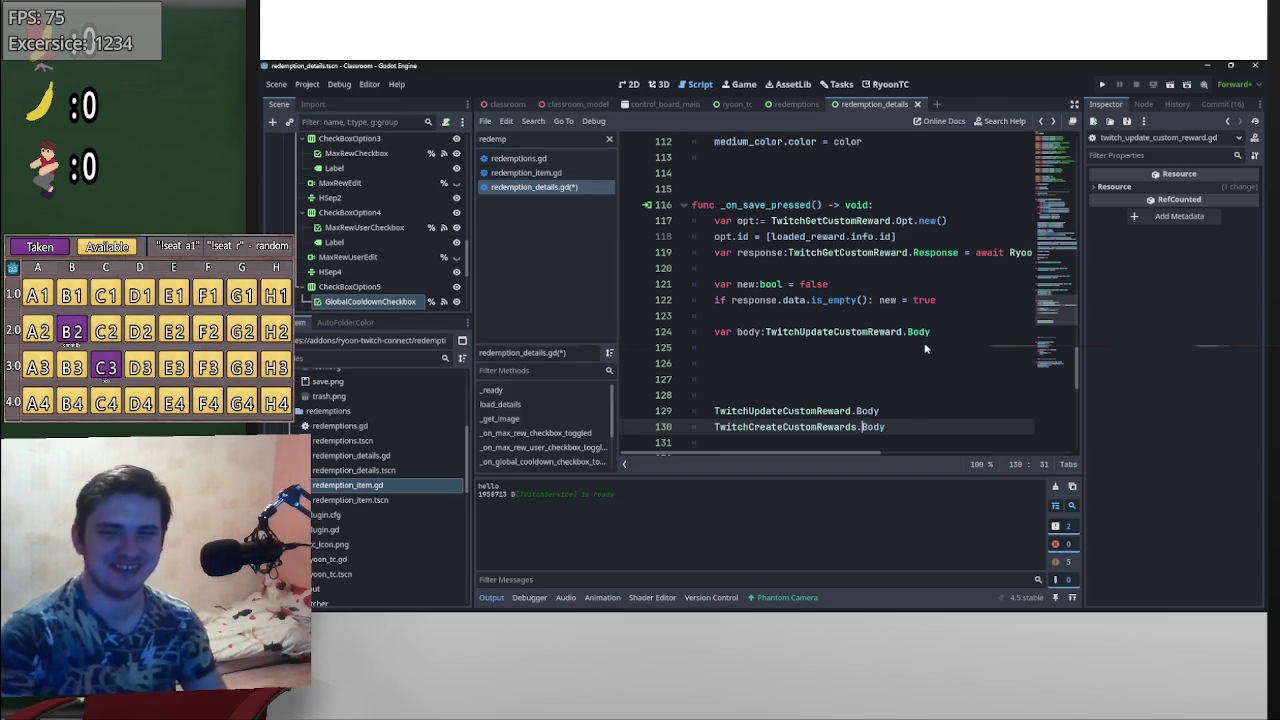
{"action": "scroll", "coordinate": [940, 400], "scroll_direction": "down", "scroll_amount": 2}
{"action": "scroll", "coordinate": [942, 405], "scroll_direction": "up", "scroll_amount": 2}
{"action": "left_click", "coordinate": [878, 379]}
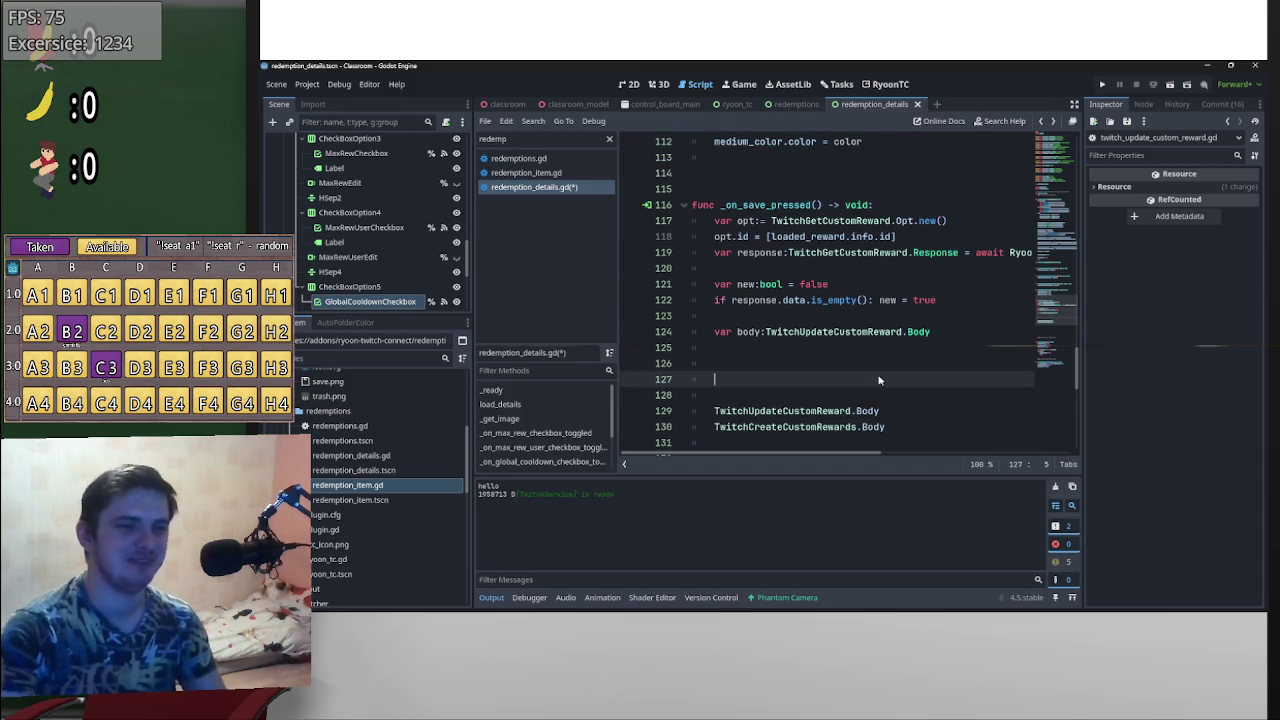
- On line 126 write body.background_color = using autocomplete, leaving the value unfinished
{"action": "left_click", "coordinate": [822, 358]}
{"action": "type", "text": "body."}
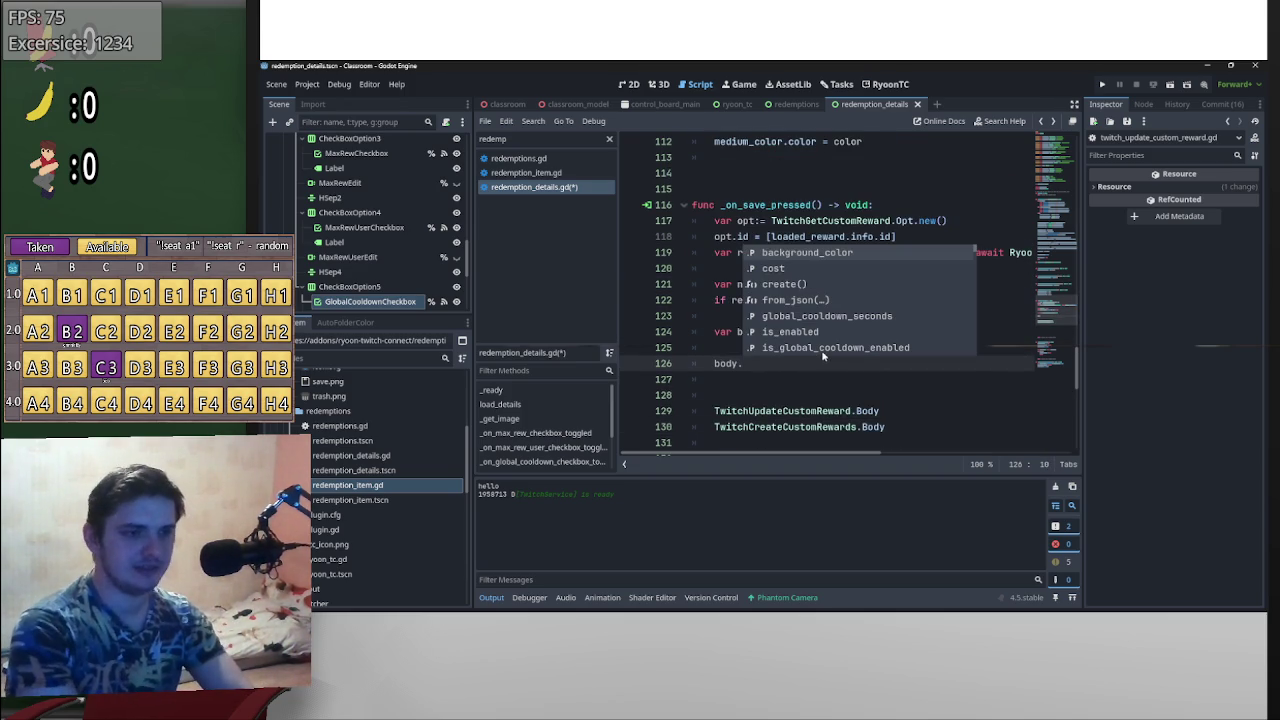
{"action": "key", "text": "Return"}
{"action": "type", "text": "="}
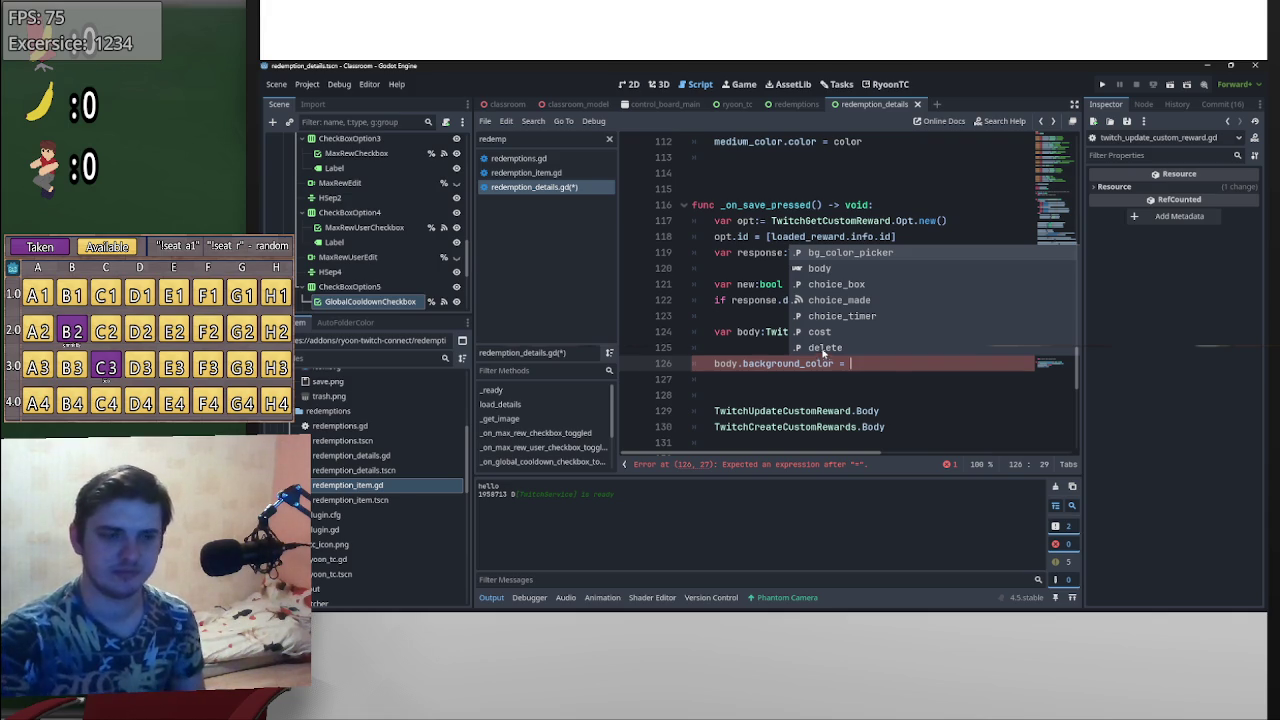
- Scroll through load_details to see how values are assigned there
{"action": "scroll", "coordinate": [990, 310], "scroll_direction": "up", "scroll_amount": 20}
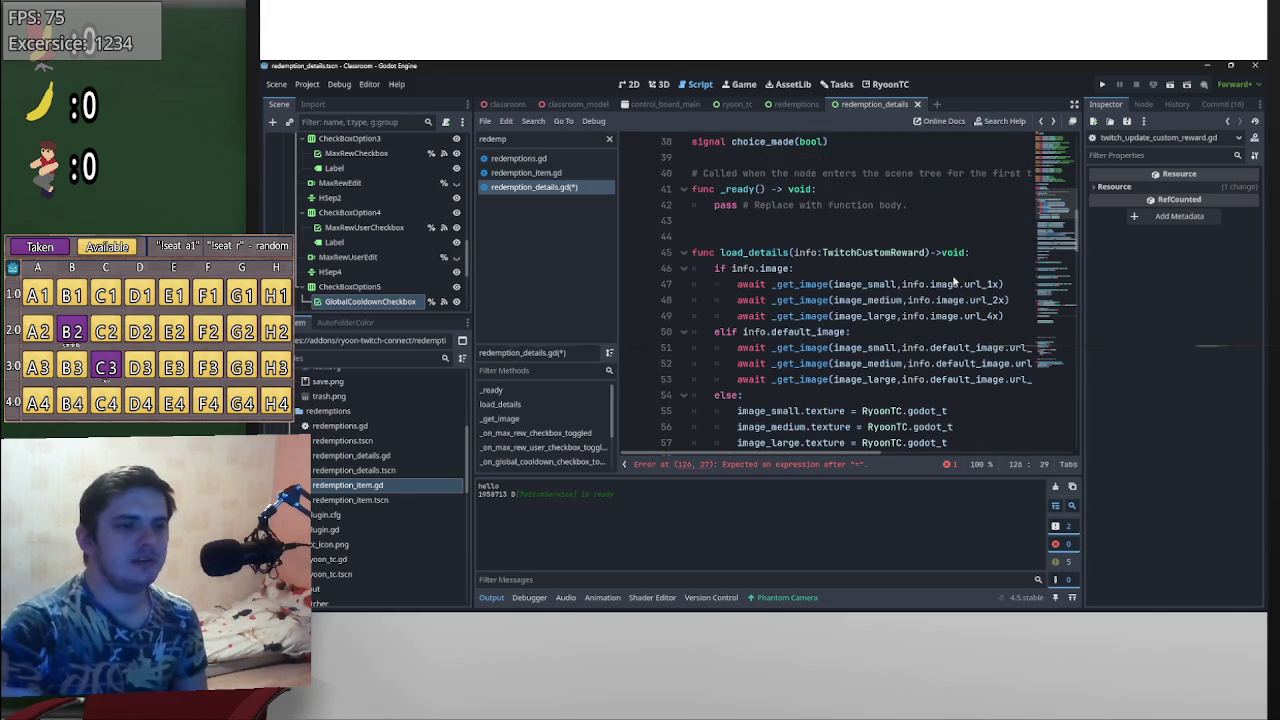
{"action": "scroll", "coordinate": [932, 276], "scroll_direction": "up", "scroll_amount": 3}
{"action": "scroll", "coordinate": [930, 275], "scroll_direction": "down", "scroll_amount": 2}
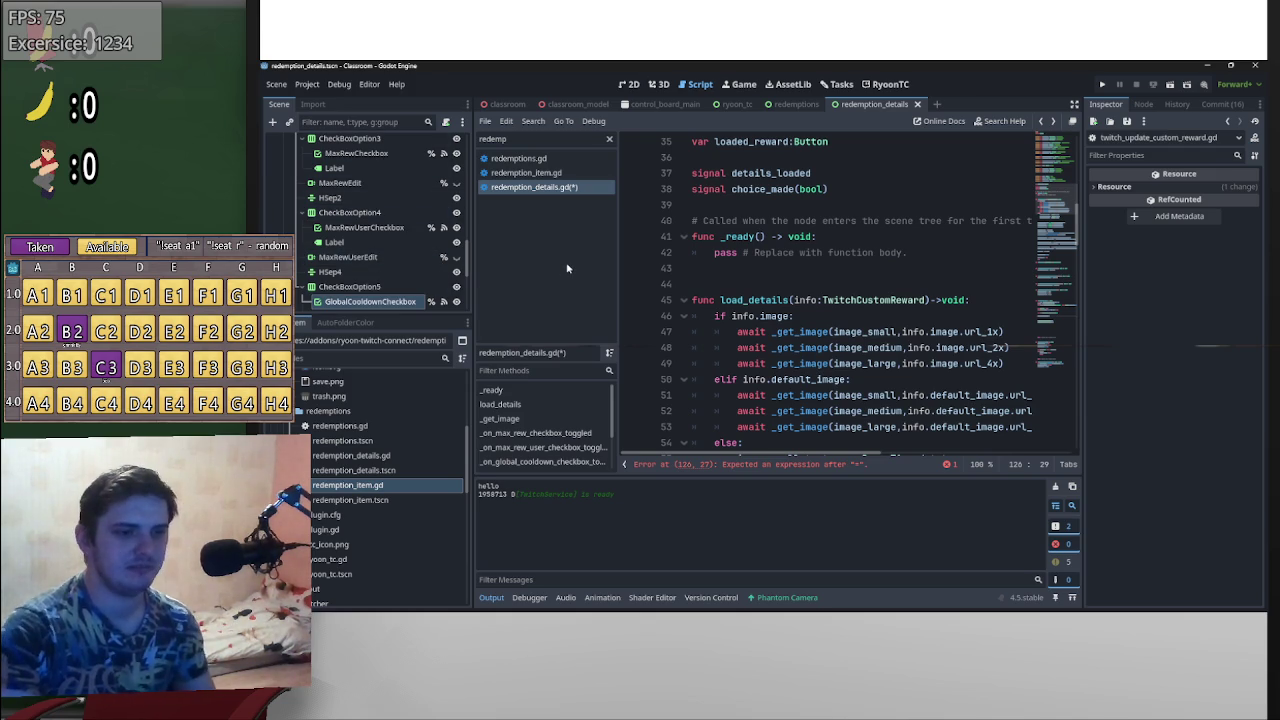
{"action": "scroll", "coordinate": [797, 310], "scroll_direction": "down", "scroll_amount": 6}
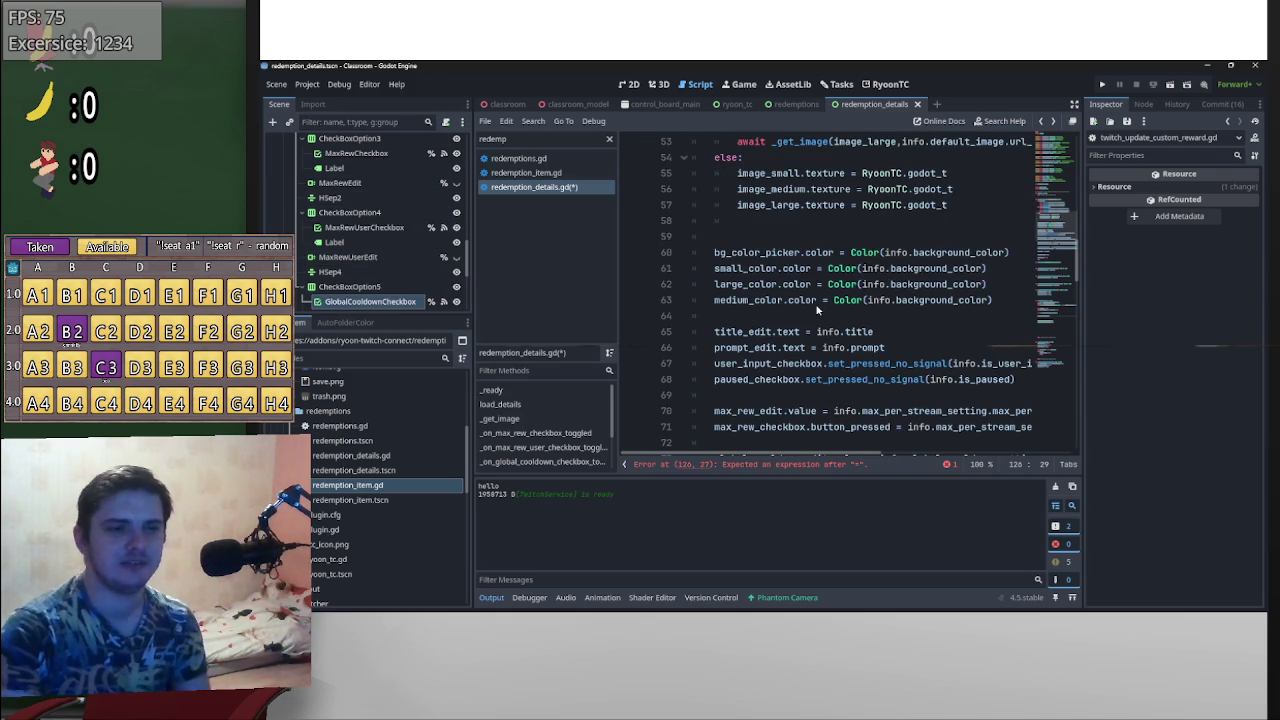
{"action": "scroll", "coordinate": [817, 305], "scroll_direction": "down", "scroll_amount": 5}
{"action": "scroll", "coordinate": [849, 331], "scroll_direction": "up", "scroll_amount": 5}
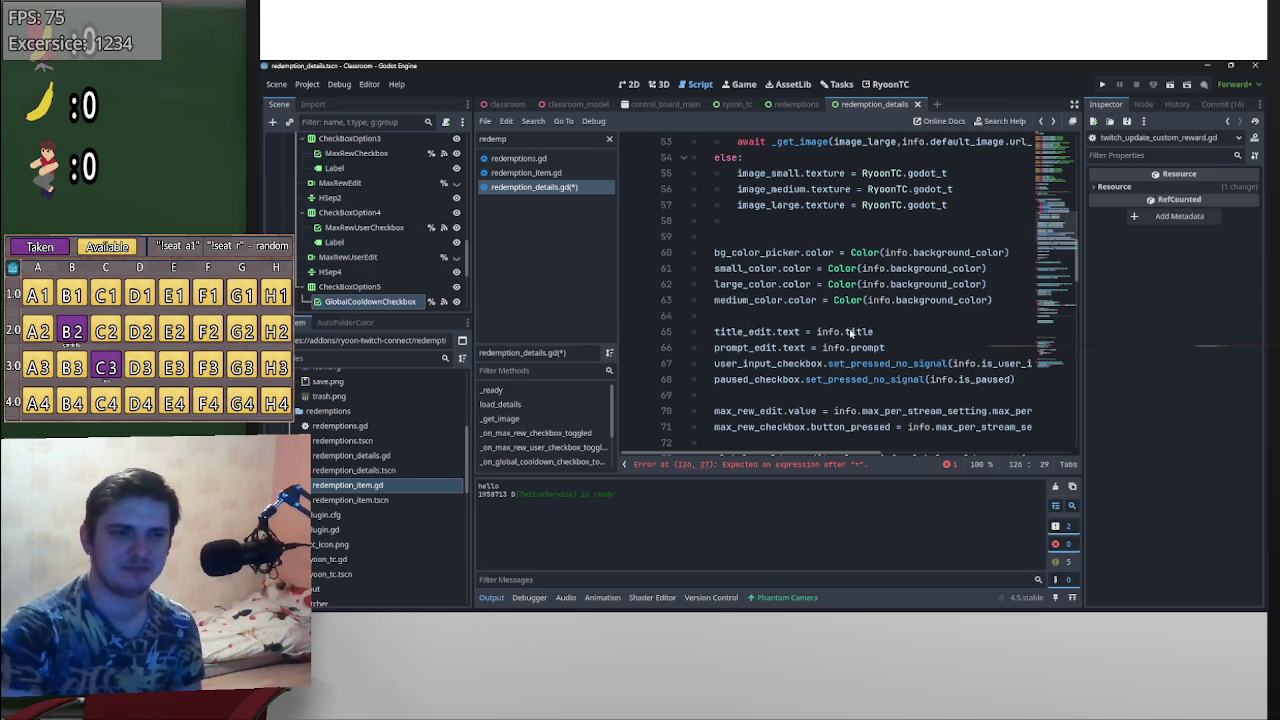
{"action": "mouse_move", "coordinate": [848, 331]}
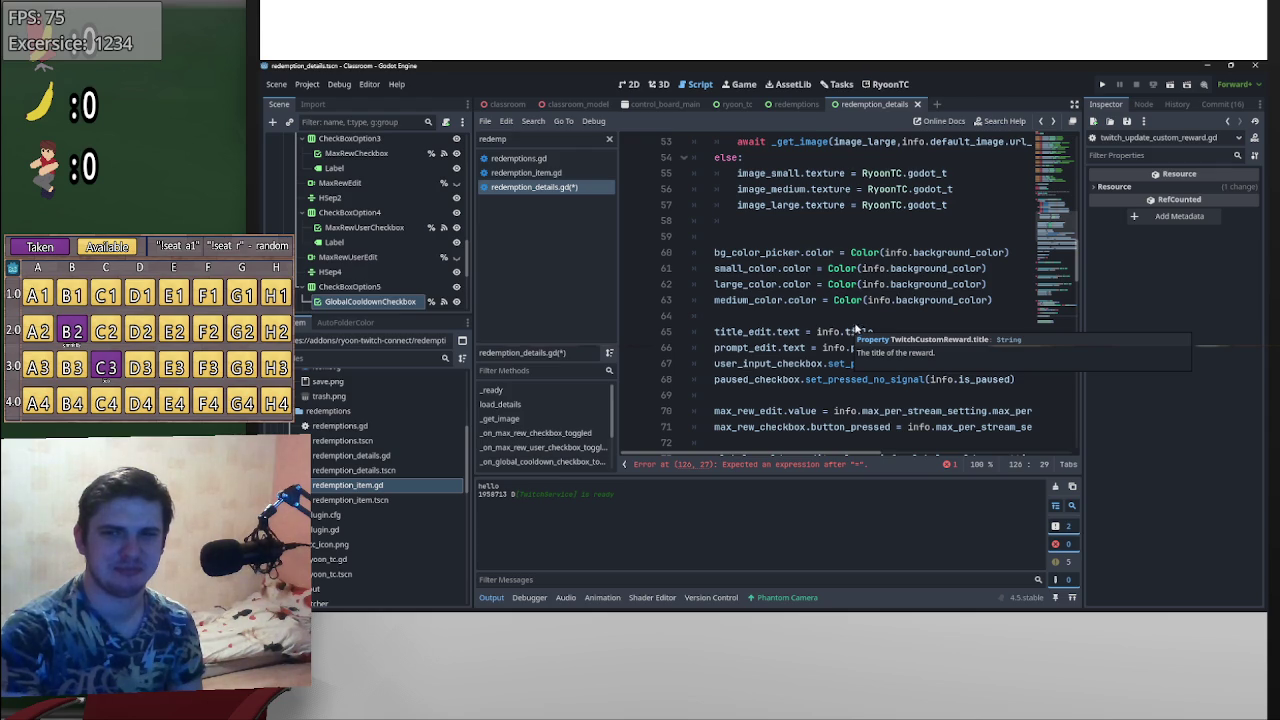
{"action": "scroll", "coordinate": [850, 330], "scroll_direction": "down", "scroll_amount": 4}
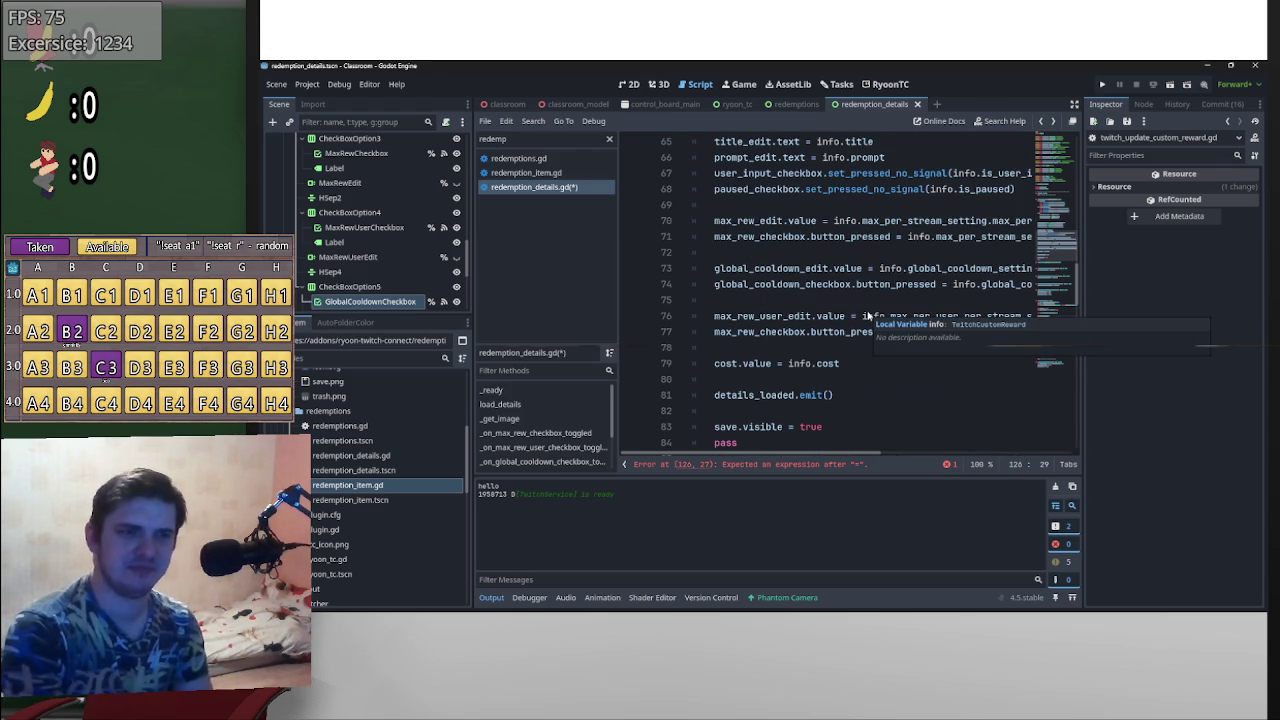
{"action": "scroll", "coordinate": [898, 370], "scroll_direction": "down", "scroll_amount": 10}
{"action": "scroll", "coordinate": [902, 395], "scroll_direction": "up", "scroll_amount": 4}
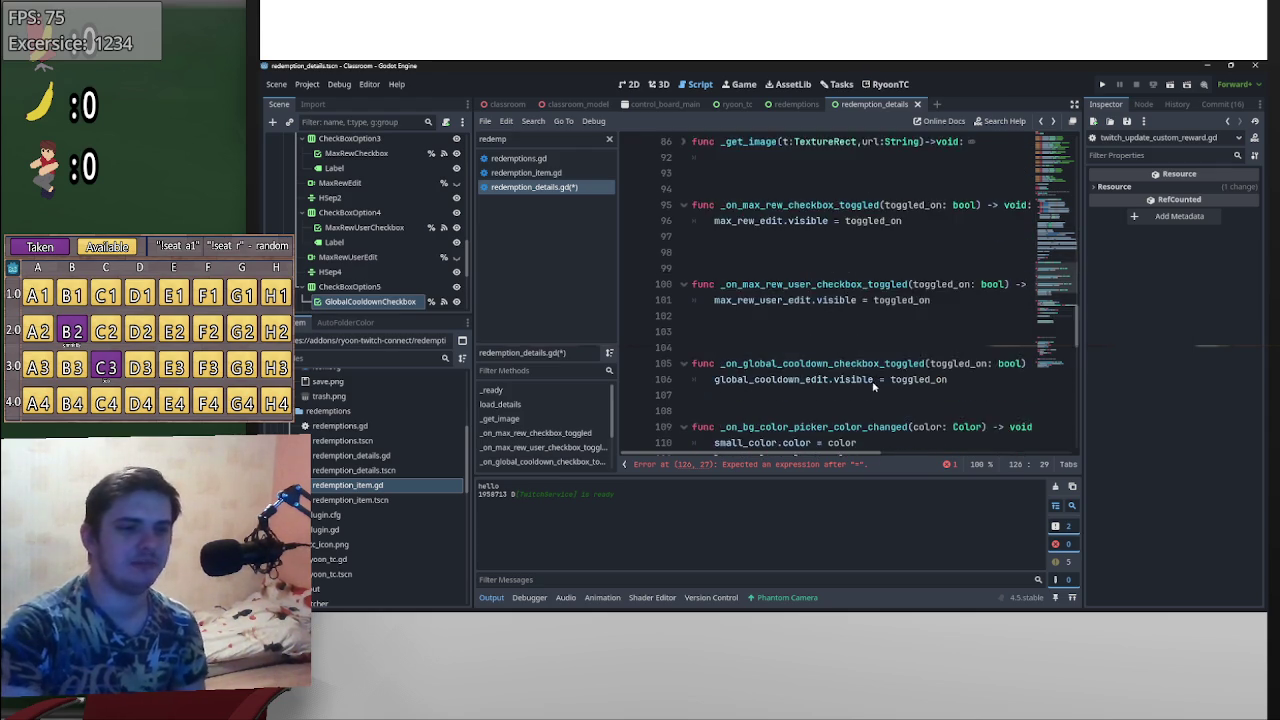
{"action": "scroll", "coordinate": [907, 403], "scroll_direction": "up", "scroll_amount": 2}
{"action": "scroll", "coordinate": [911, 403], "scroll_direction": "down", "scroll_amount": 2}
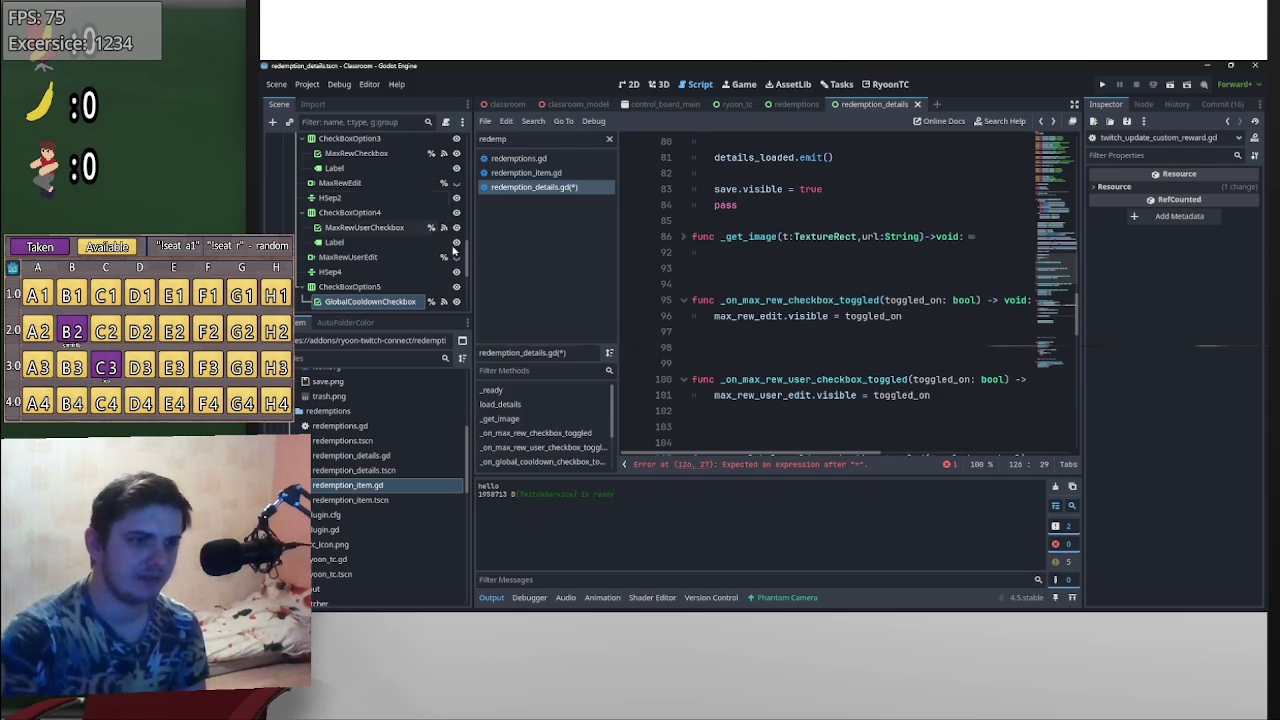
{"action": "scroll", "coordinate": [920, 366], "scroll_direction": "down", "scroll_amount": 5}
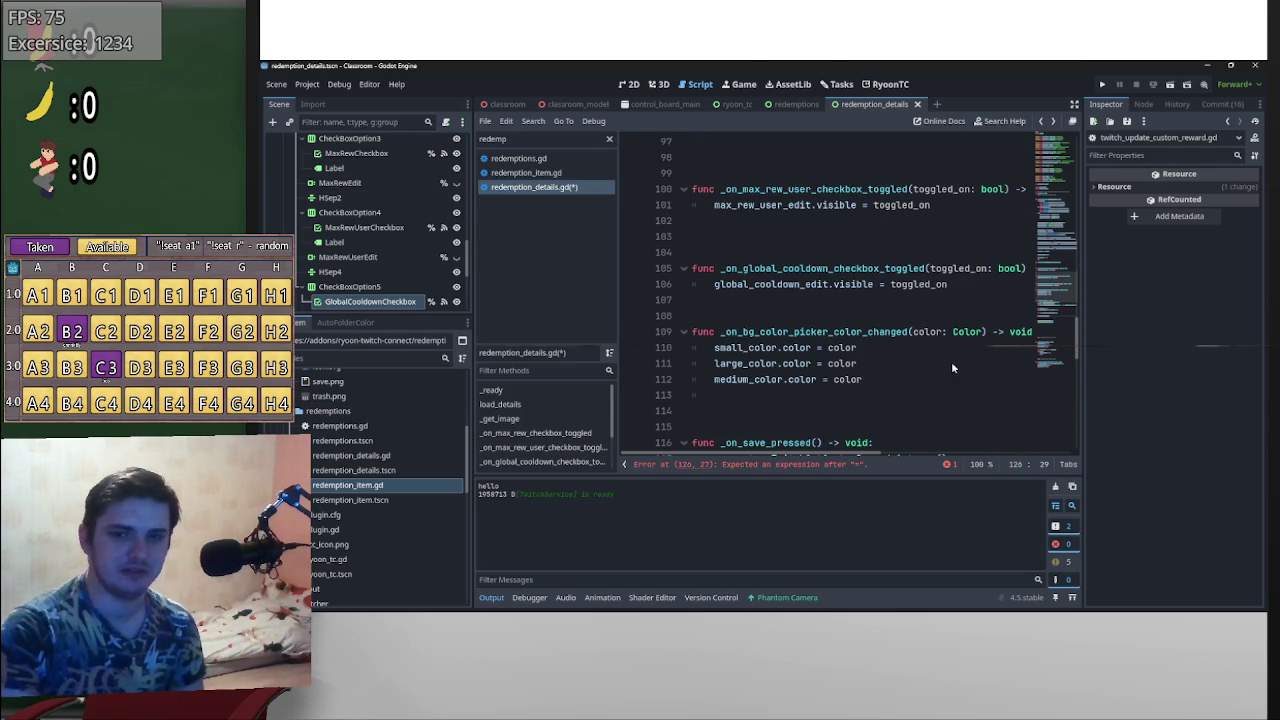
{"action": "scroll", "coordinate": [968, 381], "scroll_direction": "up", "scroll_amount": 20}
{"action": "scroll", "coordinate": [1060, 282], "scroll_direction": "up", "scroll_amount": 10}
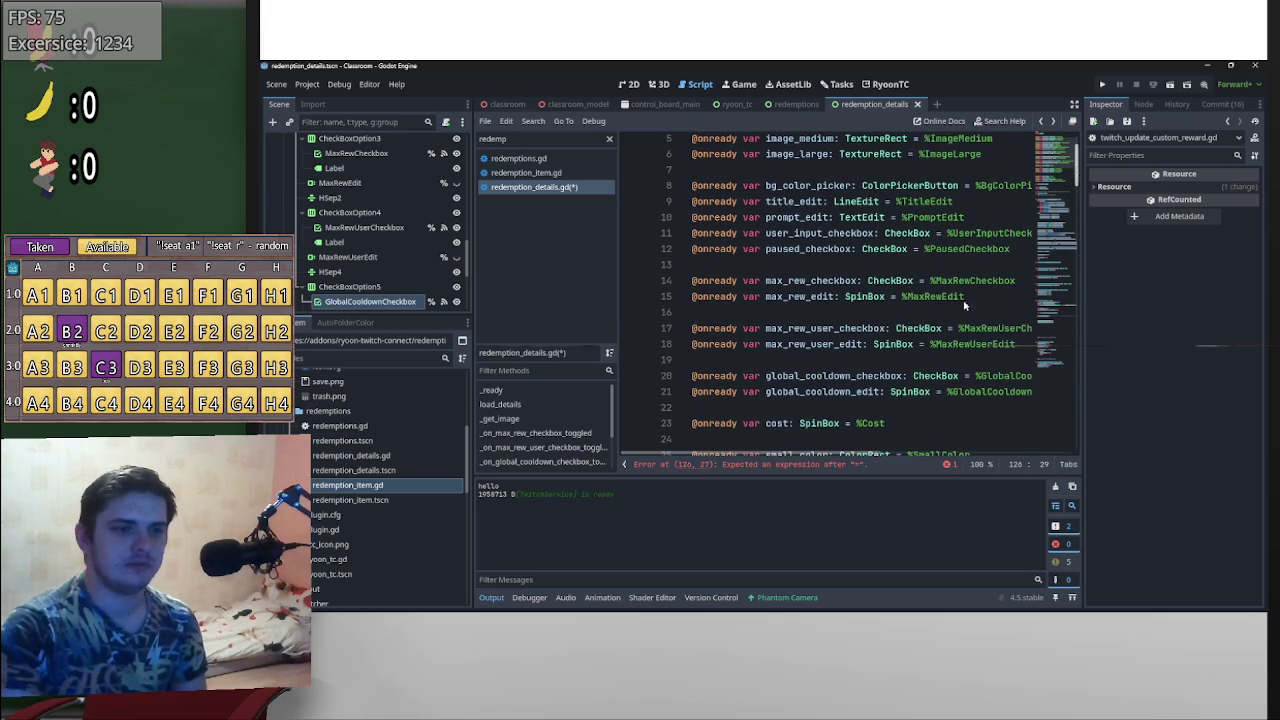
{"action": "scroll", "coordinate": [930, 330], "scroll_direction": "down", "scroll_amount": 9}
{"action": "scroll", "coordinate": [899, 357], "scroll_direction": "up", "scroll_amount": 1}
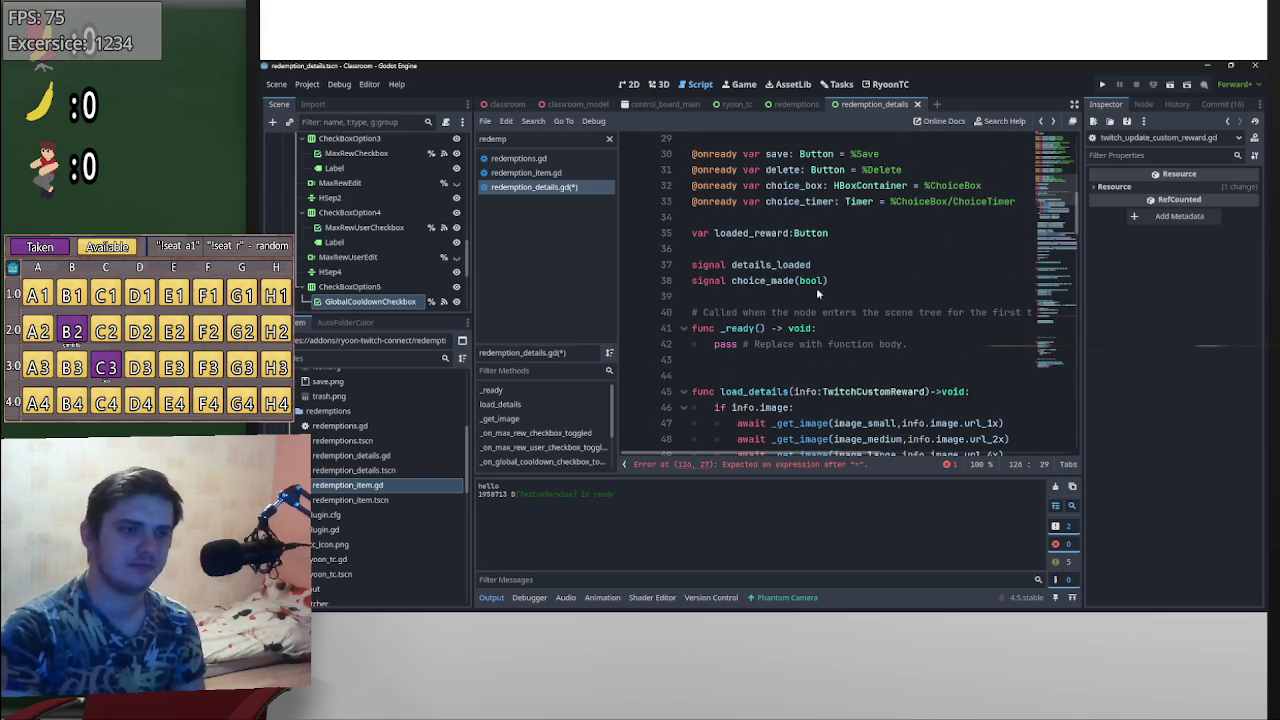
- Rename the loaded_reward variable on line 35 to button
{"action": "left_click", "coordinate": [846, 237]}
{"action": "key", "text": "Return"}
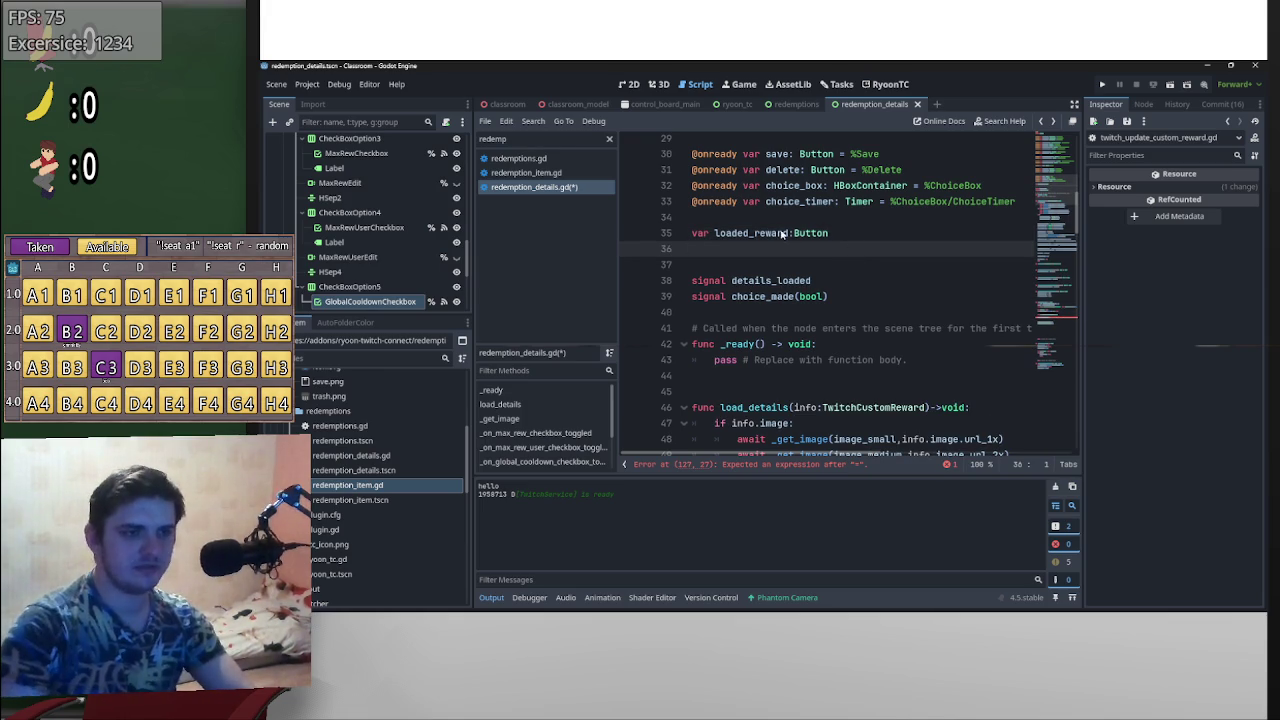
{"action": "mouse_move", "coordinate": [754, 235]}
{"action": "left_mouse_down"}
{"action": "mouse_move", "coordinate": [787, 234]}
{"action": "mouse_move", "coordinate": [715, 236]}
{"action": "left_mouse_up"}
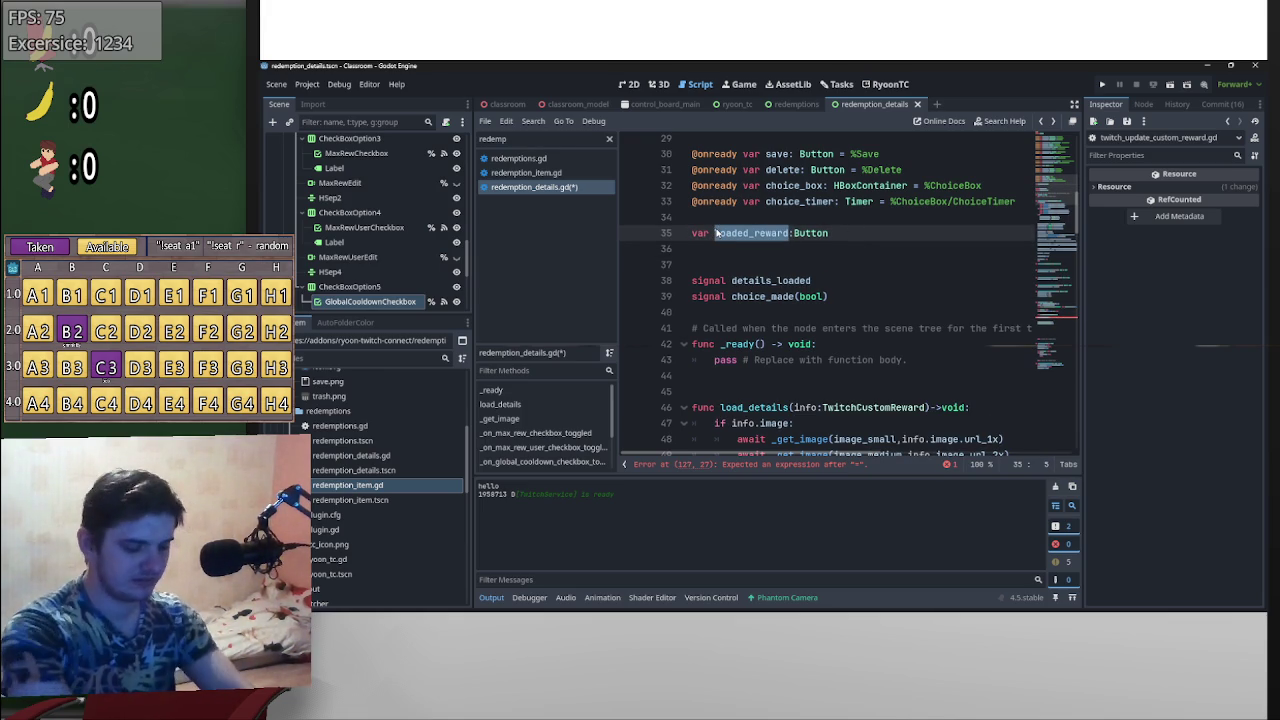
{"action": "type", "text": "chosen"}
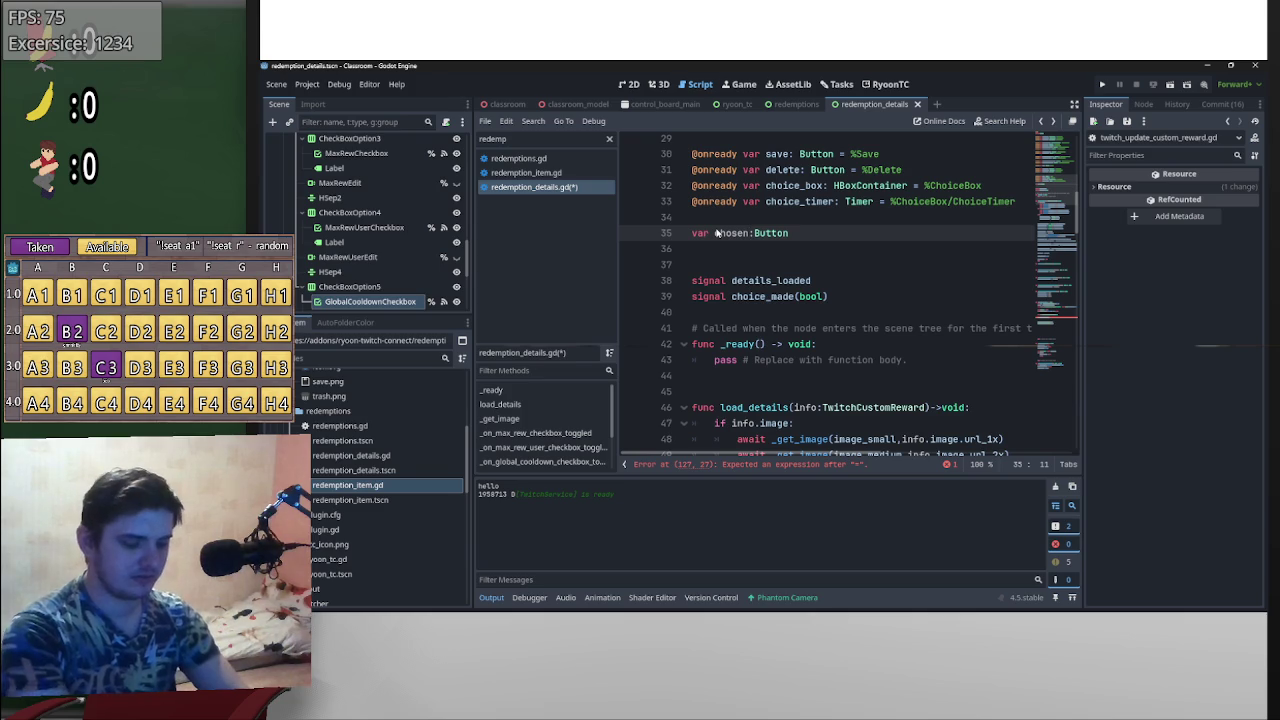
{"action": "key", "text": "BackSpace"}
{"action": "key", "text": "BackSpace"}
{"action": "key", "text": "BackSpace"}
{"action": "type", "text": "button"}
- Add var dup_reward:TwitchCustomReward on line 36
{"action": "left_click", "coordinate": [750, 243]}
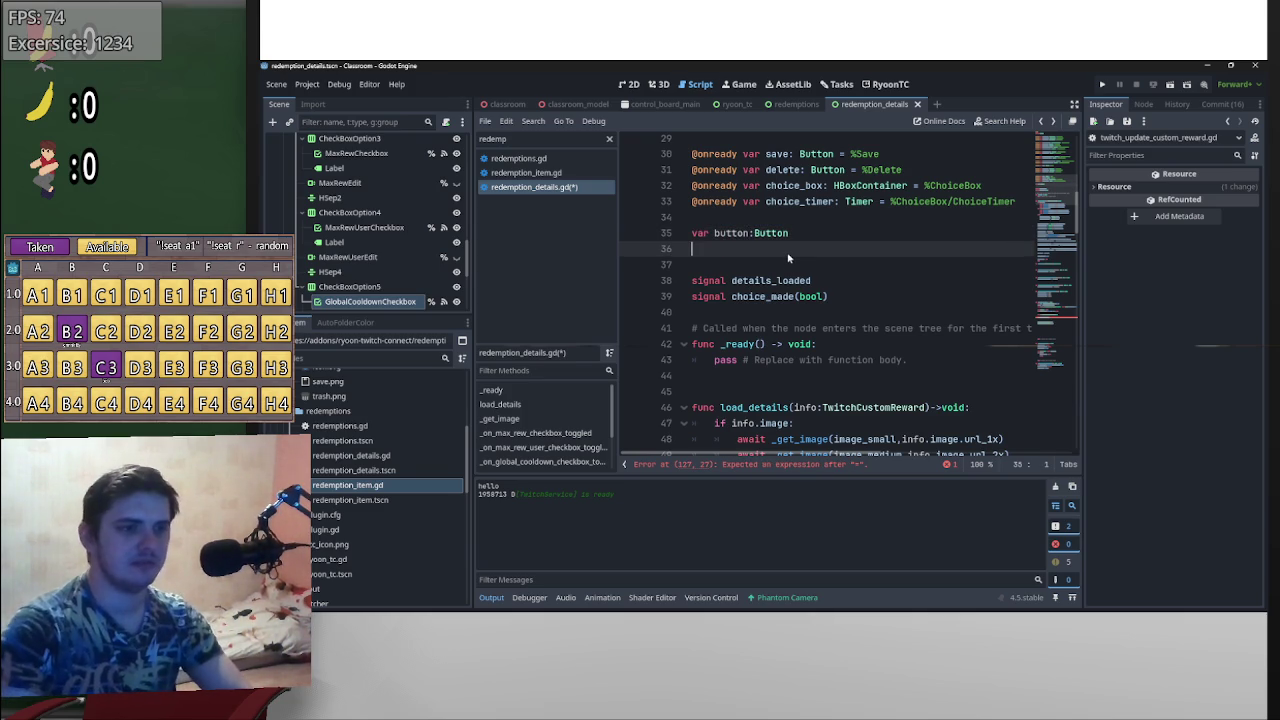
{"action": "type", "text": "va"}
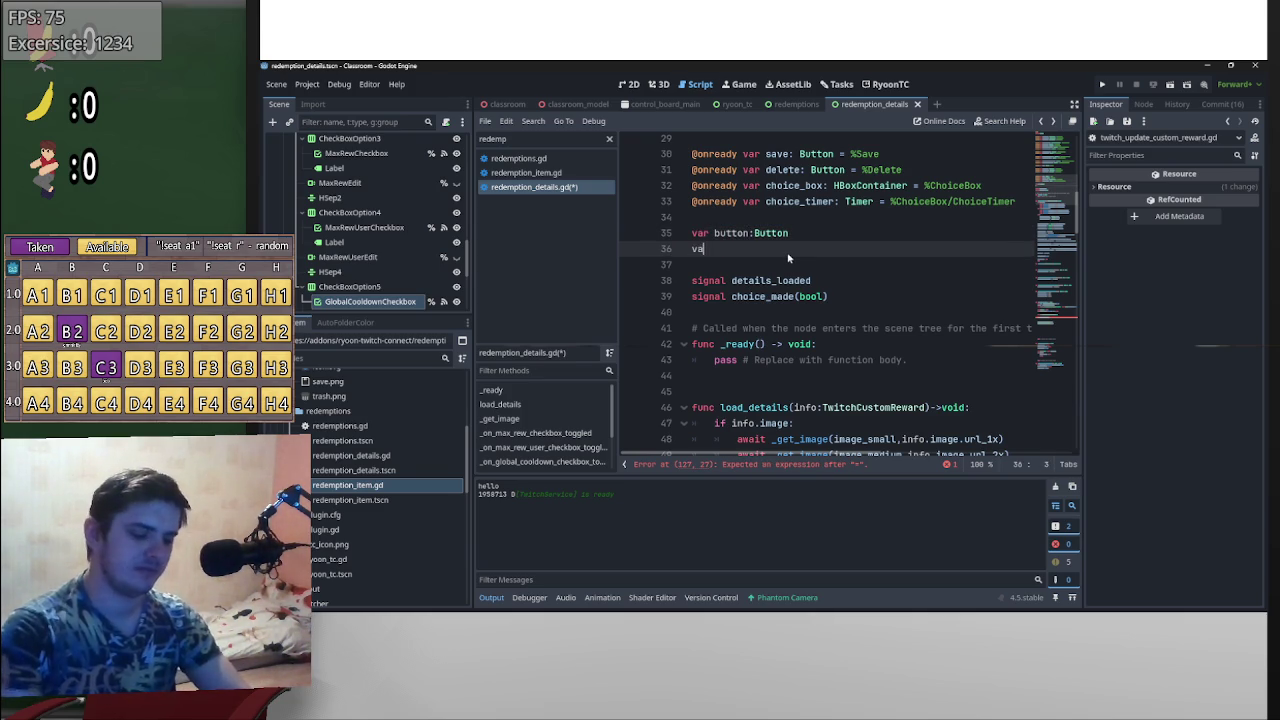
{"action": "type", "text": "r dup"}
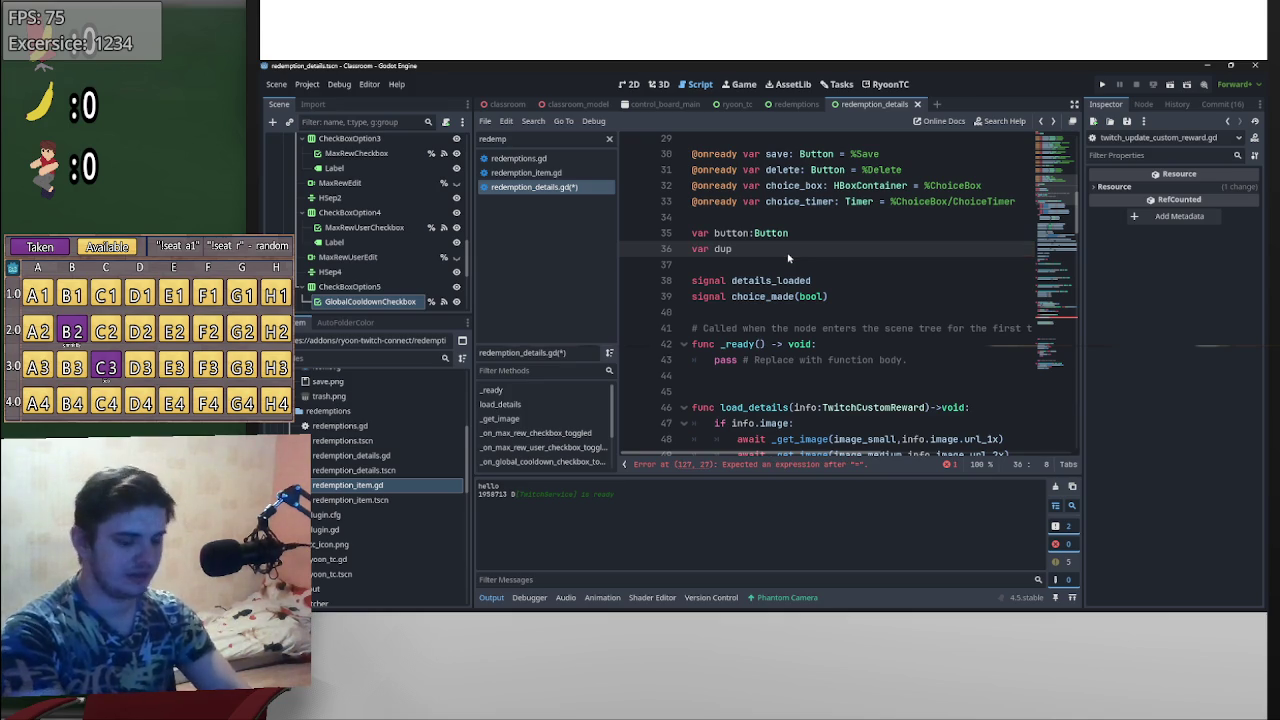
{"action": "type", "text": "_reward"}
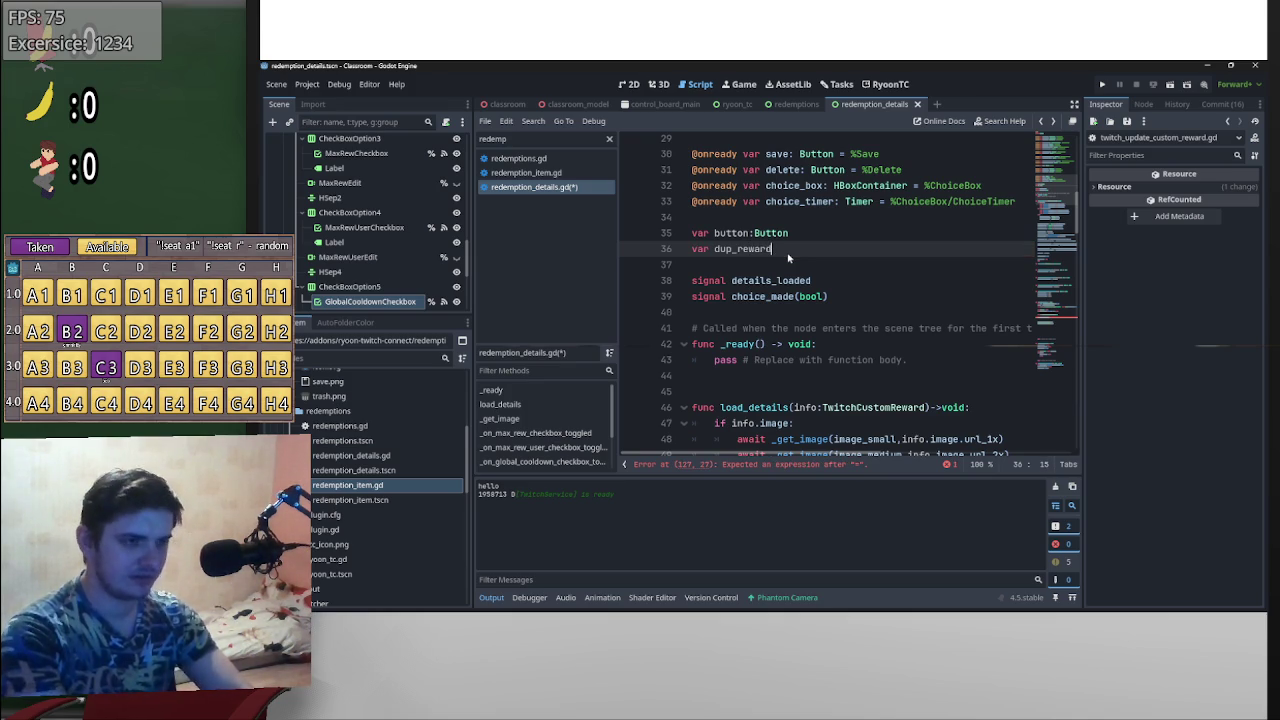
{"action": "type", "text": ":"}
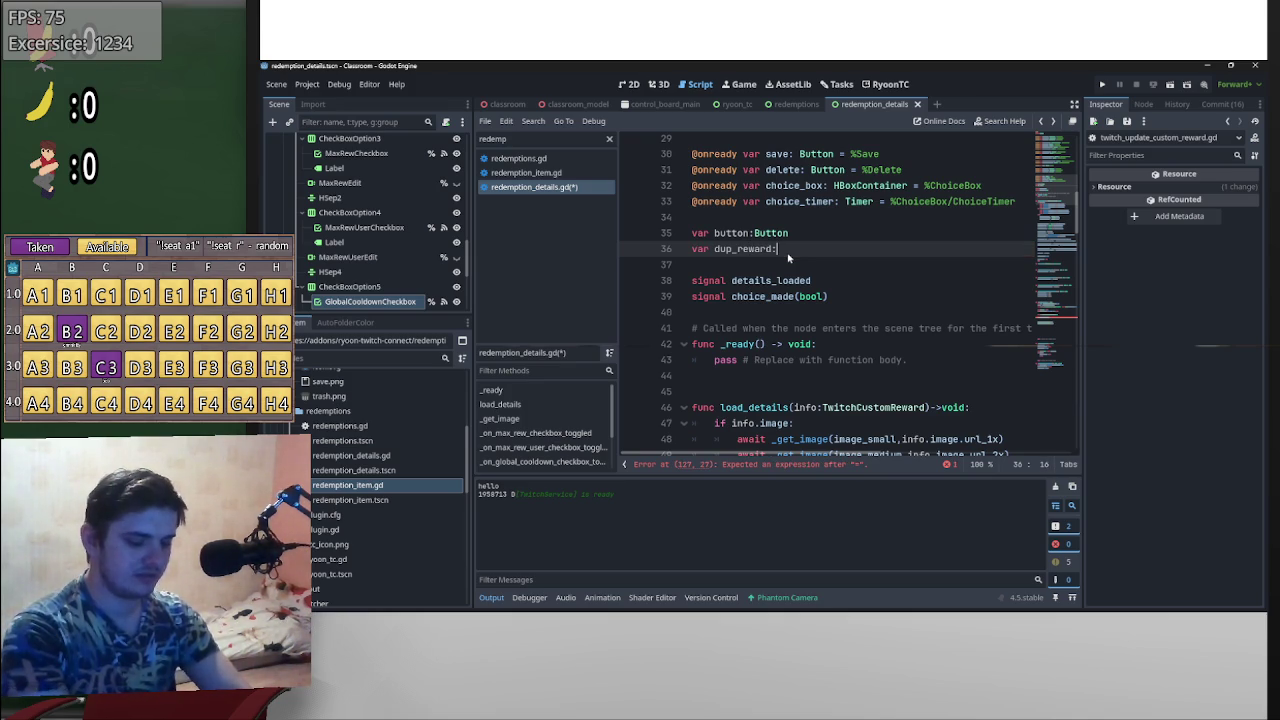
{"action": "type", "text": "TwitchCustom"}
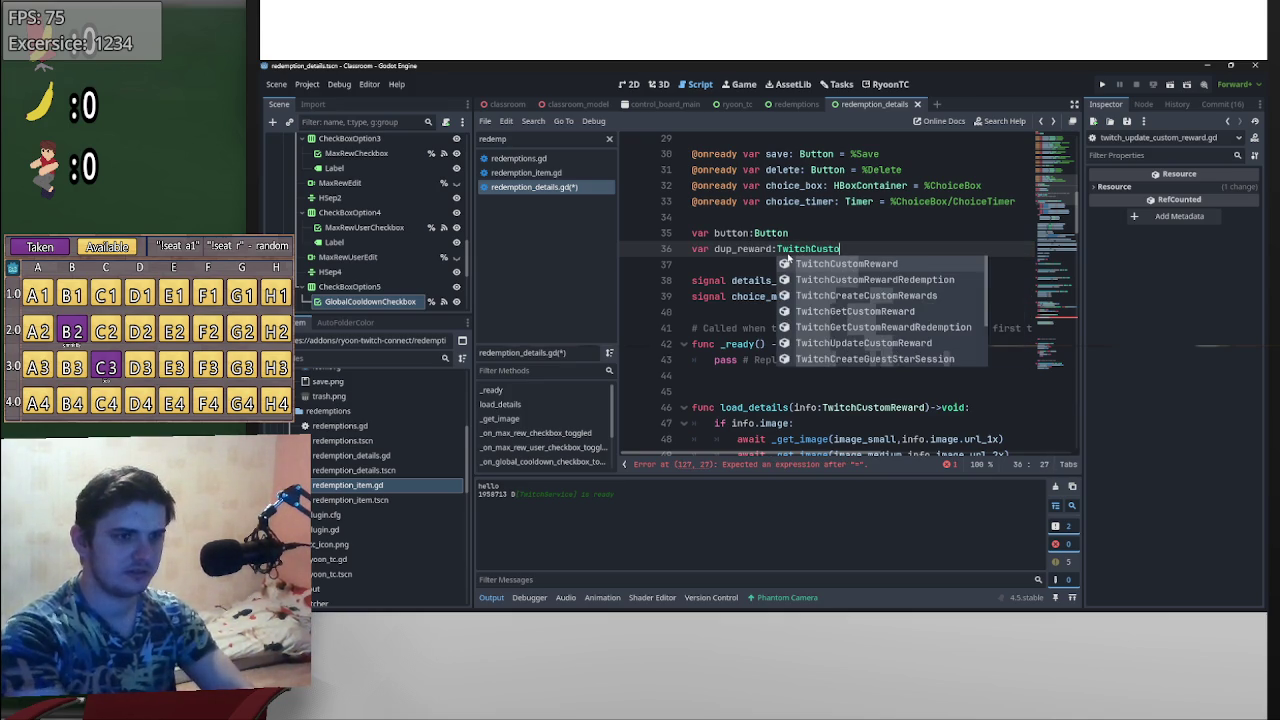
{"action": "key", "text": "Return"}
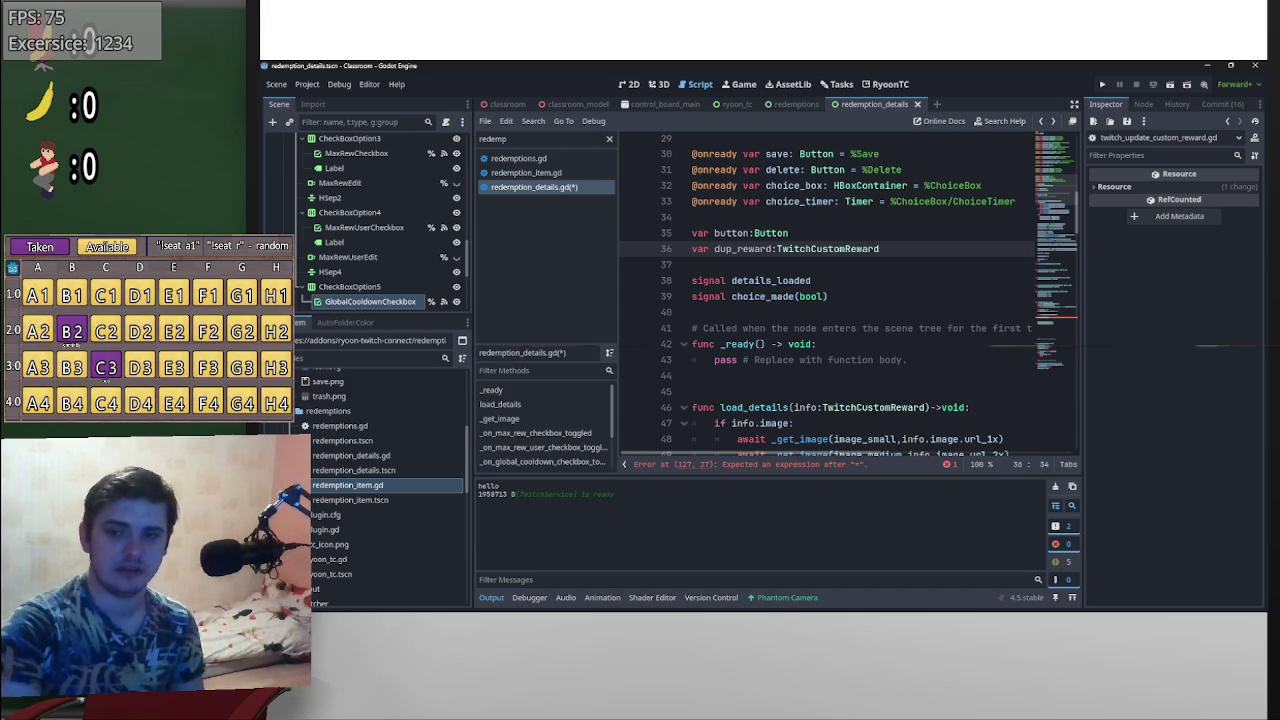
{"action": "scroll", "coordinate": [986, 330], "scroll_direction": "down", "scroll_amount": 5}
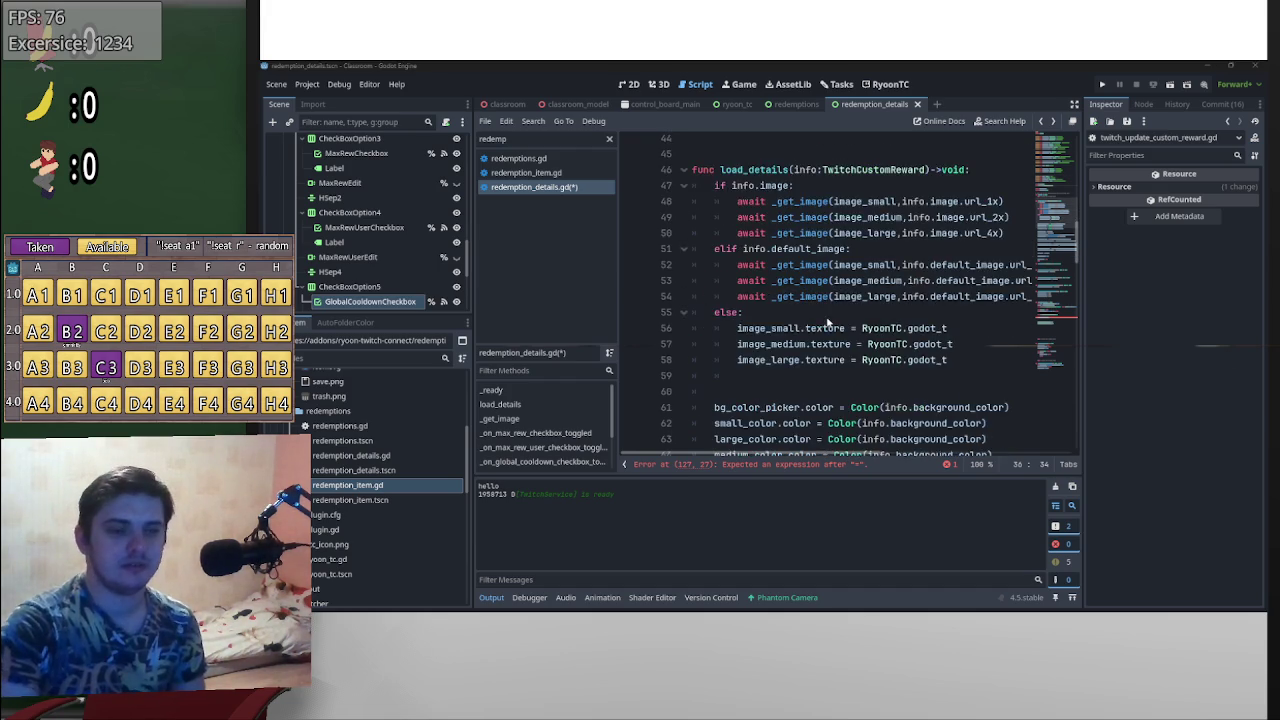
- Add a blank line at the top of load_details, before the 'if info.image:' check
{"action": "scroll", "coordinate": [793, 359], "scroll_direction": "up", "scroll_amount": 1}
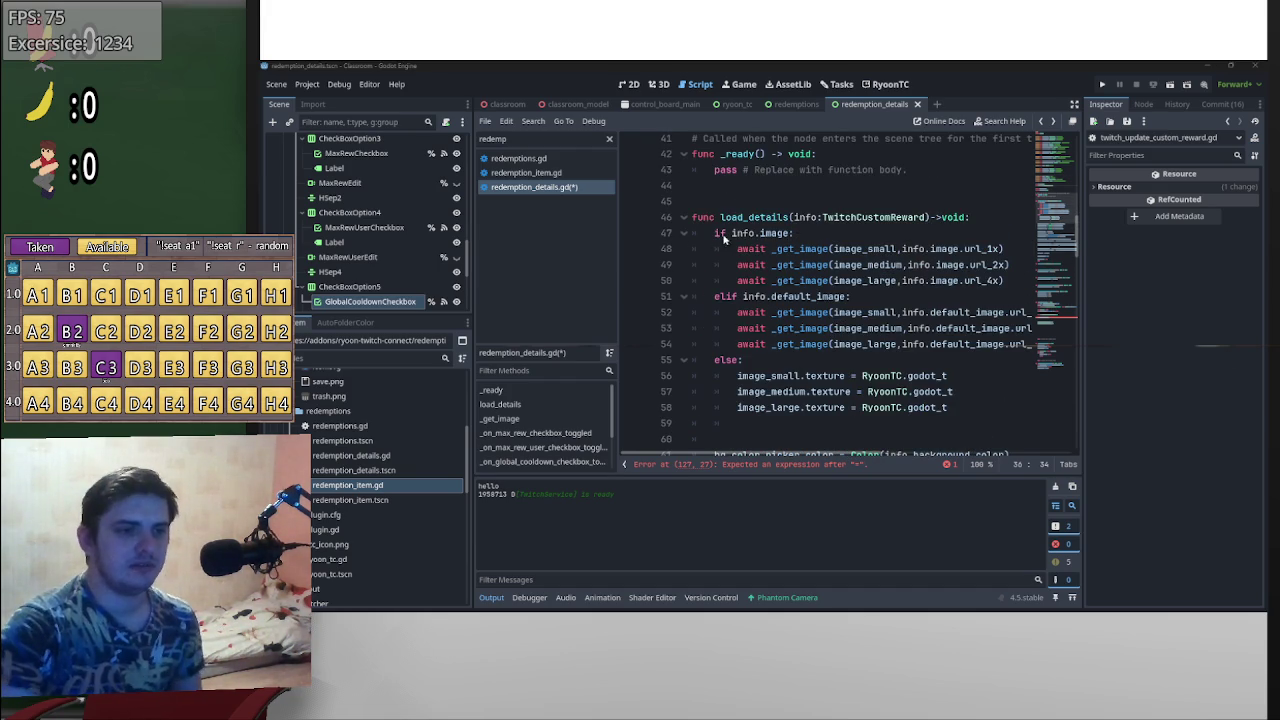
{"action": "scroll", "coordinate": [784, 299], "scroll_direction": "down", "scroll_amount": 2}
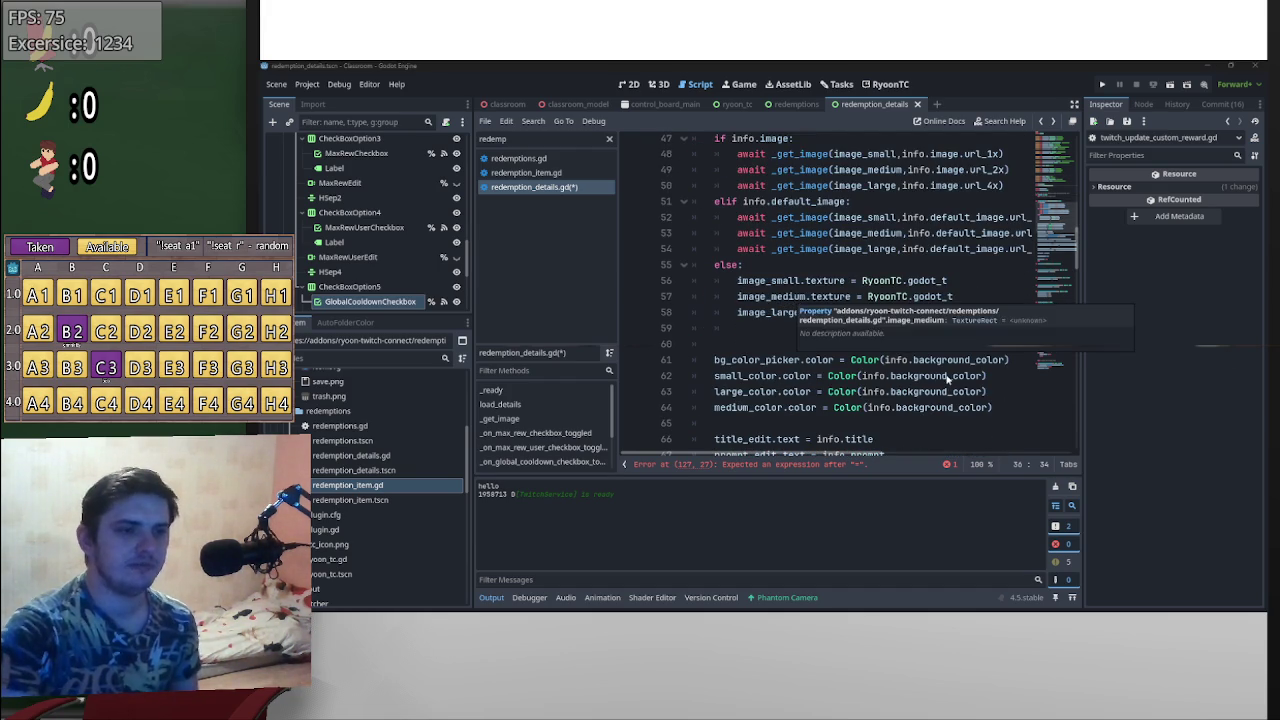
{"action": "scroll", "coordinate": [788, 317], "scroll_direction": "down", "scroll_amount": 5}
{"action": "scroll", "coordinate": [760, 340], "scroll_direction": "up", "scroll_amount": 11}
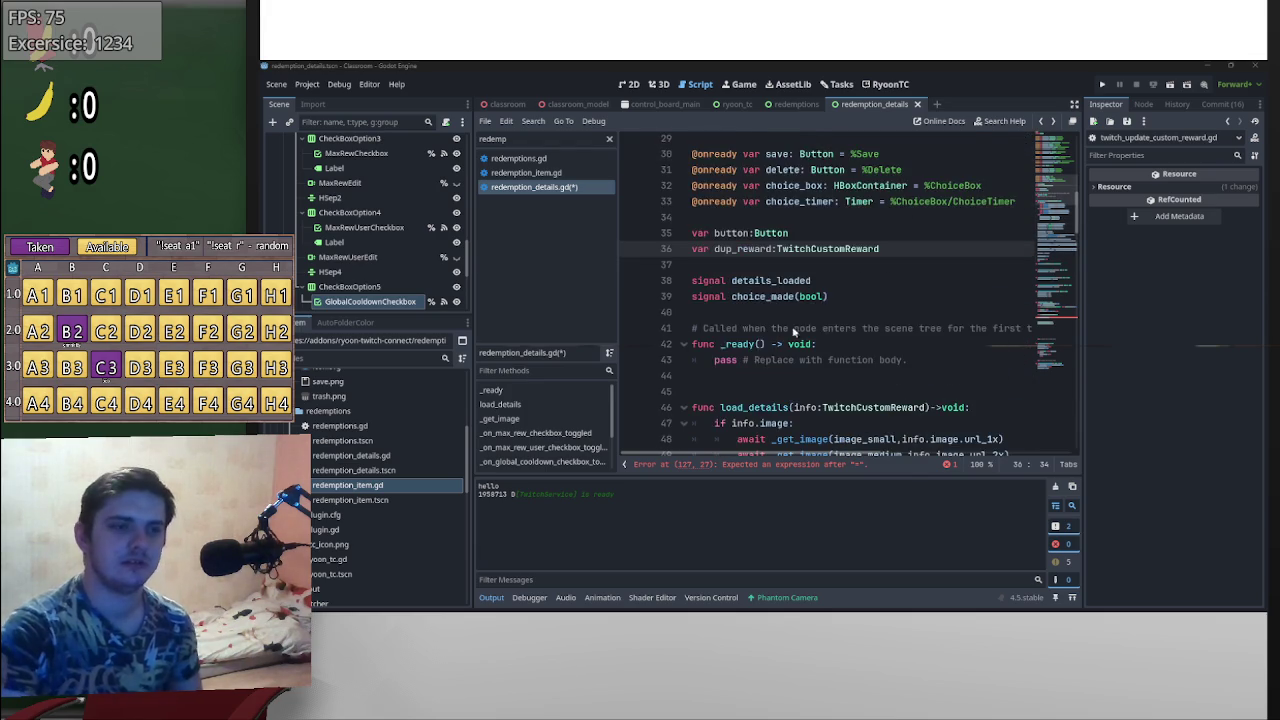
{"action": "scroll", "coordinate": [737, 372], "scroll_direction": "down", "scroll_amount": 1}
{"action": "left_click", "coordinate": [712, 375]}
{"action": "key", "text": "Return"}
{"action": "key", "text": "Up"}
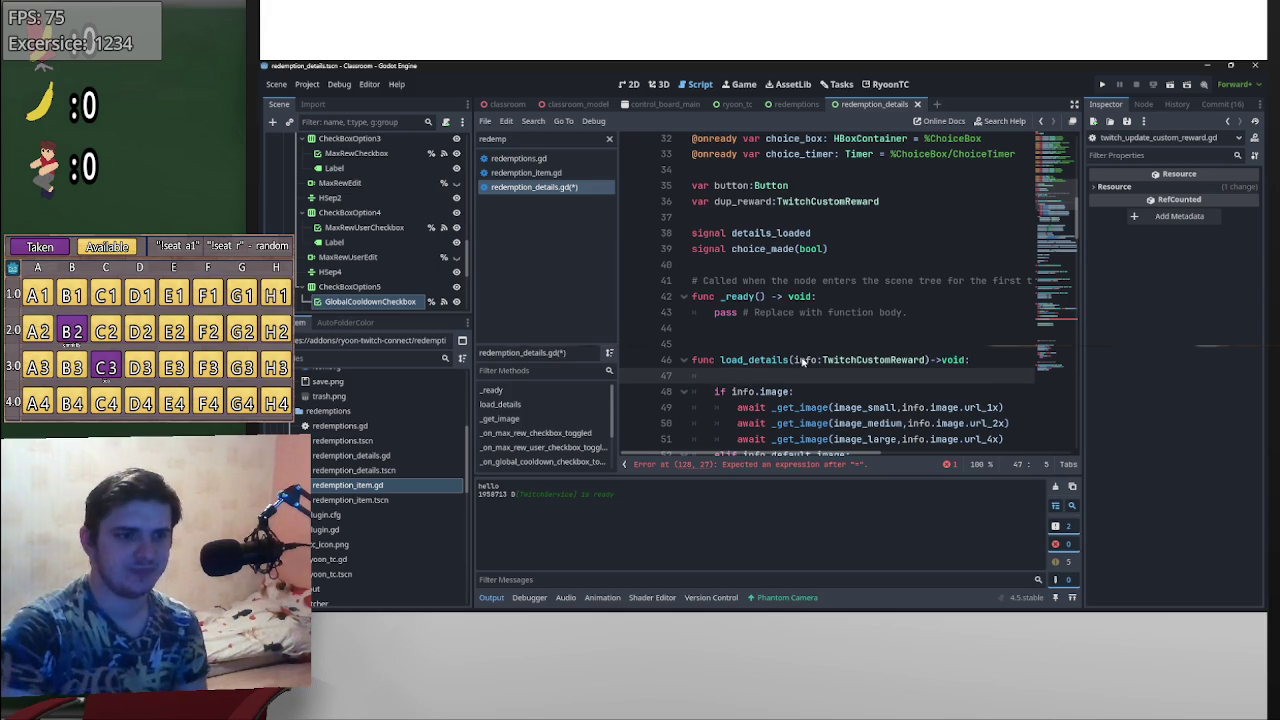
{"action": "key", "text": "ctrl+z"}
{"action": "scroll", "coordinate": [805, 363], "scroll_direction": "down", "scroll_amount": 20}
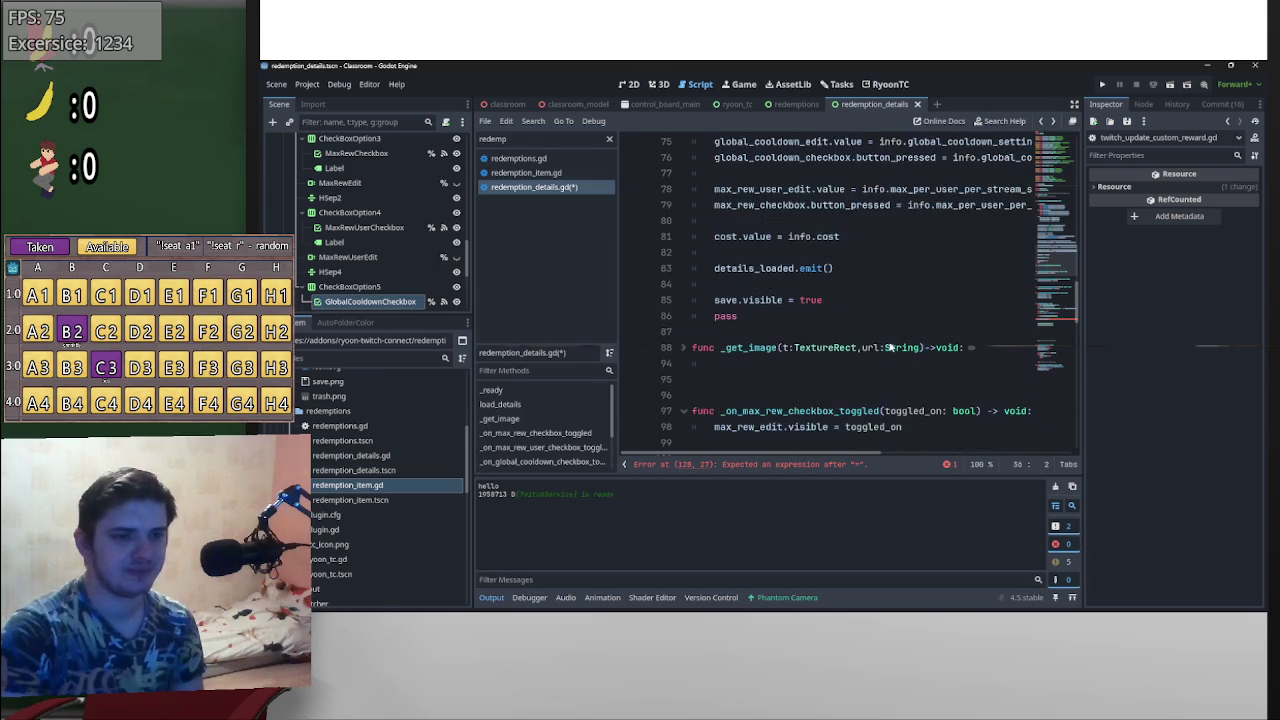
{"action": "left_click_drag", "start_coordinate": [1078, 367], "coordinate": [1091, 447]}
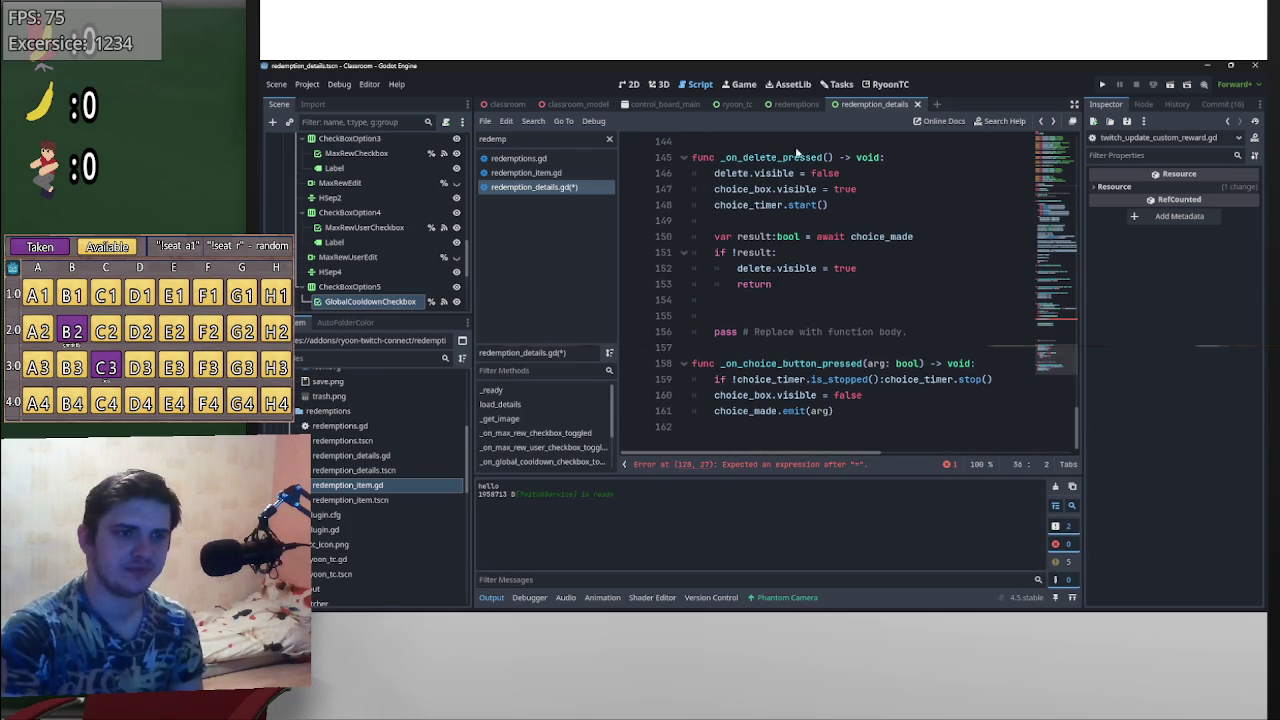
- In redemptions.gd change the call to redemption_details.load_details(button) and save
{"action": "left_click", "coordinate": [782, 106]}
{"action": "scroll", "coordinate": [844, 339], "scroll_direction": "down", "scroll_amount": 4}
{"action": "scroll", "coordinate": [844, 339], "scroll_direction": "up", "scroll_amount": 2}
{"action": "scroll", "coordinate": [844, 339], "scroll_direction": "down", "scroll_amount": 5}
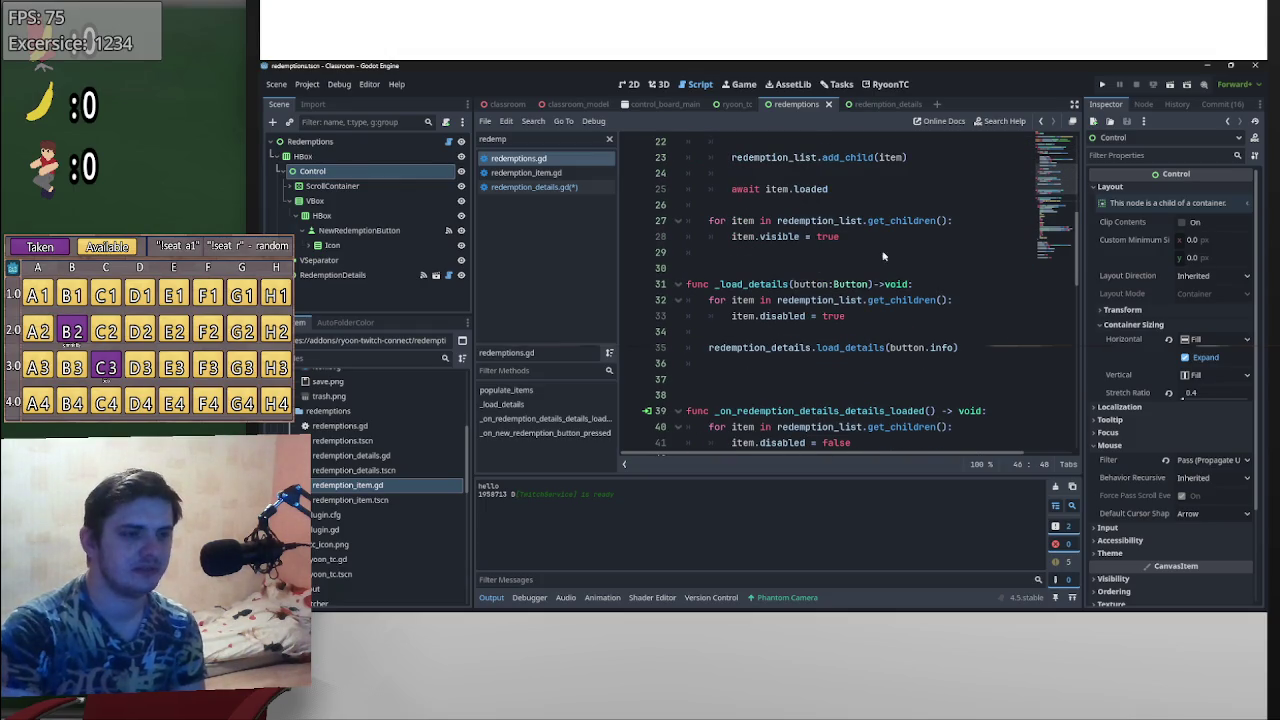
{"action": "scroll", "coordinate": [829, 368], "scroll_direction": "up", "scroll_amount": 2}
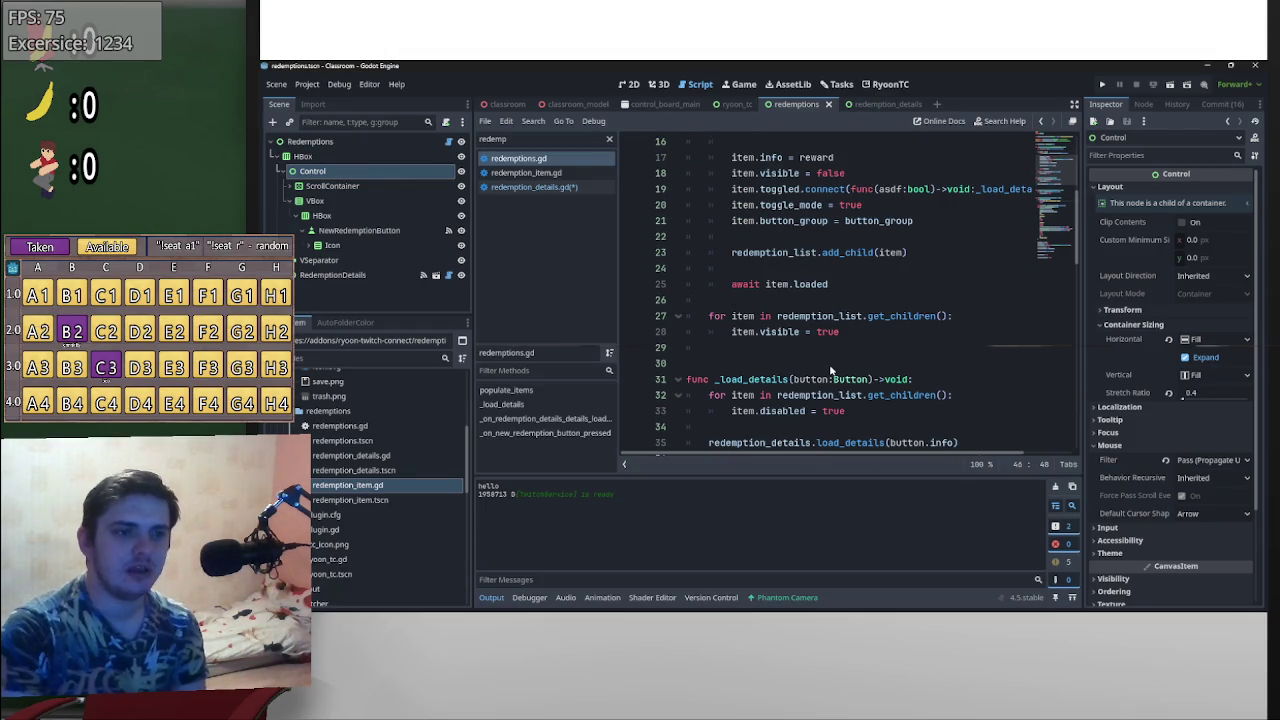
{"action": "scroll", "coordinate": [829, 370], "scroll_direction": "down", "scroll_amount": 3}
{"action": "scroll", "coordinate": [899, 368], "scroll_direction": "up", "scroll_amount": 2}
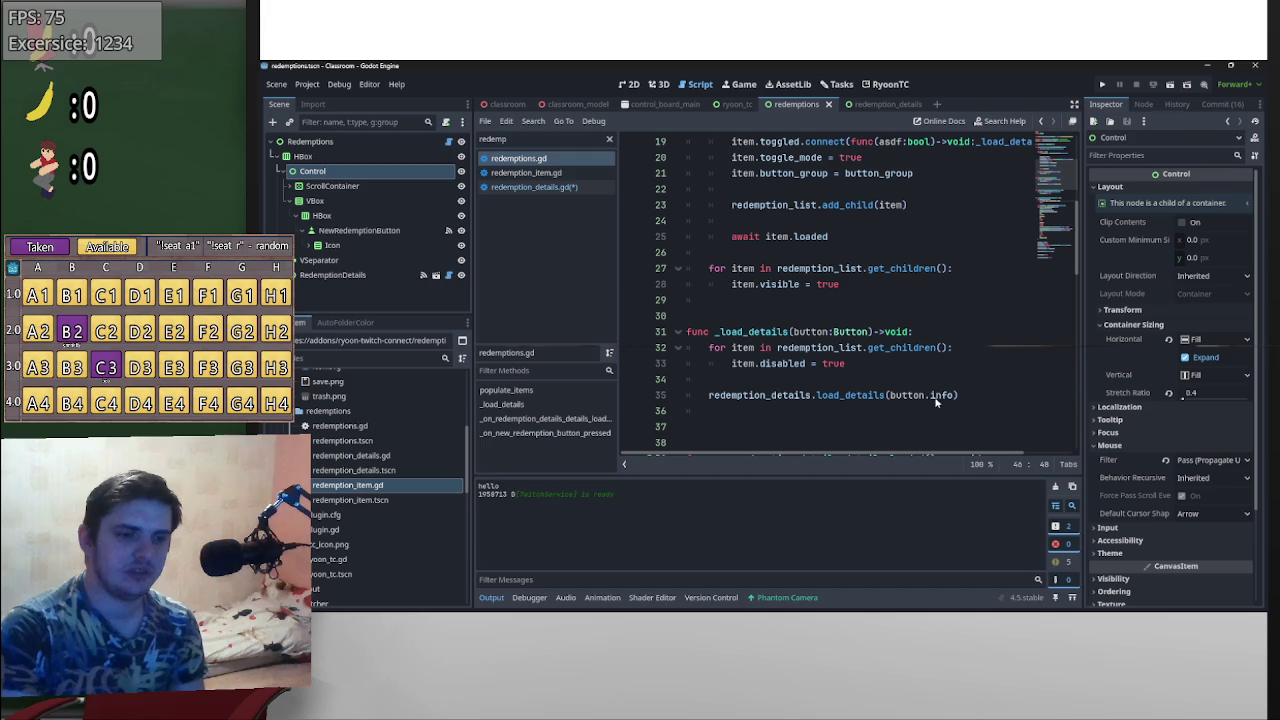
{"action": "left_click_drag", "start_coordinate": [956, 397], "coordinate": [927, 397]}
{"action": "key", "text": "BackSpace"}
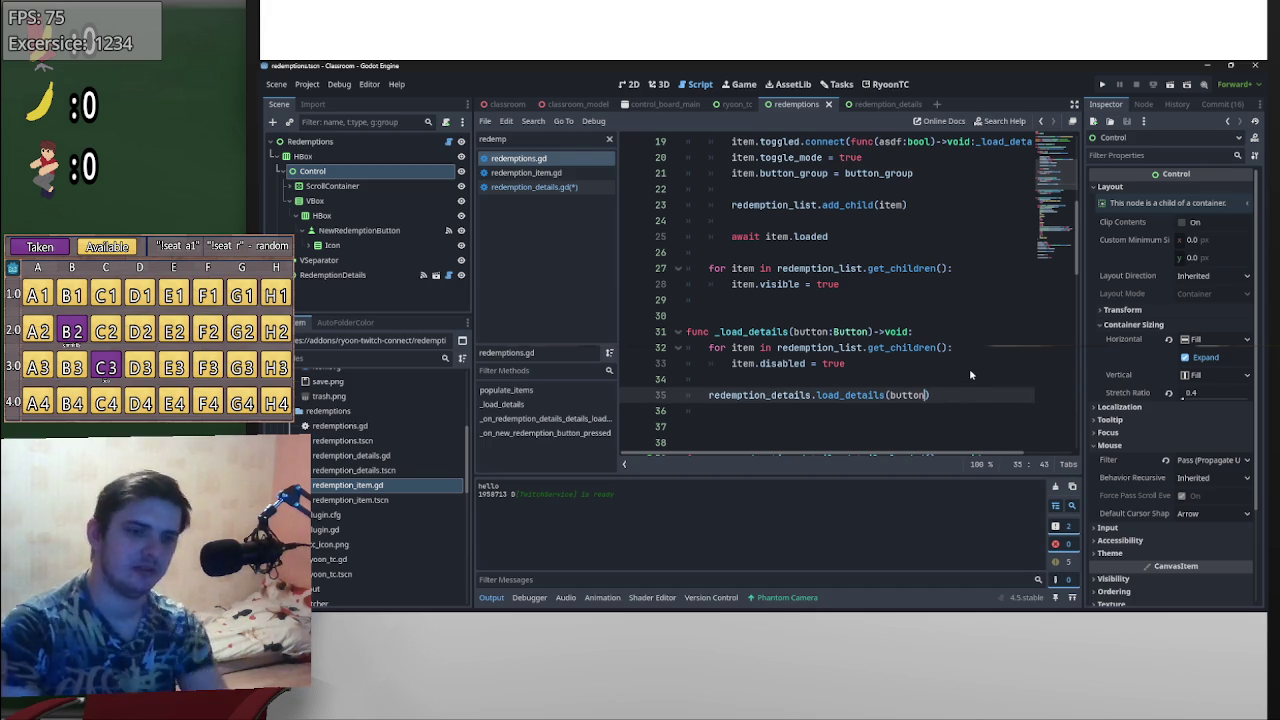
{"action": "scroll", "coordinate": [966, 356], "scroll_direction": "down", "scroll_amount": 2}
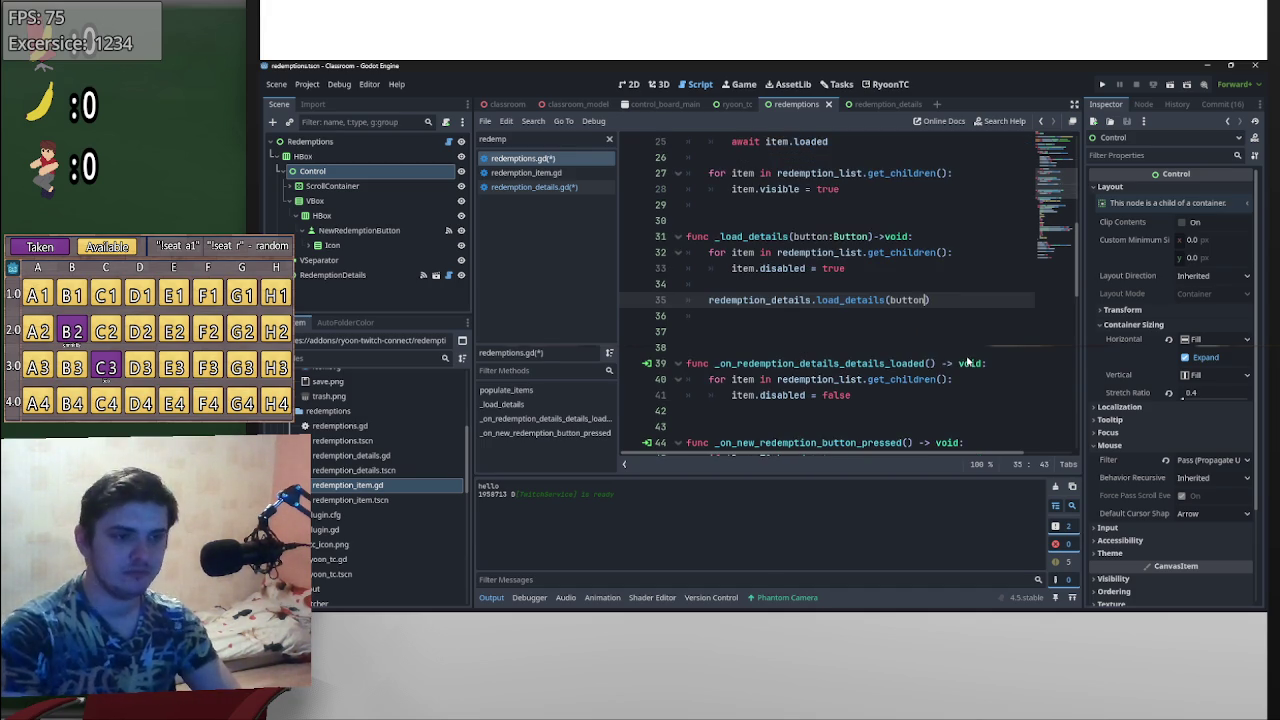
{"action": "key", "text": "ctrl+s"}
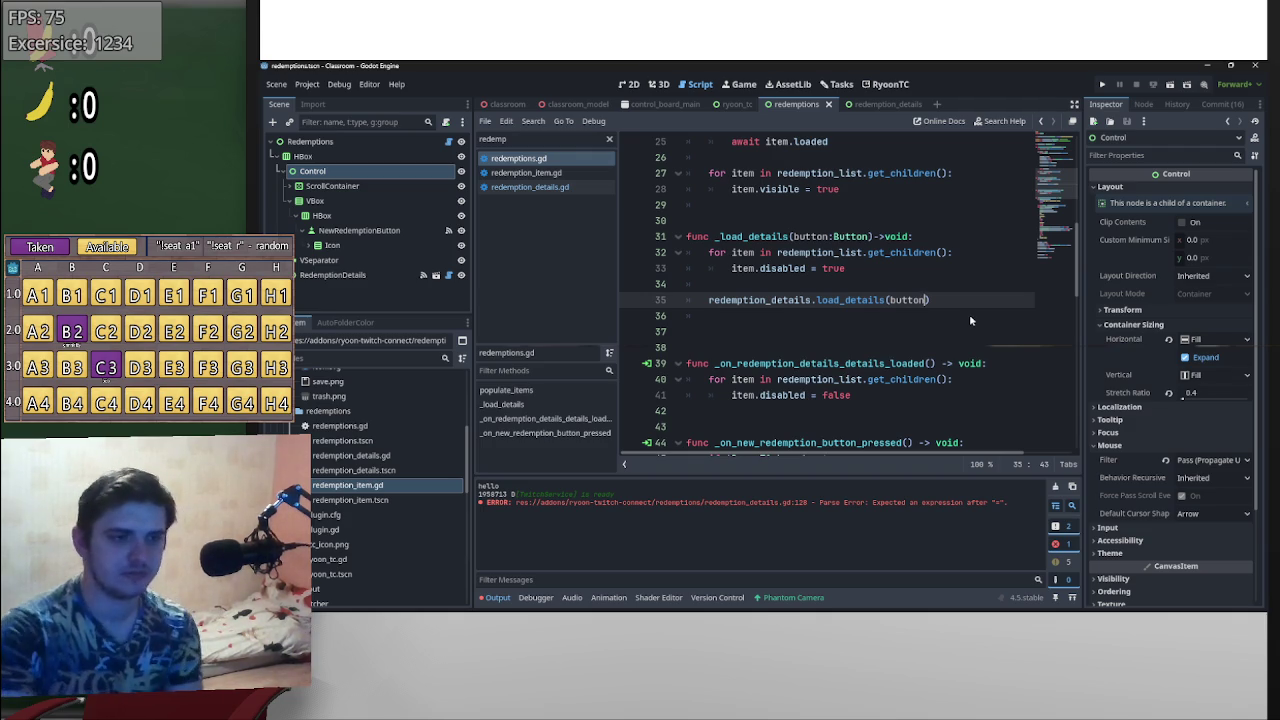
- Recheck the load_details call on line 35, then open redemption_item.gd
{"action": "scroll", "coordinate": [969, 314], "scroll_direction": "down", "scroll_amount": 4}
{"action": "left_click", "coordinate": [966, 290]}
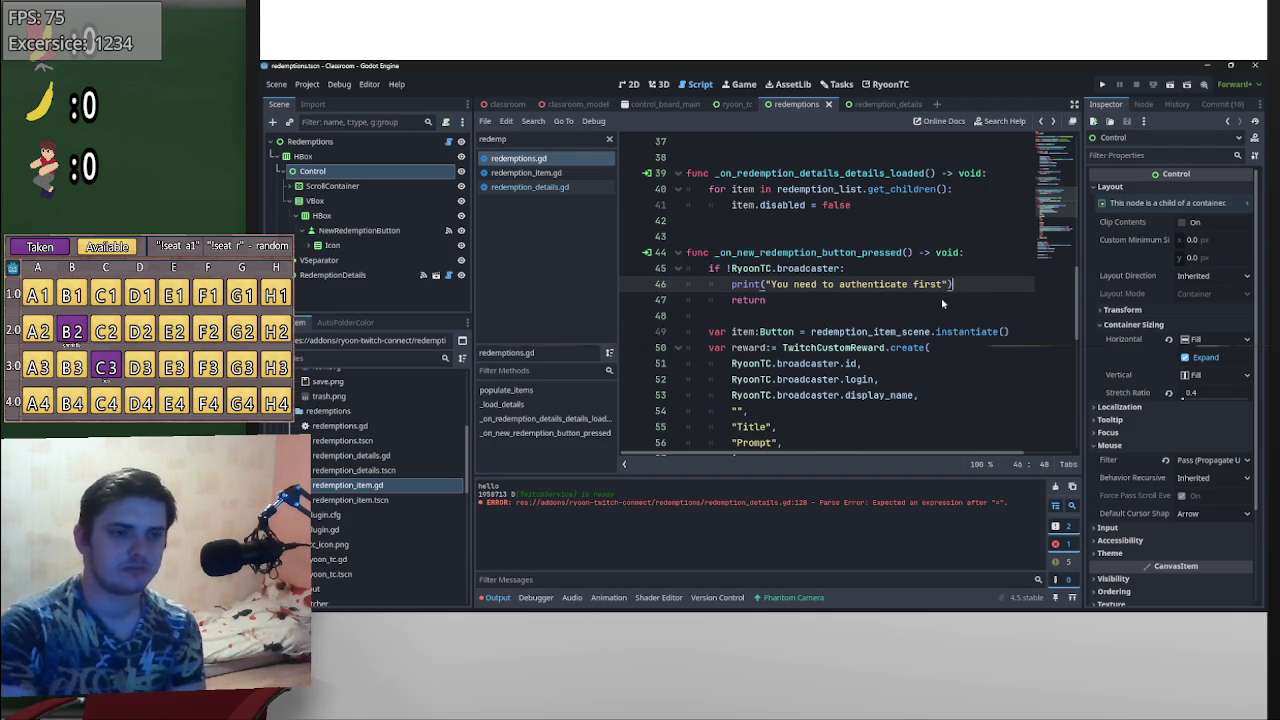
{"action": "scroll", "coordinate": [943, 296], "scroll_direction": "down", "scroll_amount": 10}
{"action": "scroll", "coordinate": [950, 390], "scroll_direction": "up", "scroll_amount": 20}
{"action": "scroll", "coordinate": [907, 389], "scroll_direction": "down", "scroll_amount": 8}
{"action": "left_click", "coordinate": [926, 300]}
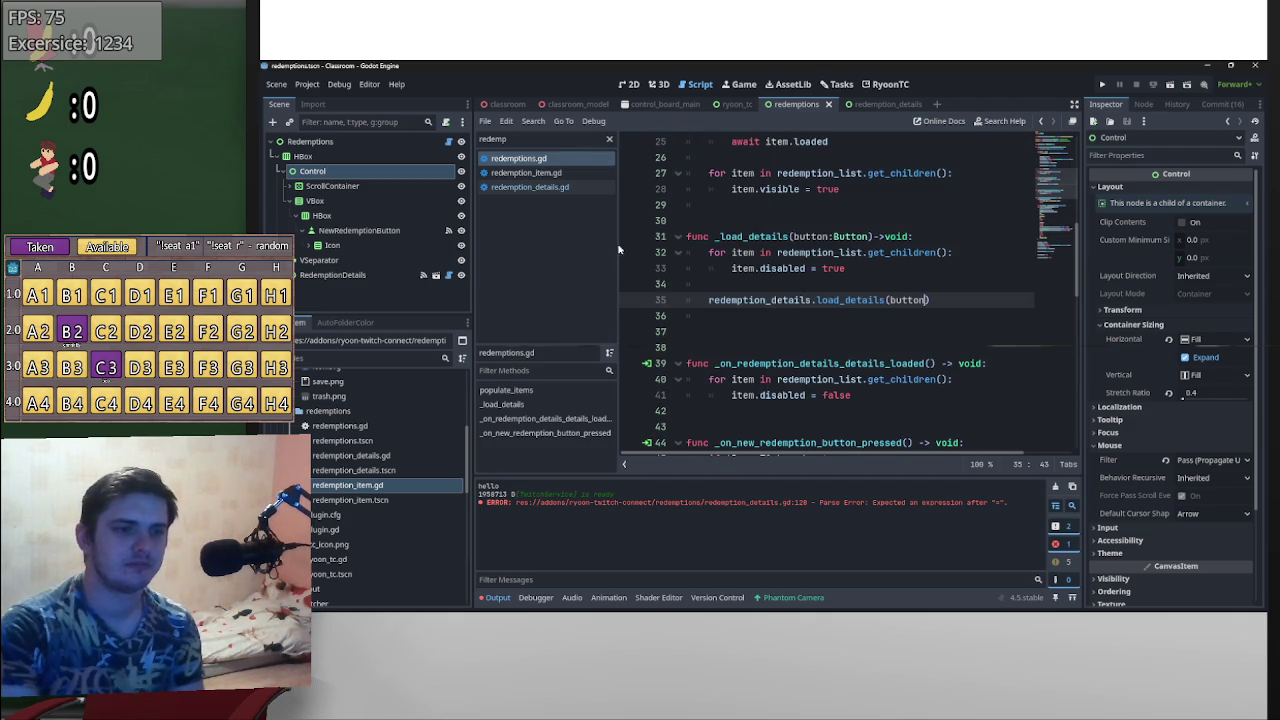
{"action": "left_click", "coordinate": [526, 172]}
{"action": "scroll", "coordinate": [895, 357], "scroll_direction": "down", "scroll_amount": 9}
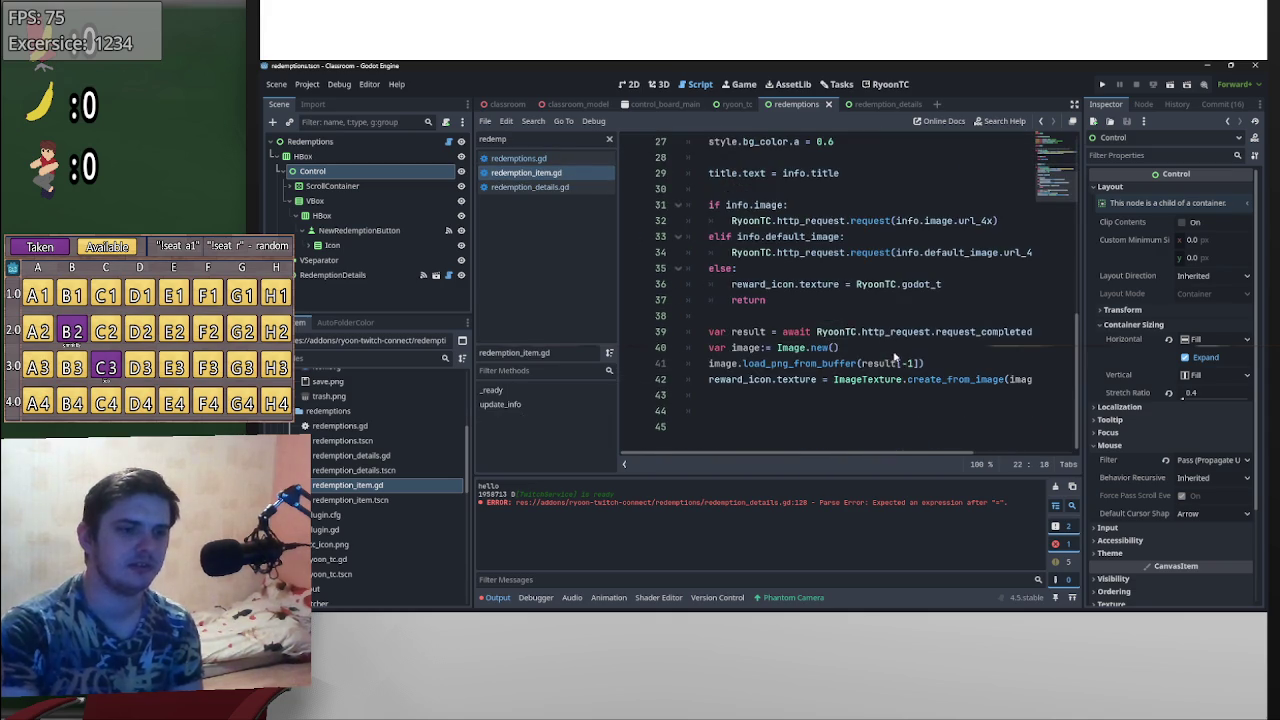
- Look through redemption_item.gd and redemptions.gd, then return to redemption_details.gd
{"action": "scroll", "coordinate": [895, 357], "scroll_direction": "up", "scroll_amount": 9}
{"action": "left_click", "coordinate": [573, 176]}
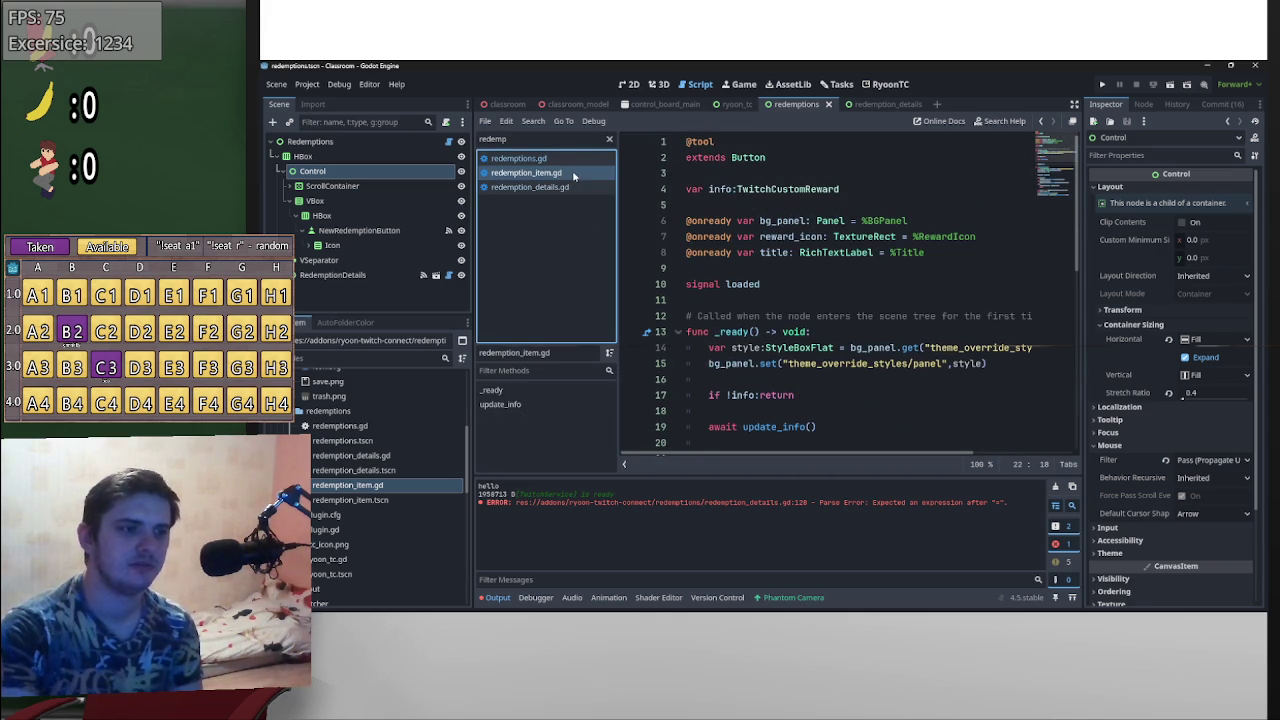
{"action": "scroll", "coordinate": [825, 320], "scroll_direction": "down", "scroll_amount": 3}
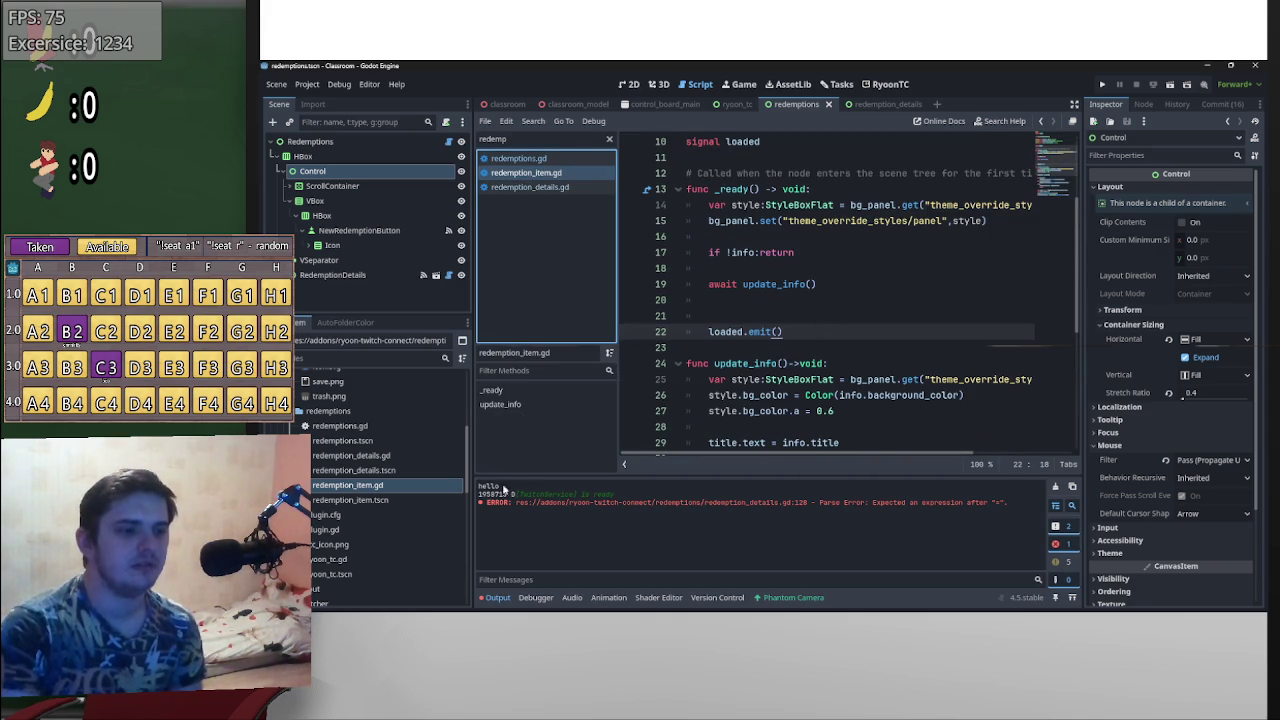
{"action": "scroll", "coordinate": [805, 337], "scroll_direction": "down", "scroll_amount": 3}
{"action": "scroll", "coordinate": [874, 343], "scroll_direction": "down", "scroll_amount": 3}
{"action": "scroll", "coordinate": [880, 342], "scroll_direction": "up", "scroll_amount": 9}
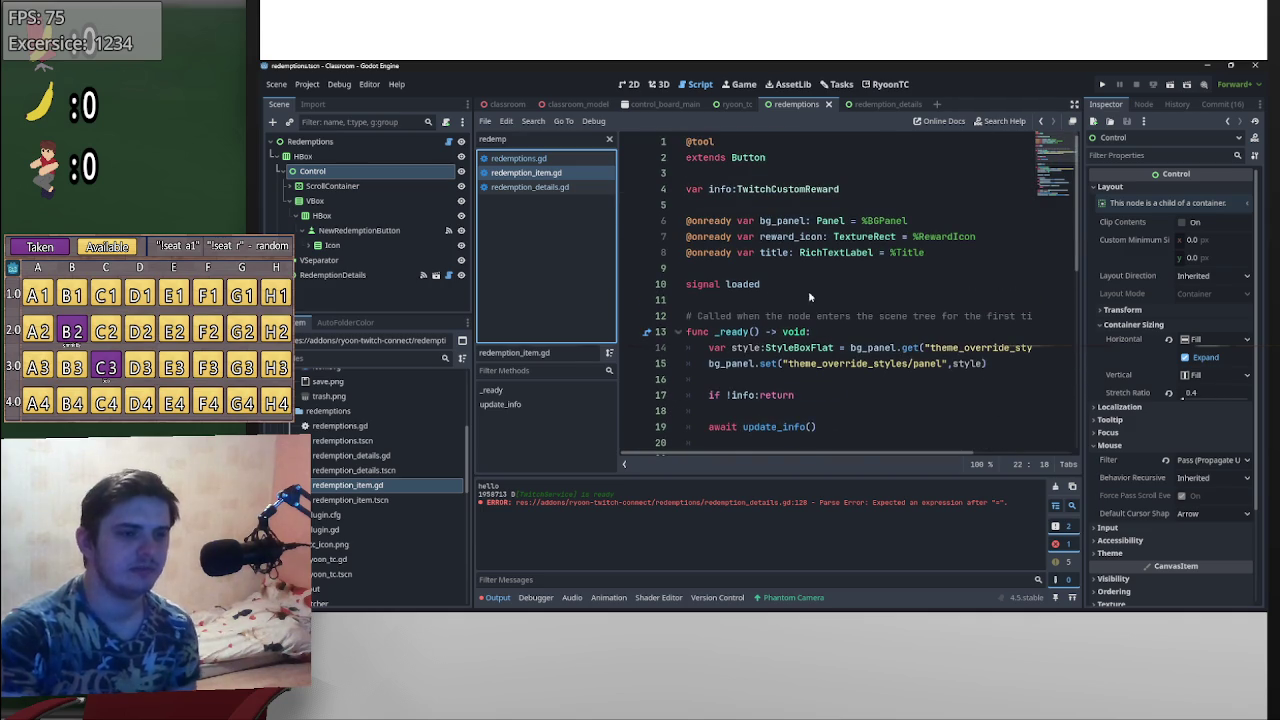
{"action": "left_click", "coordinate": [560, 160]}
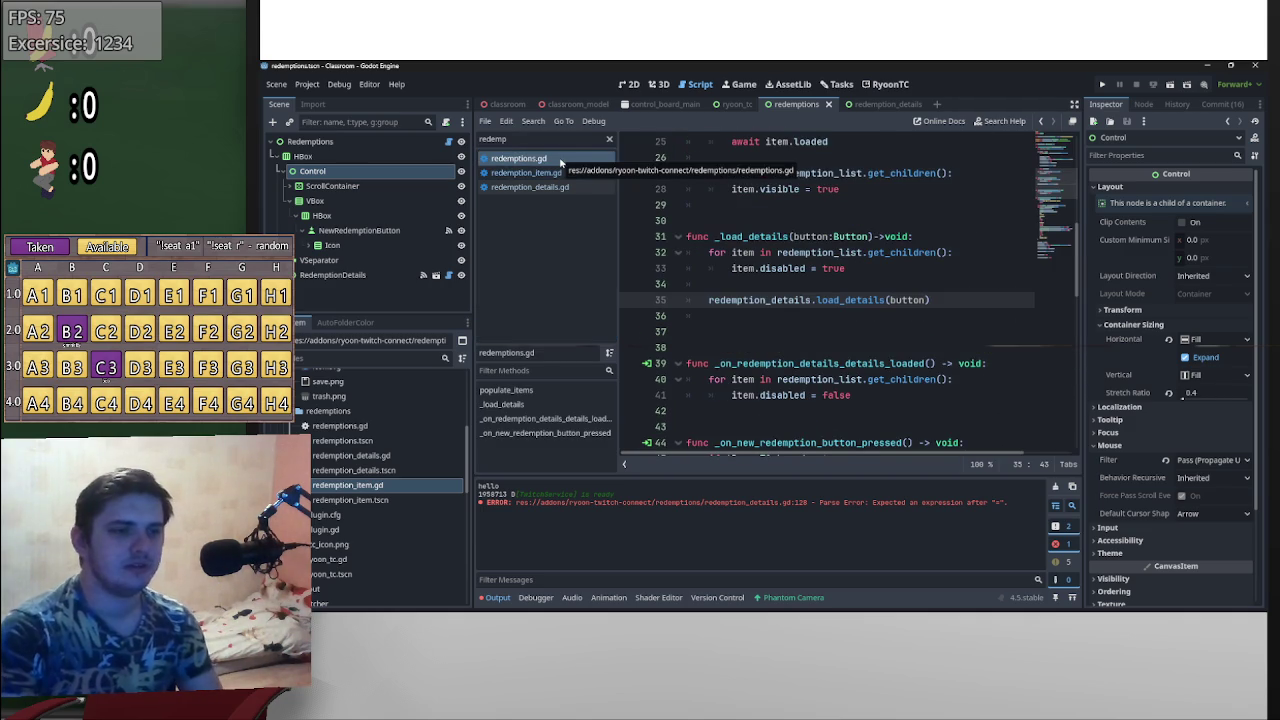
{"action": "scroll", "coordinate": [937, 297], "scroll_direction": "down", "scroll_amount": 14}
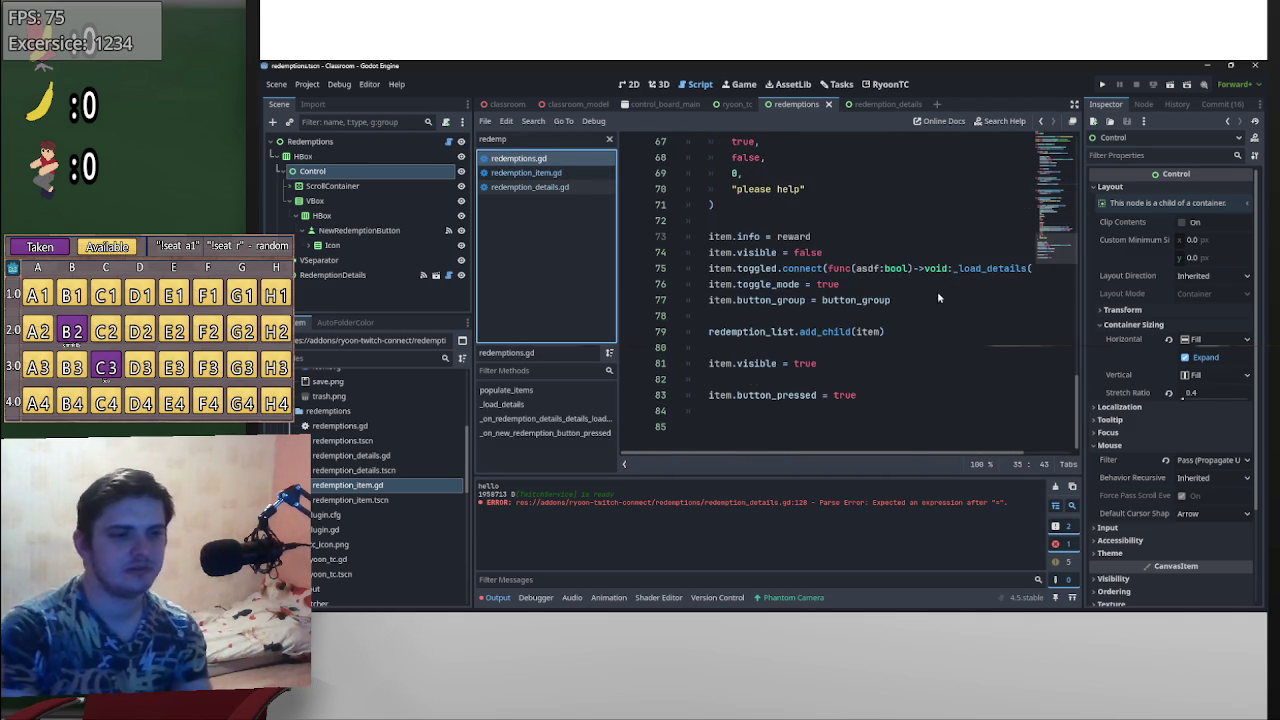
{"action": "scroll", "coordinate": [940, 300], "scroll_direction": "up", "scroll_amount": 8}
{"action": "scroll", "coordinate": [957, 323], "scroll_direction": "up", "scroll_amount": 14}
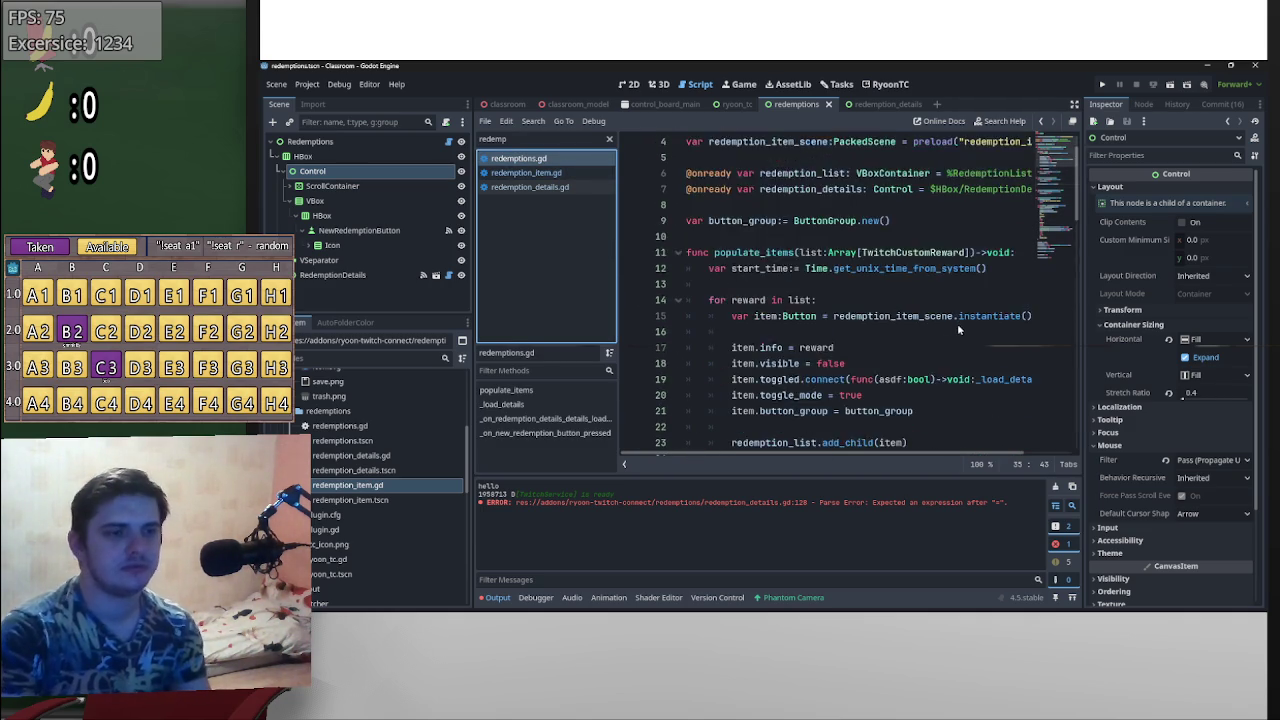
{"action": "left_click", "coordinate": [578, 186]}
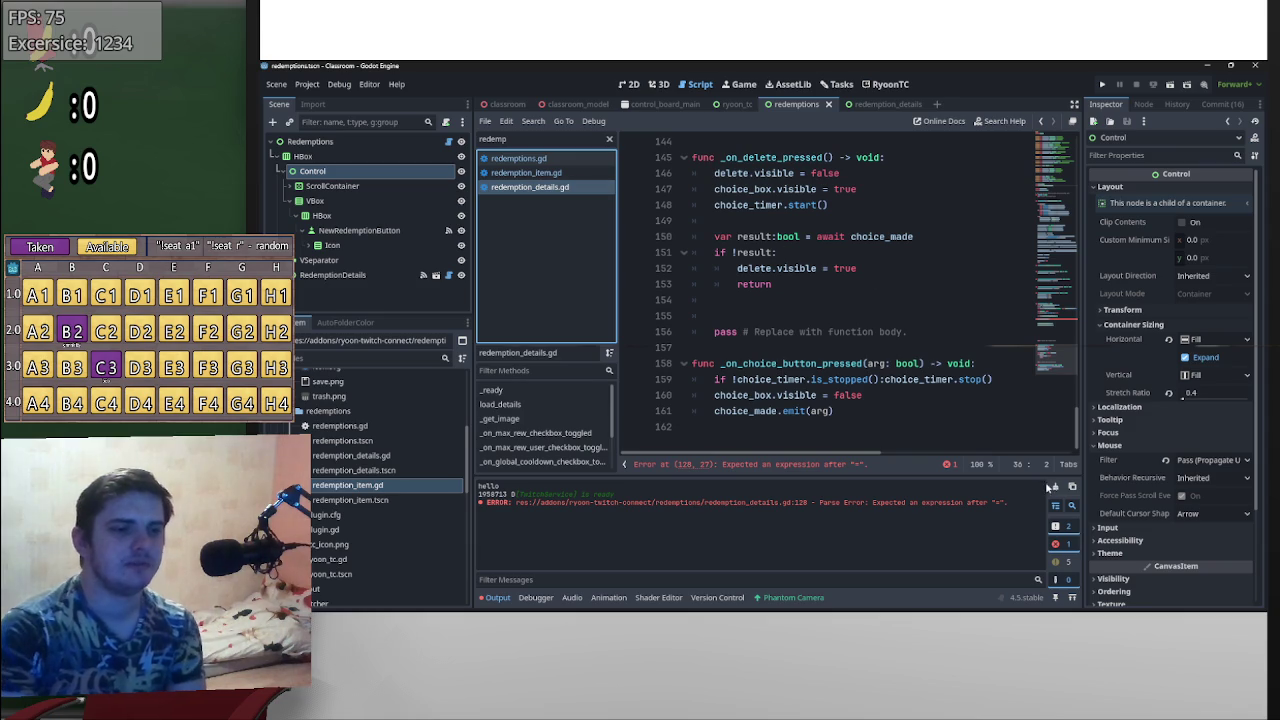
- Clear the Output panel's log and error counts
{"action": "scroll", "coordinate": [975, 394], "scroll_direction": "up", "scroll_amount": 20}
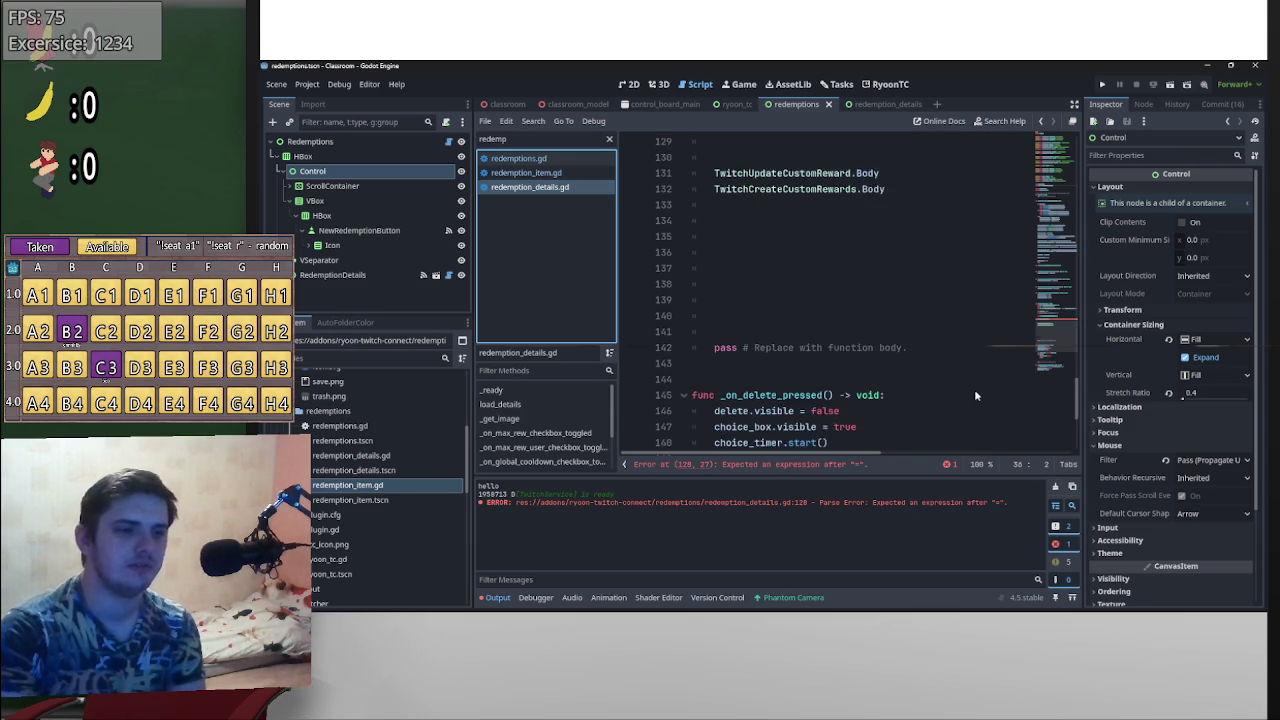
{"action": "scroll", "coordinate": [1000, 395], "scroll_direction": "up", "scroll_amount": 18}
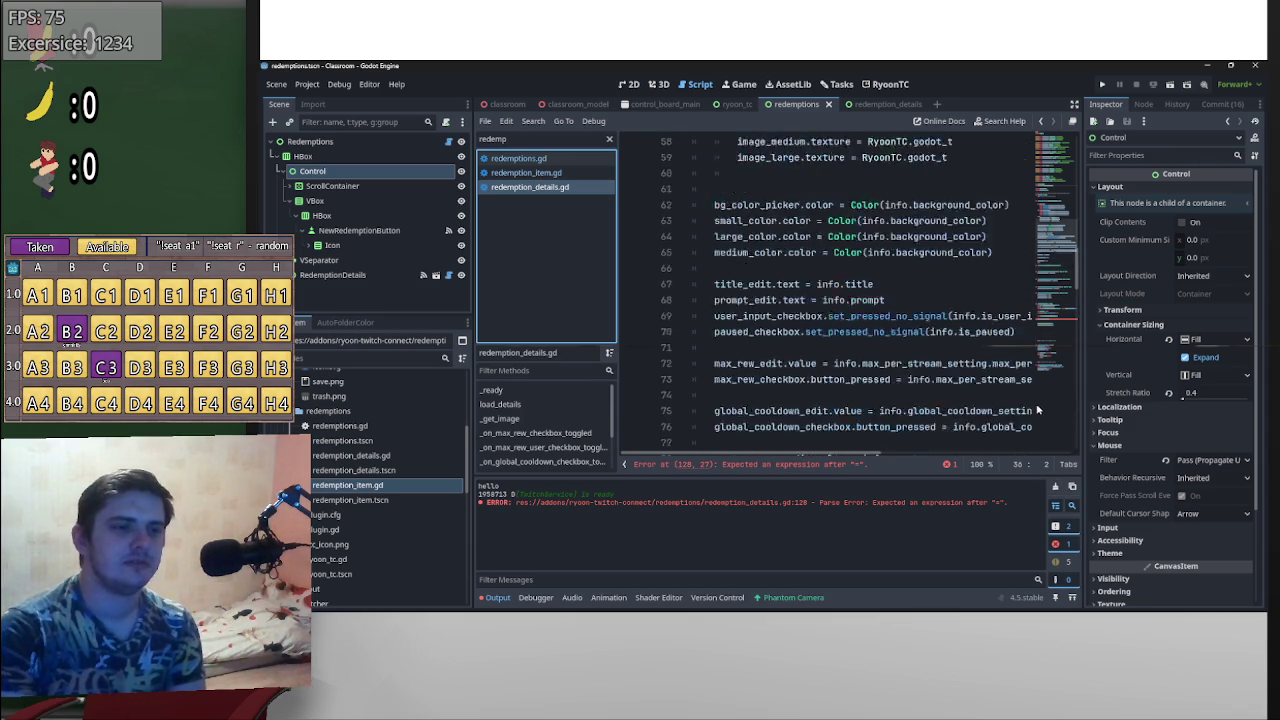
{"action": "scroll", "coordinate": [973, 382], "scroll_direction": "down", "scroll_amount": 17}
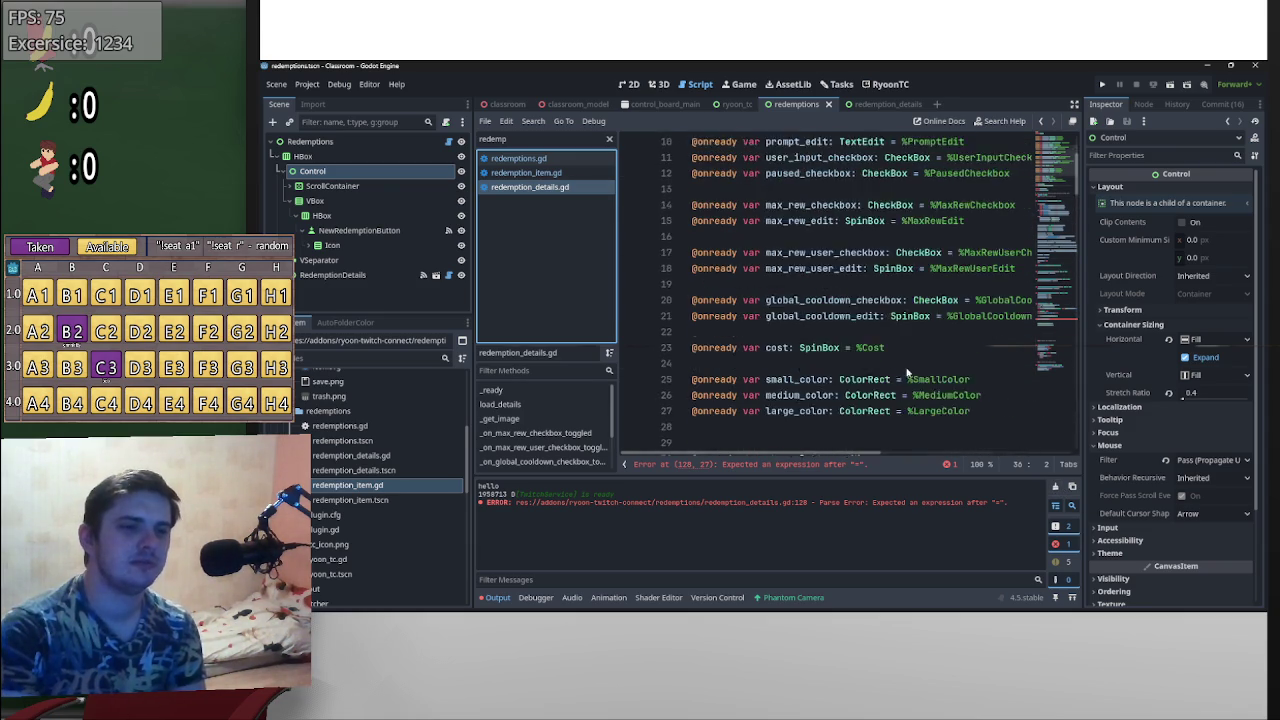
{"action": "left_click", "coordinate": [1055, 486]}
- Rename load_details' info parameter to button on line 46, then open redemption_item.gd
{"action": "scroll", "coordinate": [910, 375], "scroll_direction": "down", "scroll_amount": 8}
{"action": "scroll", "coordinate": [910, 378], "scroll_direction": "up", "scroll_amount": 5}
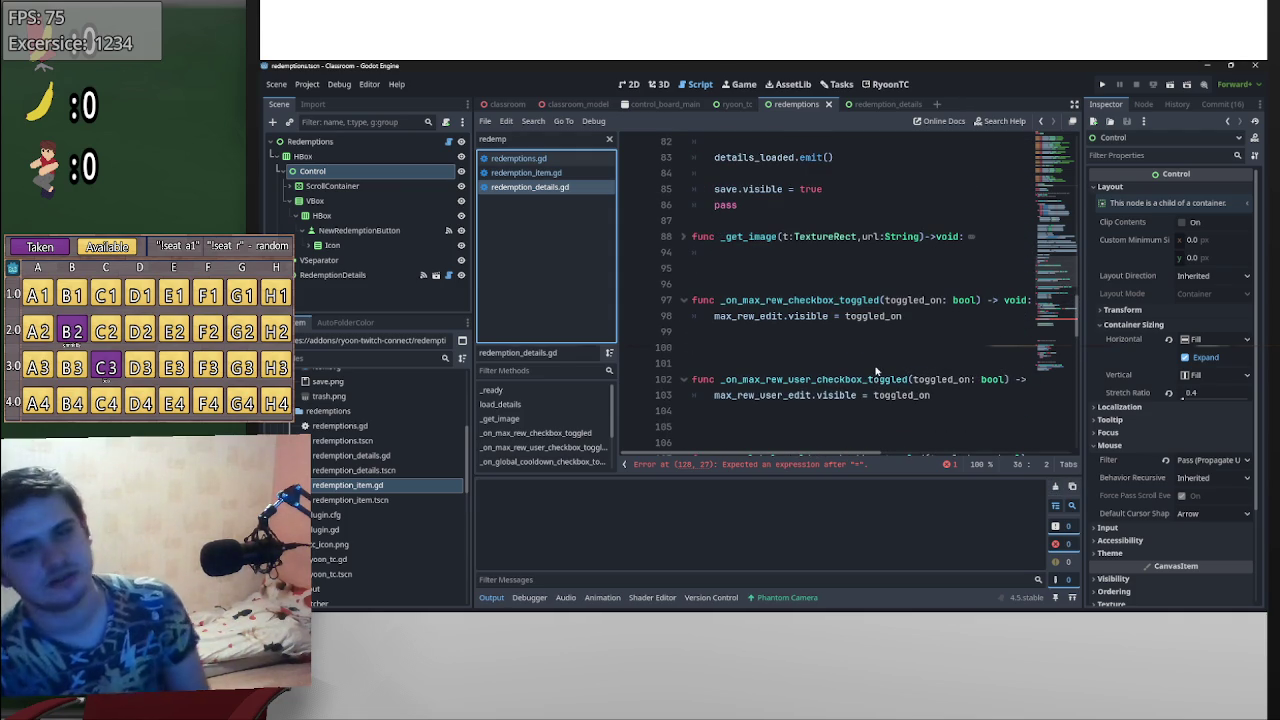
{"action": "scroll", "coordinate": [923, 336], "scroll_direction": "down", "scroll_amount": 10}
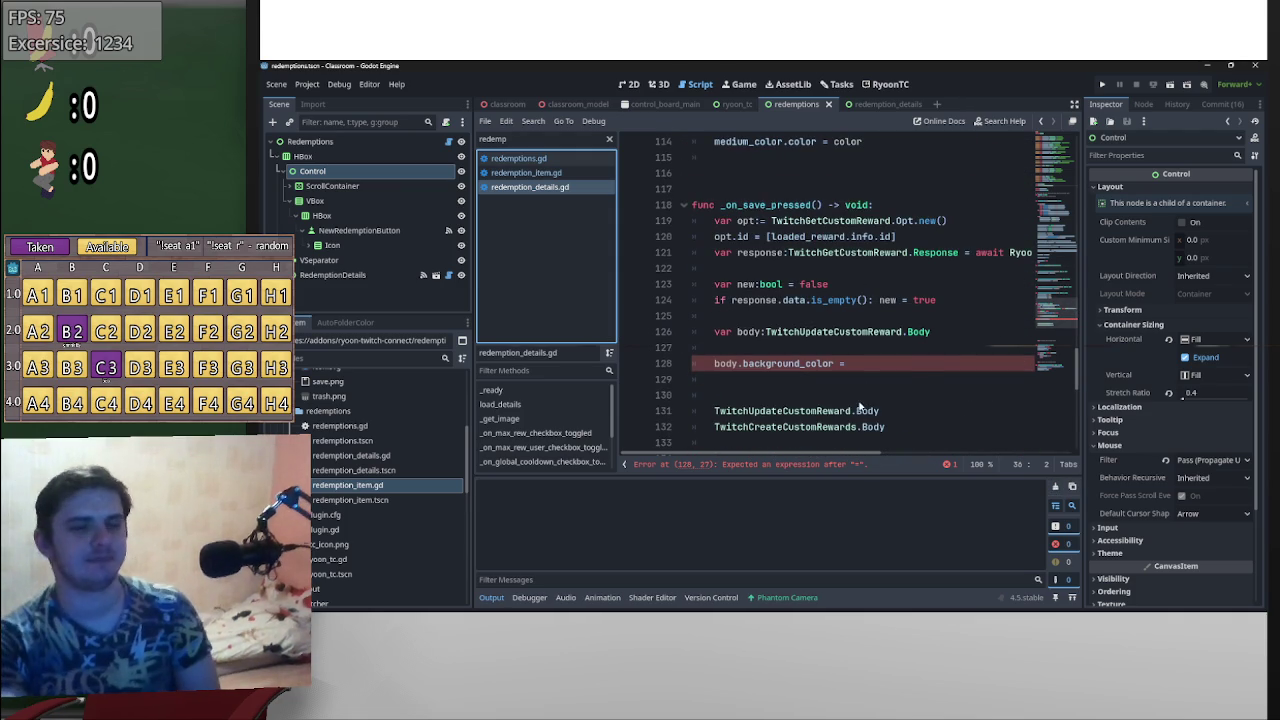
{"action": "scroll", "coordinate": [919, 392], "scroll_direction": "up", "scroll_amount": 20}
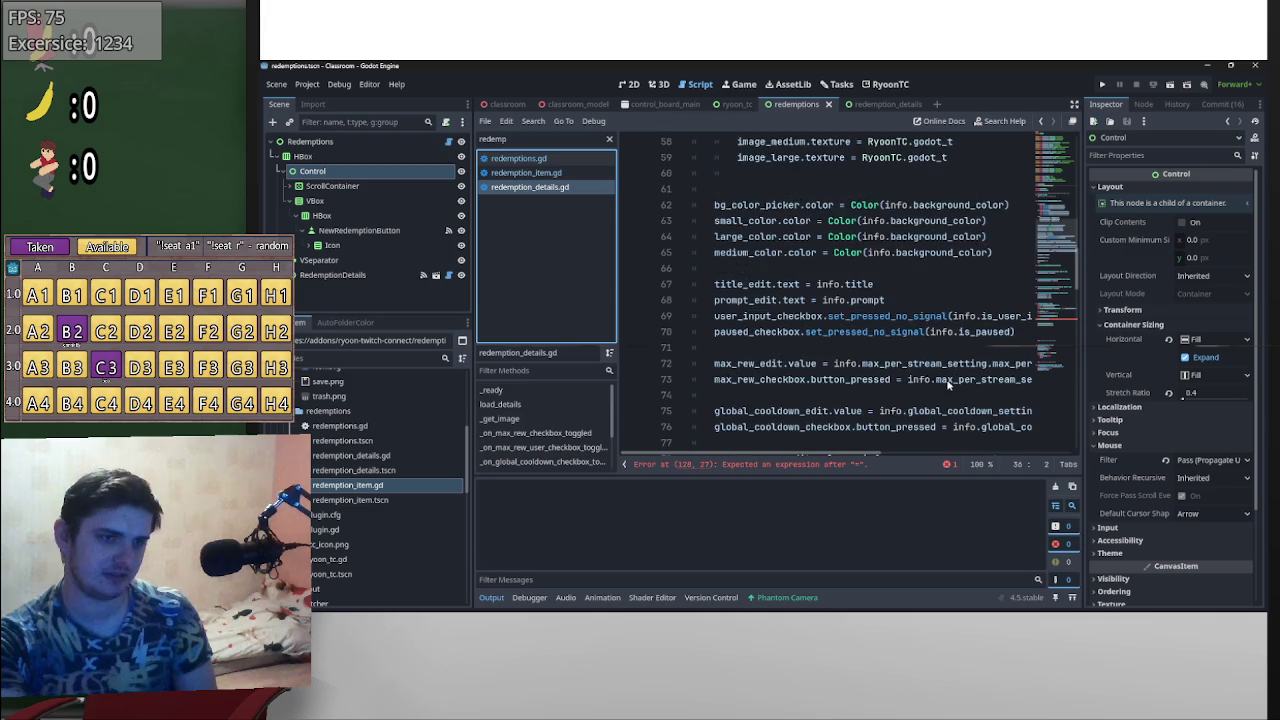
{"action": "scroll", "coordinate": [908, 346], "scroll_direction": "up", "scroll_amount": 2}
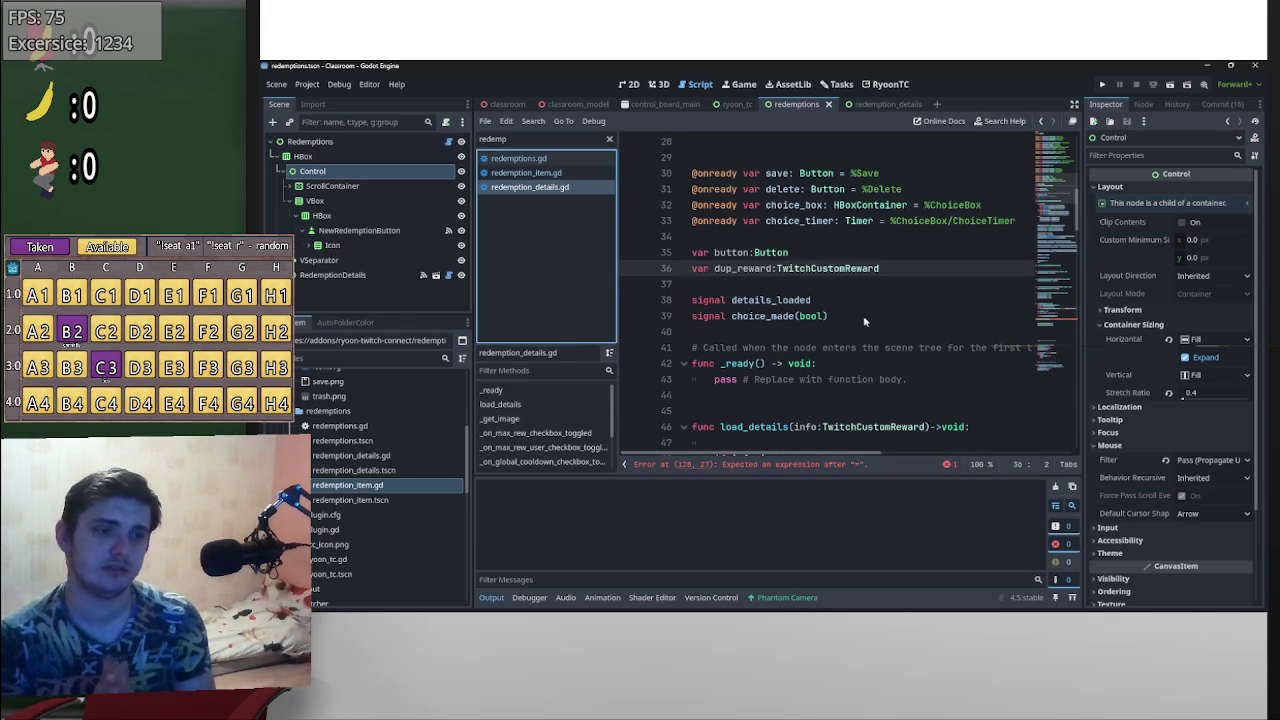
{"action": "scroll", "coordinate": [837, 306], "scroll_direction": "down", "scroll_amount": 3}
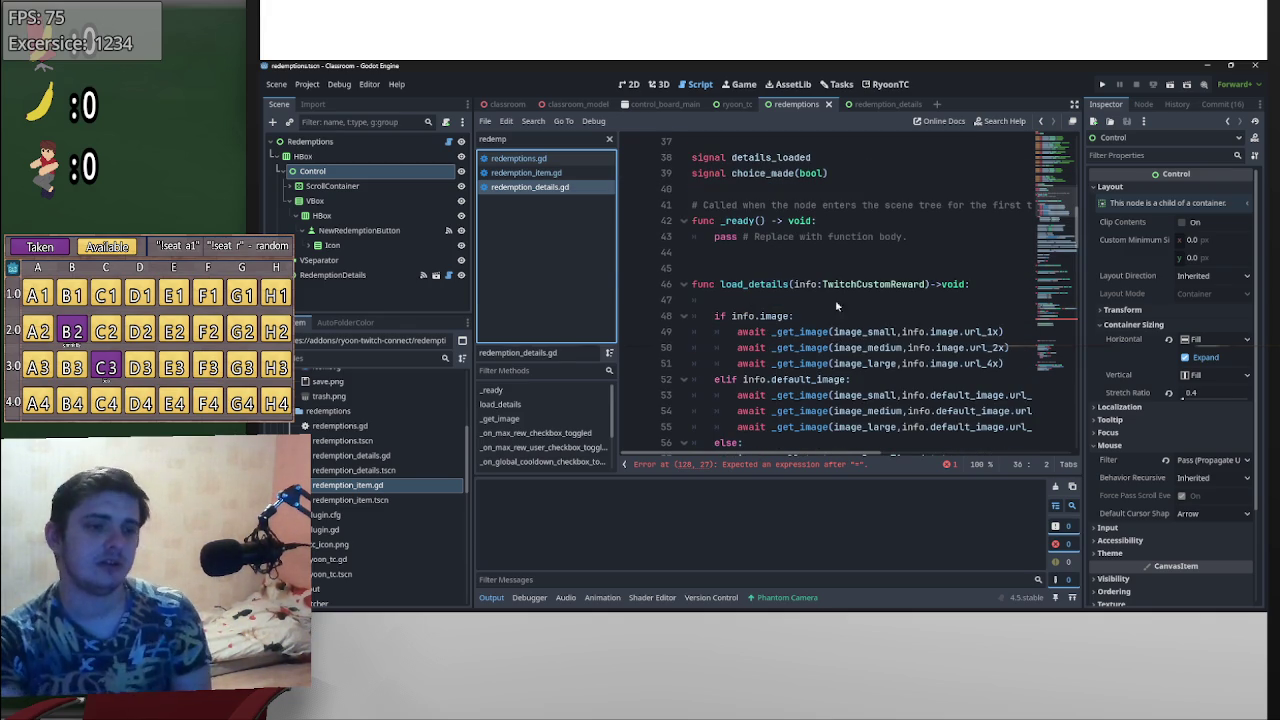
{"action": "left_click_drag", "start_coordinate": [817, 286], "coordinate": [795, 285]}
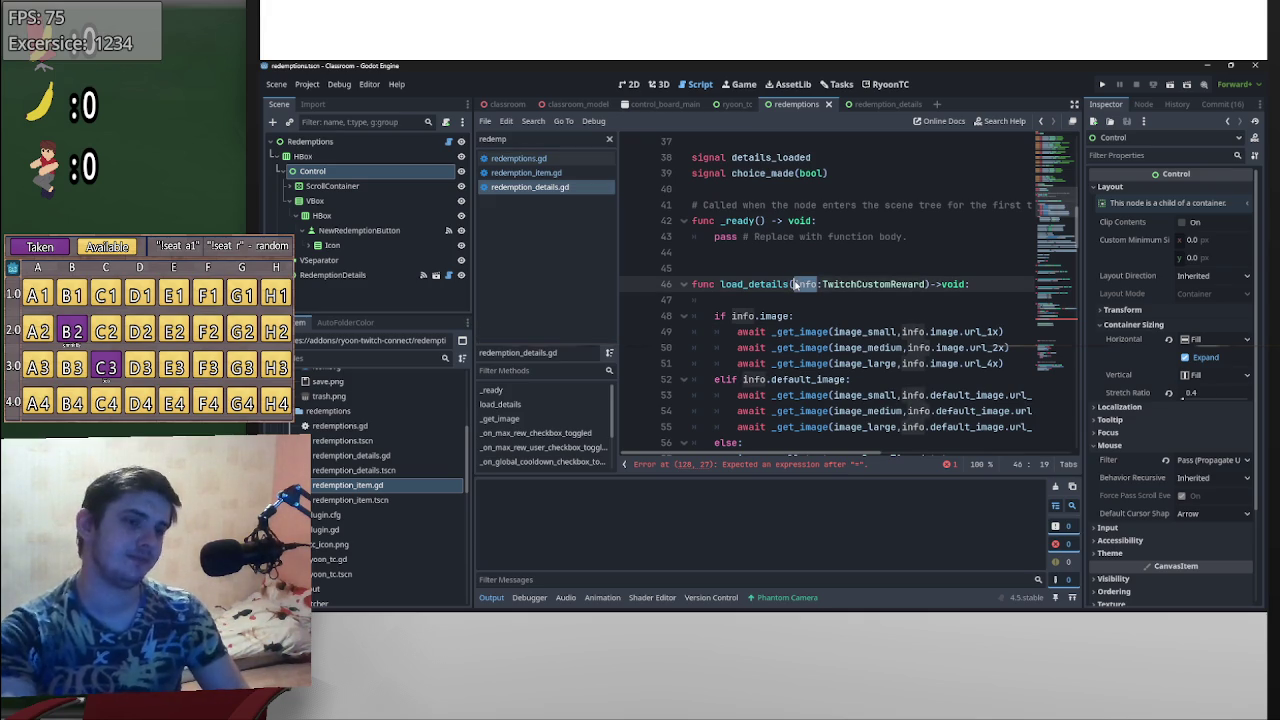
{"action": "type", "text": "rebutton"}
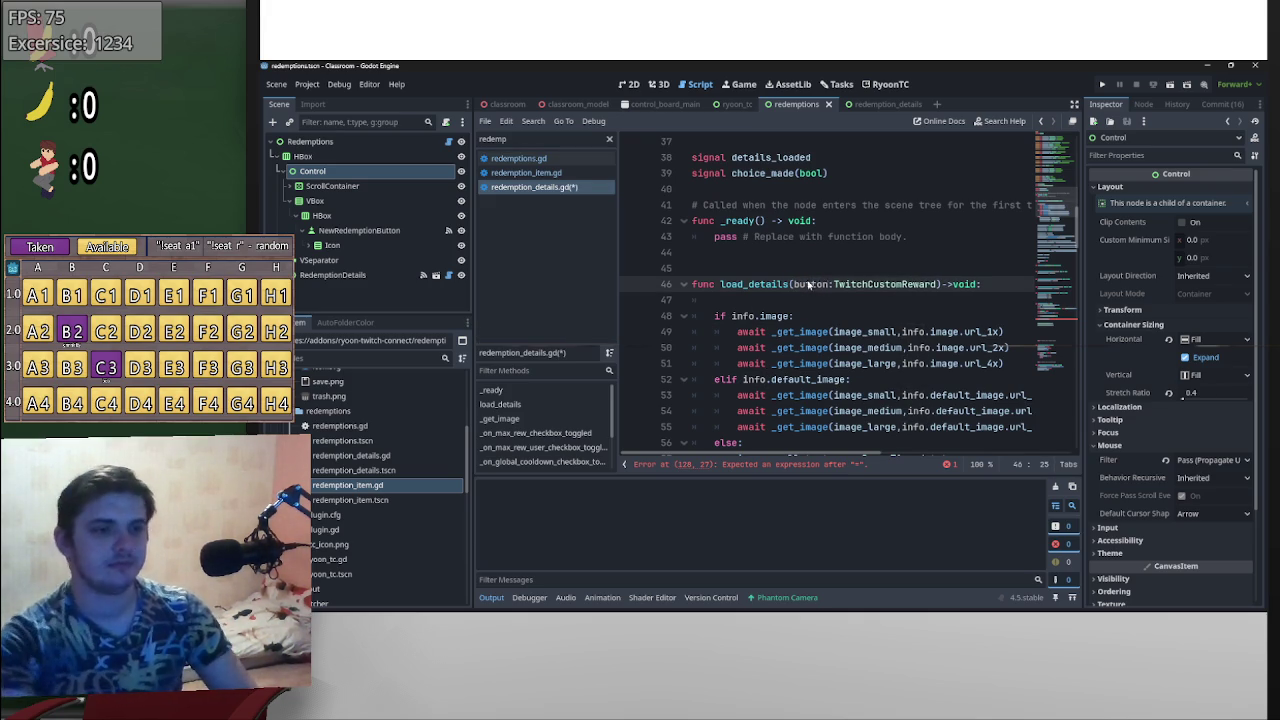
{"action": "double_click", "coordinate": [415, 484]}
{"action": "left_click", "coordinate": [689, 158]}
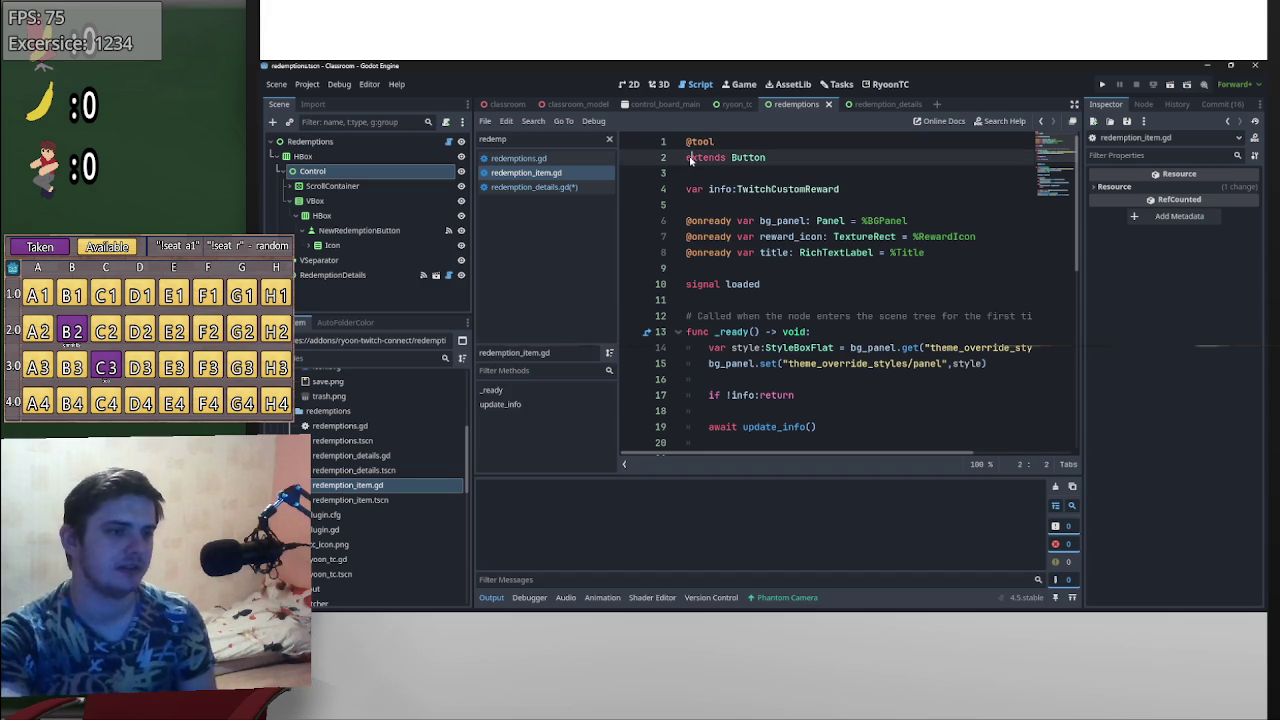
- Declare class_name RyoonTCButton before extends Button in redemption_item.gd and save it
{"action": "type", "text": "class_"}
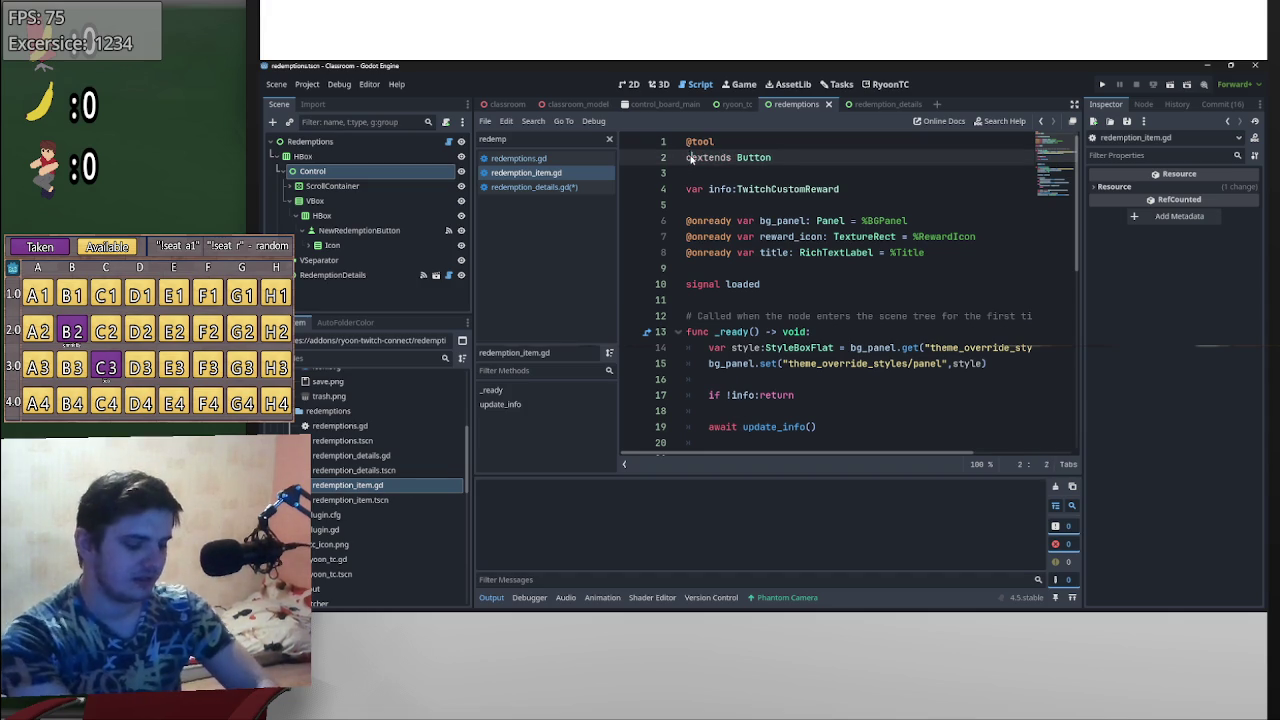
{"action": "key", "text": "Return"}
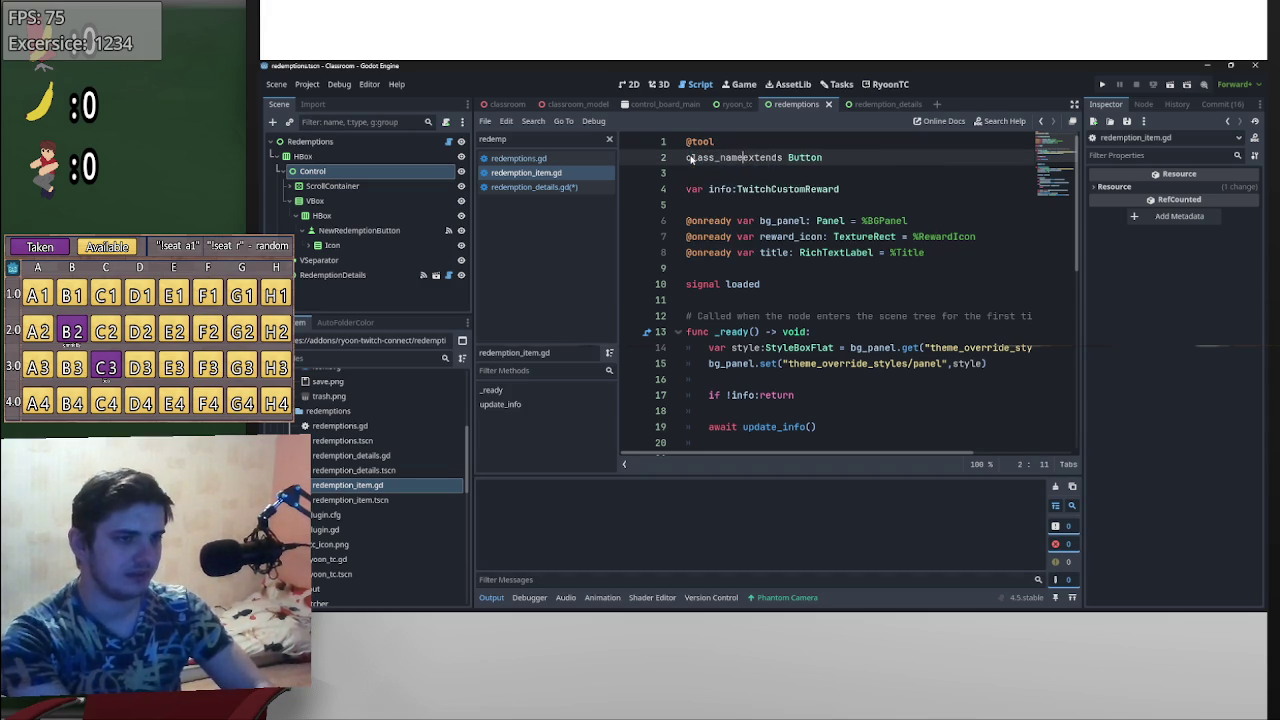
{"action": "type", "text": "RyoonTC"}
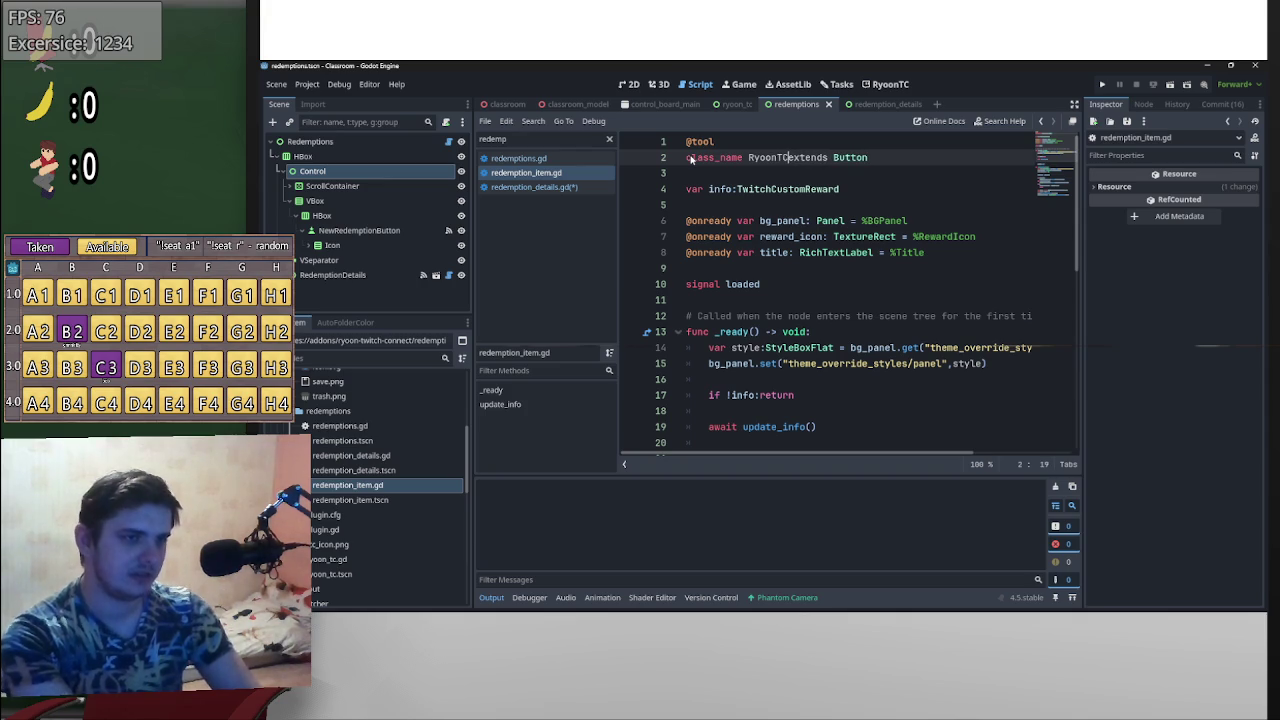
{"action": "type", "text": "Button"}
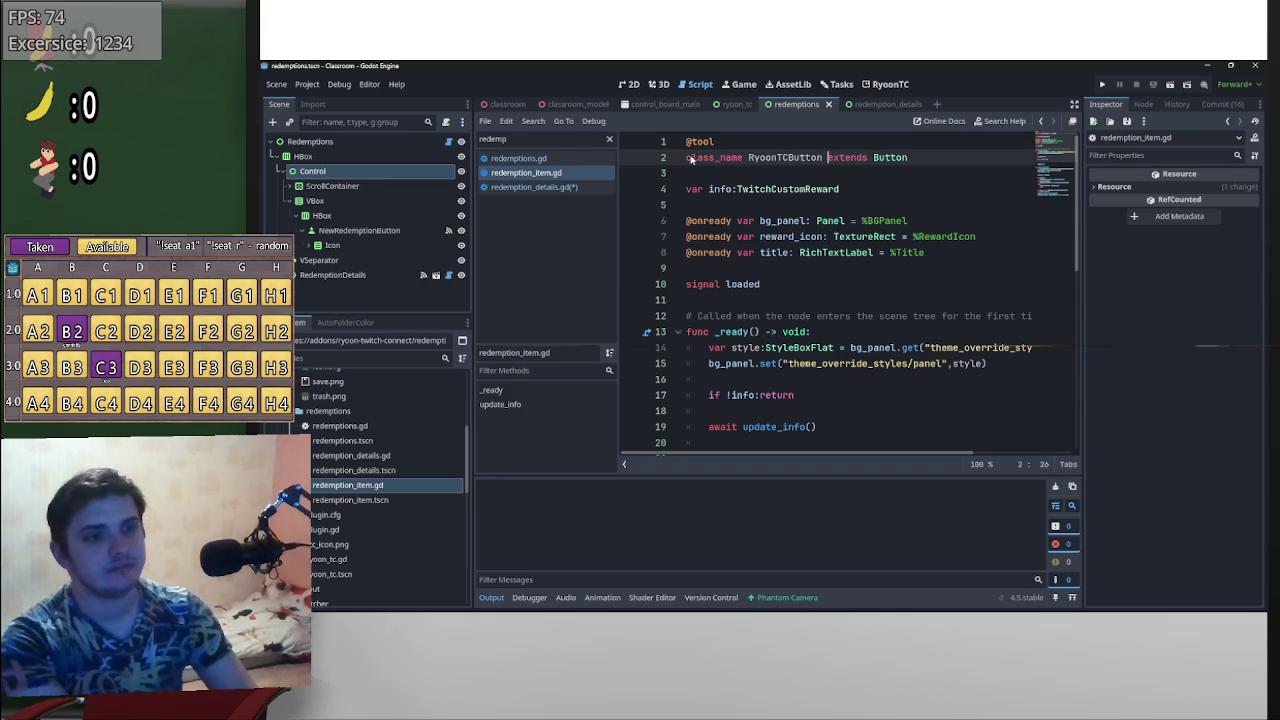
{"action": "key", "text": "ctrl+s"}
{"action": "scroll", "coordinate": [806, 237], "scroll_direction": "down", "scroll_amount": 4}
{"action": "left_click", "coordinate": [829, 289]}
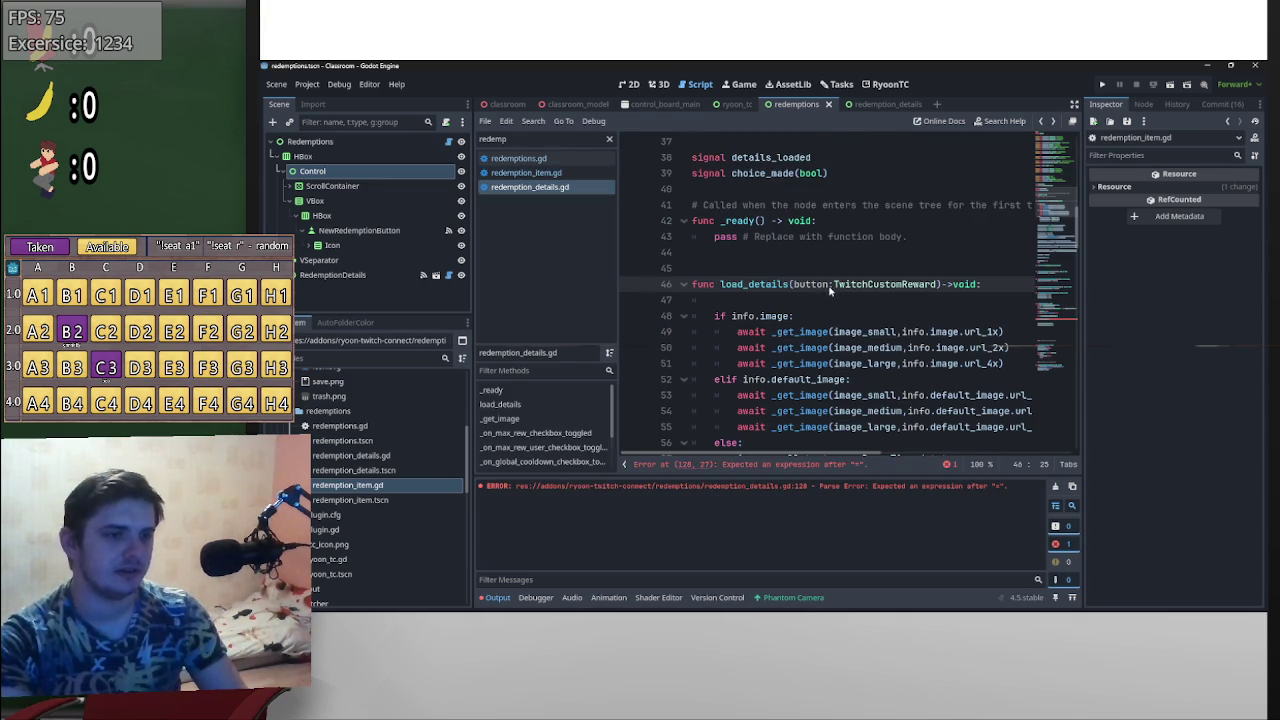
- Change the button variable's type from Button to RyoonTCButton
{"action": "scroll", "coordinate": [859, 327], "scroll_direction": "up", "scroll_amount": 8}
{"action": "scroll", "coordinate": [844, 376], "scroll_direction": "down", "scroll_amount": 3}
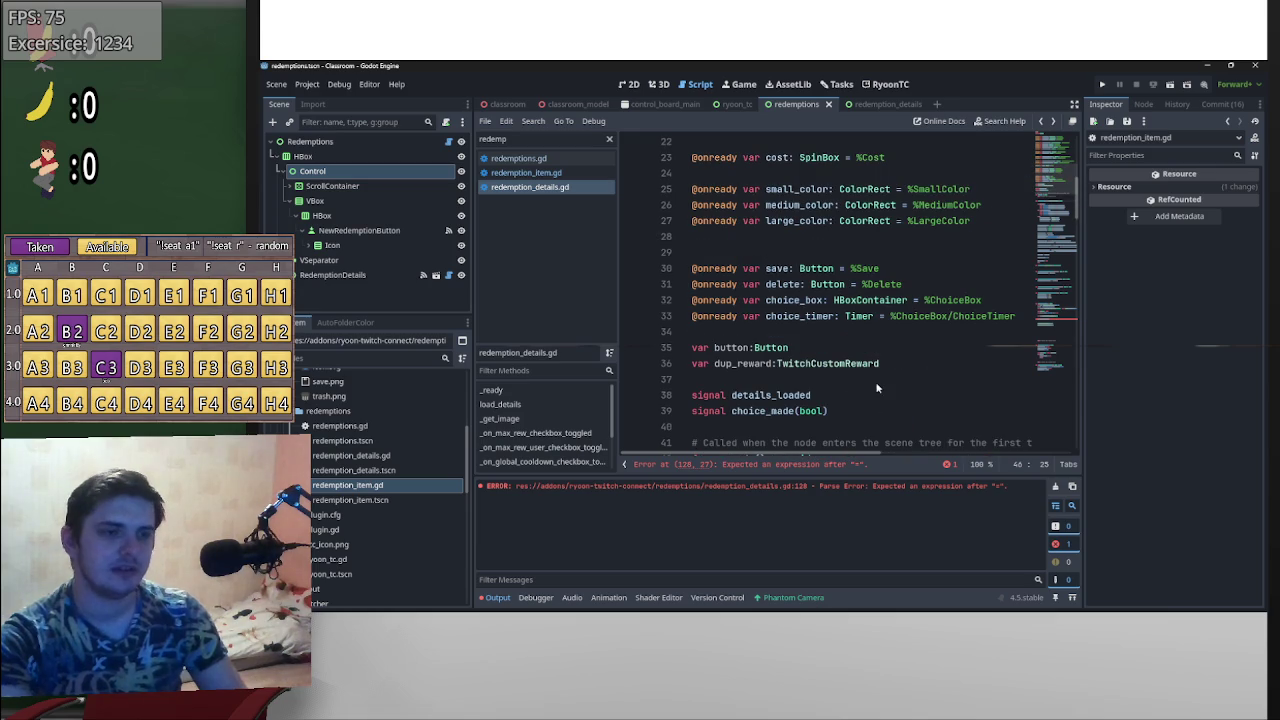
{"action": "mouse_move", "coordinate": [789, 347]}
{"action": "left_mouse_down"}
{"action": "mouse_move", "coordinate": [727, 347]}
{"action": "mouse_move", "coordinate": [755, 347]}
{"action": "left_mouse_up"}
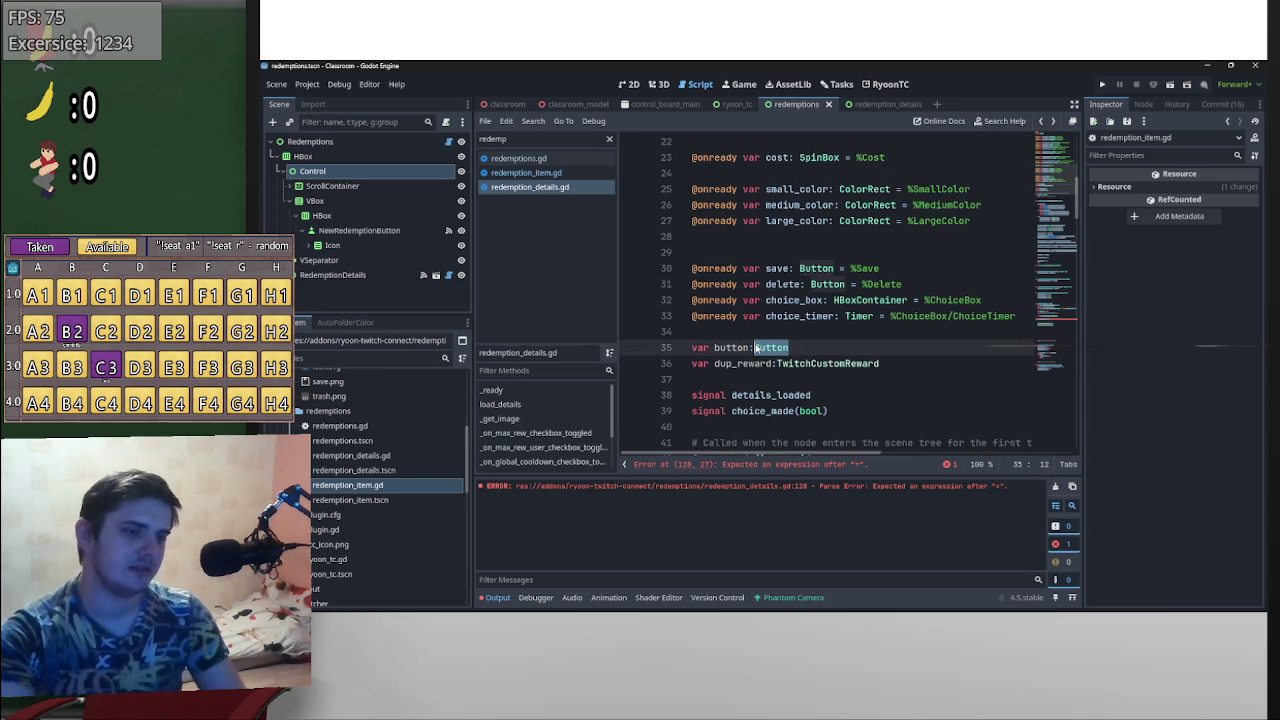
{"action": "type", "text": "Ryoon"}
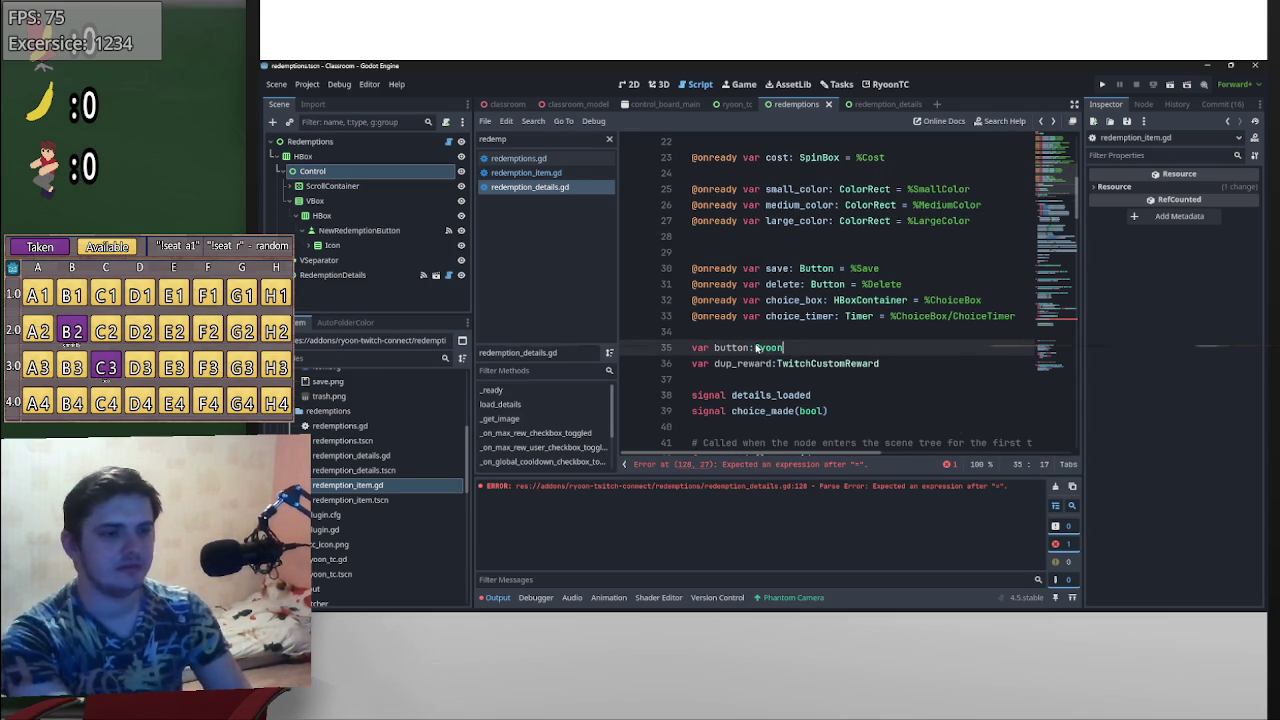
{"action": "key", "text": "Return"}
- Rename the load_details parameter to new_button, assign it to button, and start a var info line above
{"action": "scroll", "coordinate": [772, 368], "scroll_direction": "down", "scroll_amount": 4}
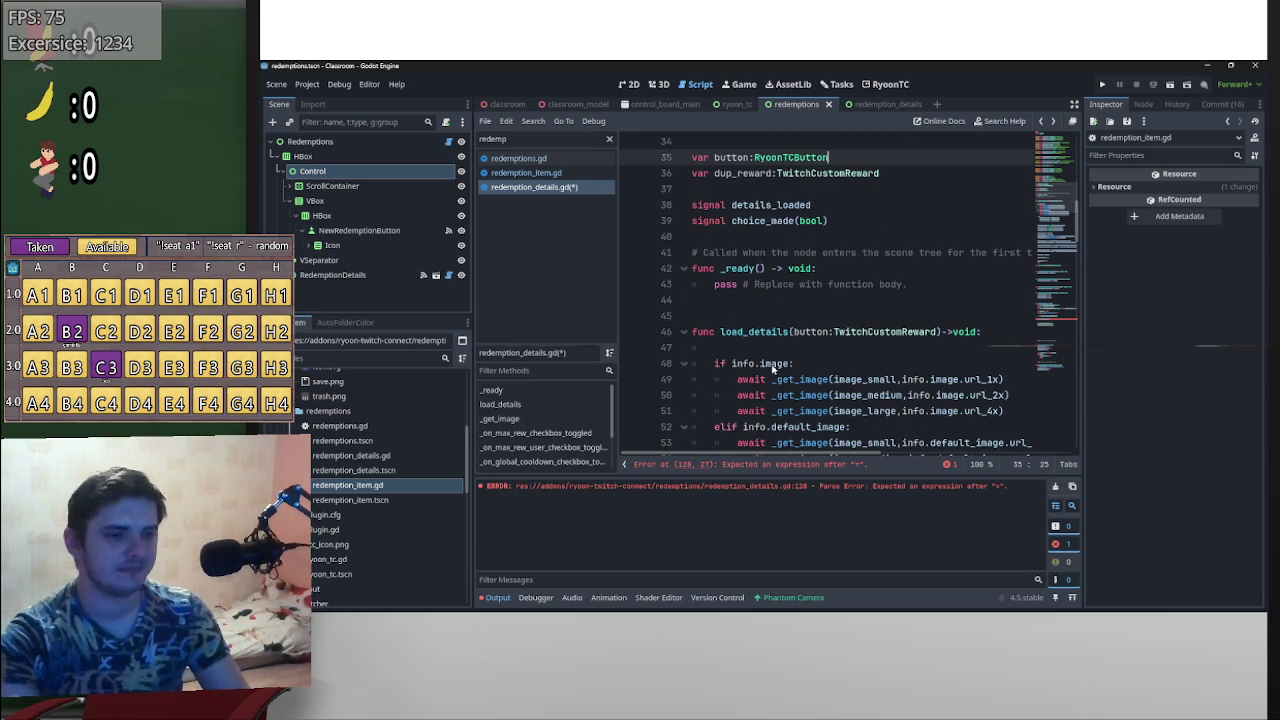
{"action": "left_click", "coordinate": [809, 350]}
{"action": "type", "text": "button ="}
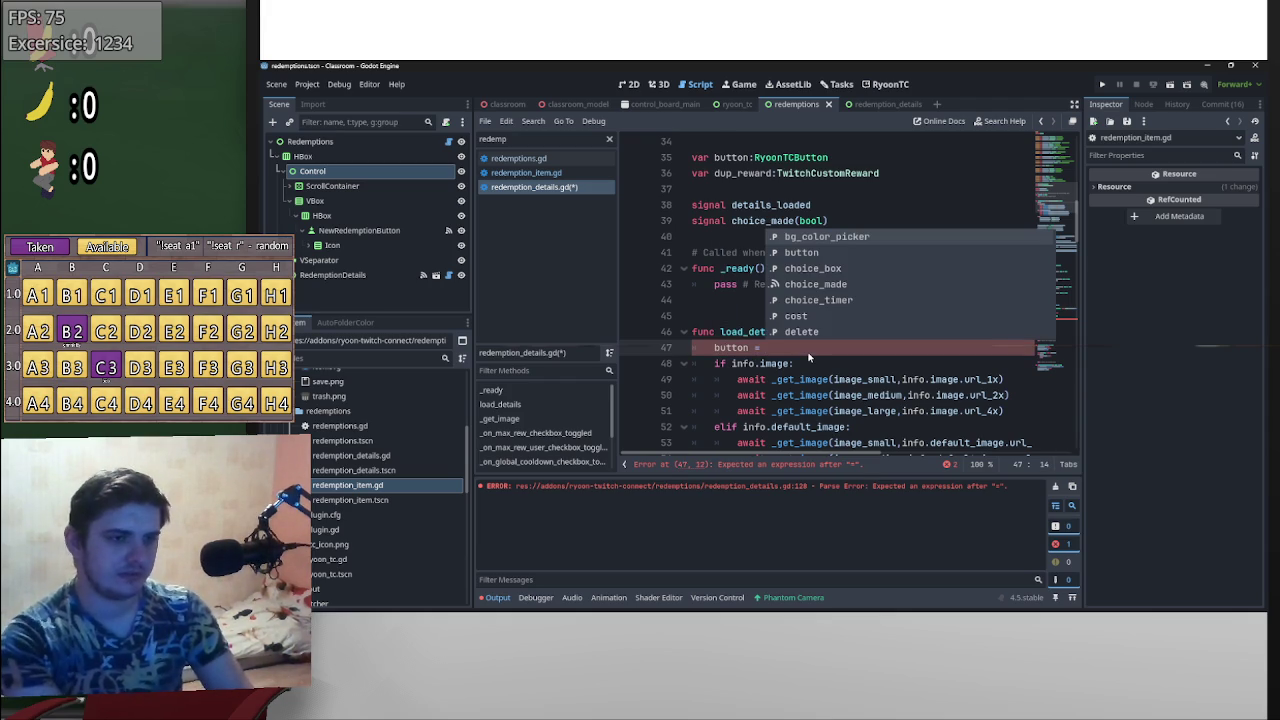
{"action": "key", "text": "Escape"}
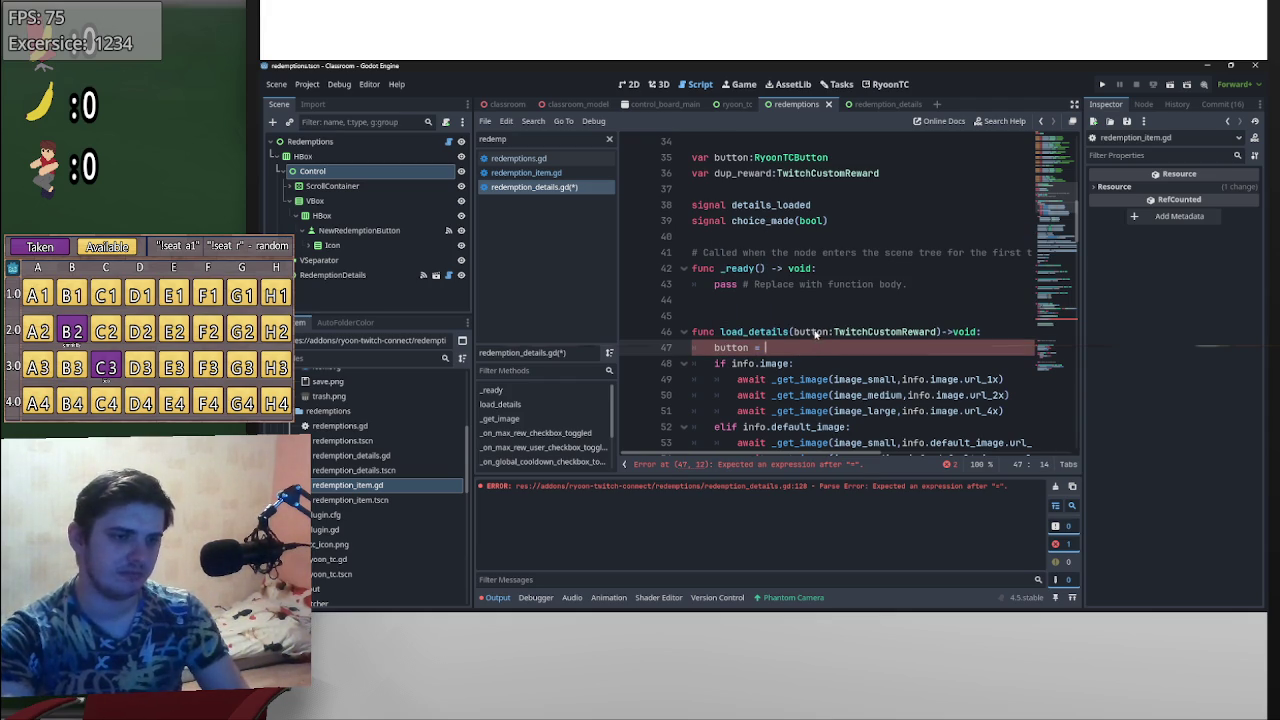
{"action": "left_click", "coordinate": [795, 331]}
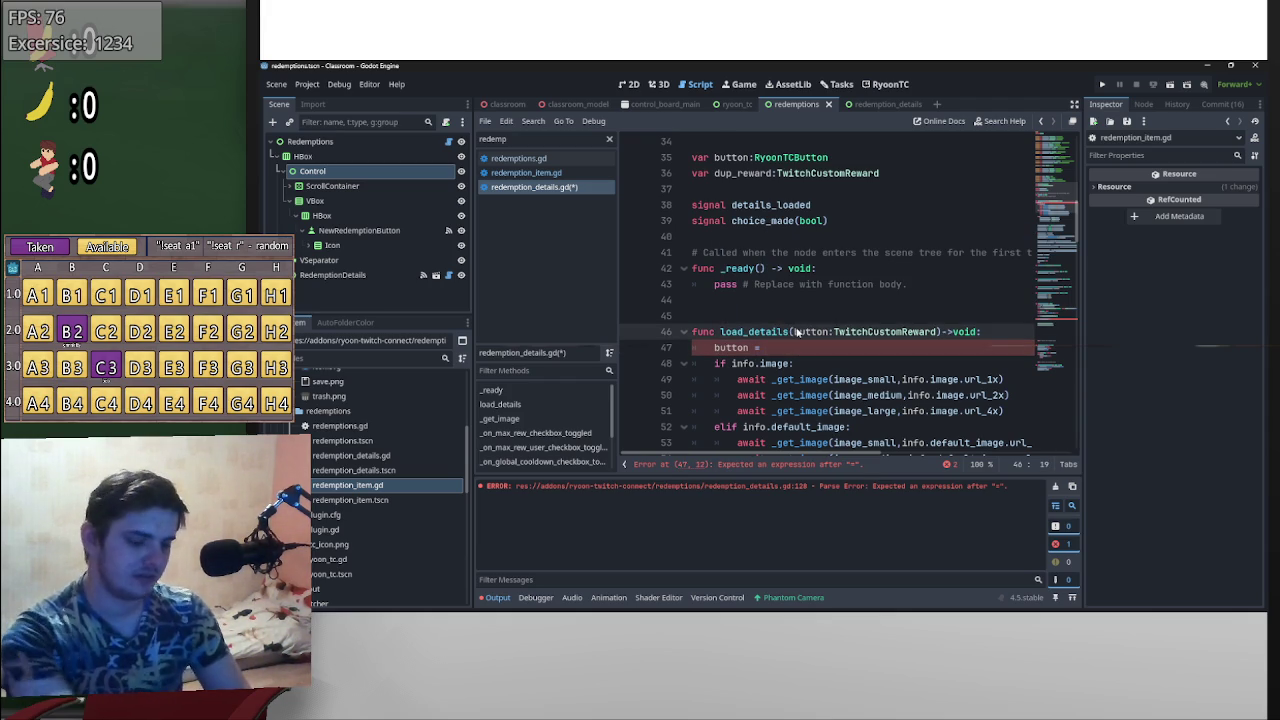
{"action": "type", "text": "new_"}
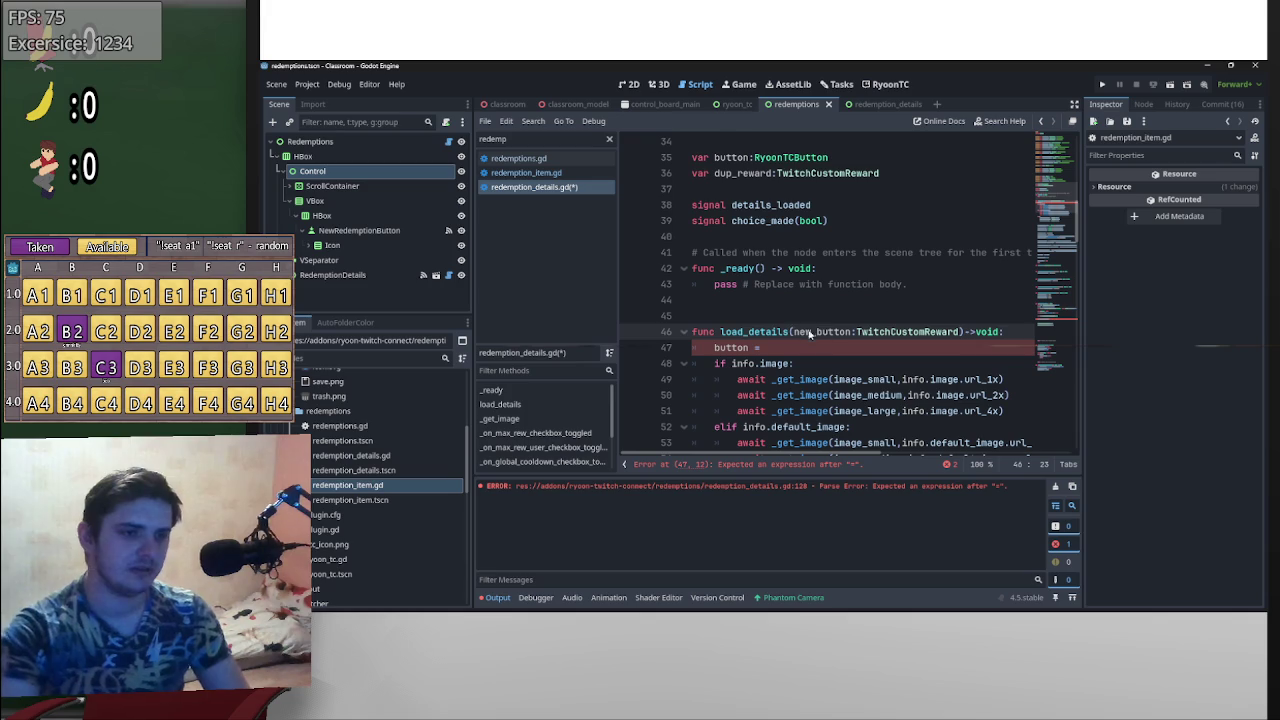
{"action": "double_click", "coordinate": [815, 331]}
{"action": "left_click_drag", "start_coordinate": [815, 331], "coordinate": [802, 349]}
{"action": "left_click", "coordinate": [714, 347]}
{"action": "key", "text": "Return"}
{"action": "key", "text": "Up"}
{"action": "type", "text": "var info"}
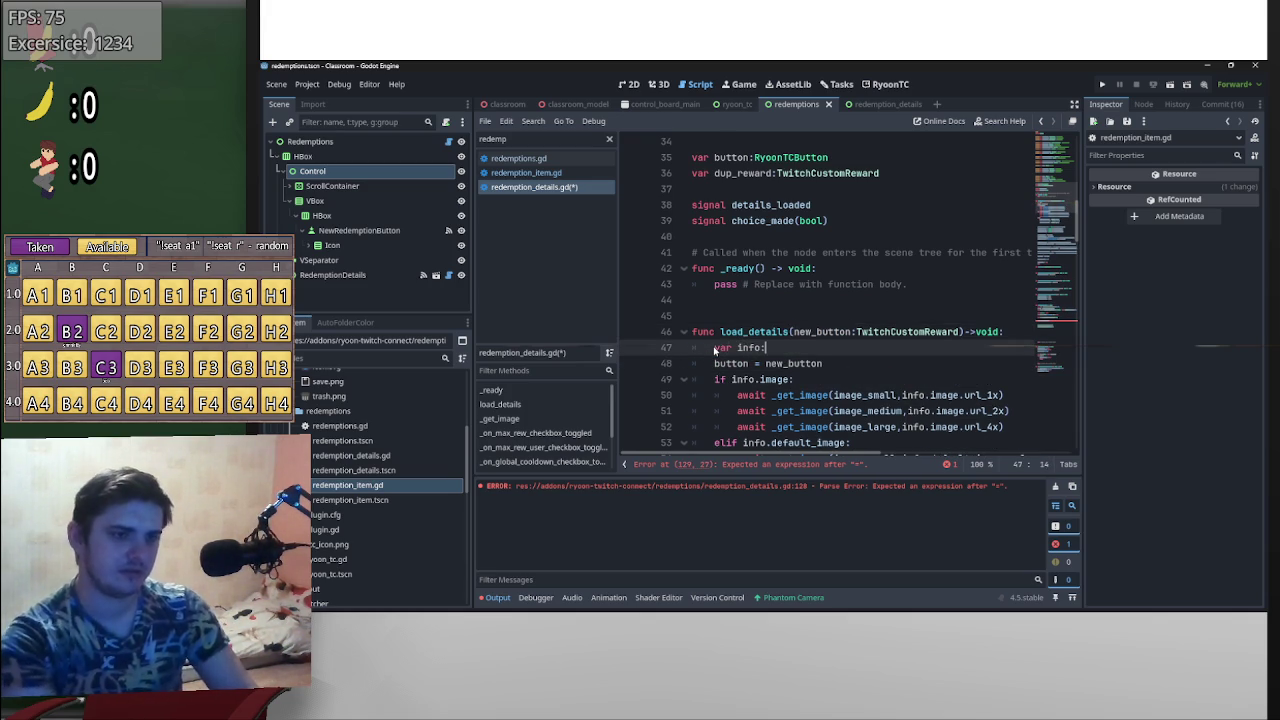
- Move the TwitchCustomReward type onto var info and set info to new_button.info
{"action": "left_click_drag", "start_coordinate": [857, 331], "coordinate": [958, 333]}
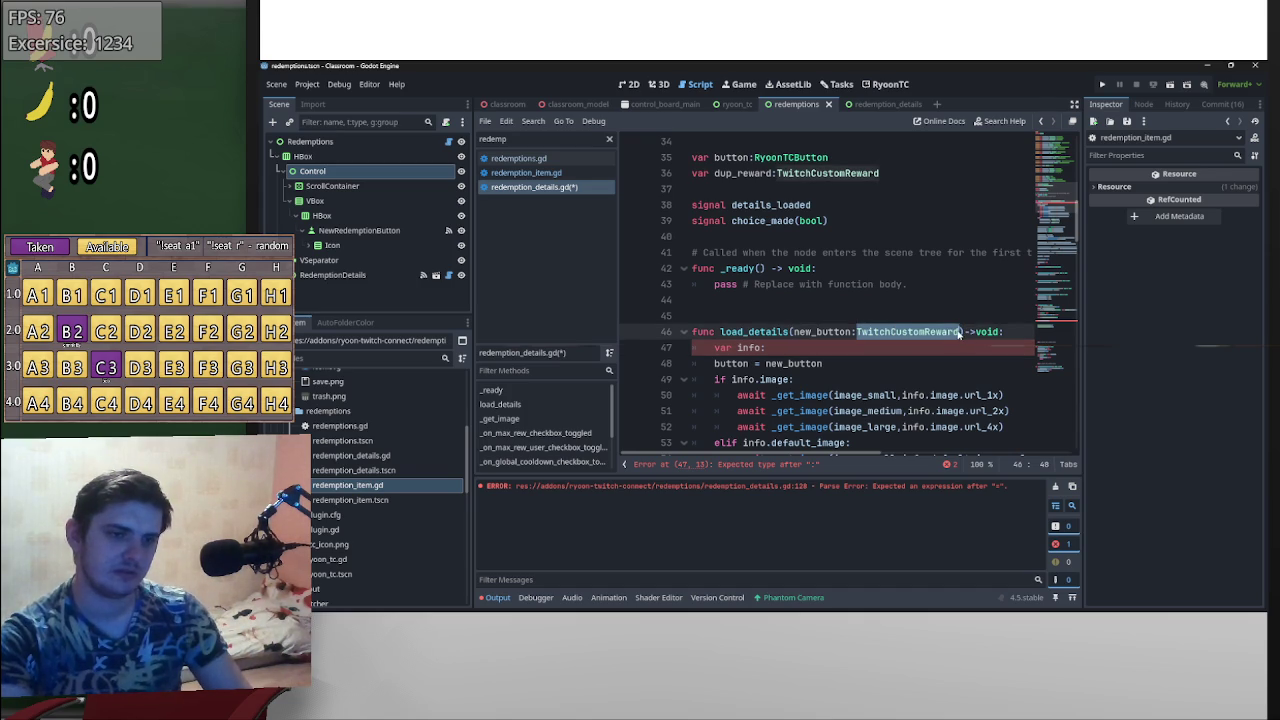
{"action": "key", "text": "ctrl+x"}
{"action": "left_click", "coordinate": [970, 347]}
{"action": "key", "text": "ctrl+v"}
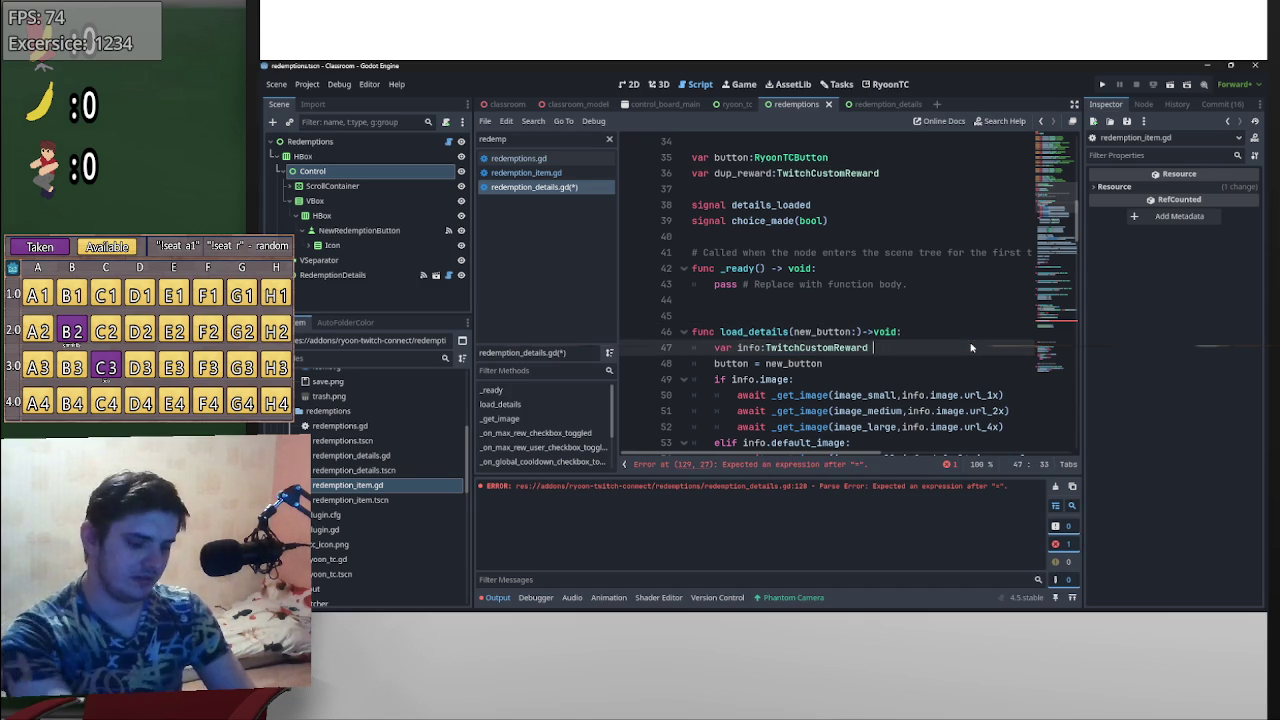
{"action": "type", "text": "= butto"}
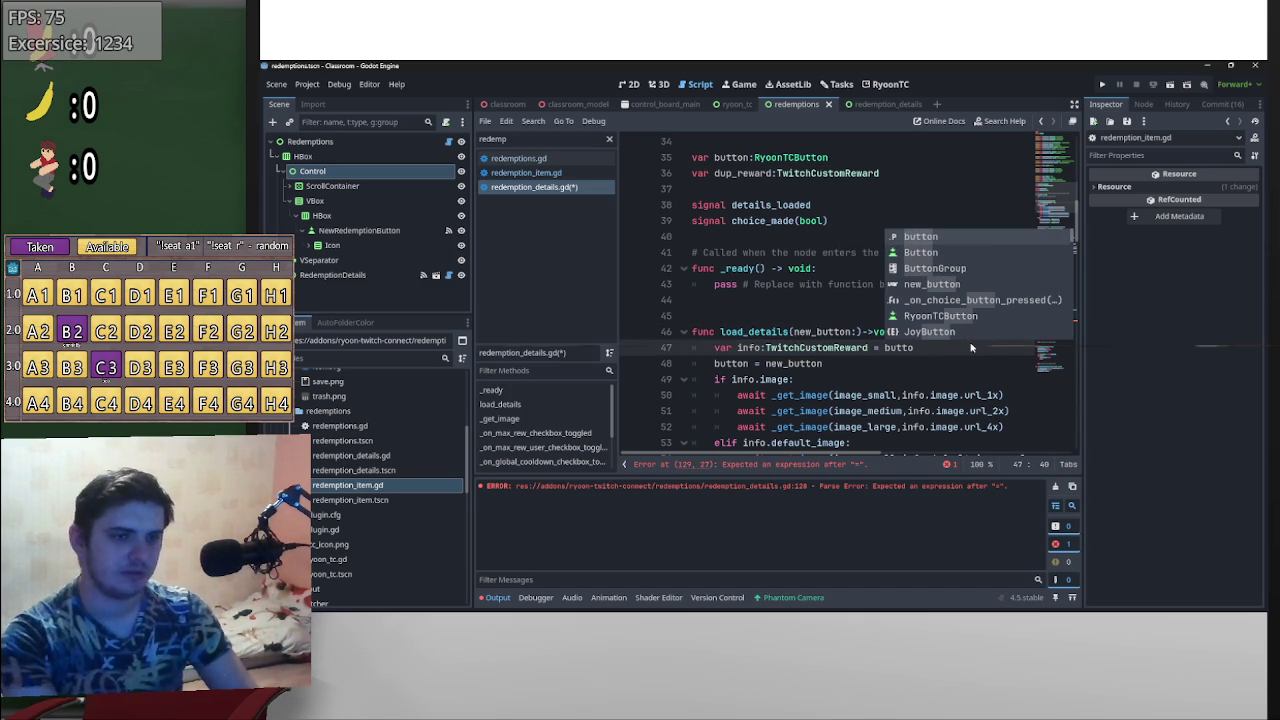
{"action": "key", "text": "Down"}
{"action": "key", "text": "Down"}
{"action": "key", "text": "Down"}
{"action": "key", "text": "Return"}
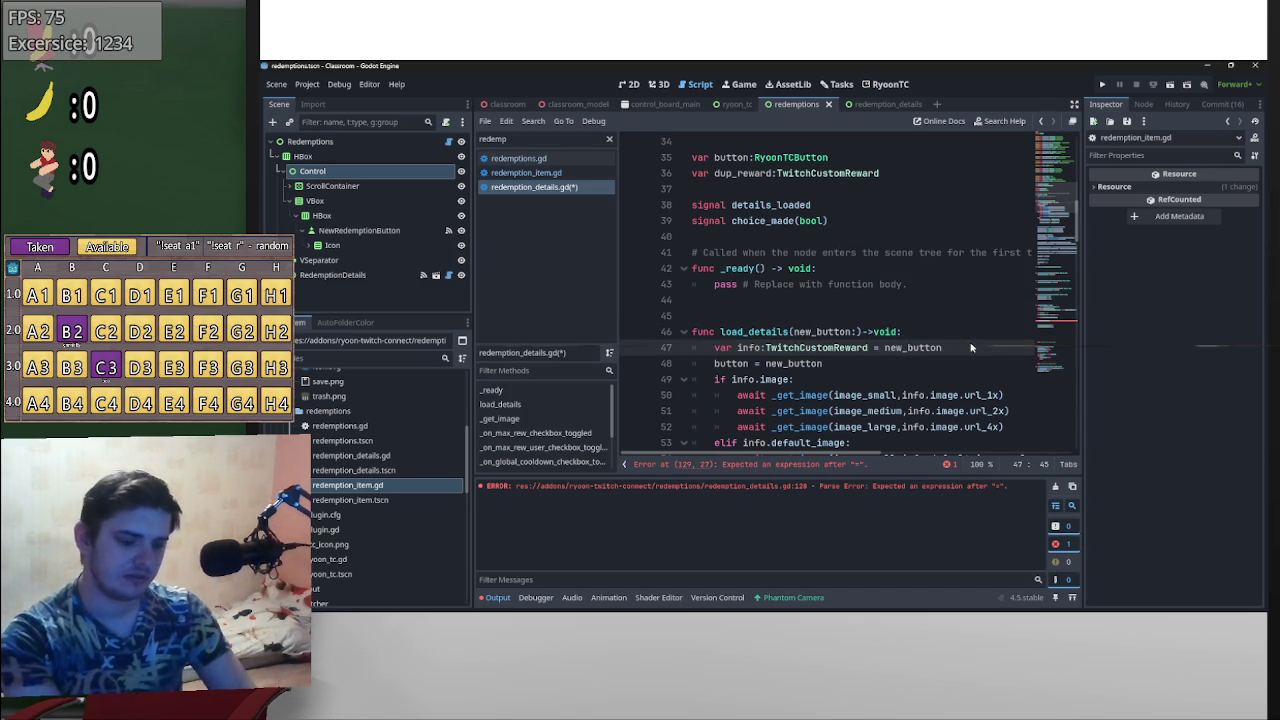
{"action": "type", "text": ".info"}
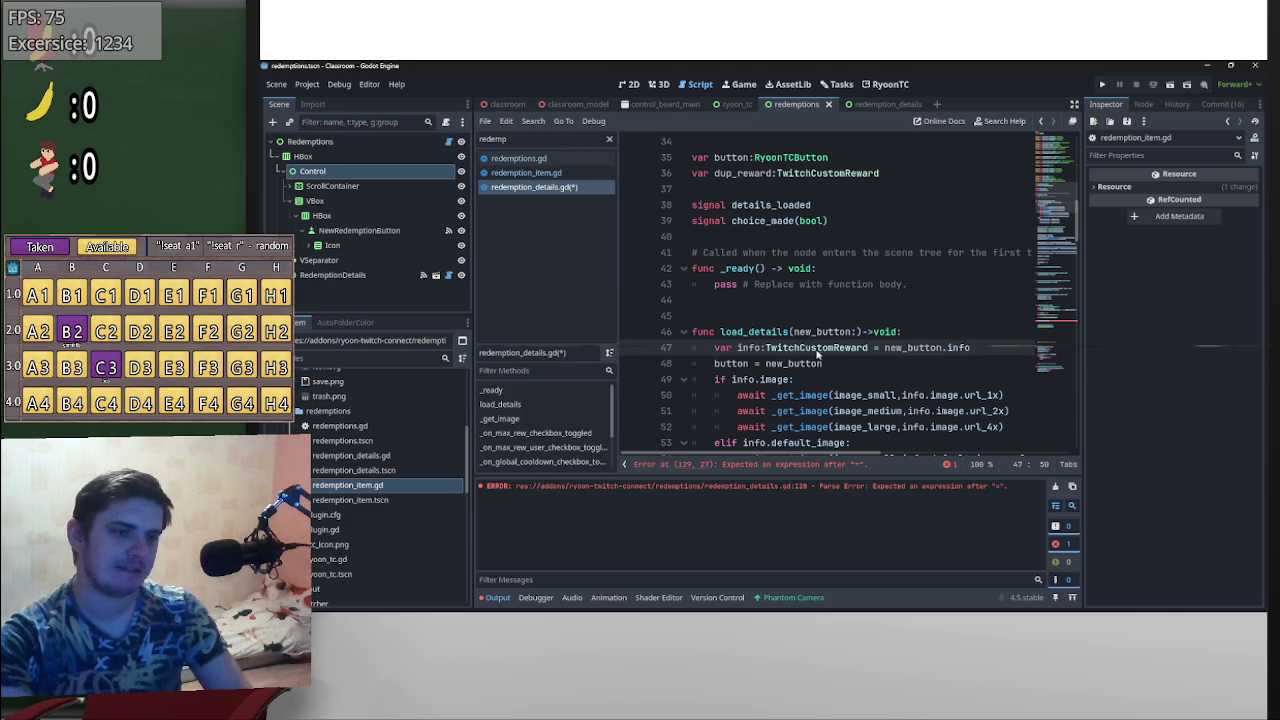
- Type the new_button parameter of load_details as RyoonTCButton
{"action": "scroll", "coordinate": [838, 330], "scroll_direction": "up", "scroll_amount": 6}
{"action": "scroll", "coordinate": [838, 325], "scroll_direction": "down", "scroll_amount": 2}
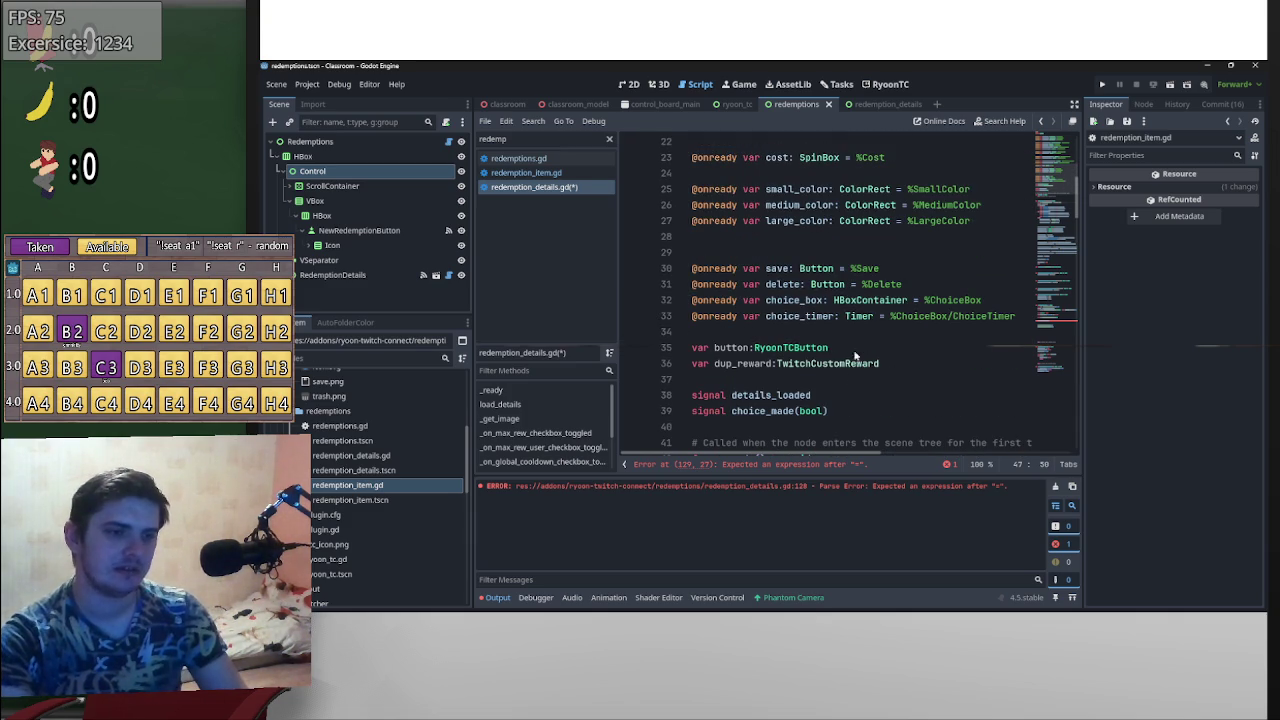
{"action": "double_click", "coordinate": [790, 348]}
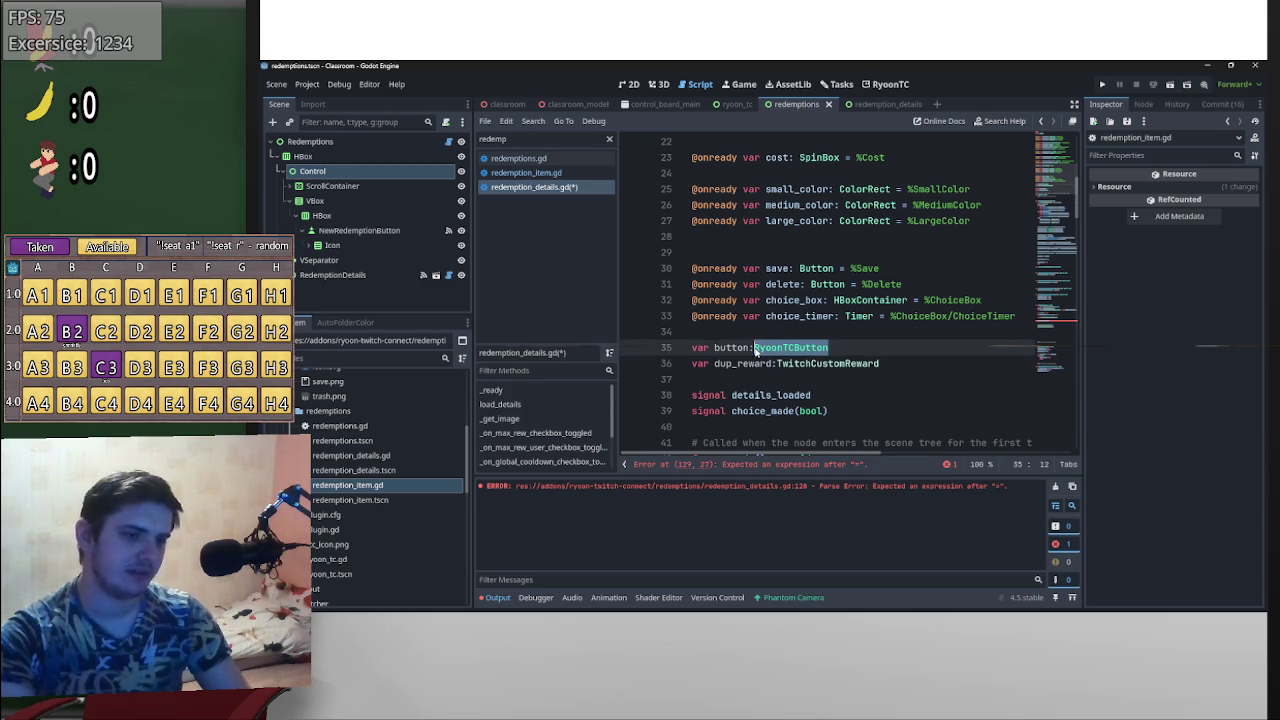
{"action": "scroll", "coordinate": [795, 366], "scroll_direction": "down", "scroll_amount": 4}
{"action": "left_click", "coordinate": [855, 332]}
{"action": "type", "text": ":)->void:"}
{"action": "key", "text": "ctrl+v"}
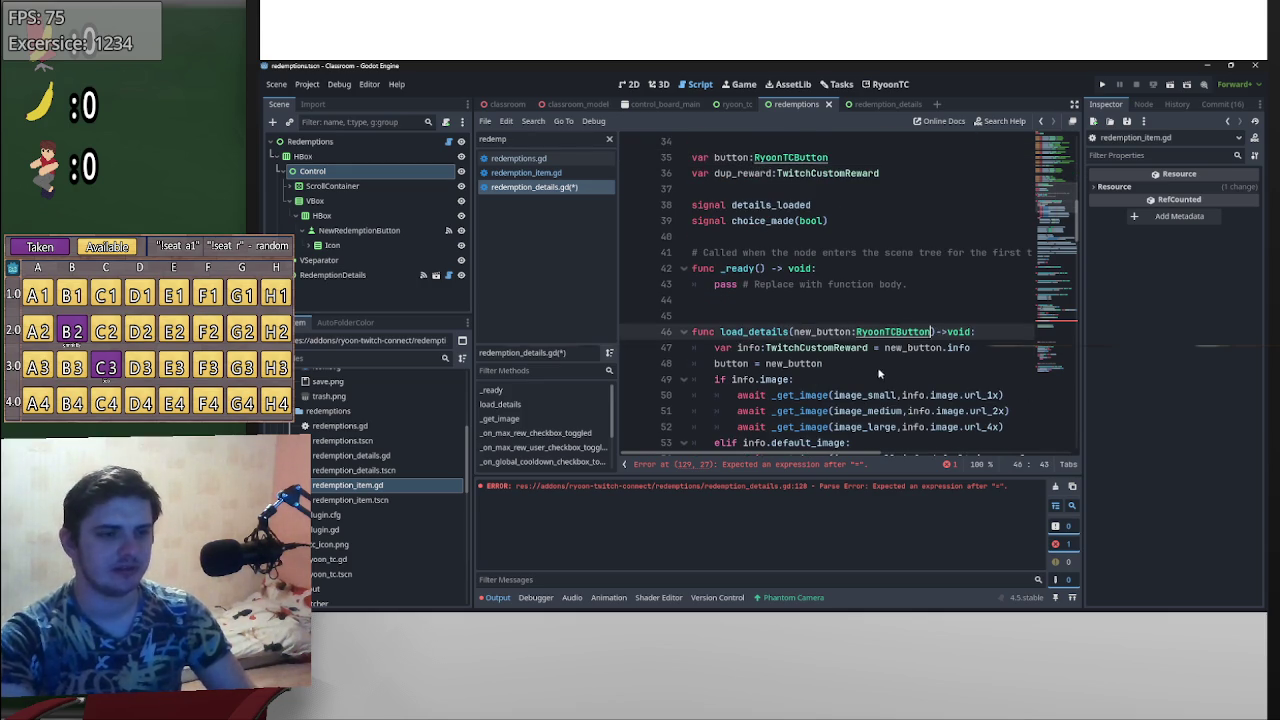
- Insert a blank line before the if info.image checks
{"action": "left_click", "coordinate": [716, 380]}
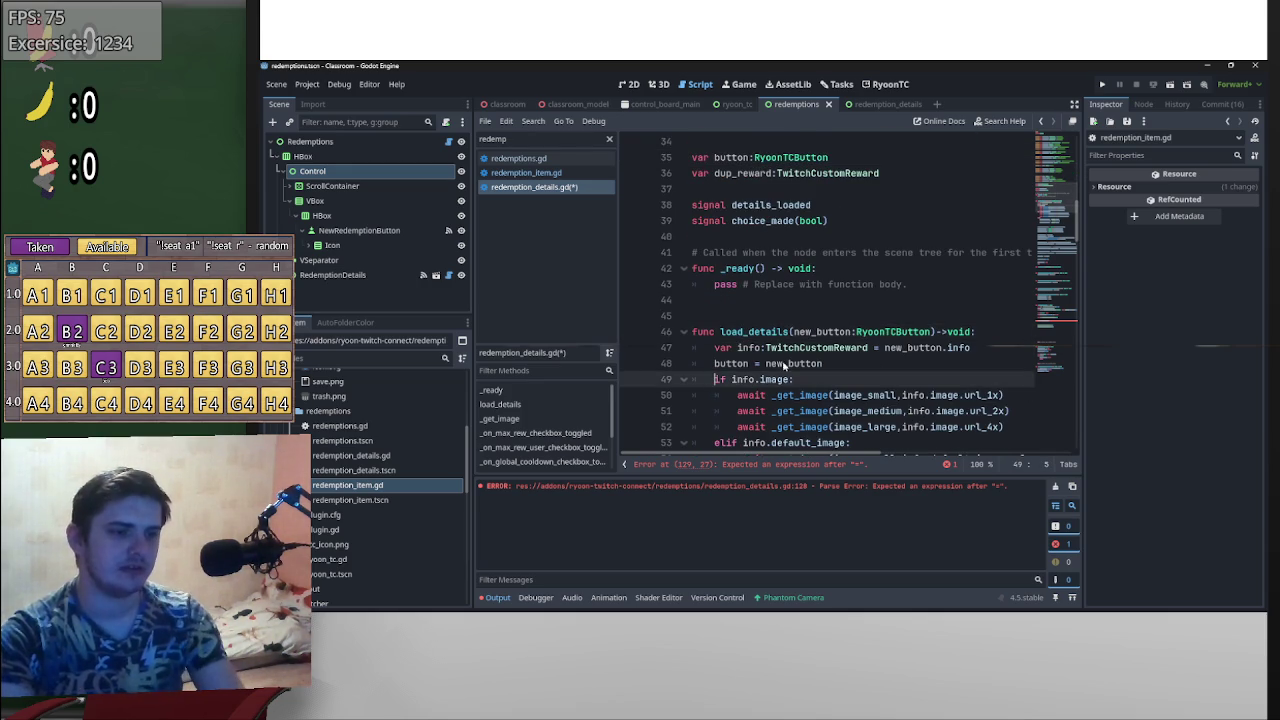
{"action": "key", "text": "Return"}
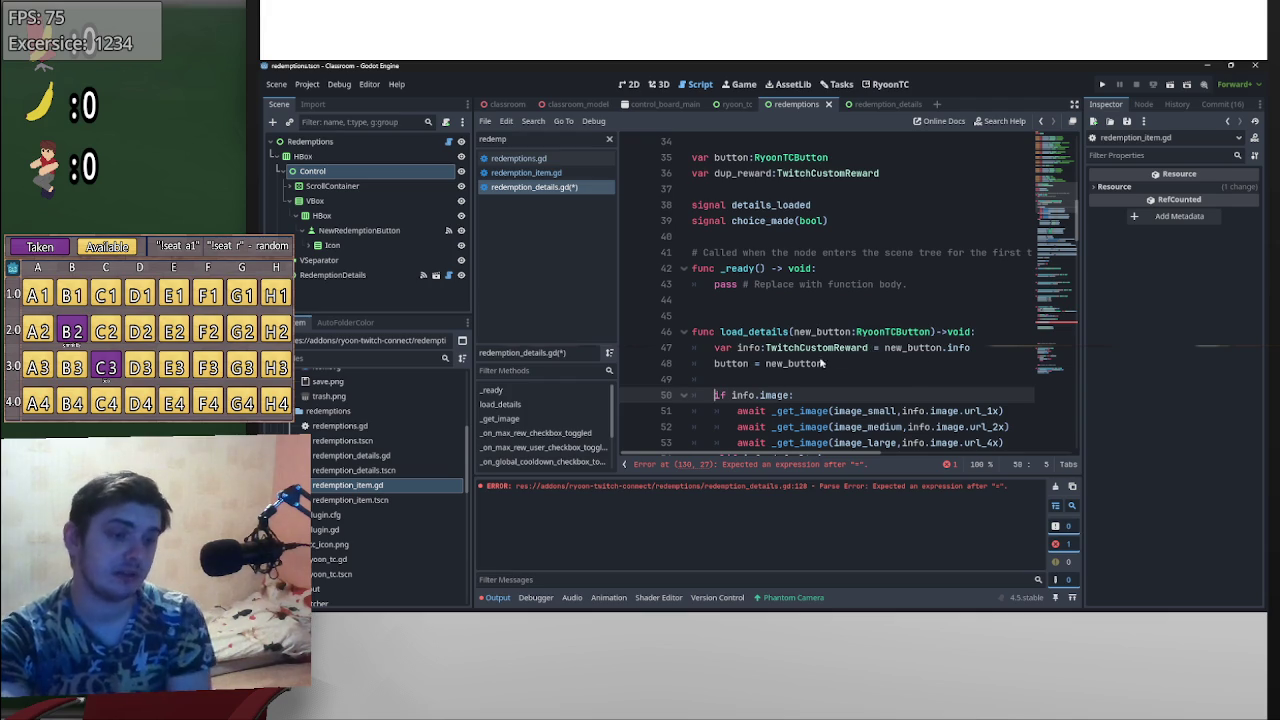
{"action": "scroll", "coordinate": [829, 374], "scroll_direction": "down", "scroll_amount": 12}
{"action": "scroll", "coordinate": [843, 370], "scroll_direction": "down", "scroll_amount": 15}
{"action": "scroll", "coordinate": [846, 369], "scroll_direction": "up", "scroll_amount": 2}
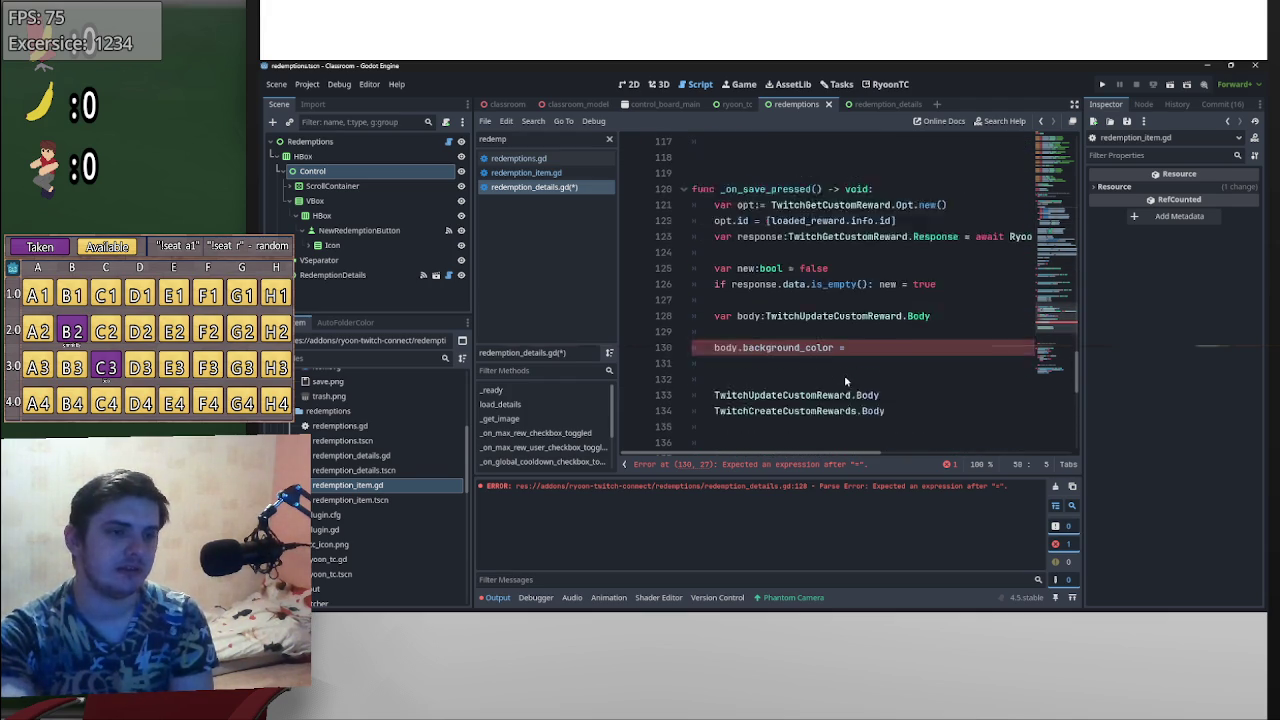
{"action": "scroll", "coordinate": [844, 375], "scroll_direction": "up", "scroll_amount": 1}
{"action": "left_click", "coordinate": [878, 398]}
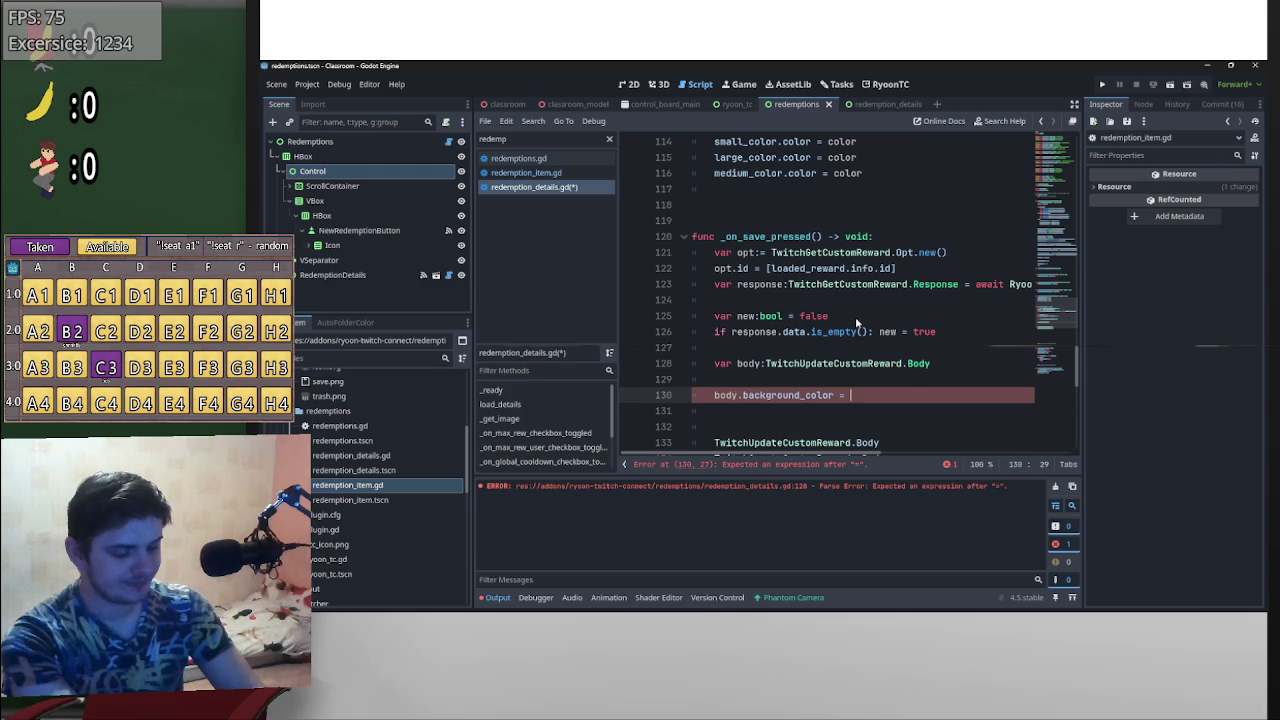
- Add a blank line below the info assignment
{"action": "scroll", "coordinate": [890, 303], "scroll_direction": "up", "scroll_amount": 20}
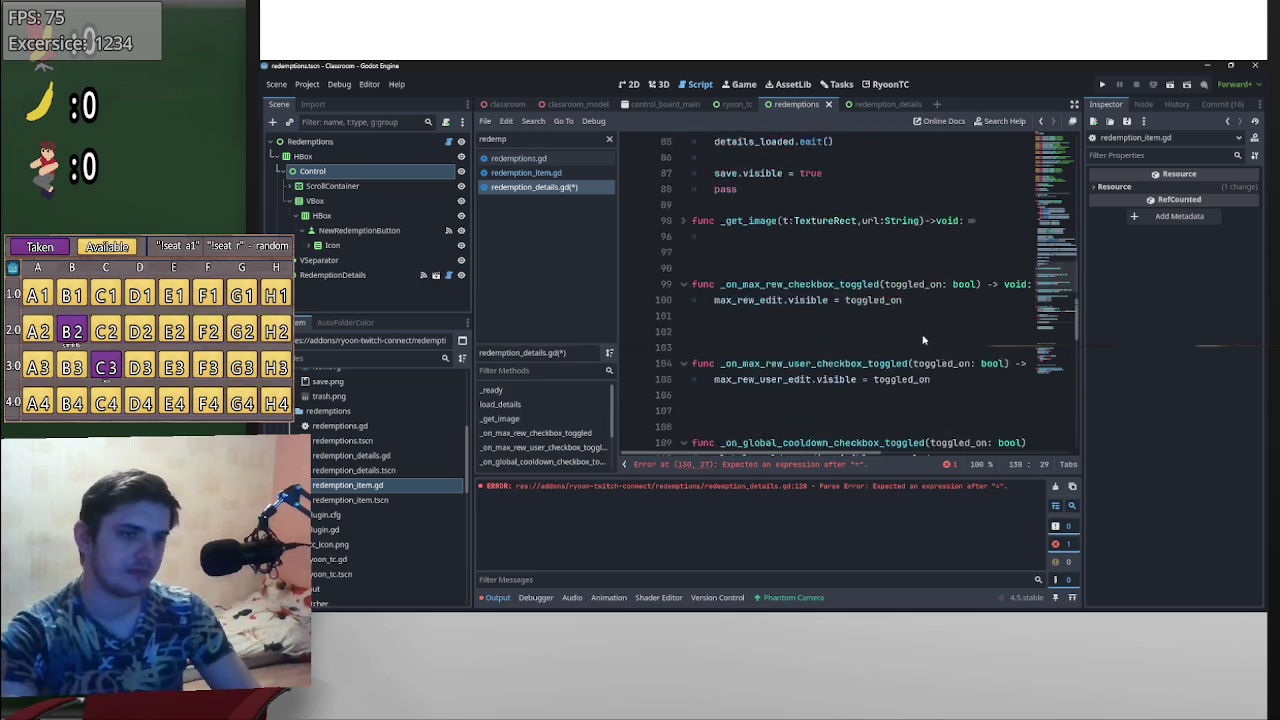
{"action": "scroll", "coordinate": [915, 386], "scroll_direction": "up", "scroll_amount": 3}
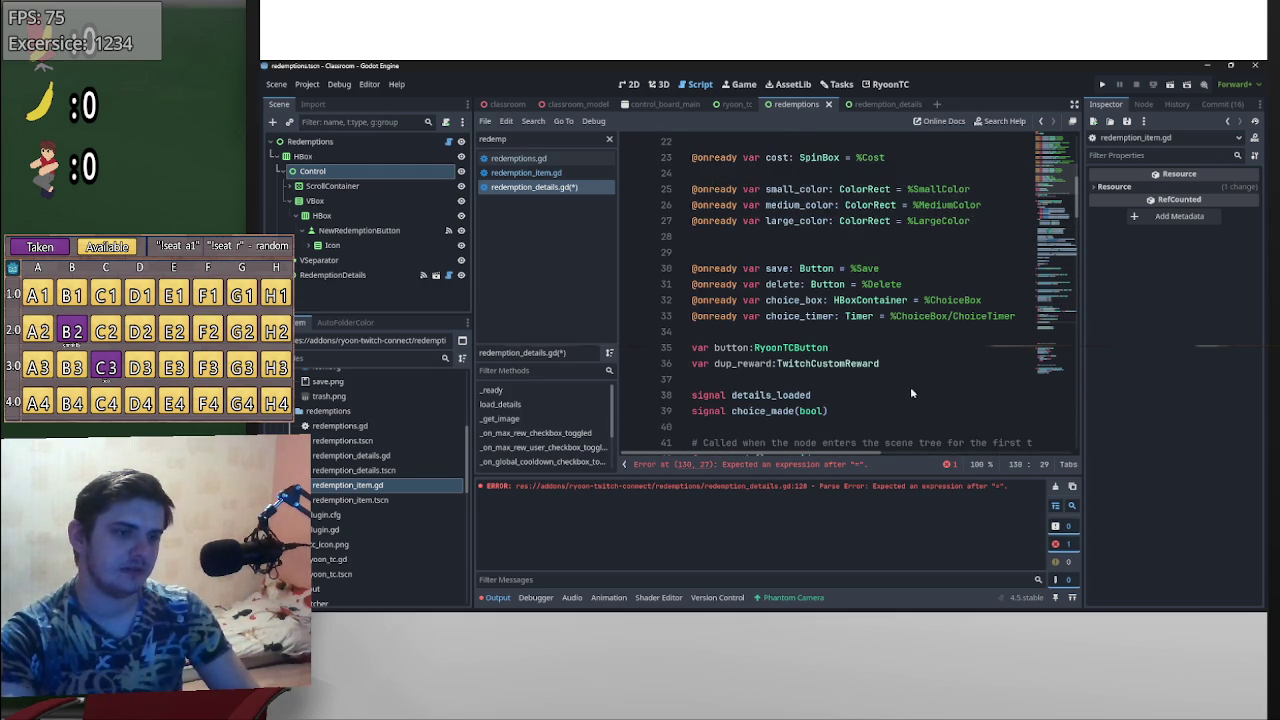
{"action": "scroll", "coordinate": [850, 400], "scroll_direction": "down", "scroll_amount": 4}
{"action": "scroll", "coordinate": [793, 412], "scroll_direction": "down", "scroll_amount": 5}
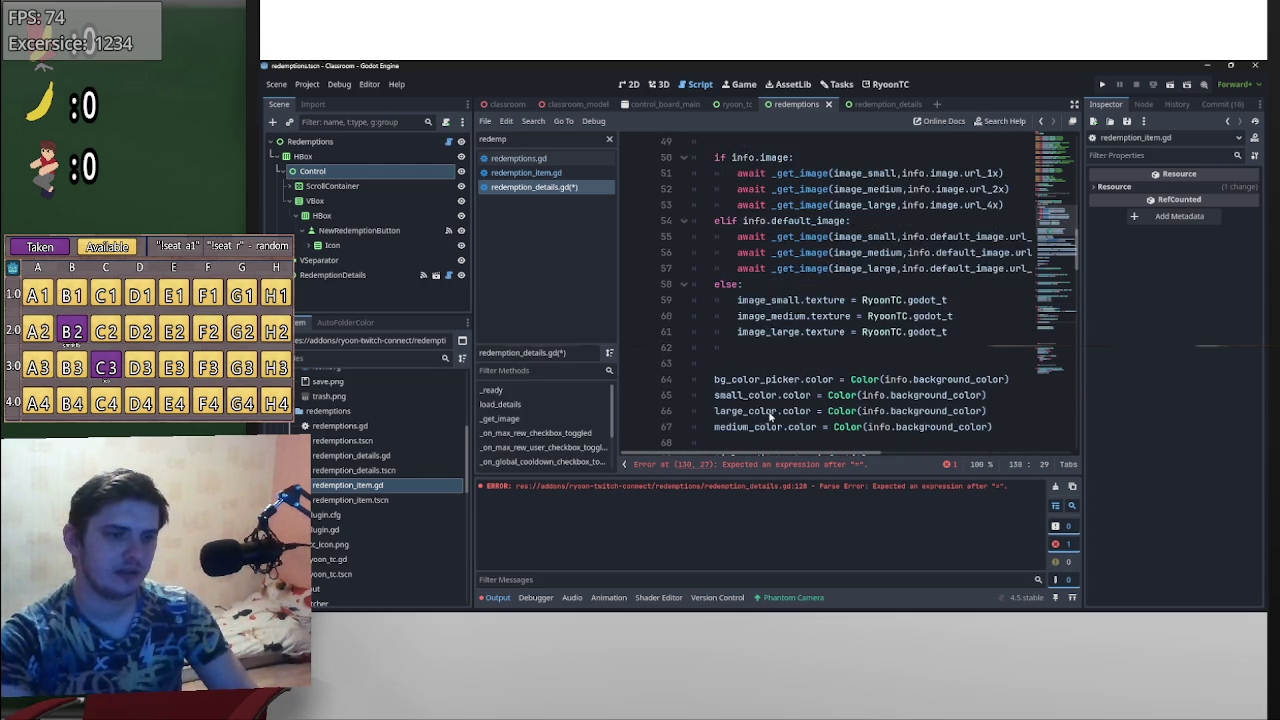
{"action": "scroll", "coordinate": [900, 360], "scroll_direction": "up", "scroll_amount": 4}
{"action": "left_click", "coordinate": [986, 303]}
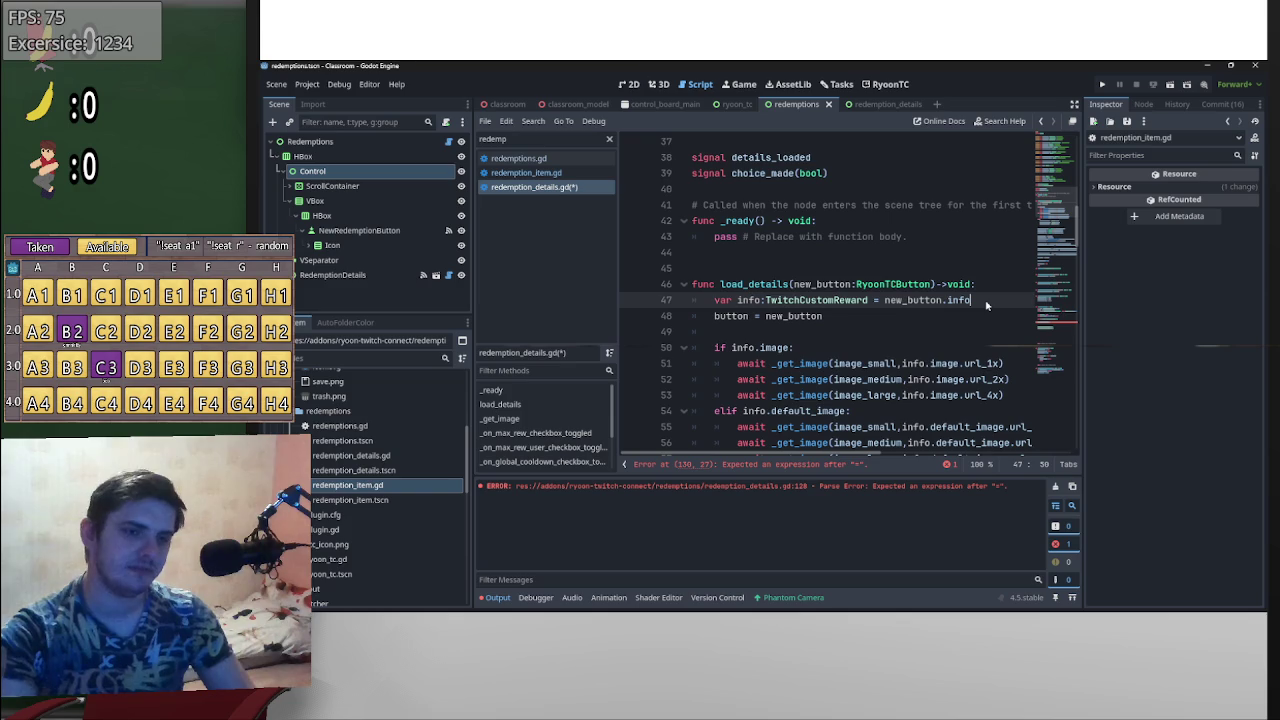
{"action": "key", "text": "Return"}
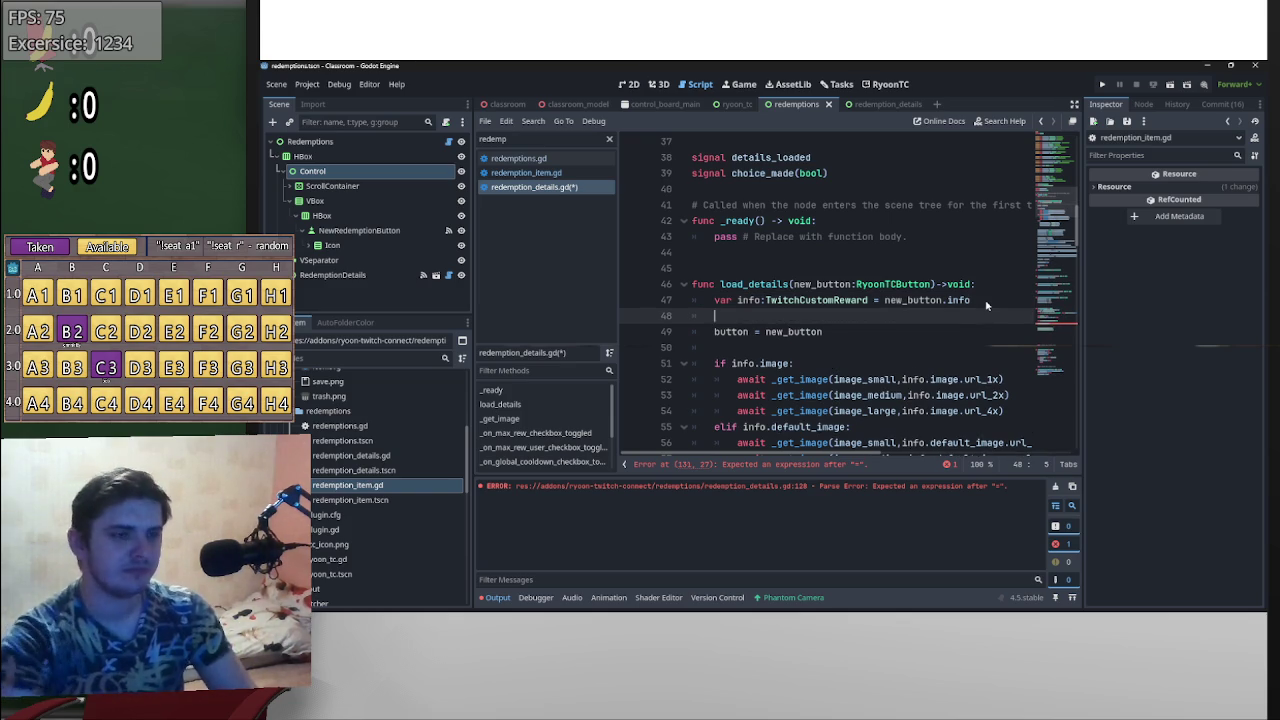
{"action": "scroll", "coordinate": [857, 296], "scroll_direction": "up", "scroll_amount": 4}
{"action": "scroll", "coordinate": [818, 337], "scroll_direction": "down", "scroll_amount": 5}
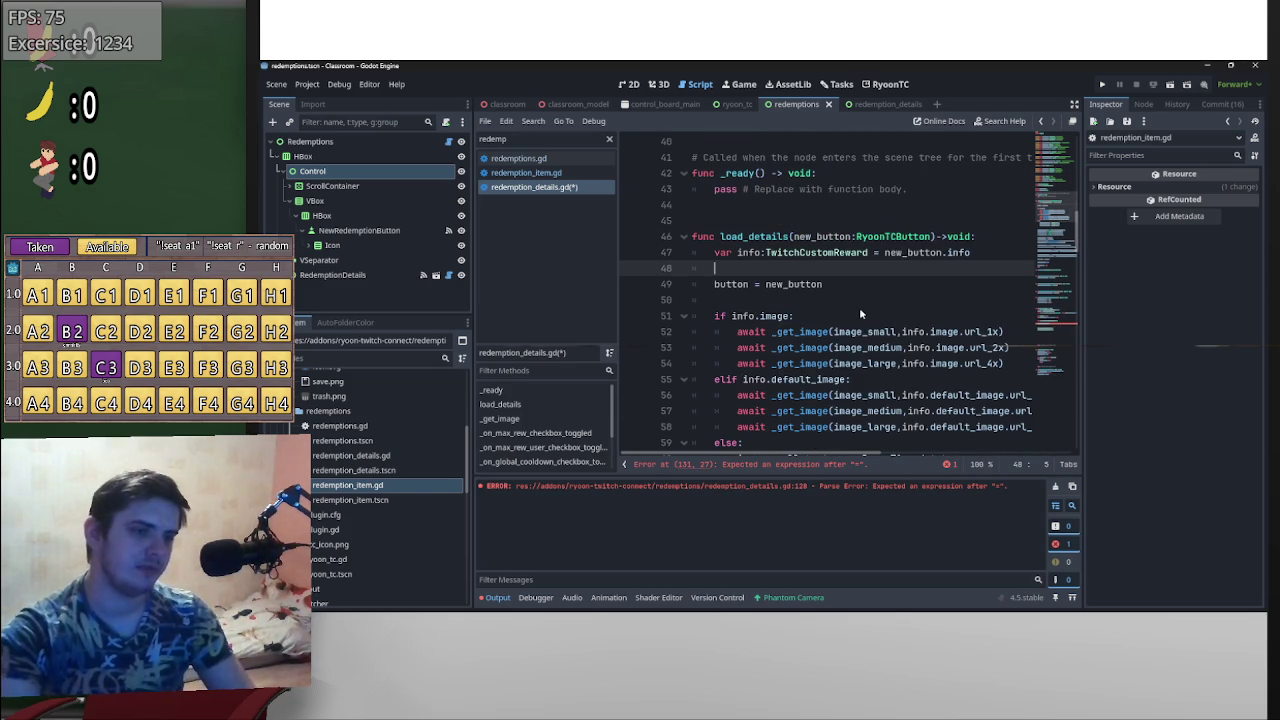
{"action": "scroll", "coordinate": [845, 305], "scroll_direction": "up", "scroll_amount": 4}
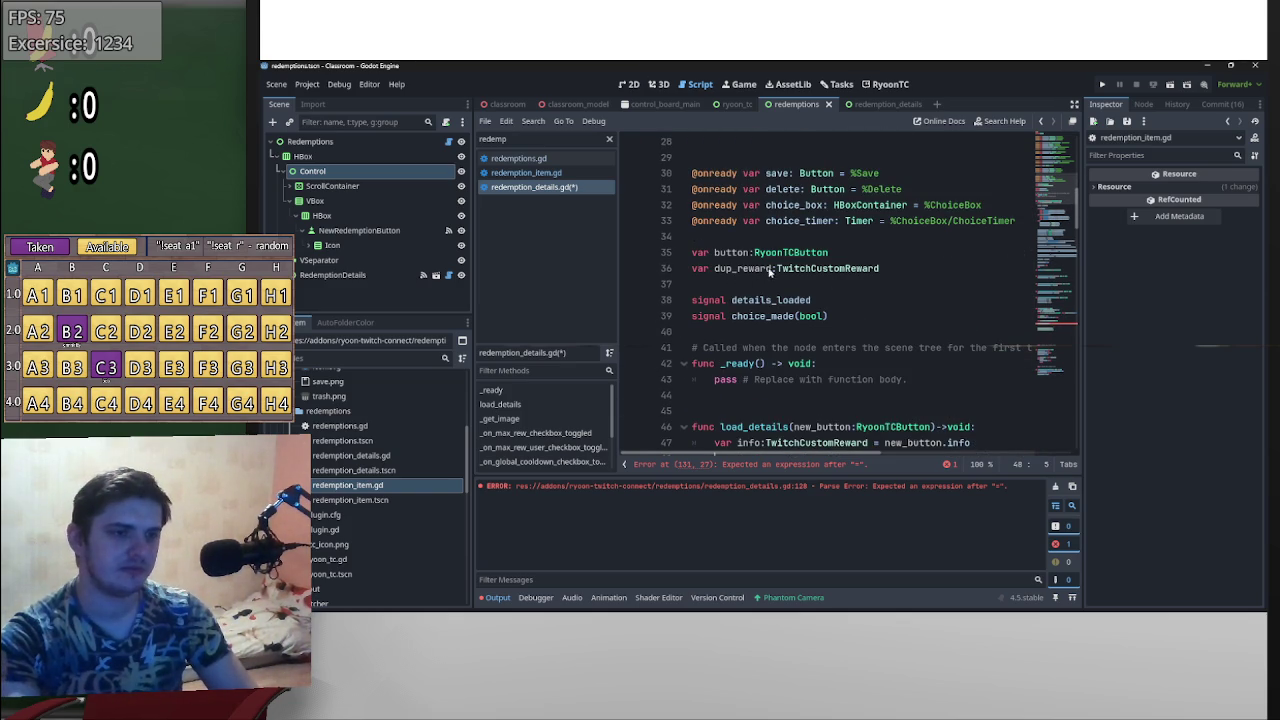
{"action": "left_click_drag", "start_coordinate": [771, 270], "coordinate": [737, 269]}
- Rename the dup_reward variable to dup_info
{"action": "type", "text": "info"}
{"action": "scroll", "coordinate": [752, 316], "scroll_direction": "down", "scroll_amount": 7}
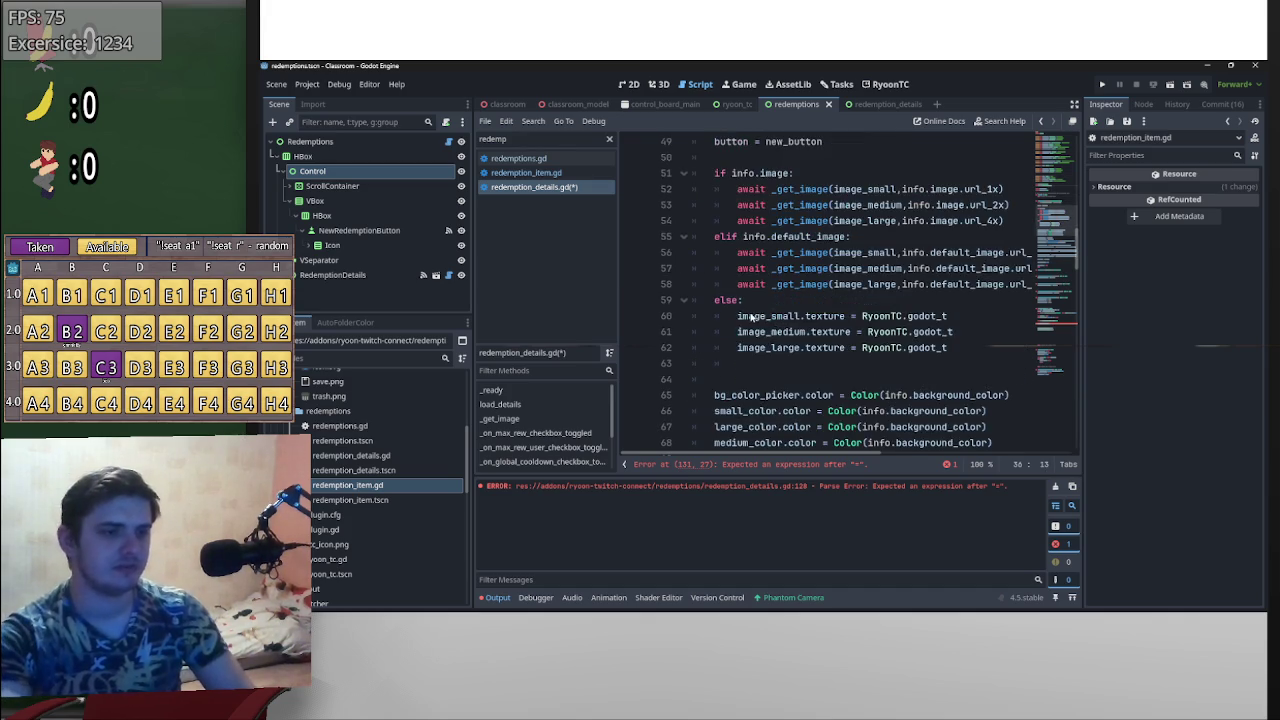
{"action": "scroll", "coordinate": [752, 316], "scroll_direction": "up", "scroll_amount": 4}
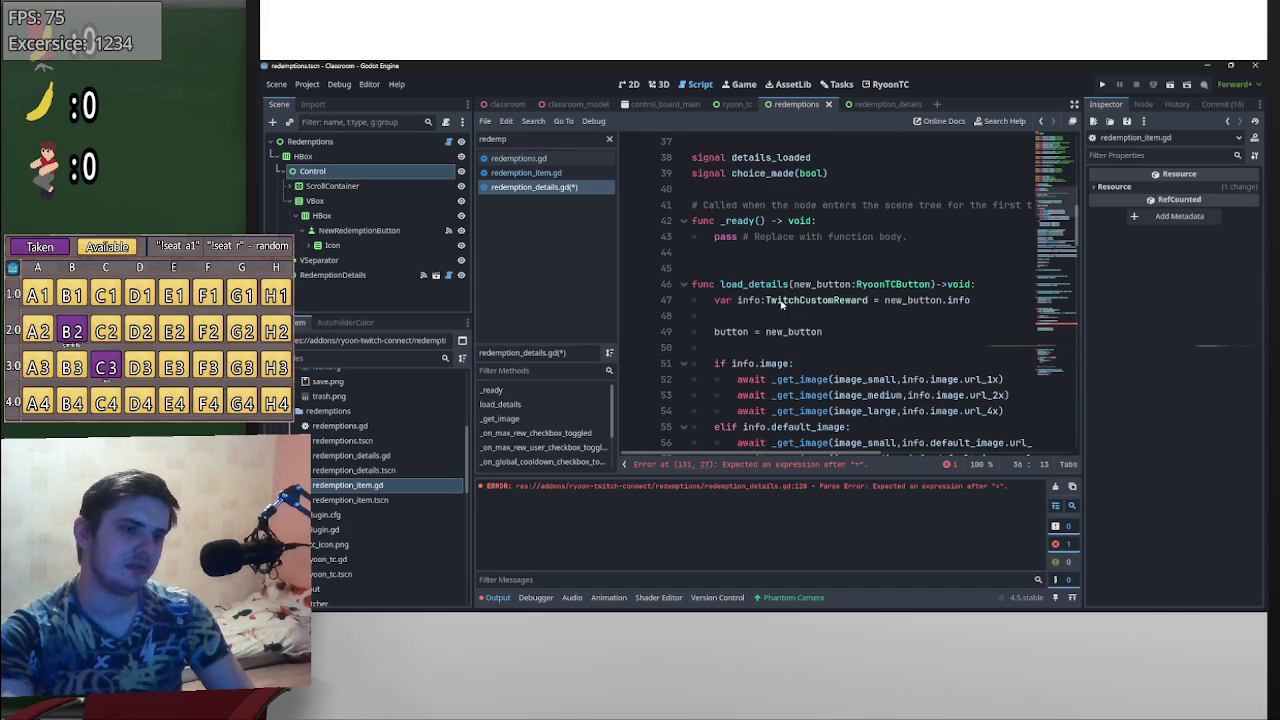
- Add dup_info = info.duplicate(true) on line 48 of load_details
{"action": "left_click", "coordinate": [774, 316]}
{"action": "type", "text": "du"}
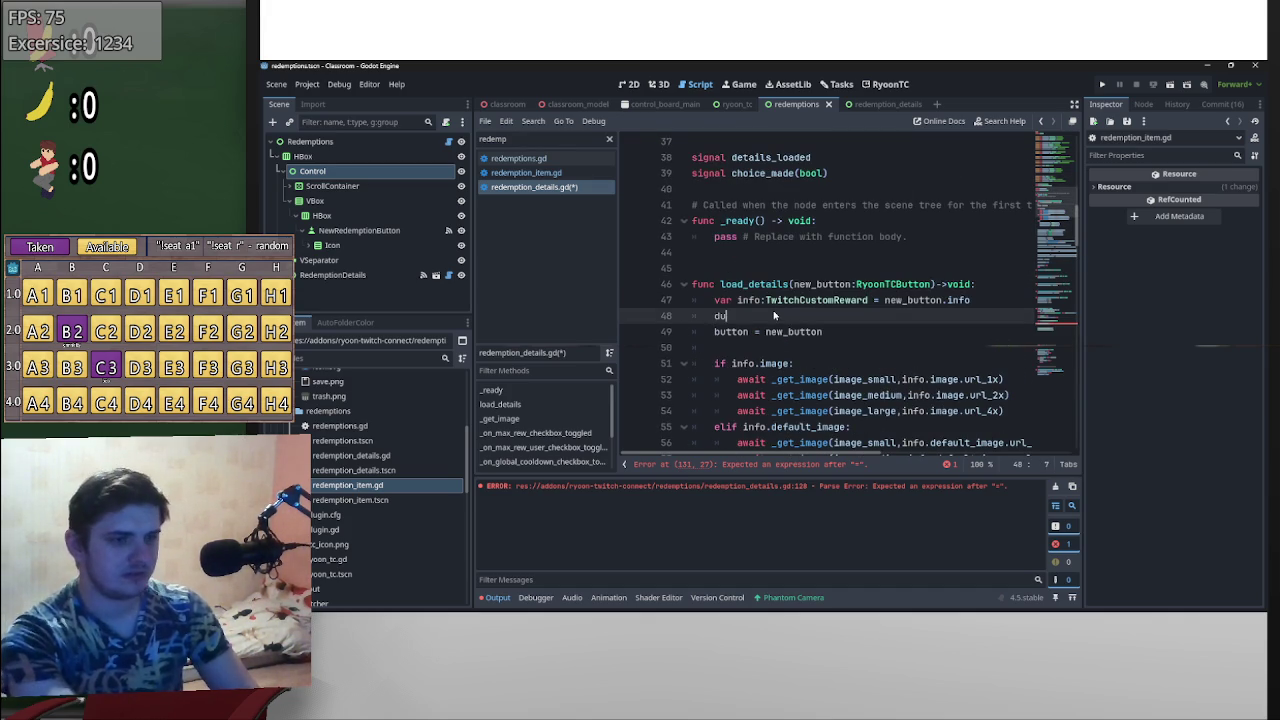
{"action": "type", "text": "p_info = in"}
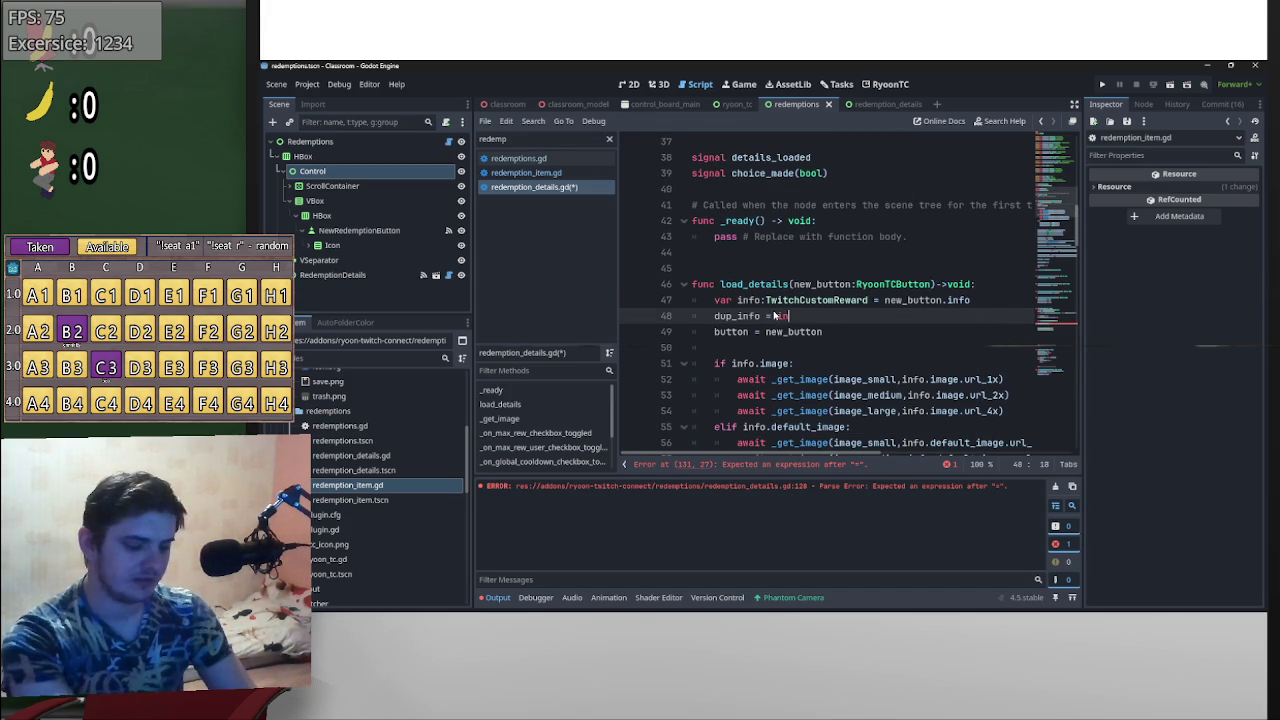
{"action": "type", "text": "fo.dup"}
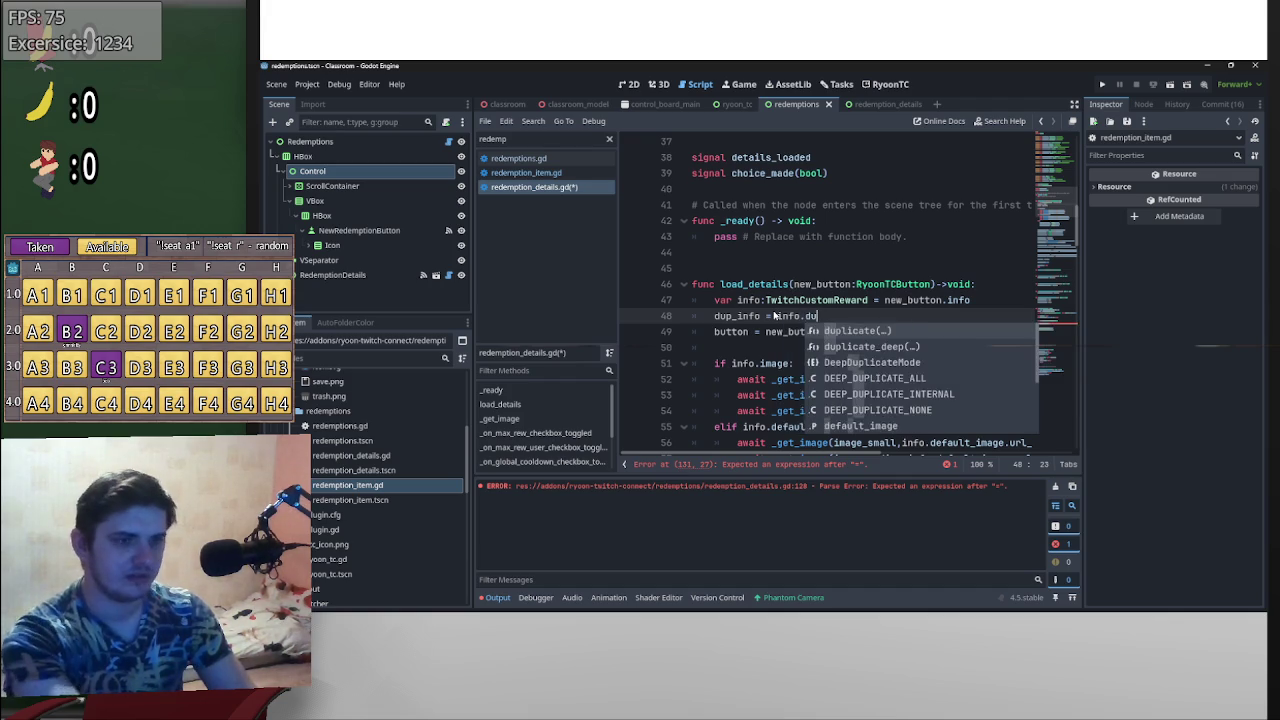
{"action": "key", "text": "Return"}
{"action": "scroll", "coordinate": [905, 305], "scroll_direction": "down", "scroll_amount": 9}
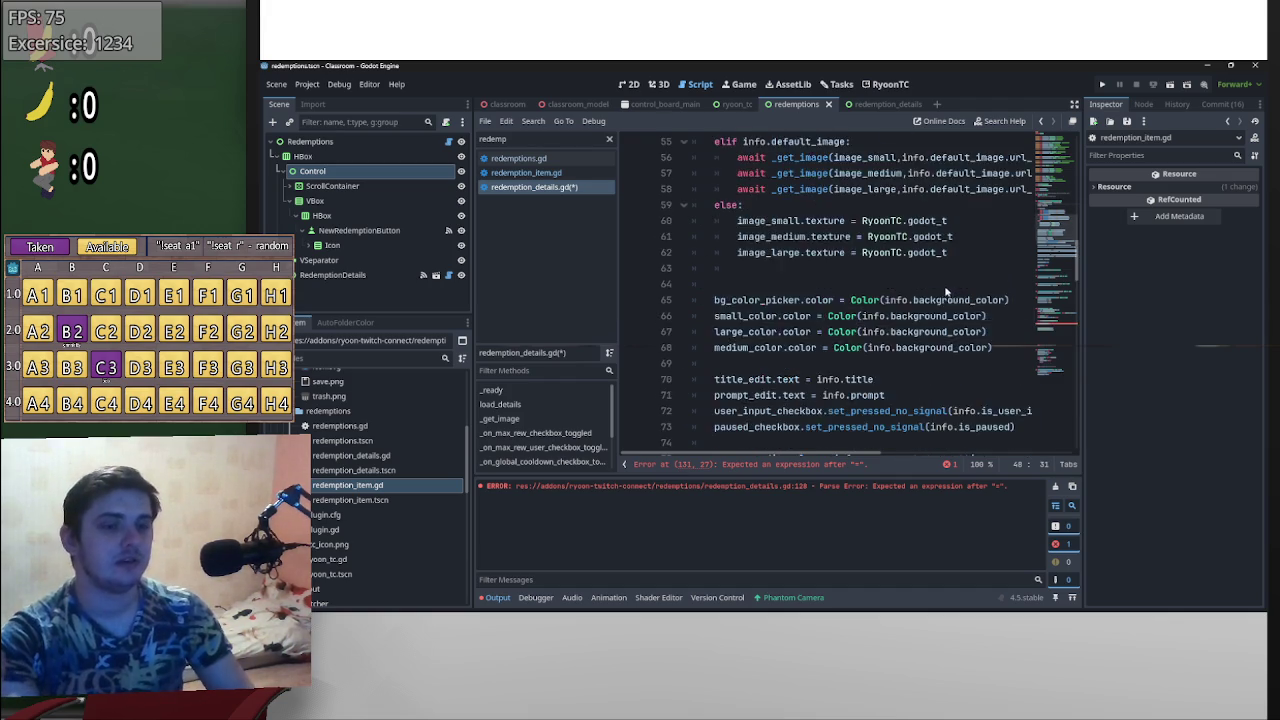
{"action": "scroll", "coordinate": [832, 330], "scroll_direction": "up", "scroll_amount": 11}
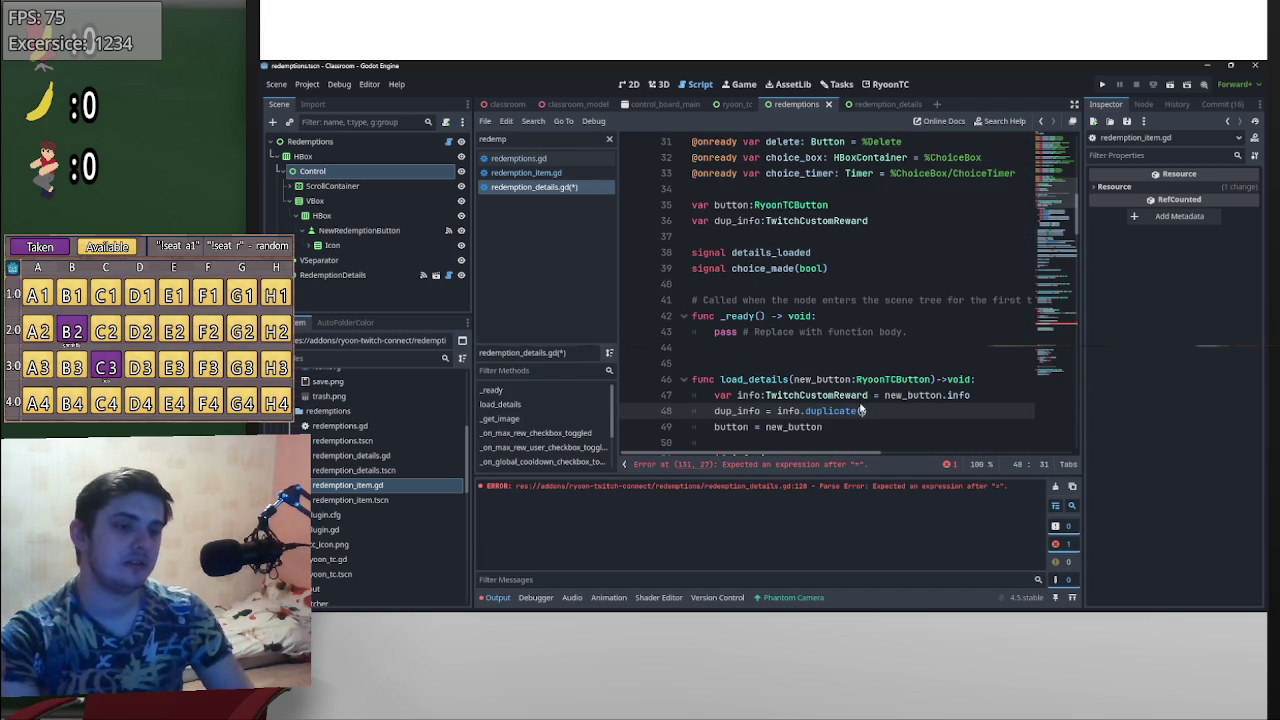
{"action": "type", "text": "deep"}
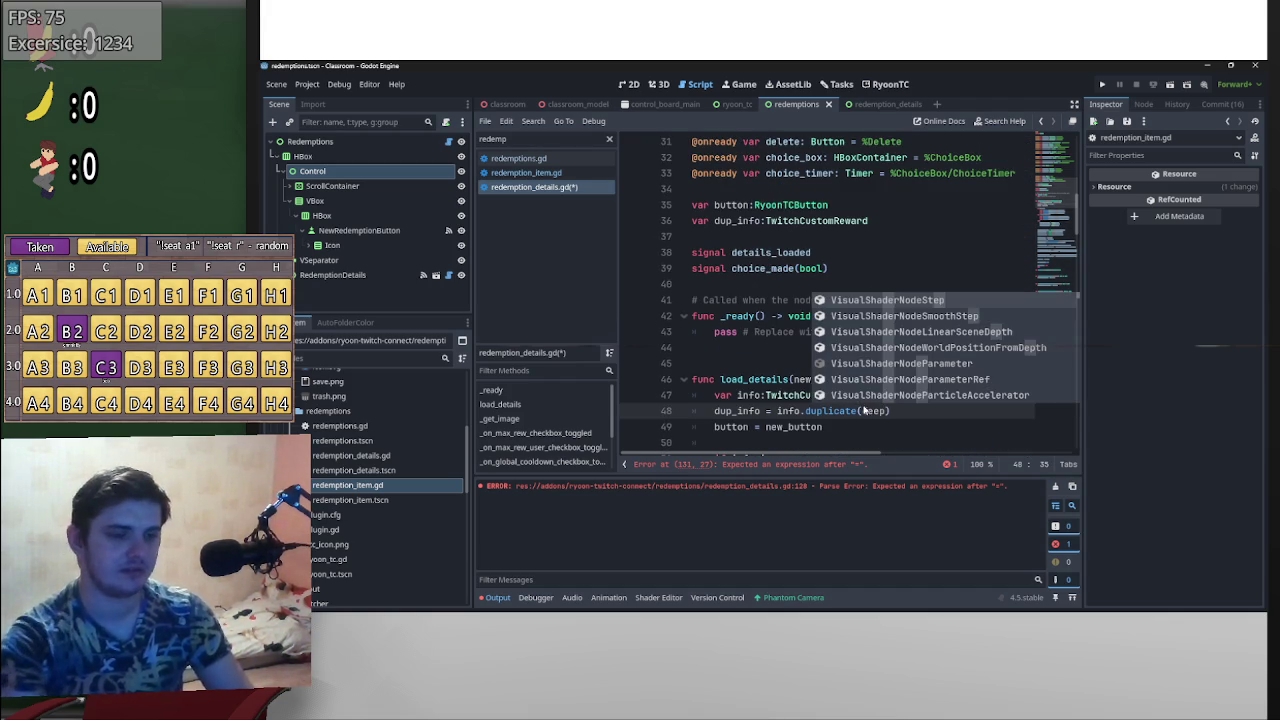
{"action": "left_click", "coordinate": [778, 381]}
{"action": "double_click", "coordinate": [867, 411]}
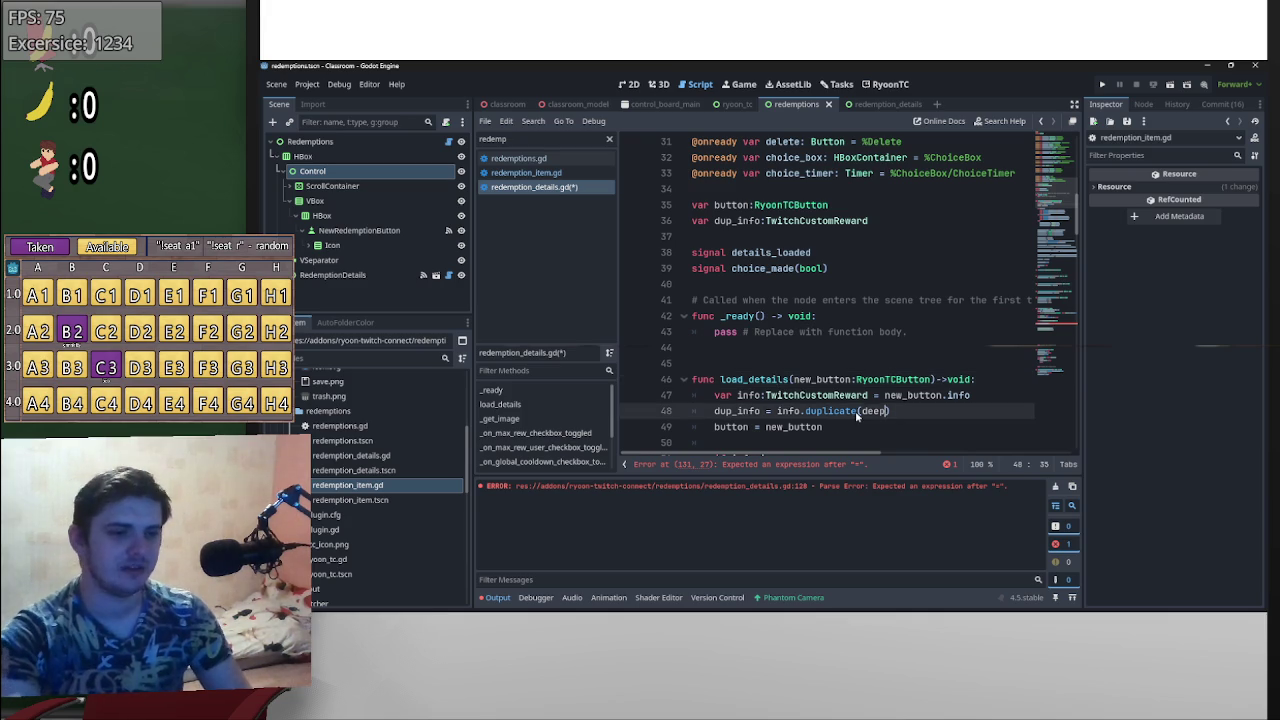
{"action": "type", "text": "truie"}
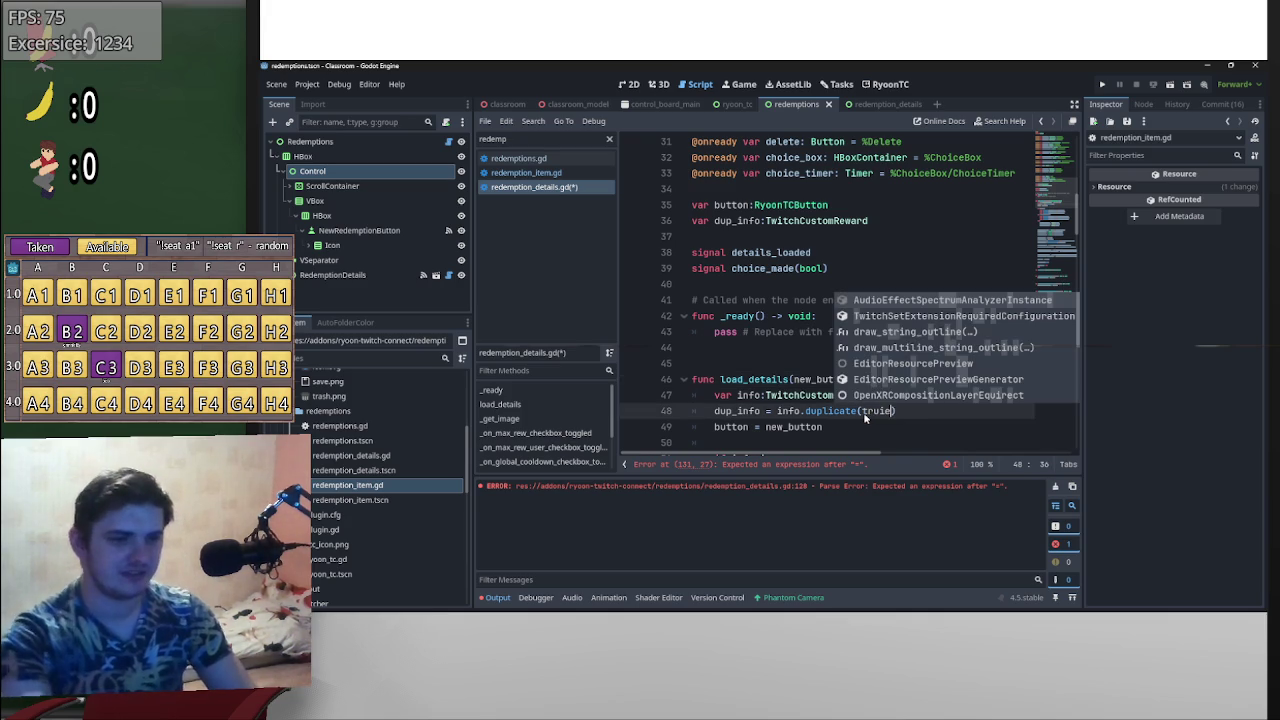
{"action": "key", "text": "BackSpace"}
{"action": "key", "text": "BackSpace"}
{"action": "key", "text": "BackSpace"}
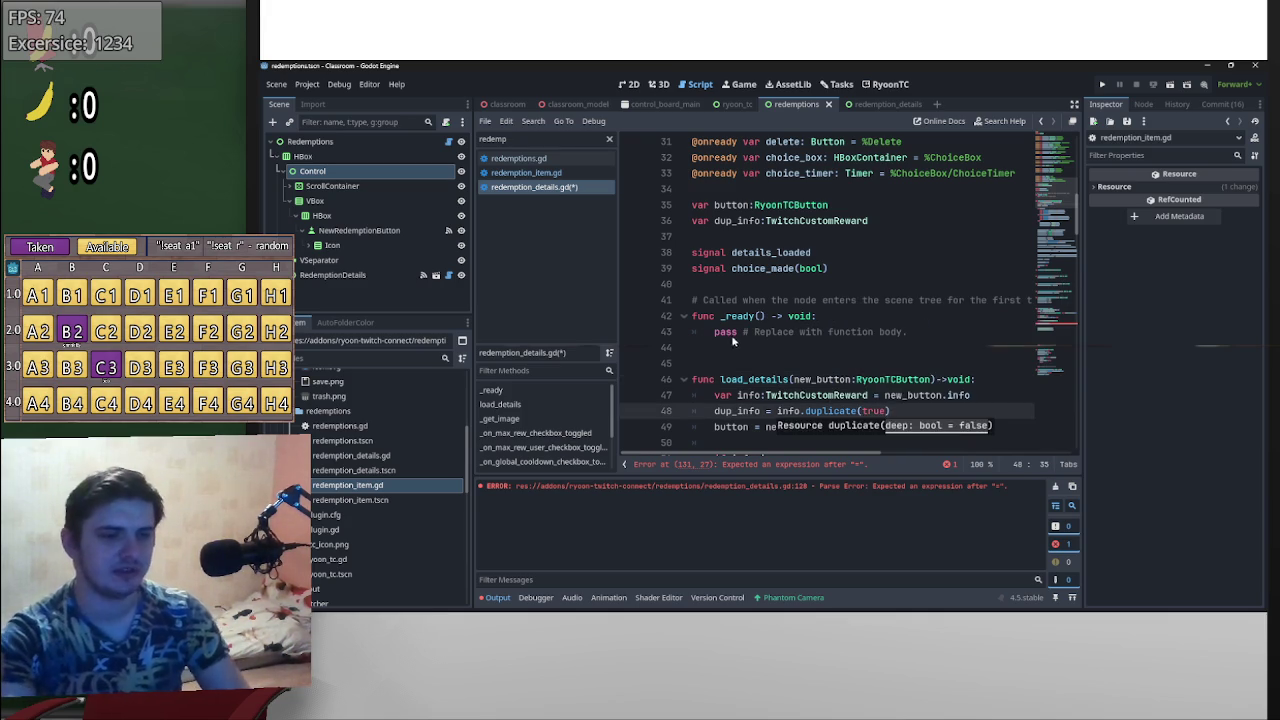
{"action": "left_click", "coordinate": [734, 333]}
{"action": "scroll", "coordinate": [805, 336], "scroll_direction": "down", "scroll_amount": 5}
{"action": "scroll", "coordinate": [805, 336], "scroll_direction": "down", "scroll_amount": 15}
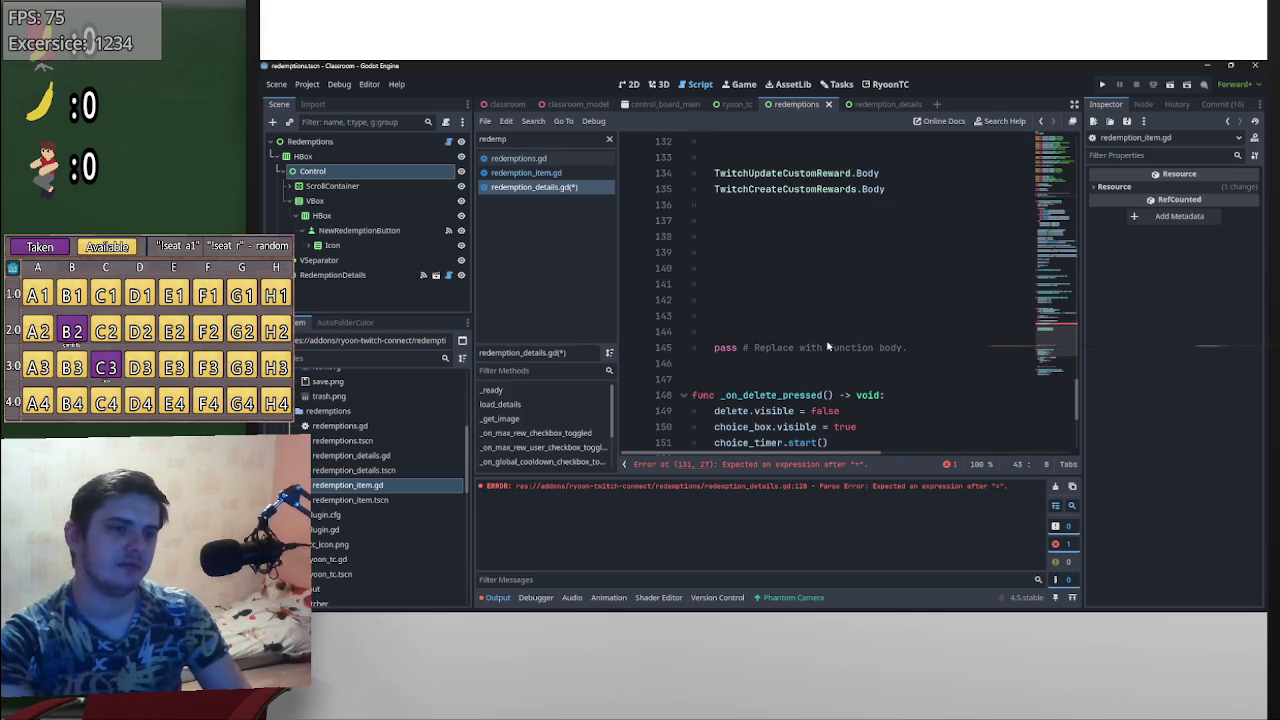
- Complete the assignment as body.background_color = dup_info.background_color
{"action": "scroll", "coordinate": [829, 343], "scroll_direction": "up", "scroll_amount": 5}
{"action": "scroll", "coordinate": [840, 380], "scroll_direction": "down", "scroll_amount": 4}
{"action": "left_click", "coordinate": [893, 318]}
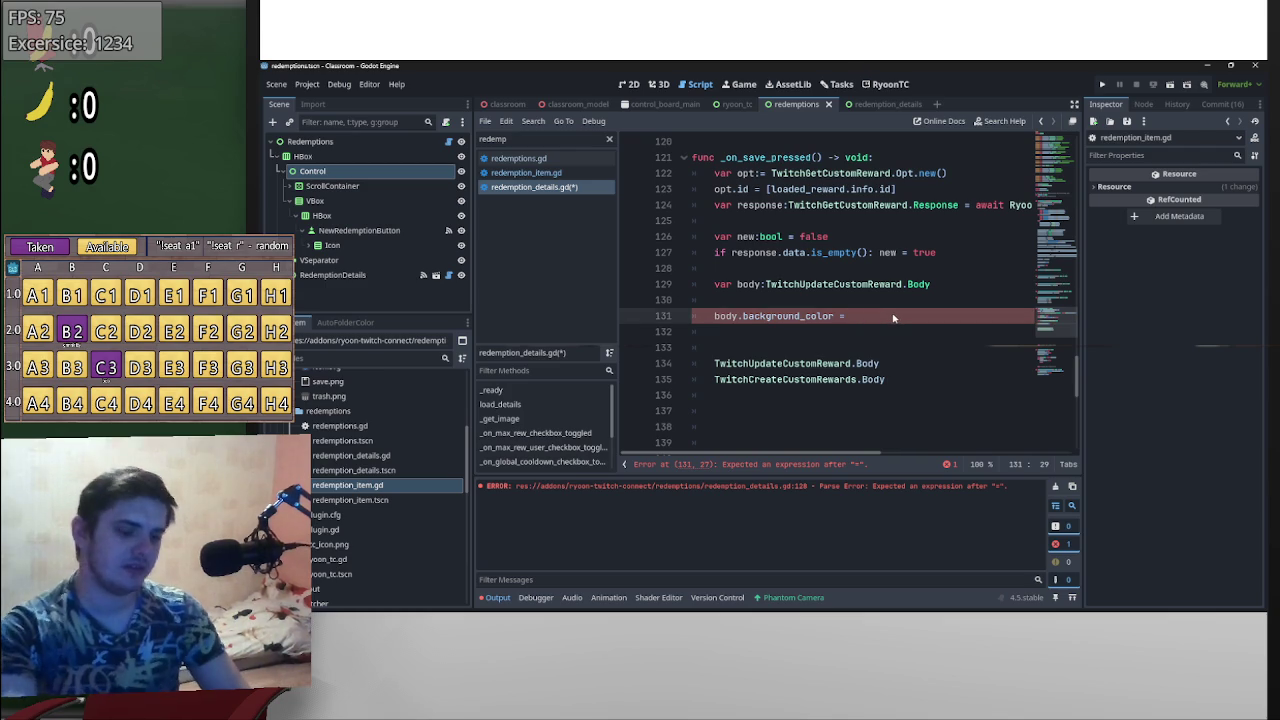
{"action": "type", "text": "= "}
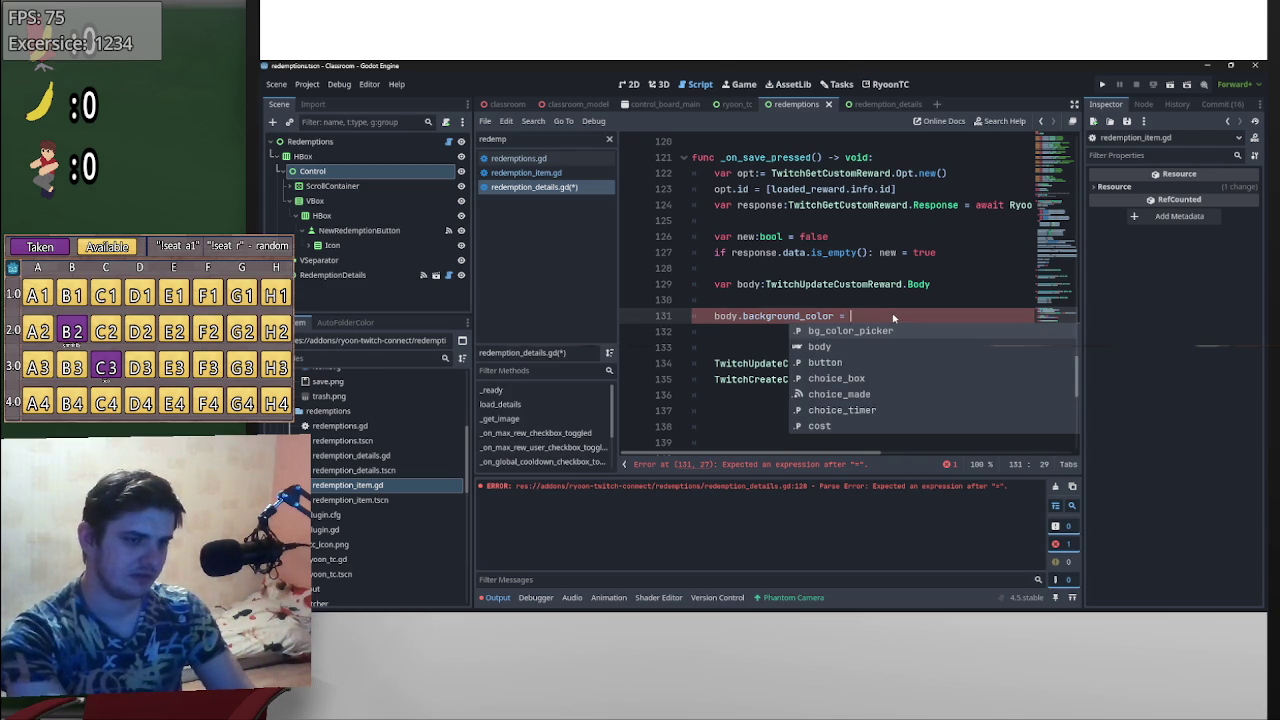
{"action": "type", "text": "dup_info."}
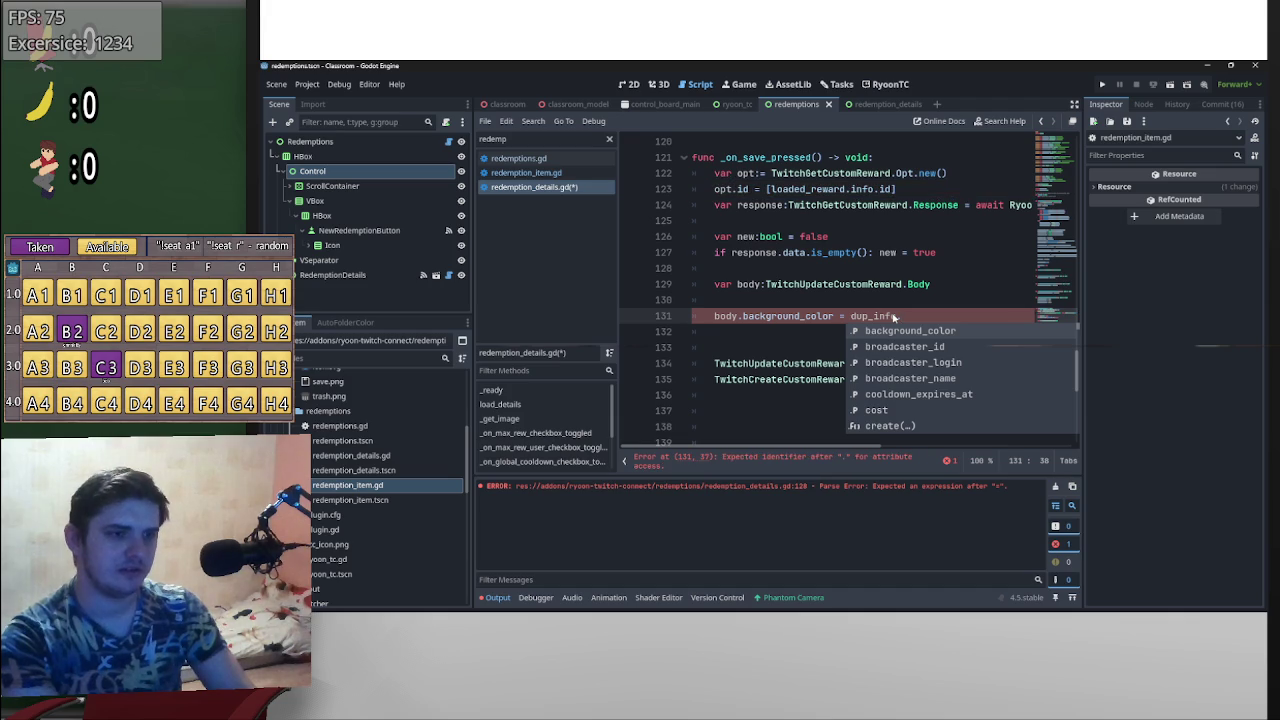
{"action": "key", "text": "Return"}
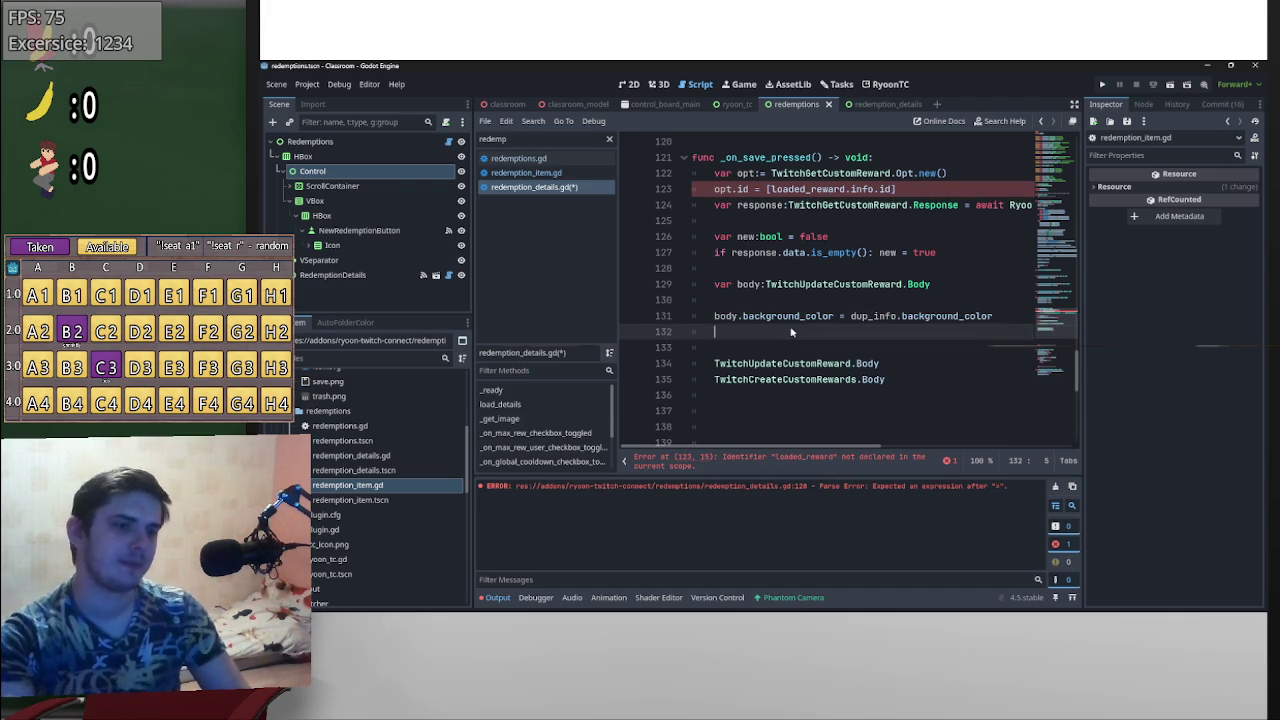
{"action": "key", "text": "Return"}
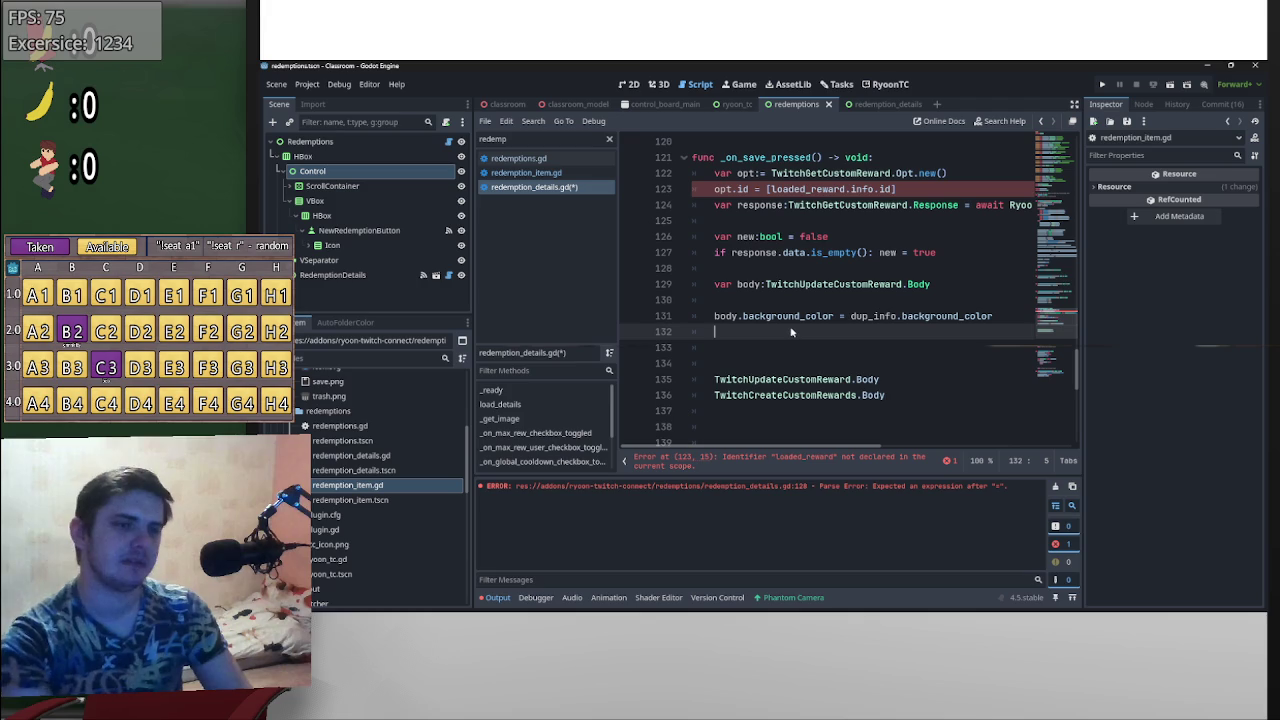
- Replace loaded_reward with button on line 123, giving opt.id = [button.info.id]
{"action": "left_click_drag", "start_coordinate": [847, 192], "coordinate": [772, 190]}
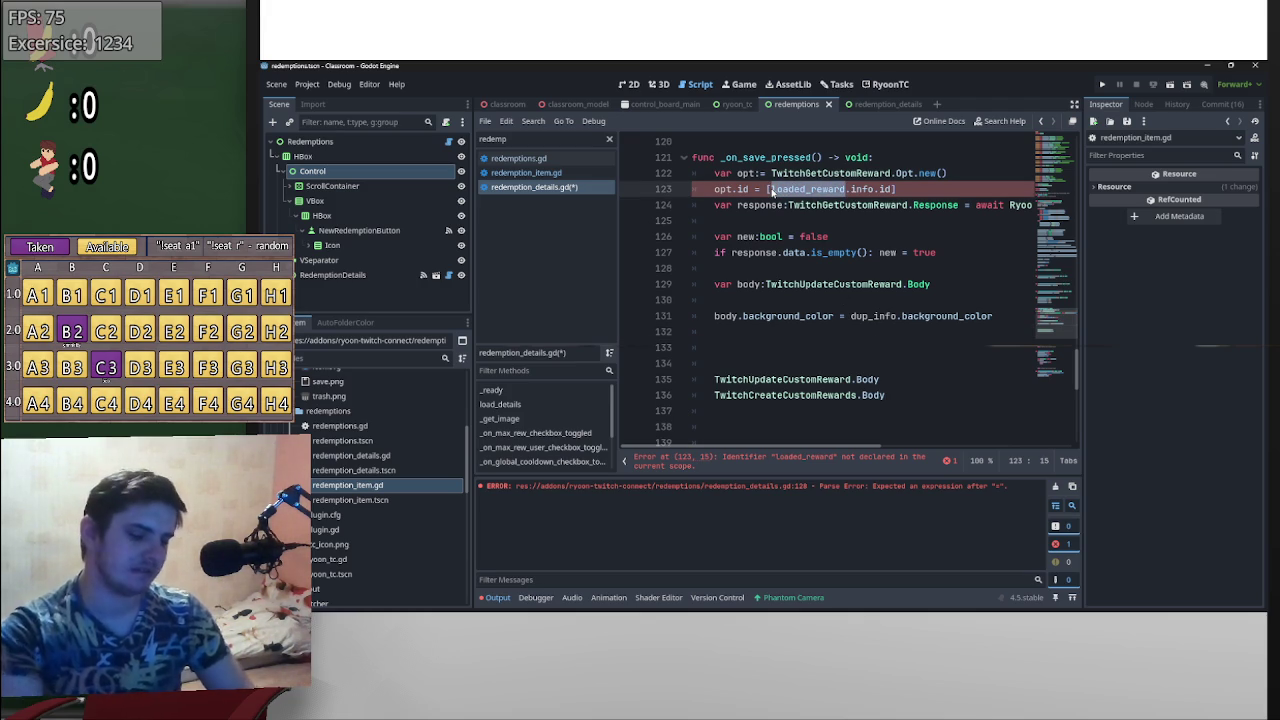
{"action": "type", "text": "button"}
{"action": "left_click", "coordinate": [895, 192]}
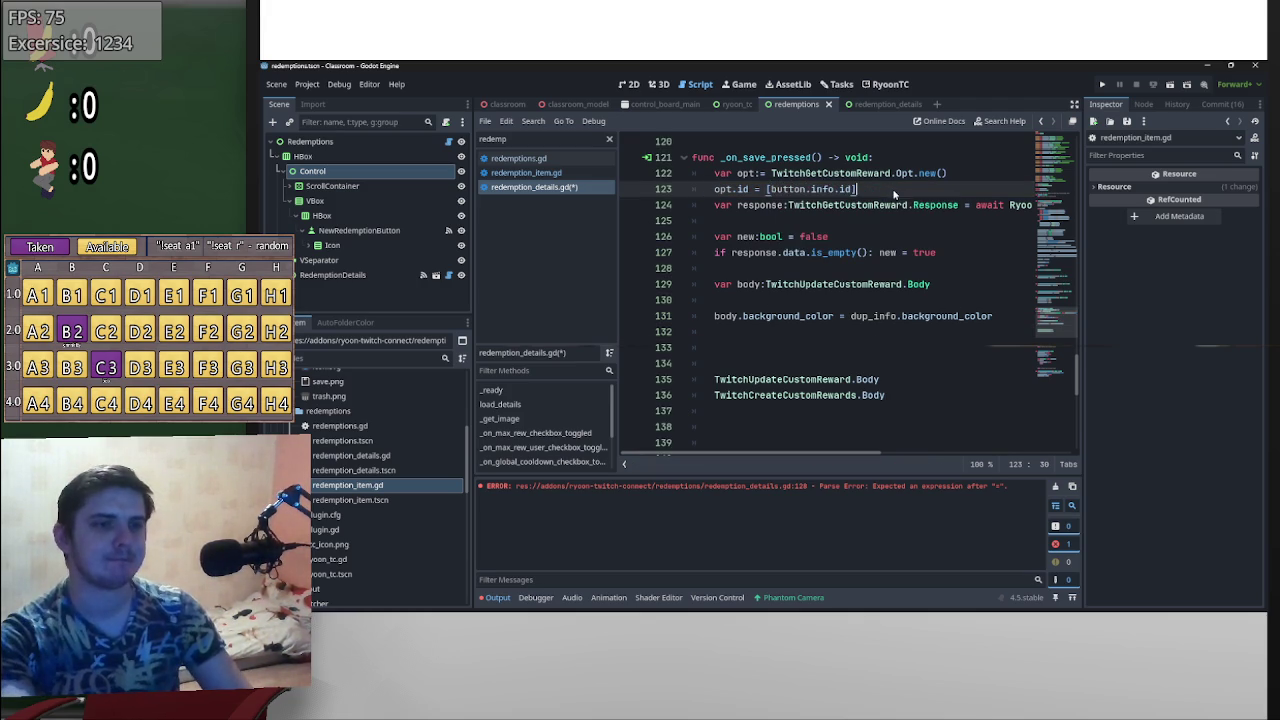
{"action": "scroll", "coordinate": [907, 202], "scroll_direction": "up", "scroll_amount": 2}
{"action": "scroll", "coordinate": [885, 250], "scroll_direction": "down", "scroll_amount": 3}
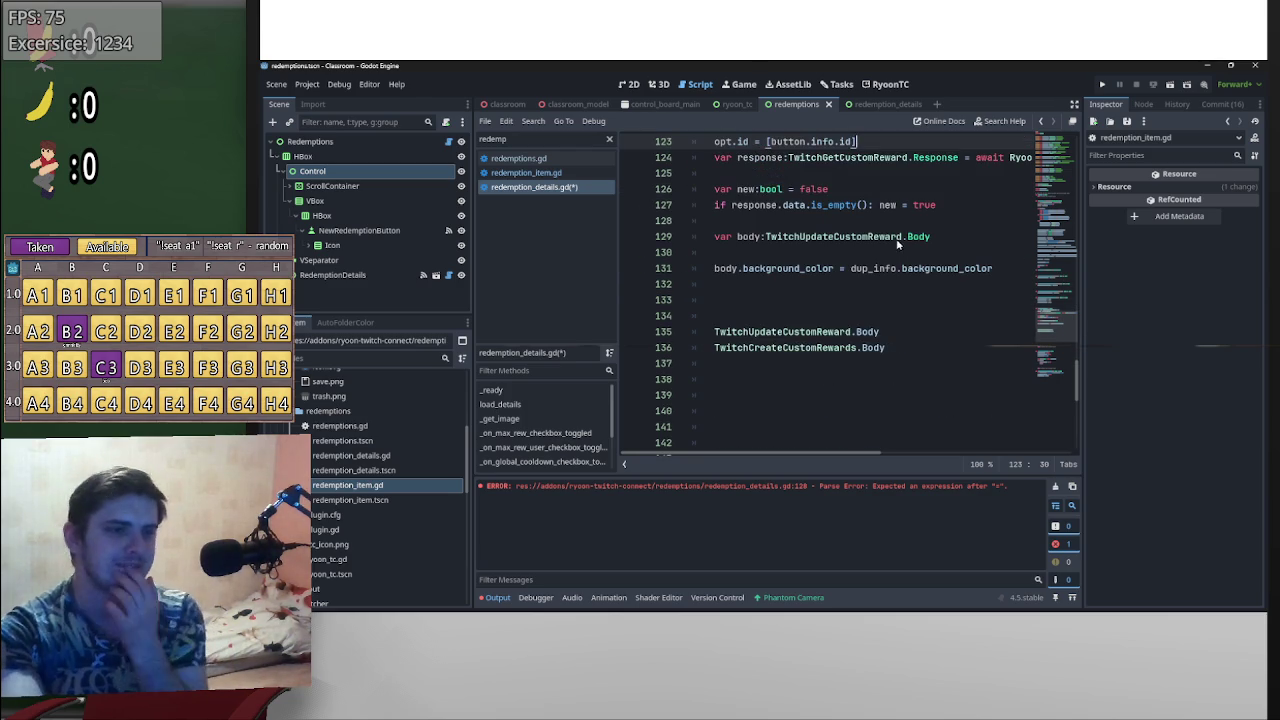
{"action": "scroll", "coordinate": [818, 303], "scroll_direction": "up", "scroll_amount": 2}
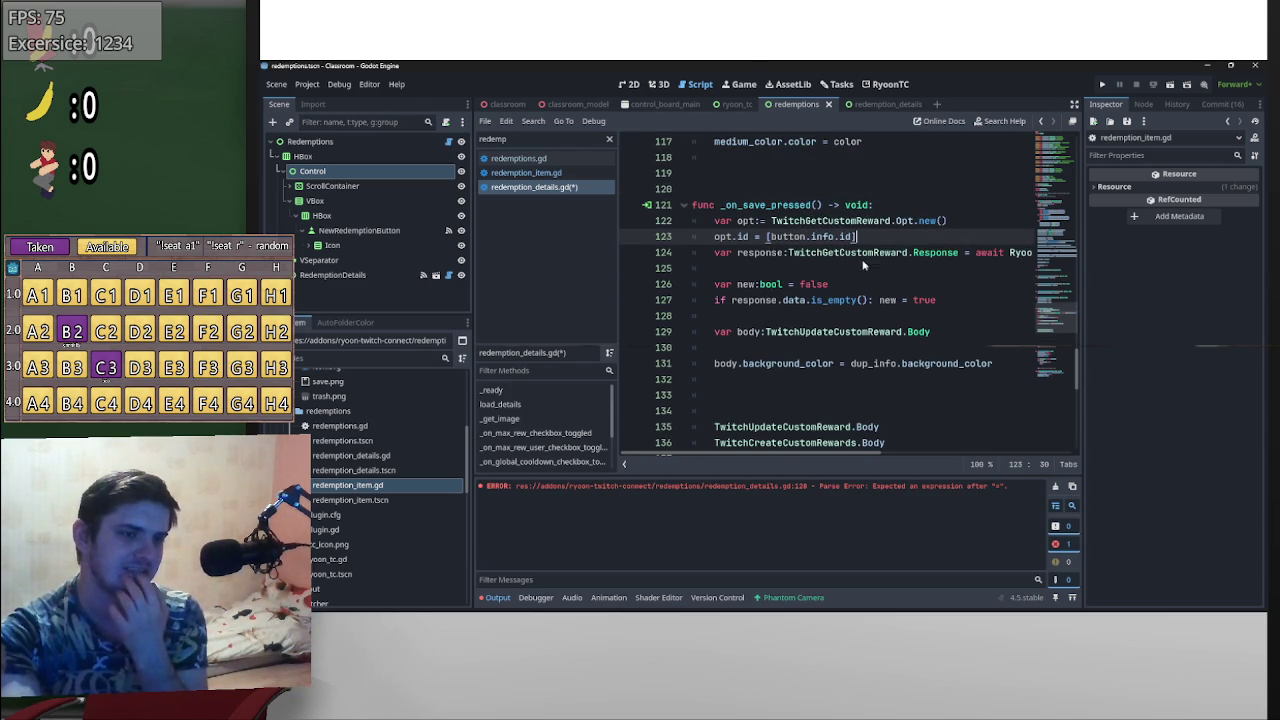
- Add body.cost = dup_info.cost and body.is_enabled = dup_info.is_enabled
{"action": "left_click", "coordinate": [804, 379]}
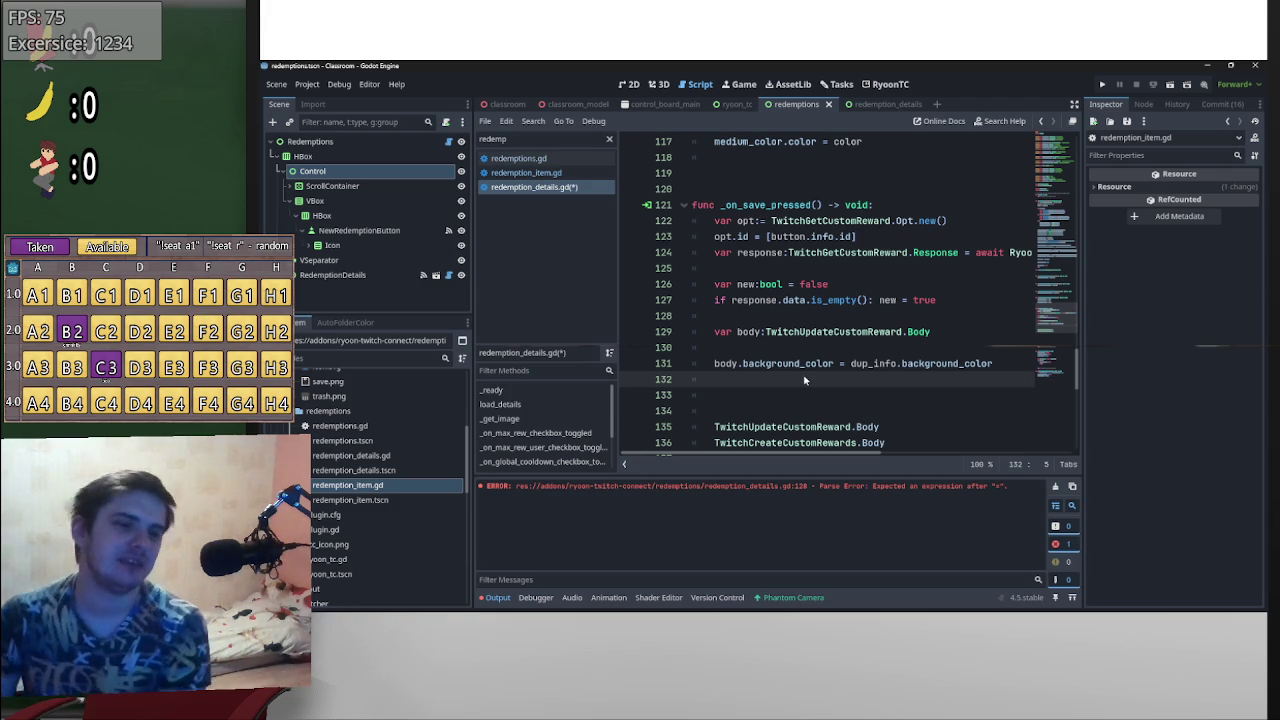
{"action": "type", "text": "body."}
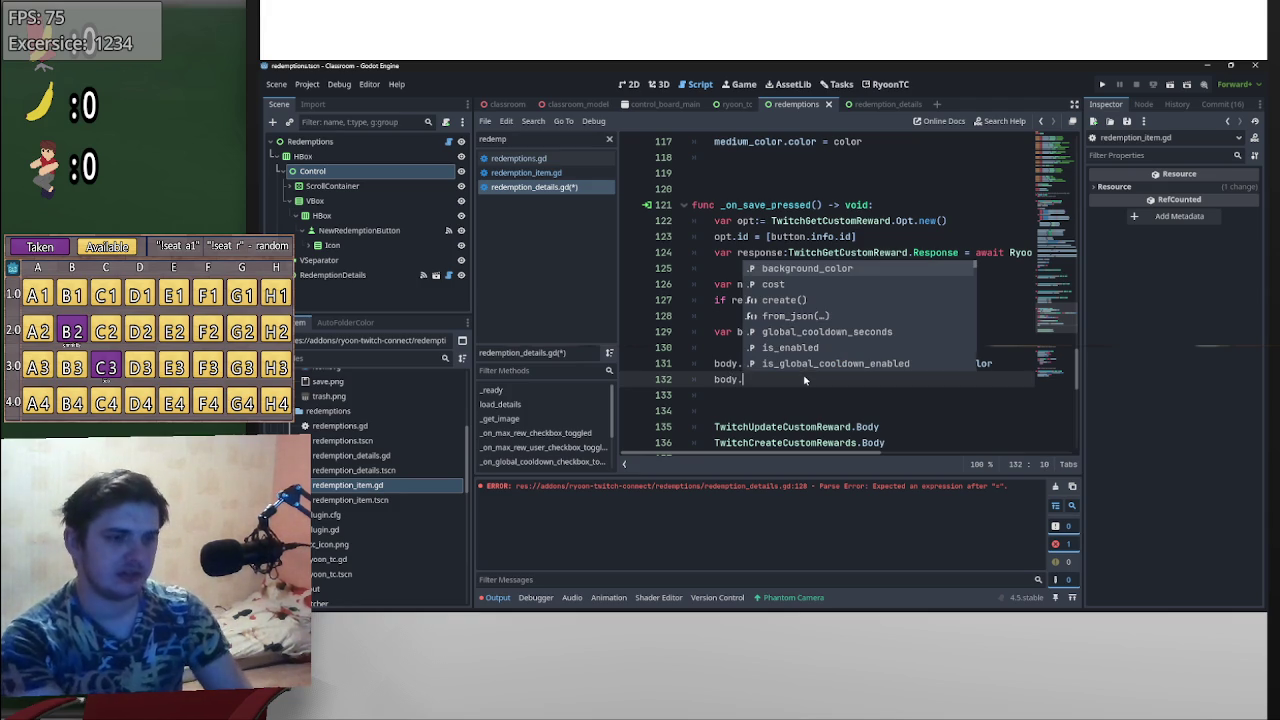
{"action": "type", "text": "cost"}
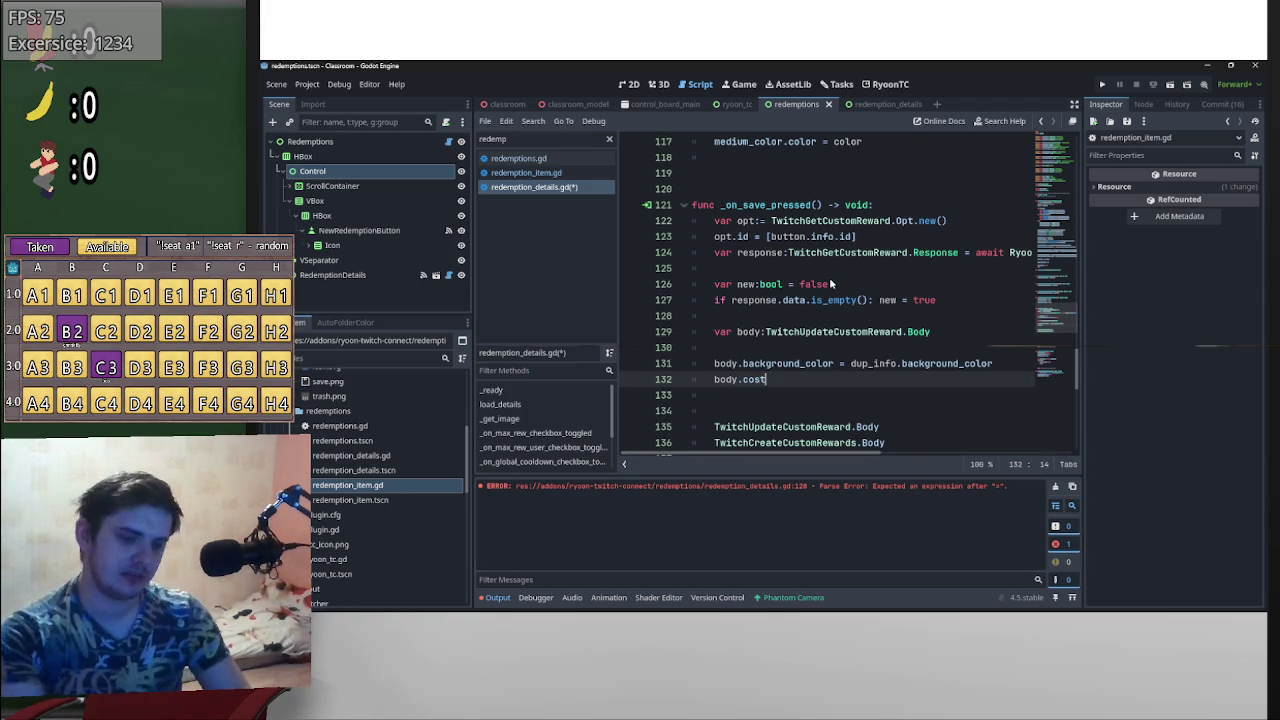
{"action": "type", "text": " = dup_info"}
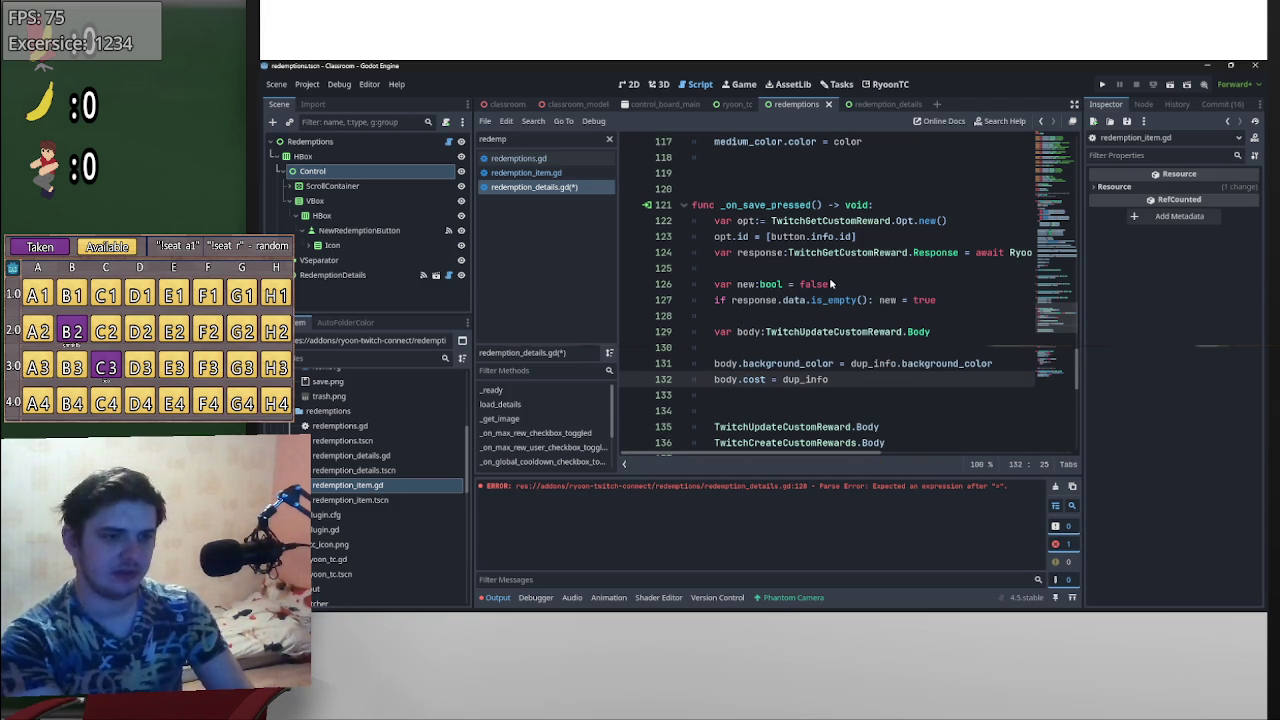
{"action": "type", "text": ".cost"}
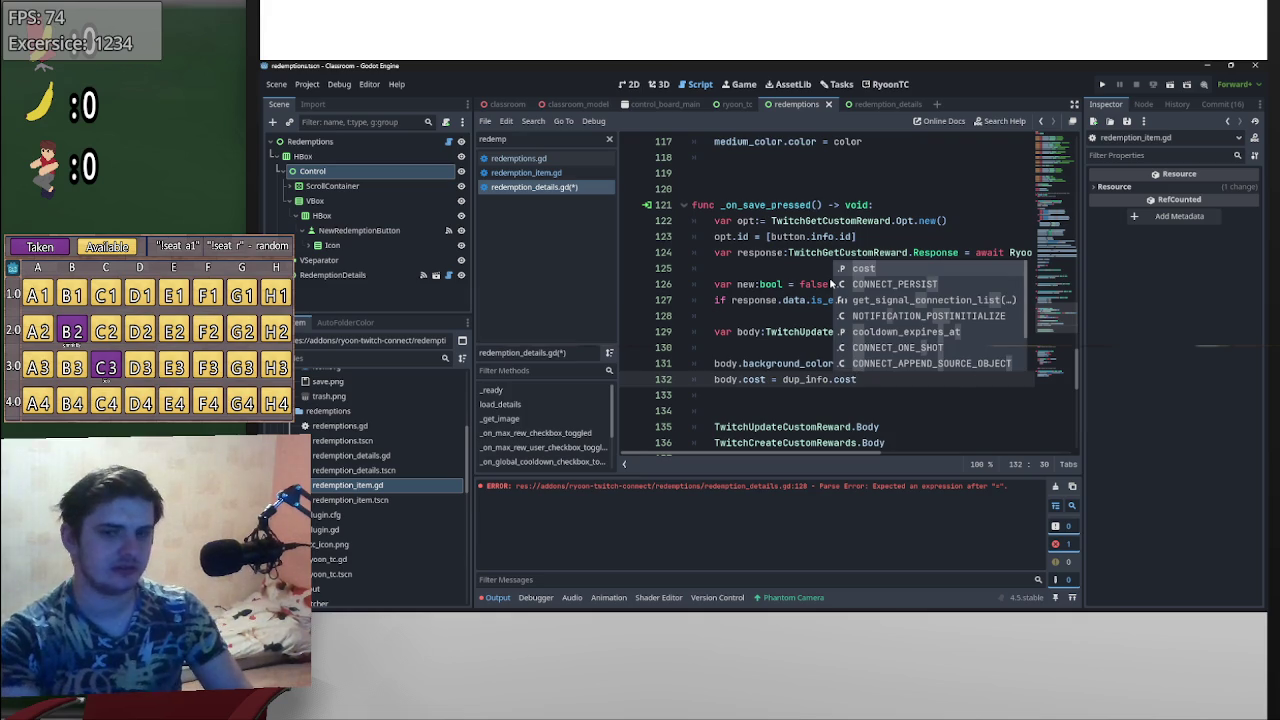
{"action": "key", "text": "Return"}
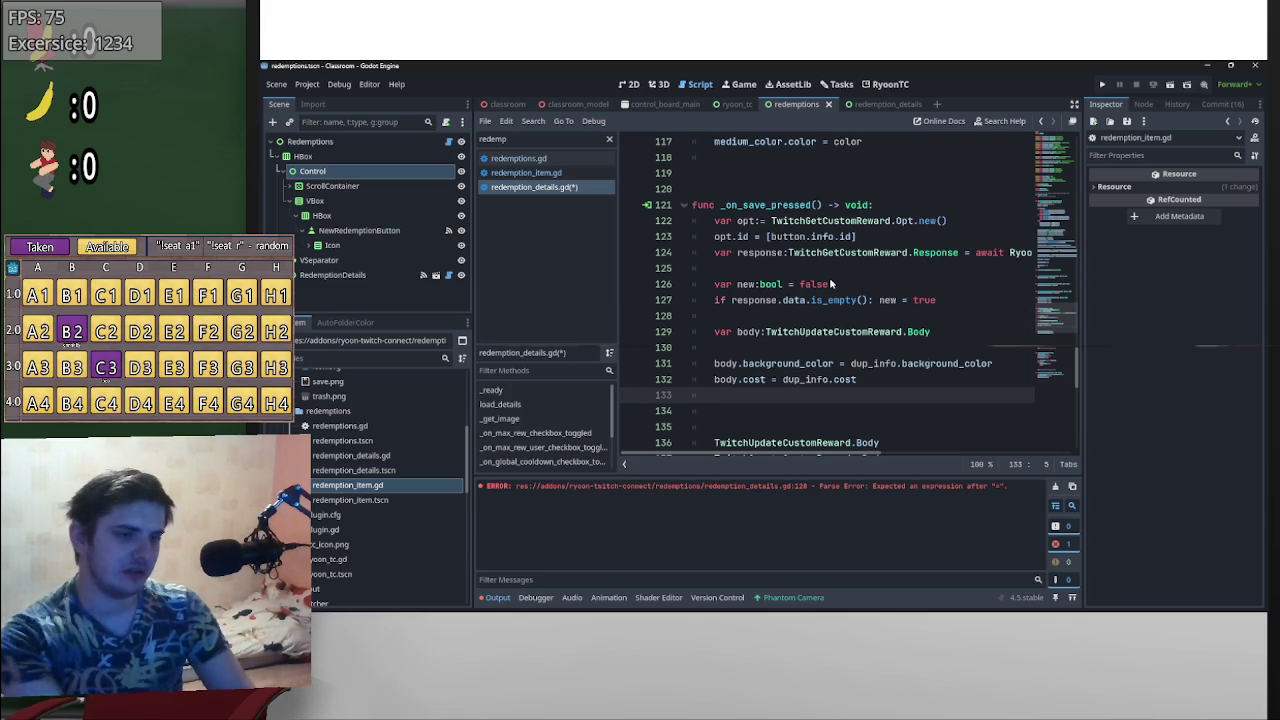
{"action": "type", "text": "body."}
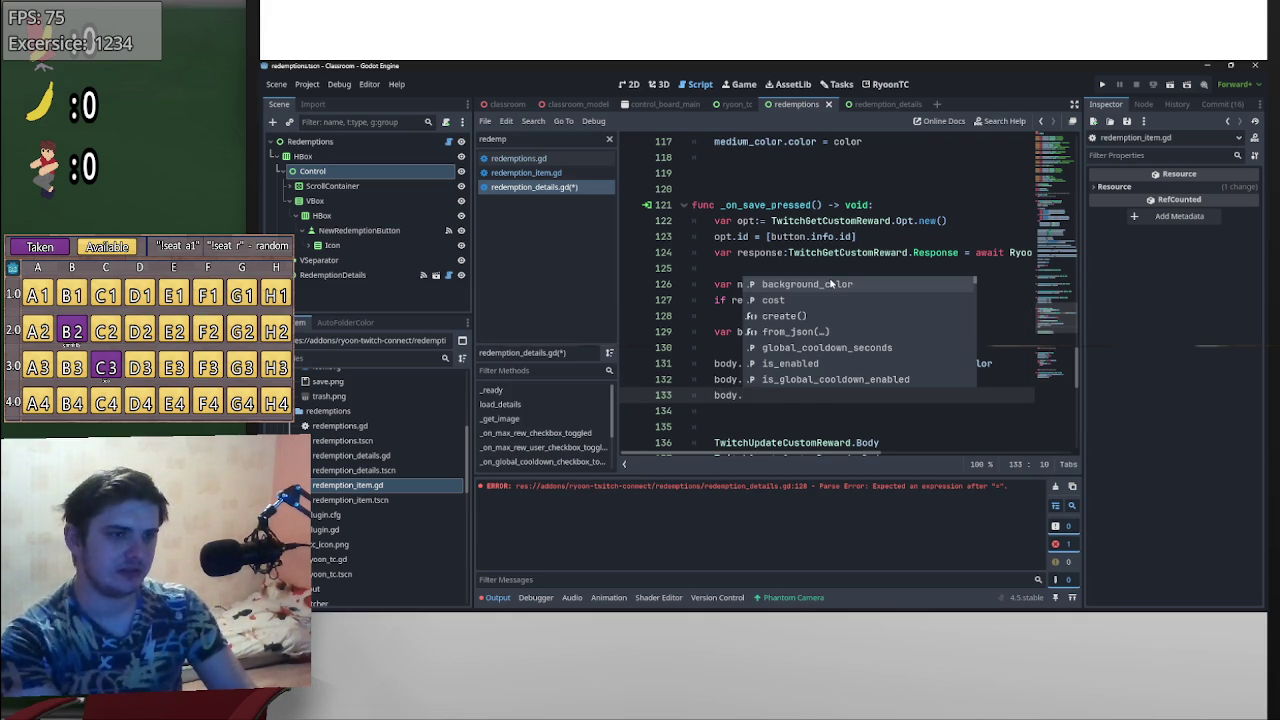
{"action": "key", "text": "Down"}
{"action": "key", "text": "Down"}
{"action": "key", "text": "Down"}
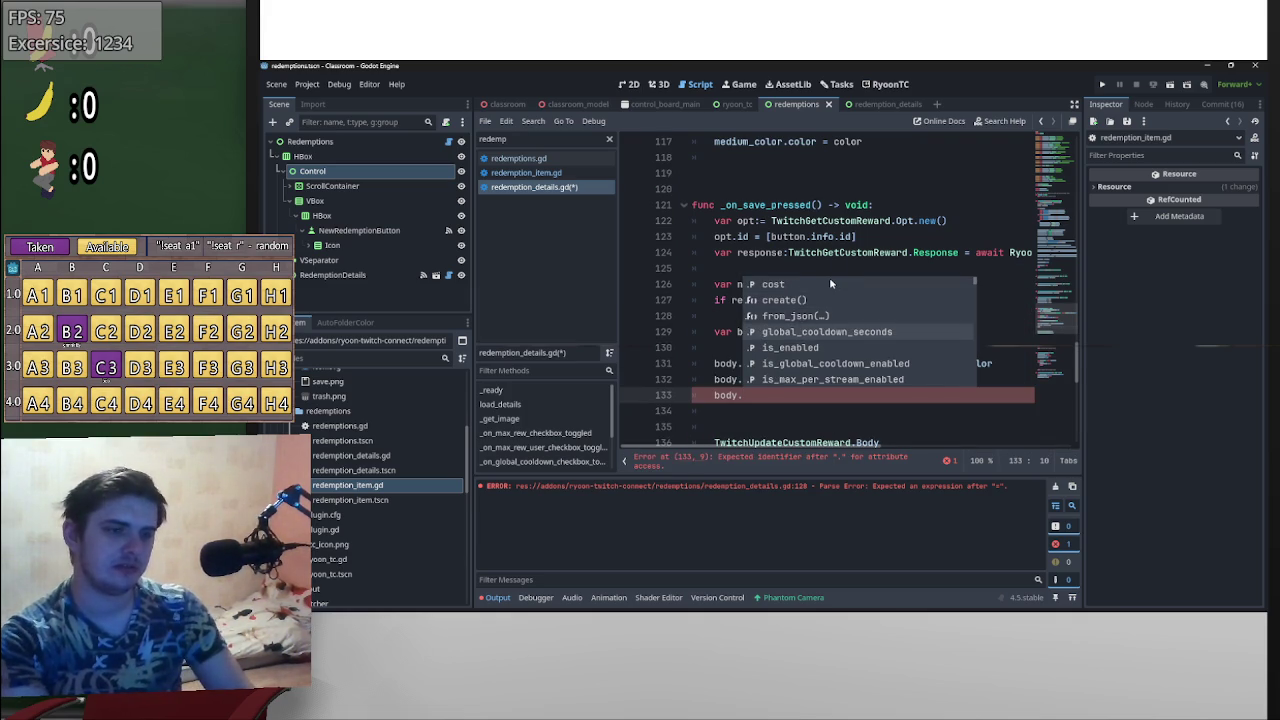
{"action": "key", "text": "Return"}
{"action": "type", "text": "="}
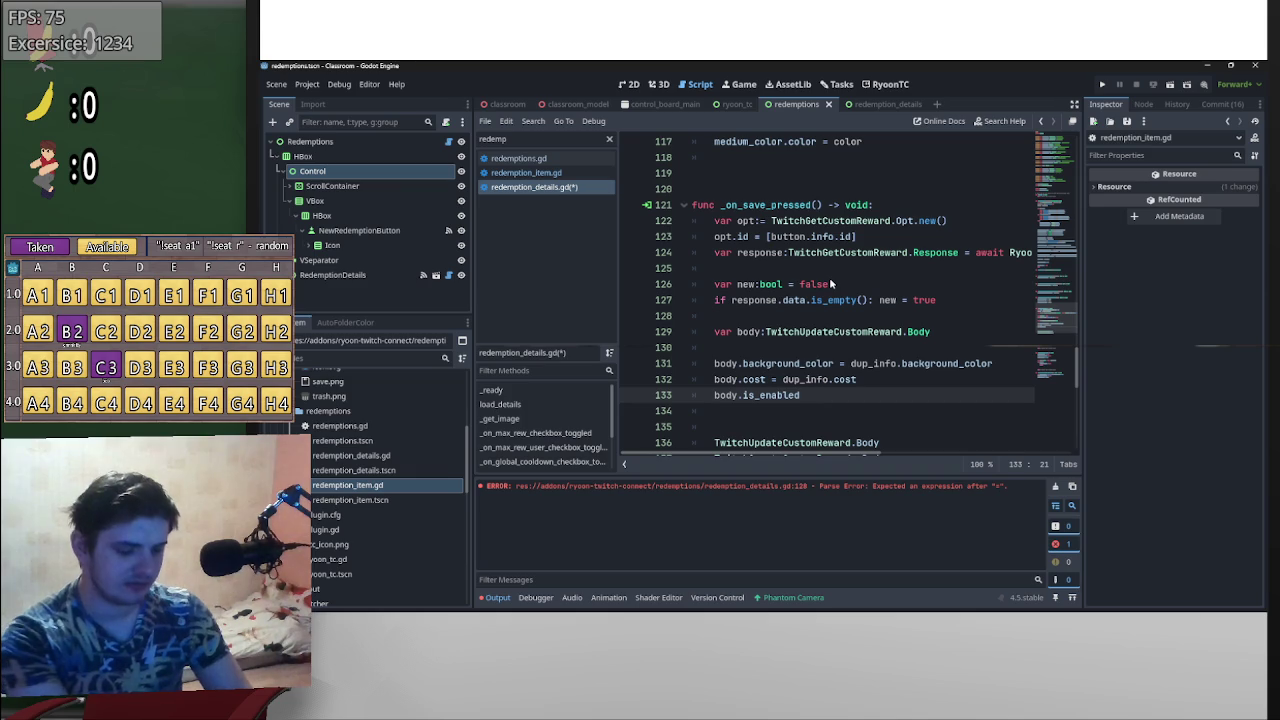
{"action": "type", "text": " dup"}
{"action": "key", "text": "Return"}
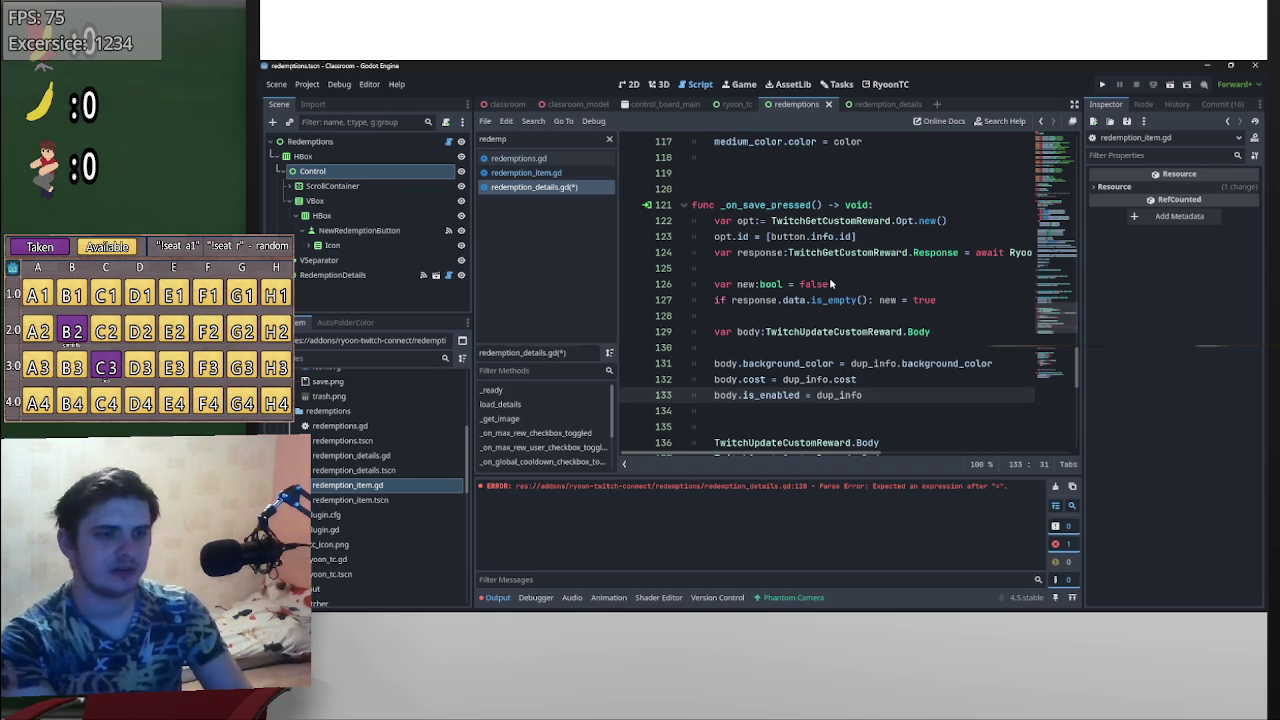
{"action": "type", "text": ".is_enabled"}
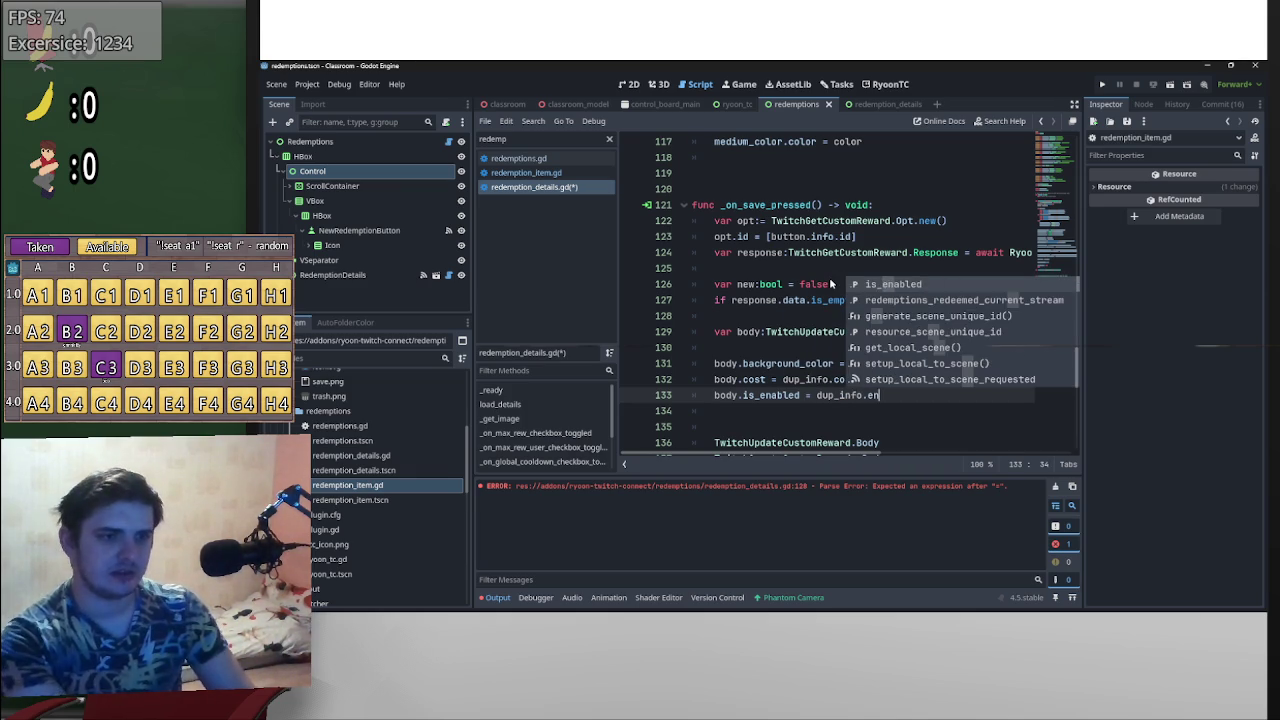
{"action": "key", "text": "Return"}
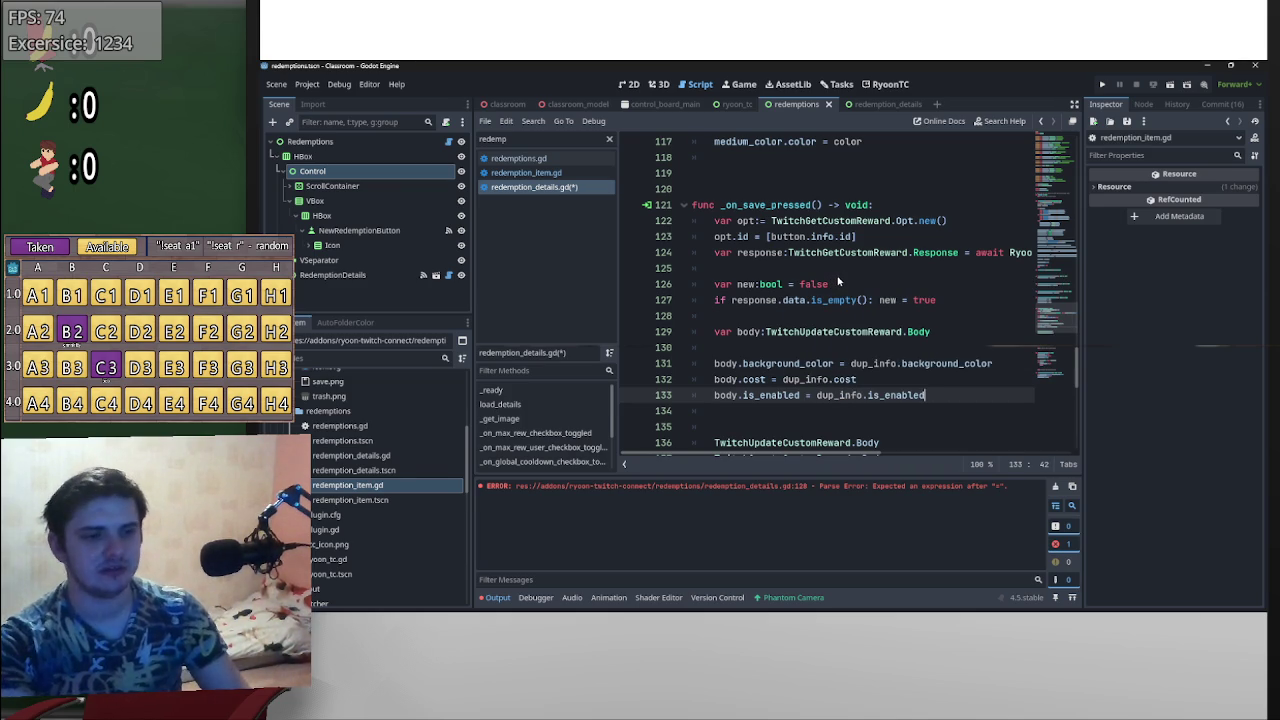
{"action": "key", "text": "Return"}
- Set body.is_global_cooldown_enabled from dup_info.global_cooldown_setting.is_enabled
{"action": "type", "text": "body."}
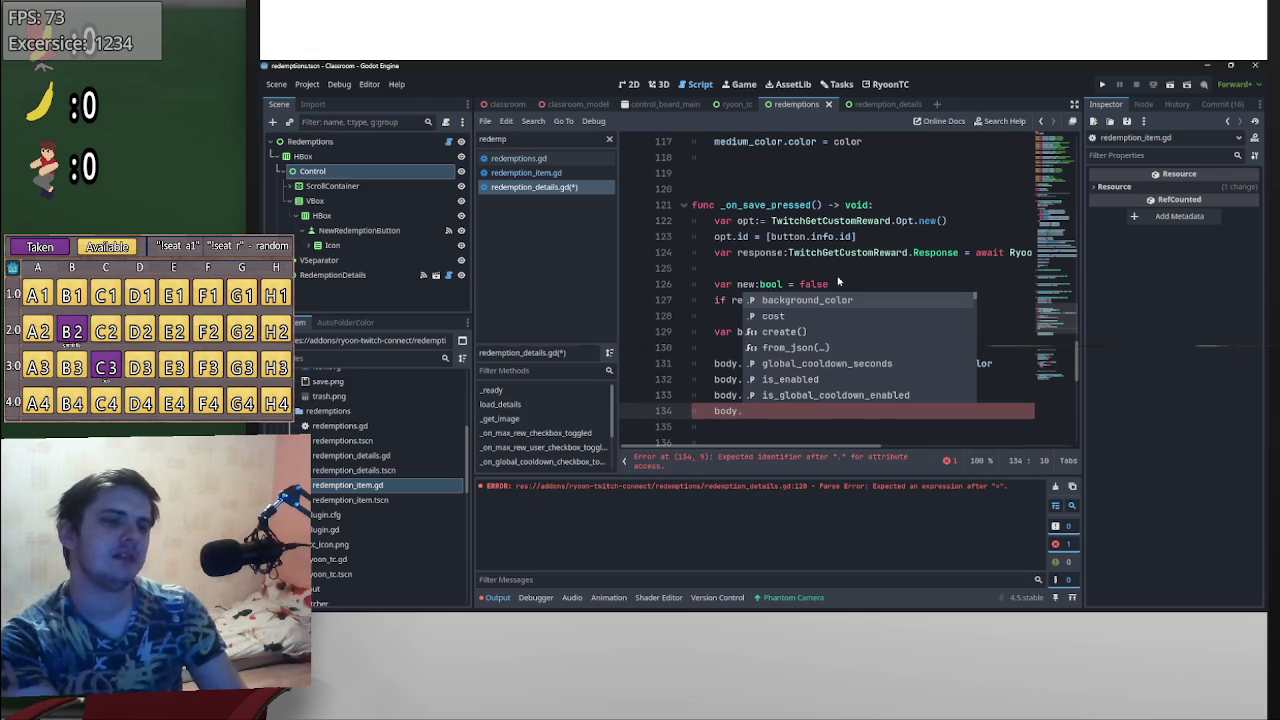
{"action": "key", "text": "Down"}
{"action": "key", "text": "Down"}
{"action": "key", "text": "Down"}
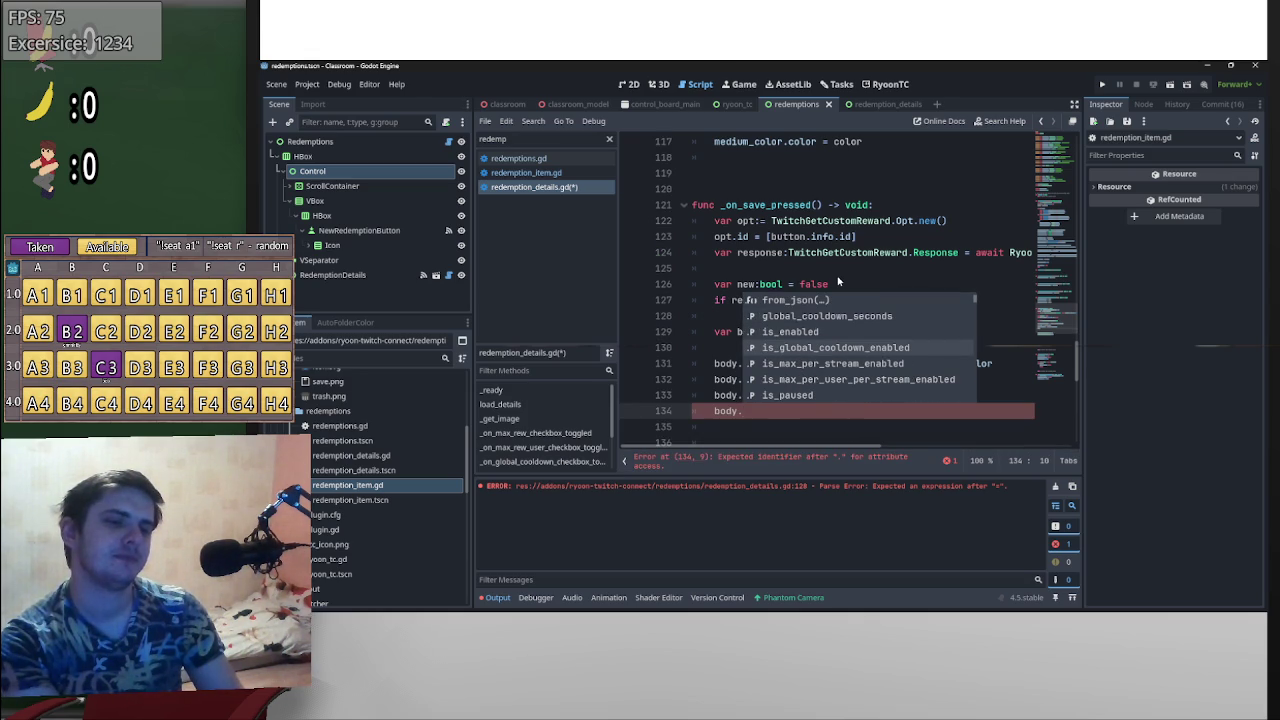
{"action": "key", "text": "Return"}
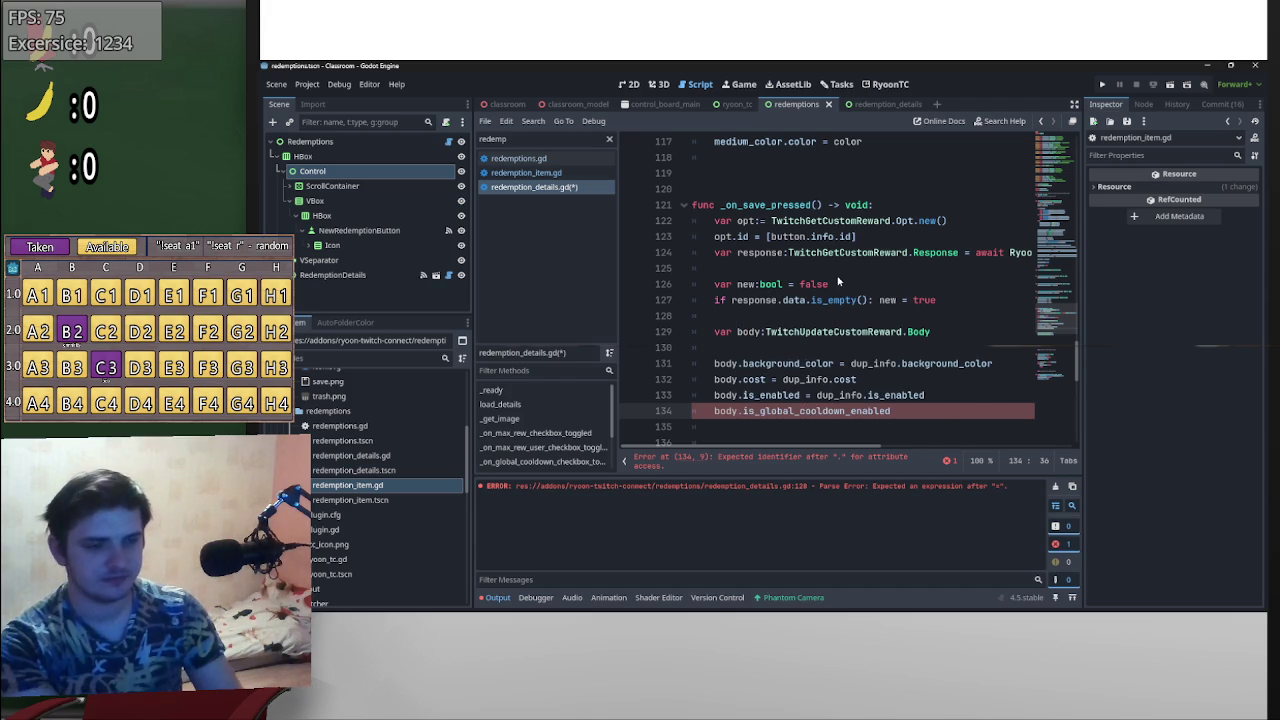
{"action": "type", "text": " = dup_info."}
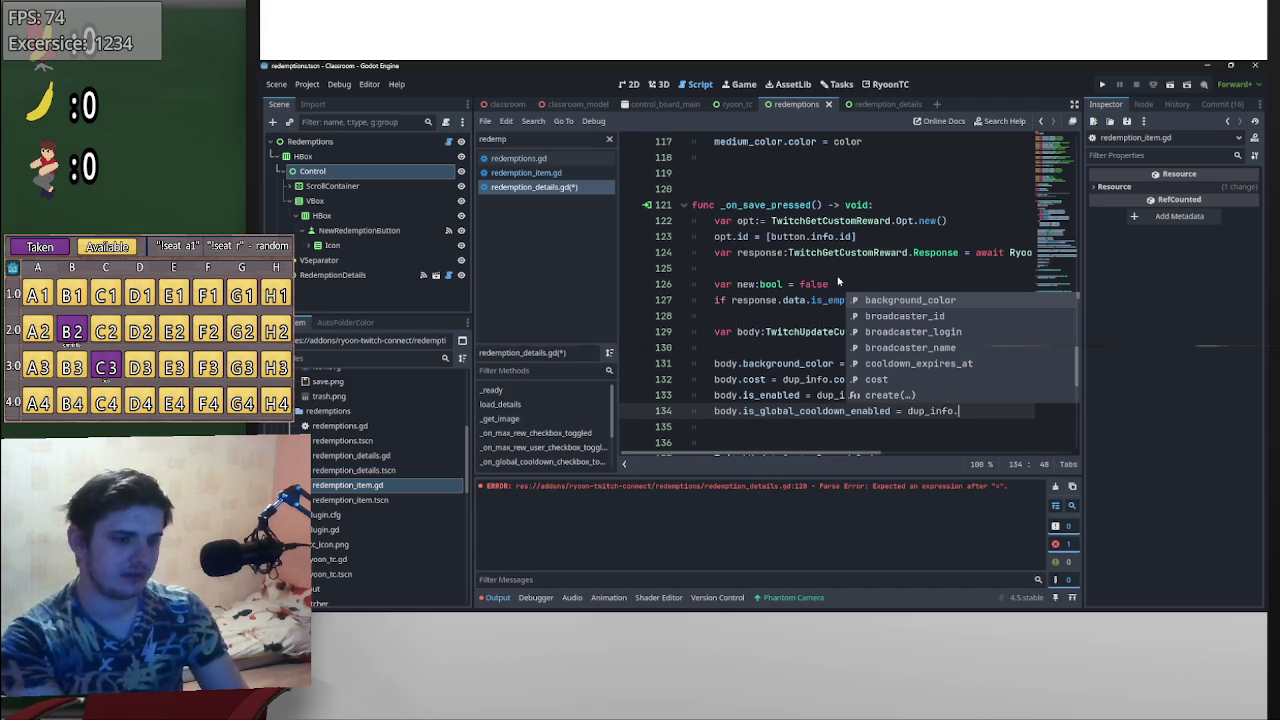
{"action": "type", "text": "glo"}
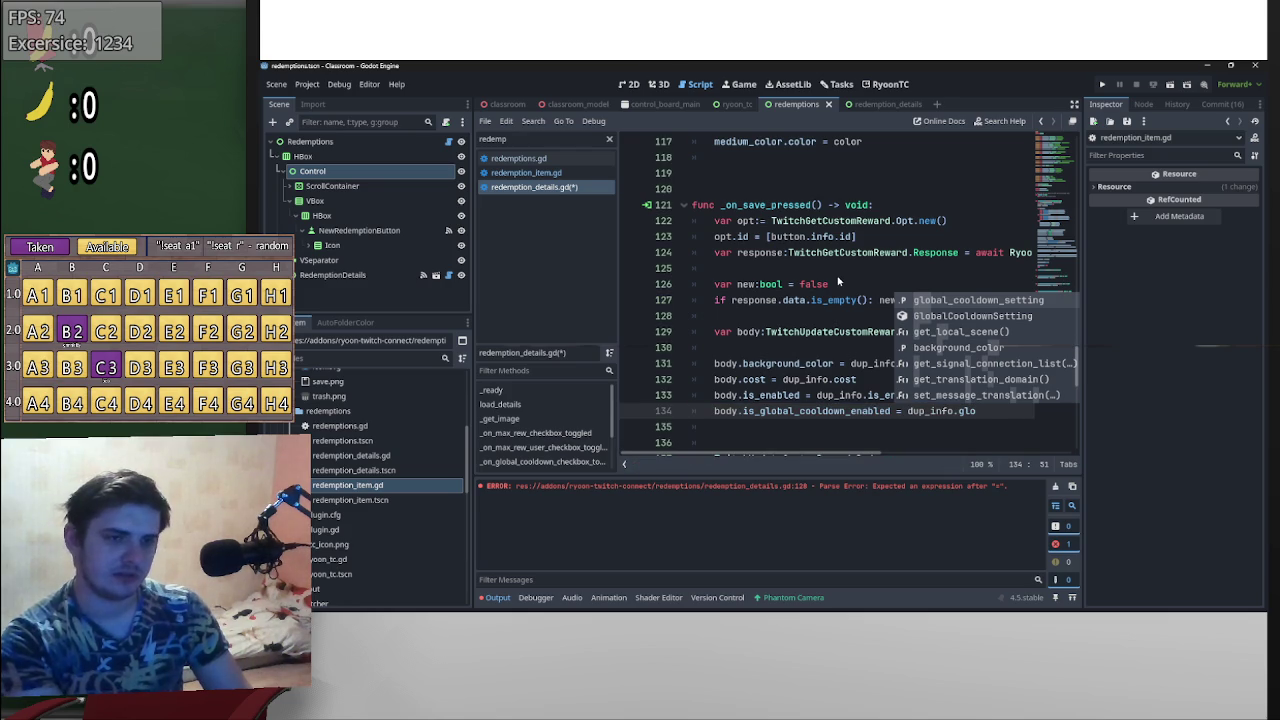
{"action": "key", "text": "Return"}
{"action": "type", "text": ".is_"}
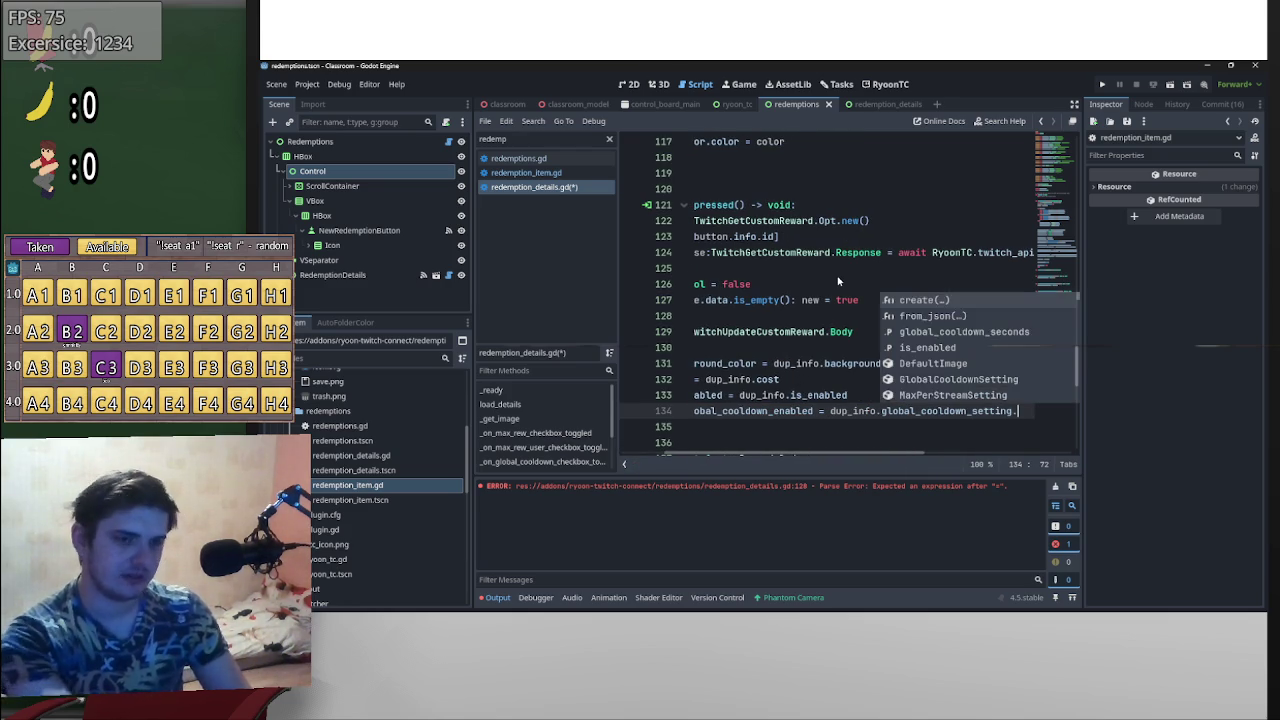
{"action": "key", "text": "Return"}
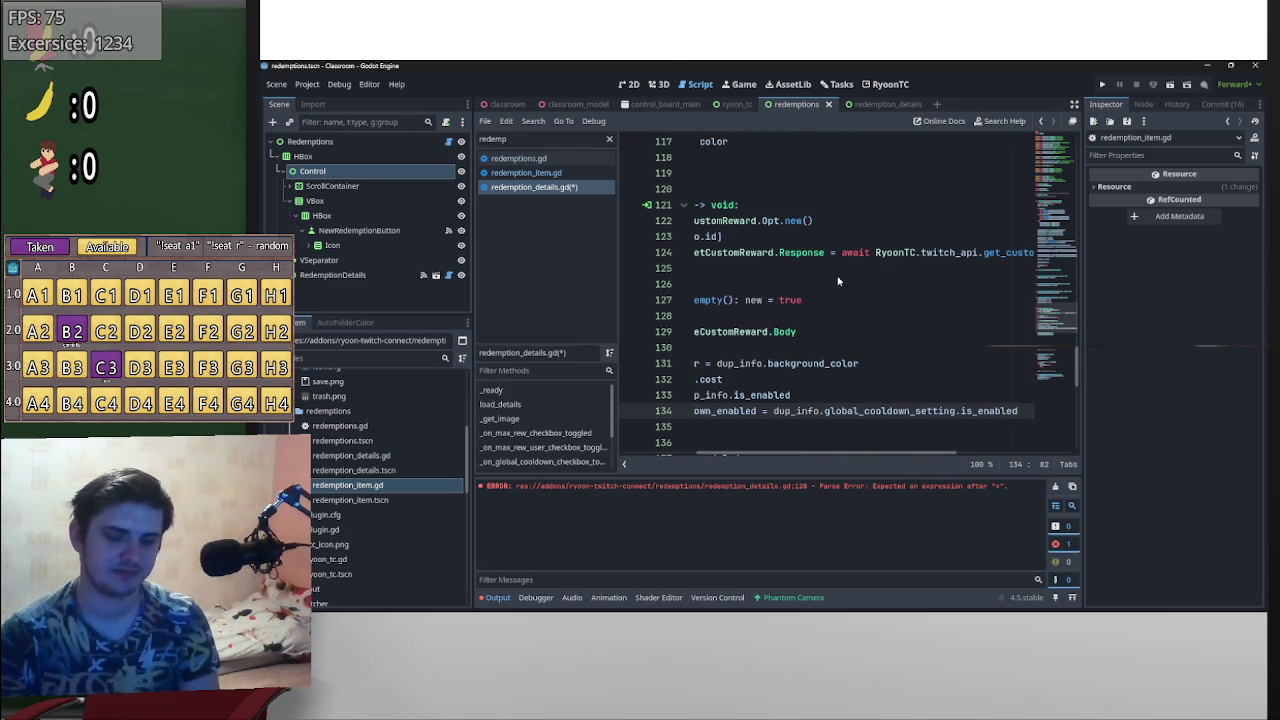
{"action": "key", "text": "Return"}
- Set body.global_cooldown_seconds from dup_info.global_cooldown_setting.global_cooldown_seconds on line 135
{"action": "type", "text": "body."}
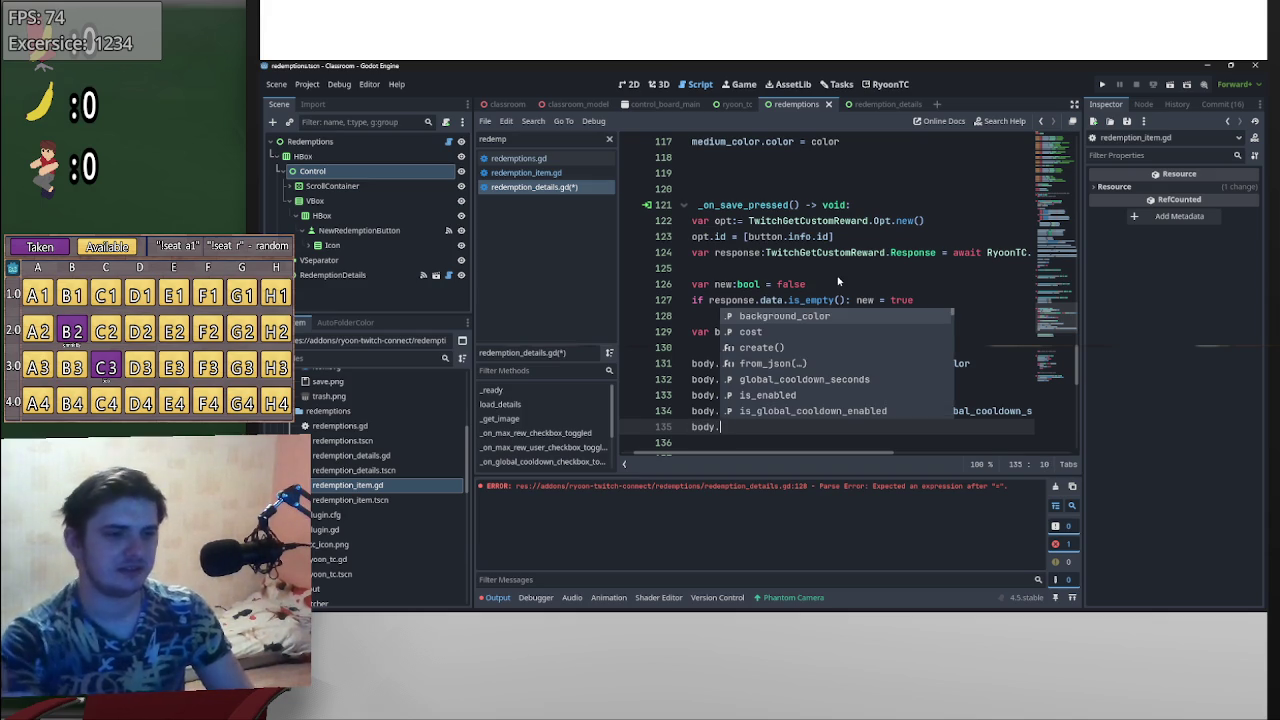
{"action": "key", "text": "Down"}
{"action": "key", "text": "Down"}
{"action": "key", "text": "Down"}
{"action": "key", "text": "Down"}
{"action": "key", "text": "Down"}
{"action": "key", "text": "Down"}
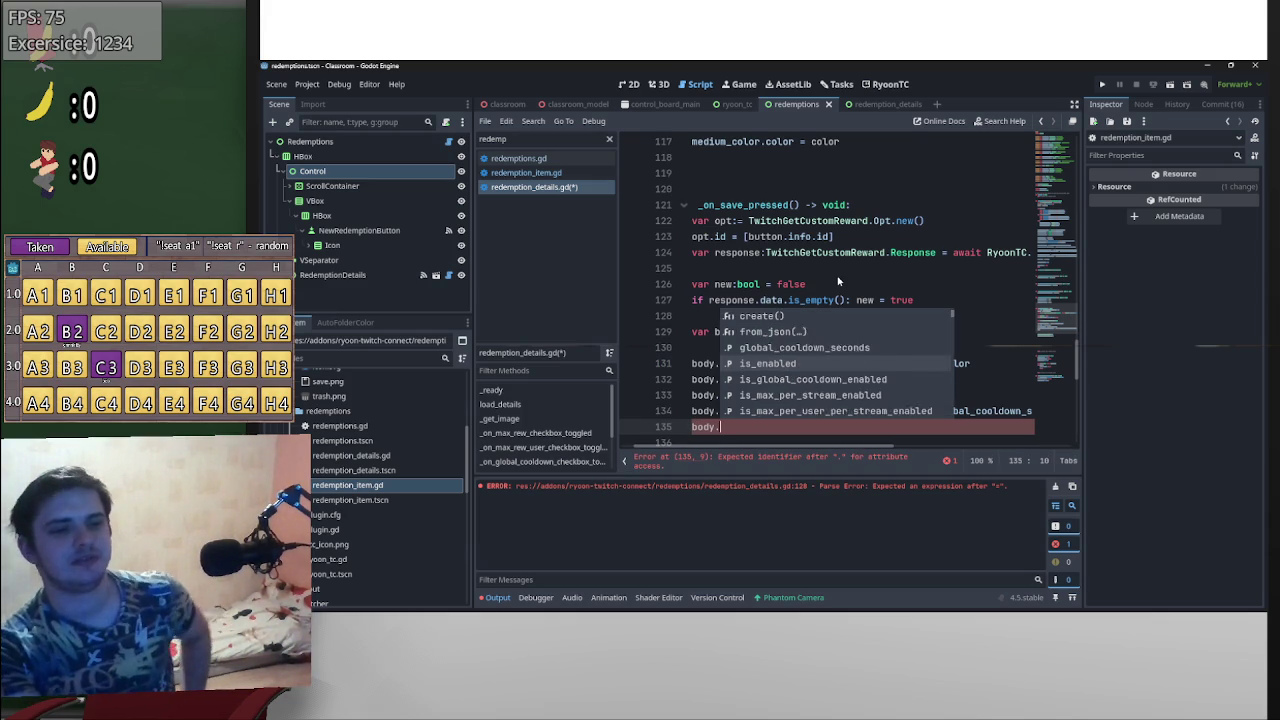
{"action": "key", "text": "Up"}
{"action": "key", "text": "Up"}
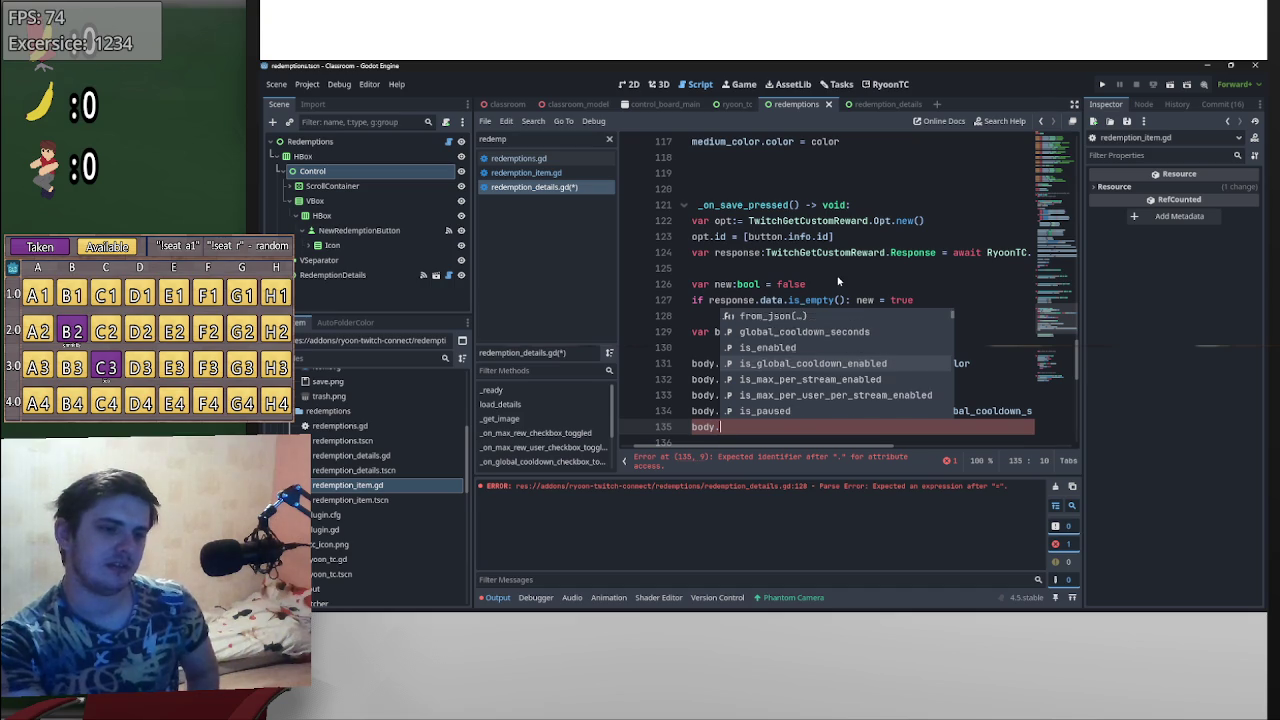
{"action": "key", "text": "Return"}
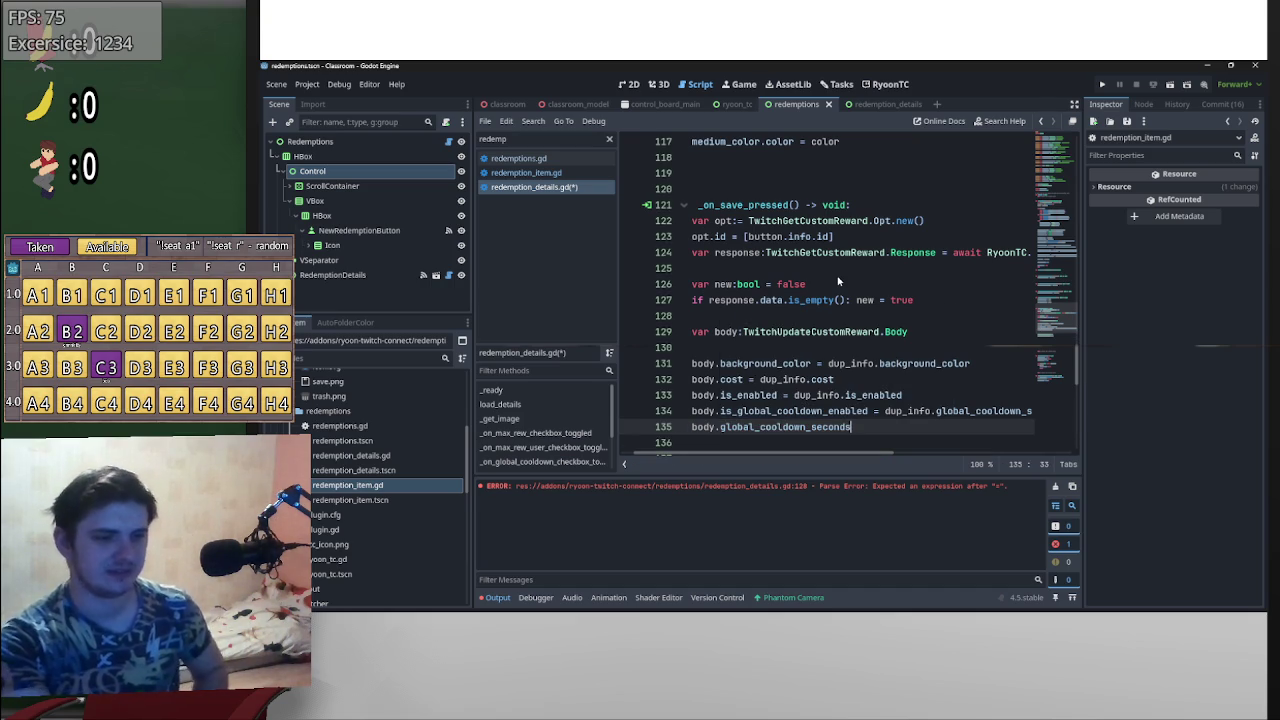
{"action": "type", "text": " ="}
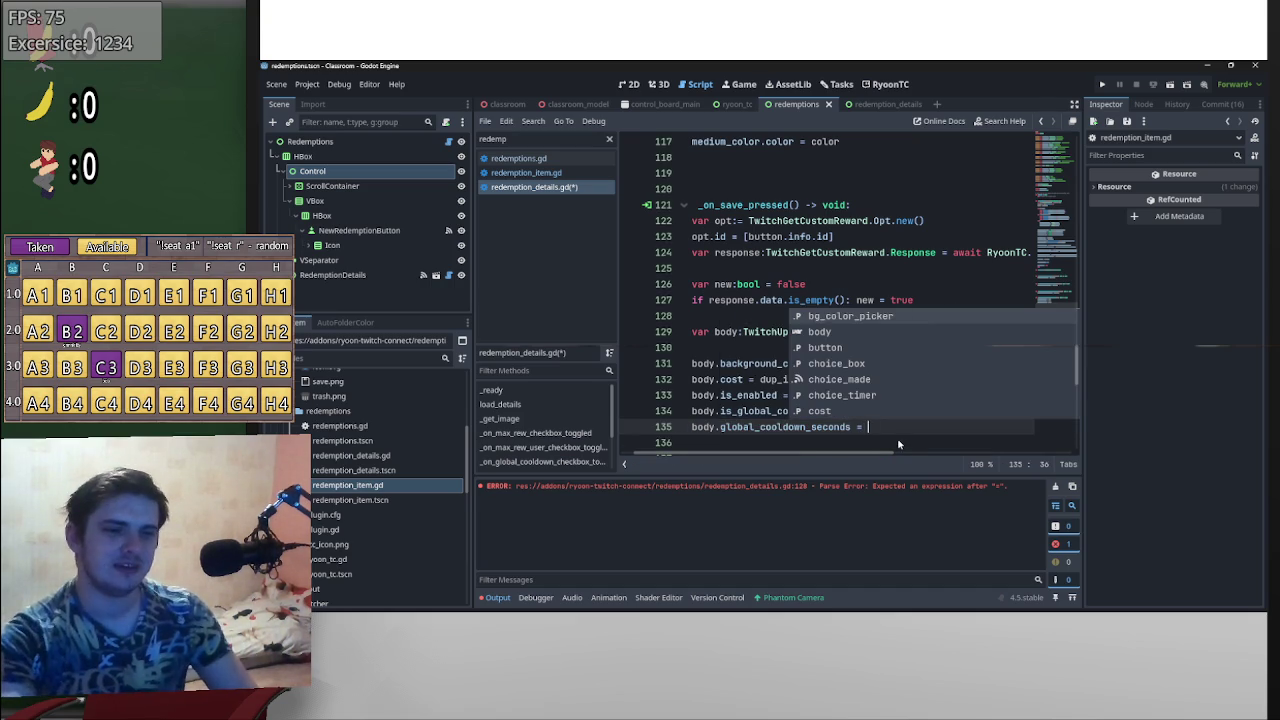
{"action": "mouse_move", "coordinate": [882, 410]}
{"action": "left_mouse_down"}
{"action": "mouse_move", "coordinate": [1030, 410]}
{"action": "mouse_move", "coordinate": [960, 420]}
{"action": "left_mouse_up"}
{"action": "key", "text": "ctrl+c"}
{"action": "left_click", "coordinate": [967, 430]}
{"action": "key", "text": "ctrl+v"}
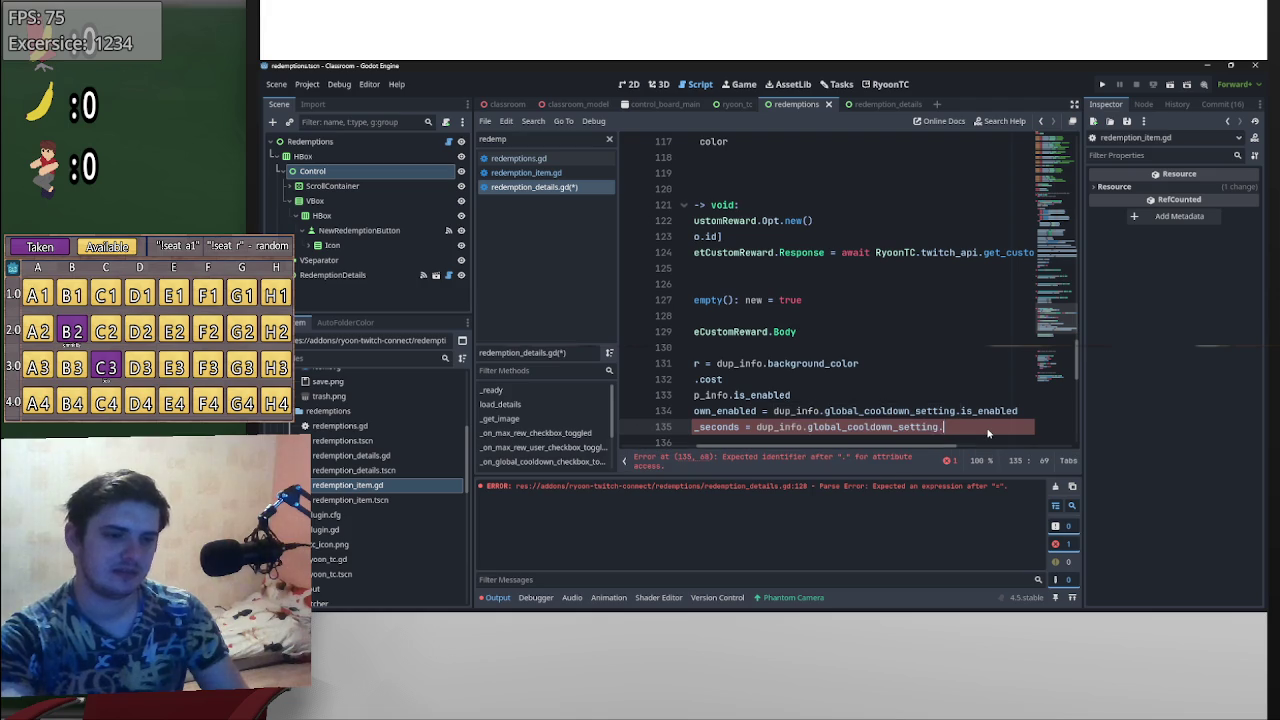
{"action": "type", "text": "."}
{"action": "key", "text": "Down"}
{"action": "key", "text": "Down"}
{"action": "key", "text": "Return"}
{"action": "left_click_drag", "start_coordinate": [968, 452], "coordinate": [729, 447]}
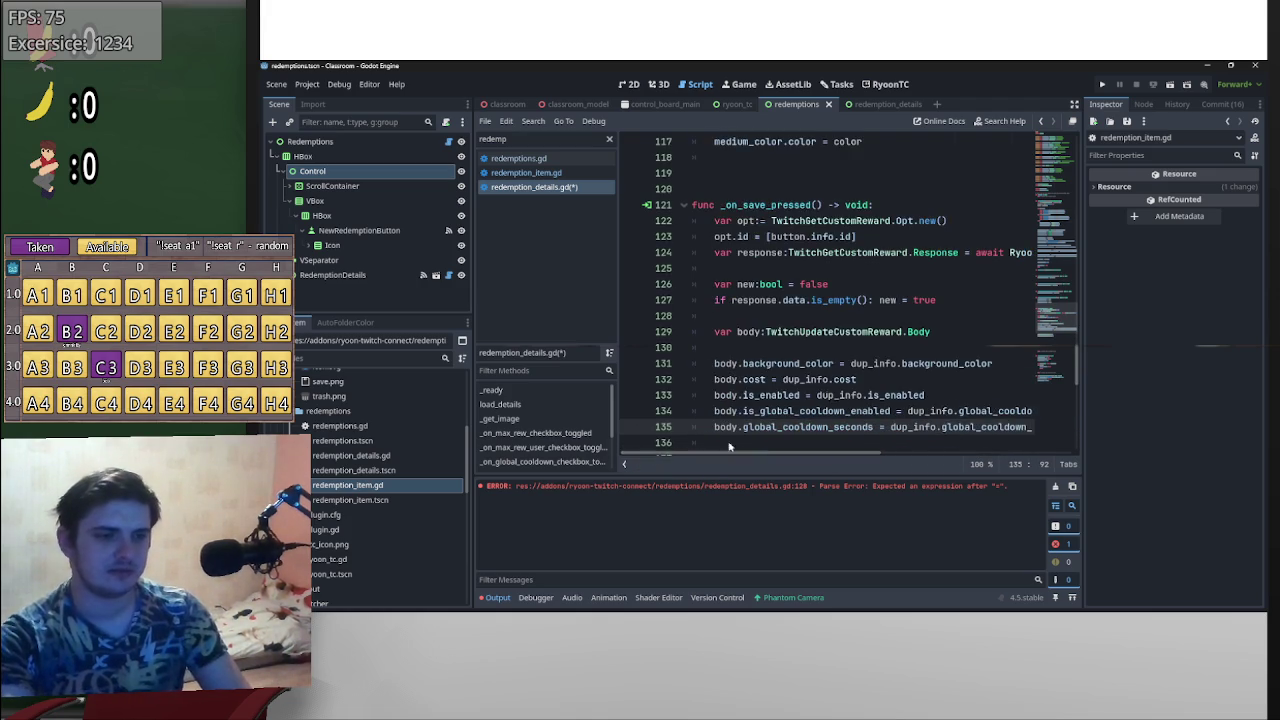
- Add body.is_max_per_stream_enabled = dup_info.max_per_stream_setting.is_enabled on line 136
{"action": "scroll", "coordinate": [735, 400], "scroll_direction": "down", "scroll_amount": 3}
{"action": "left_click", "coordinate": [740, 305]}
{"action": "key", "text": "Return"}
{"action": "key", "text": "Return"}
{"action": "key", "text": "Up"}
{"action": "key", "text": "Up"}
{"action": "type", "text": "body."}
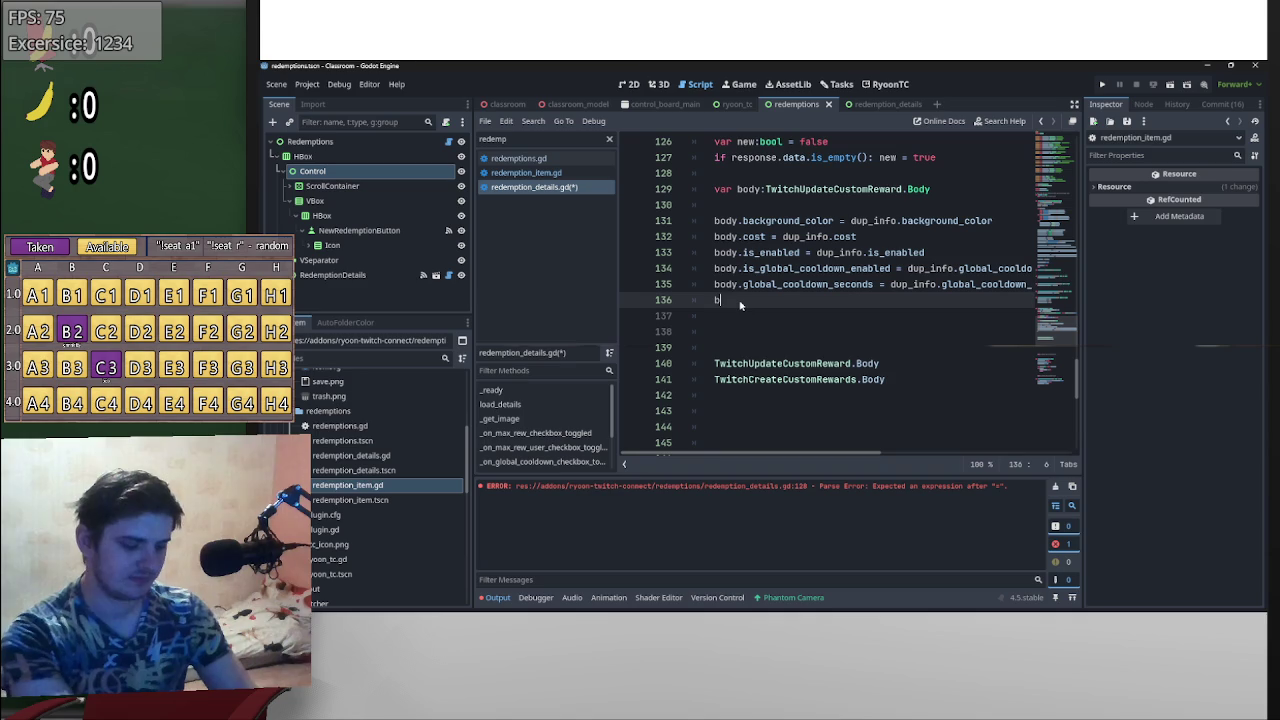
{"action": "key", "text": "Down"}
{"action": "key", "text": "Down"}
{"action": "key", "text": "Down"}
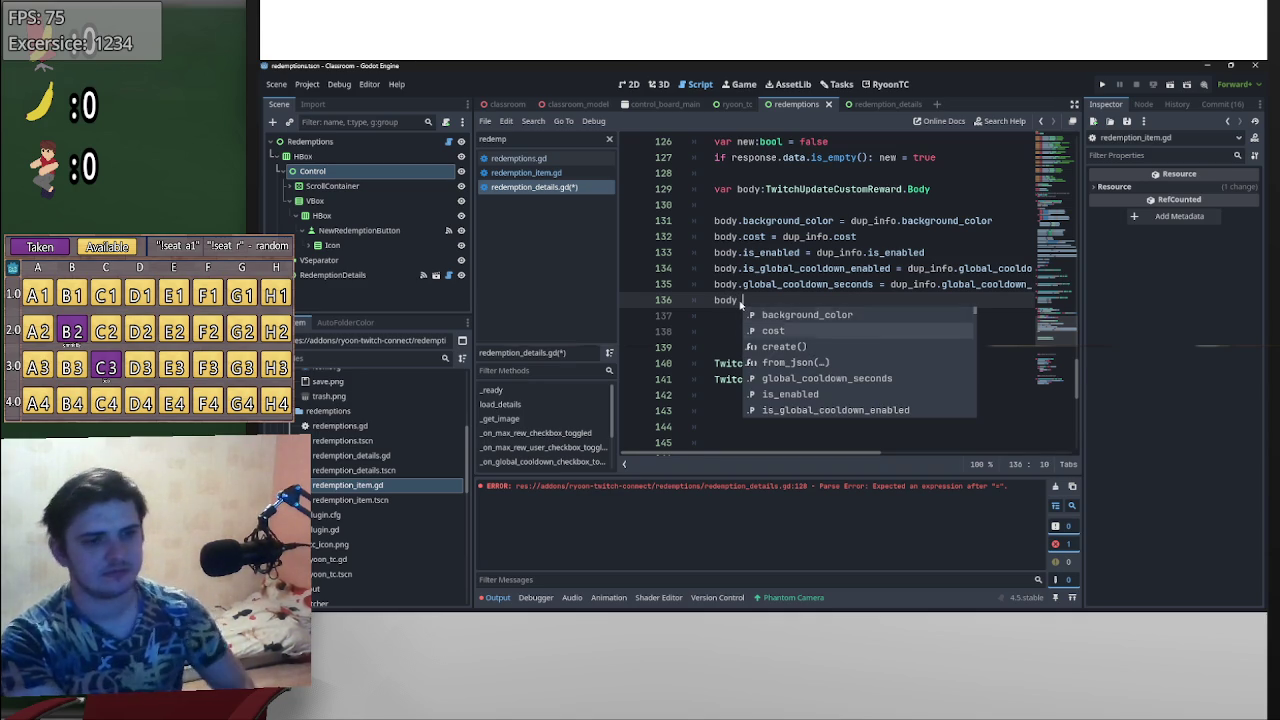
{"action": "key", "text": "Down"}
{"action": "key", "text": "Down"}
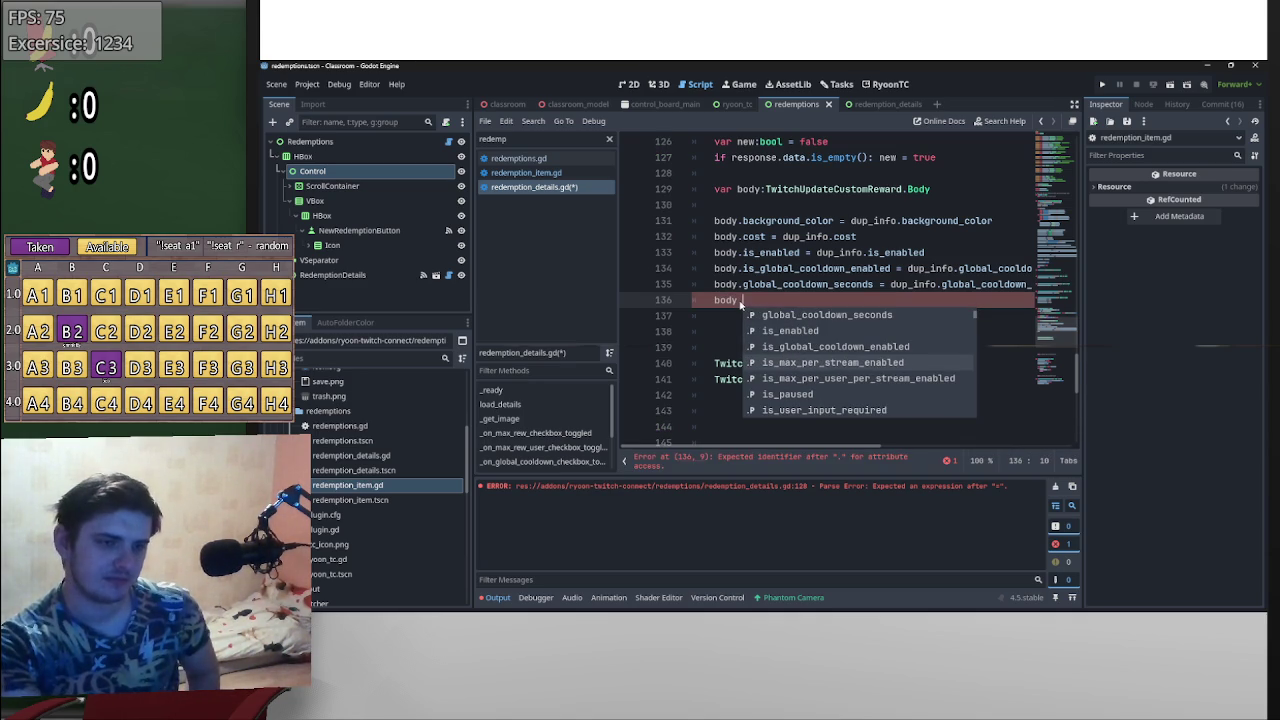
{"action": "key", "text": "Return"}
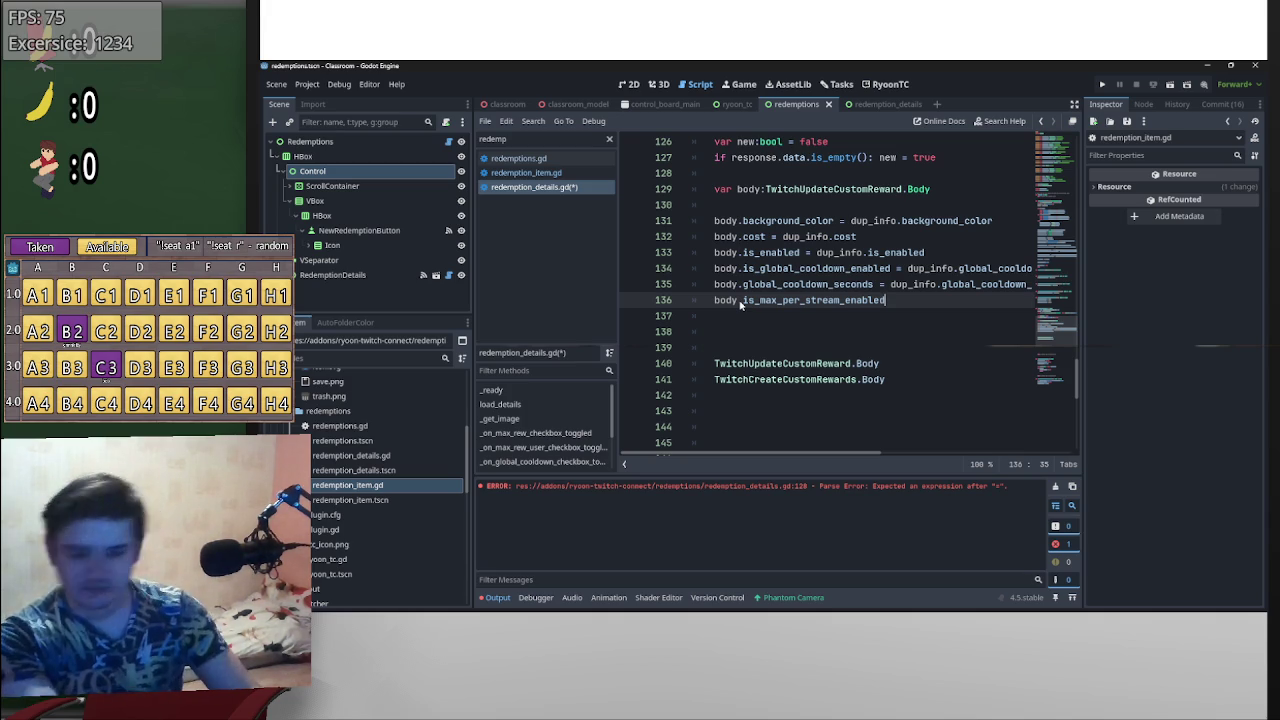
{"action": "type", "text": " = dup"}
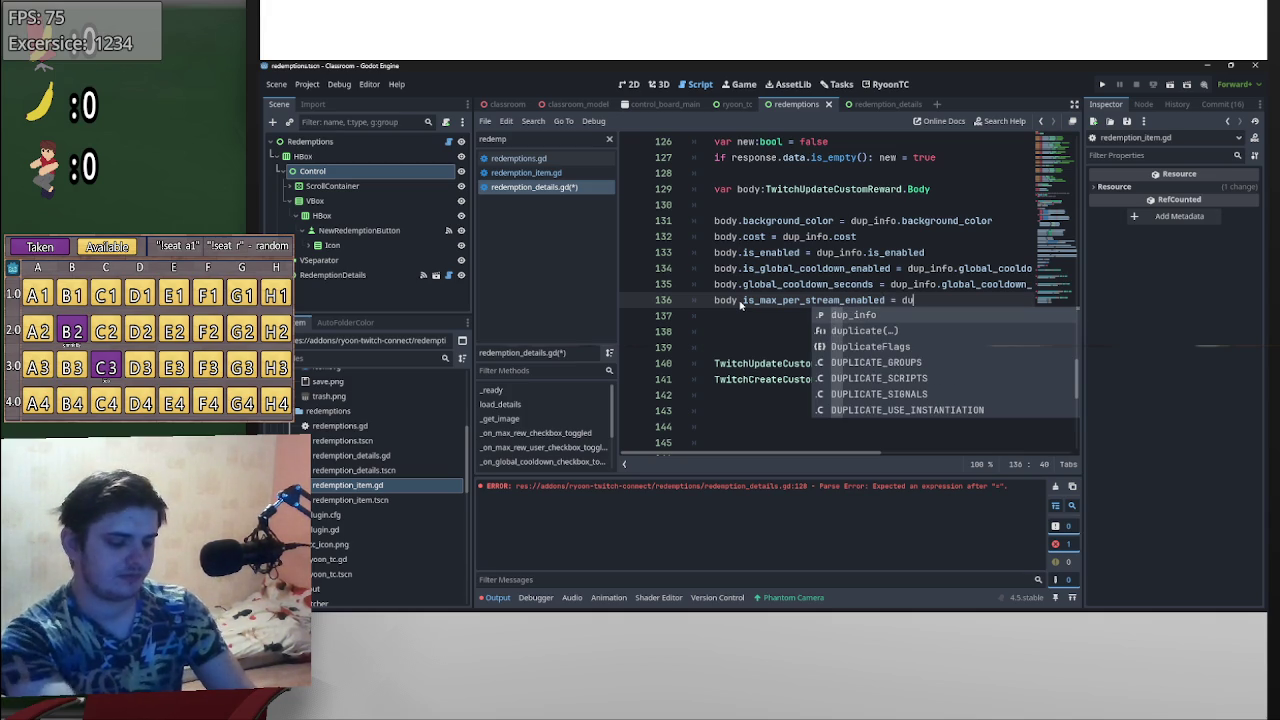
{"action": "key", "text": "Return"}
{"action": "type", "text": ".m"}
{"action": "key", "text": "Return"}
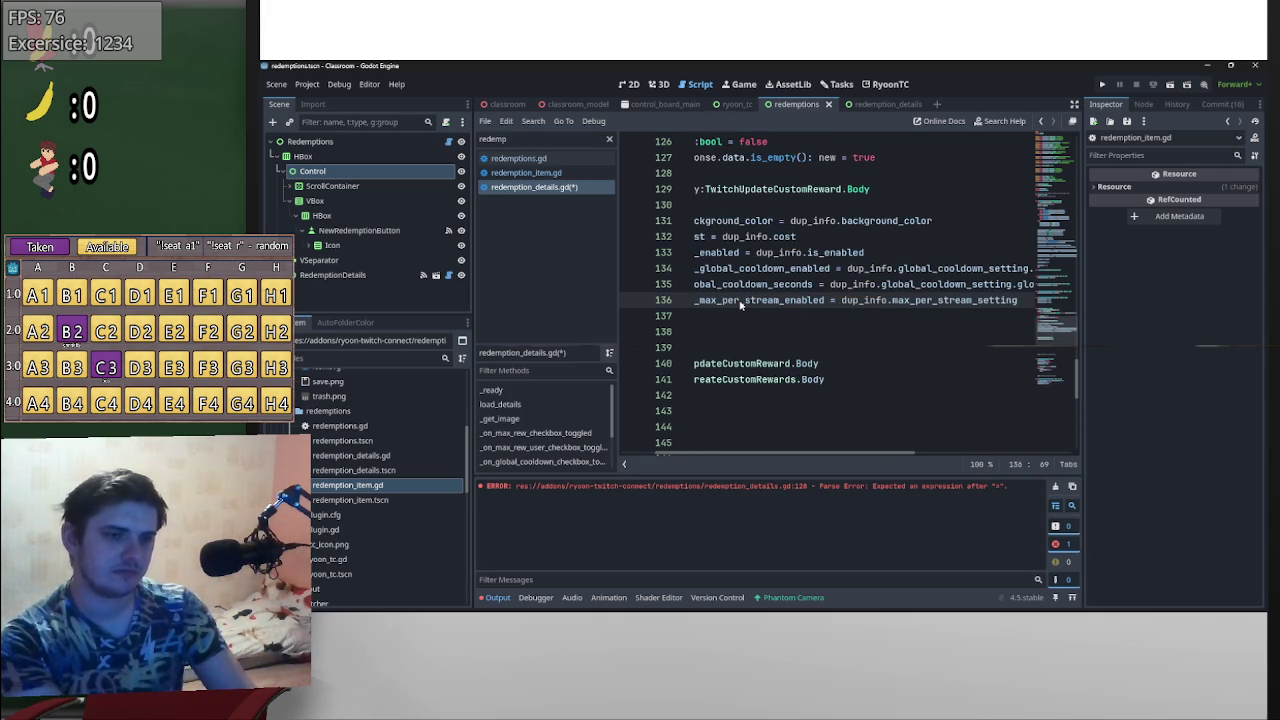
{"action": "type", "text": ".i"}
{"action": "key", "text": "Return"}
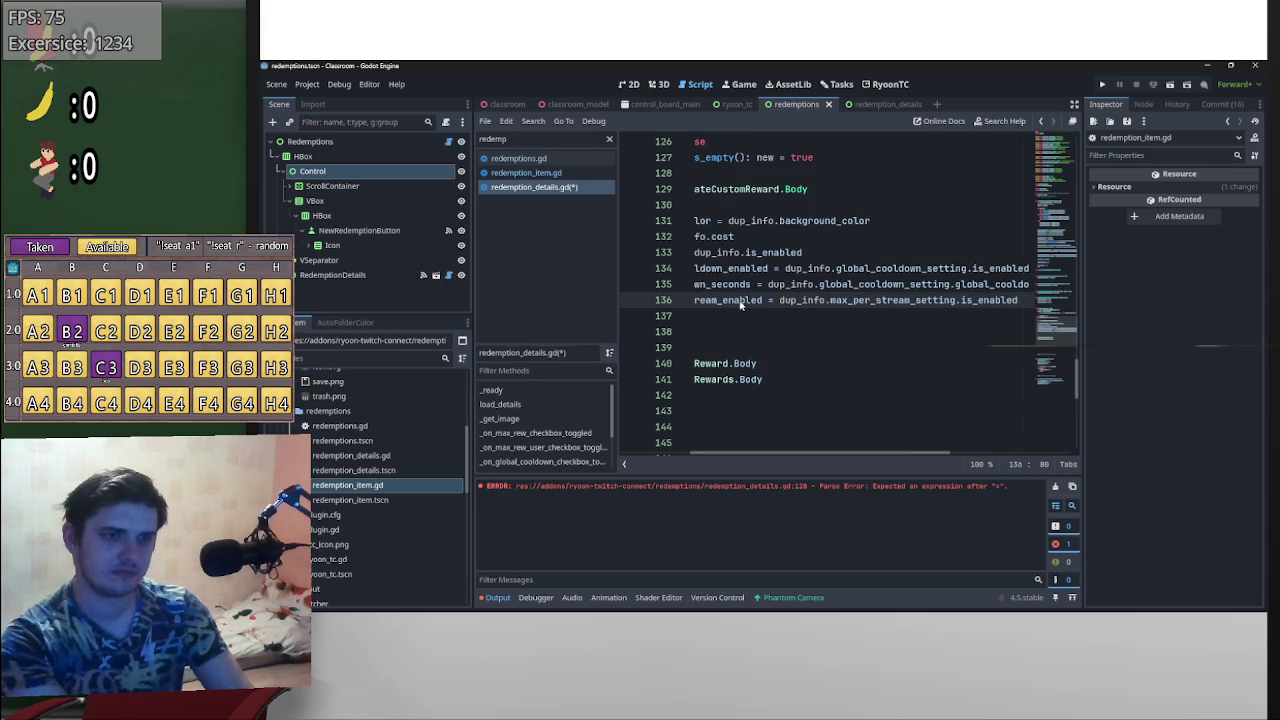
- Add body.max_per_user_per_stream = dup_info.max_per_user_per_stream_setting.is_enabled on line 137
{"action": "key", "text": "Return"}
{"action": "type", "text": "body.m"}
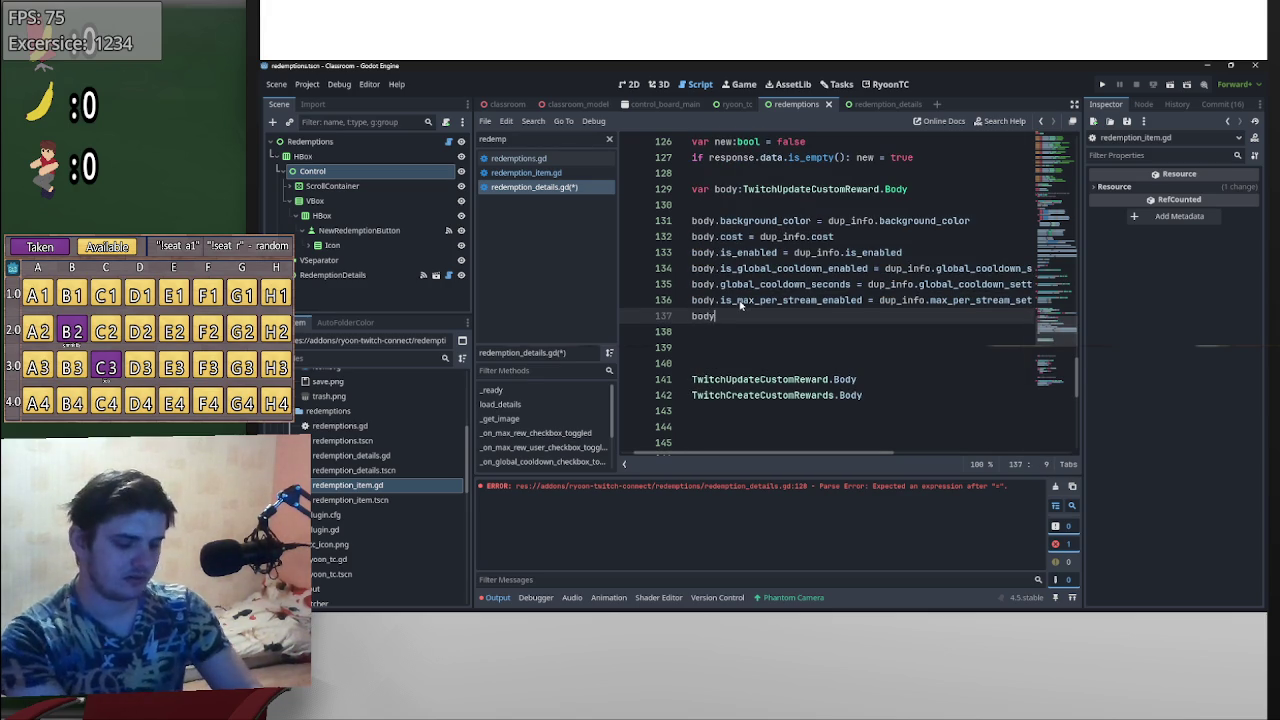
{"action": "key", "text": "Down"}
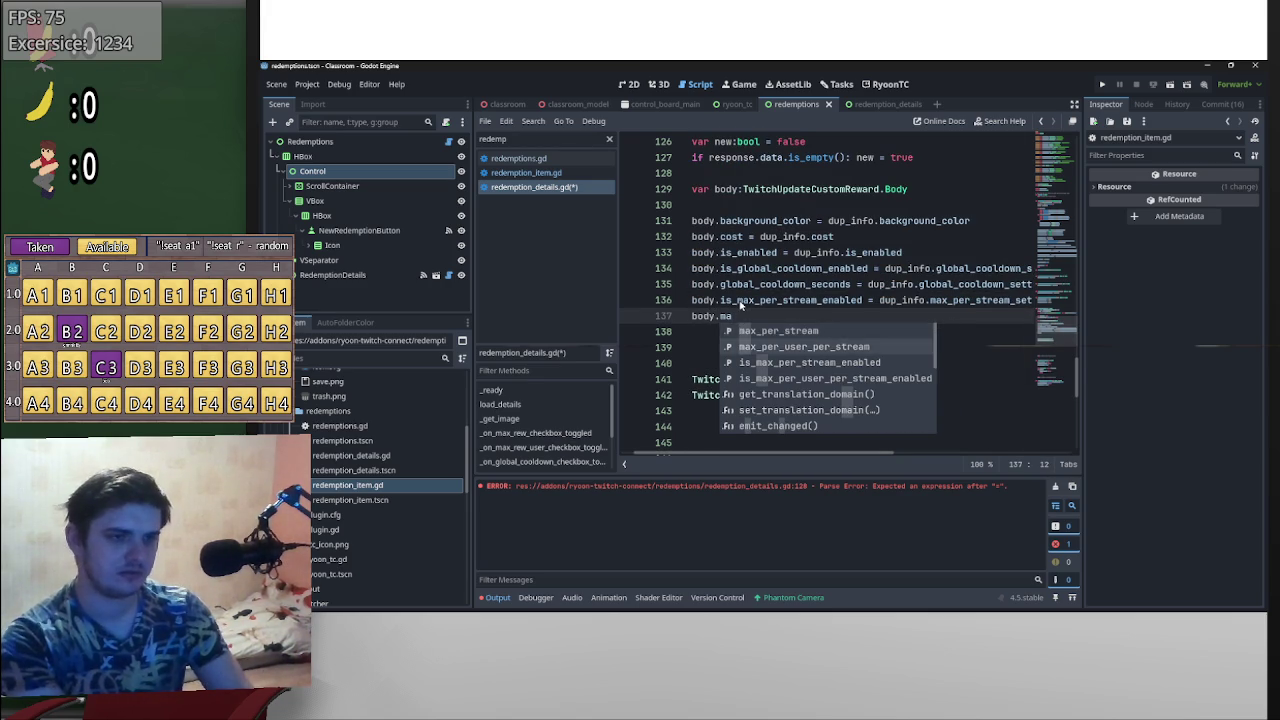
{"action": "key", "text": "Return"}
{"action": "type", "text": "dup_info."}
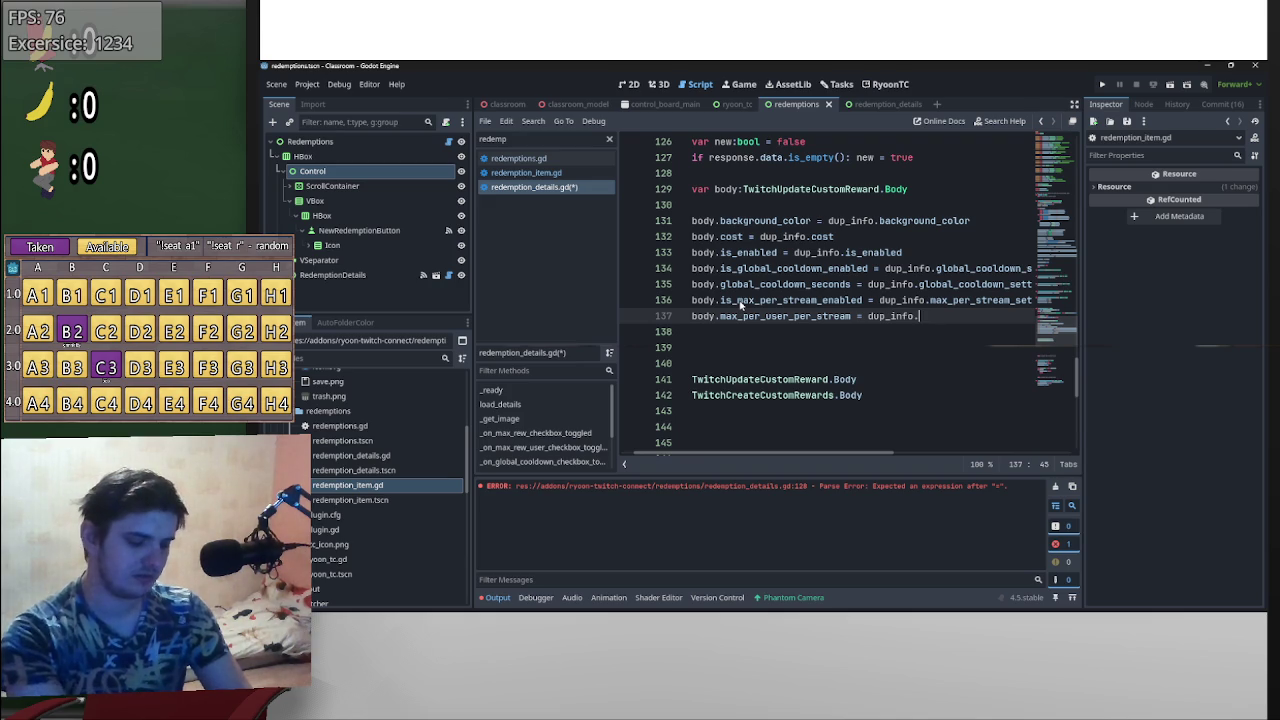
{"action": "key", "text": "Down"}
{"action": "key", "text": "Return"}
{"action": "type", "text": "."}
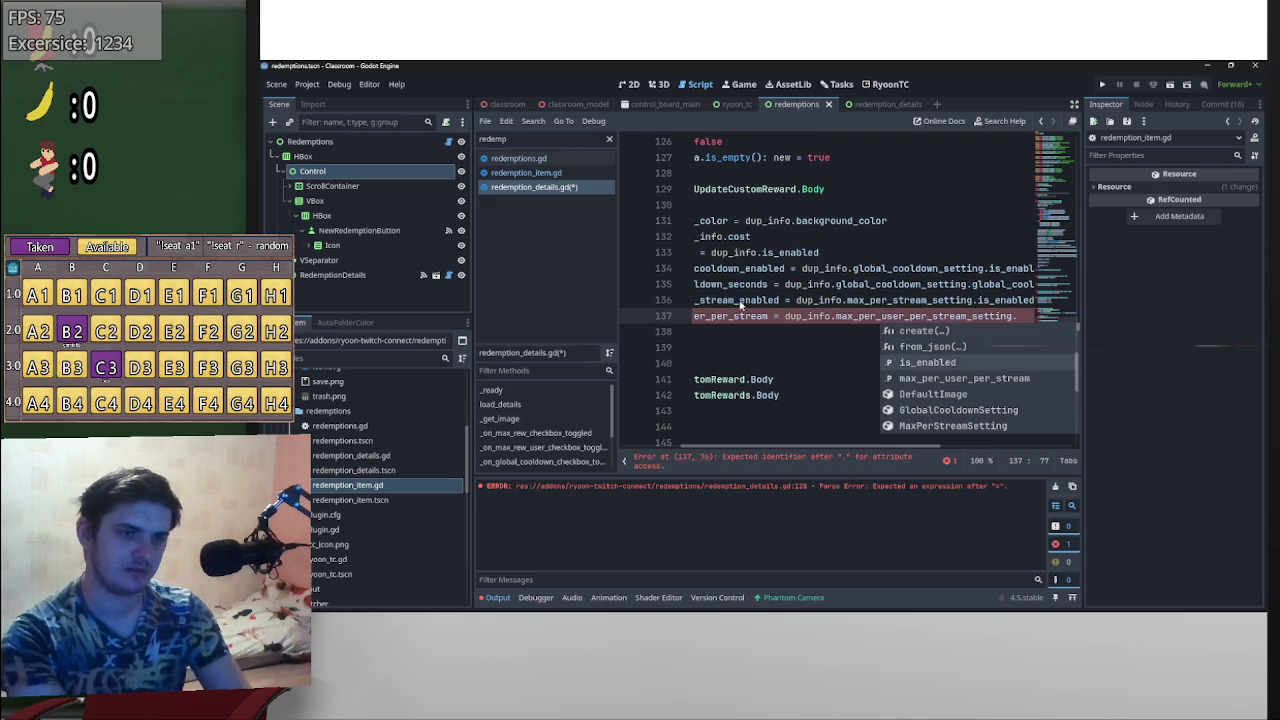
{"action": "key", "text": "Down"}
{"action": "key", "text": "Down"}
{"action": "key", "text": "Return"}
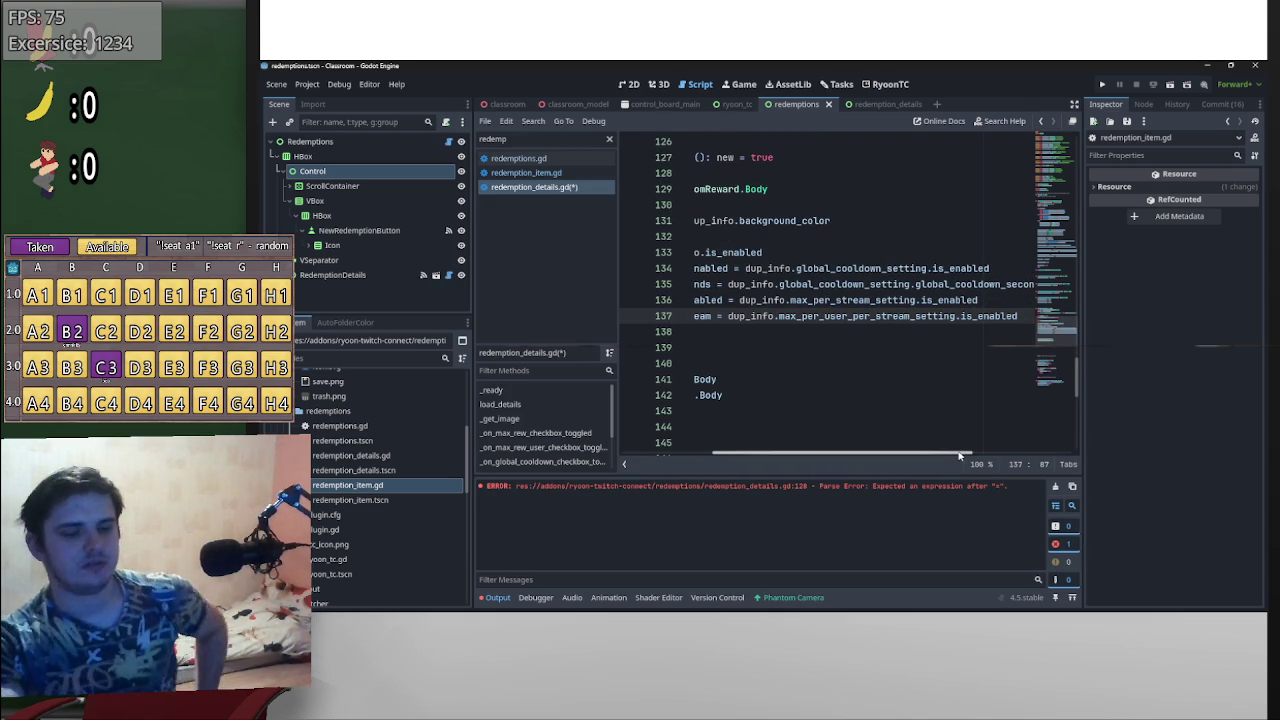
- Remove the stray empty line and start another body. assignment on line 138
{"action": "key", "text": "ctrl+shift+Return"}
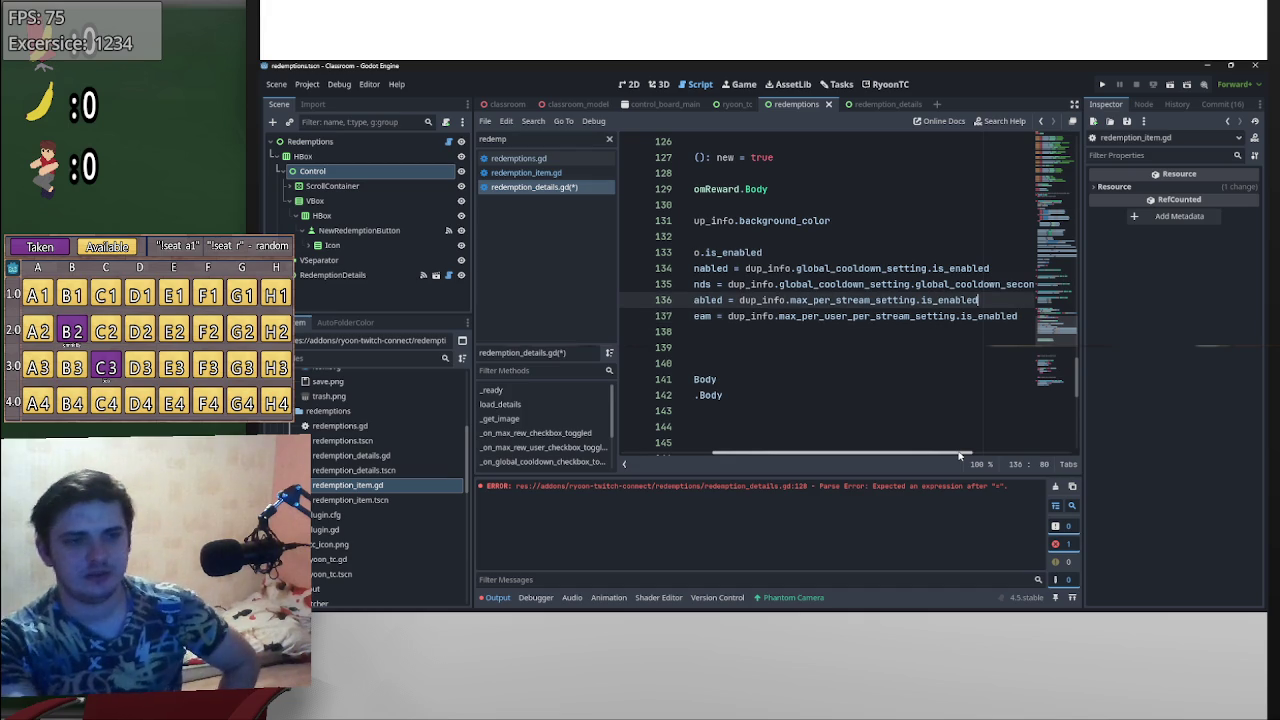
{"action": "key", "text": "BackSpace"}
{"action": "key", "text": "BackSpace"}
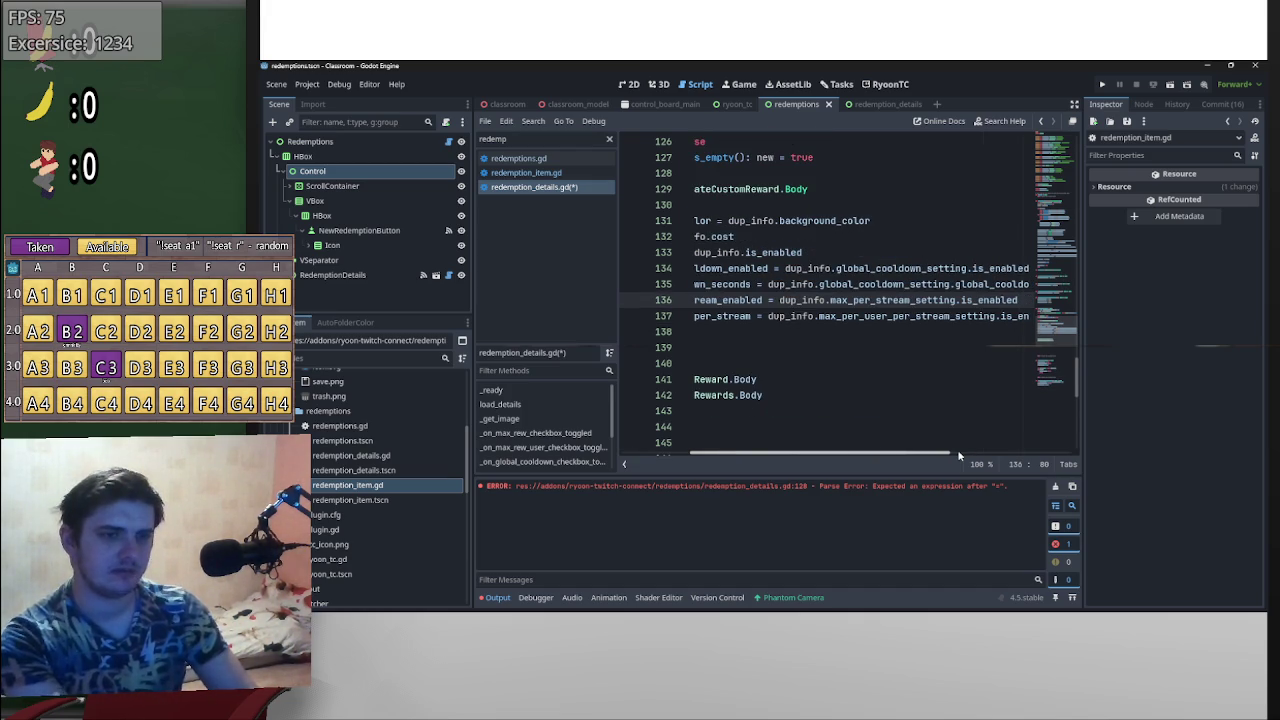
{"action": "key", "text": "Down"}
{"action": "key", "text": "End"}
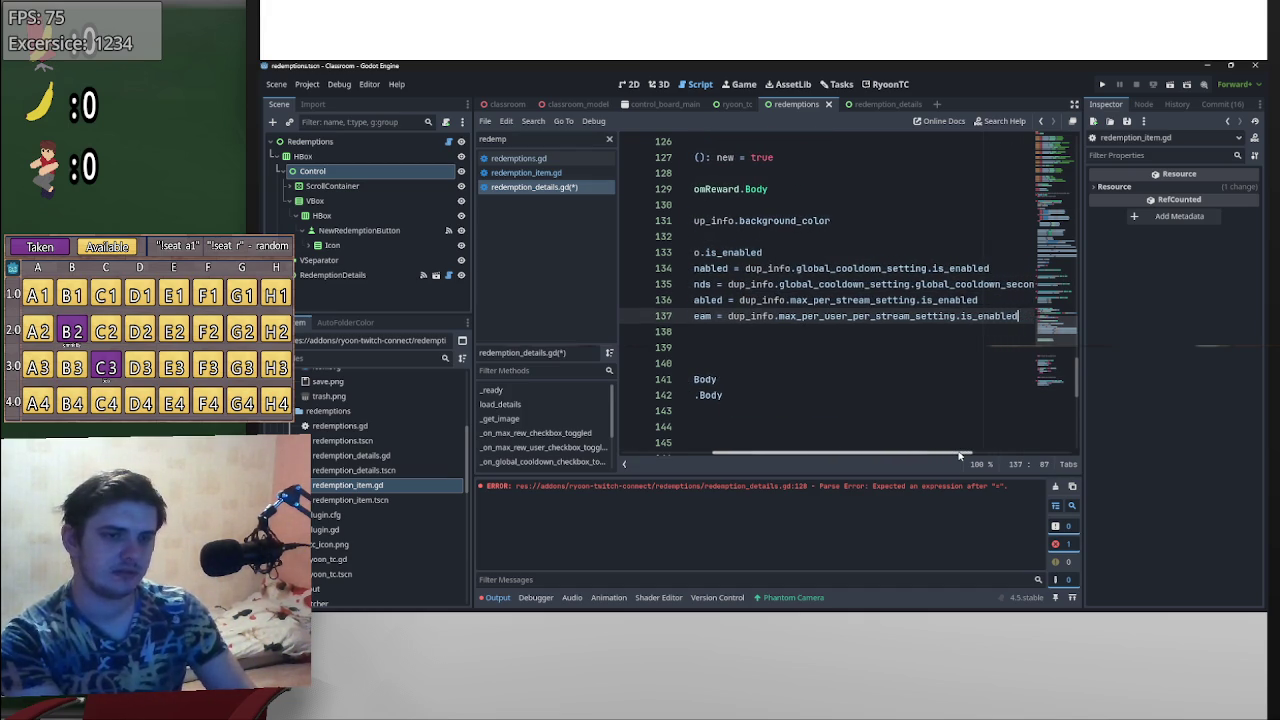
{"action": "key", "text": "Return"}
{"action": "type", "text": "body."}
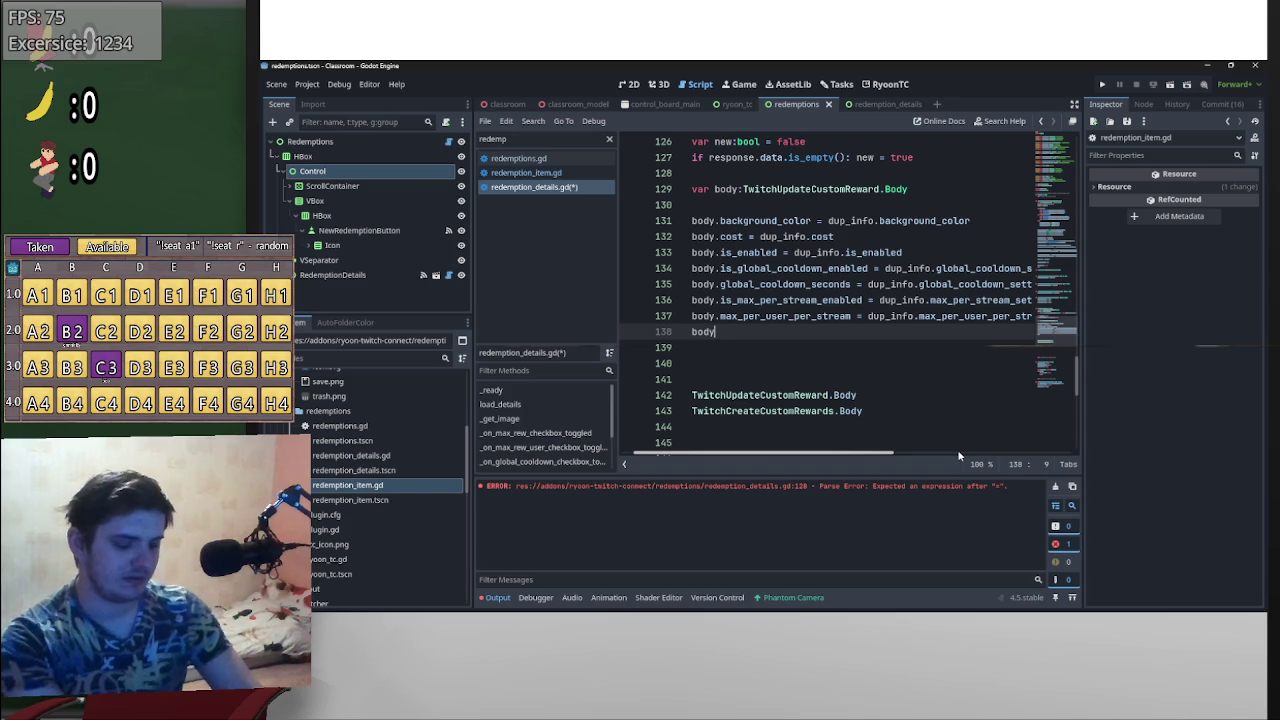
- Complete line 146 assigning body.max_per_user_per_stream_setting from the matching dup_info field
{"action": "left_click", "coordinate": [908, 191]}
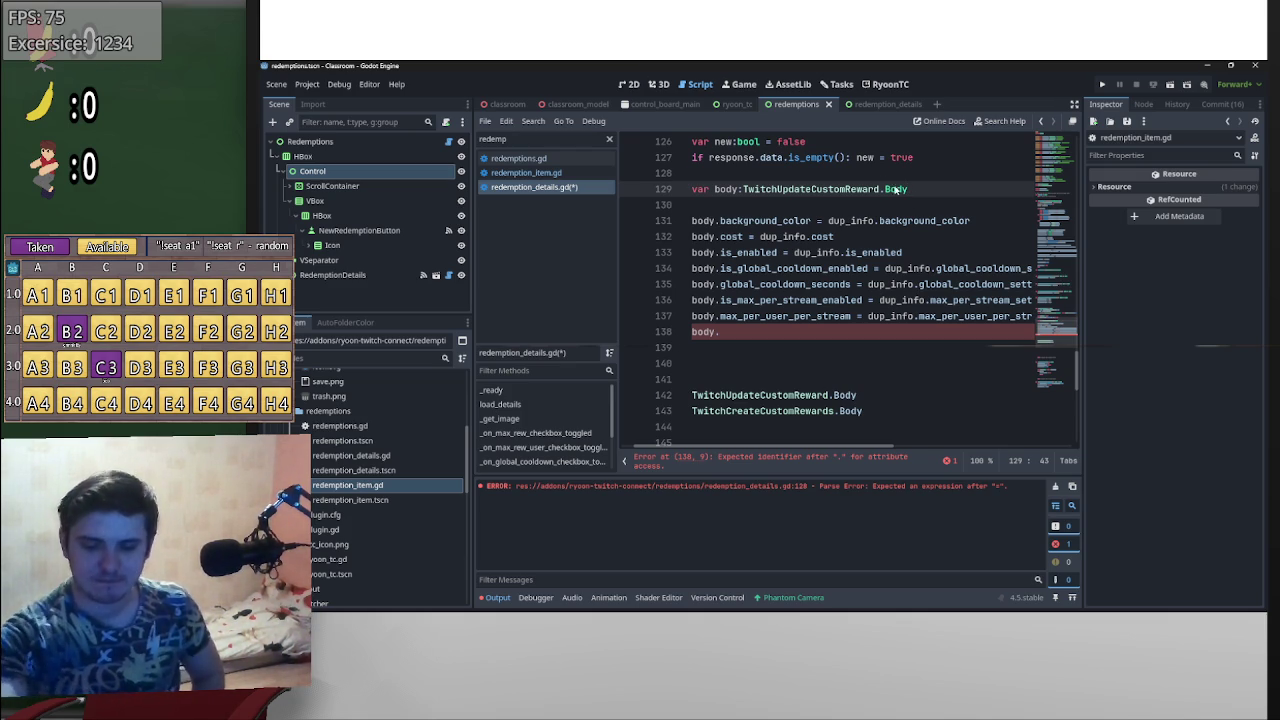
{"action": "left_click", "coordinate": [842, 332]}
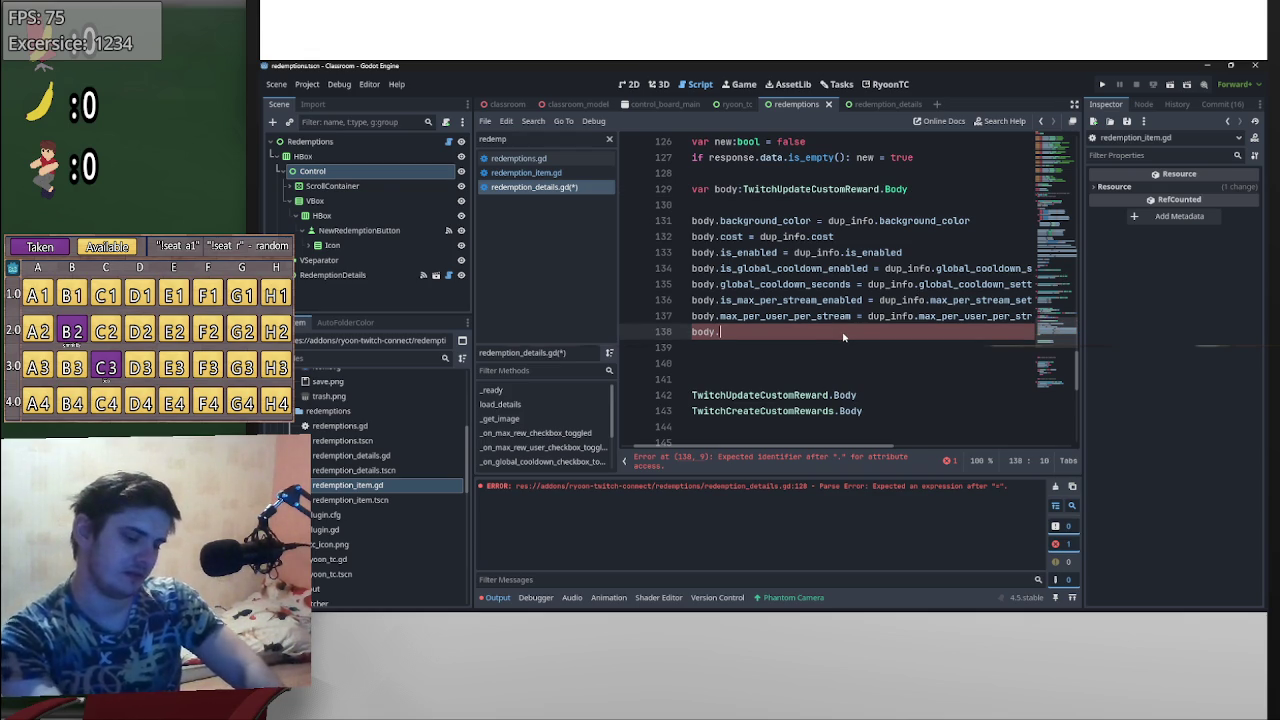
{"action": "type", "text": "."}
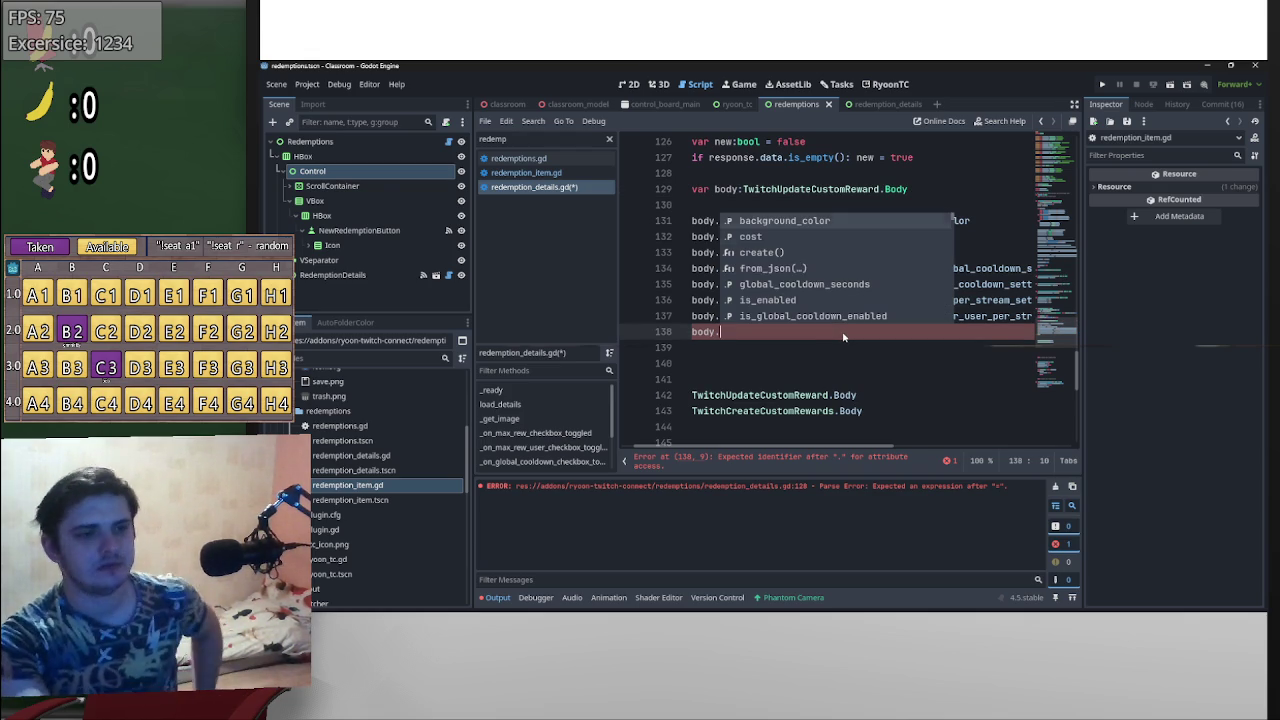
{"action": "key", "text": "Down"}
{"action": "key", "text": "Down"}
{"action": "key", "text": "Down"}
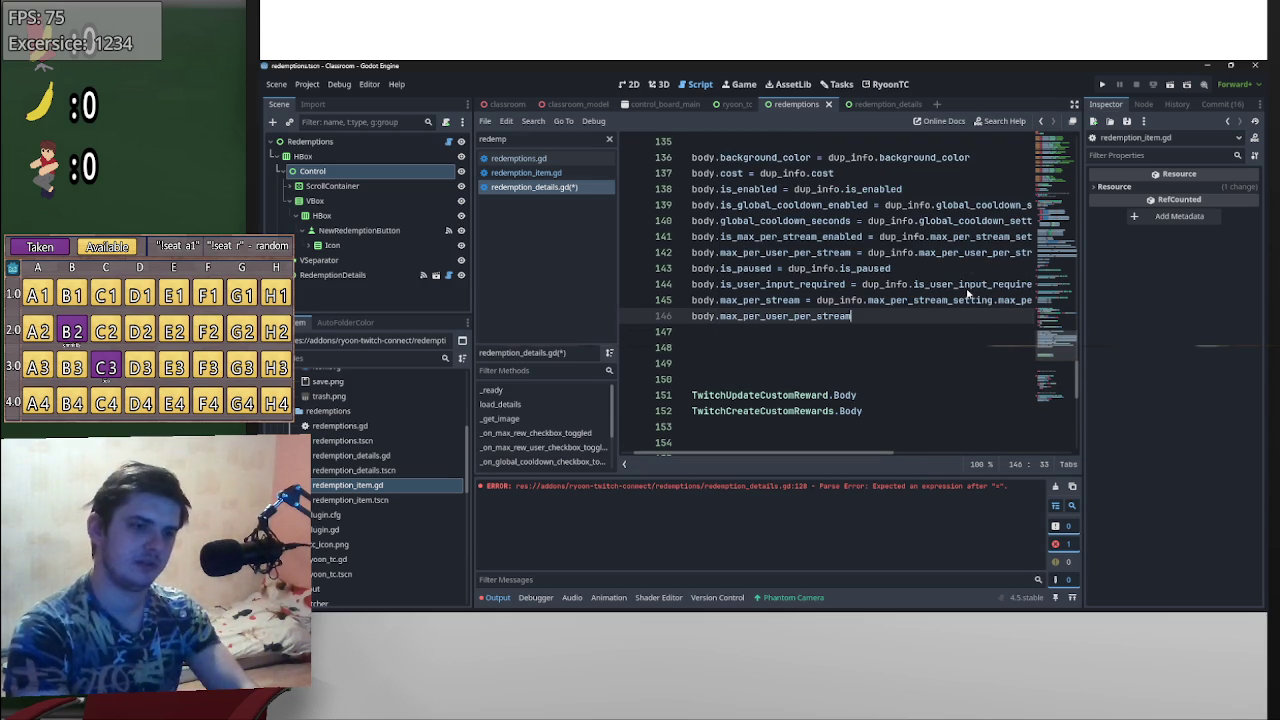
{"action": "type", "text": " = dup_info..ma"}
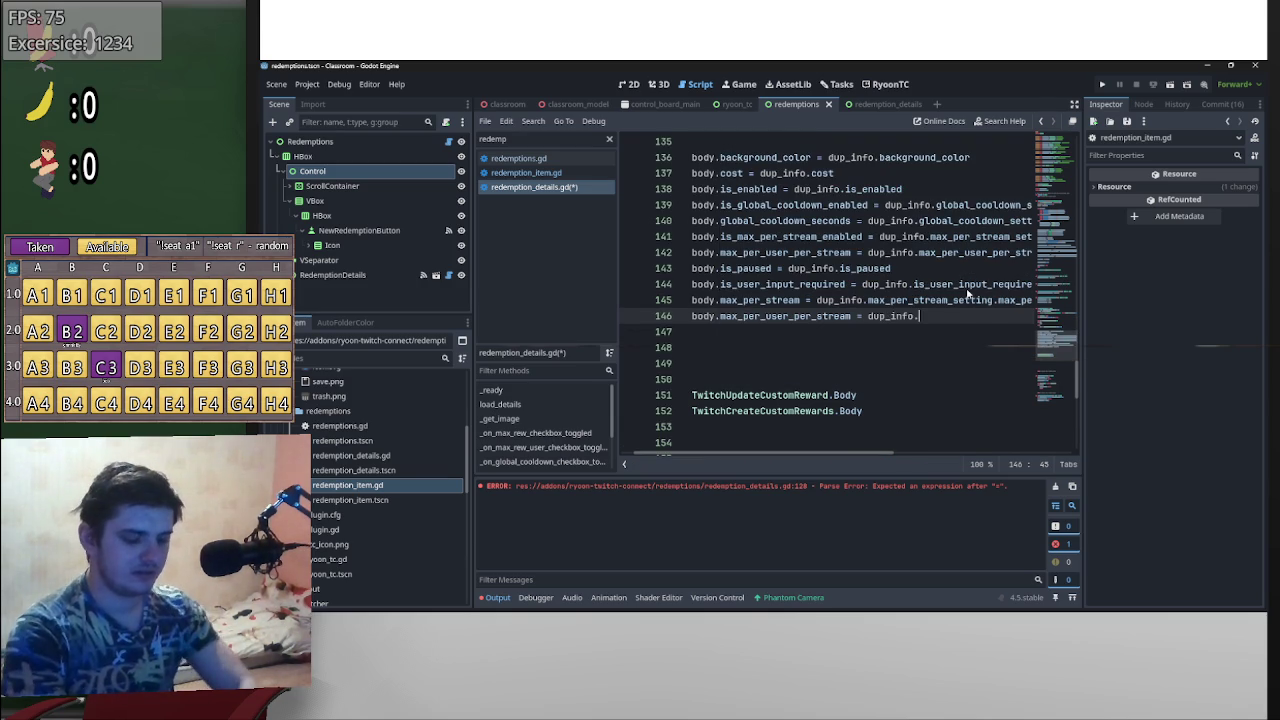
{"action": "key", "text": "BackSpace"}
{"action": "key", "text": "BackSpace"}
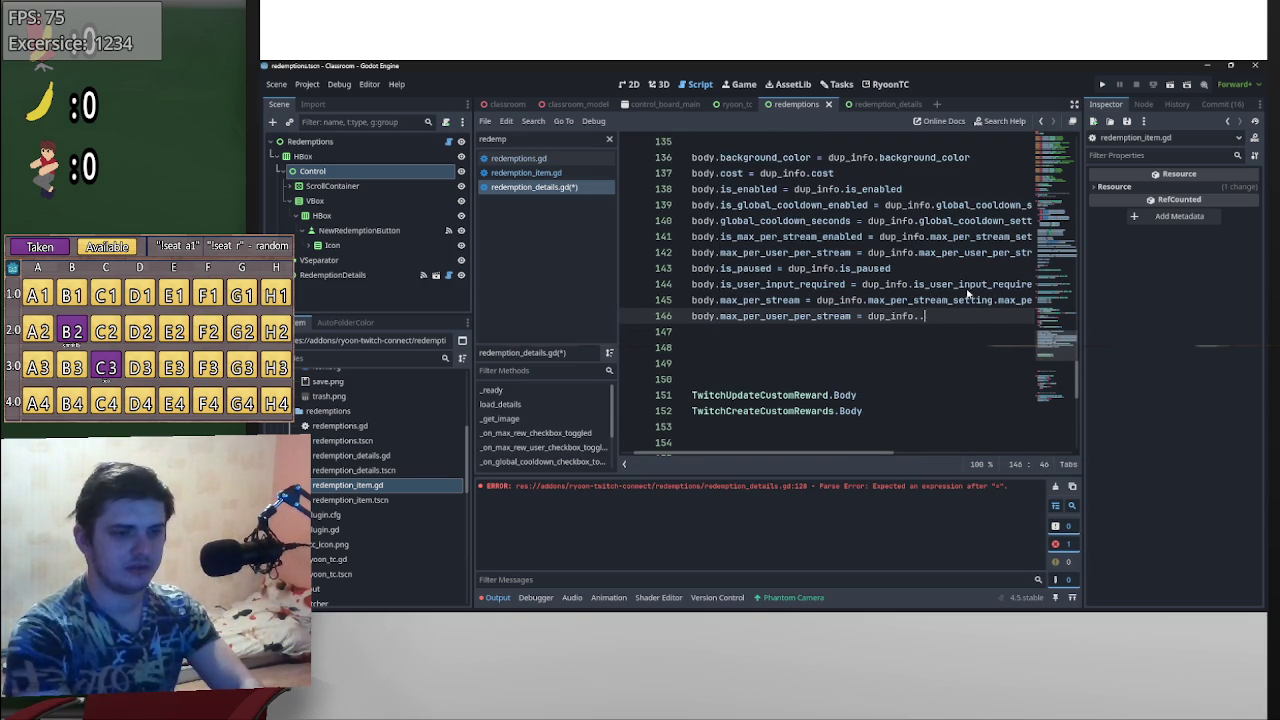
{"action": "type", "text": ".max"}
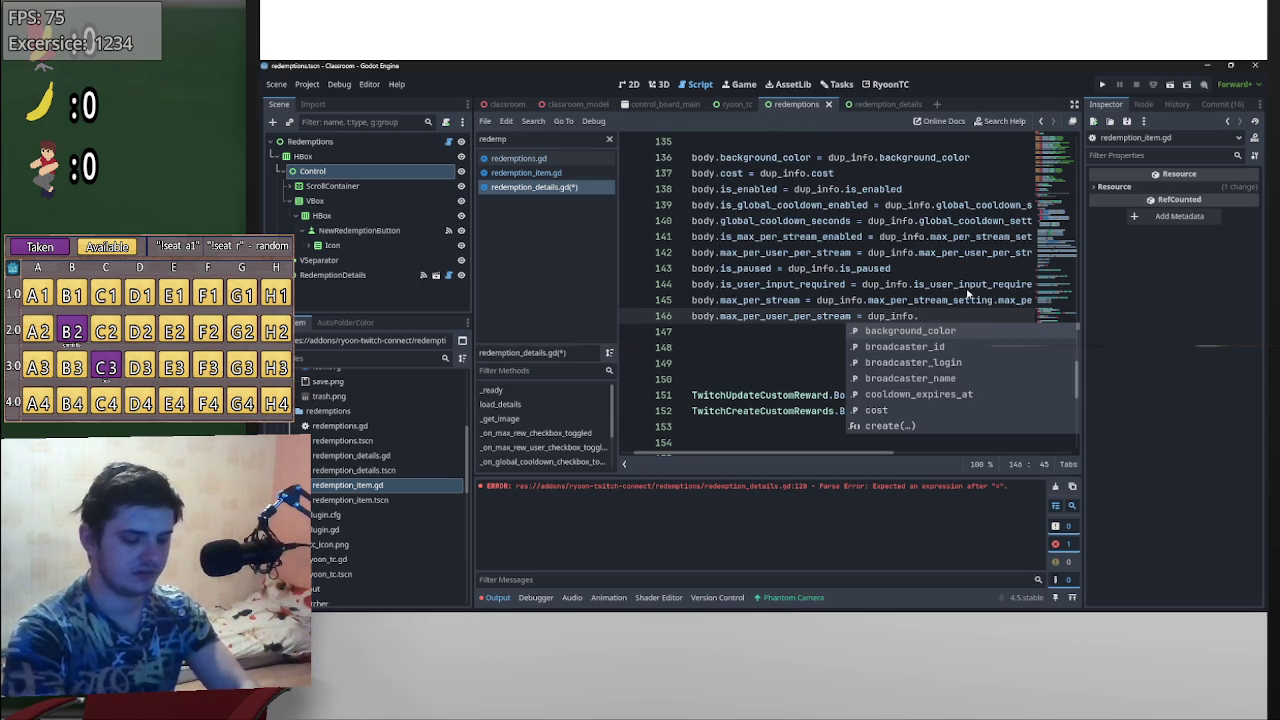
{"action": "key", "text": "Down"}
{"action": "key", "text": "Return"}
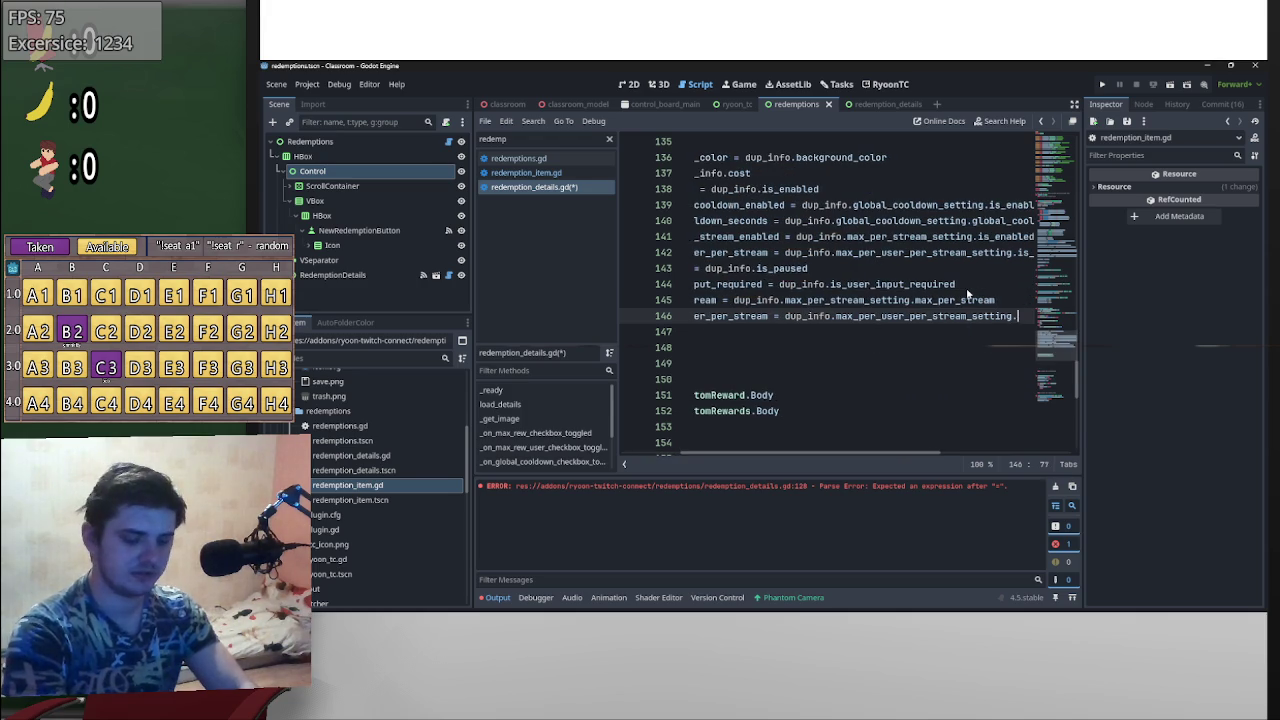
{"action": "type", "text": ".m"}
{"action": "key", "text": "Return"}
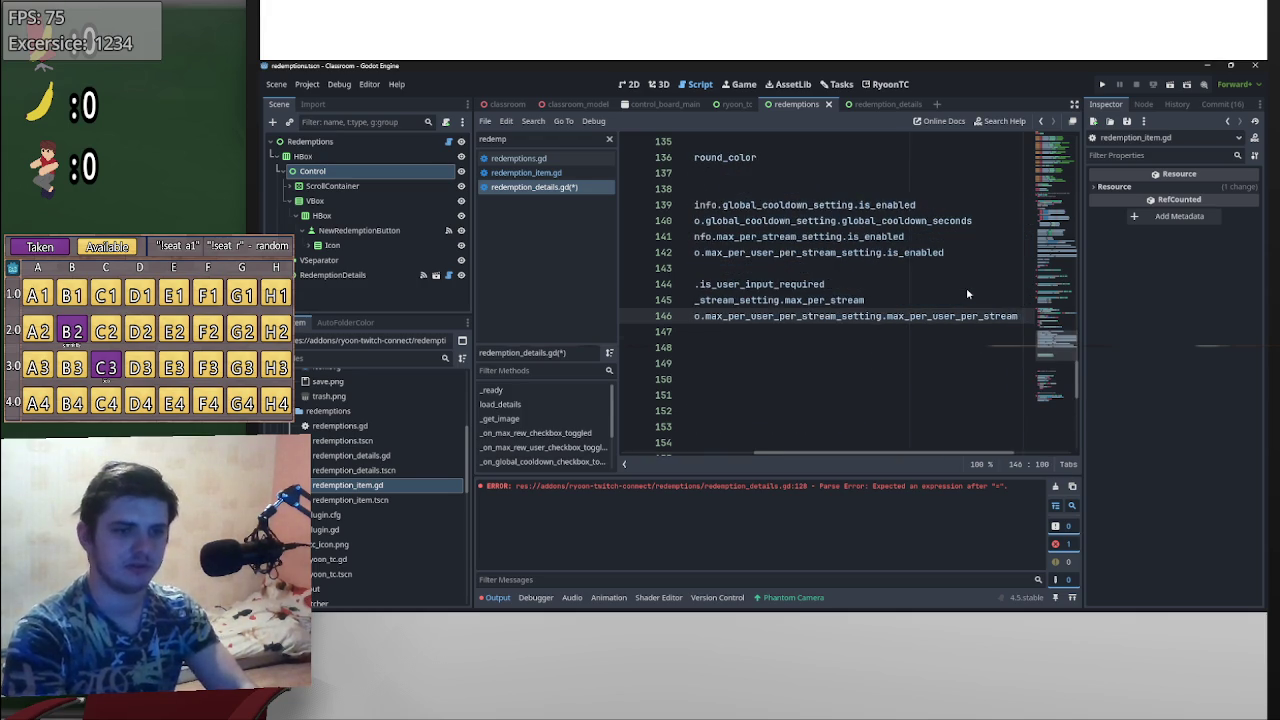
{"action": "key", "text": "Return"}
- Add the lines body.prompt = dup_info.prompt and body.title = dup_info.title
{"action": "type", "text": "body."}
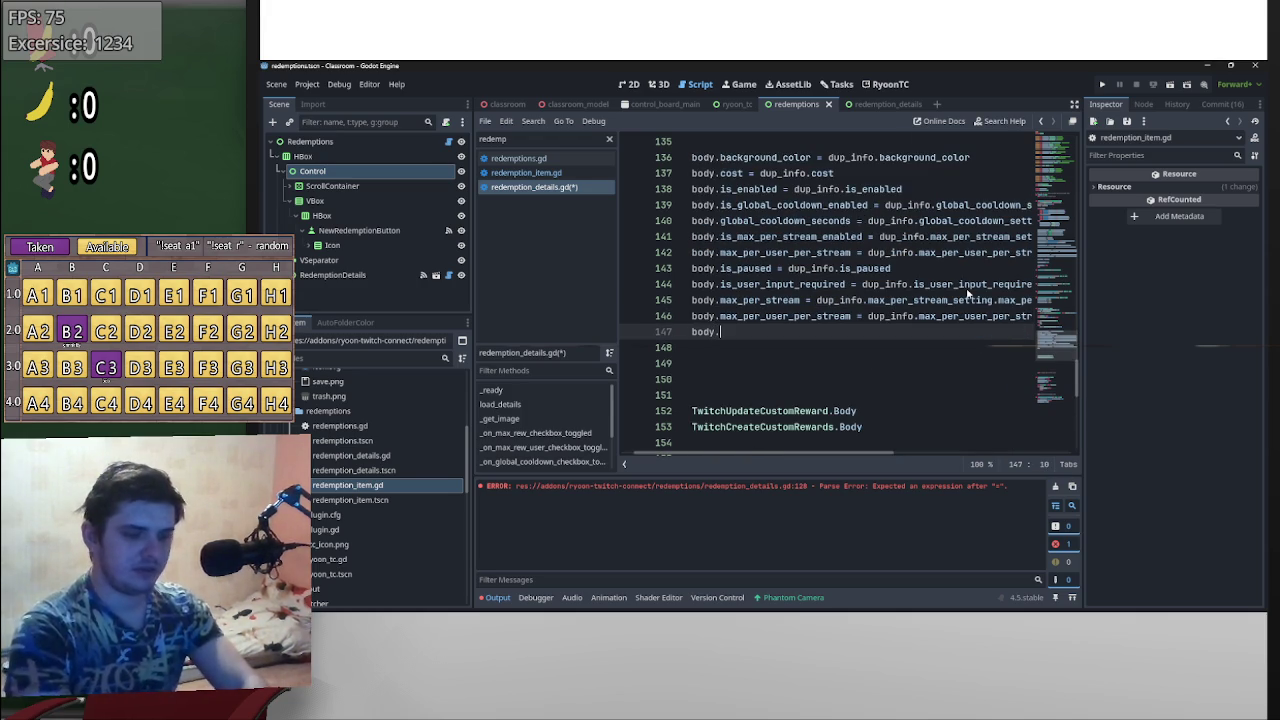
{"action": "key", "text": "Down"}
{"action": "key", "text": "Down"}
{"action": "key", "text": "Down"}
{"action": "key", "text": "Down"}
{"action": "key", "text": "Down"}
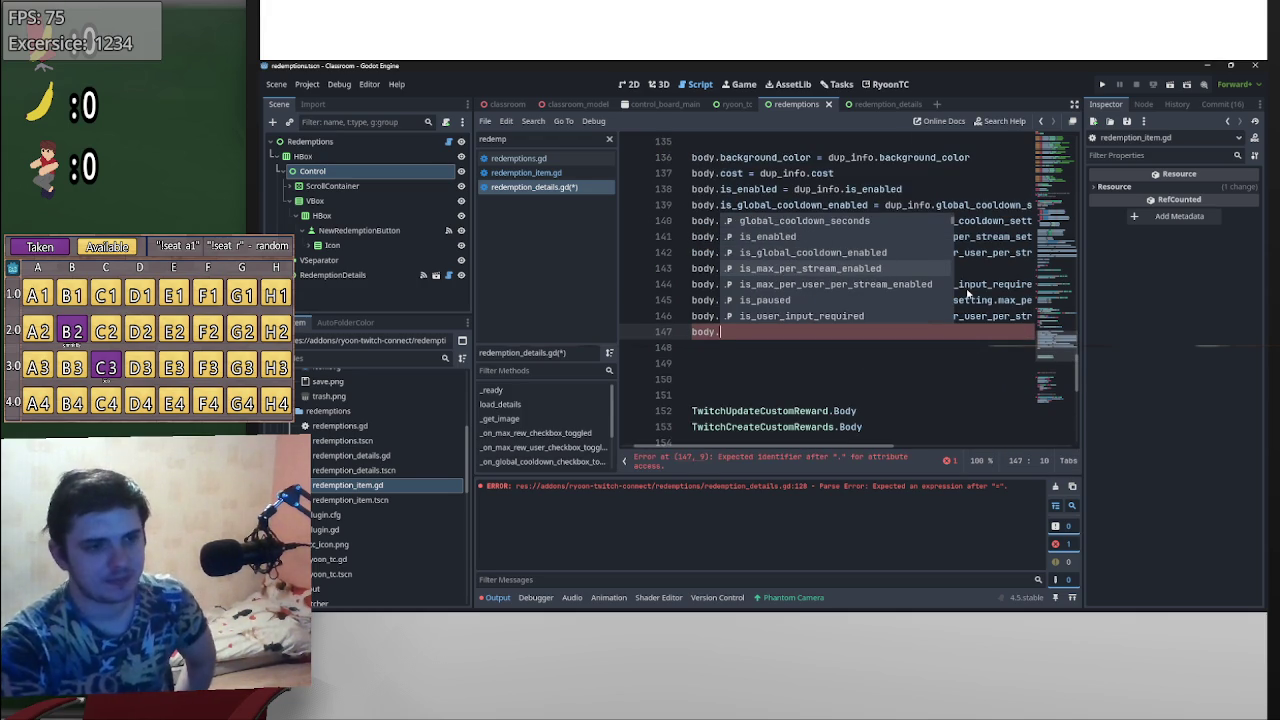
{"action": "key", "text": "Down"}
{"action": "key", "text": "Down"}
{"action": "key", "text": "Down"}
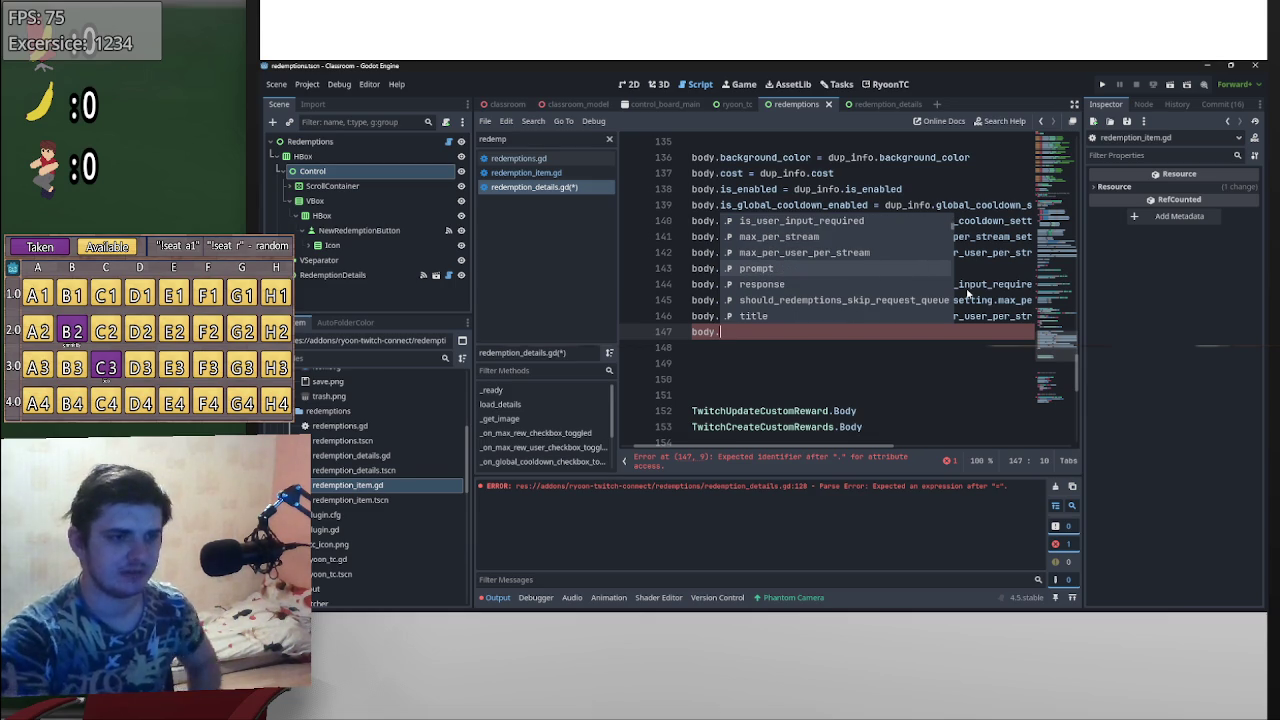
{"action": "key", "text": "Return"}
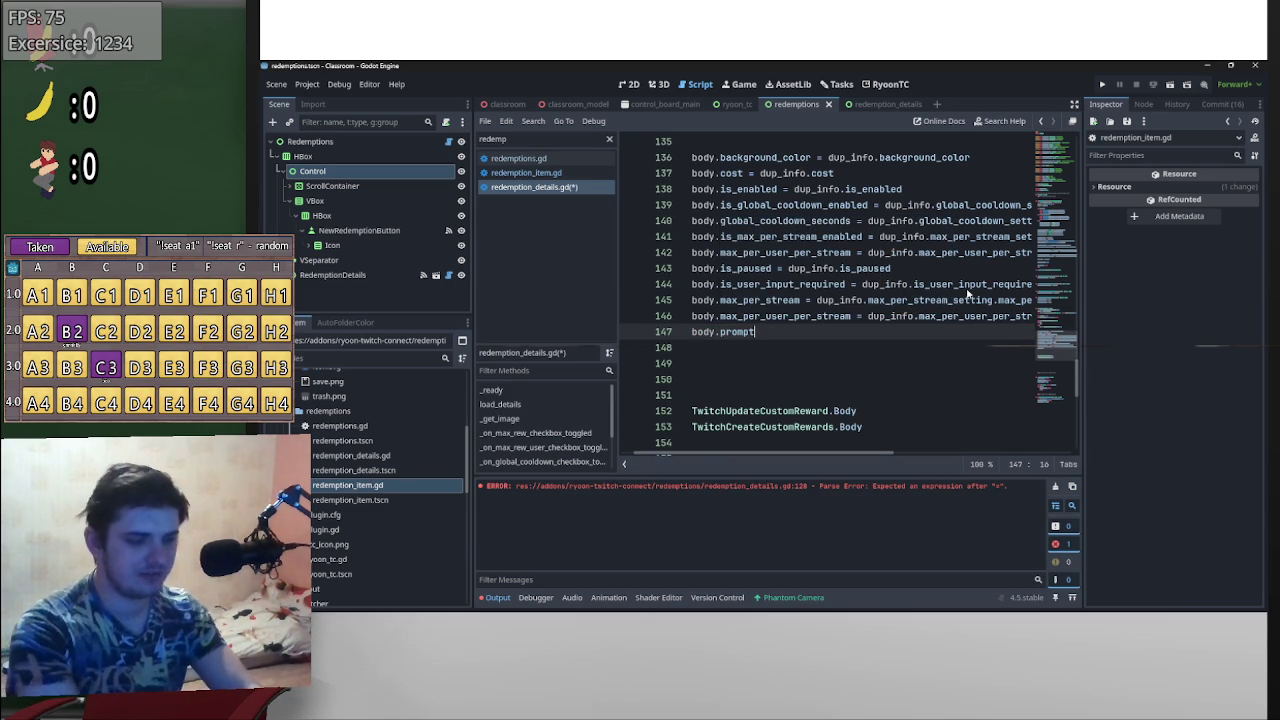
{"action": "type", "text": " = dup_info.pr"}
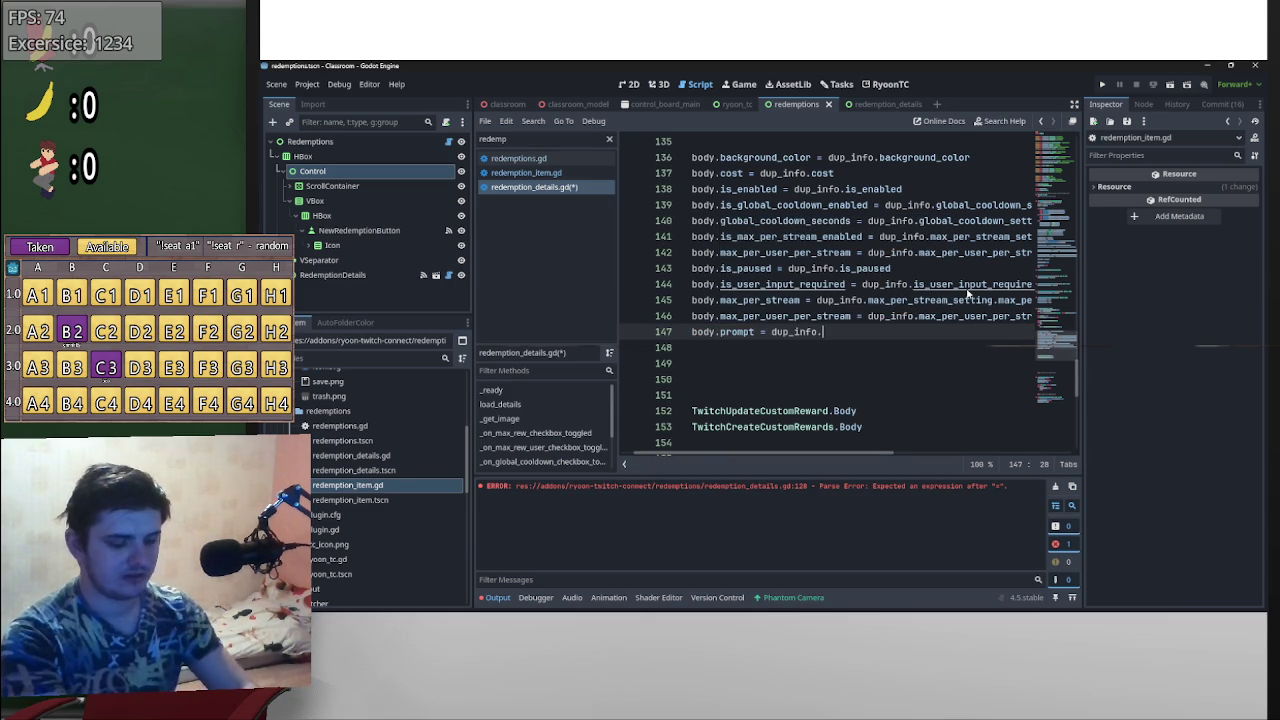
{"action": "key", "text": "Return"}
{"action": "key", "text": "Return"}
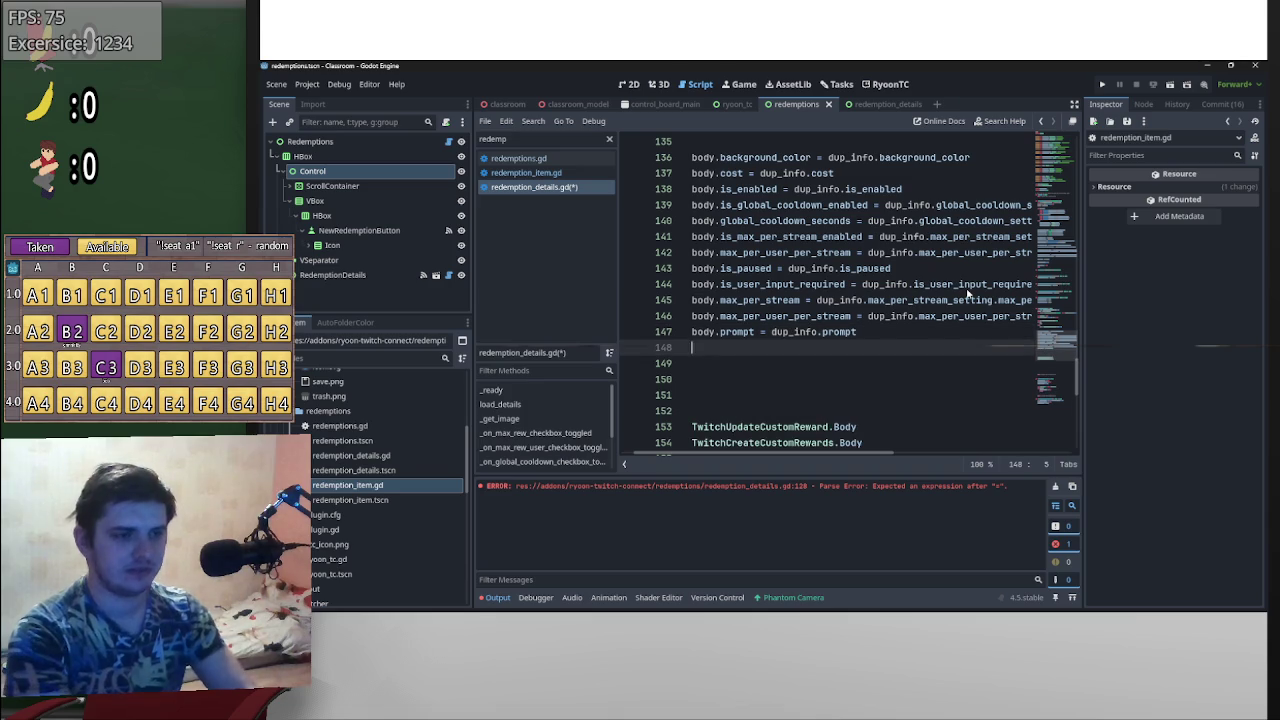
{"action": "type", "text": "body"}
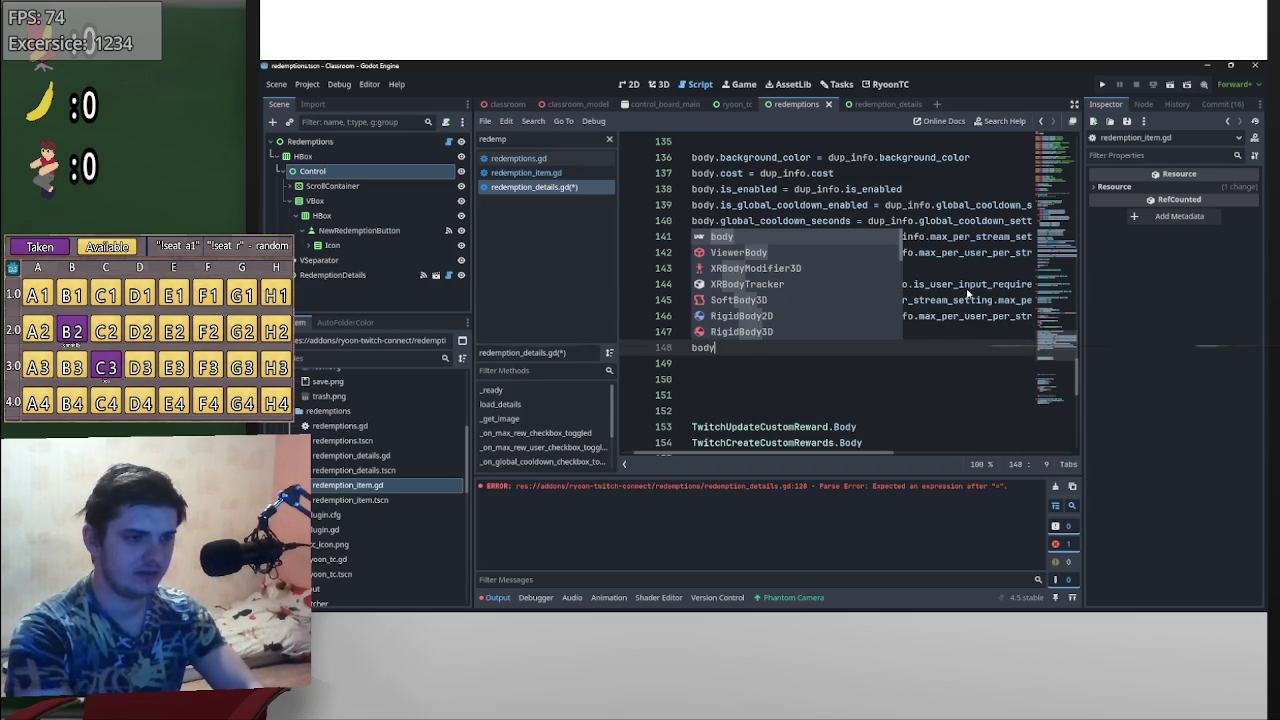
{"action": "type", "text": ".title \\"}
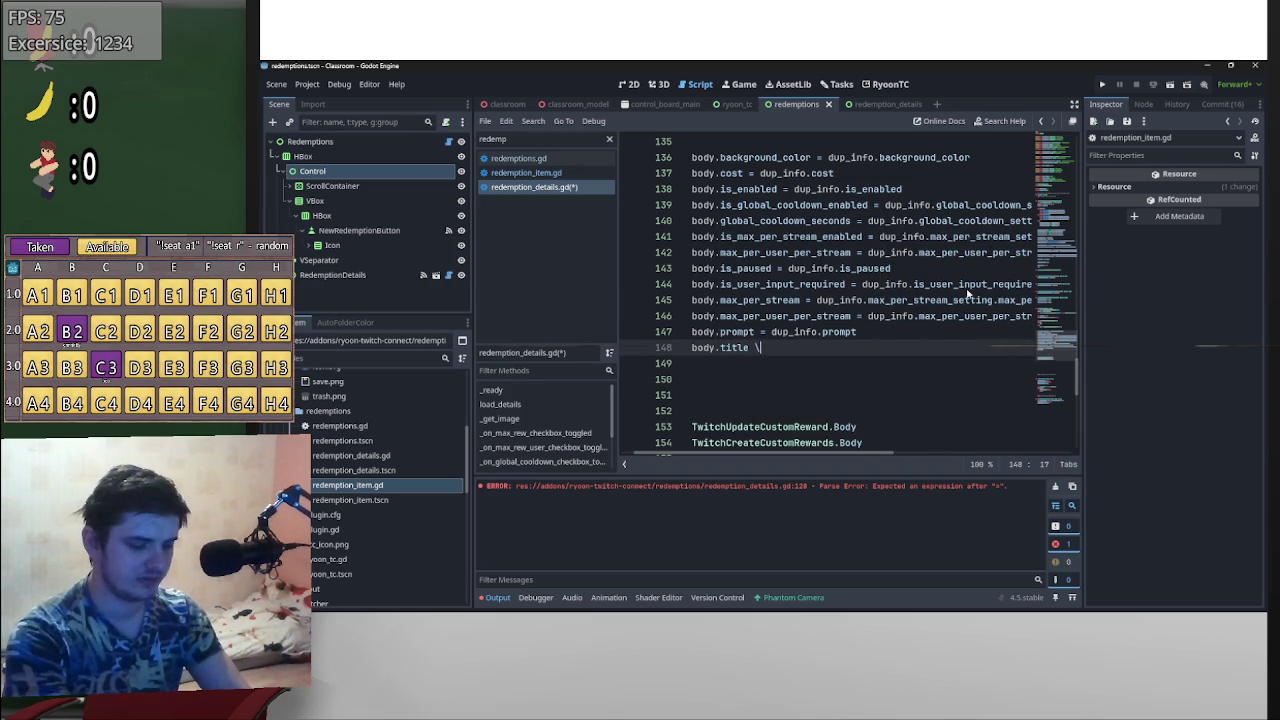
{"action": "type", "text": "=  = dup_info."}
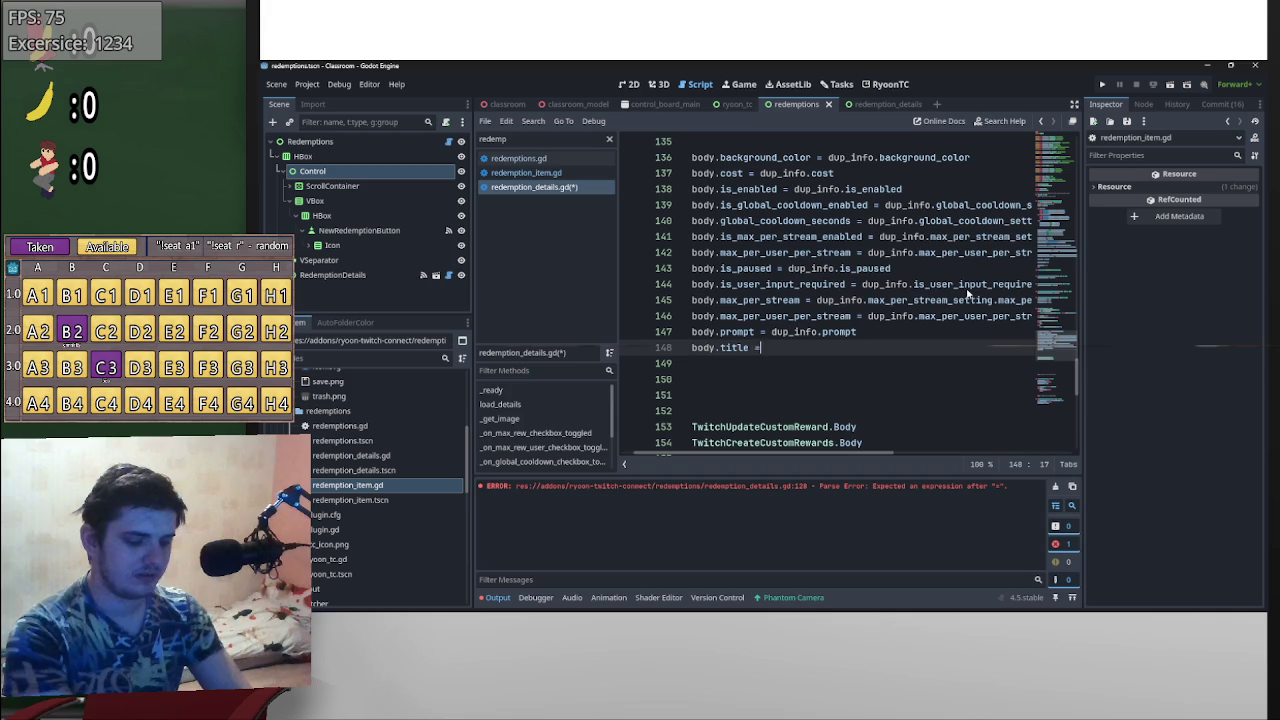
{"action": "key", "text": "BackSpace"}
{"action": "key", "text": "BackSpace"}
{"action": "key", "text": "BackSpace"}
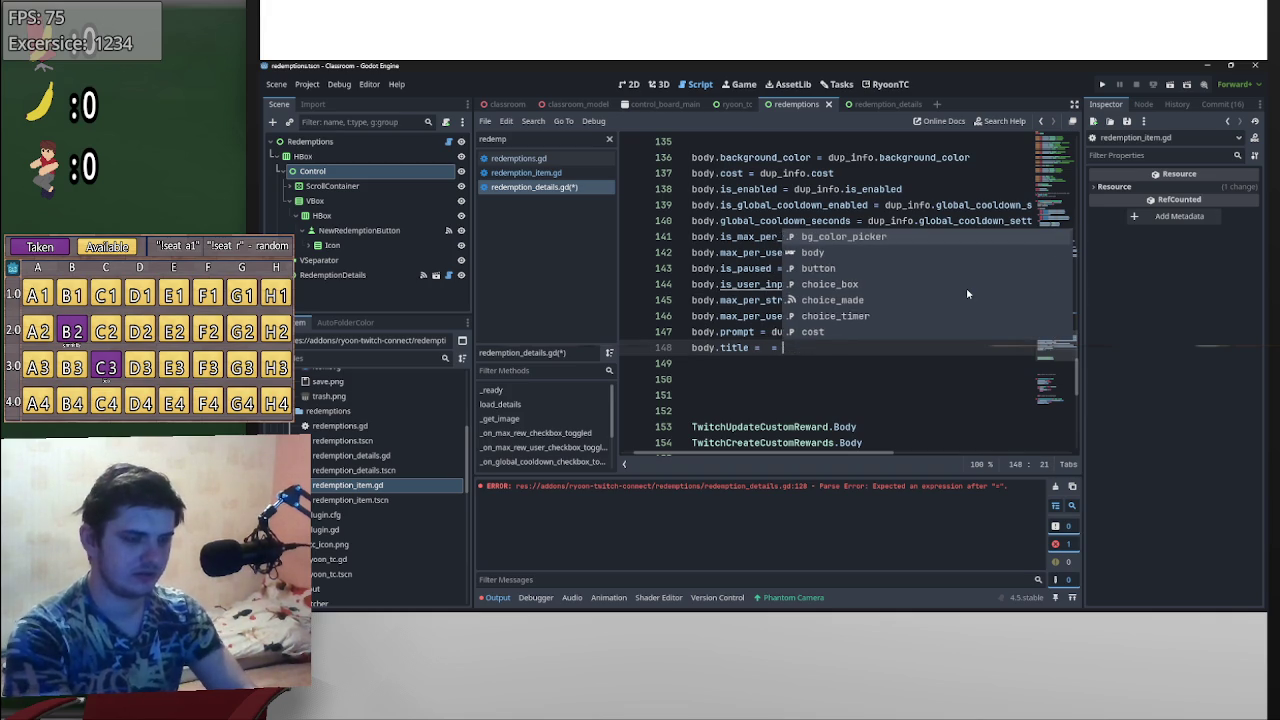
{"action": "type", "text": "title = dup_info.tit"}
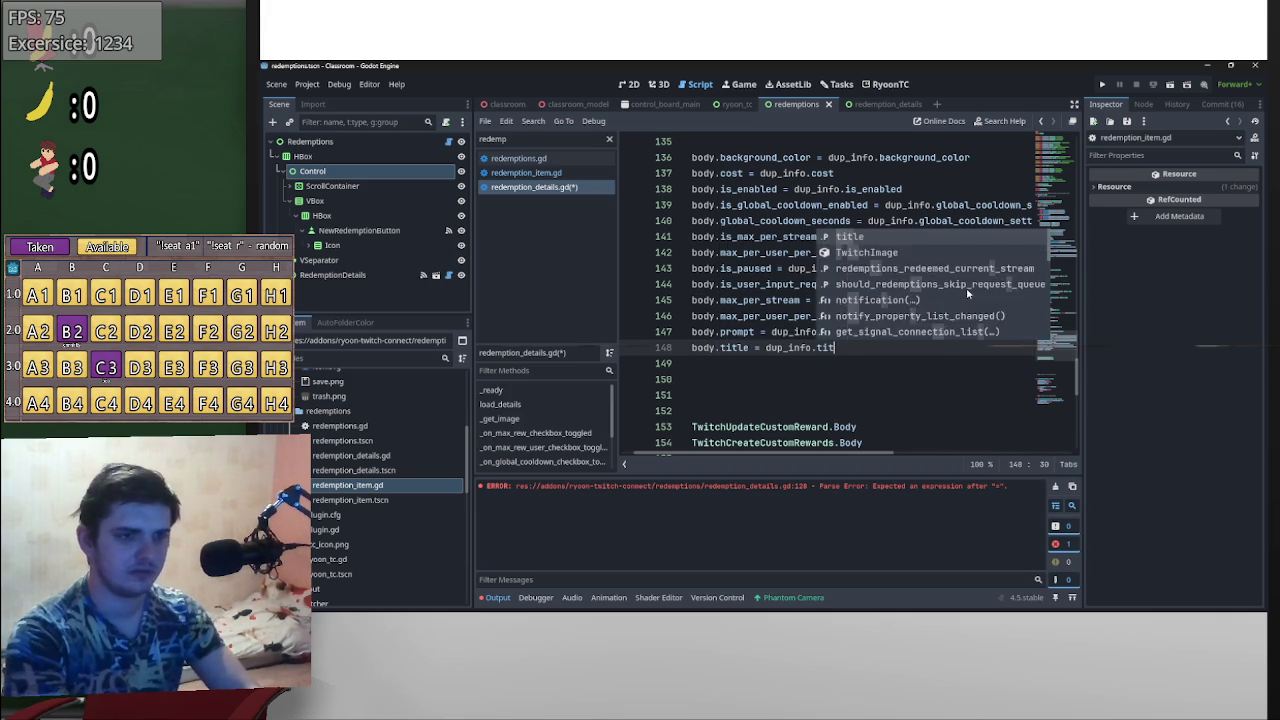
{"action": "key", "text": "Return"}
{"action": "key", "text": "Return"}
- Add body.should_redemptions_skip_request_queue = dup_info.should_redemptions_skip_request_queue
{"action": "type", "text": "body."}
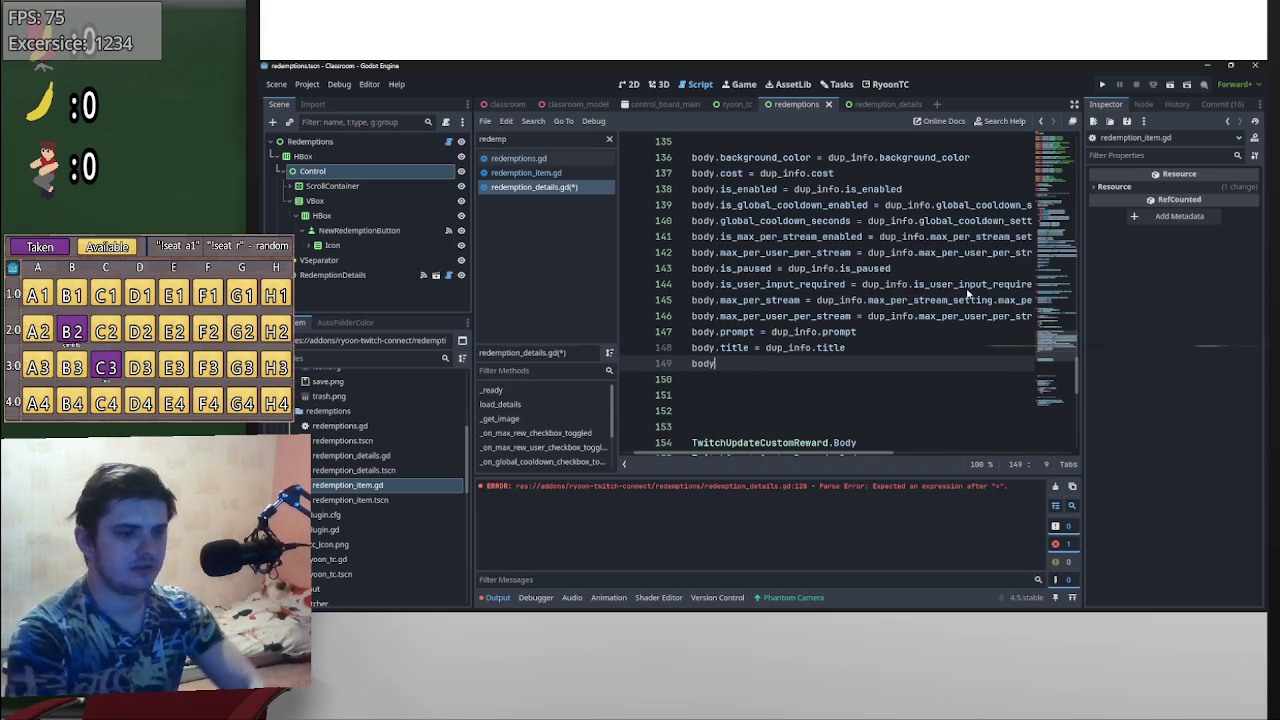
{"action": "key", "text": "Down"}
{"action": "key", "text": "Down"}
{"action": "key", "text": "Down"}
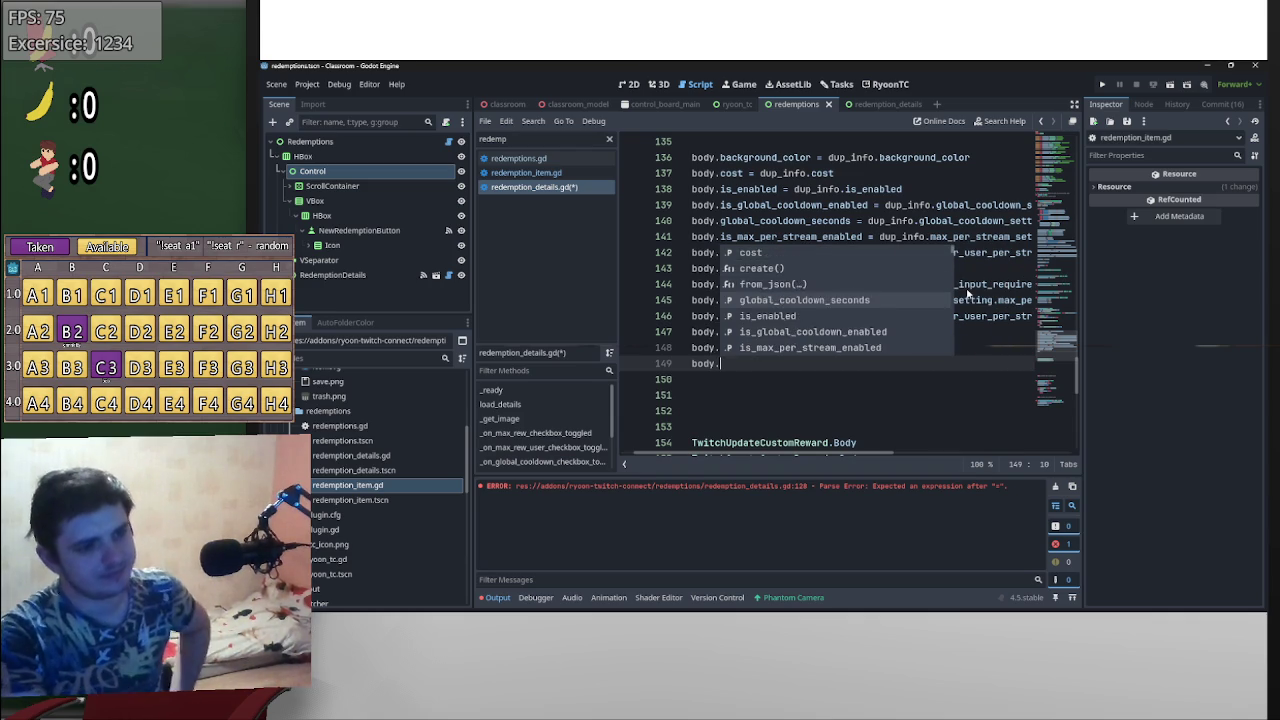
{"action": "key", "text": "Down"}
{"action": "key", "text": "Down"}
{"action": "key", "text": "Down"}
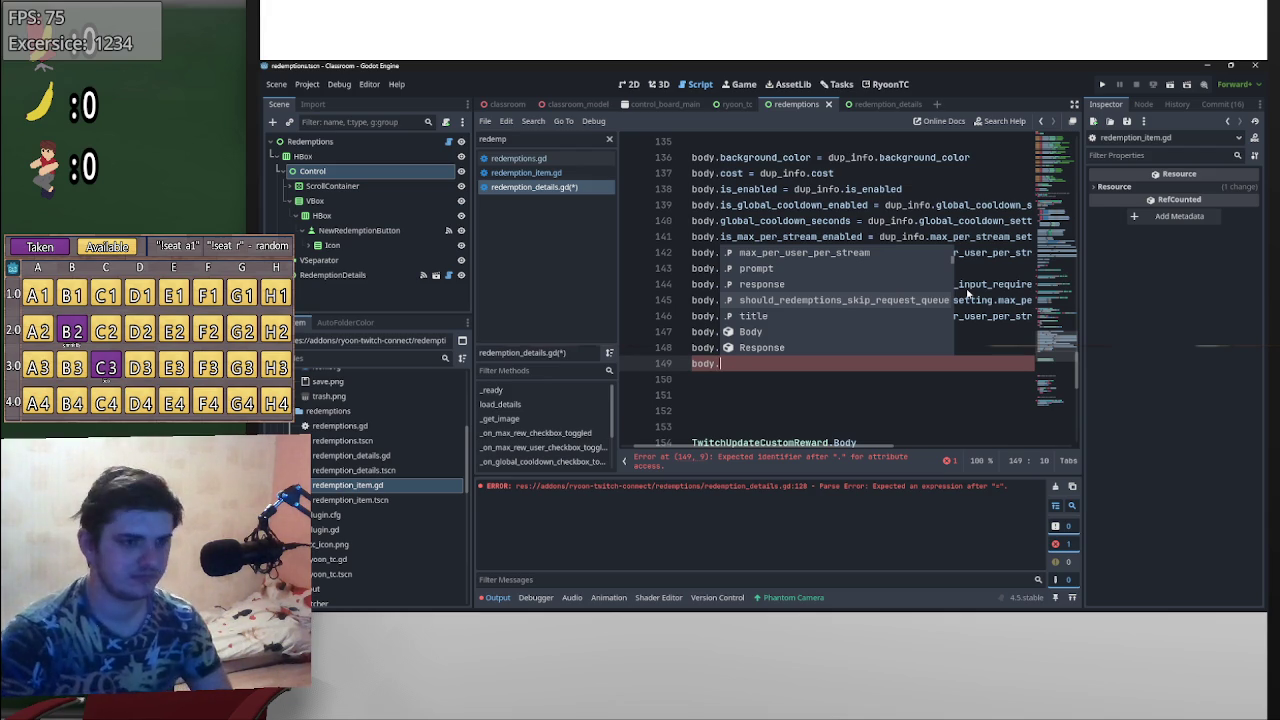
{"action": "key", "text": "Return"}
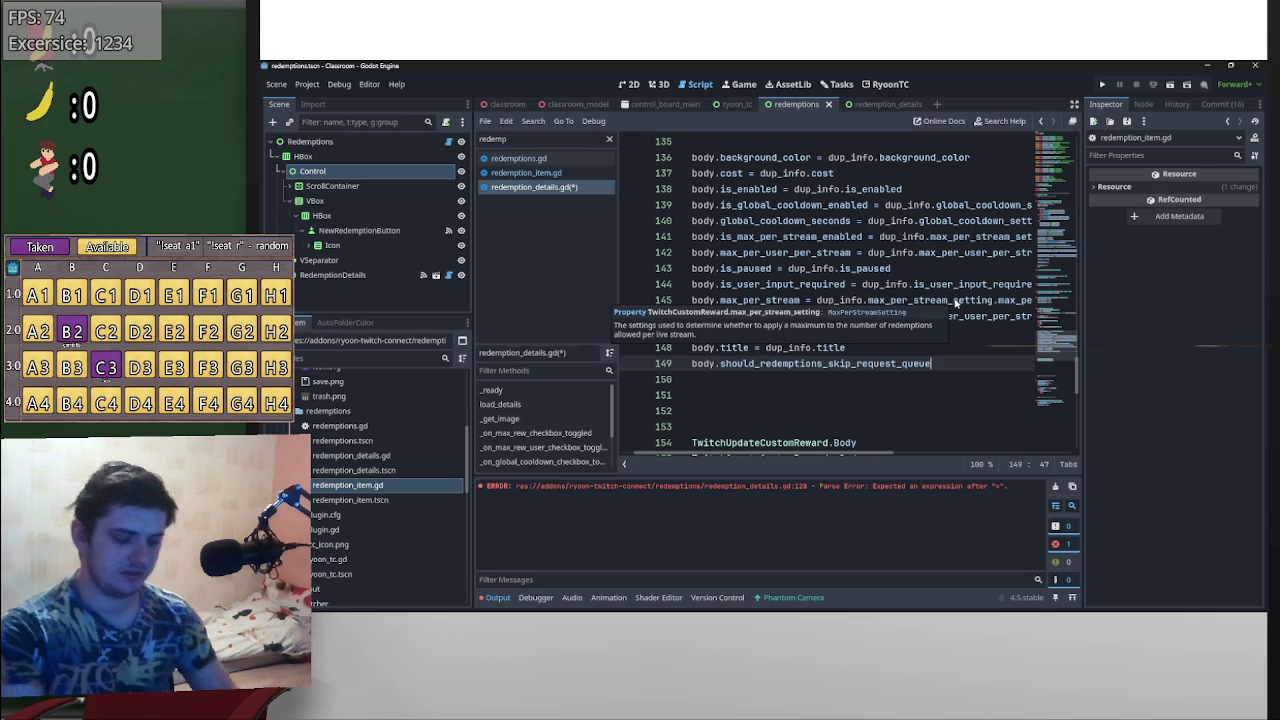
{"action": "type", "text": "="}
{"action": "key", "text": "BackSpace"}
{"action": "key", "text": "BackSpace"}
{"action": "key", "text": "BackSpace"}
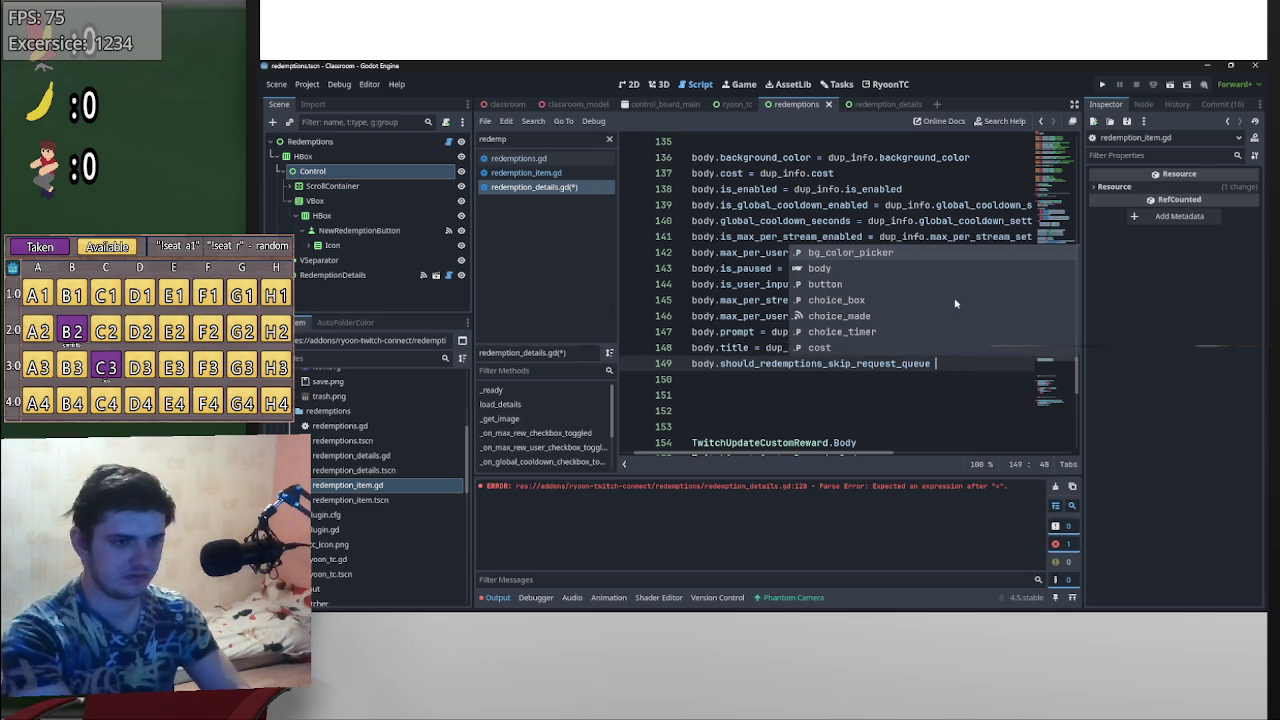
{"action": "type", "text": "e = dup_info."}
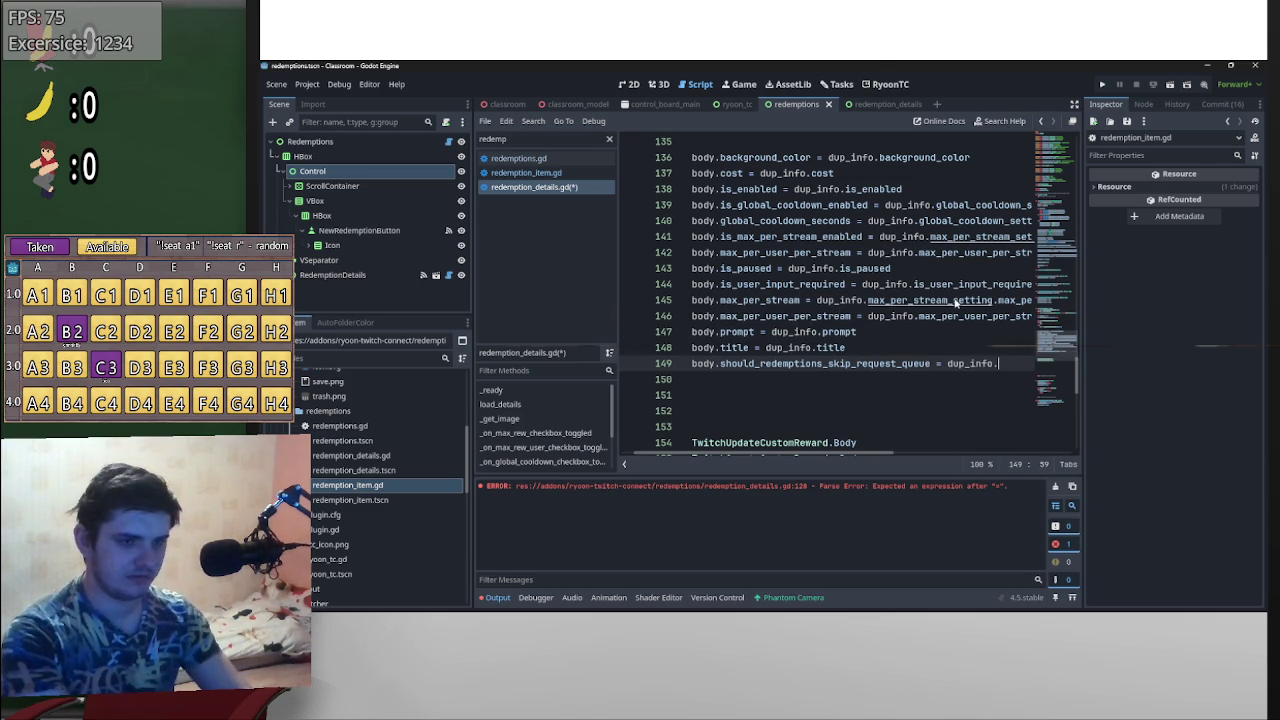
{"action": "type", "text": "shou"}
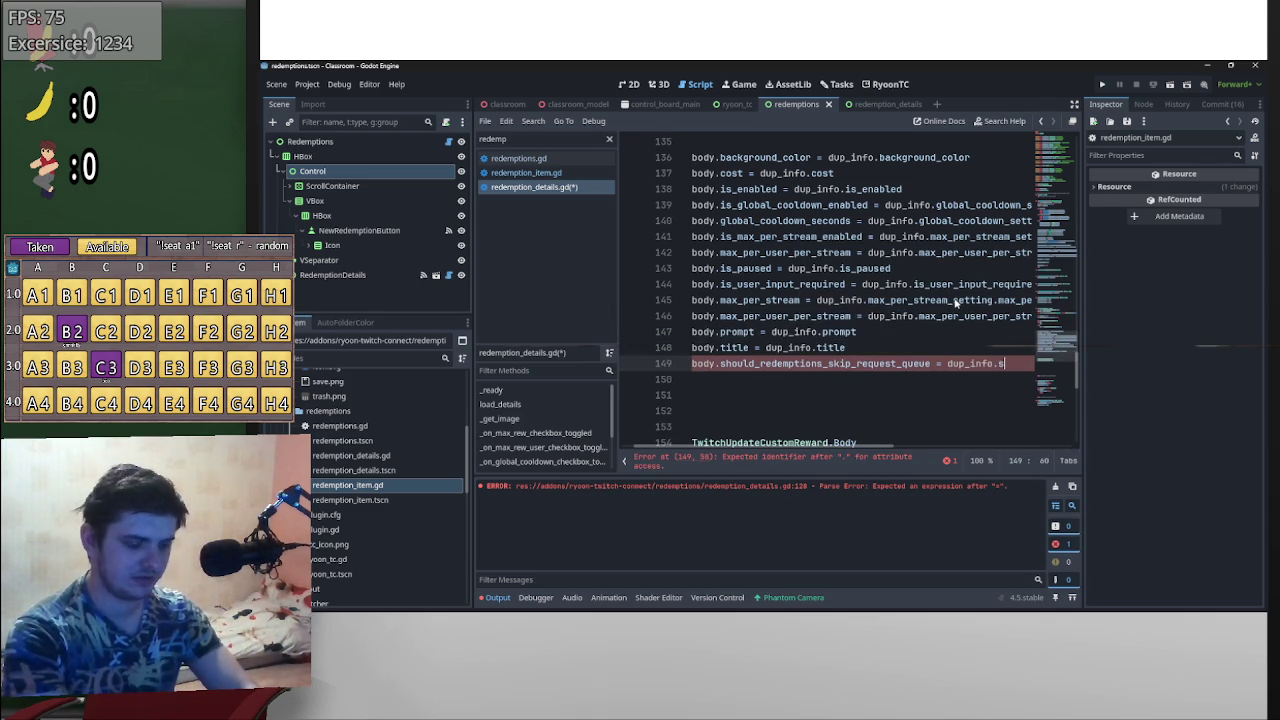
{"action": "key", "text": "Return"}
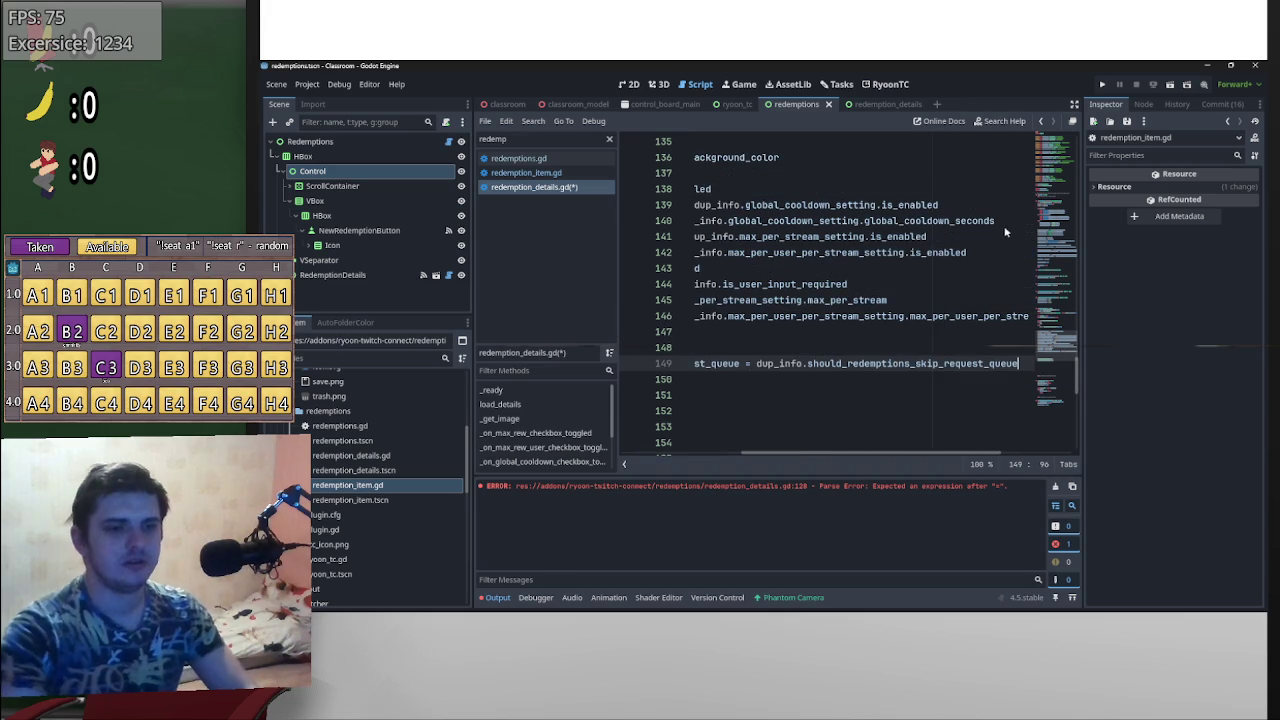
{"action": "left_click", "coordinate": [882, 104]}
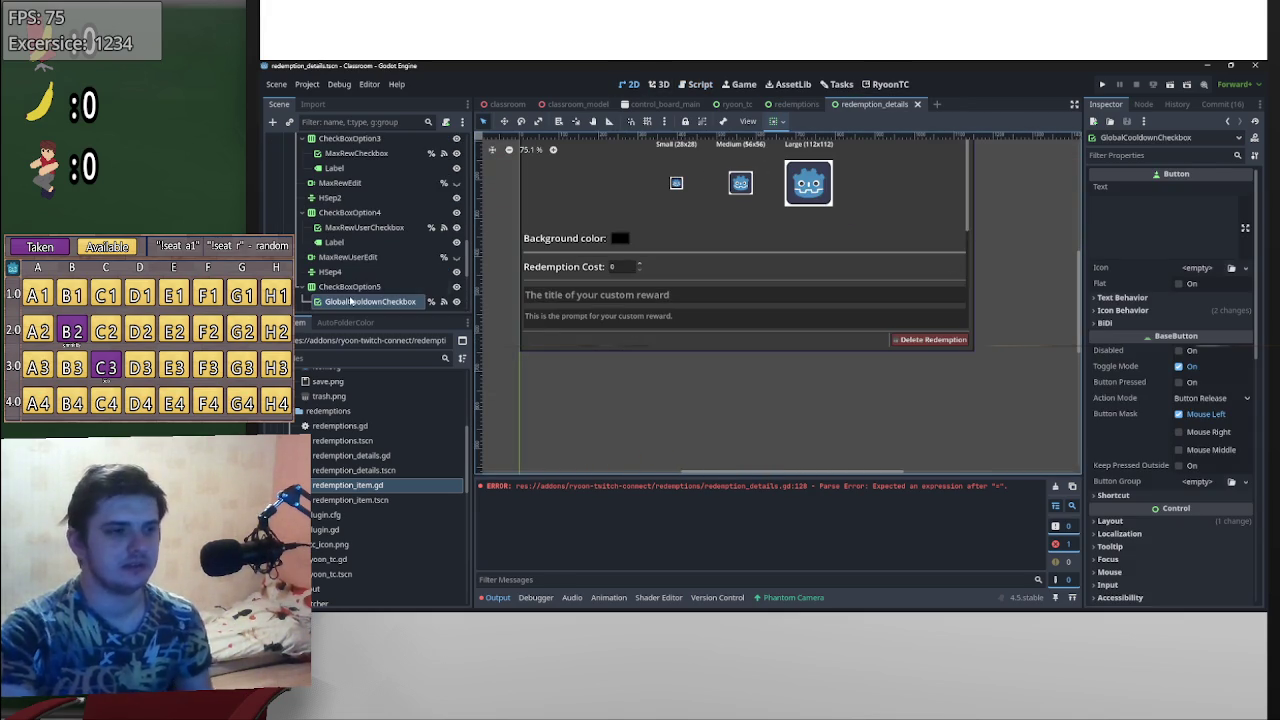
- Collapse the ImageButtons and BgColor nodes in the Scene dock
{"action": "scroll", "coordinate": [350, 300], "scroll_direction": "down", "scroll_amount": 3}
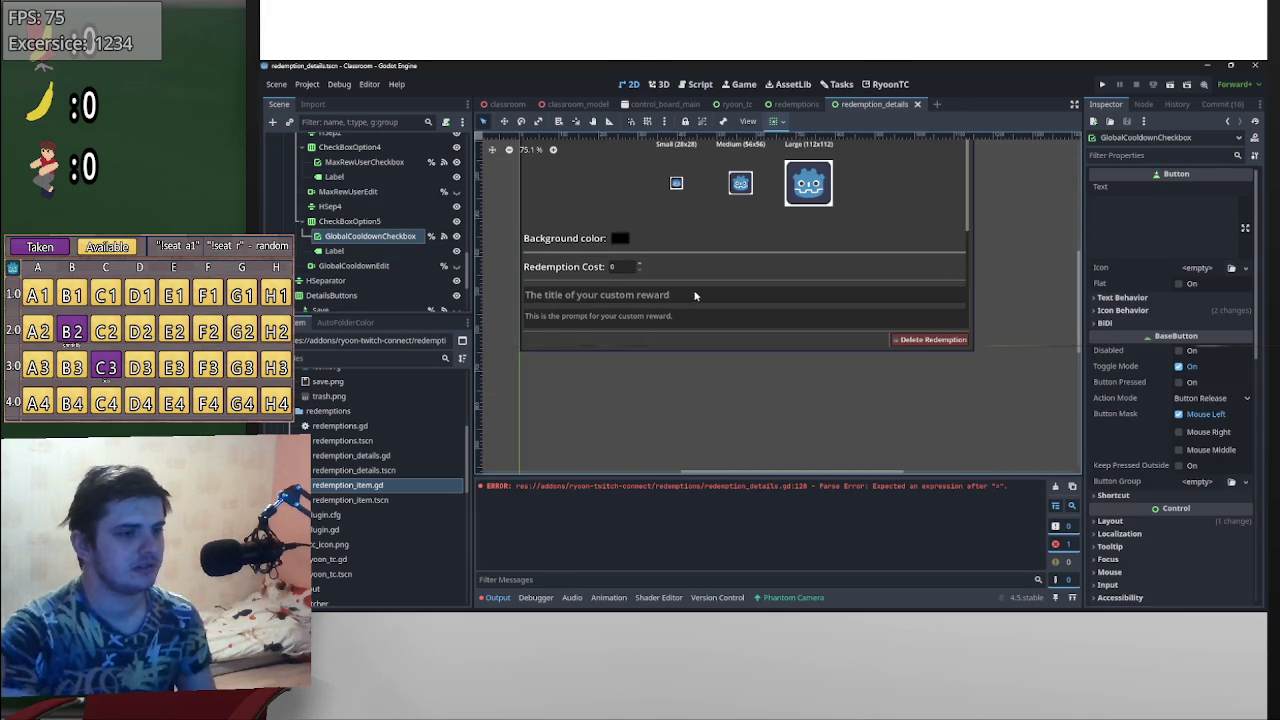
{"action": "scroll", "coordinate": [705, 293], "scroll_direction": "down", "scroll_amount": 4}
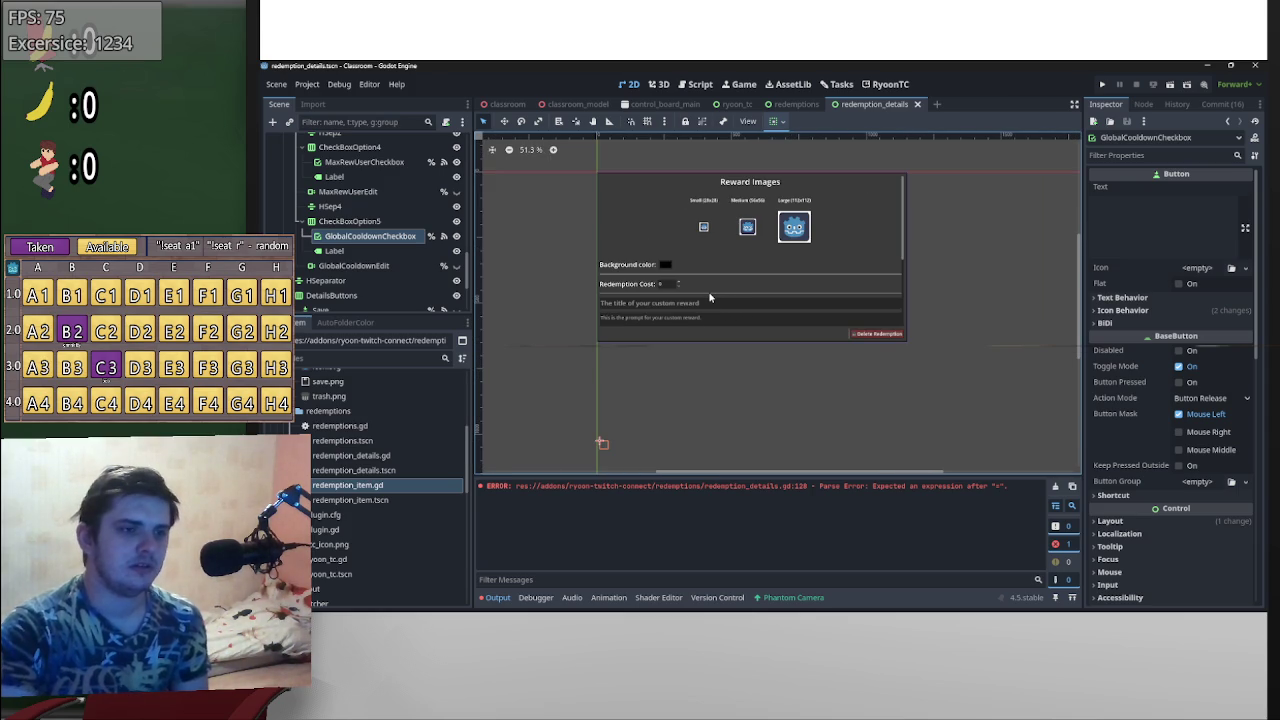
{"action": "scroll", "coordinate": [331, 245], "scroll_direction": "up", "scroll_amount": 6}
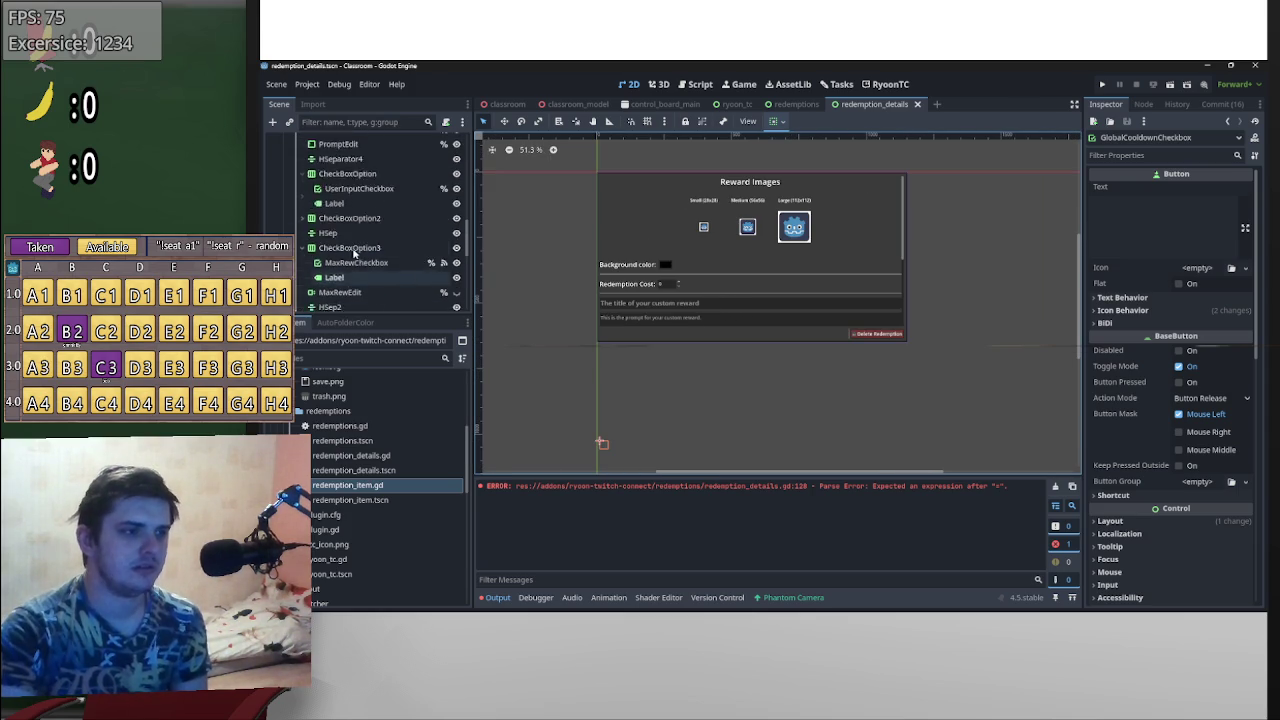
{"action": "scroll", "coordinate": [331, 245], "scroll_direction": "up", "scroll_amount": 5}
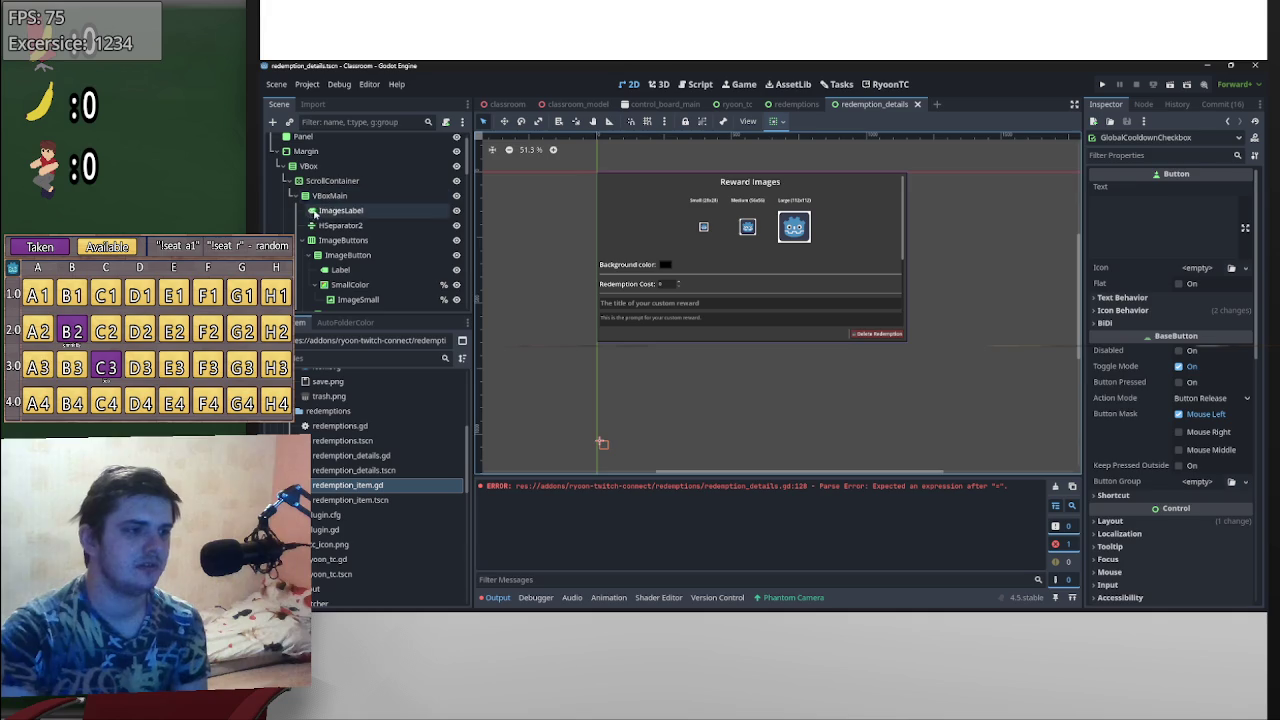
{"action": "left_click", "coordinate": [320, 212]}
{"action": "left_click", "coordinate": [341, 244]}
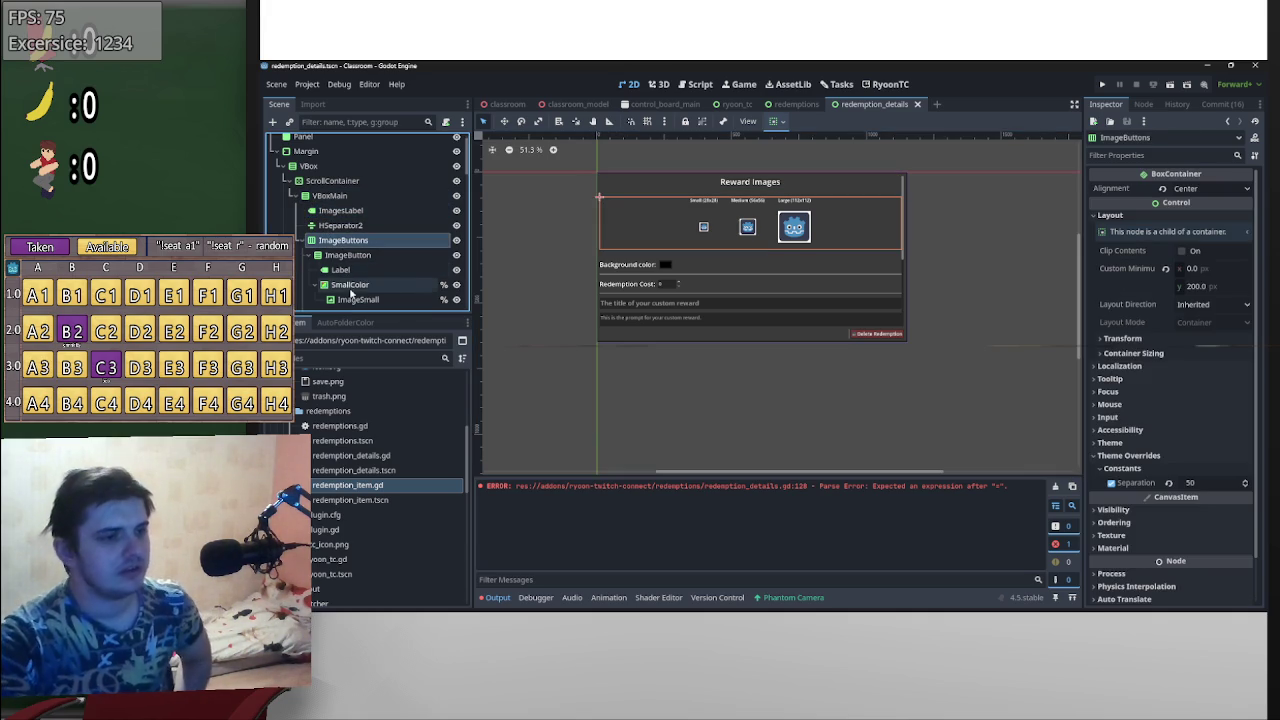
{"action": "left_click", "coordinate": [308, 241]}
{"action": "left_click", "coordinate": [325, 211]}
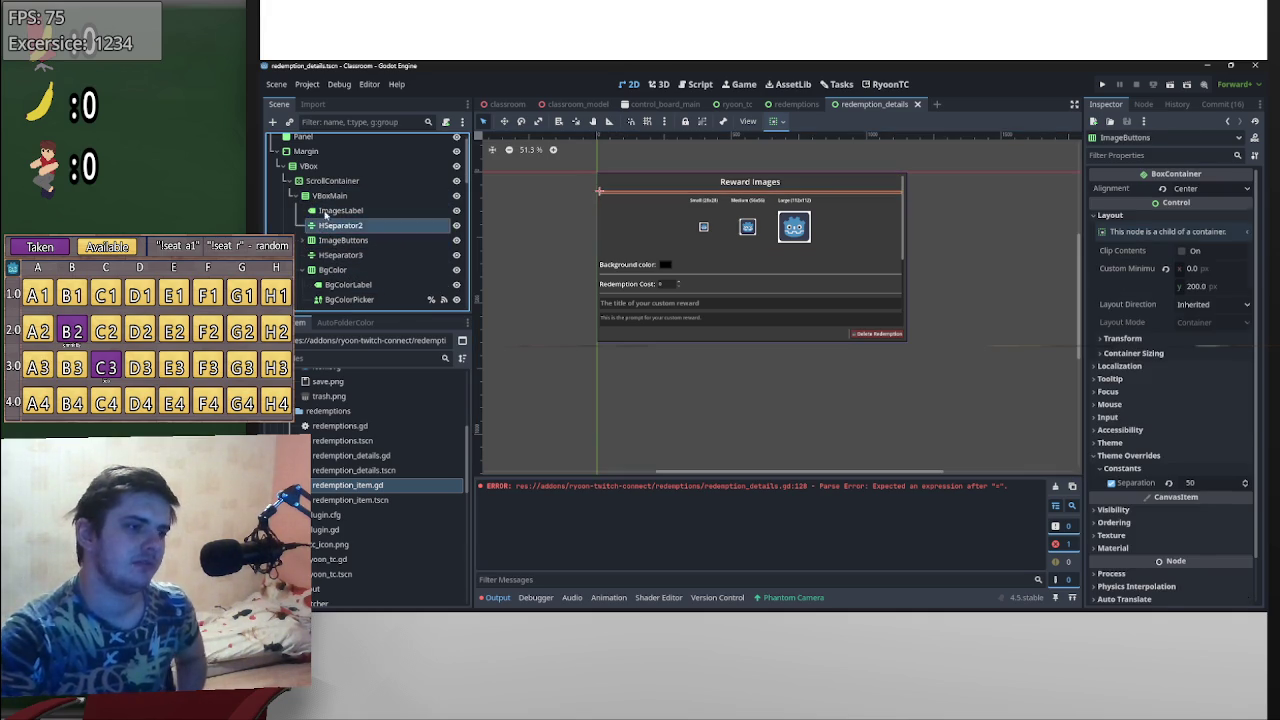
{"action": "left_click", "coordinate": [334, 270]}
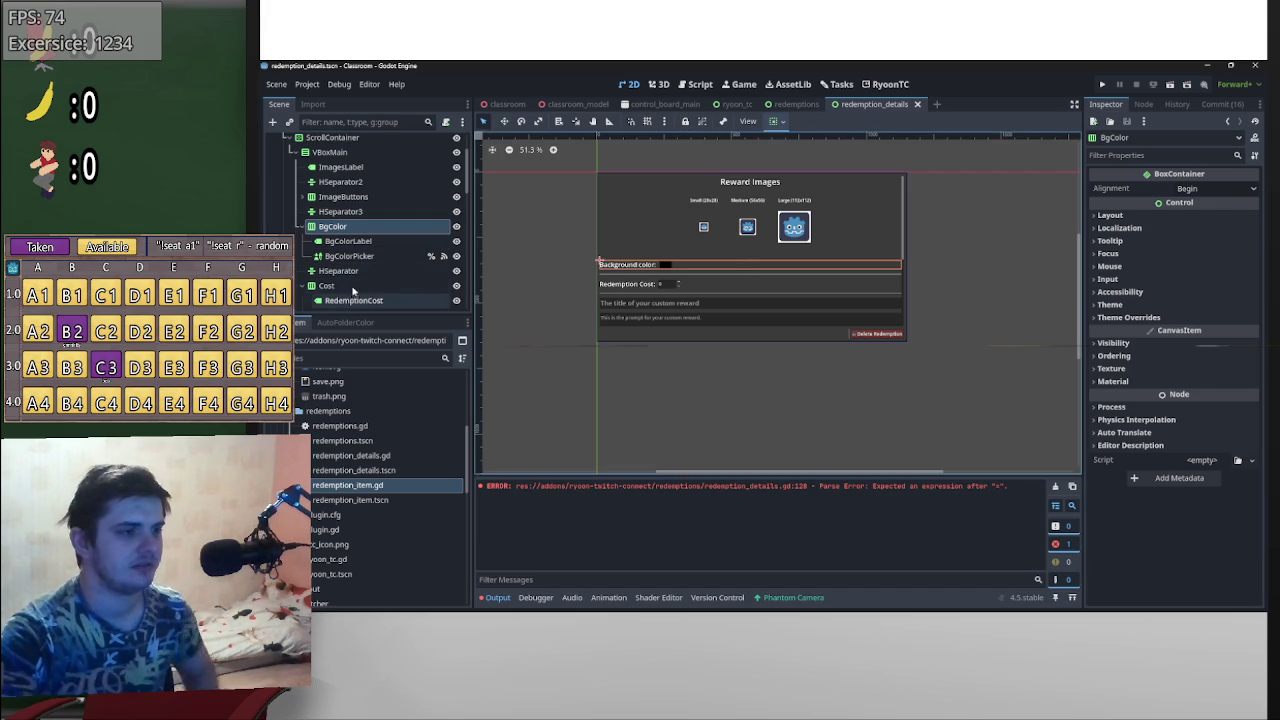
{"action": "left_click", "coordinate": [304, 229]}
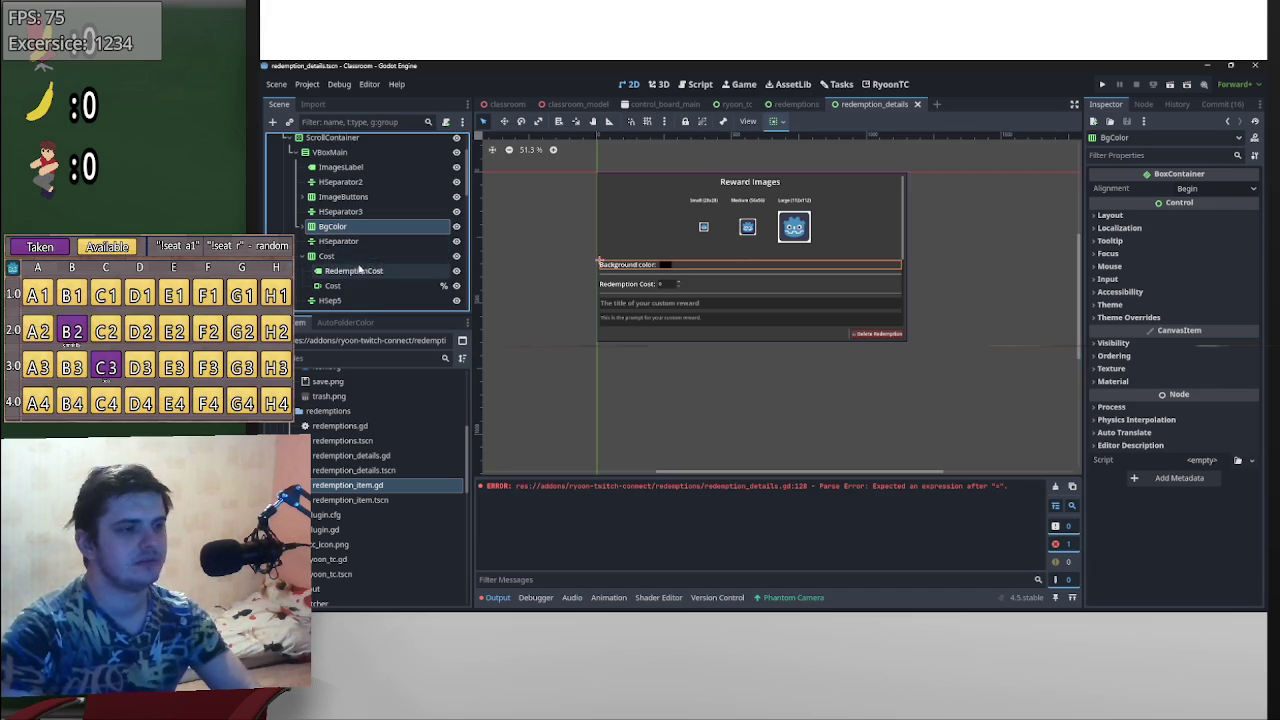
- Move the Cost node above ImagesLabel in VBoxMain
{"action": "left_click", "coordinate": [355, 259]}
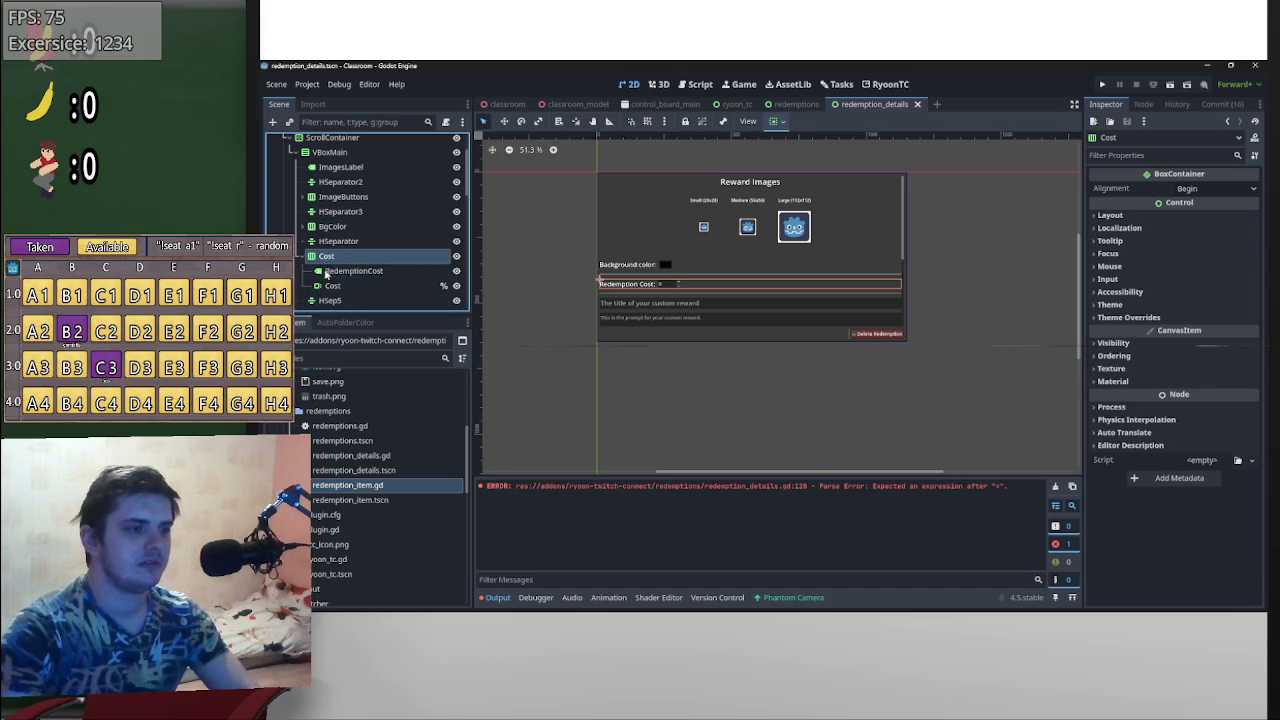
{"action": "scroll", "coordinate": [350, 290], "scroll_direction": "up", "scroll_amount": 2}
{"action": "scroll", "coordinate": [335, 292], "scroll_direction": "down", "scroll_amount": 1}
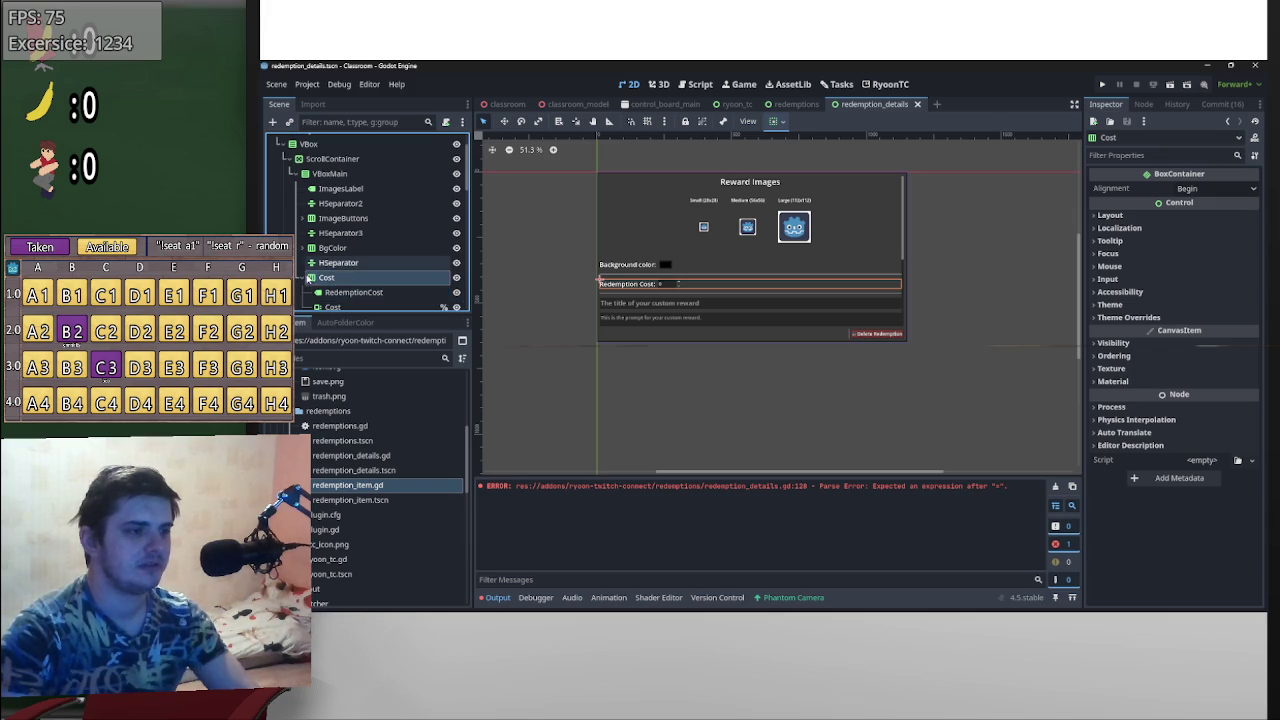
{"action": "mouse_move", "coordinate": [359, 244]}
{"action": "left_mouse_down"}
{"action": "mouse_move", "coordinate": [371, 181]}
{"action": "mouse_move", "coordinate": [358, 189]}
{"action": "left_mouse_up"}
- Move the HSep5 separator up to sit directly under Cost
{"action": "left_click_drag", "start_coordinate": [331, 292], "coordinate": [346, 199]}
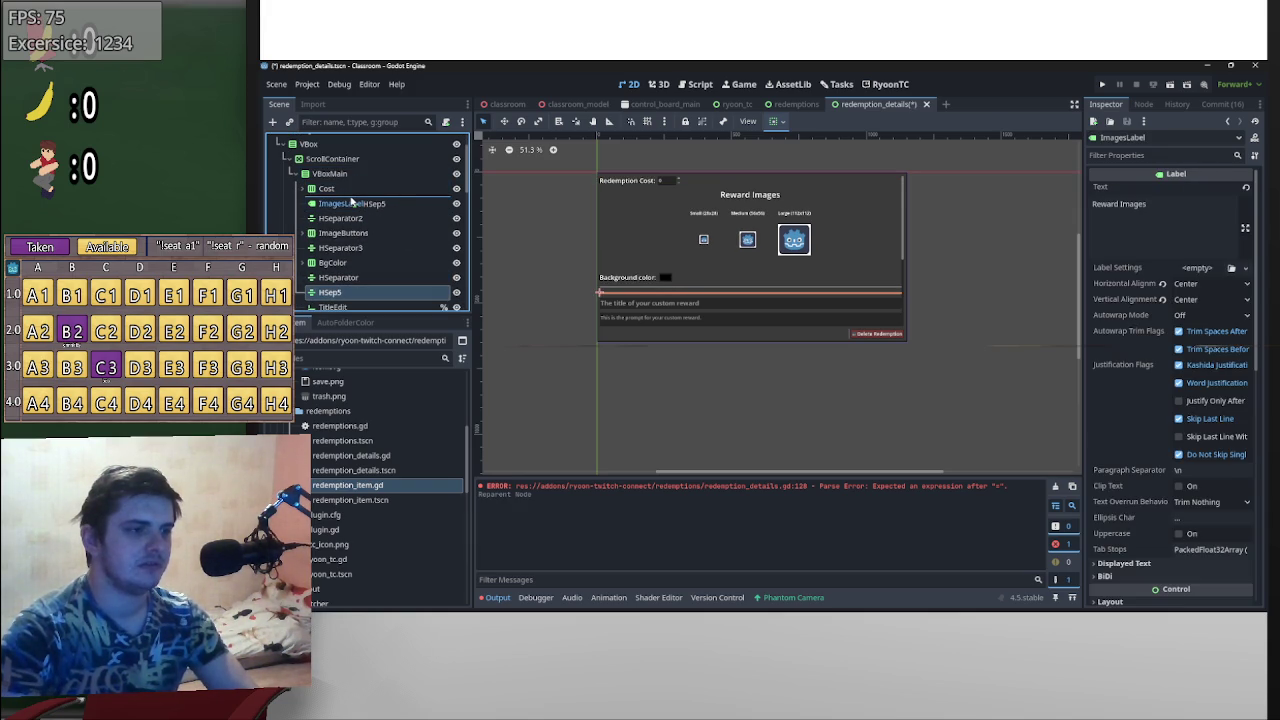
{"action": "left_click", "coordinate": [303, 189]}
{"action": "left_click", "coordinate": [303, 189]}
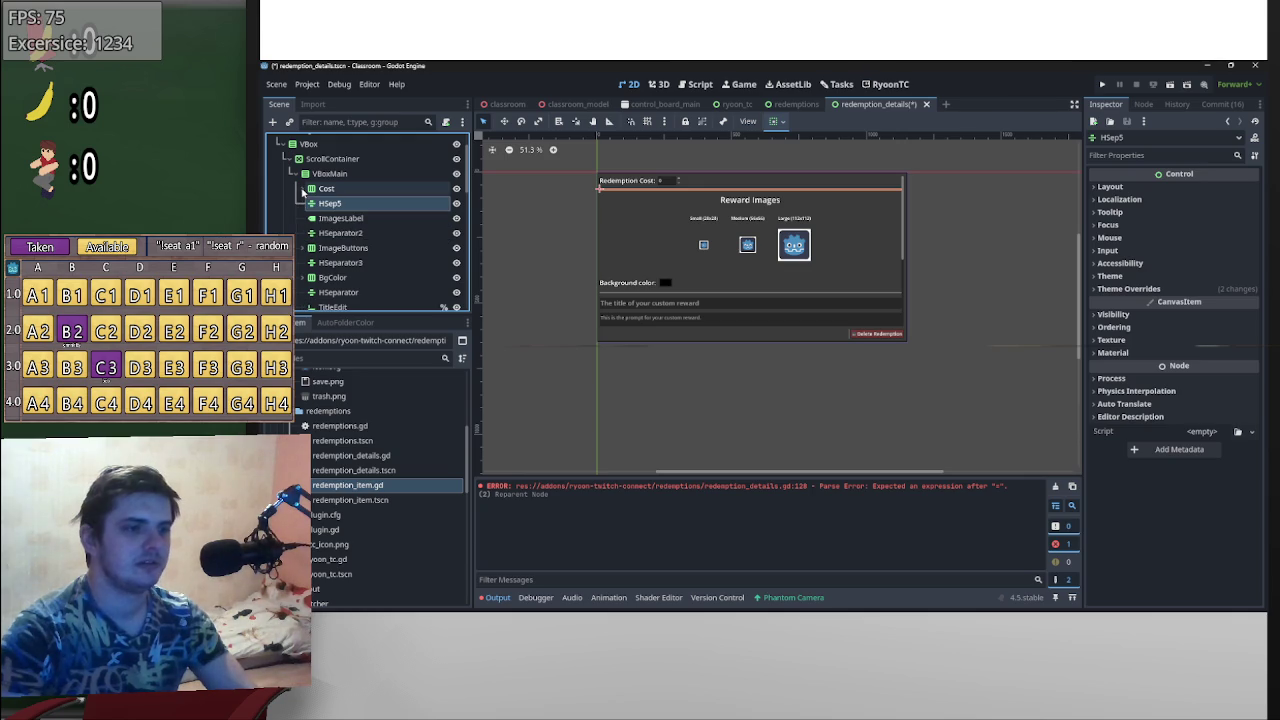
{"action": "scroll", "coordinate": [408, 304], "scroll_direction": "down", "scroll_amount": 3}
{"action": "scroll", "coordinate": [408, 309], "scroll_direction": "up", "scroll_amount": 1}
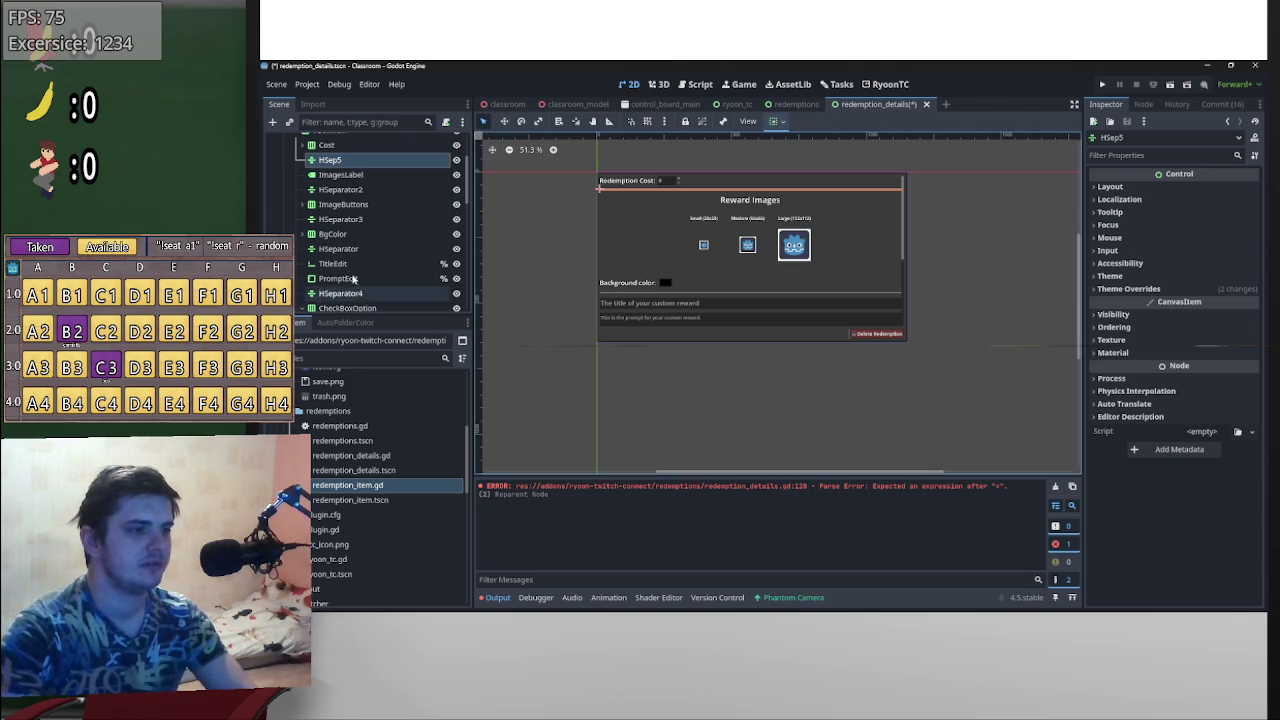
- Move TitleEdit, PromptEdit and HSeparator4 together above Cost
{"action": "left_click", "coordinate": [335, 263]}
{"action": "left_click", "coordinate": [340, 278], "text": "shift"}
{"action": "left_click", "coordinate": [366, 294], "text": "shift"}
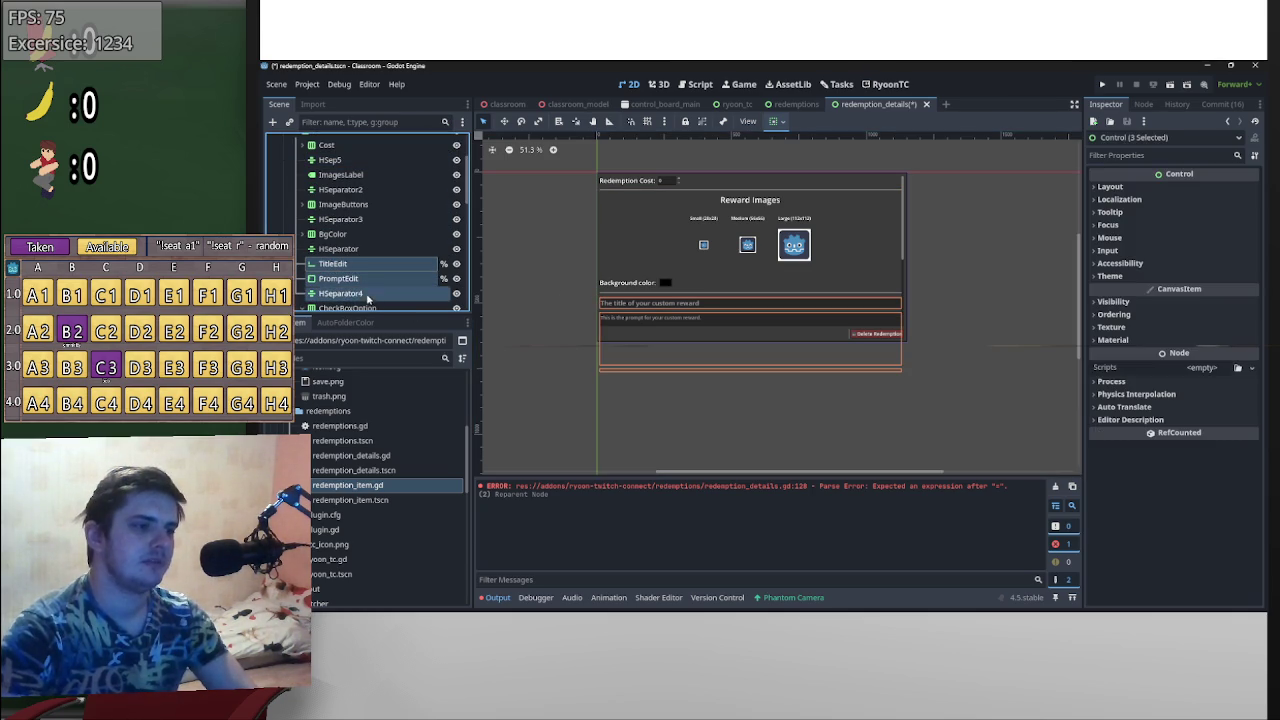
{"action": "mouse_move", "coordinate": [334, 270]}
{"action": "left_mouse_down"}
{"action": "mouse_move", "coordinate": [350, 270]}
{"action": "mouse_move", "coordinate": [339, 150]}
{"action": "mouse_move", "coordinate": [342, 228]}
{"action": "left_mouse_up"}
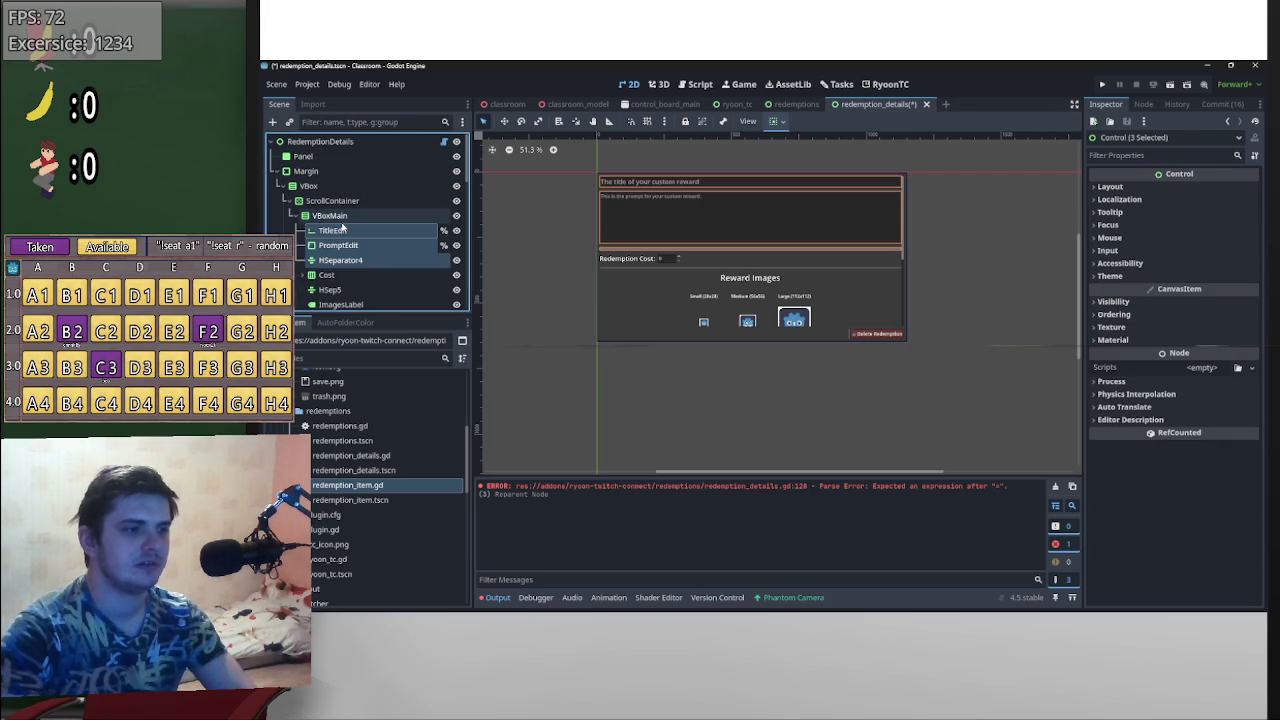
{"action": "scroll", "coordinate": [655, 214], "scroll_direction": "up", "scroll_amount": 2}
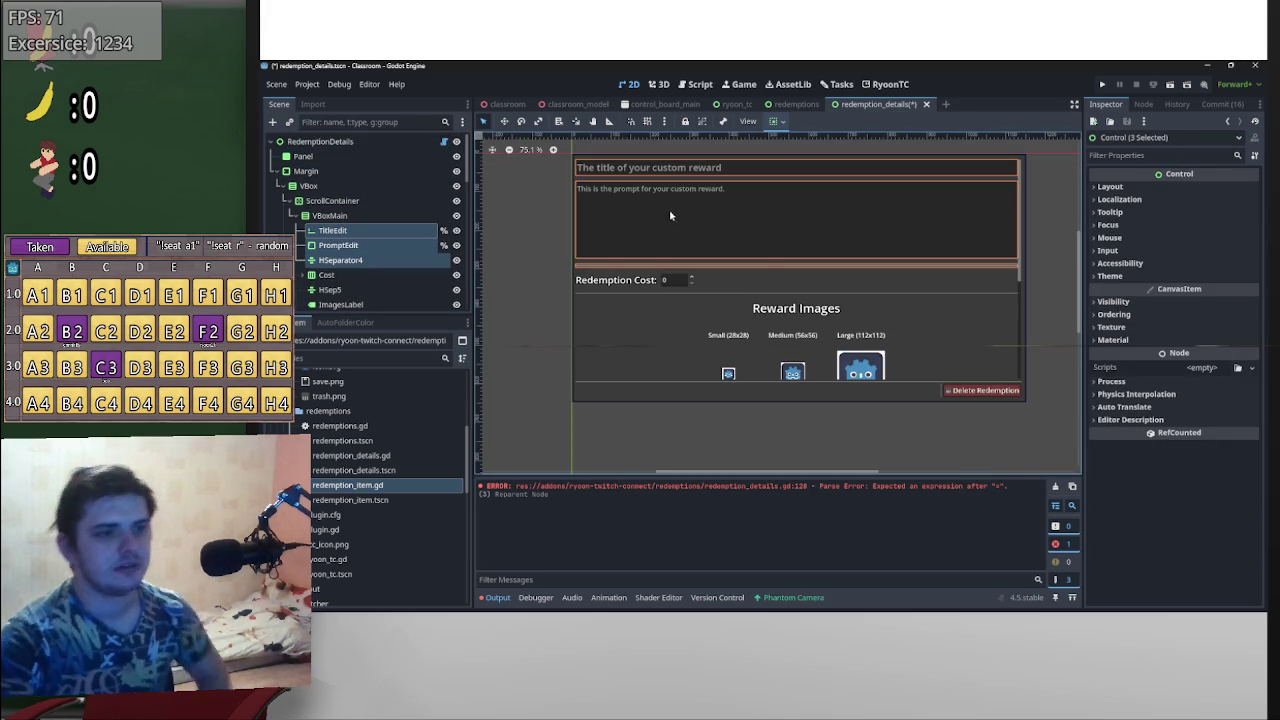
{"action": "scroll", "coordinate": [994, 366], "scroll_direction": "down", "scroll_amount": 2}
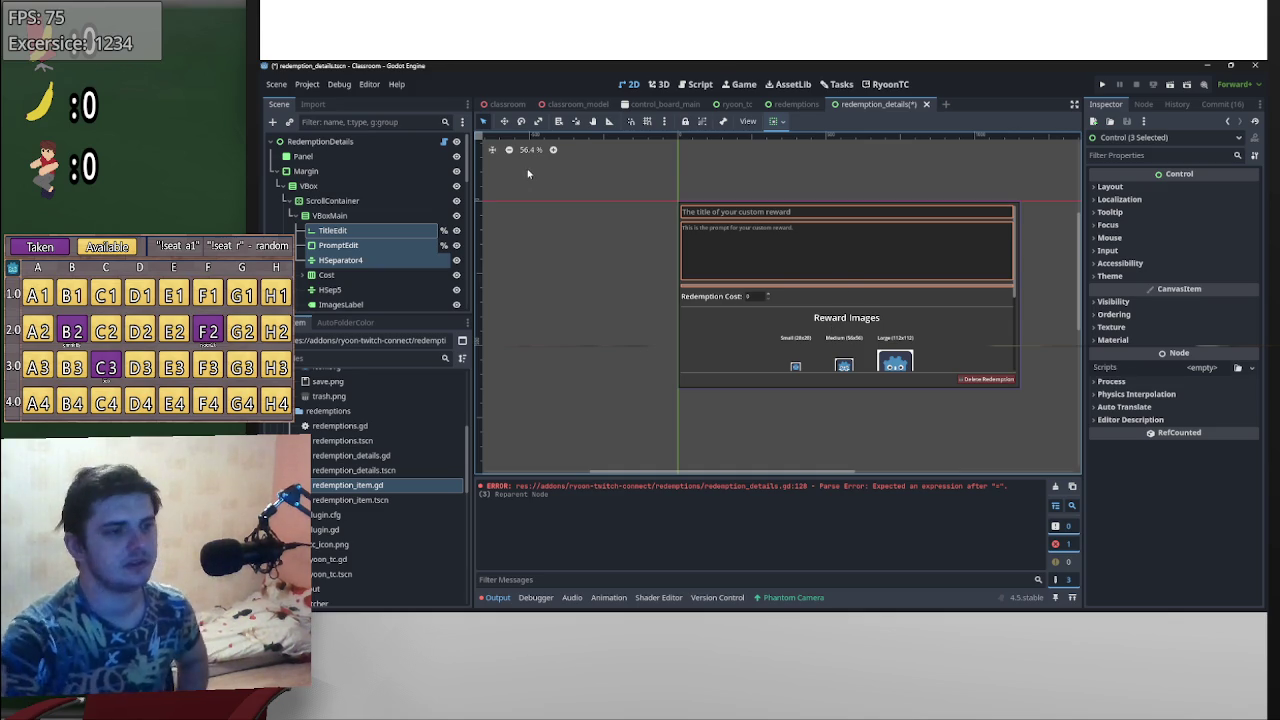
{"action": "scroll", "coordinate": [385, 270], "scroll_direction": "down", "scroll_amount": 3}
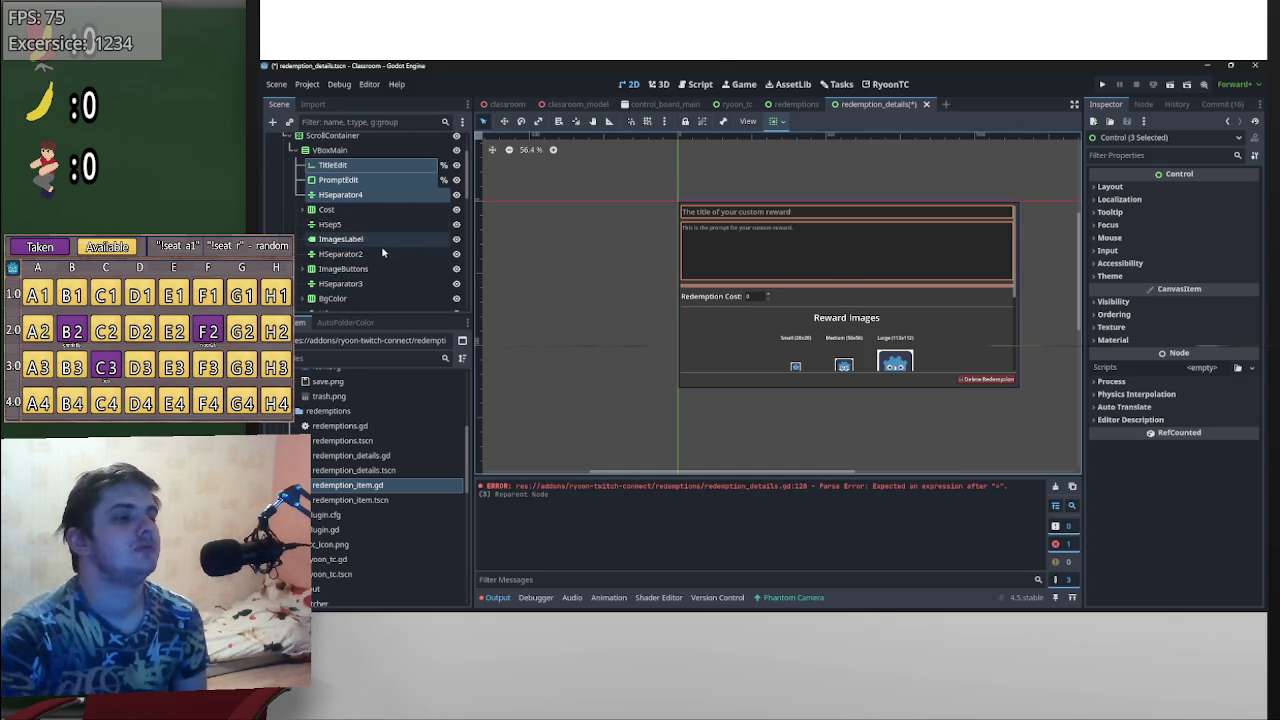
- Select ImagesLabel, HSeparator2 and ImageButtons and request their deletion
{"action": "left_click", "coordinate": [356, 269]}
{"action": "left_click", "coordinate": [358, 254]}
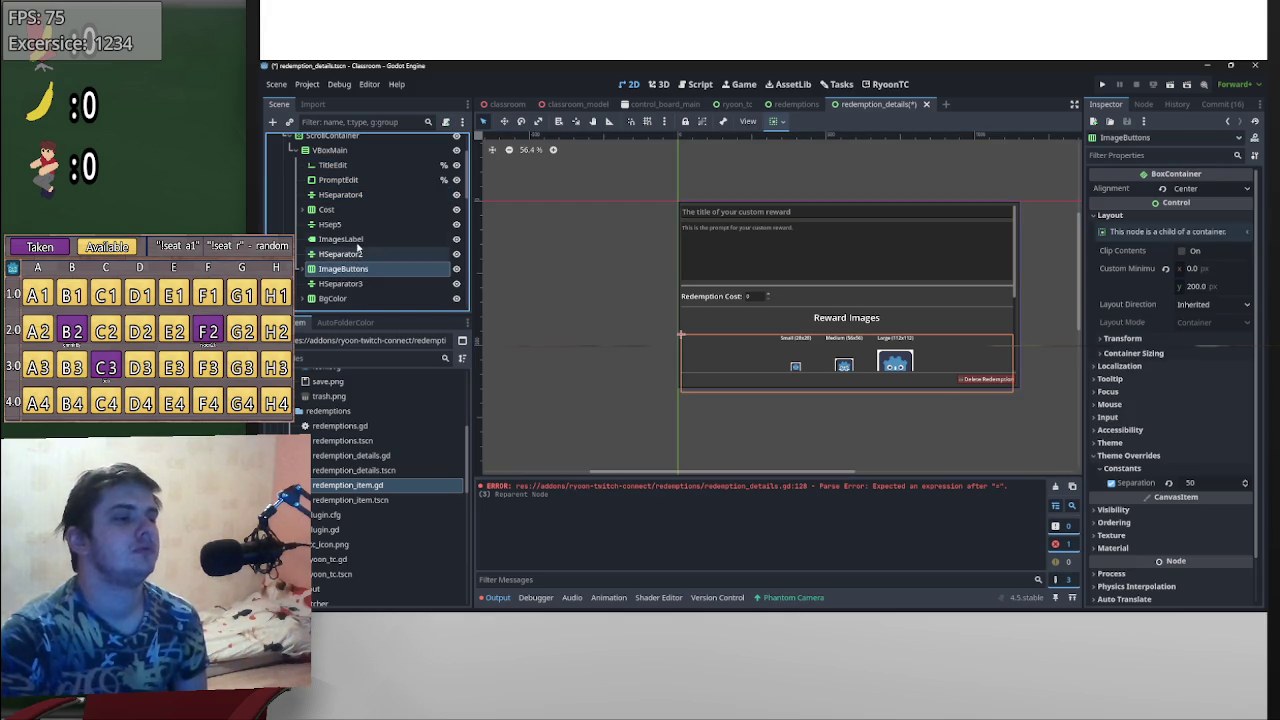
{"action": "left_click", "coordinate": [358, 239], "text": "shift"}
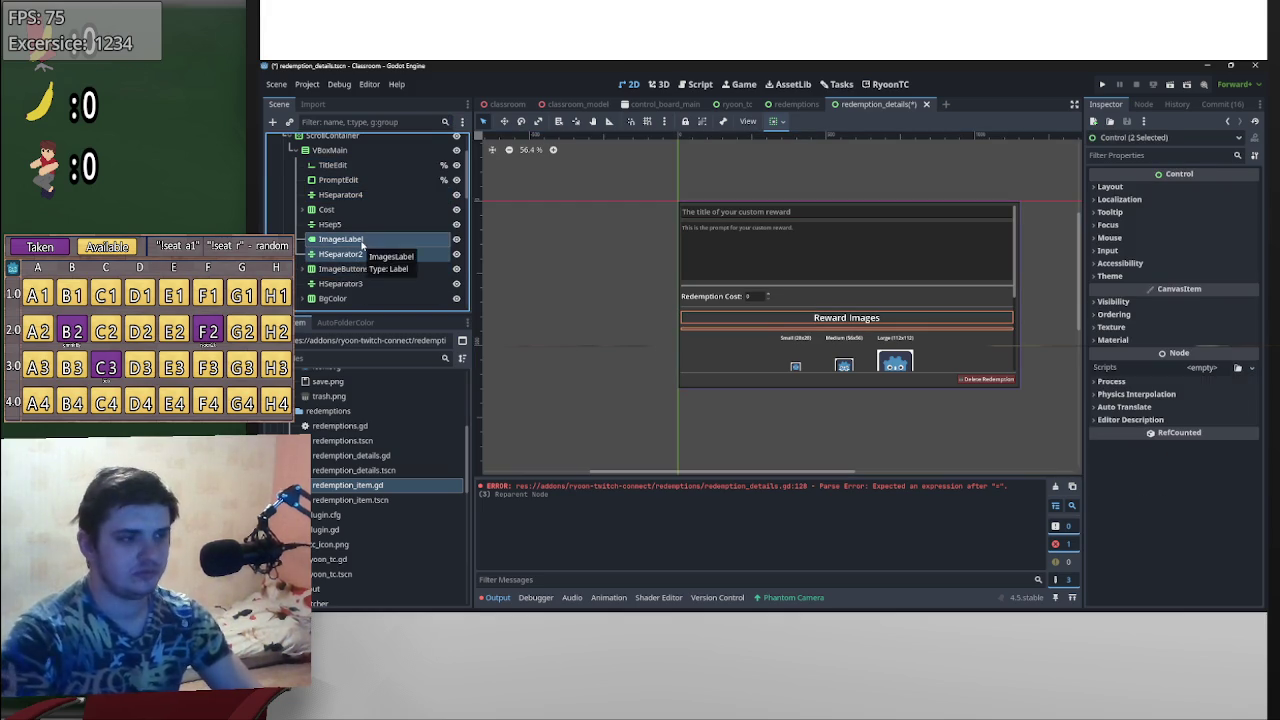
{"action": "left_click", "coordinate": [352, 269], "text": "shift"}
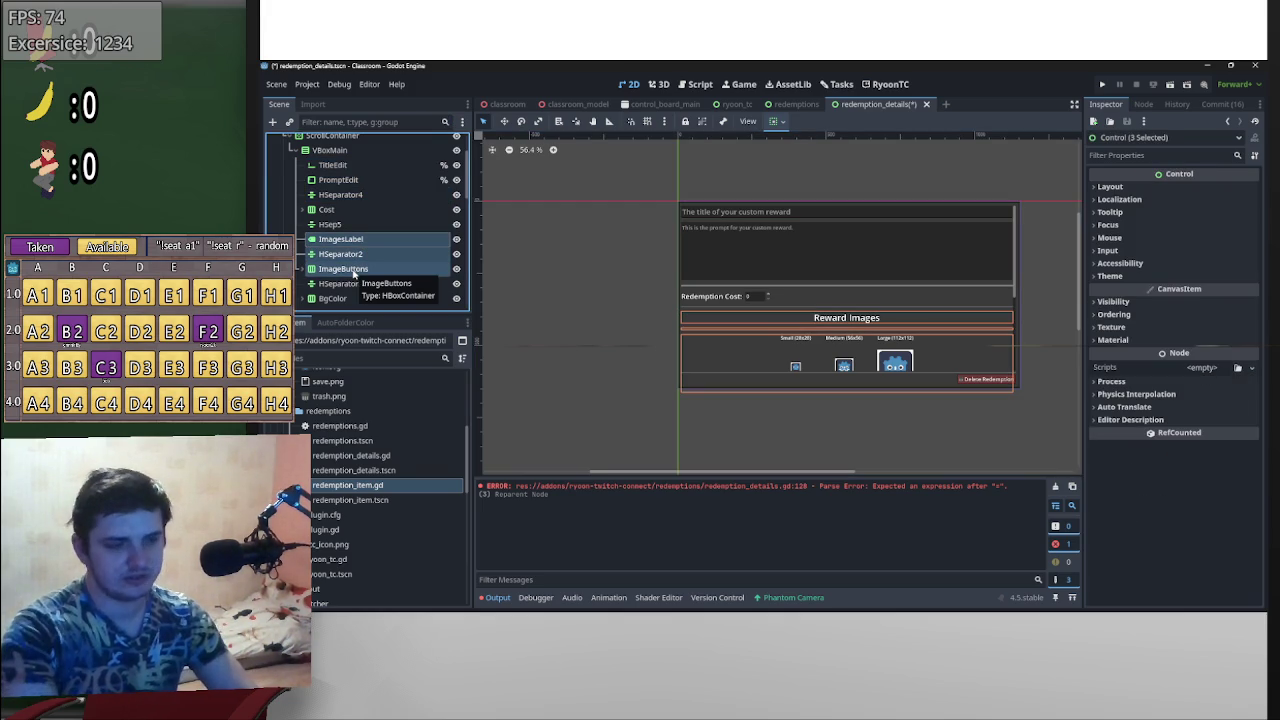
{"action": "key", "text": "Delete"}
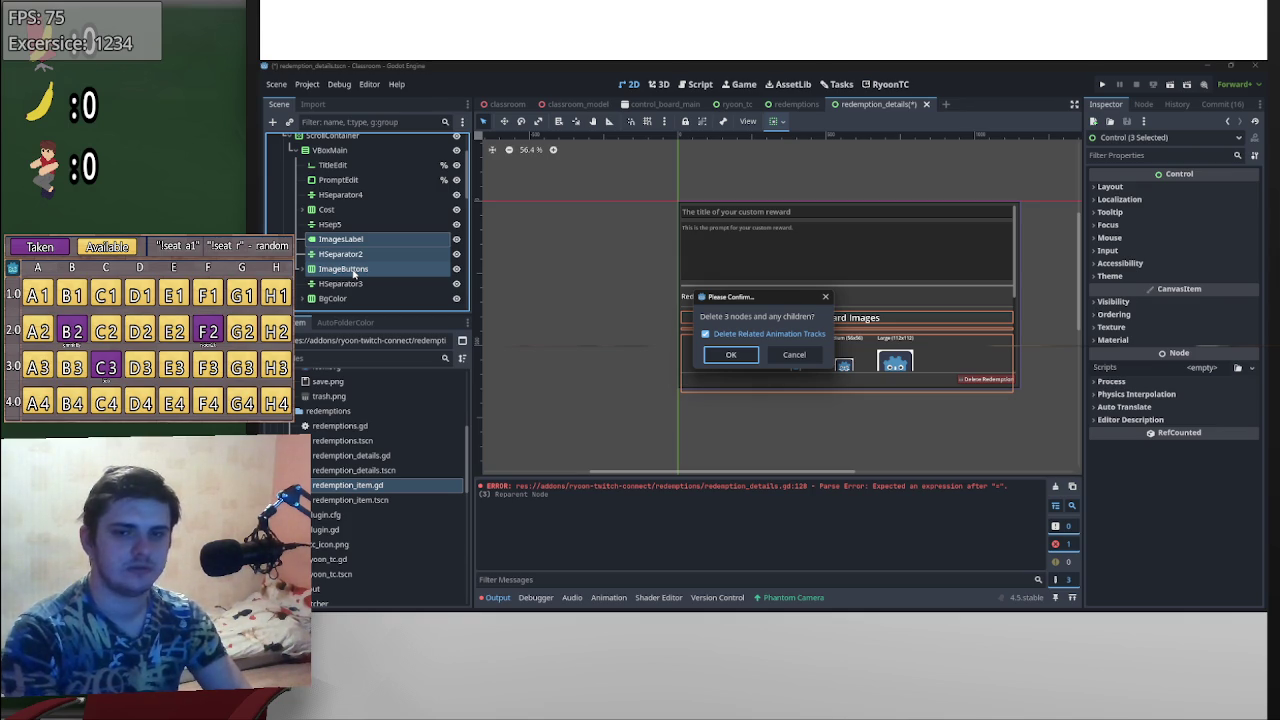
- Confirm deleting the three Reward Images nodes
{"action": "key", "text": "Return"}
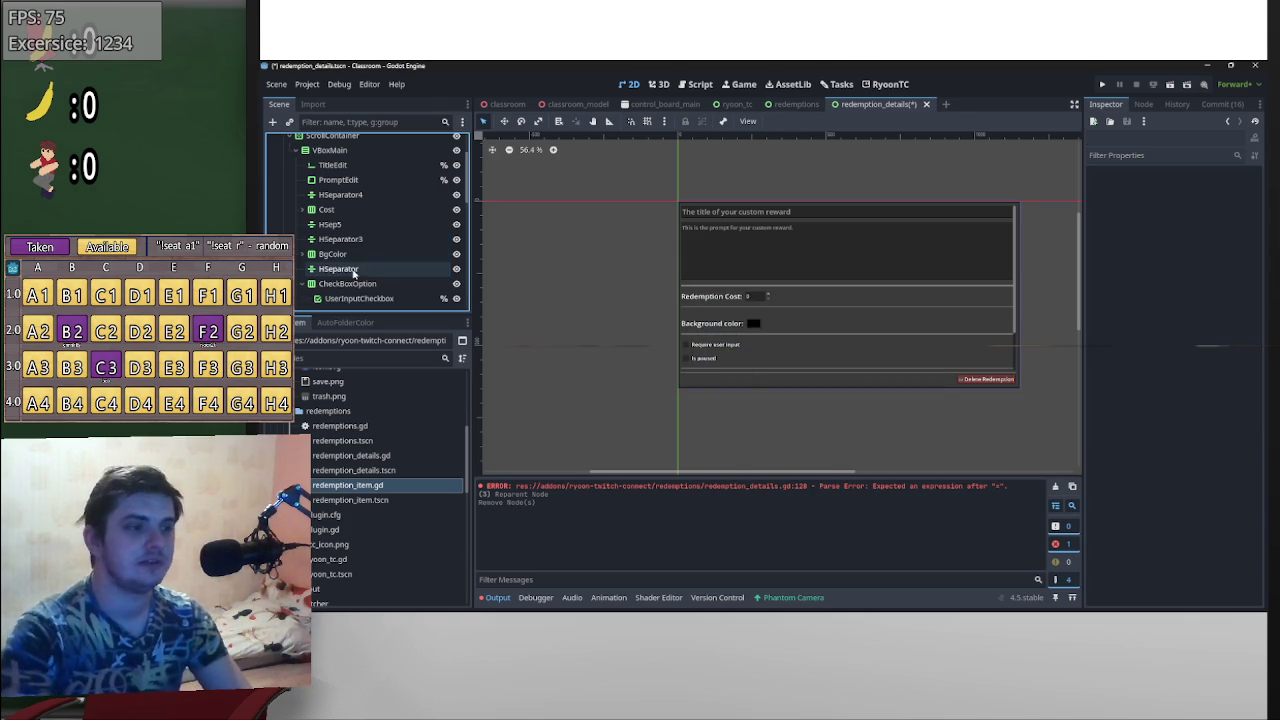
{"action": "scroll", "coordinate": [760, 305], "scroll_direction": "up", "scroll_amount": 7}
{"action": "scroll", "coordinate": [762, 307], "scroll_direction": "down", "scroll_amount": 7}
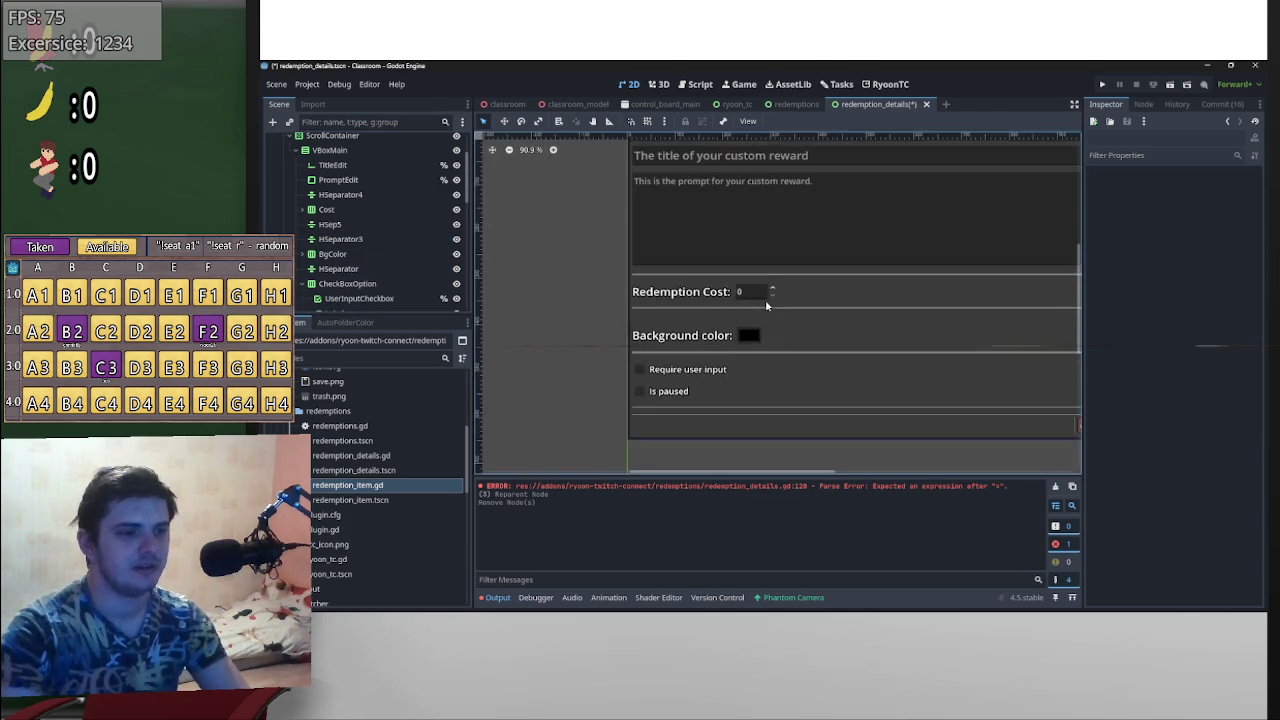
{"action": "scroll", "coordinate": [749, 321], "scroll_direction": "up", "scroll_amount": 4}
{"action": "scroll", "coordinate": [749, 321], "scroll_direction": "up", "scroll_amount": 3}
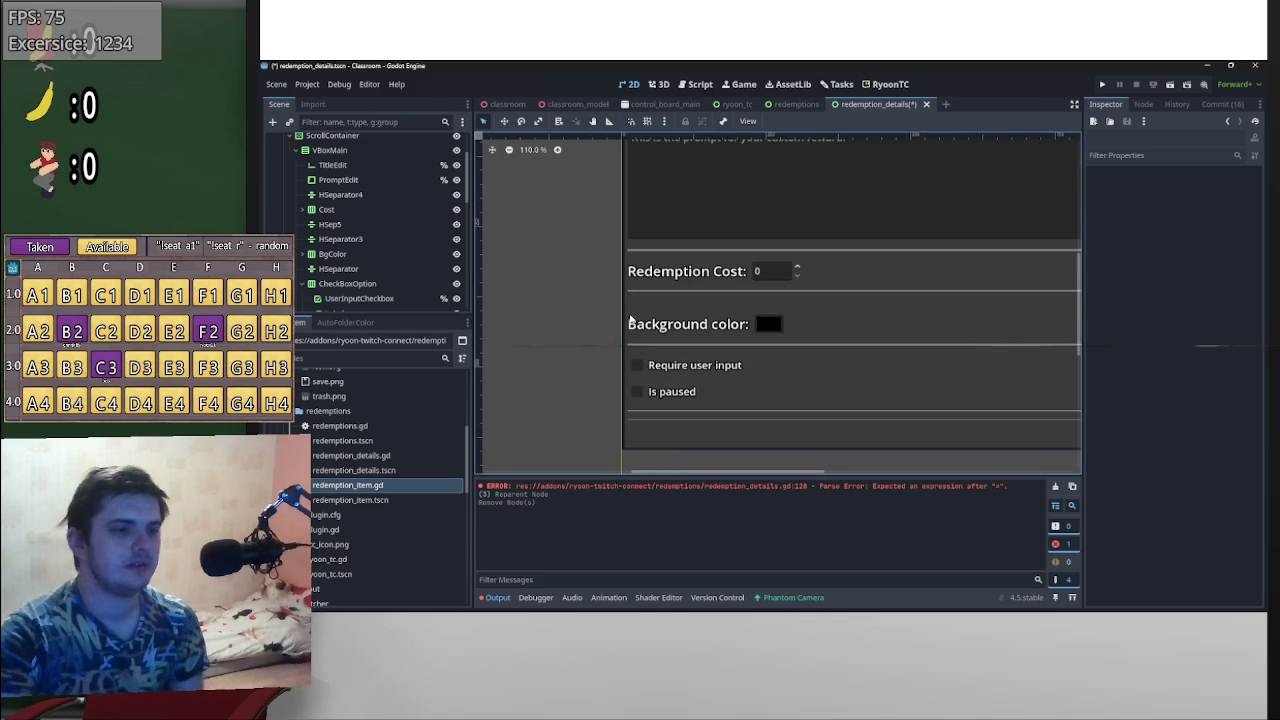
{"action": "scroll", "coordinate": [742, 390], "scroll_direction": "down", "scroll_amount": 3}
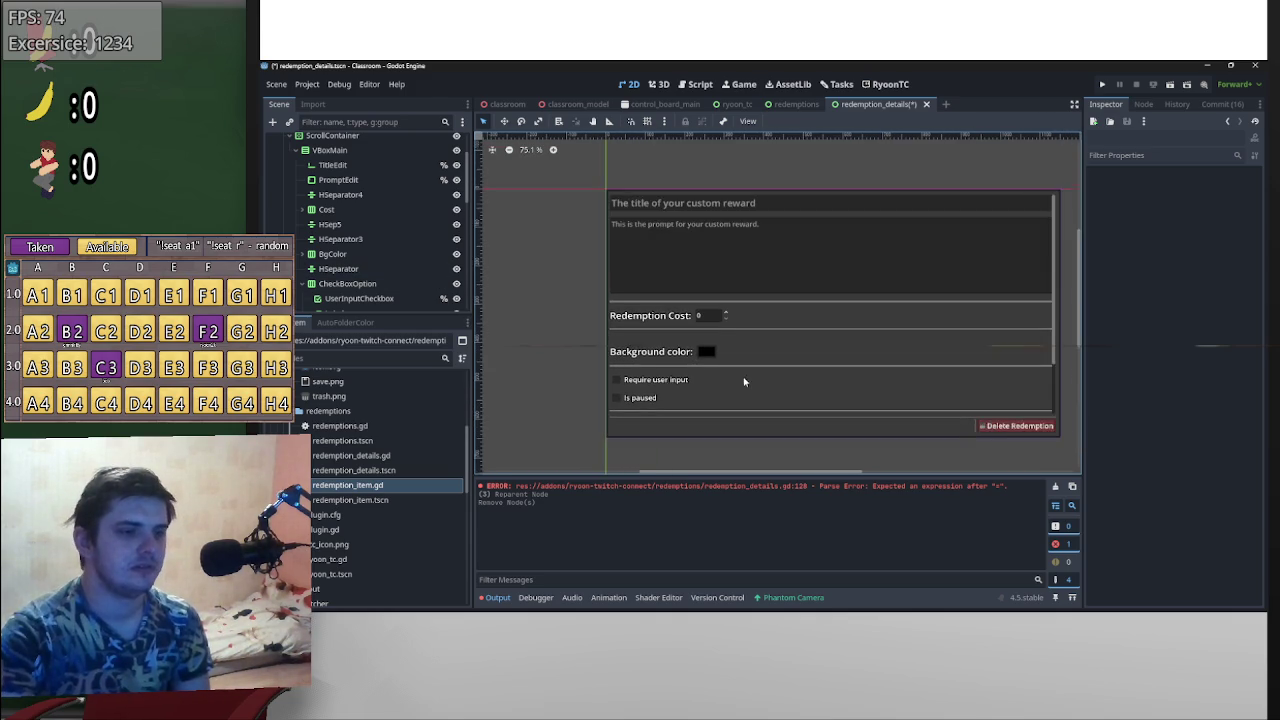
{"action": "scroll", "coordinate": [379, 279], "scroll_direction": "up", "scroll_amount": 3}
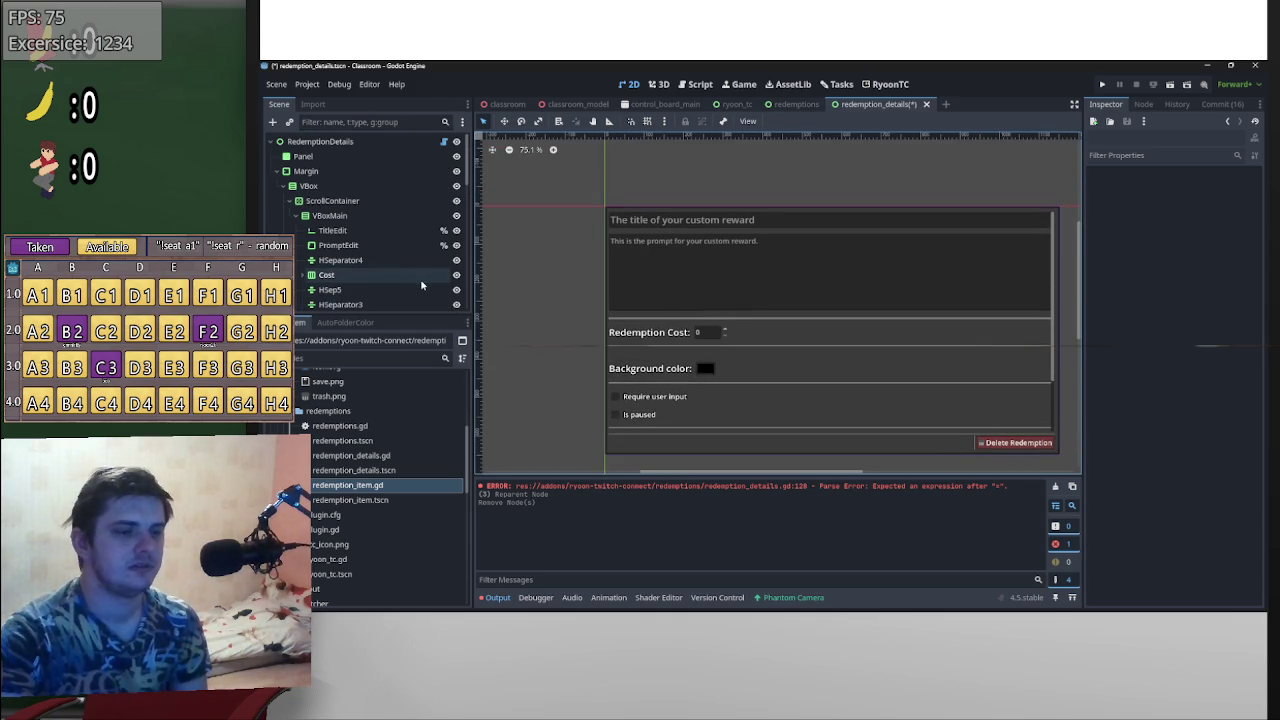
{"action": "scroll", "coordinate": [399, 276], "scroll_direction": "down", "scroll_amount": 2}
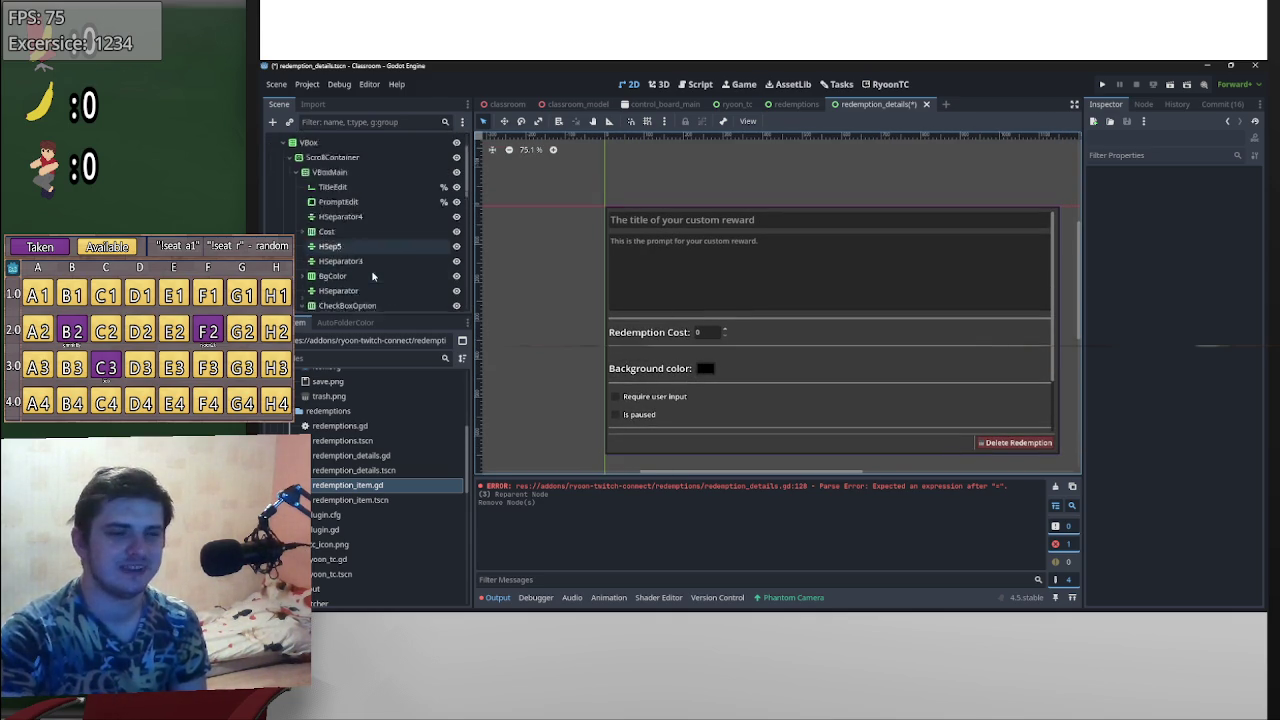
{"action": "scroll", "coordinate": [733, 310], "scroll_direction": "down", "scroll_amount": 2}
{"action": "scroll", "coordinate": [733, 310], "scroll_direction": "up", "scroll_amount": 2}
{"action": "scroll", "coordinate": [680, 343], "scroll_direction": "up", "scroll_amount": 2}
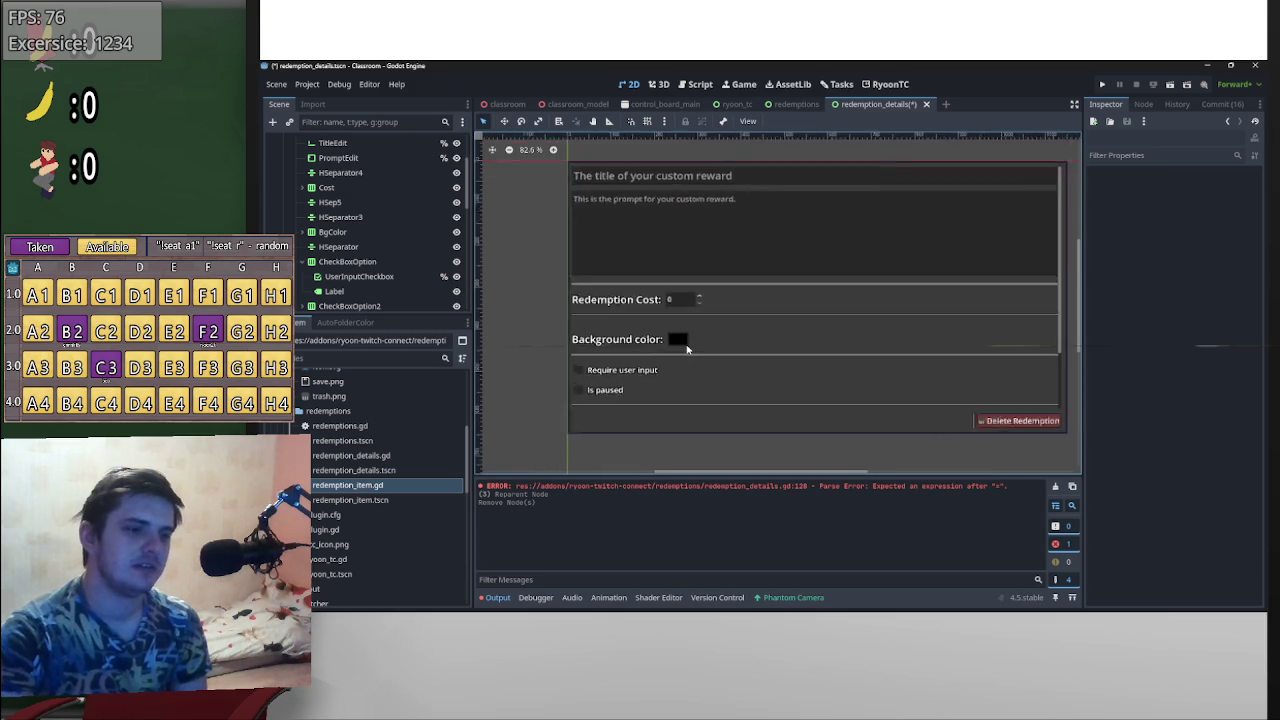
{"action": "scroll", "coordinate": [638, 318], "scroll_direction": "down", "scroll_amount": 1}
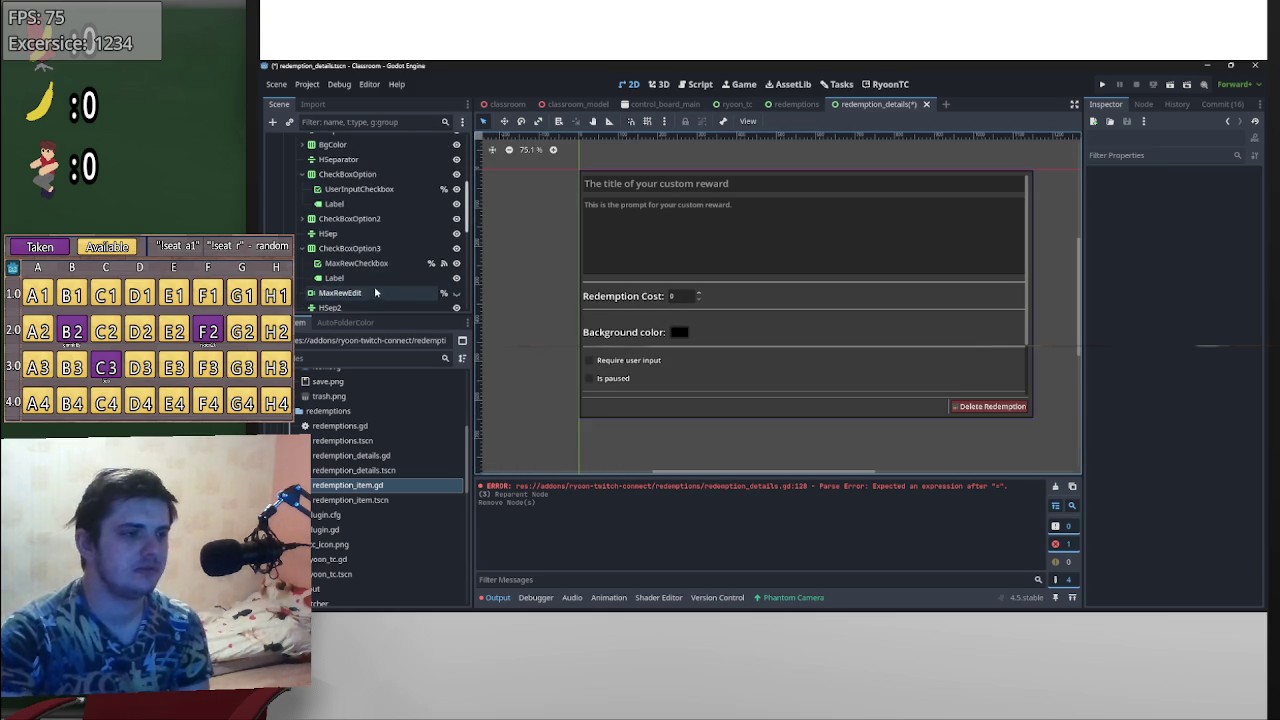
{"action": "scroll", "coordinate": [364, 236], "scroll_direction": "down", "scroll_amount": 1}
- Duplicate HSep as HSep3 and place it between Require user input and Is paused
{"action": "left_click", "coordinate": [362, 226]}
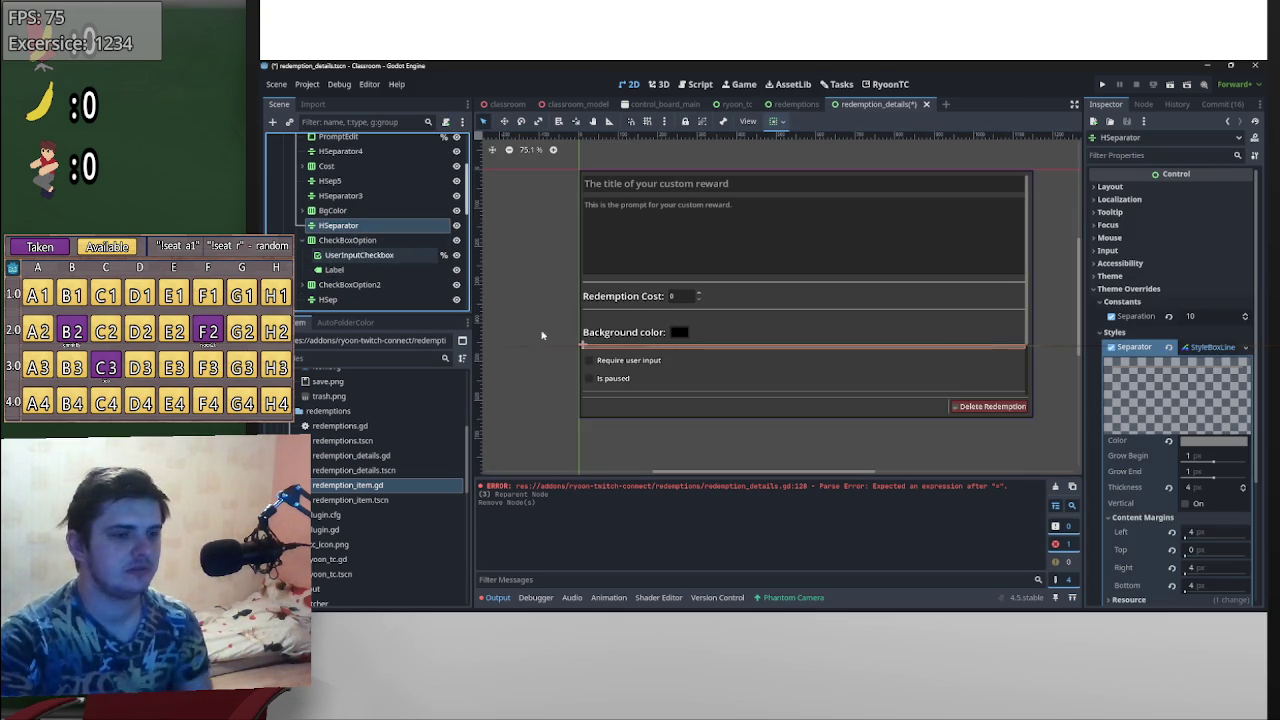
{"action": "left_click", "coordinate": [366, 299]}
{"action": "key", "text": "ctrl+d"}
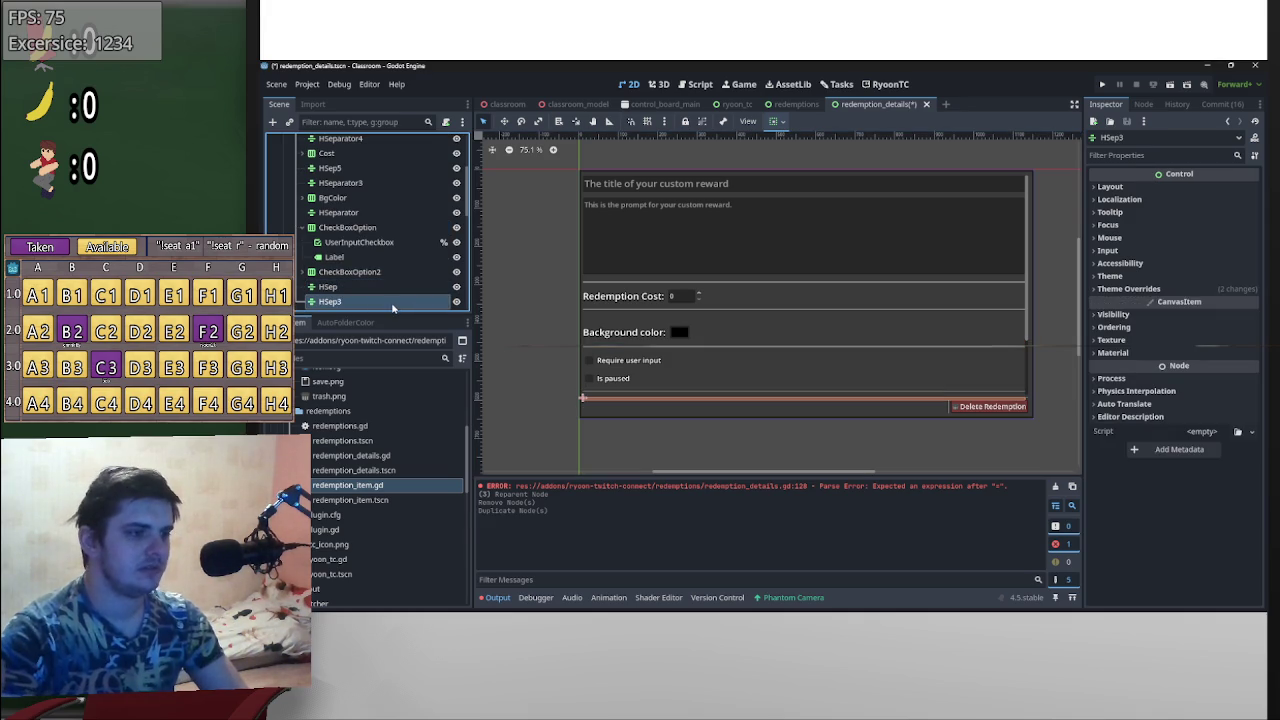
{"action": "mouse_move", "coordinate": [392, 302]}
{"action": "left_mouse_down"}
{"action": "mouse_move", "coordinate": [380, 245]}
{"action": "mouse_move", "coordinate": [372, 264]}
{"action": "left_mouse_up"}
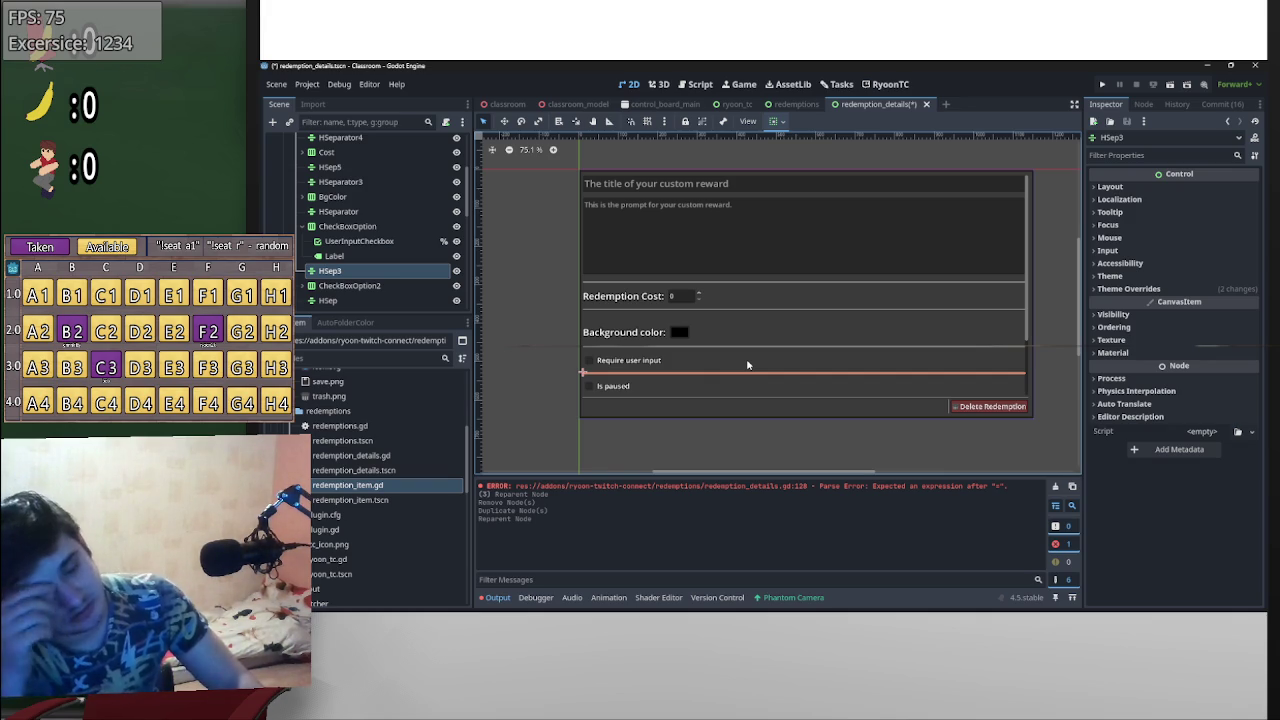
- Delete the HSep5 separator while keeping HSep3
{"action": "left_click", "coordinate": [794, 315]}
{"action": "key", "text": "Delete"}
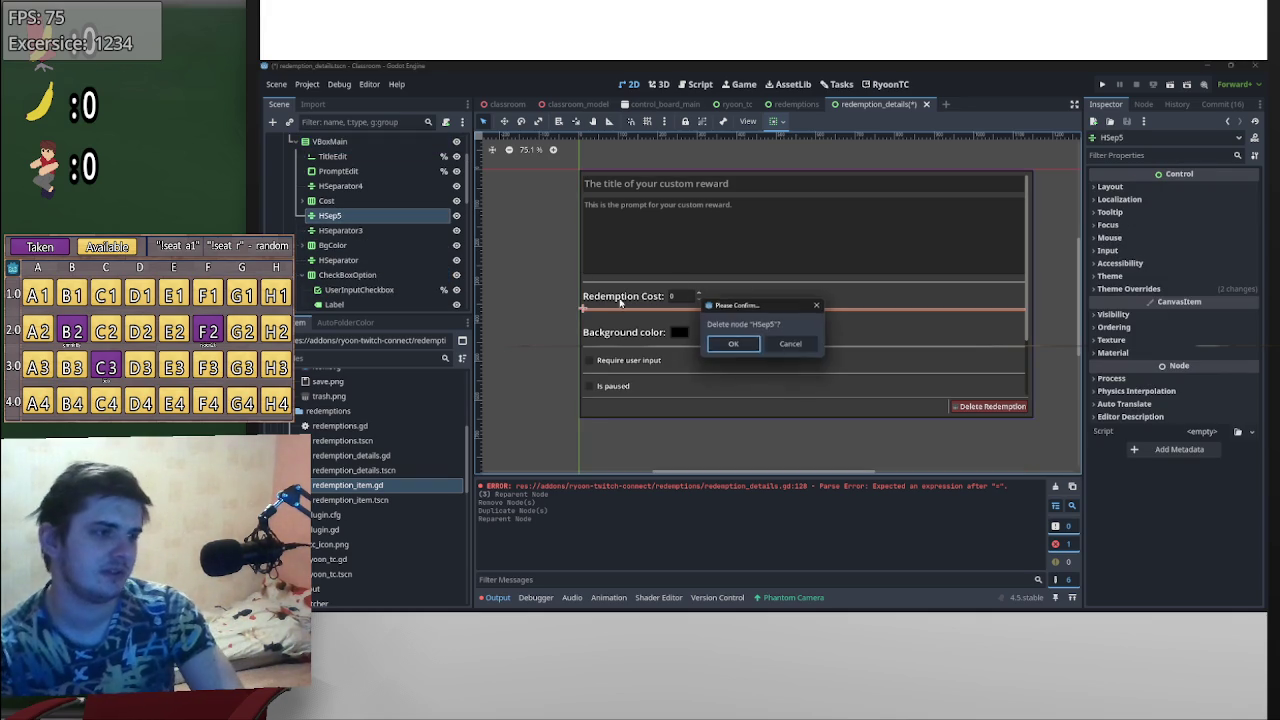
{"action": "left_click", "coordinate": [736, 345]}
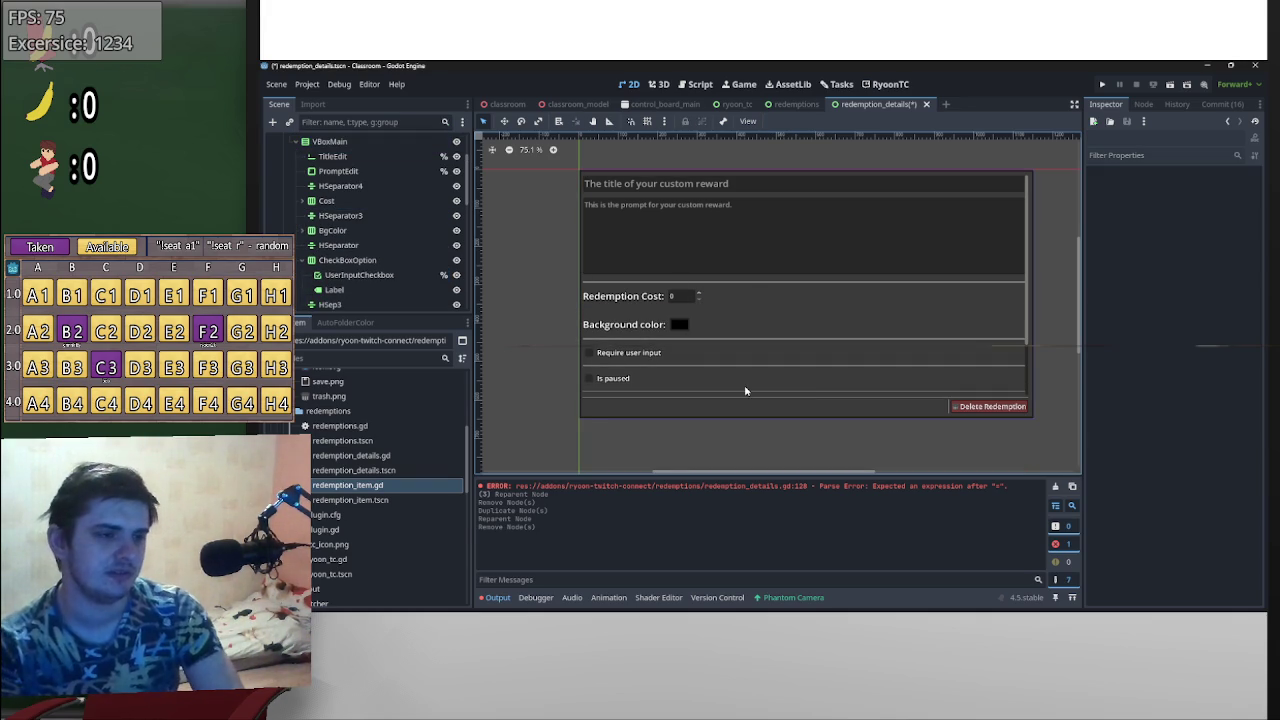
{"action": "left_click", "coordinate": [687, 369]}
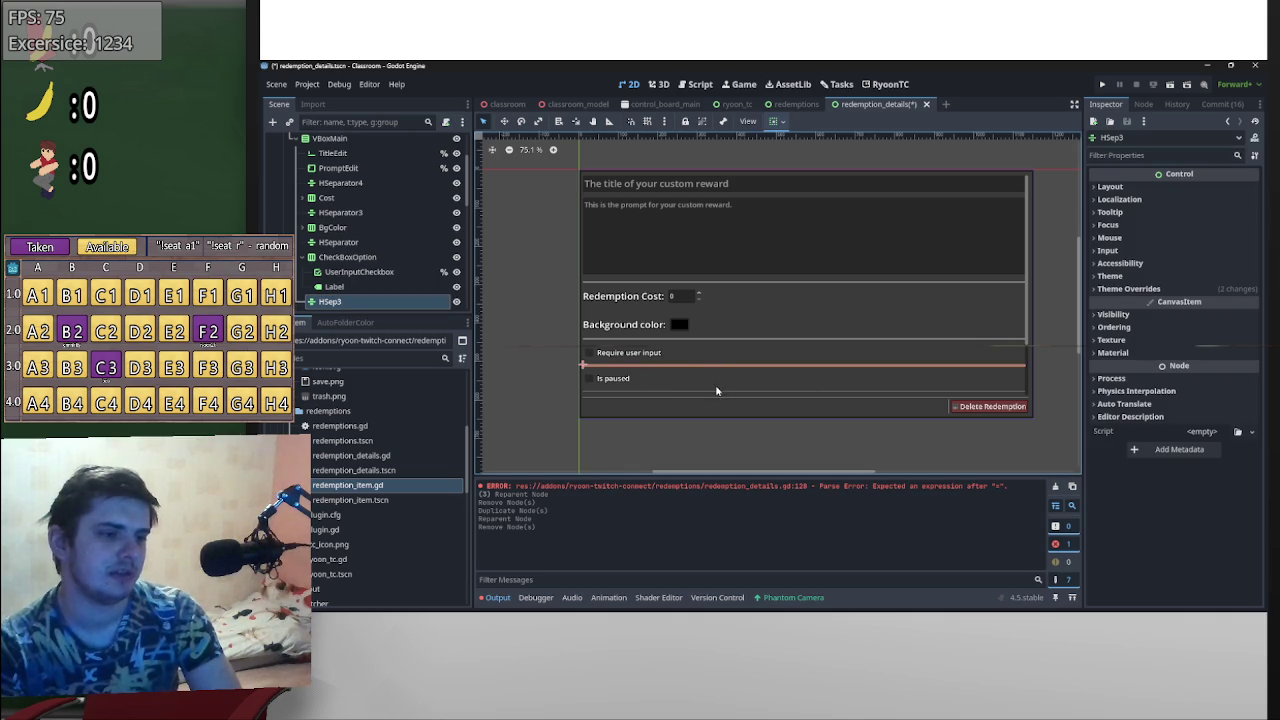
{"action": "key", "text": "Delete"}
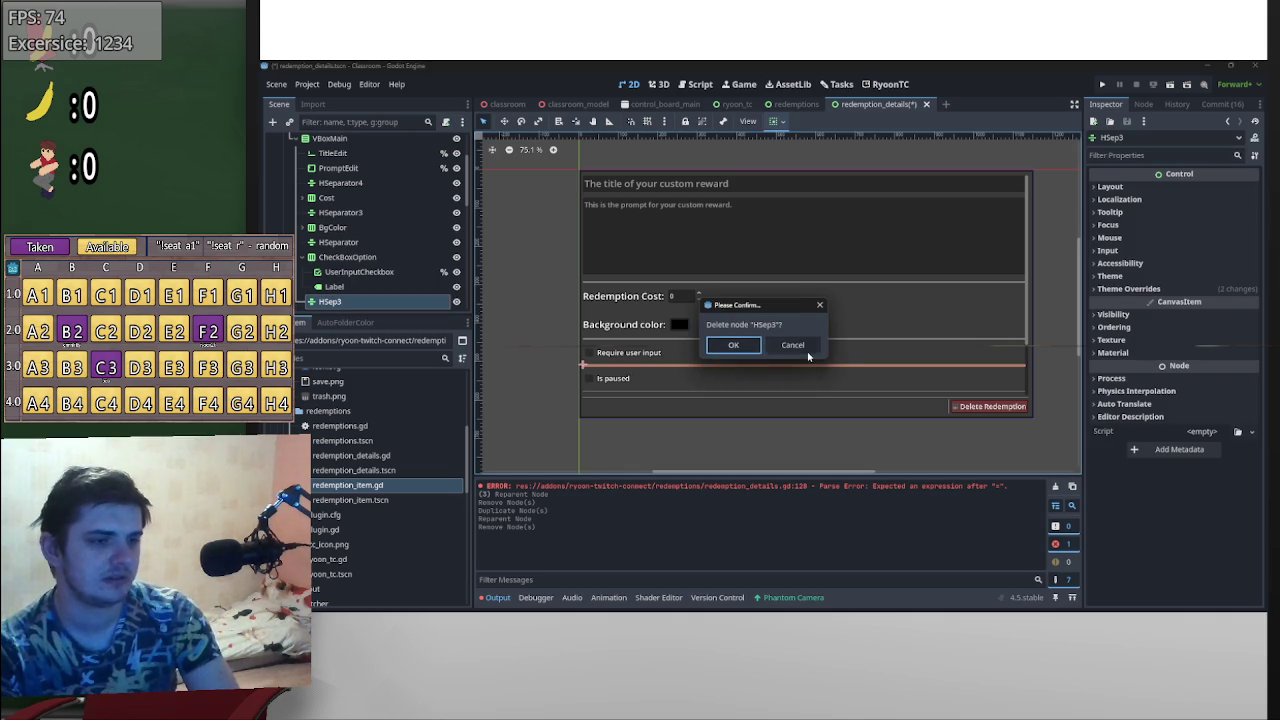
{"action": "left_click", "coordinate": [795, 346]}
{"action": "scroll", "coordinate": [360, 250], "scroll_direction": "up", "scroll_amount": 3}
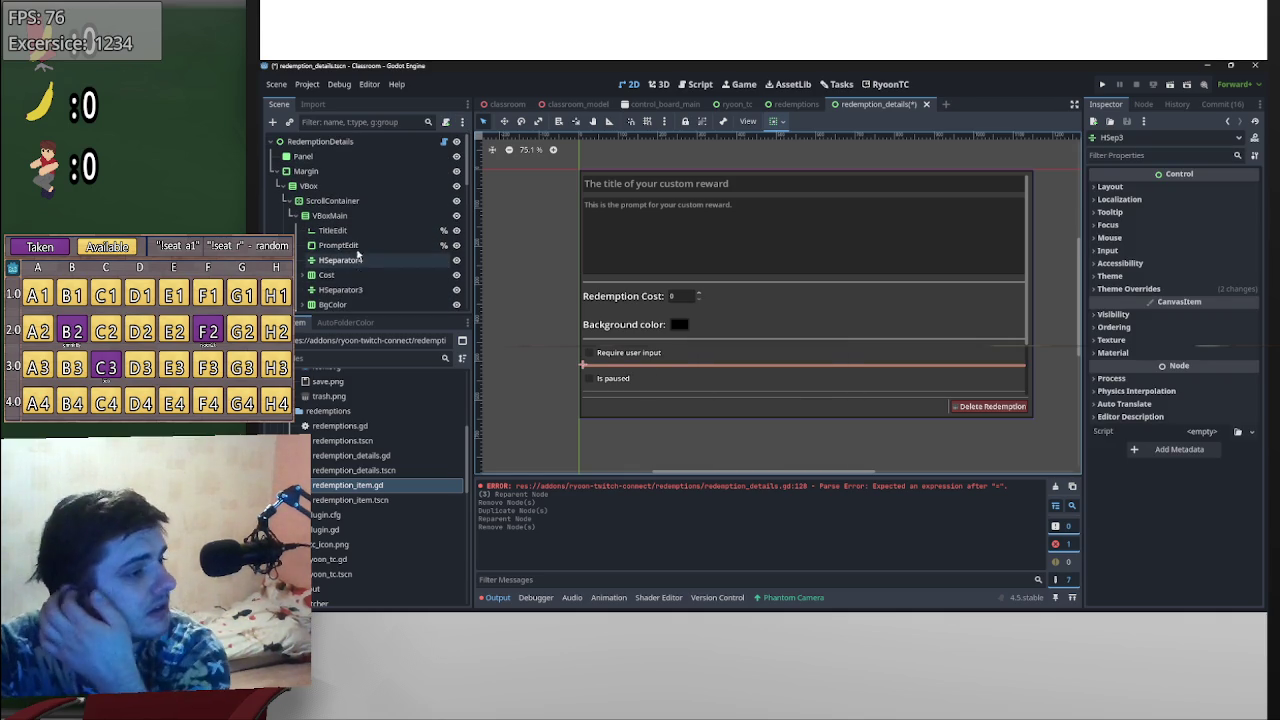
{"action": "left_click", "coordinate": [360, 201]}
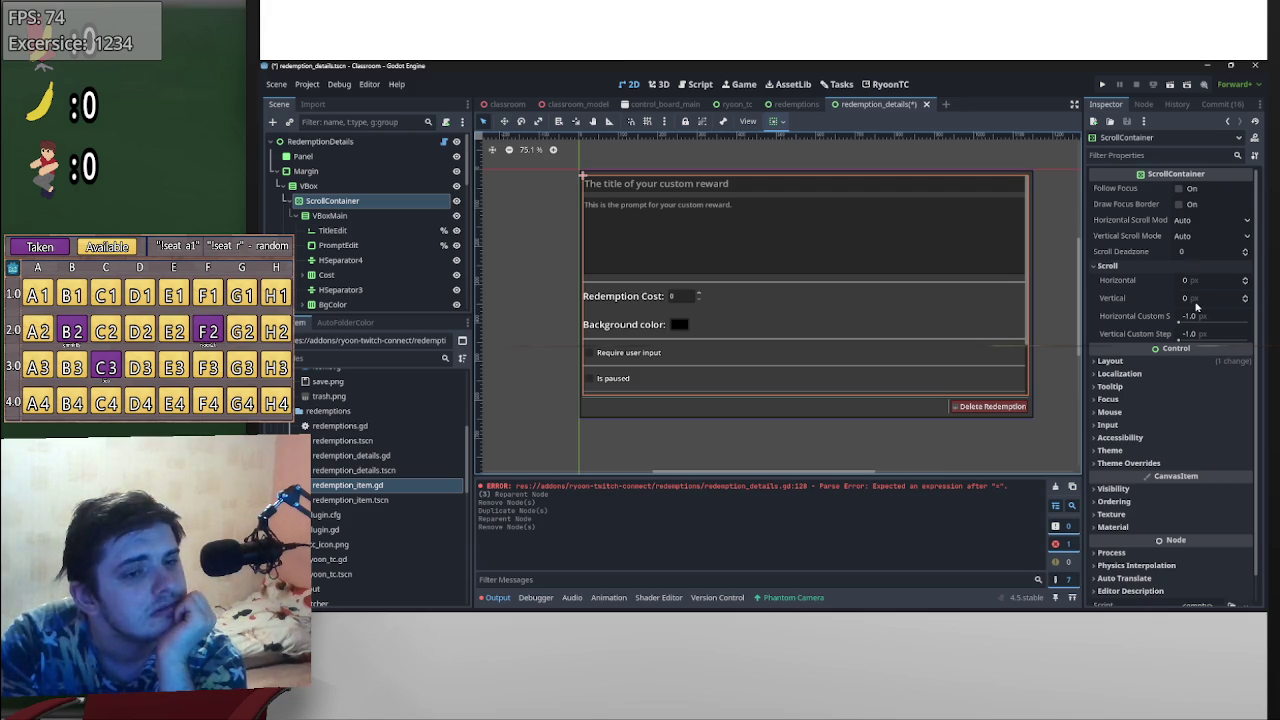
- Set the ScrollContainer's vertical scroll to 173 to reveal the lower options
{"action": "left_click_drag", "start_coordinate": [1210, 298], "coordinate": [763, 345]}
{"action": "left_click", "coordinate": [763, 345]}
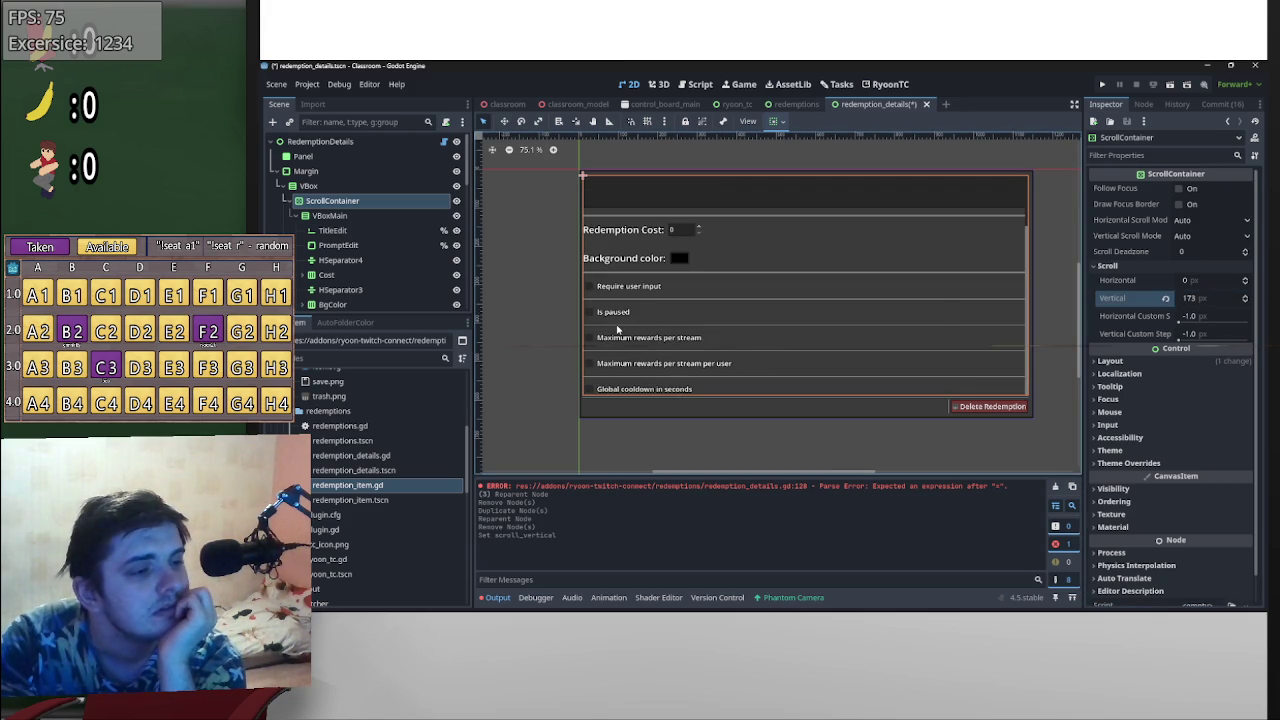
{"action": "scroll", "coordinate": [420, 272], "scroll_direction": "down", "scroll_amount": 3}
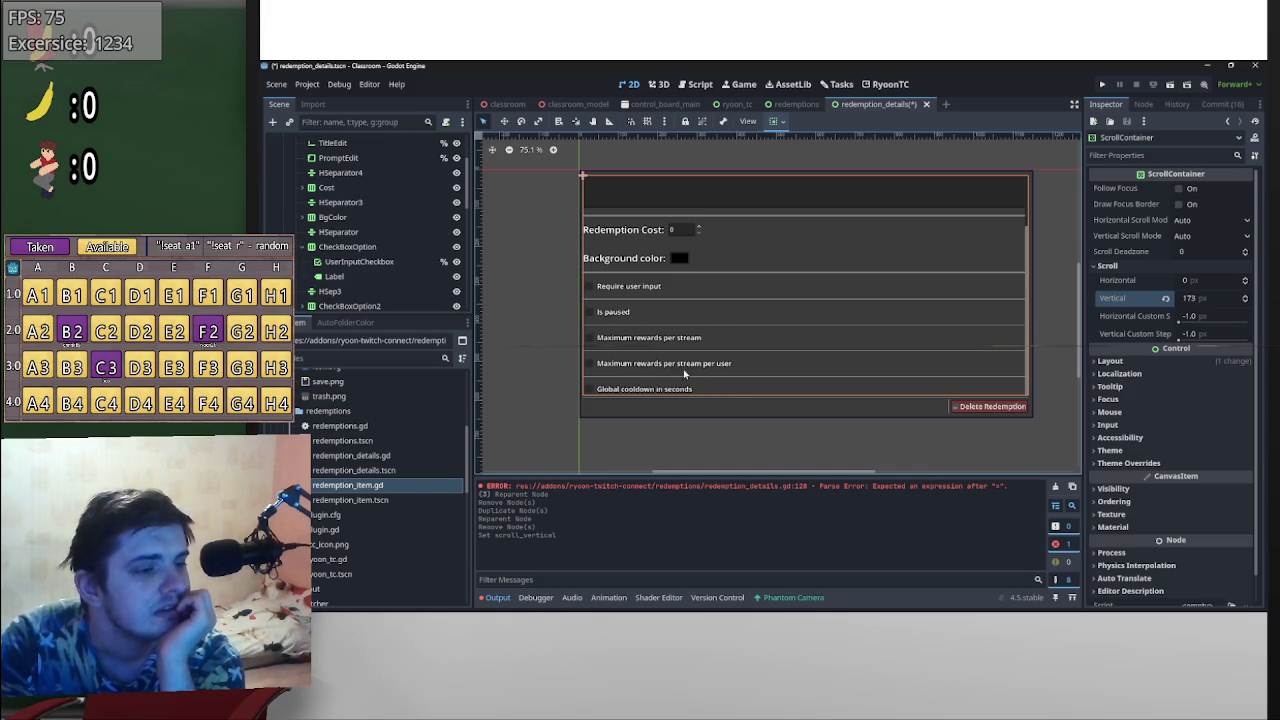
{"action": "left_click", "coordinate": [335, 291]}
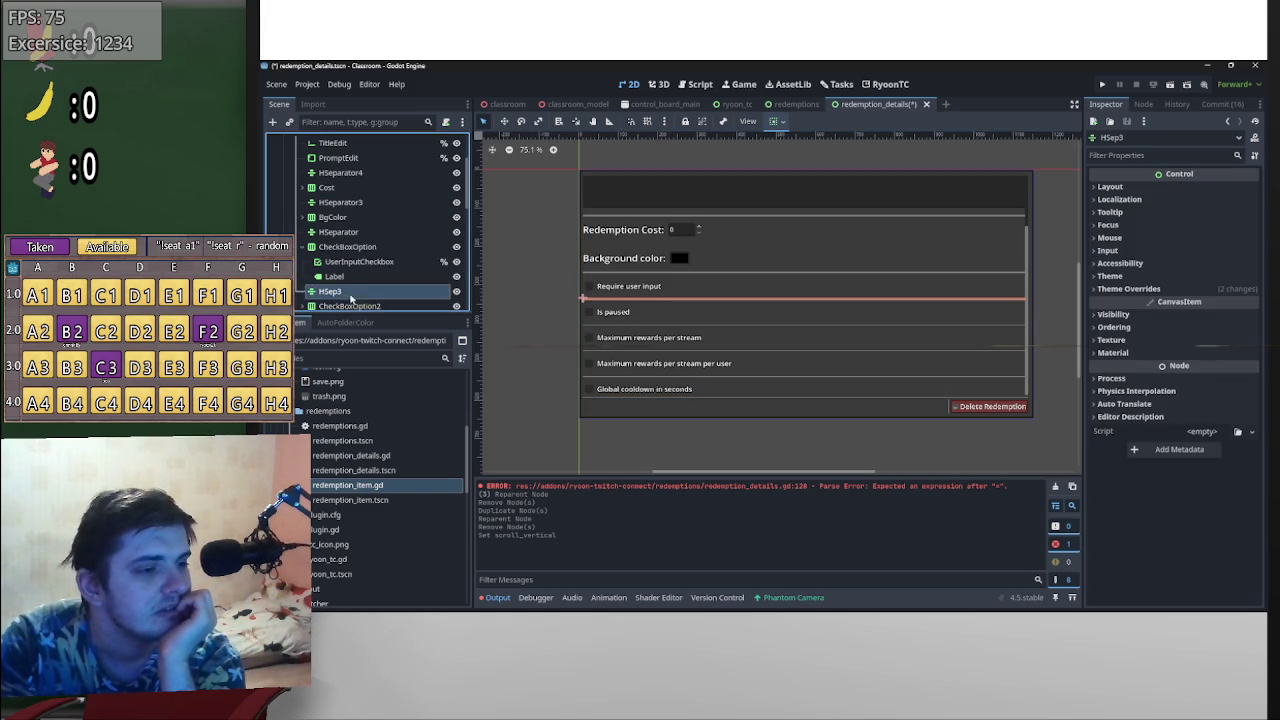
- Delete the HSep2 separator
{"action": "scroll", "coordinate": [355, 285], "scroll_direction": "down", "scroll_amount": 2}
{"action": "left_click", "coordinate": [350, 271]}
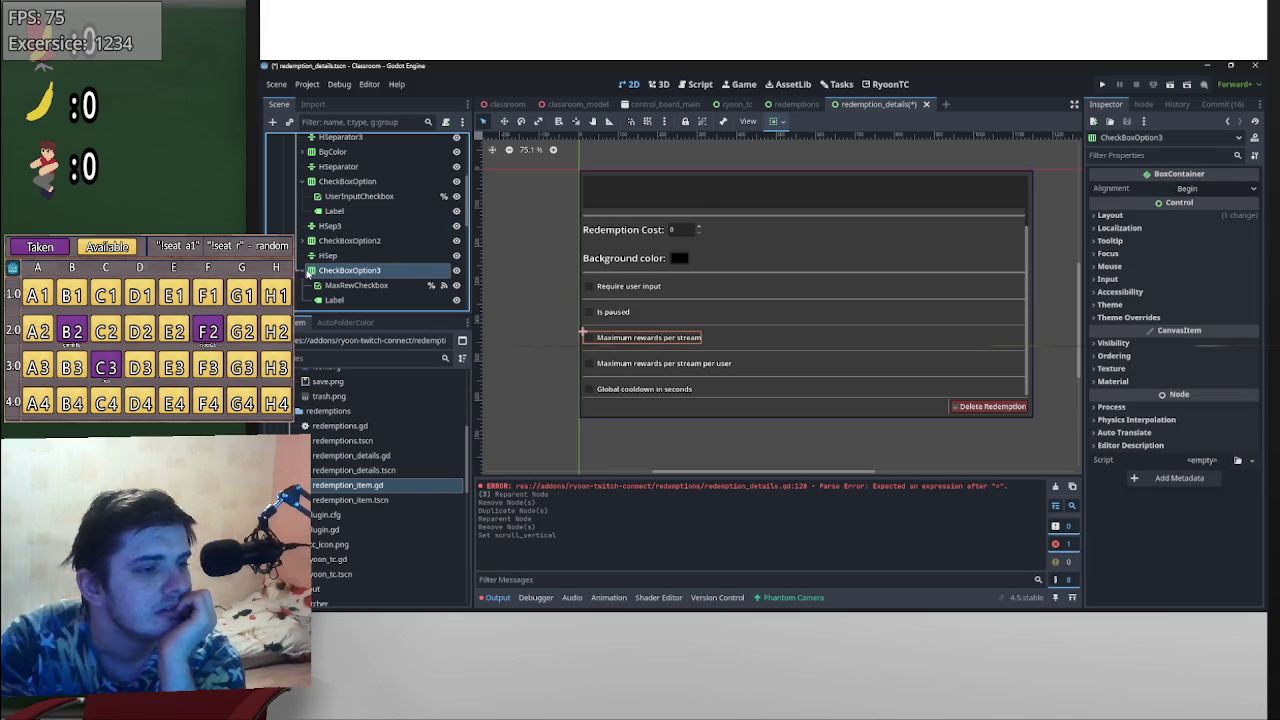
{"action": "scroll", "coordinate": [355, 270], "scroll_direction": "down", "scroll_amount": 3}
{"action": "left_click", "coordinate": [348, 214]}
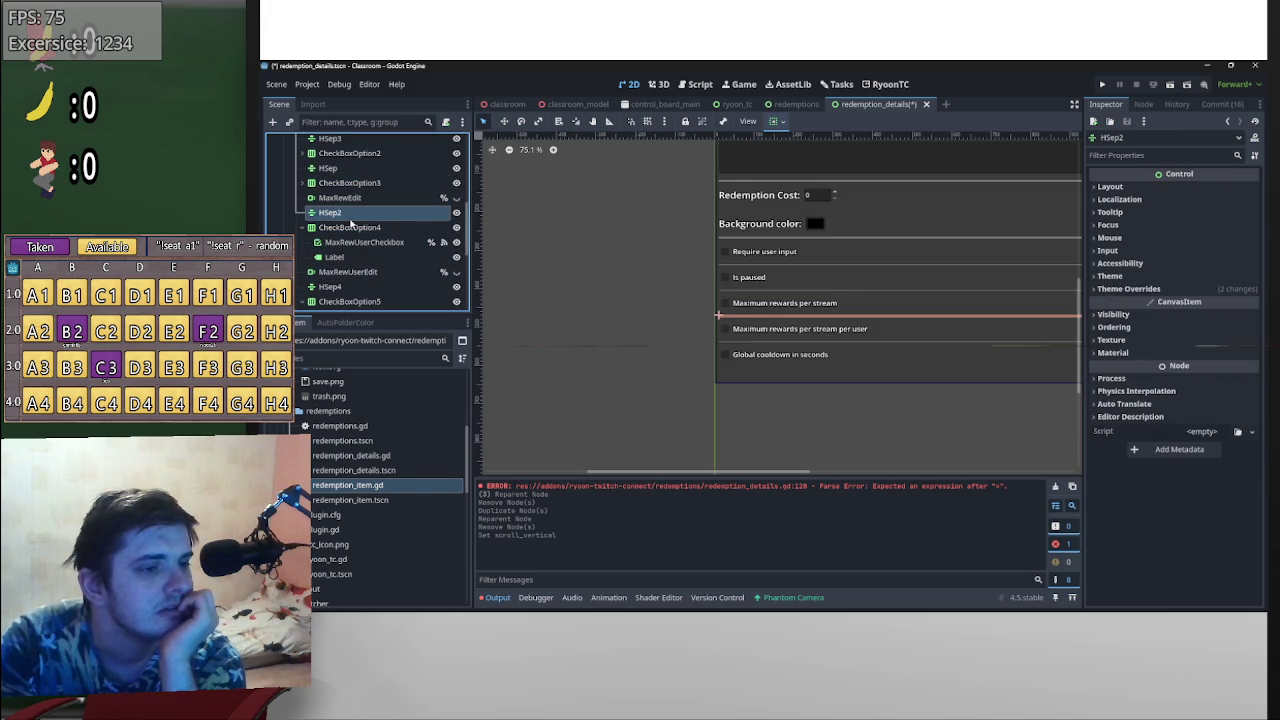
{"action": "left_click", "coordinate": [352, 228]}
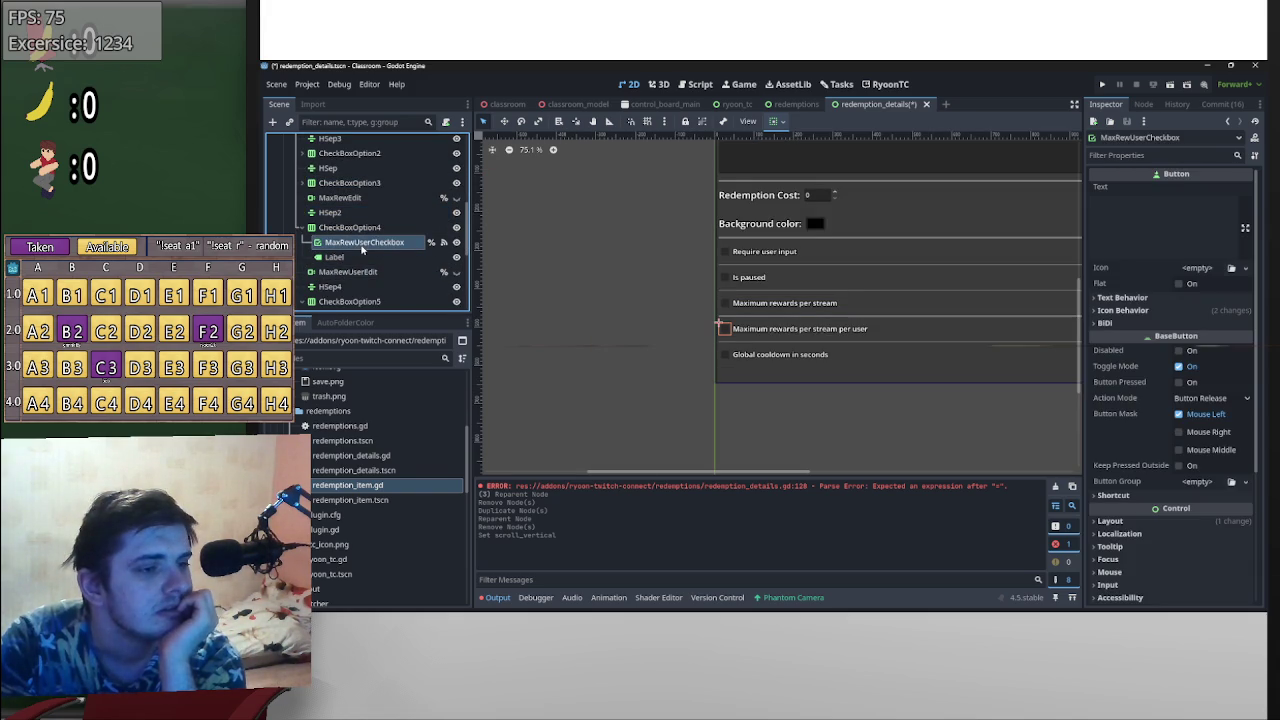
{"action": "left_click", "coordinate": [358, 214]}
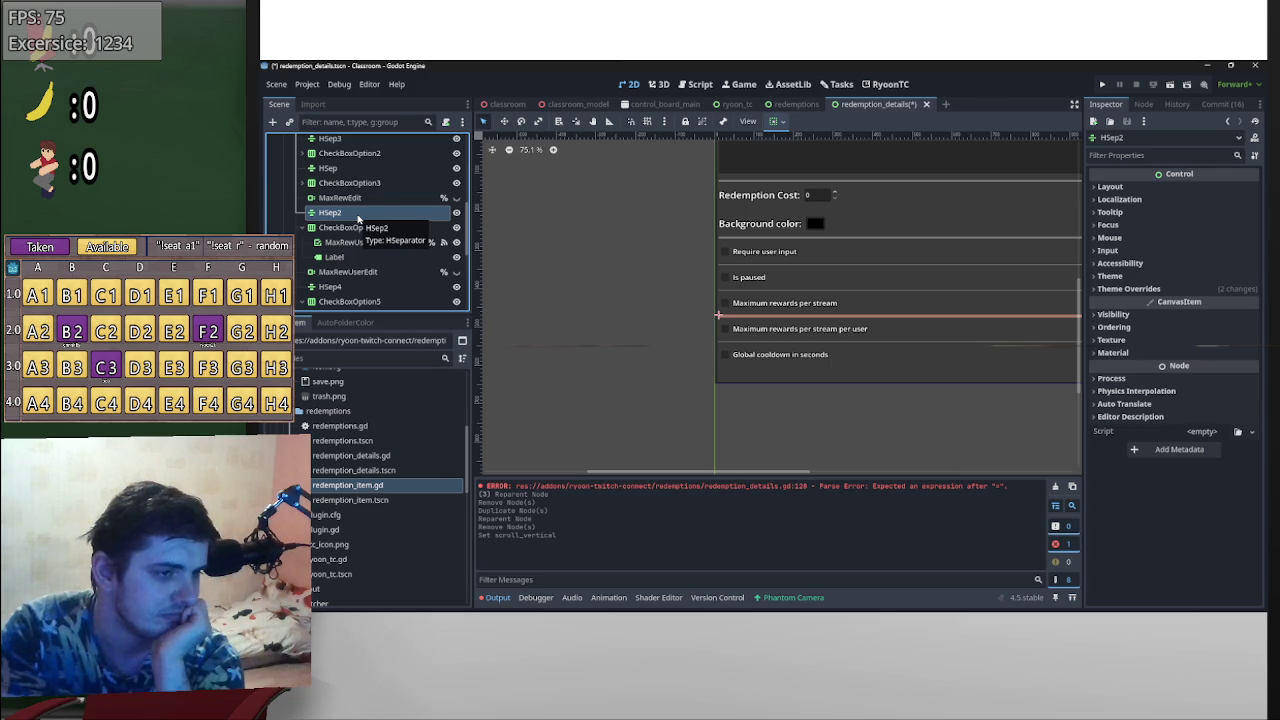
{"action": "key", "text": "Delete"}
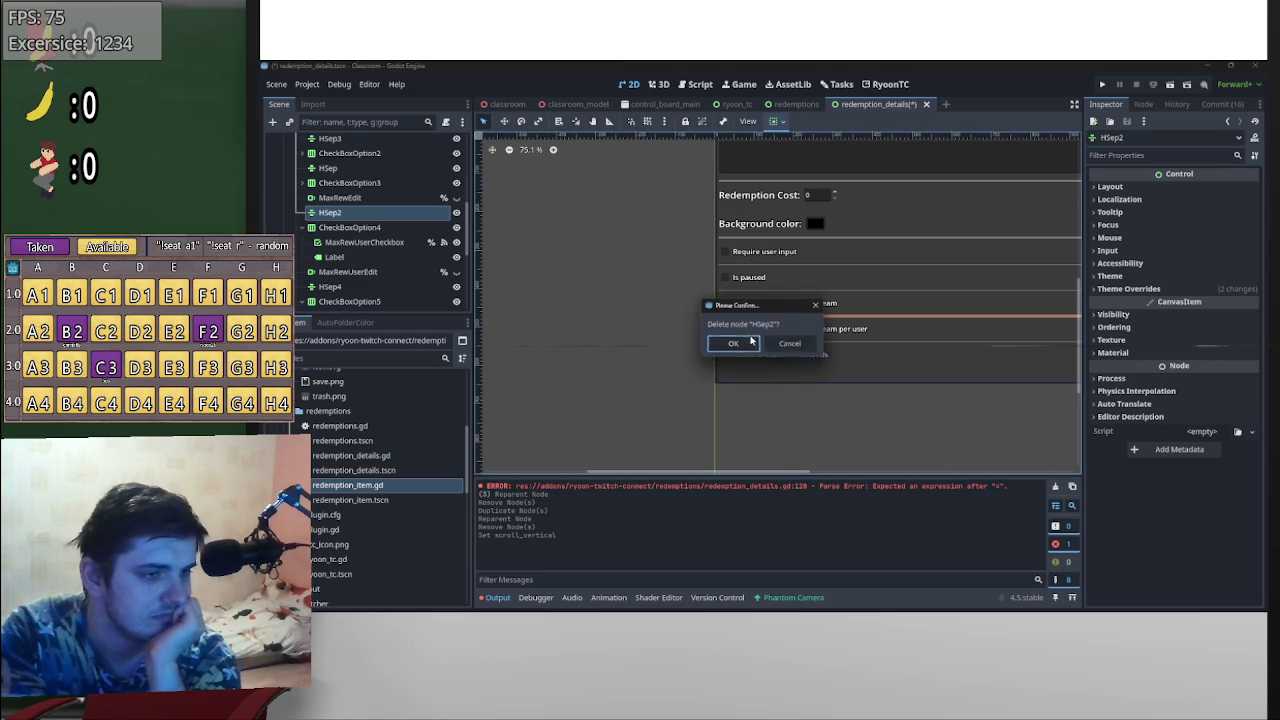
{"action": "key", "text": "Return"}
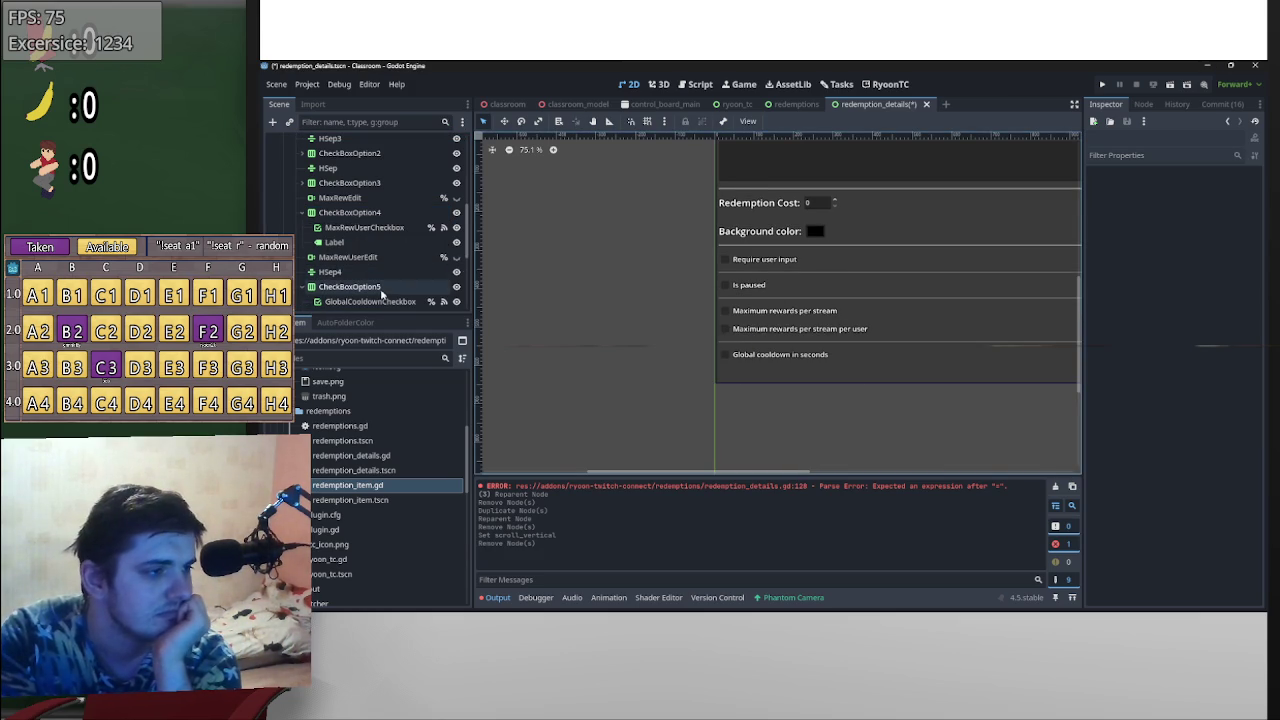
- Duplicate HSep4 and move the copy, HSep5, just below MaxRewEdit
{"action": "scroll", "coordinate": [390, 290], "scroll_direction": "down", "scroll_amount": 2}
{"action": "left_click", "coordinate": [343, 228]}
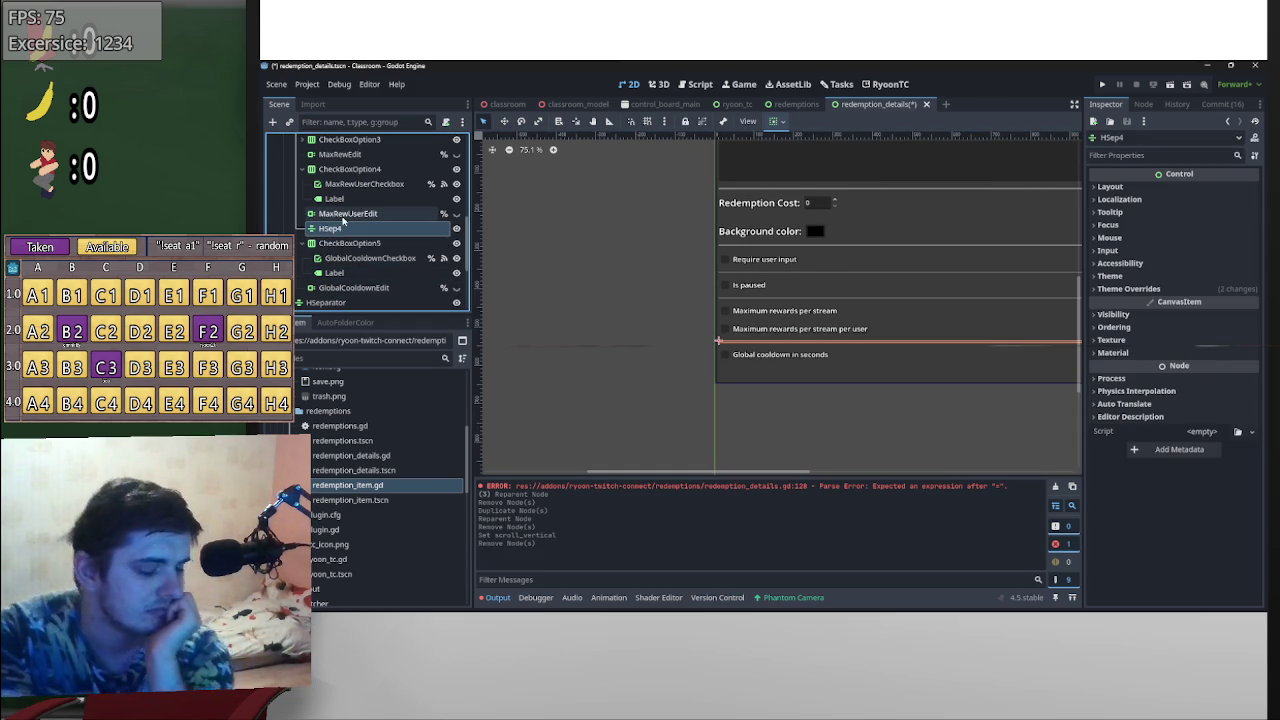
{"action": "key", "text": "ctrl+d"}
{"action": "scroll", "coordinate": [387, 249], "scroll_direction": "up", "scroll_amount": 1}
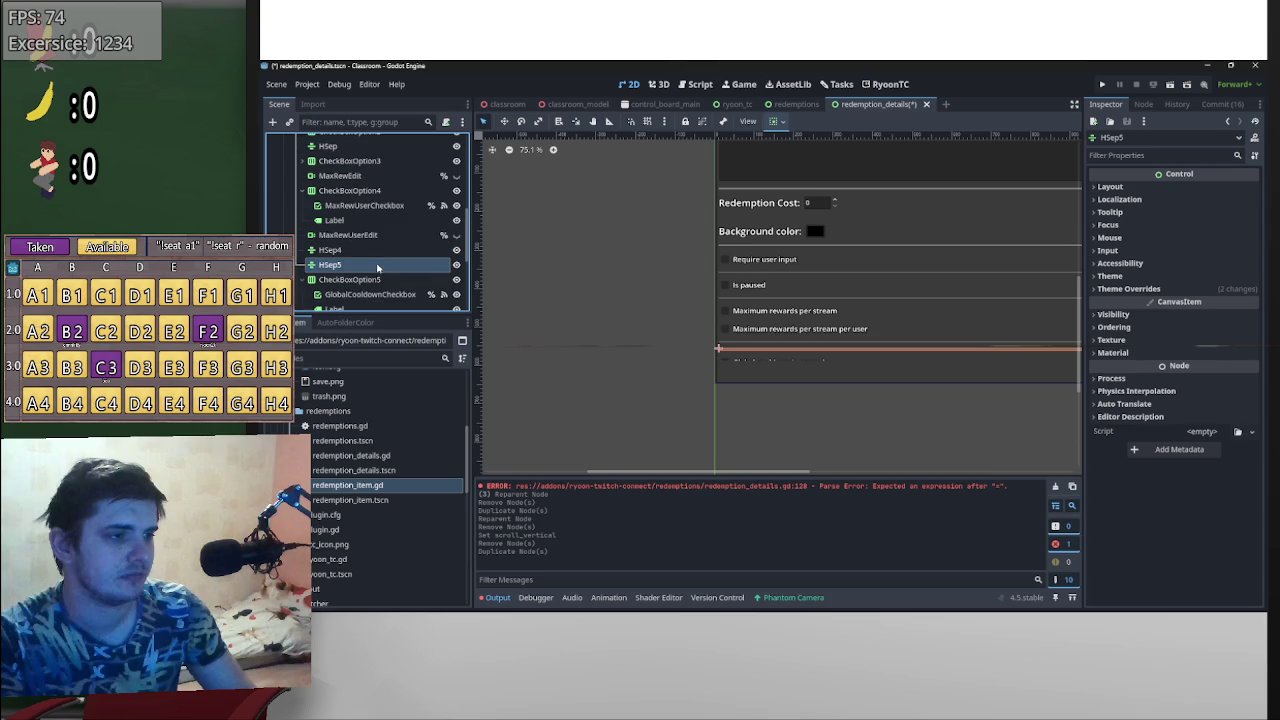
{"action": "mouse_move", "coordinate": [380, 266]}
{"action": "left_mouse_down"}
{"action": "mouse_move", "coordinate": [363, 190]}
{"action": "mouse_move", "coordinate": [318, 191]}
{"action": "left_mouse_up"}
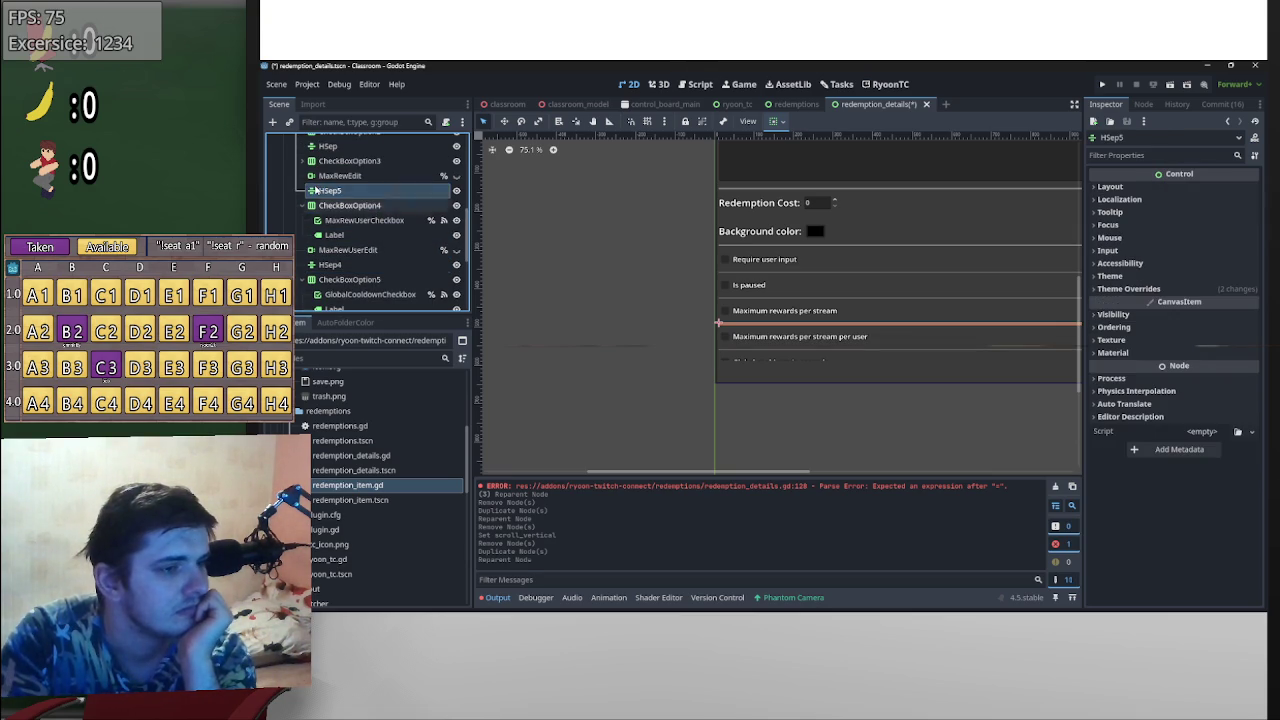
{"action": "left_click", "coordinate": [617, 353]}
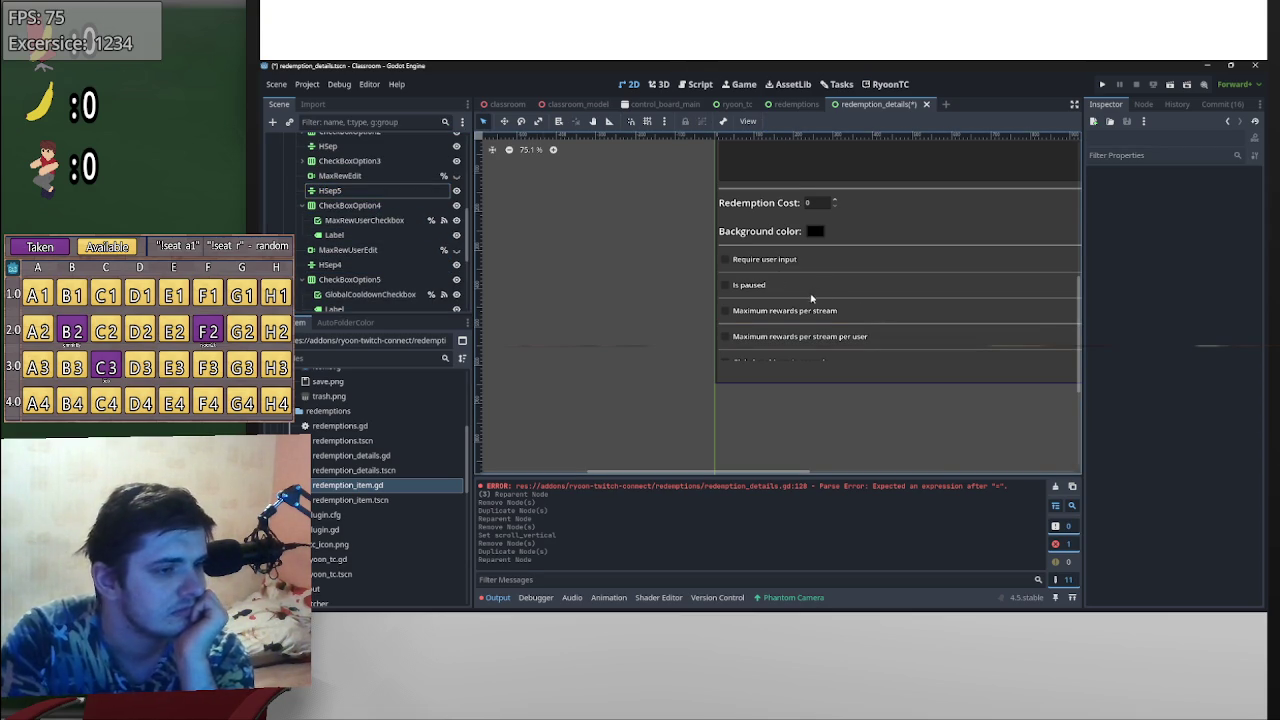
- Adjust the ScrollContainer's vertical scroll to bring the Is paused area into view
{"action": "scroll", "coordinate": [800, 349], "scroll_direction": "up", "scroll_amount": 5}
{"action": "scroll", "coordinate": [800, 352], "scroll_direction": "down", "scroll_amount": 3}
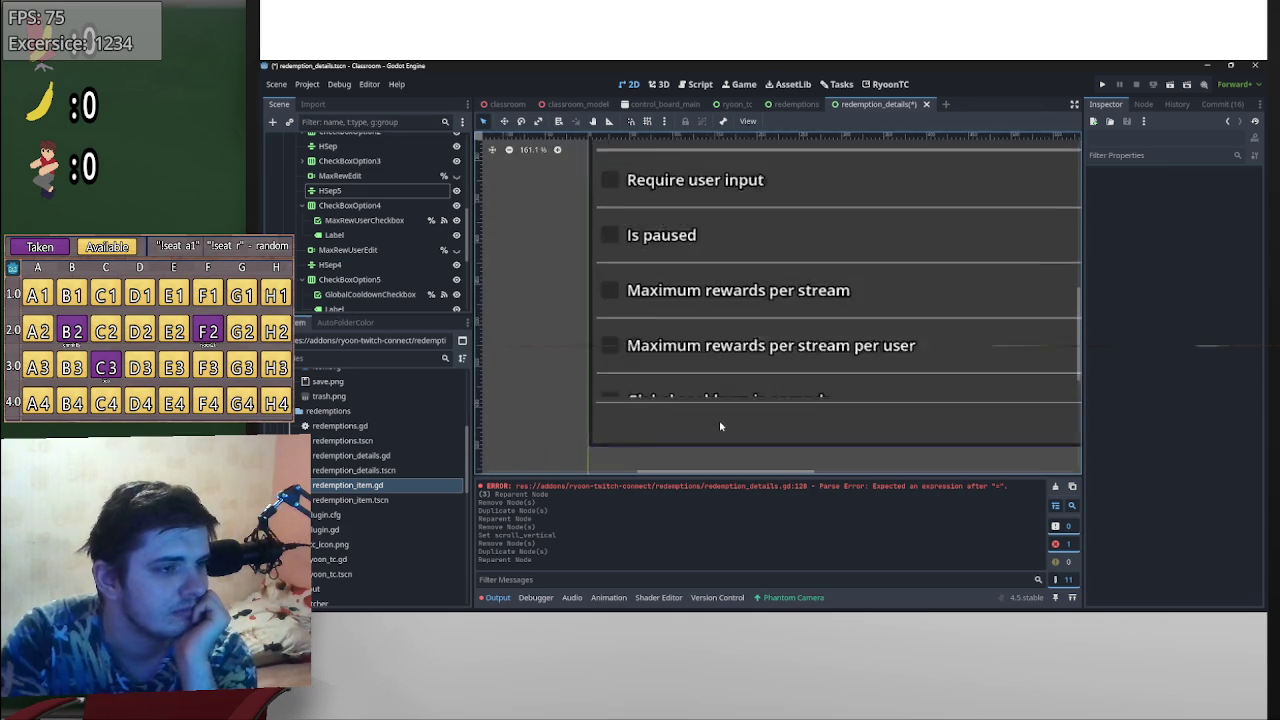
{"action": "scroll", "coordinate": [760, 330], "scroll_direction": "up", "scroll_amount": 3}
{"action": "scroll", "coordinate": [849, 306], "scroll_direction": "down", "scroll_amount": 3}
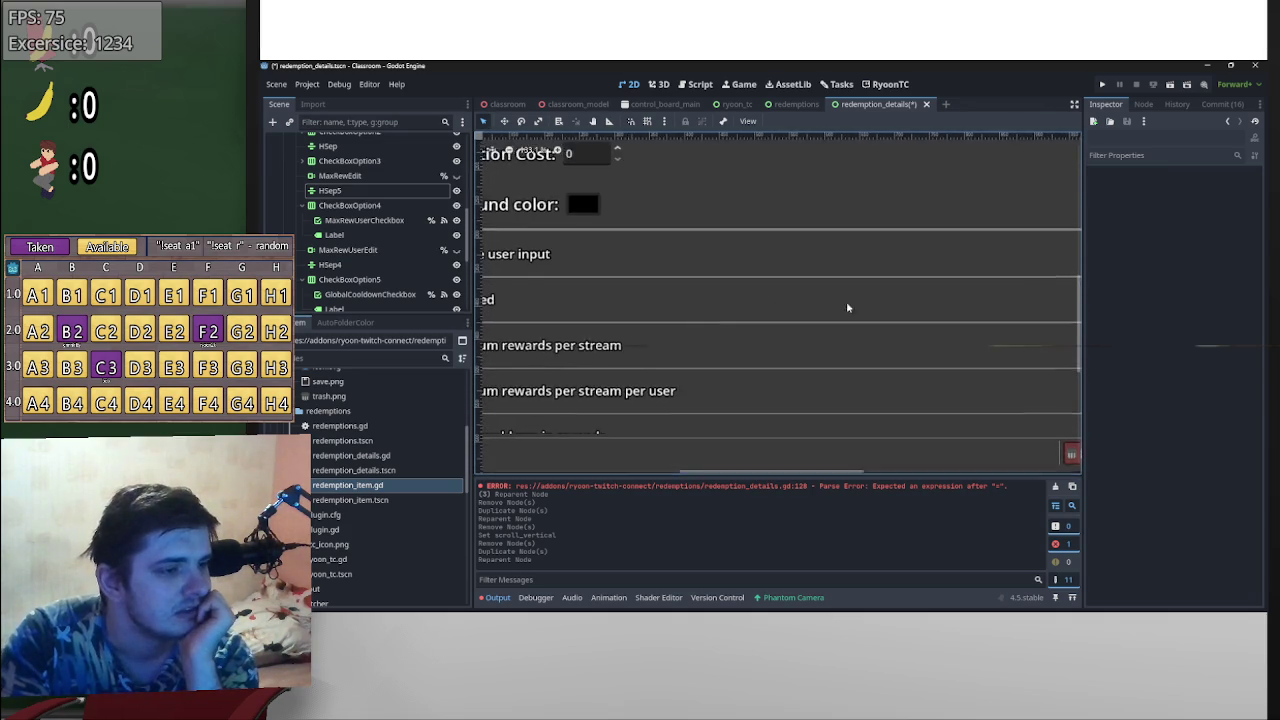
{"action": "scroll", "coordinate": [872, 352], "scroll_direction": "down", "scroll_amount": 2}
{"action": "scroll", "coordinate": [343, 257], "scroll_direction": "up", "scroll_amount": 3}
{"action": "scroll", "coordinate": [343, 257], "scroll_direction": "up", "scroll_amount": 2}
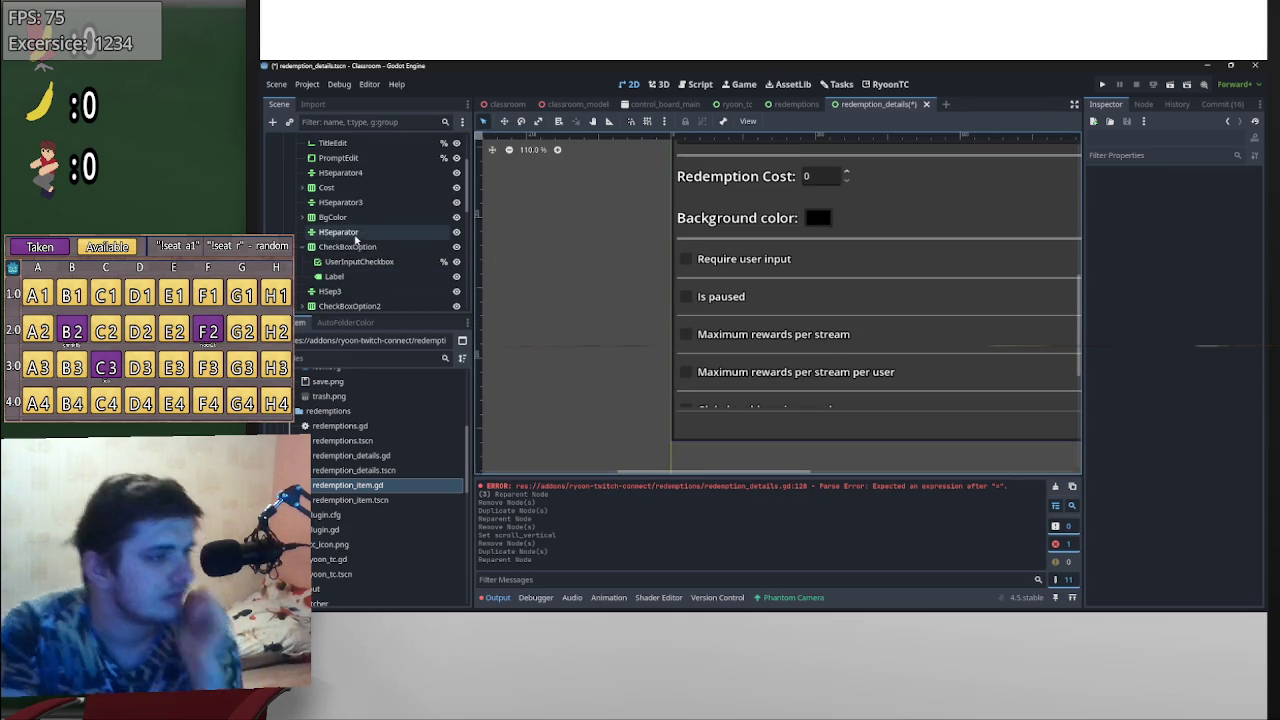
{"action": "scroll", "coordinate": [374, 210], "scroll_direction": "up", "scroll_amount": 3}
{"action": "left_click", "coordinate": [376, 203]}
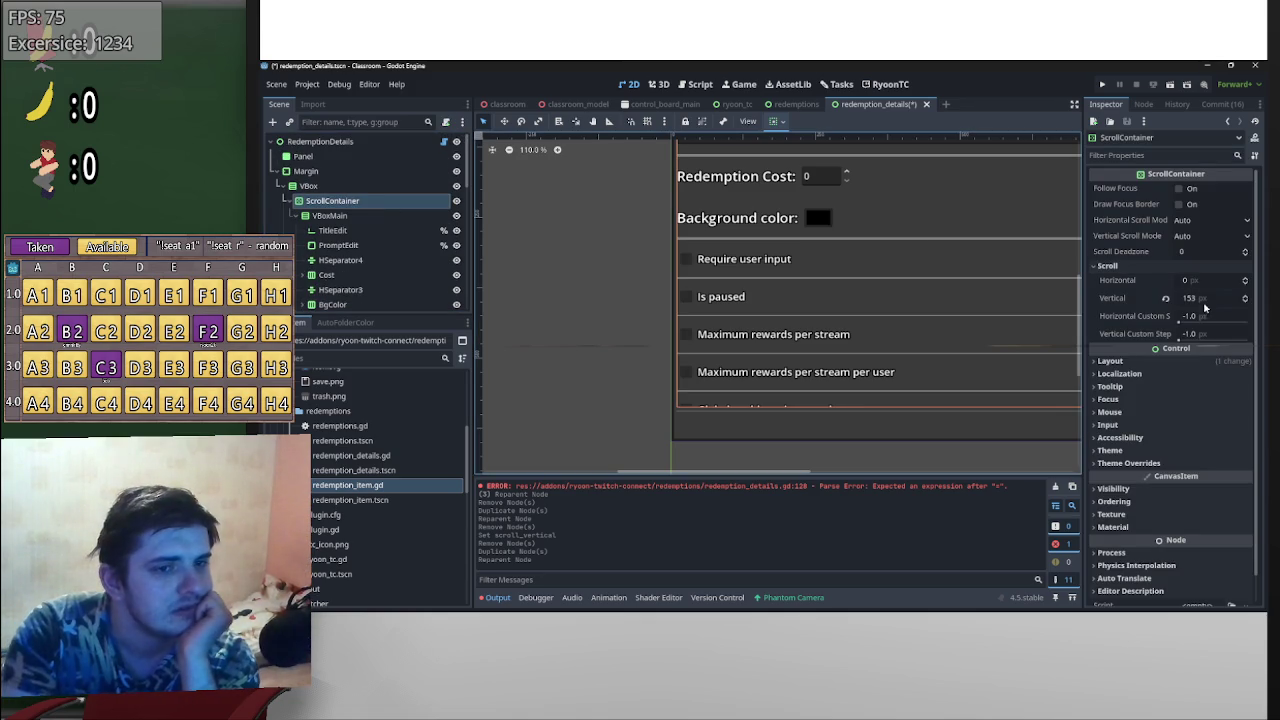
{"action": "left_click_drag", "start_coordinate": [1200, 298], "coordinate": [1215, 298]}
{"action": "left_click", "coordinate": [956, 325]}
- Delete the HSep3 separator above Is paused and select the Is paused option
{"action": "scroll", "coordinate": [853, 391], "scroll_direction": "down", "scroll_amount": 3}
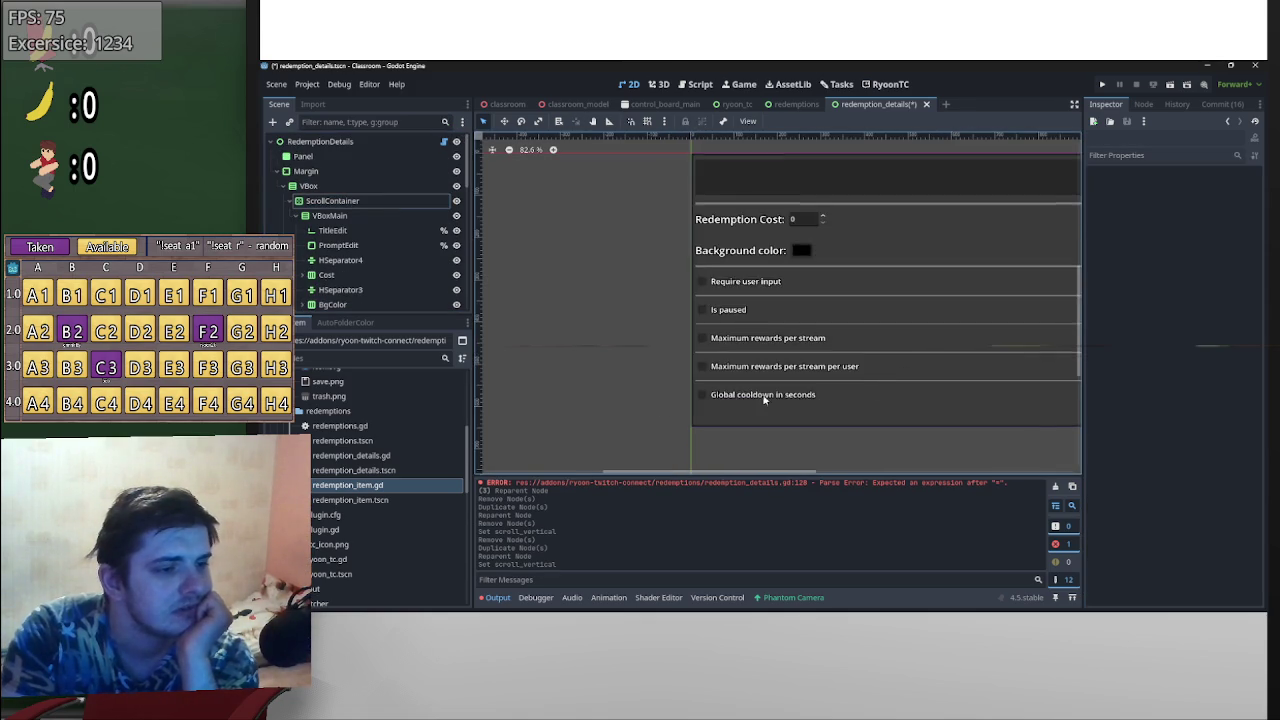
{"action": "scroll", "coordinate": [853, 391], "scroll_direction": "up", "scroll_amount": 1}
{"action": "scroll", "coordinate": [674, 365], "scroll_direction": "up", "scroll_amount": 1}
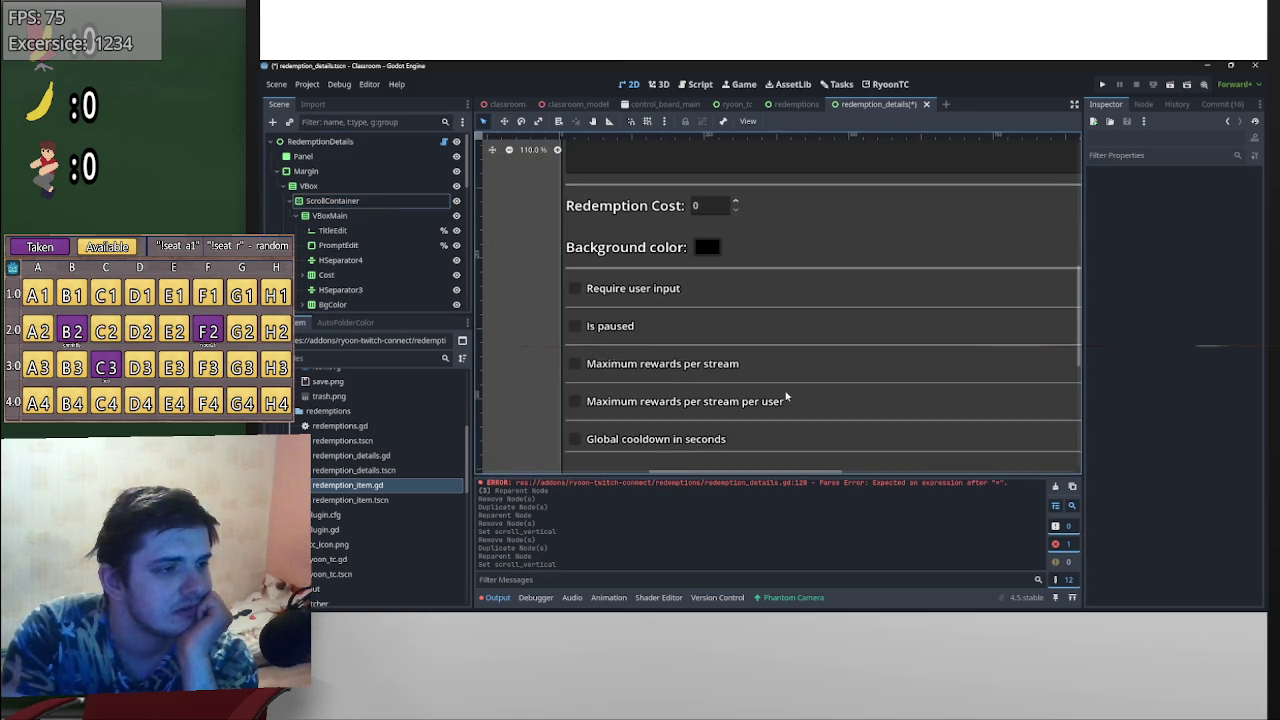
{"action": "left_click", "coordinate": [644, 309]}
{"action": "key", "text": "Delete"}
{"action": "left_click", "coordinate": [728, 345]}
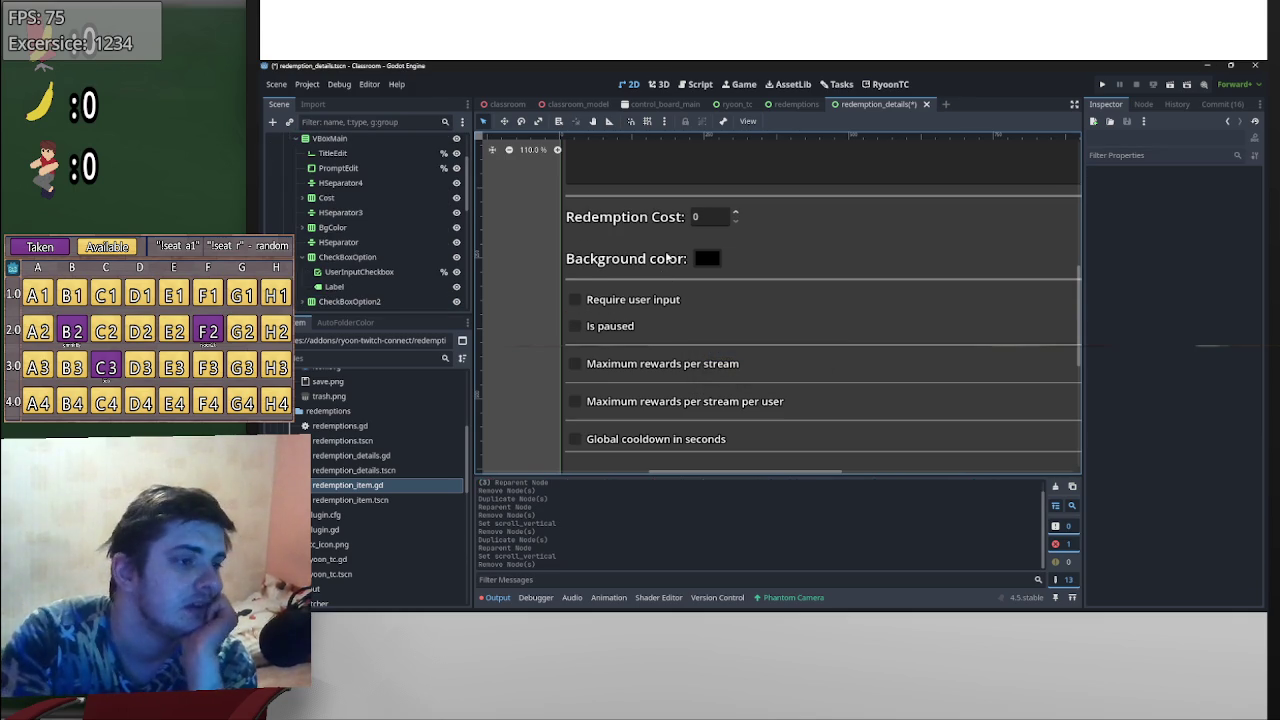
{"action": "scroll", "coordinate": [362, 271], "scroll_direction": "up", "scroll_amount": 2}
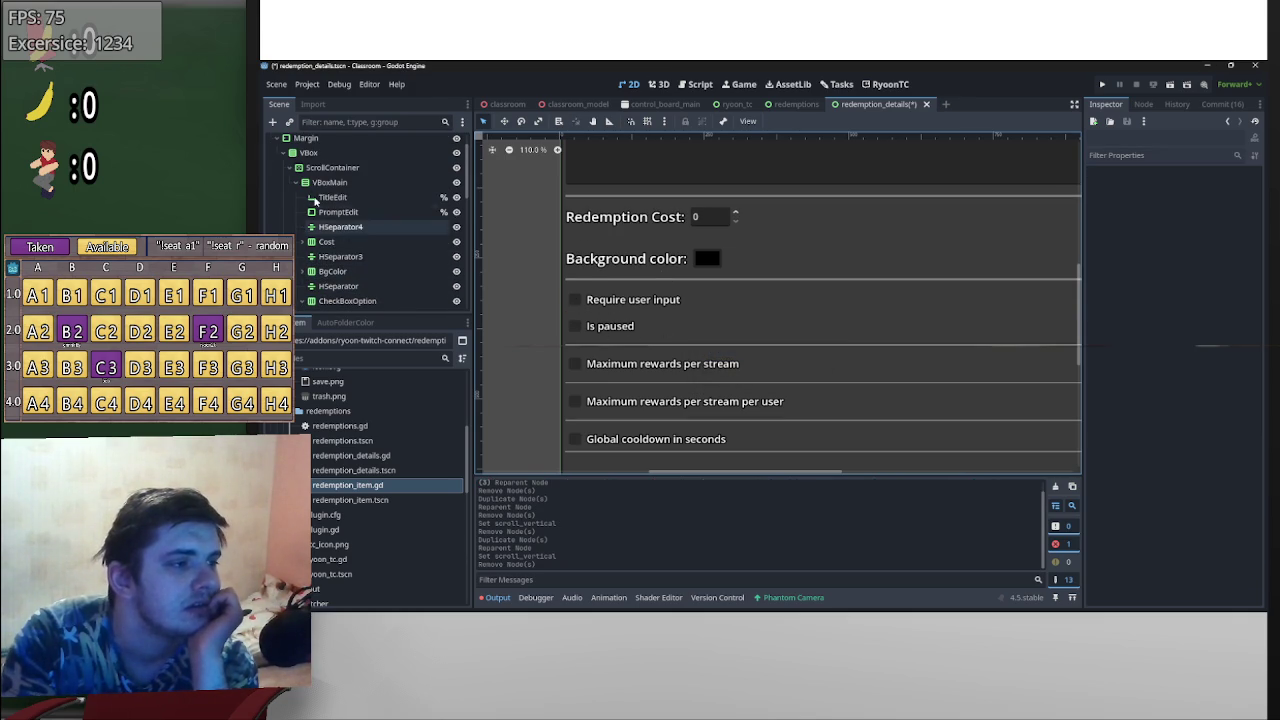
{"action": "left_click", "coordinate": [622, 328]}
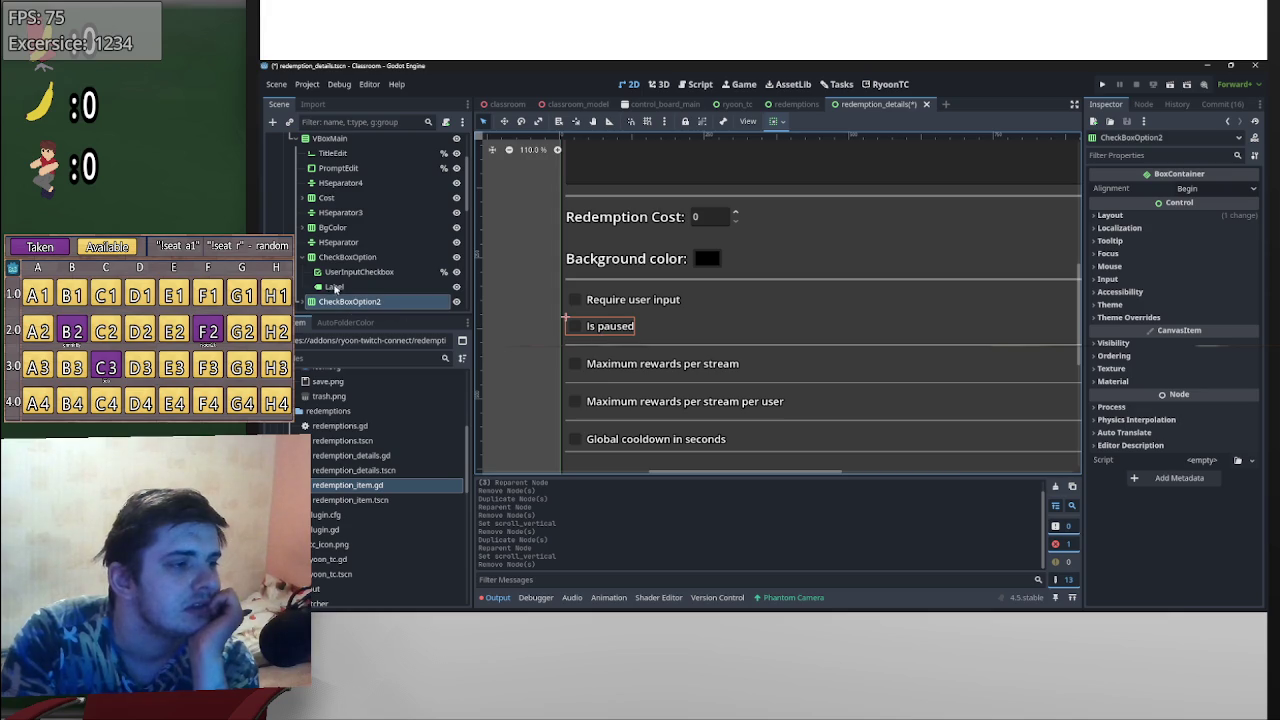
{"action": "scroll", "coordinate": [343, 298], "scroll_direction": "down", "scroll_amount": 1}
{"action": "scroll", "coordinate": [332, 278], "scroll_direction": "down", "scroll_amount": 1}
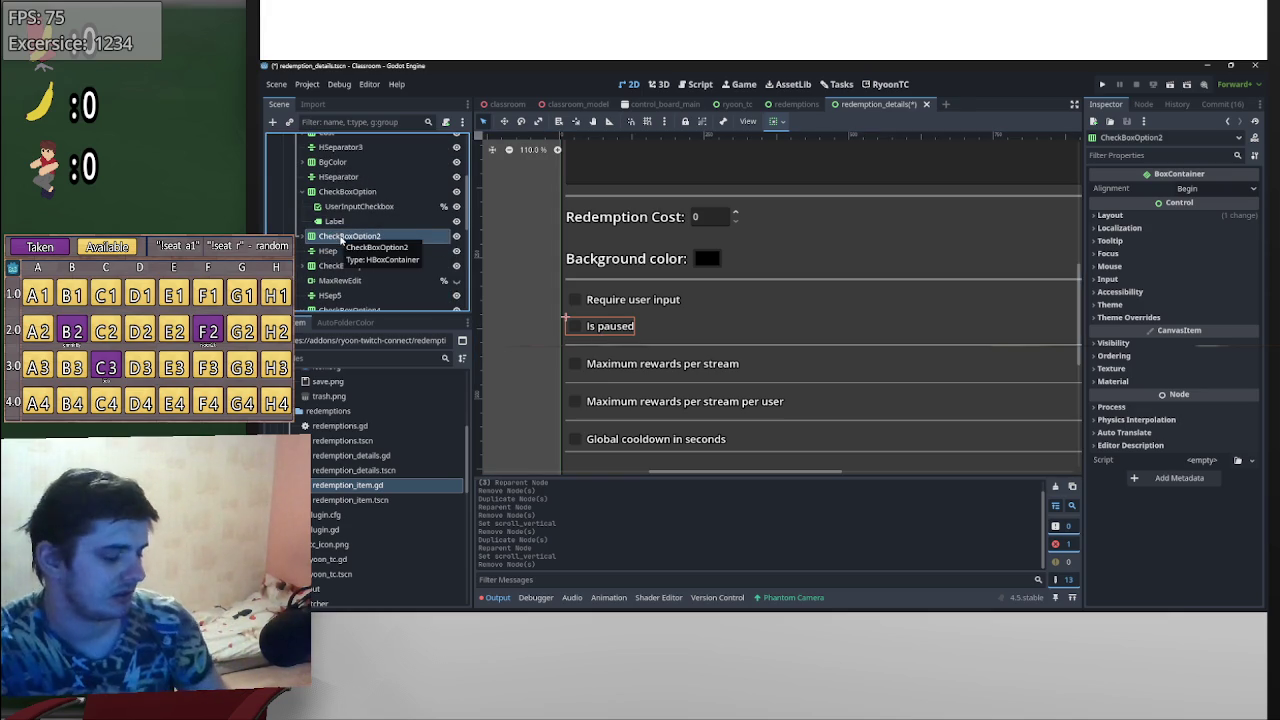
- Duplicate the Is paused option as CheckBoxOption6 and rename its checkbox SkipQueueCheckbox
{"action": "key", "text": "ctrl+d"}
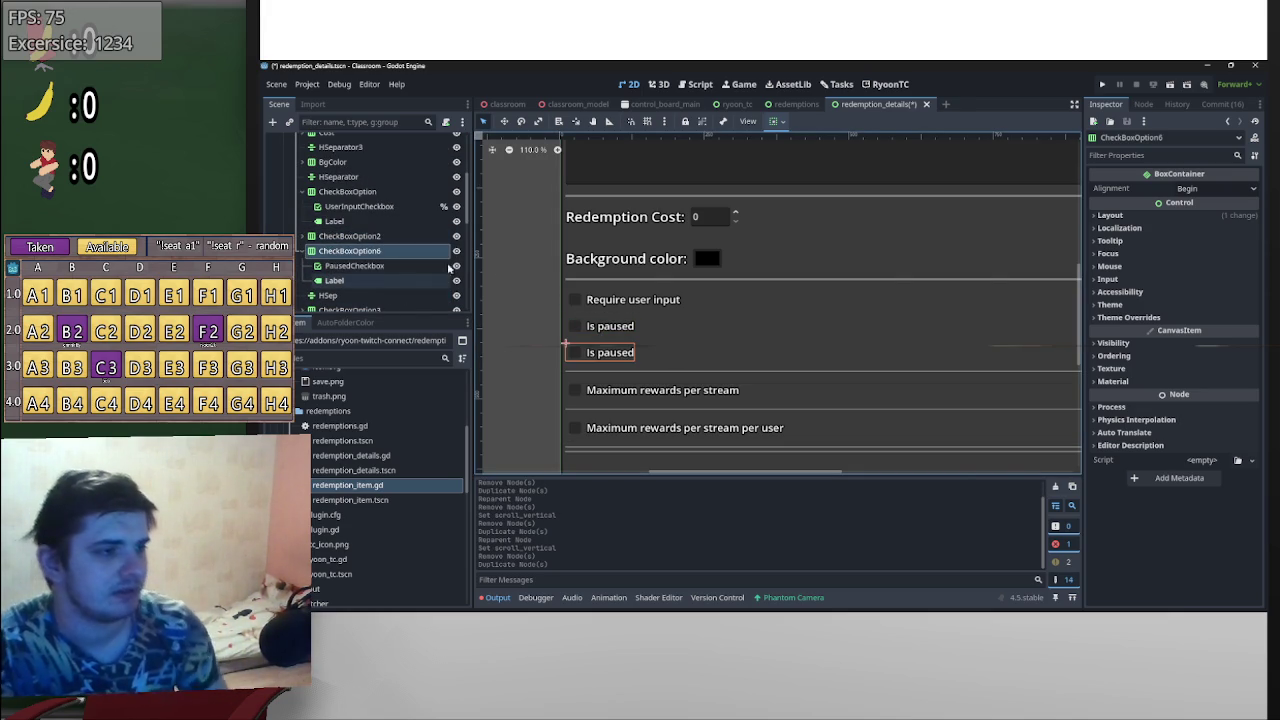
{"action": "left_click", "coordinate": [353, 267]}
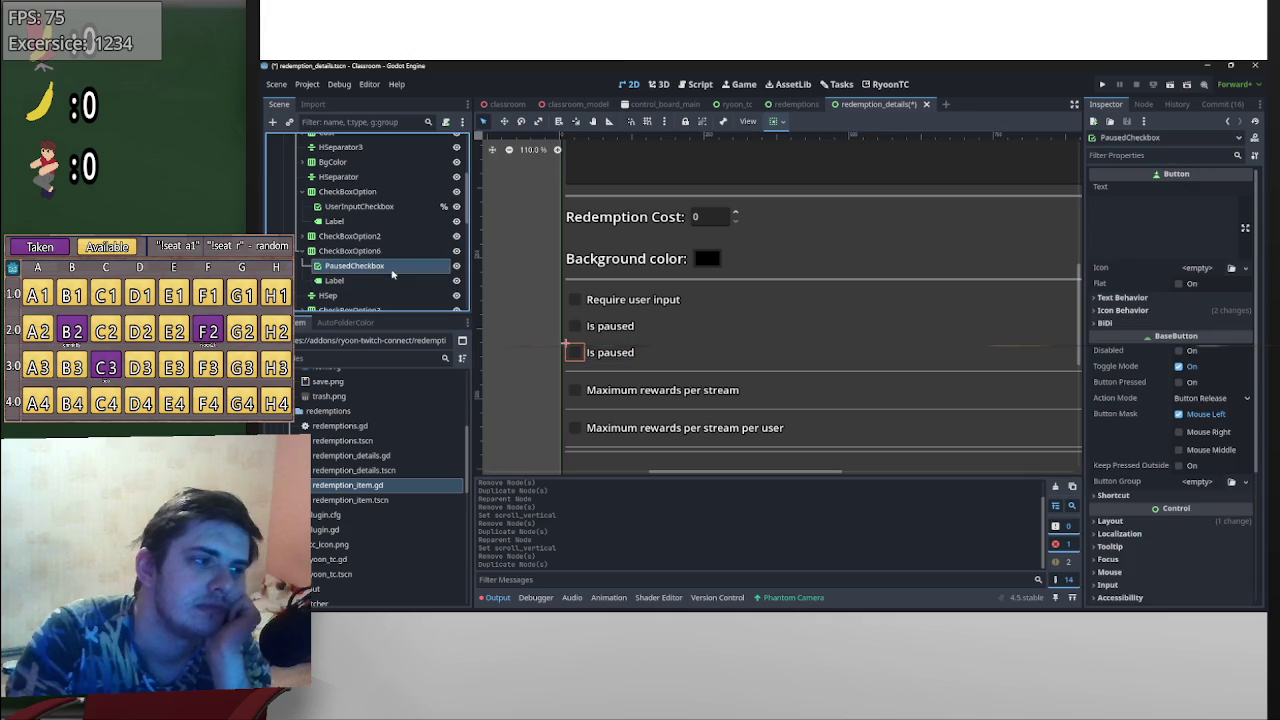
{"action": "left_click", "coordinate": [353, 268]}
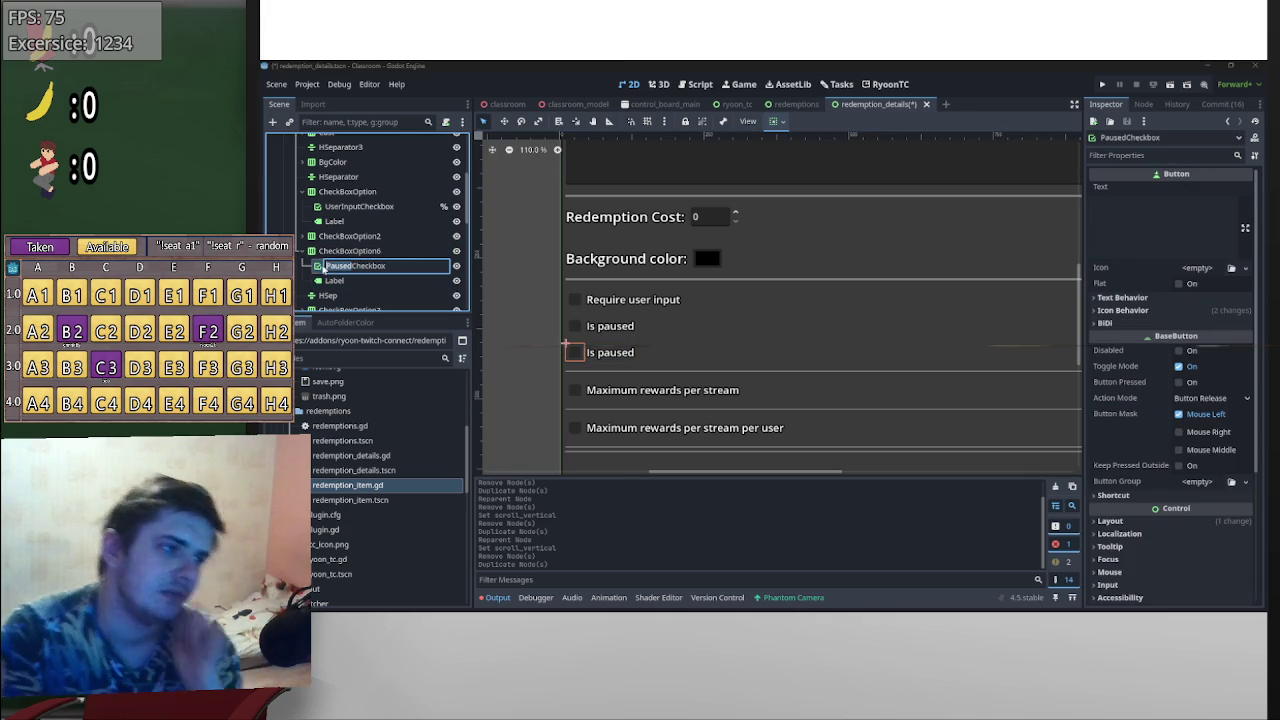
{"action": "type", "text": "Skip"}
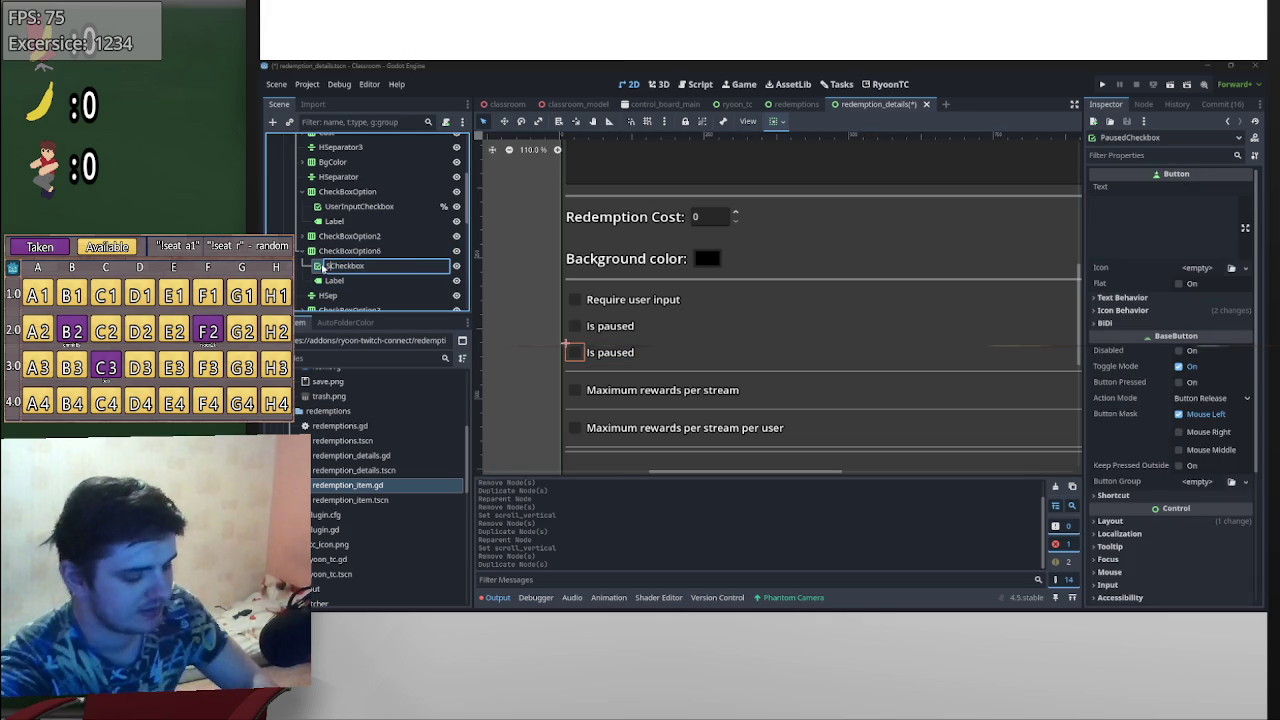
{"action": "type", "text": "Queue"}
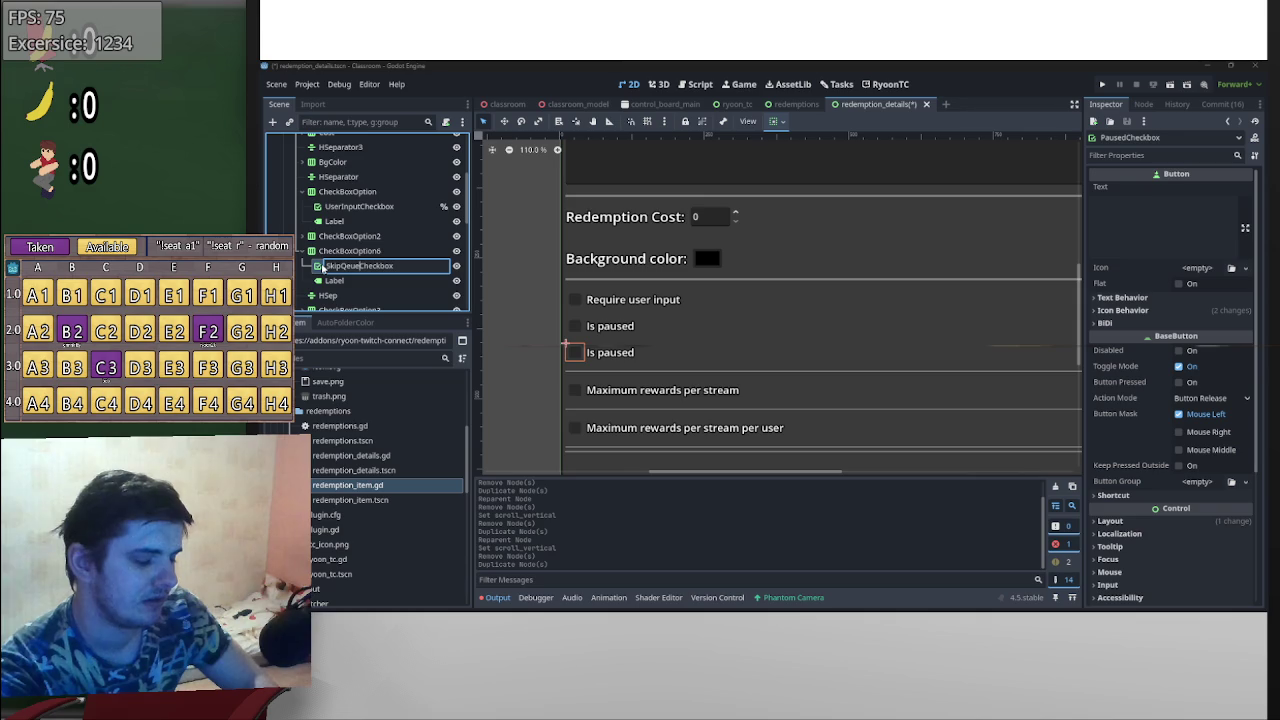
{"action": "key", "text": "BackSpace"}
{"action": "key", "text": "BackSpace"}
{"action": "key", "text": "BackSpace"}
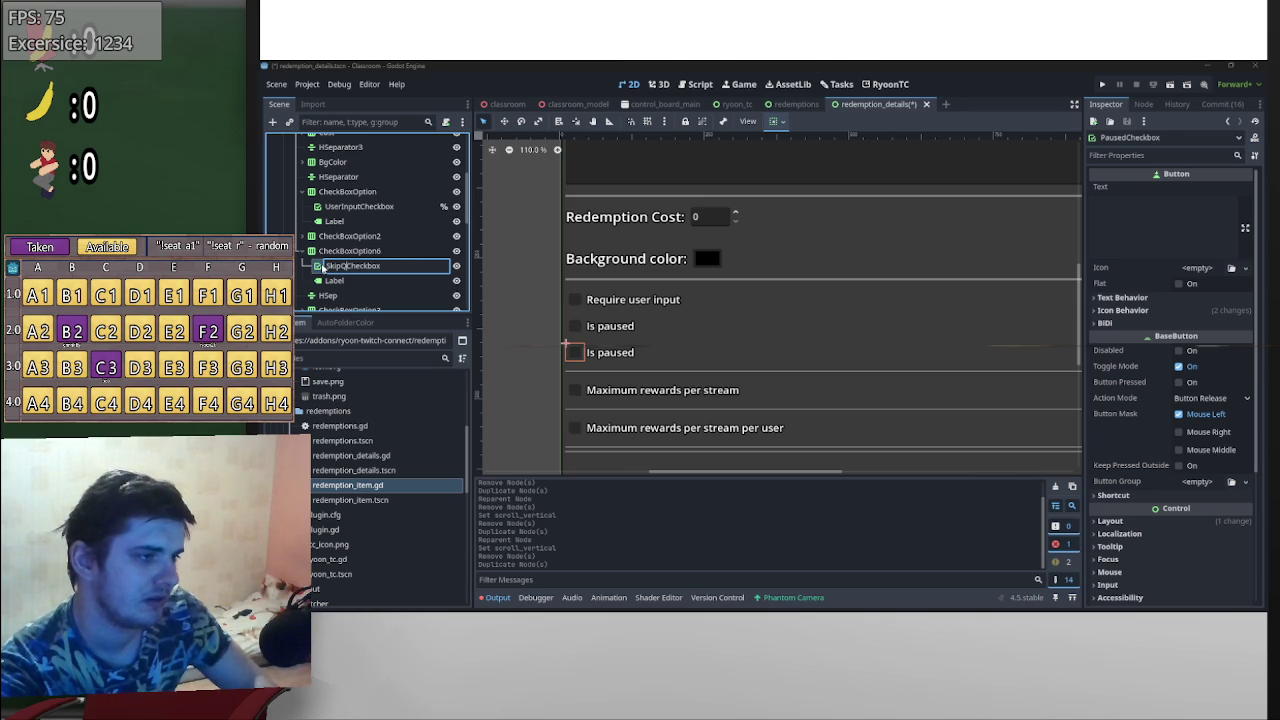
{"action": "type", "text": "ueue"}
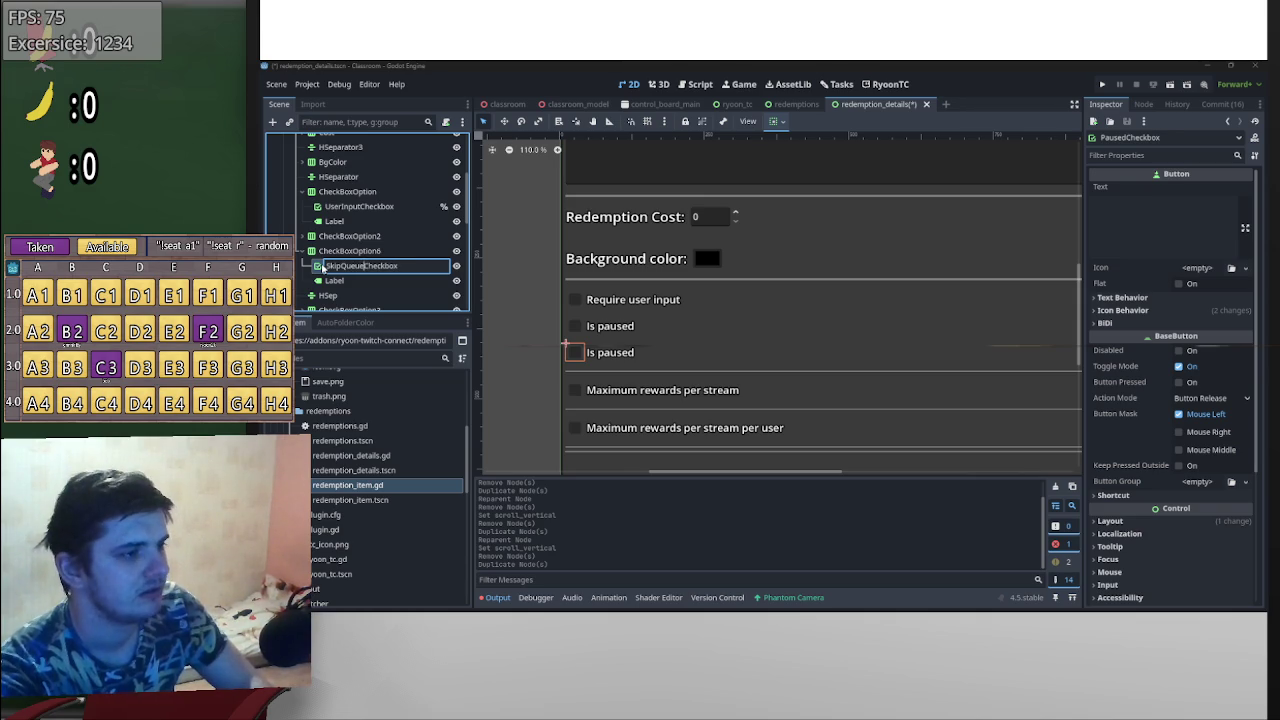
{"action": "key", "text": "Return"}
{"action": "left_click", "coordinate": [1147, 219]}
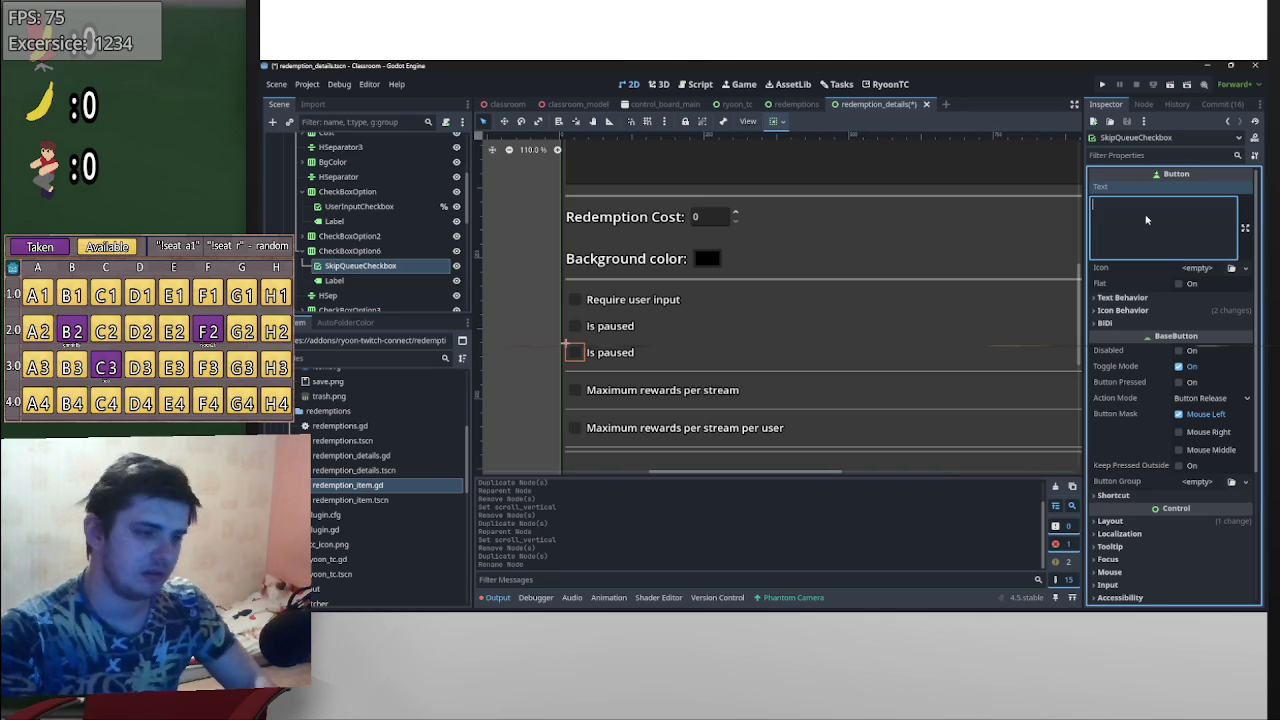
{"action": "left_click", "coordinate": [334, 280]}
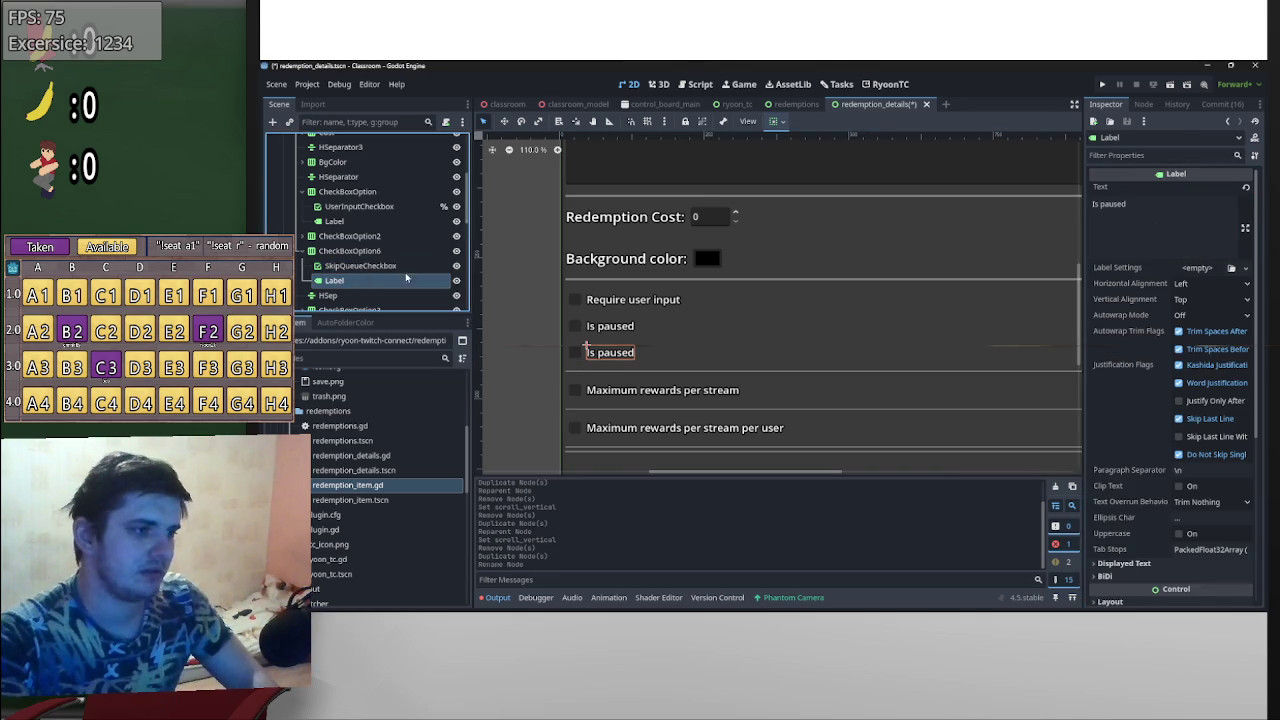
- Replace the new label's text with 'Should the redemption skip rewards queue'
{"action": "left_click", "coordinate": [1144, 244]}
{"action": "key", "text": "ctrl+a"}
{"action": "type", "text": "Should"}
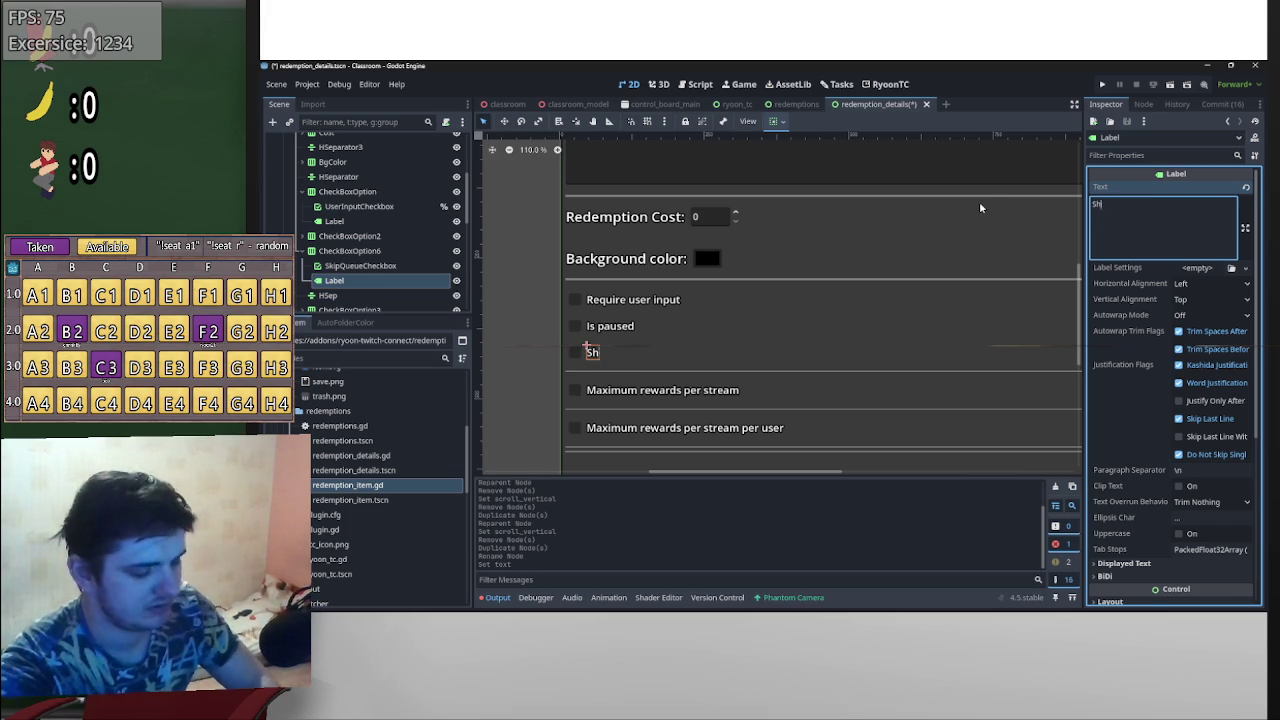
{"action": "type", "text": " the re"}
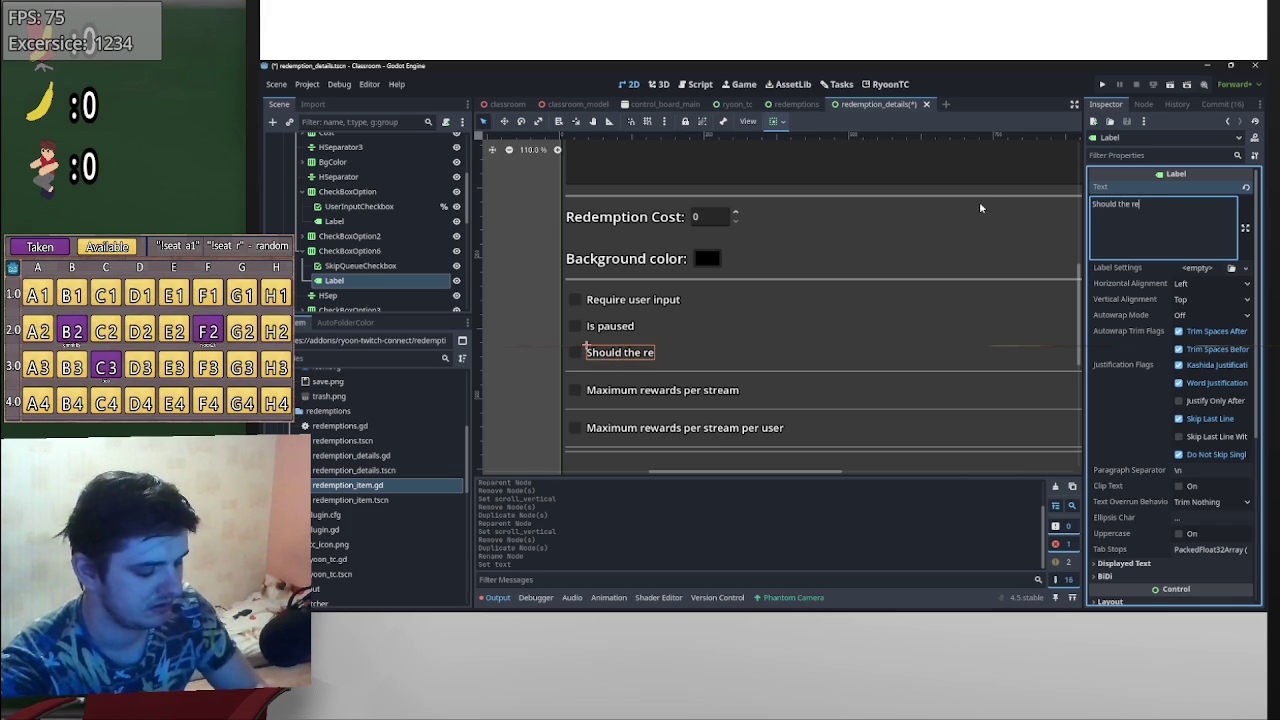
{"action": "type", "text": "demption sk"}
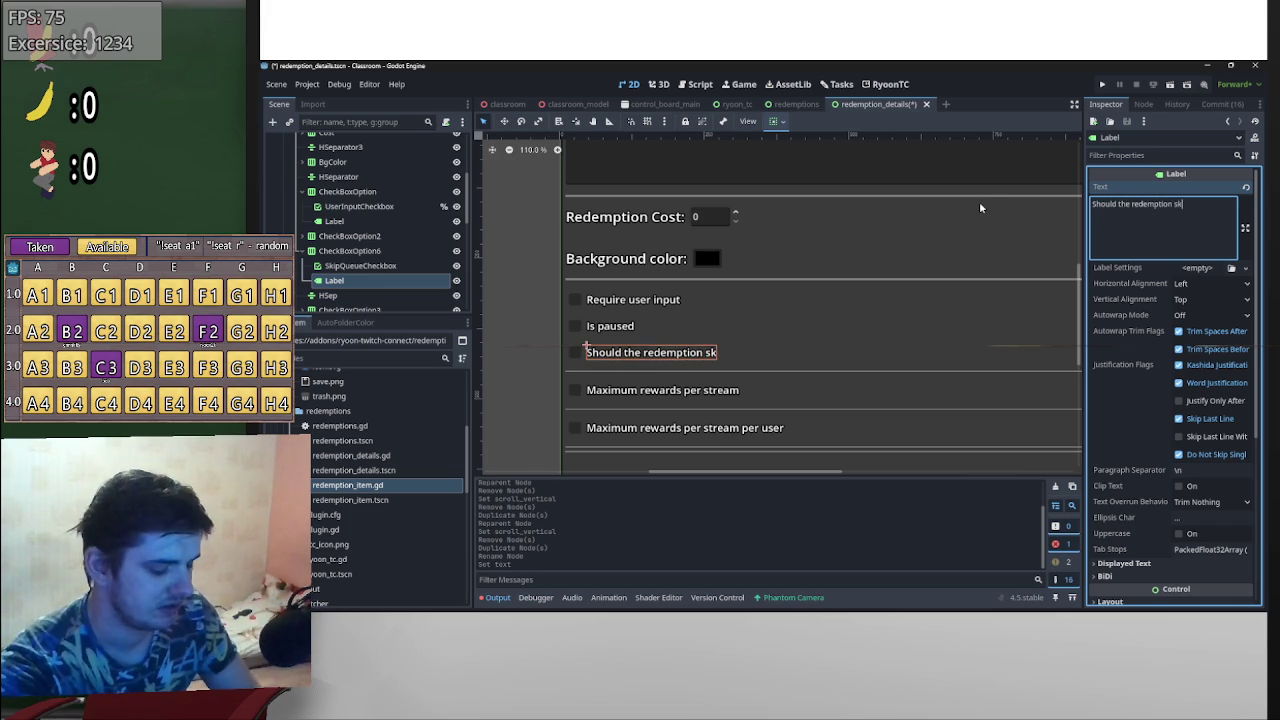
{"action": "type", "text": "ip rewards queue"}
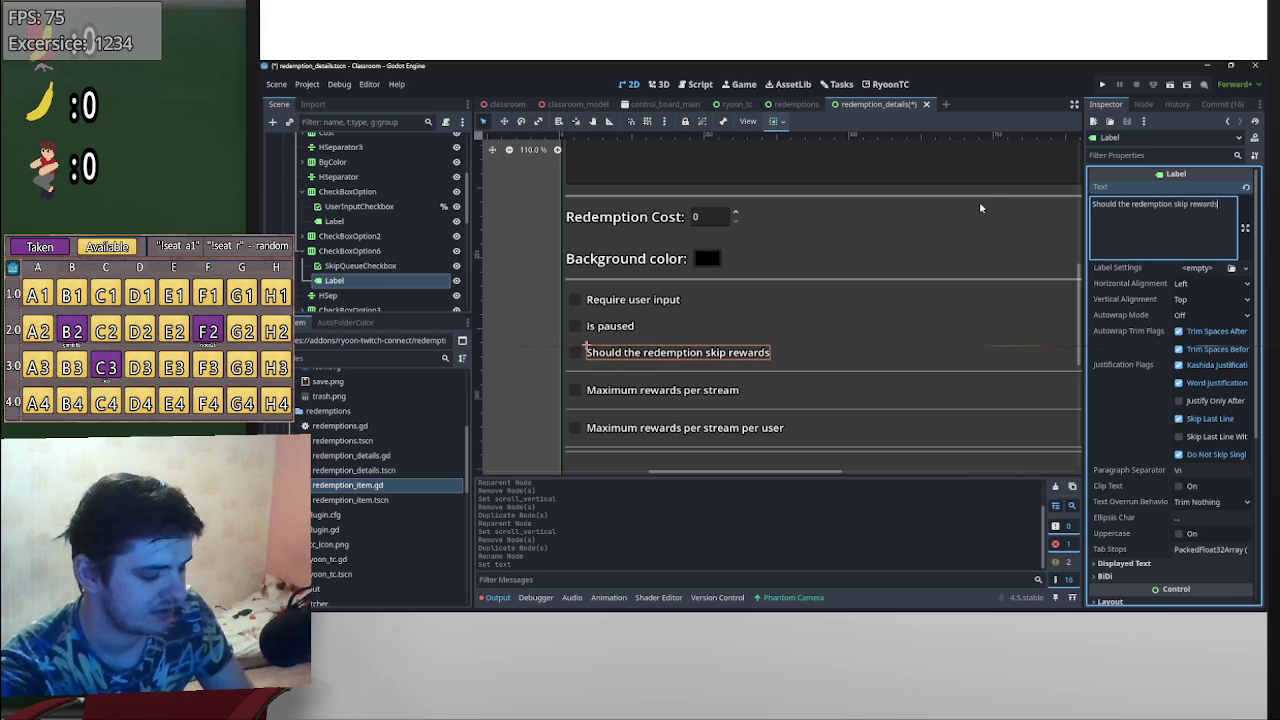
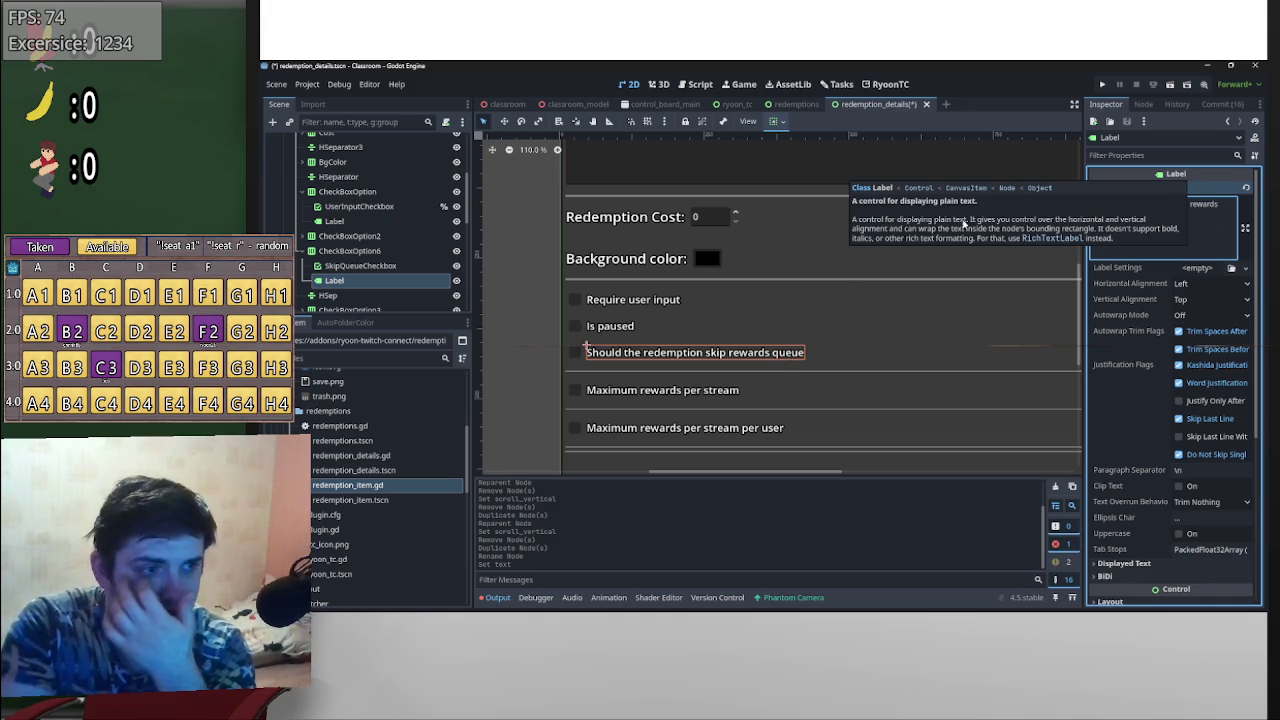
- Save the redemption details scene
{"action": "left_click", "coordinate": [846, 268]}
{"action": "scroll", "coordinate": [845, 257], "scroll_direction": "down", "scroll_amount": 5}
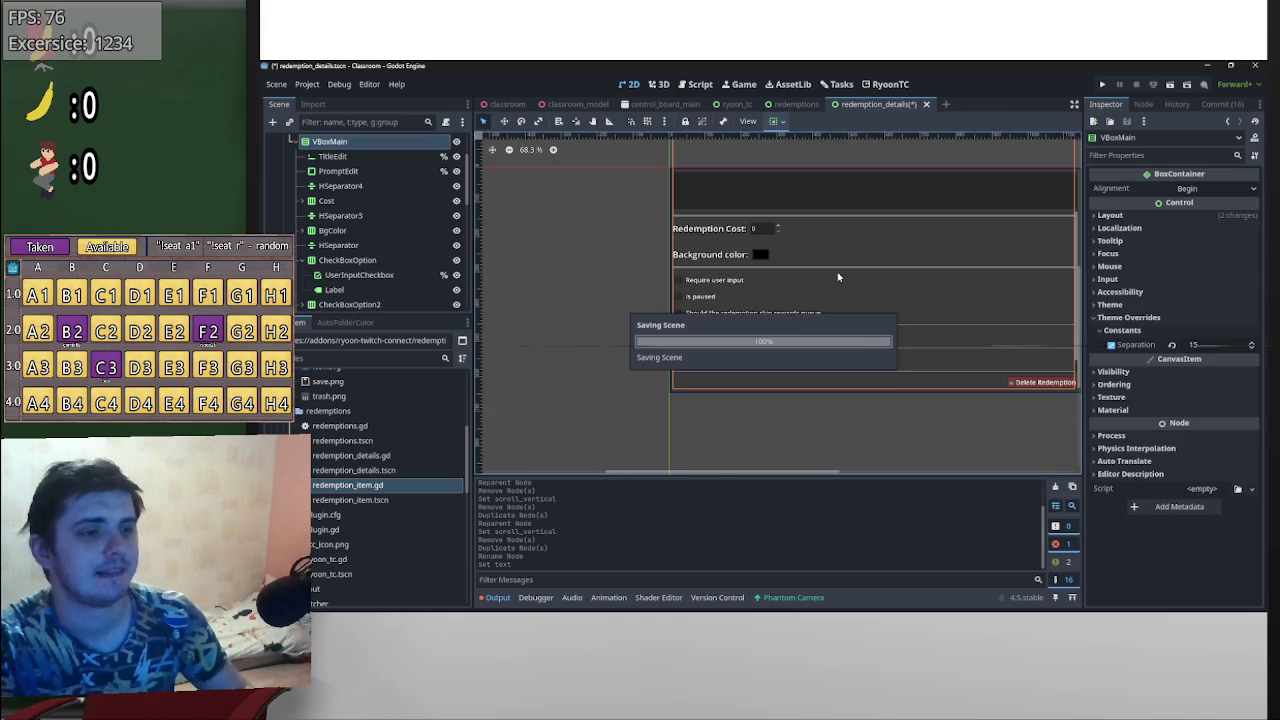
{"action": "key", "text": "ctrl+s"}
{"action": "left_click_drag", "start_coordinate": [916, 257], "coordinate": [910, 320]}
{"action": "scroll", "coordinate": [385, 285], "scroll_direction": "down", "scroll_amount": 3}
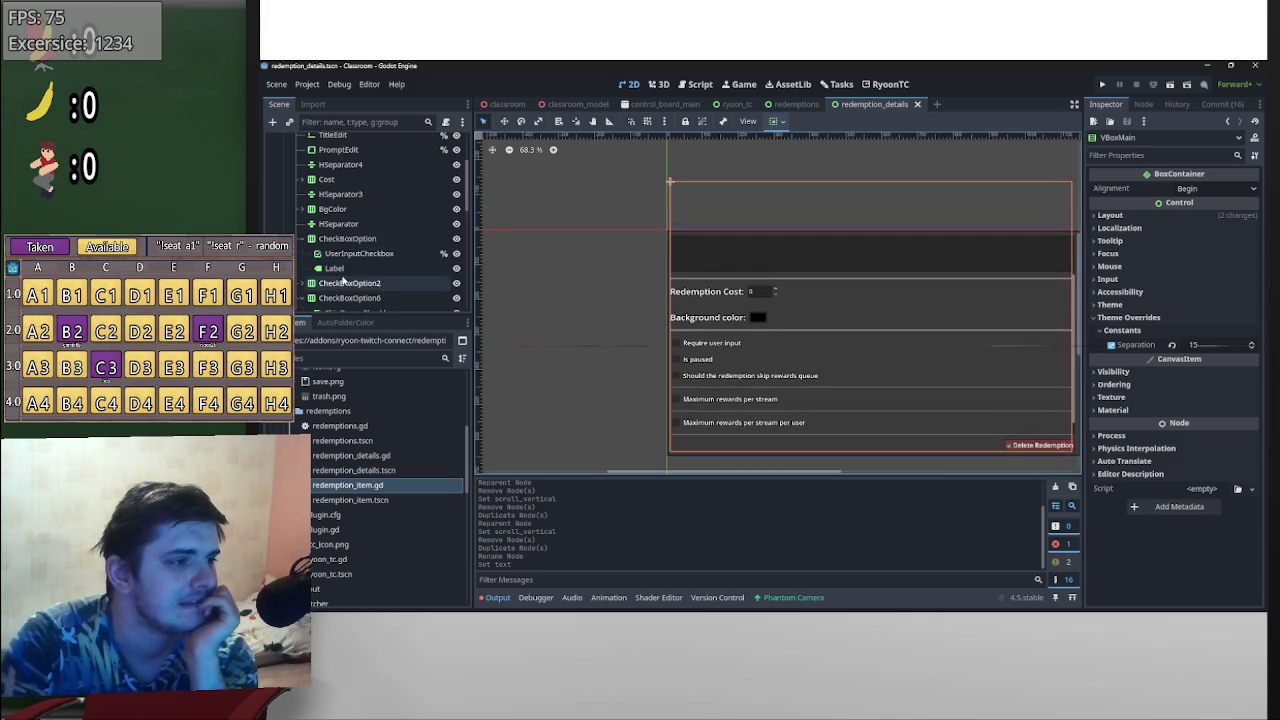
- Give SkipQueueCheckbox a scene-unique name and bring up redemption_details.gd in the script editor
{"action": "left_click", "coordinate": [352, 269]}
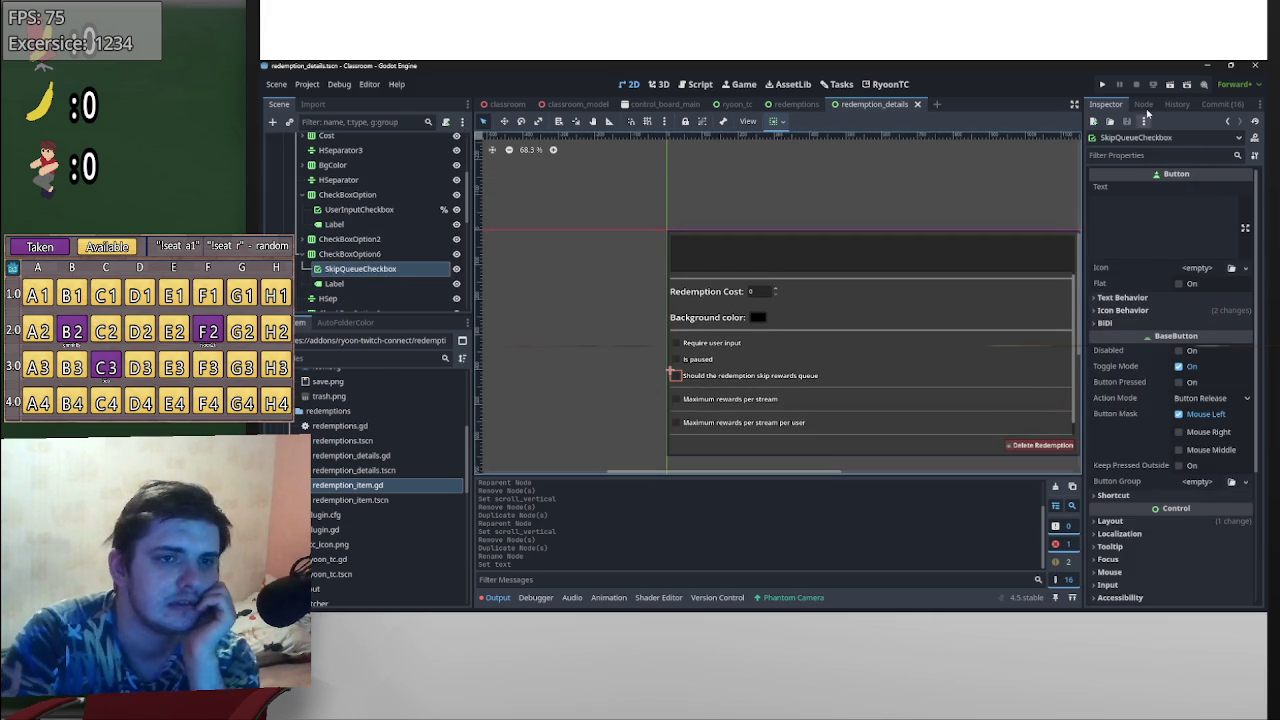
{"action": "left_click", "coordinate": [1143, 104]}
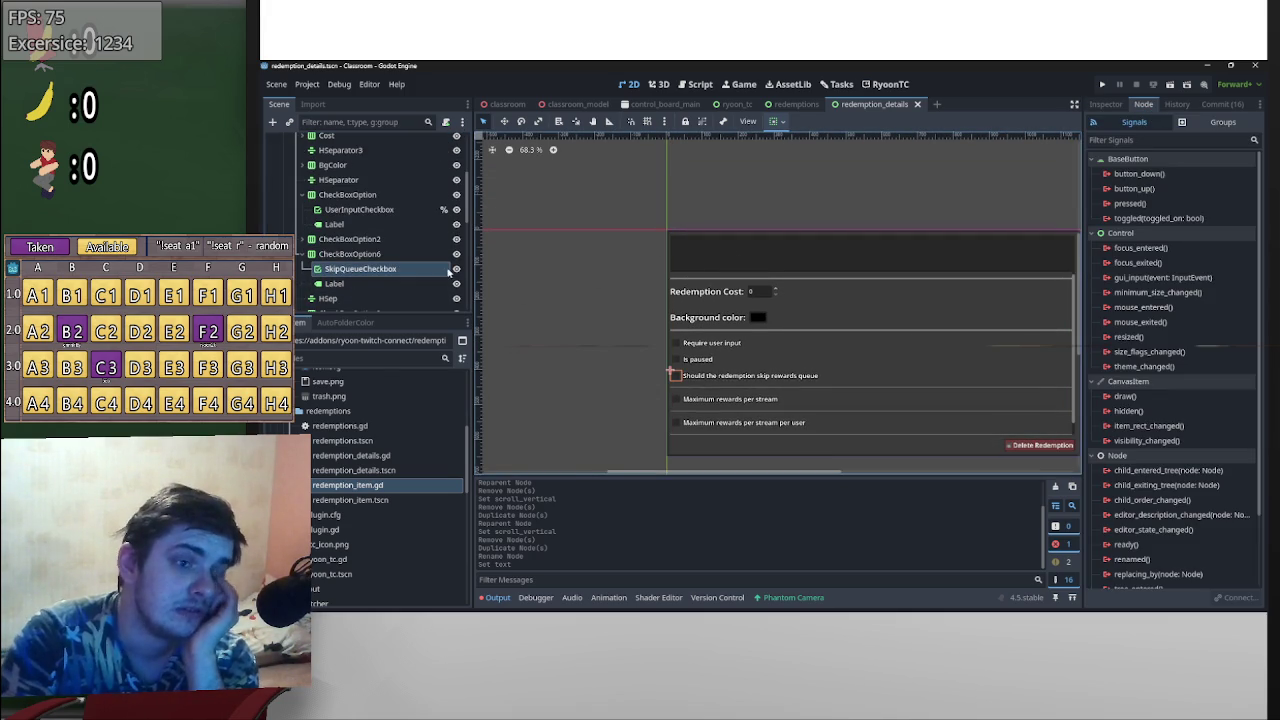
{"action": "right_click", "coordinate": [414, 268]}
{"action": "left_click", "coordinate": [520, 556]}
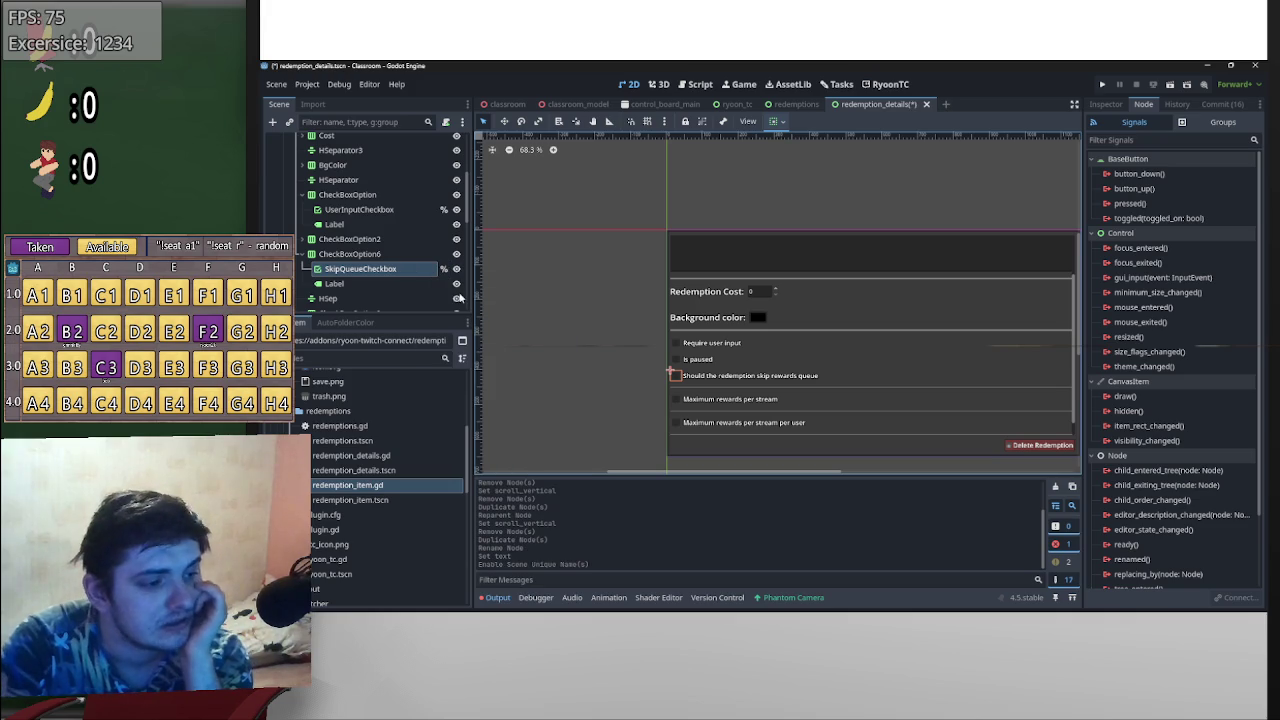
{"action": "left_click", "coordinate": [697, 84]}
{"action": "scroll", "coordinate": [888, 383], "scroll_direction": "up", "scroll_amount": 10}
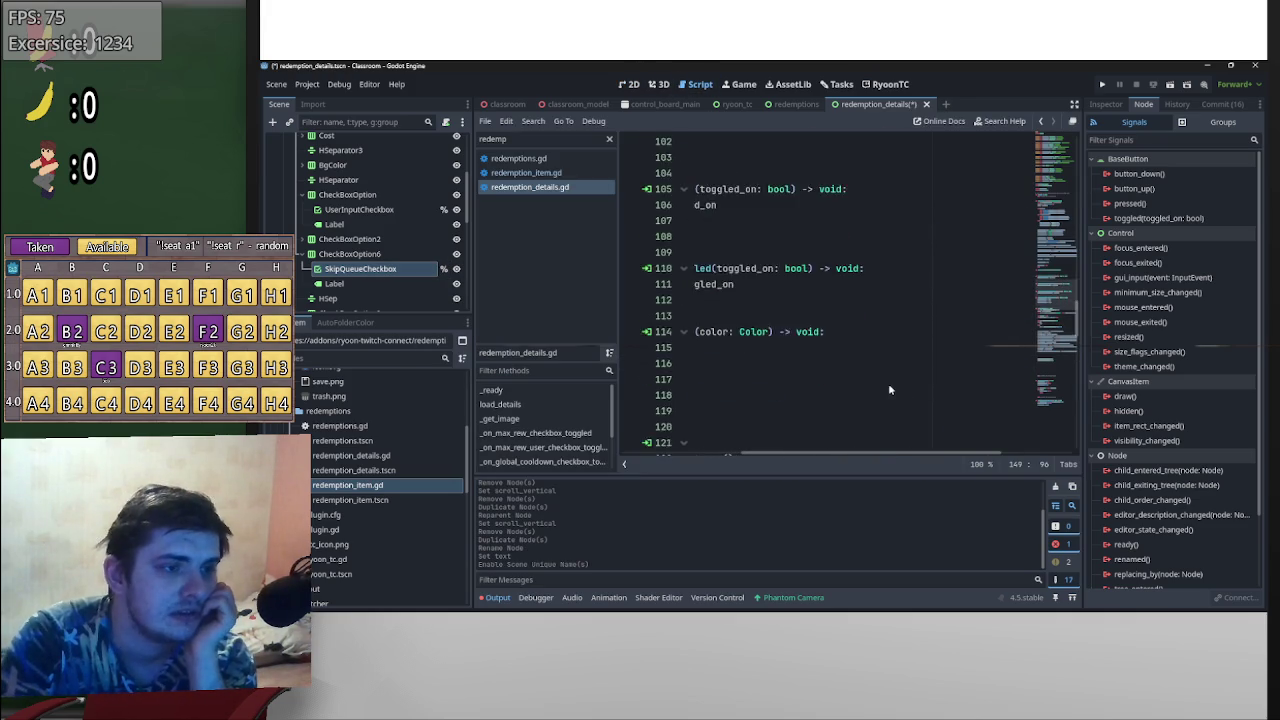
{"action": "scroll", "coordinate": [840, 415], "scroll_direction": "up", "scroll_amount": 15}
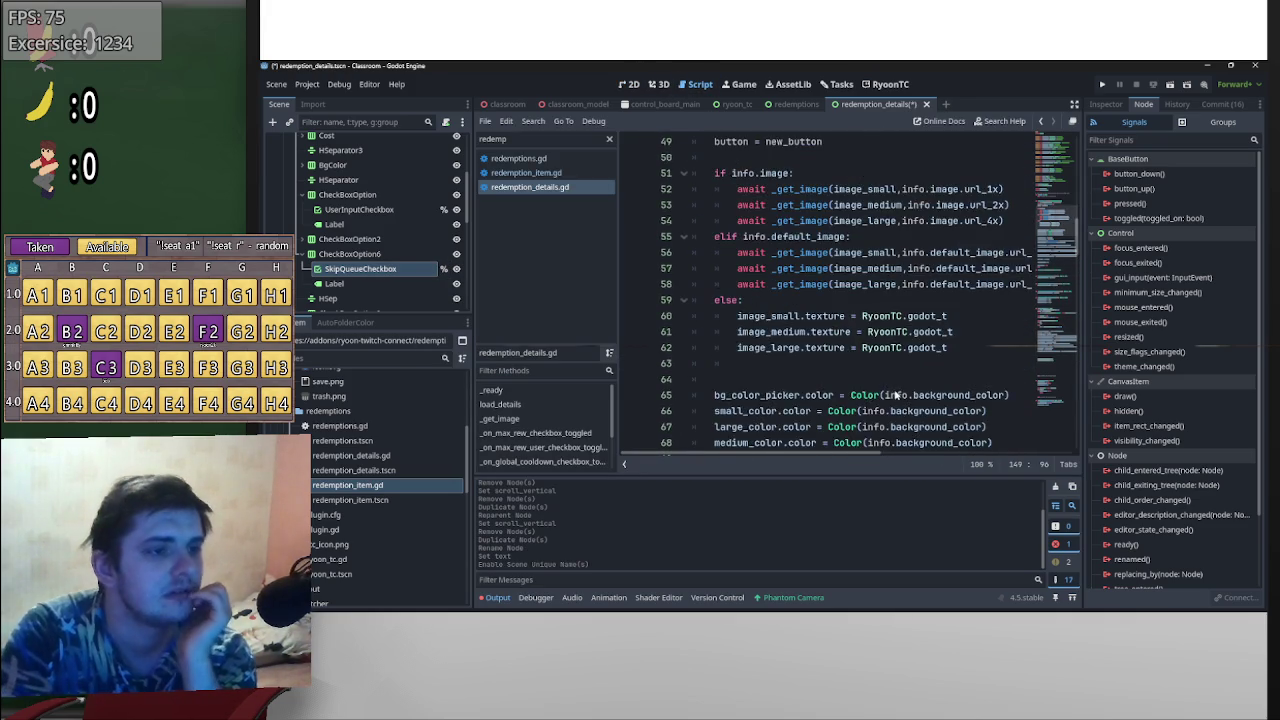
{"action": "scroll", "coordinate": [892, 390], "scroll_direction": "up", "scroll_amount": 6}
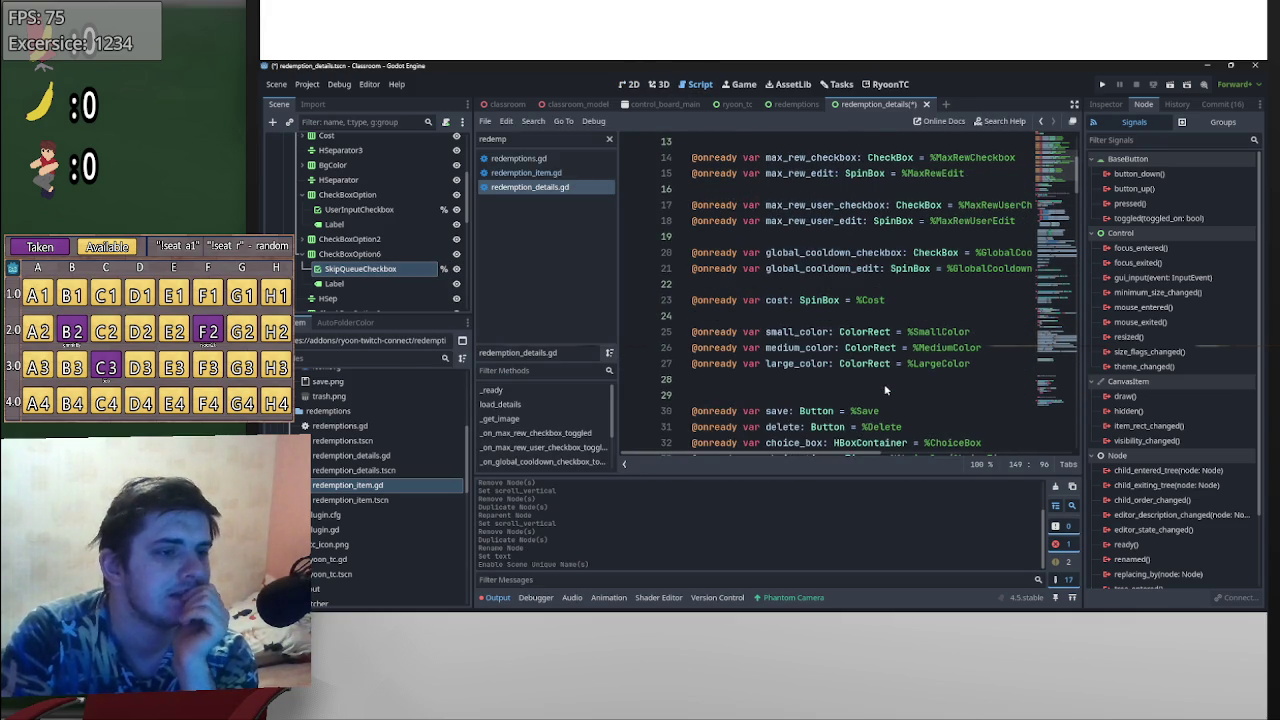
{"action": "left_click", "coordinate": [804, 287]}
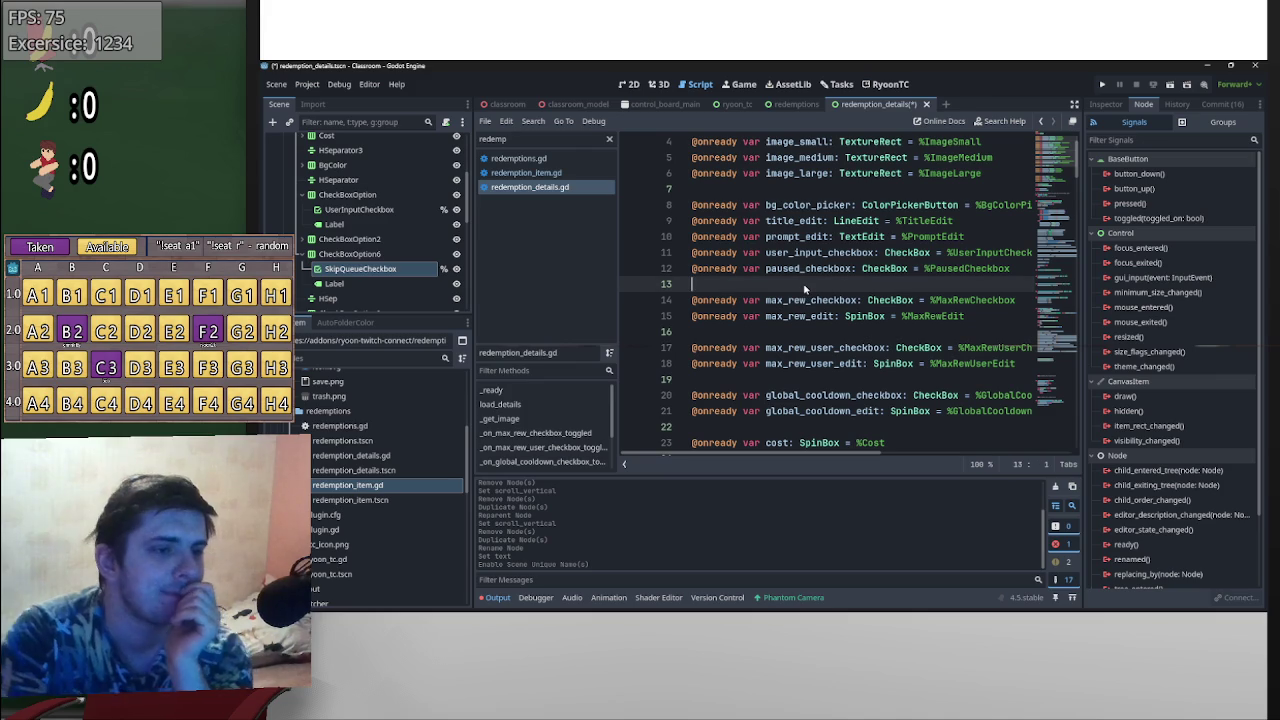
{"action": "key", "text": "BackSpace"}
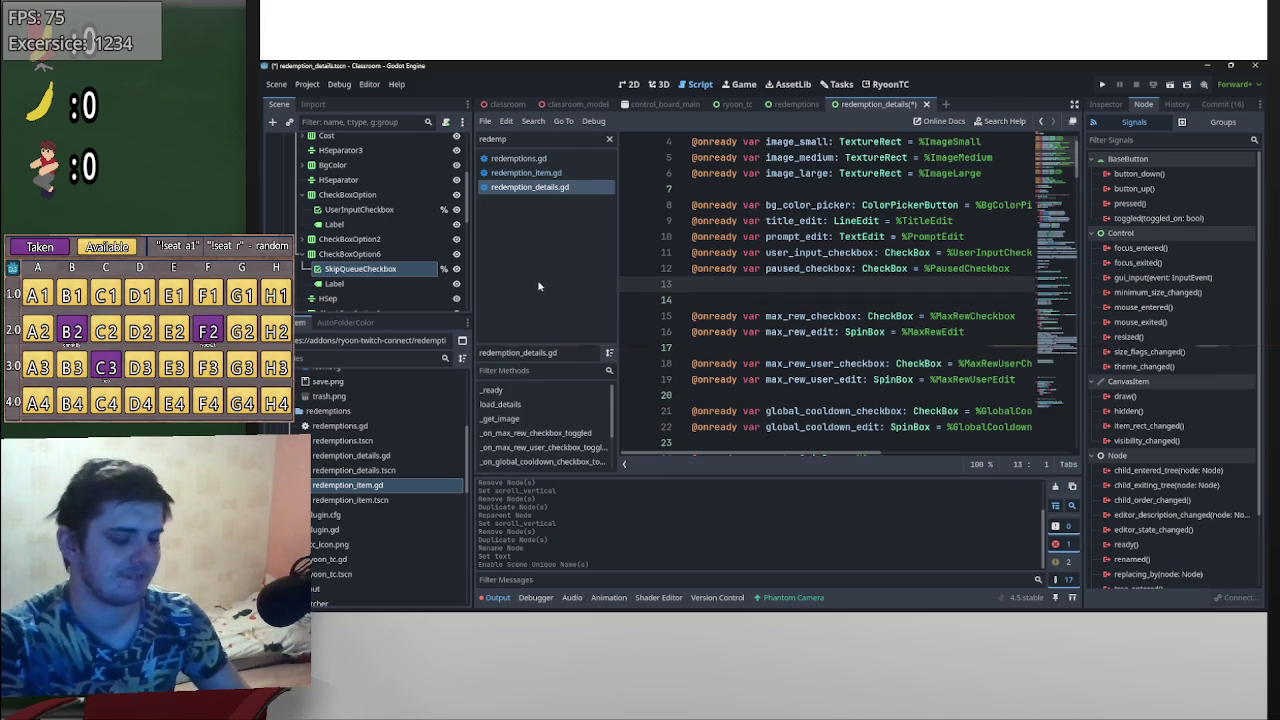
{"action": "key", "text": "ctrl+z"}
{"action": "key", "text": "Down"}
{"action": "left_click_drag", "start_coordinate": [415, 270], "coordinate": [747, 287]}
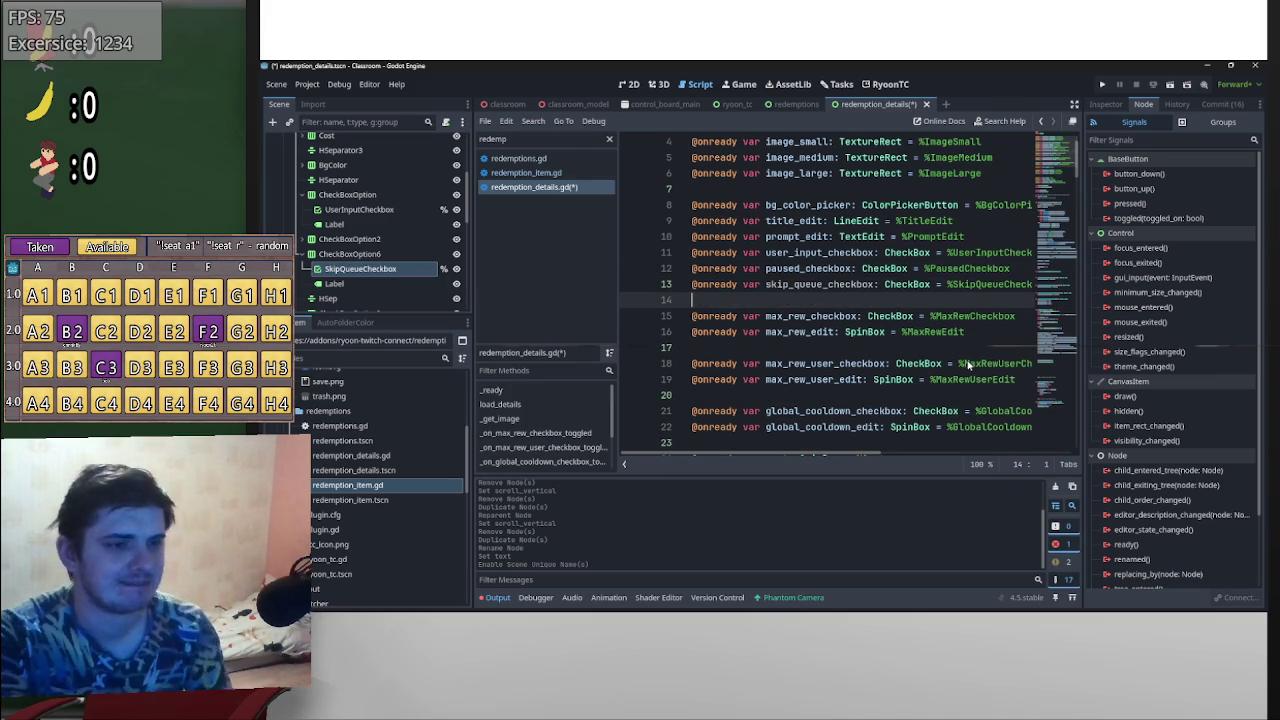
- Move to line 75, right after the paused-checkbox setup
{"action": "scroll", "coordinate": [960, 368], "scroll_direction": "down", "scroll_amount": 8}
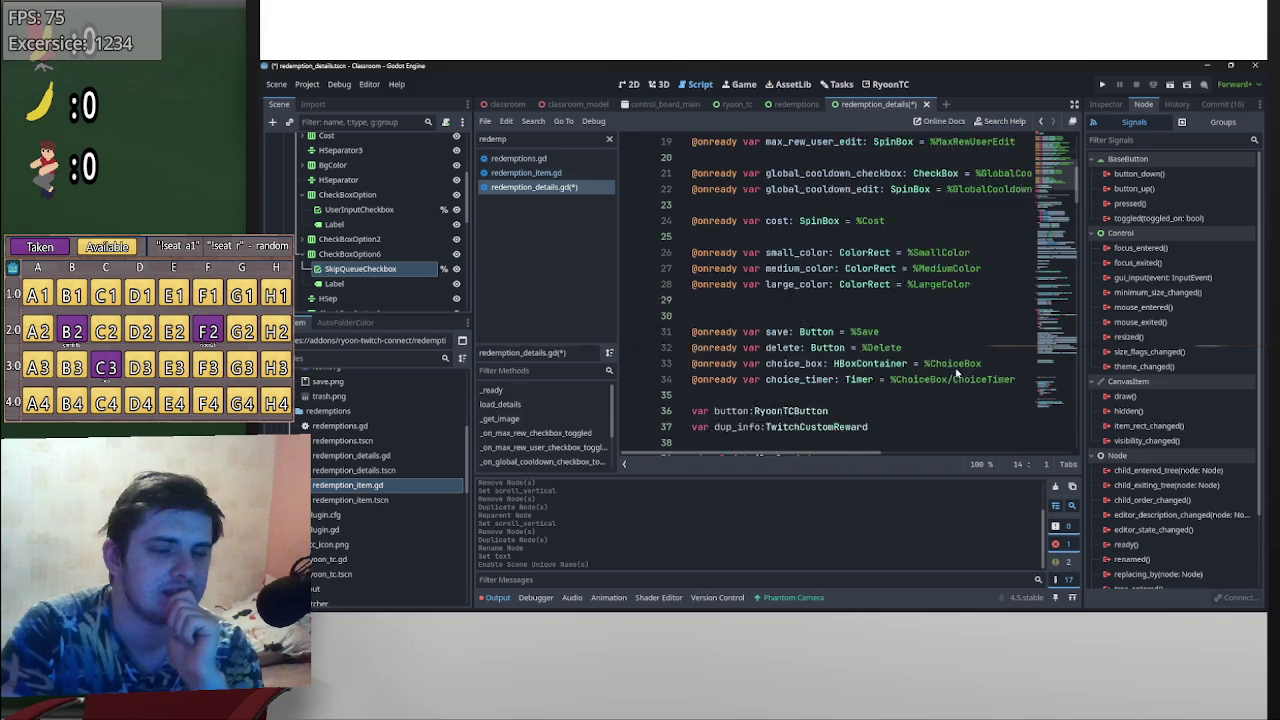
{"action": "scroll", "coordinate": [956, 372], "scroll_direction": "down", "scroll_amount": 10}
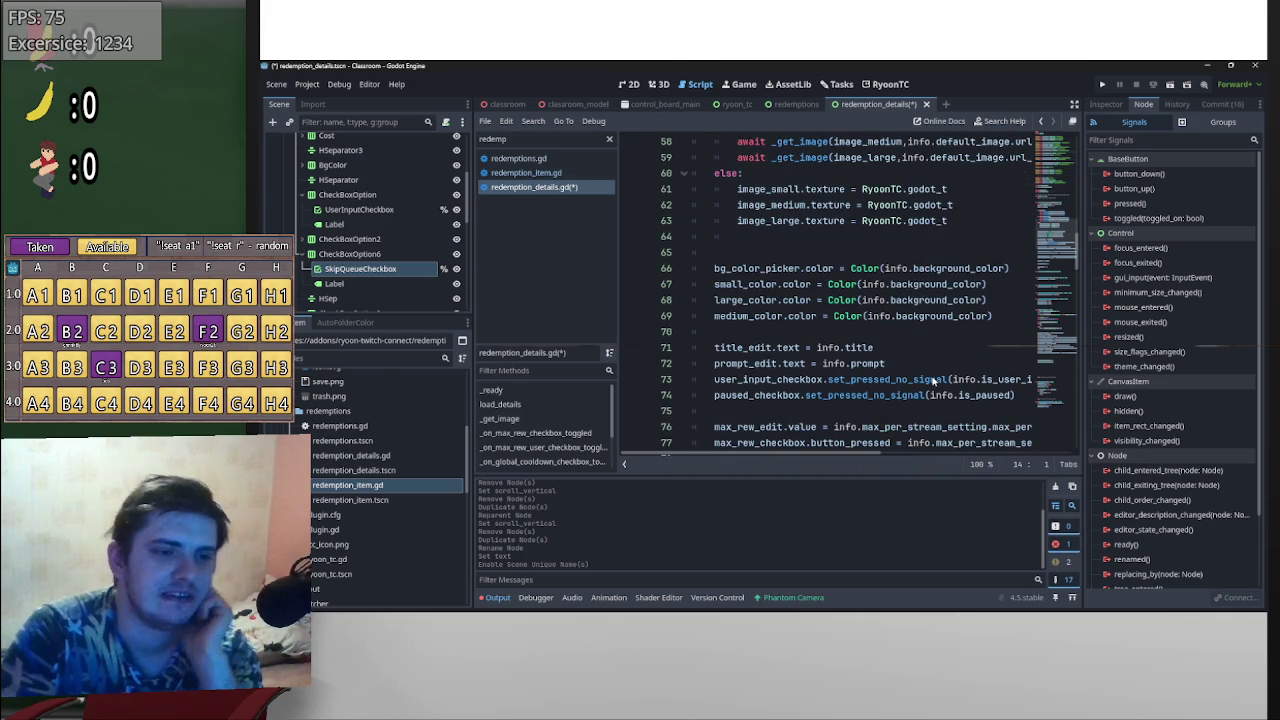
{"action": "scroll", "coordinate": [845, 374], "scroll_direction": "down", "scroll_amount": 1}
{"action": "left_click", "coordinate": [765, 361]}
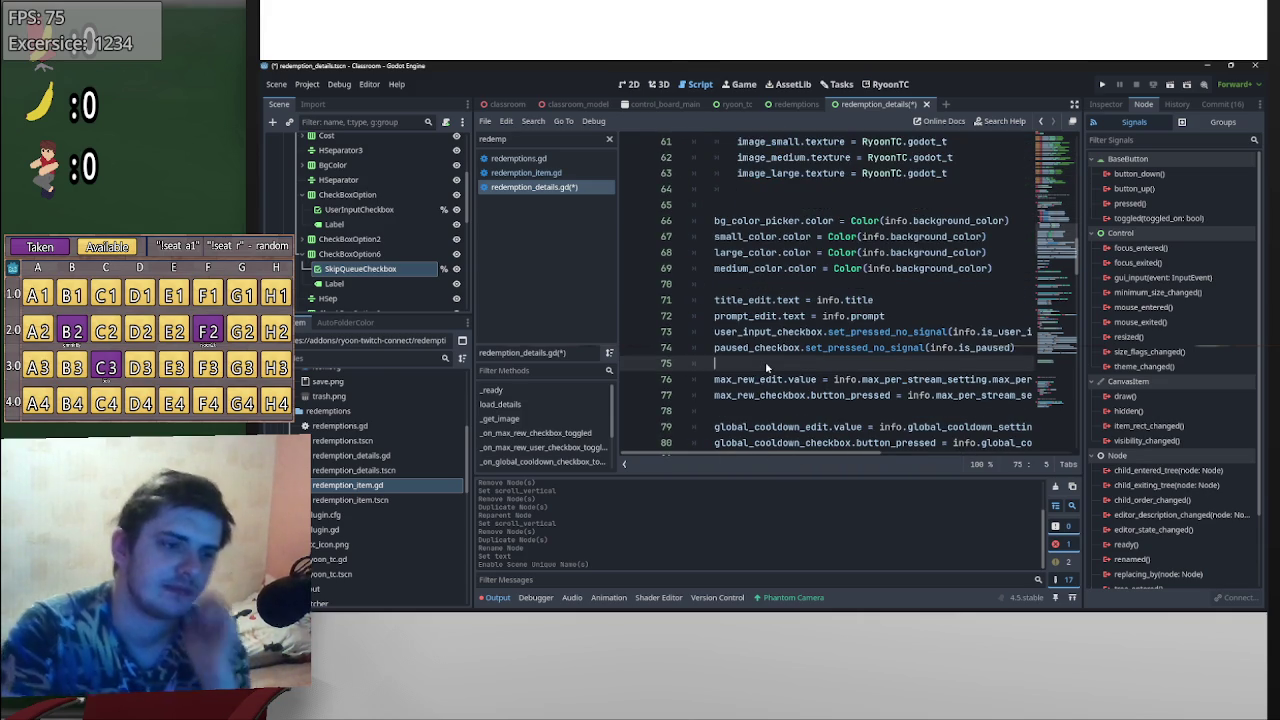
- Start a new line 75 with skip_queue_checkbox via autocomplete
{"action": "key", "text": "Return"}
{"action": "key", "text": "Up"}
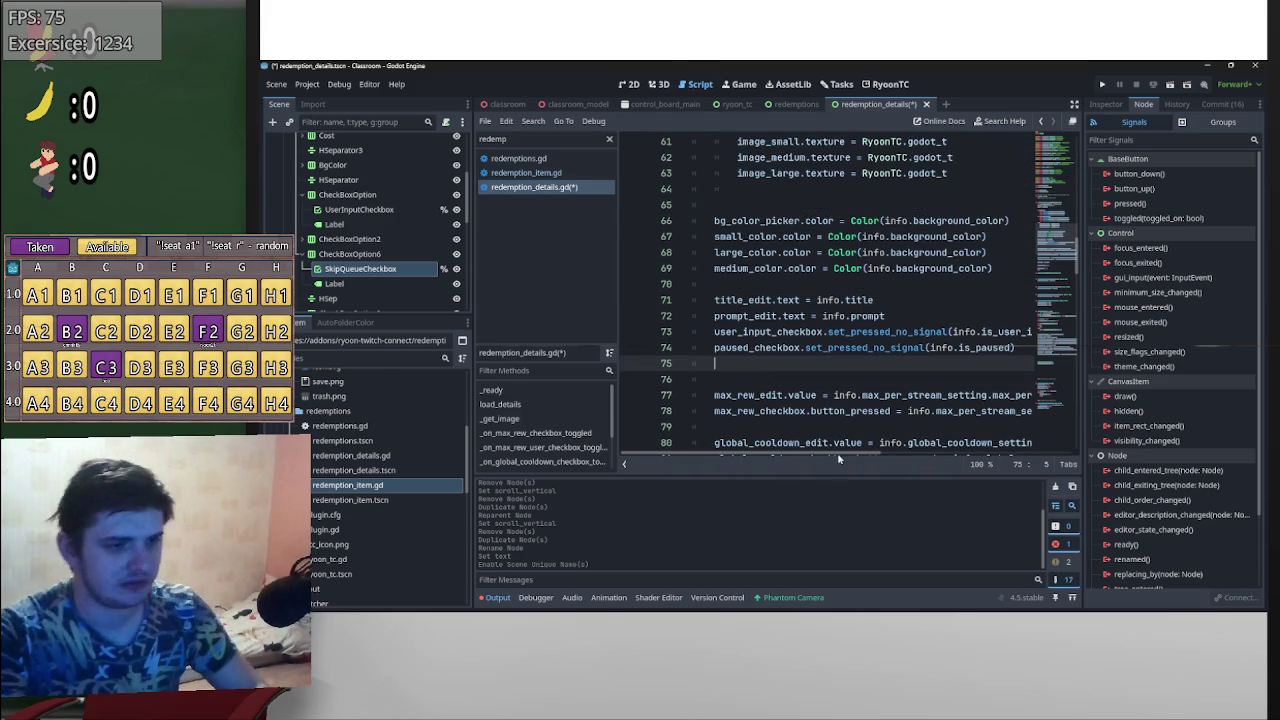
{"action": "type", "text": "skip"}
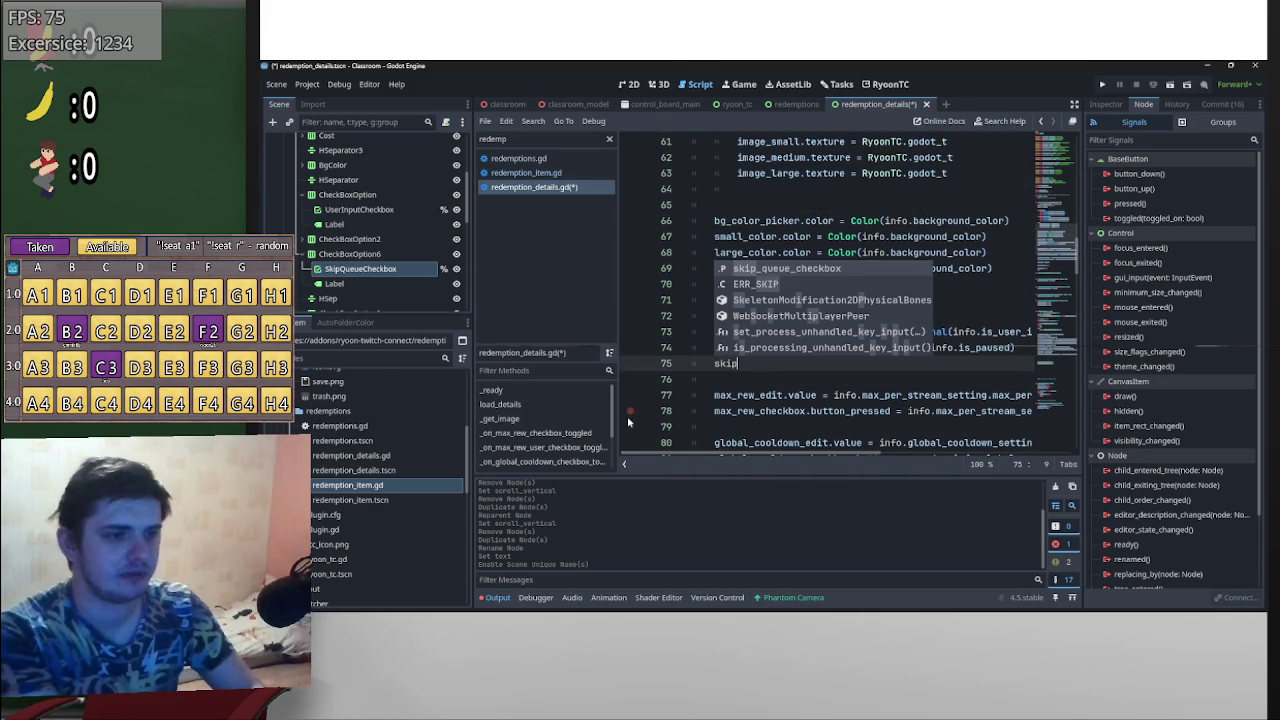
{"action": "key", "text": "Return"}
{"action": "type", "text": "."}
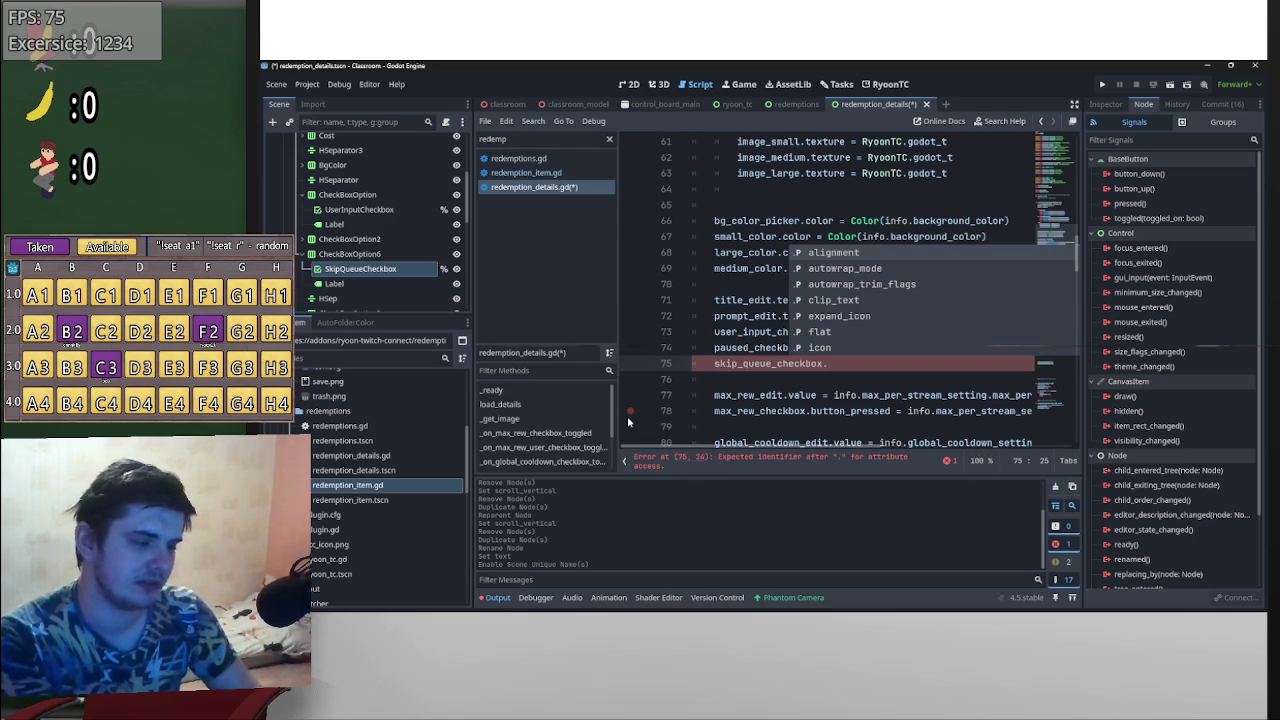
{"action": "key", "text": "BackSpace"}
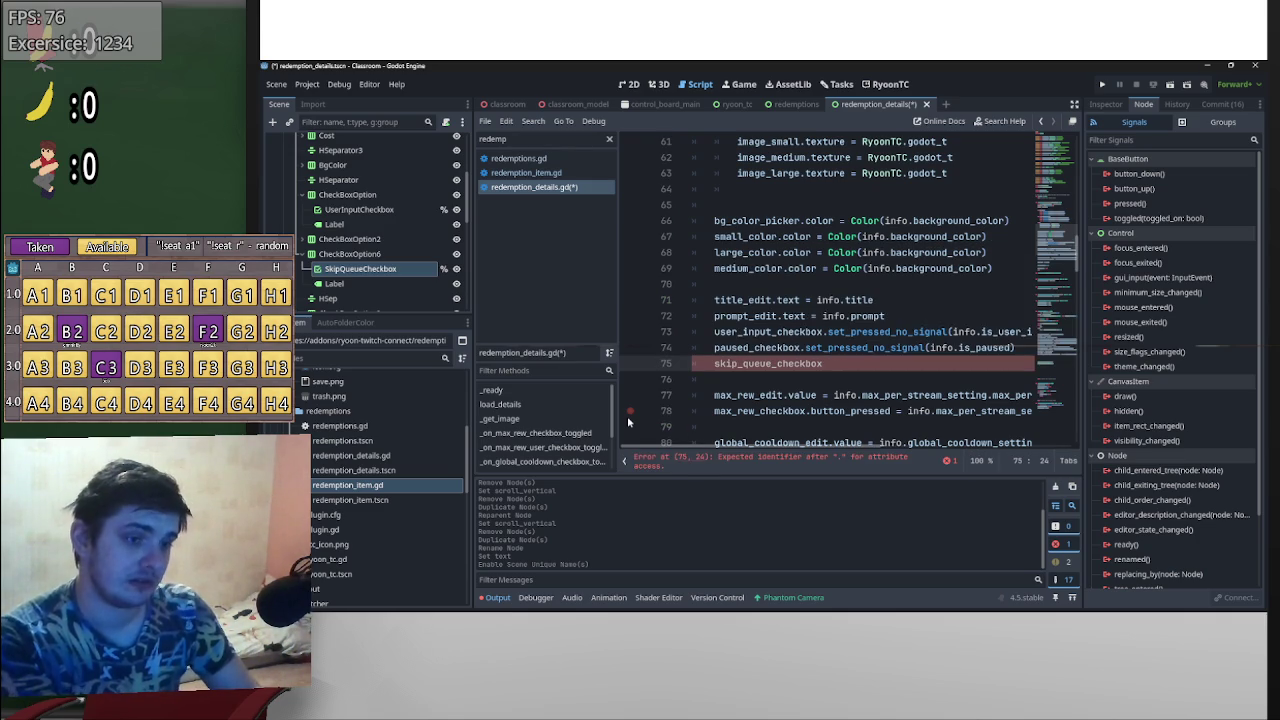
- Copy set_pressed_no_signal from line 74 and pass it info.should_redemptions_skip_request_queue
{"action": "mouse_move", "coordinate": [1017, 348]}
{"action": "left_mouse_down"}
{"action": "mouse_move", "coordinate": [800, 348]}
{"action": "mouse_move", "coordinate": [864, 364]}
{"action": "left_mouse_up"}
{"action": "left_click_drag", "start_coordinate": [957, 366], "coordinate": [1012, 366]}
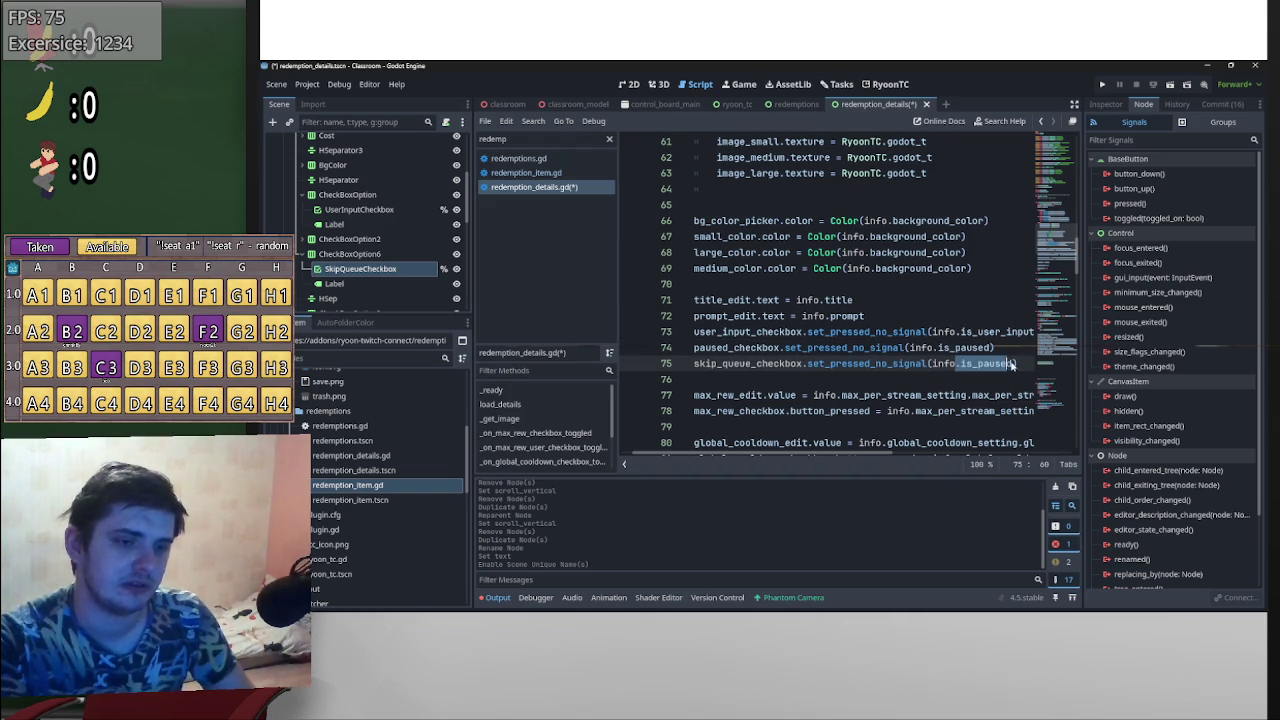
{"action": "key", "text": "BackSpace"}
{"action": "key", "text": "BackSpace"}
{"action": "key", "text": "BackSpace"}
{"action": "key", "text": "ctrl+space"}
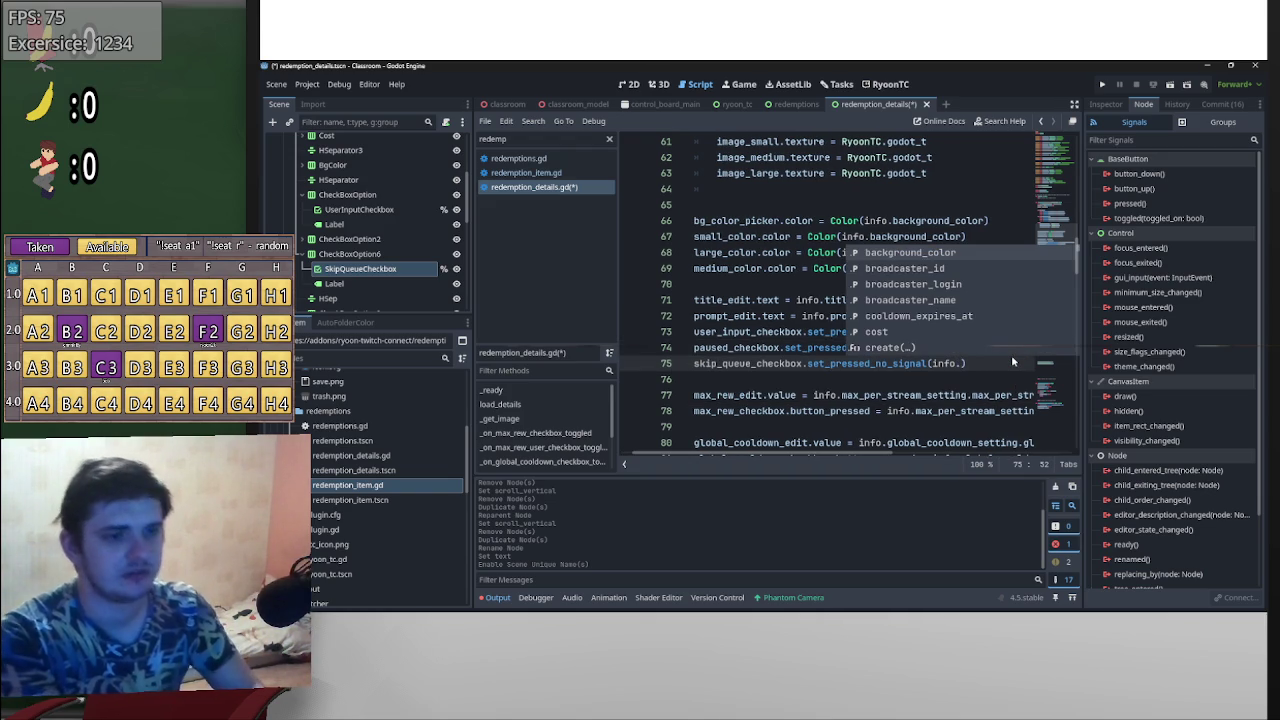
{"action": "scroll", "coordinate": [984, 327], "scroll_direction": "down", "scroll_amount": 15}
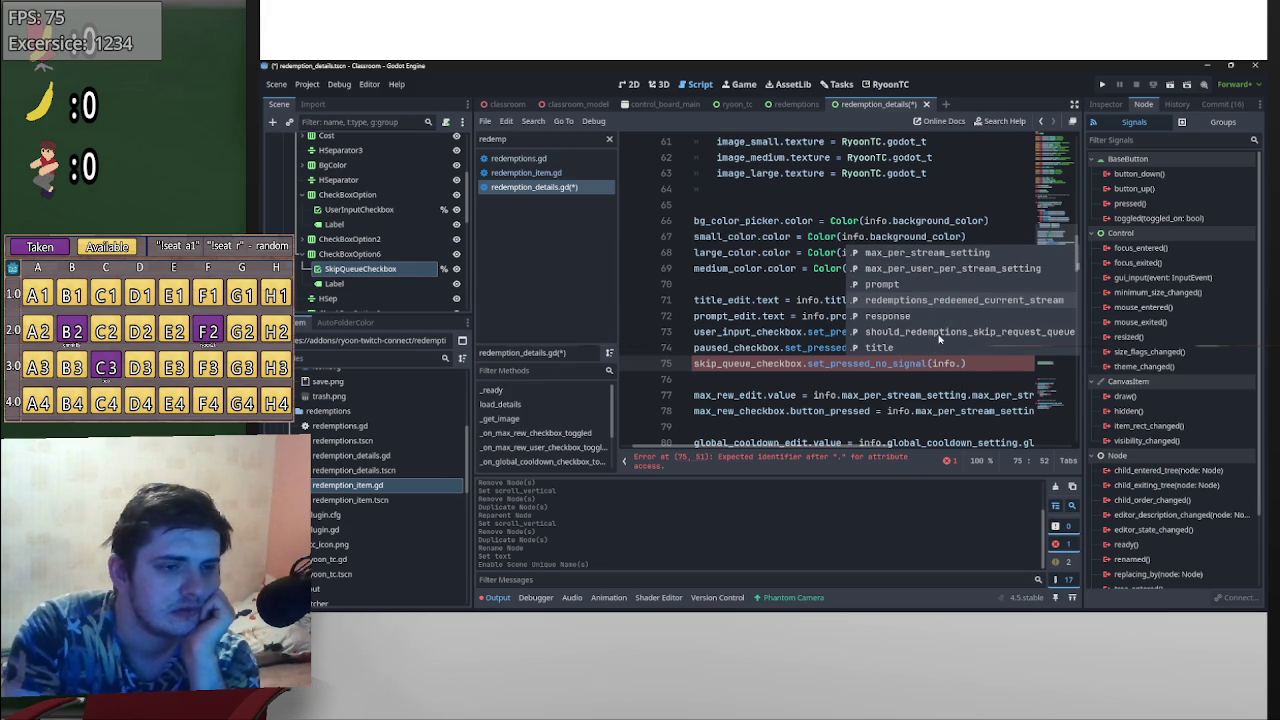
{"action": "left_click", "coordinate": [938, 338]}
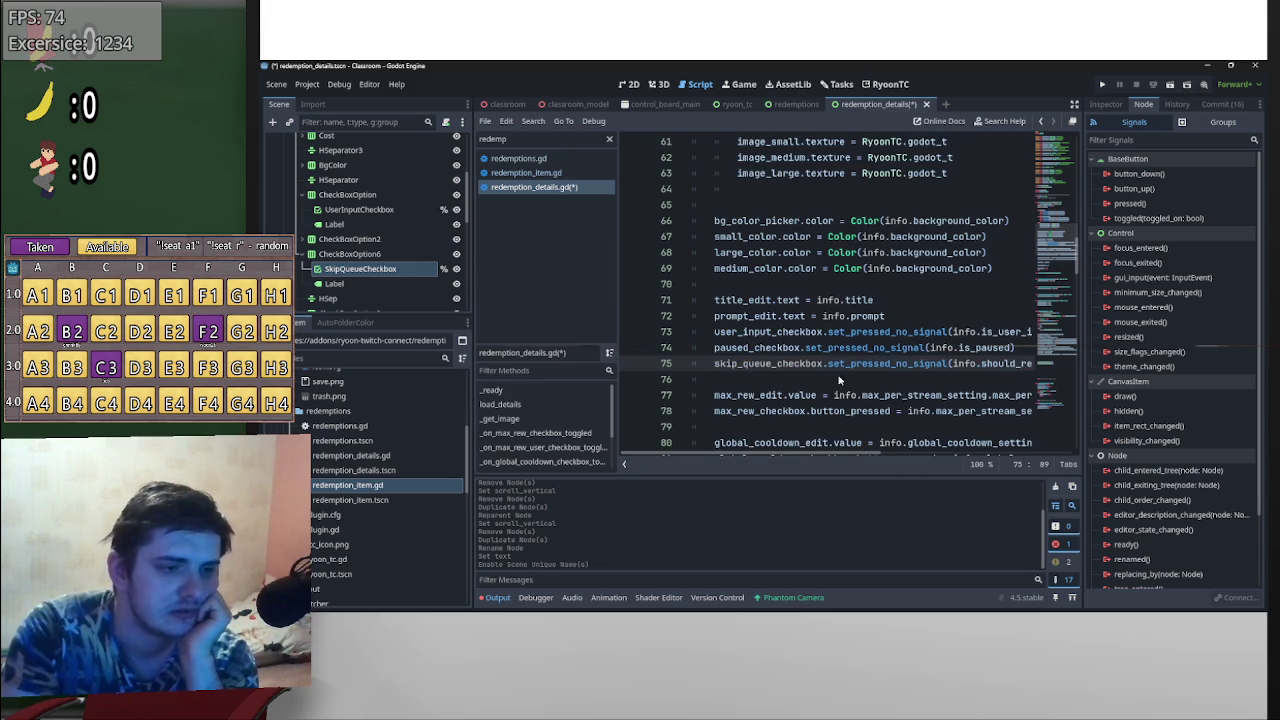
{"action": "scroll", "coordinate": [910, 340], "scroll_direction": "down", "scroll_amount": 9}
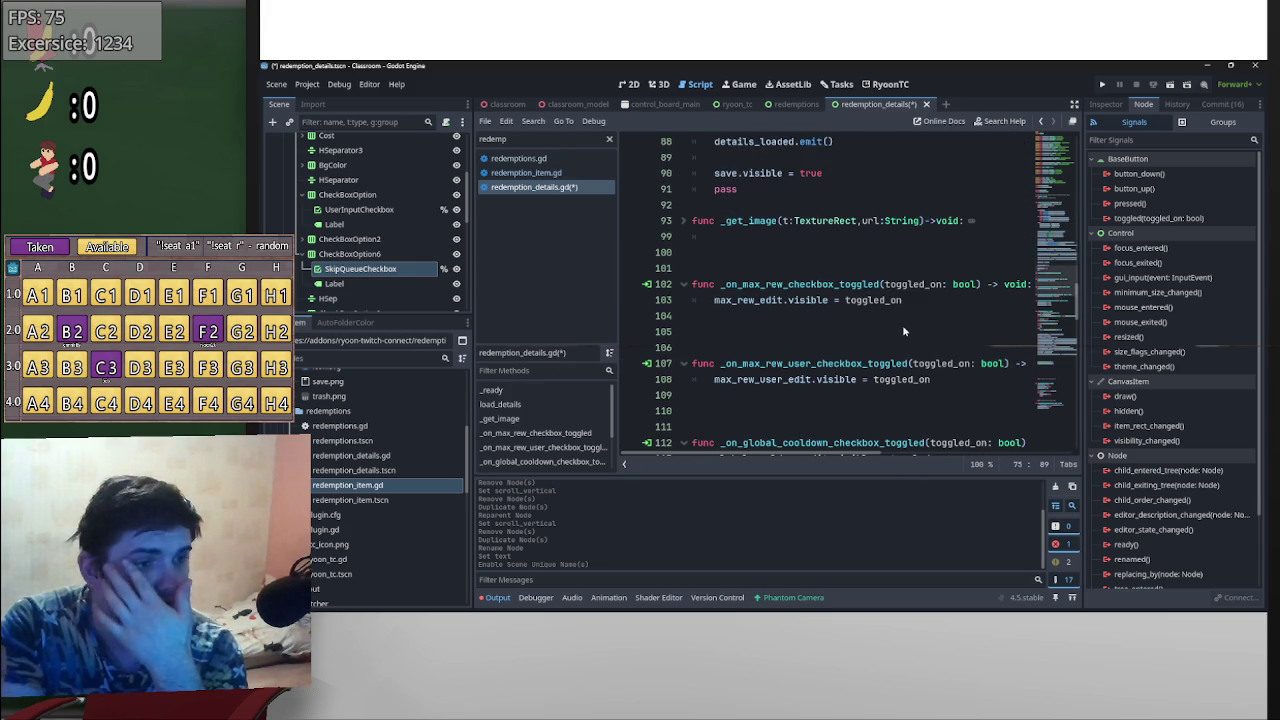
- Save the redemption_details.gd script
{"action": "scroll", "coordinate": [882, 321], "scroll_direction": "down", "scroll_amount": 8}
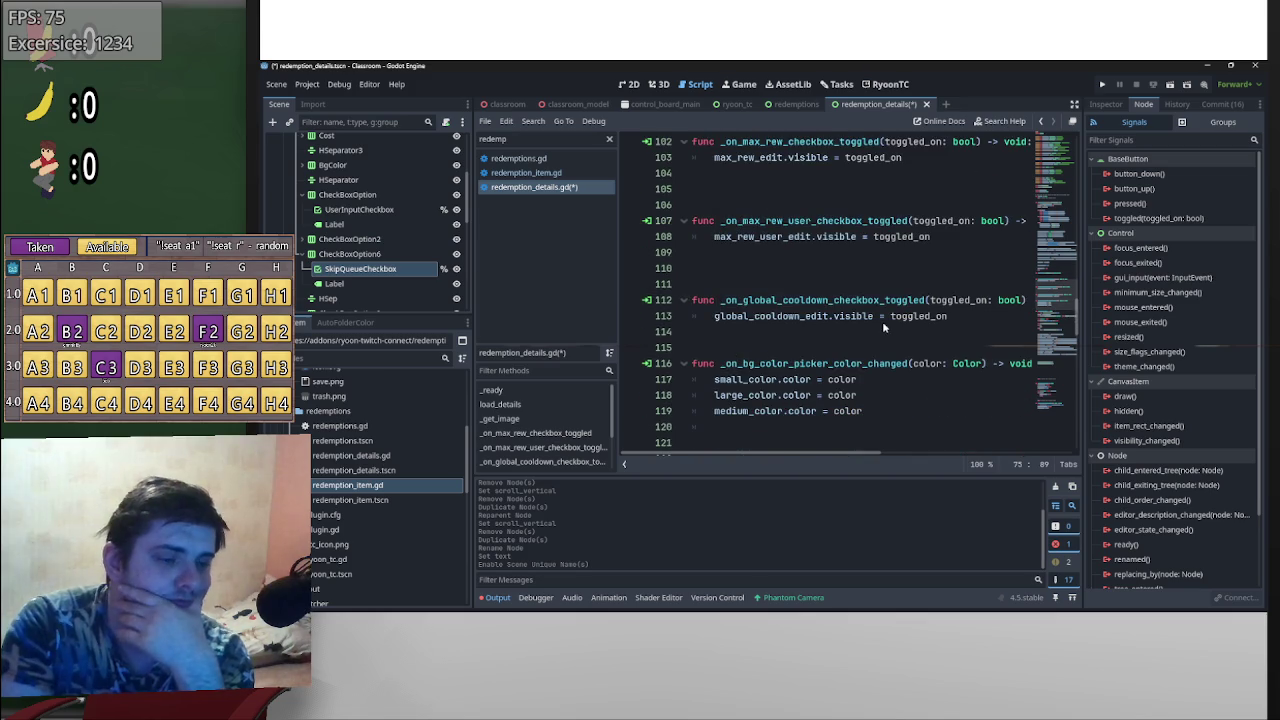
{"action": "scroll", "coordinate": [826, 294], "scroll_direction": "down", "scroll_amount": 10}
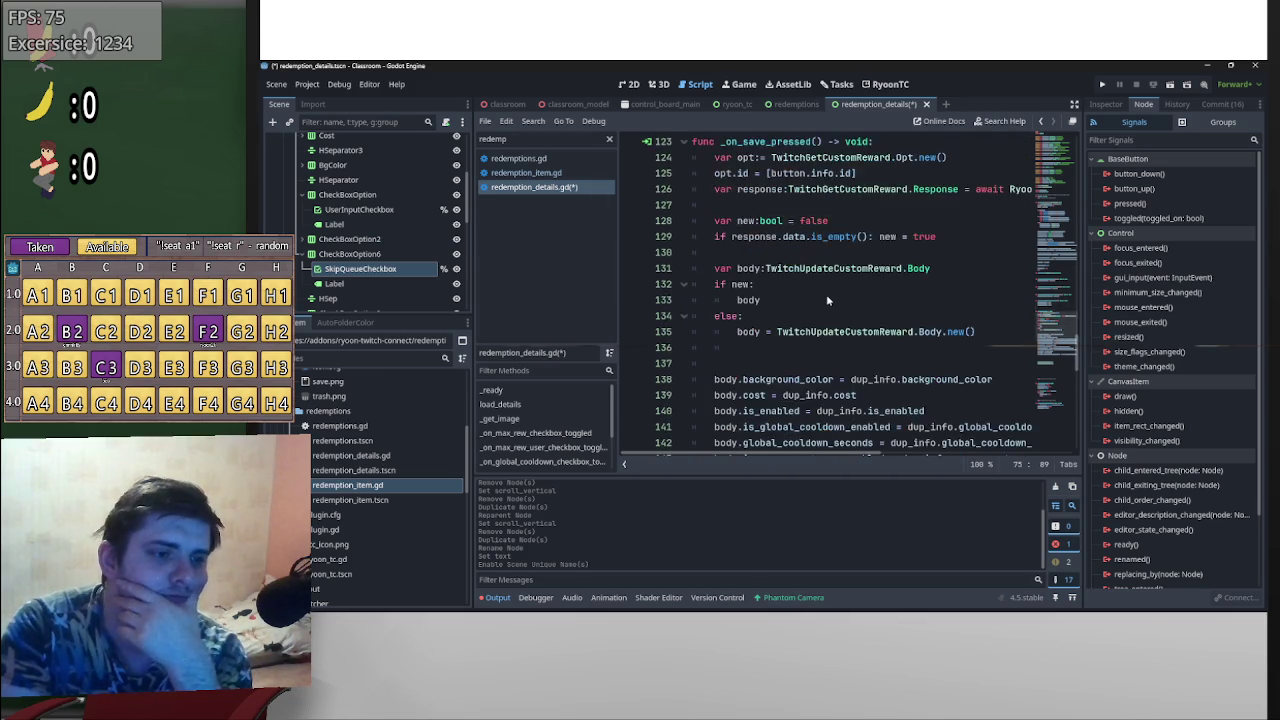
{"action": "mouse_move", "coordinate": [853, 459]}
{"action": "left_mouse_down"}
{"action": "mouse_move", "coordinate": [915, 455]}
{"action": "mouse_move", "coordinate": [831, 454]}
{"action": "left_mouse_up"}
{"action": "key", "text": "ctrl+s"}
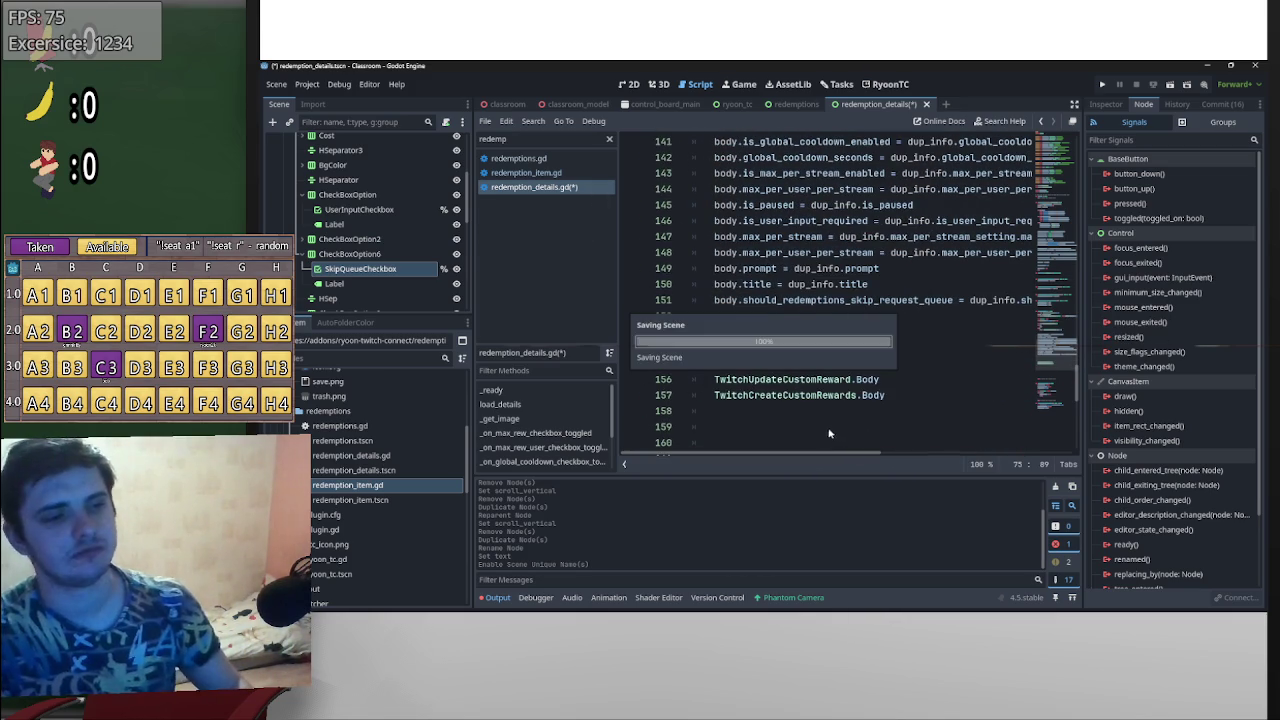
- Insert a line above the body assignment and comment out the body line with #
{"action": "scroll", "coordinate": [903, 404], "scroll_direction": "down", "scroll_amount": 2}
{"action": "scroll", "coordinate": [902, 404], "scroll_direction": "up", "scroll_amount": 9}
{"action": "left_click", "coordinate": [740, 380]}
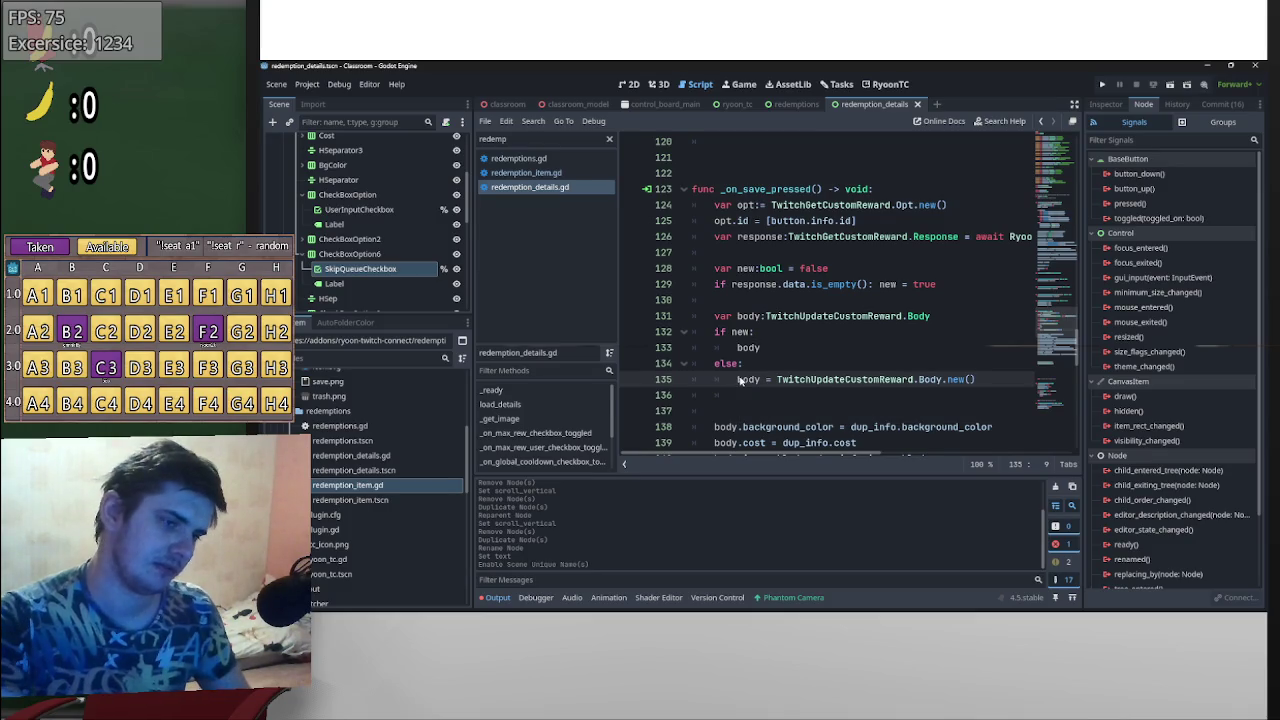
{"action": "key", "text": "ctrl+shift+Return"}
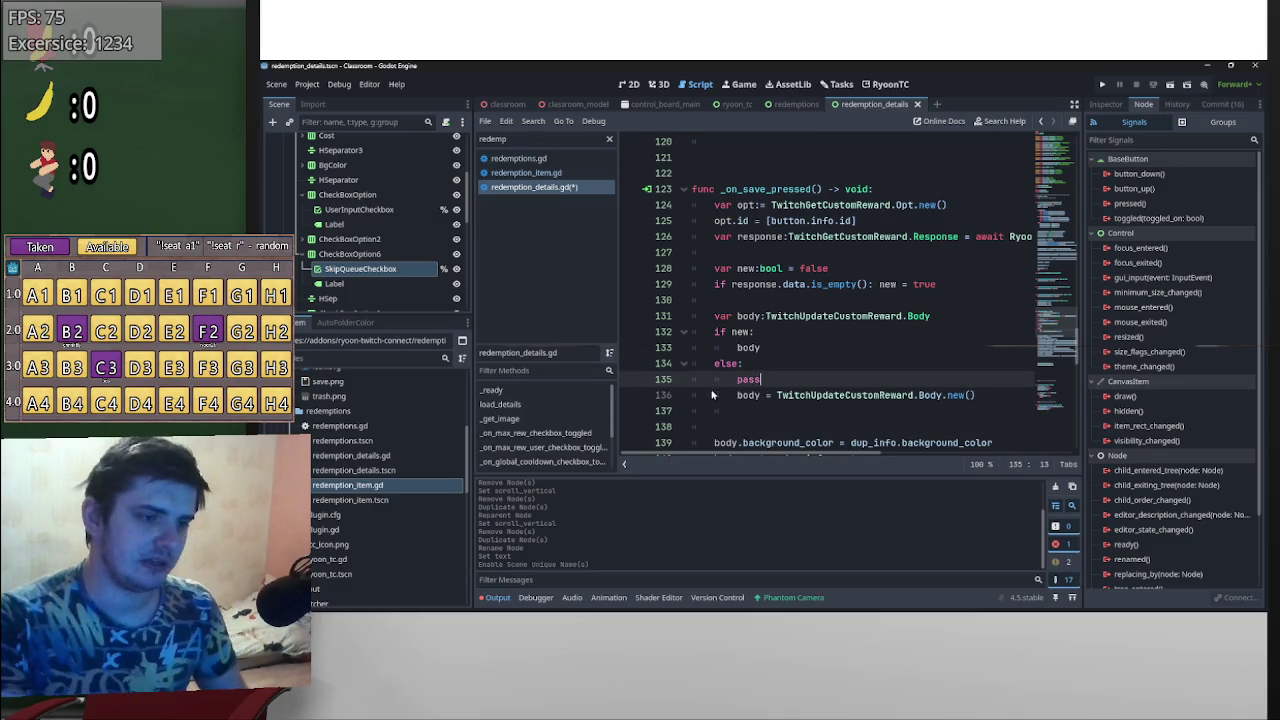
{"action": "left_click", "coordinate": [737, 396]}
{"action": "type", "text": "@"}
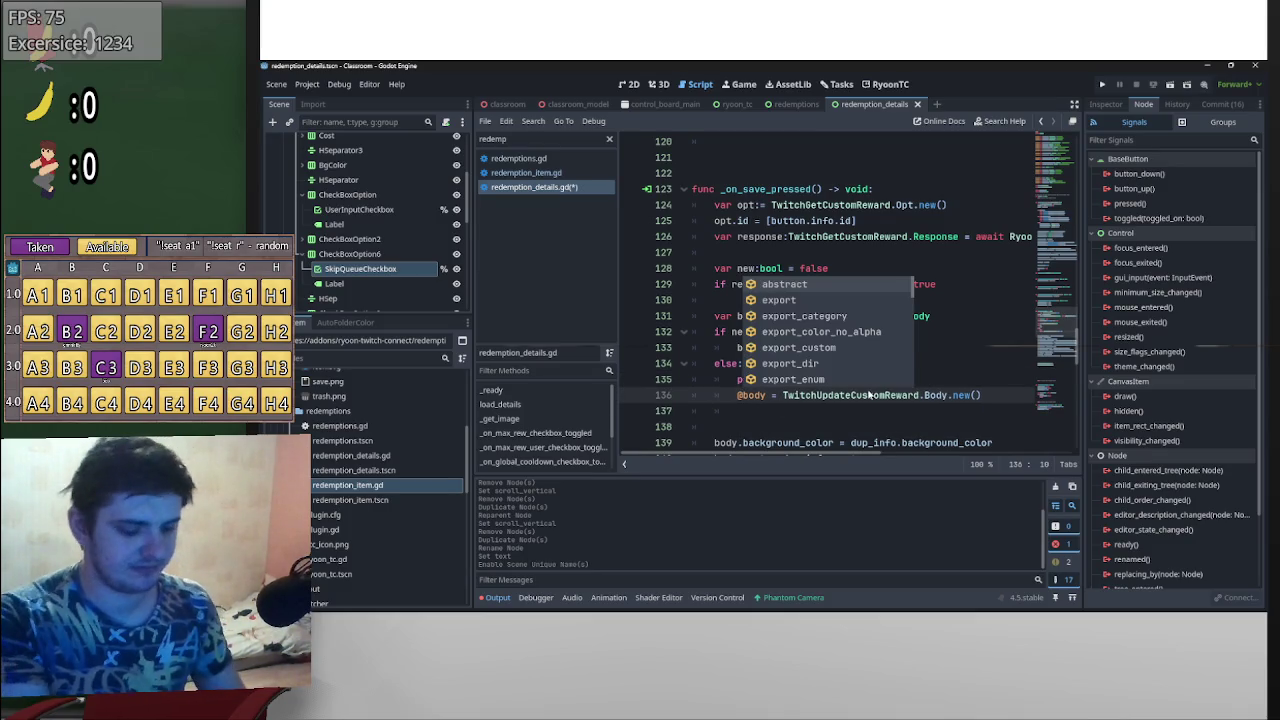
{"action": "key", "text": "BackSpace"}
{"action": "type", "text": "#"}
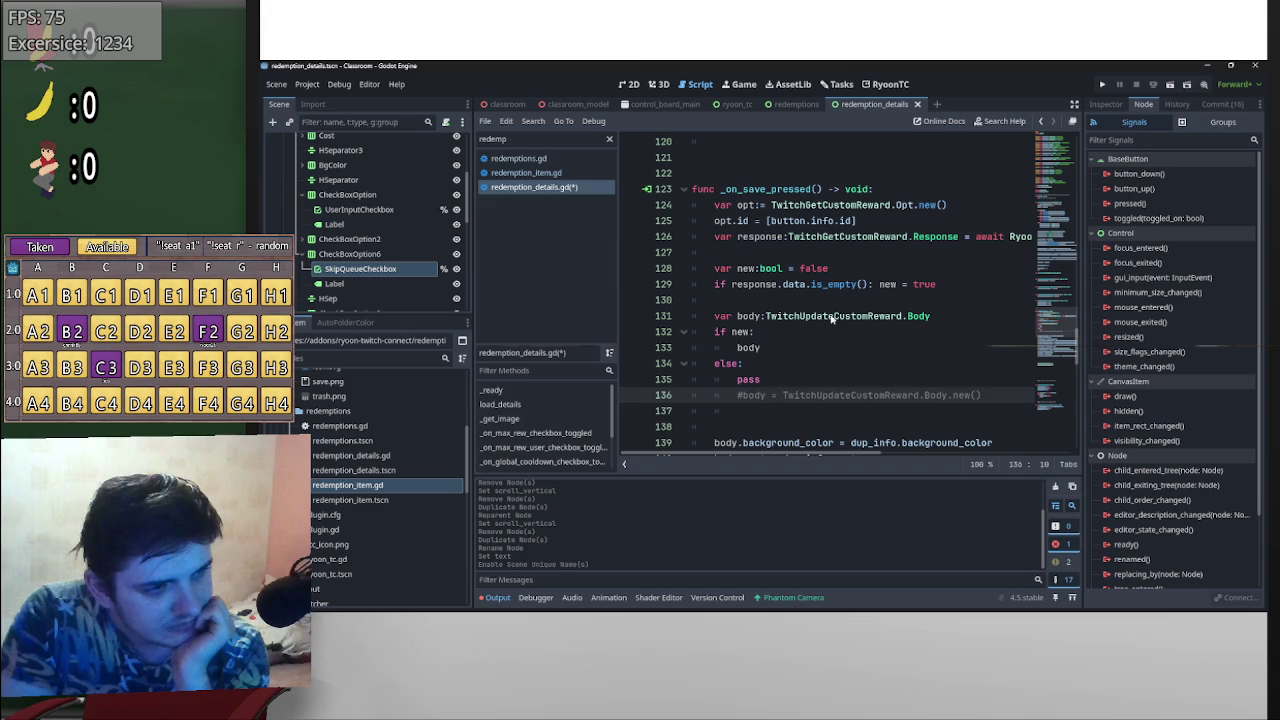
- Rename the Body type to TwitchCreateCustomRewards.Body and fix the doubled e typo
{"action": "left_click_drag", "start_coordinate": [831, 317], "coordinate": [800, 316]}
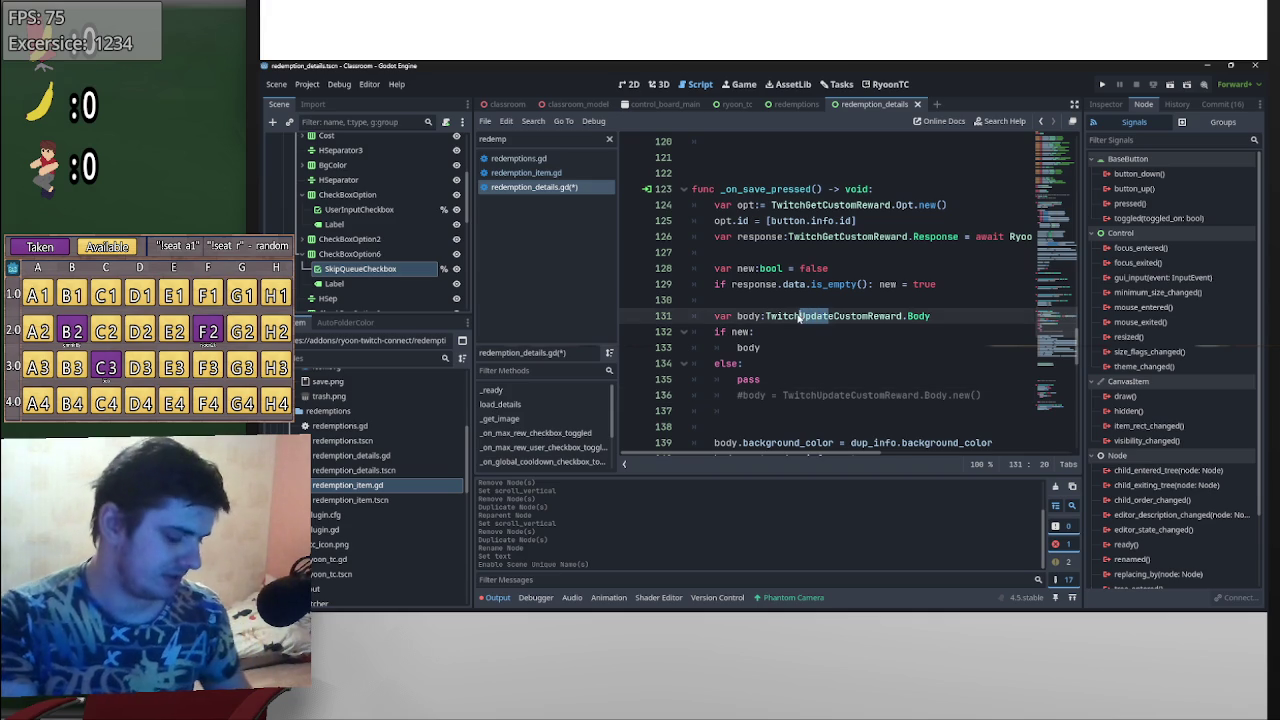
{"action": "type", "text": "Create"}
{"action": "key", "text": "Return"}
{"action": "type", "text": "s"}
{"action": "left_click", "coordinate": [835, 316]}
{"action": "key", "text": "BackSpace"}
{"action": "left_click", "coordinate": [896, 284]}
- Delete the TwitchCreateCustomRewards.Body annotation, leaving plain var body on line 131
{"action": "scroll", "coordinate": [895, 298], "scroll_direction": "down", "scroll_amount": 3}
{"action": "scroll", "coordinate": [896, 298], "scroll_direction": "down", "scroll_amount": 4}
{"action": "scroll", "coordinate": [883, 364], "scroll_direction": "up", "scroll_amount": 3}
{"action": "scroll", "coordinate": [880, 316], "scroll_direction": "down", "scroll_amount": 2}
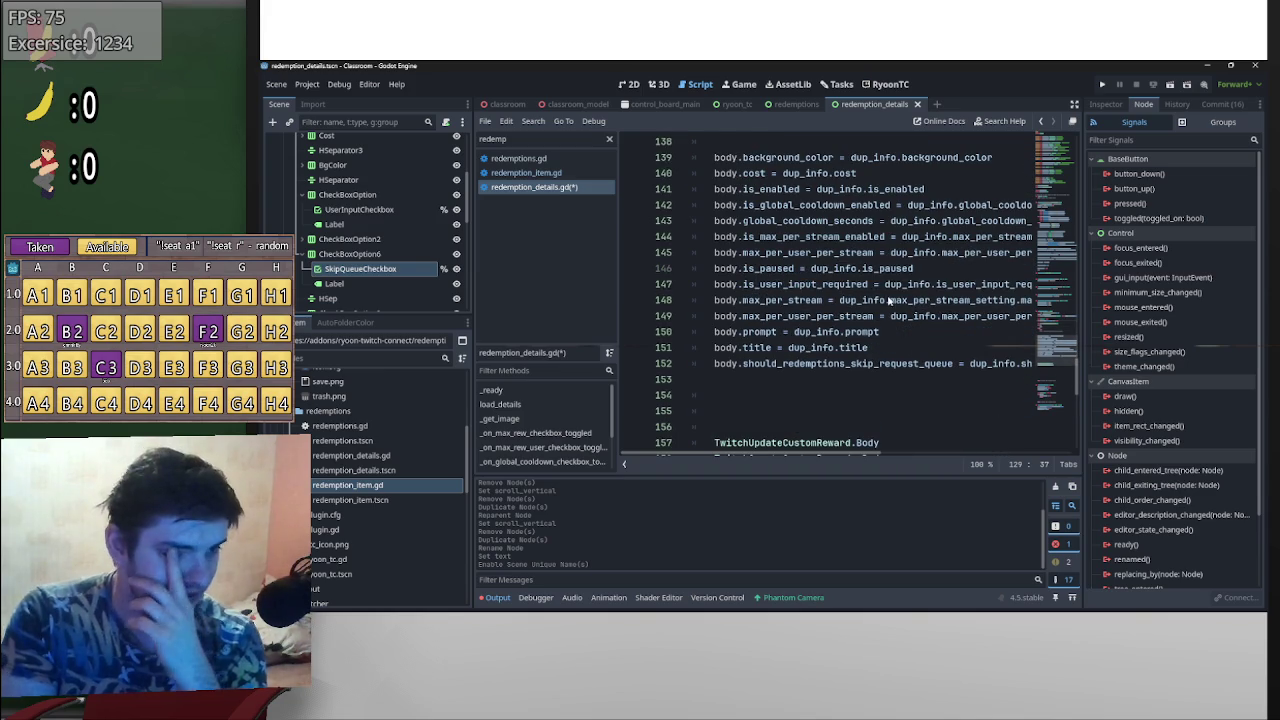
{"action": "scroll", "coordinate": [888, 300], "scroll_direction": "up", "scroll_amount": 6}
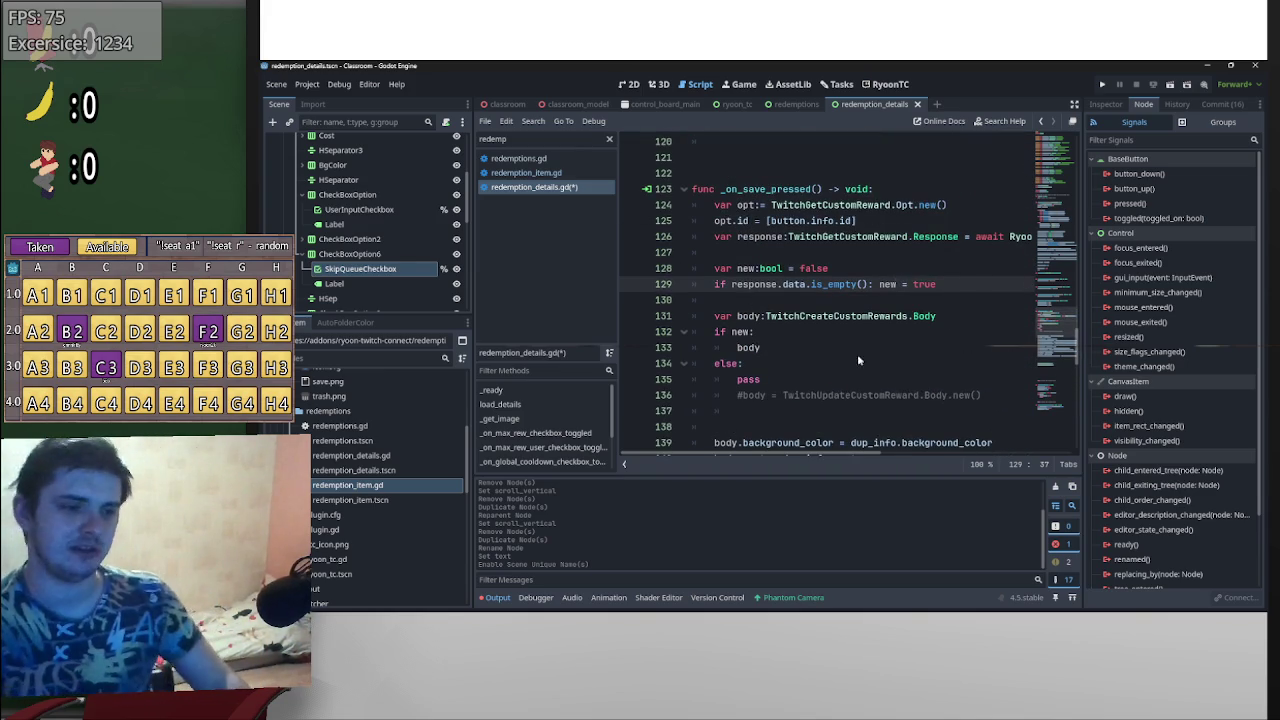
{"action": "left_click_drag", "start_coordinate": [766, 316], "coordinate": [993, 316]}
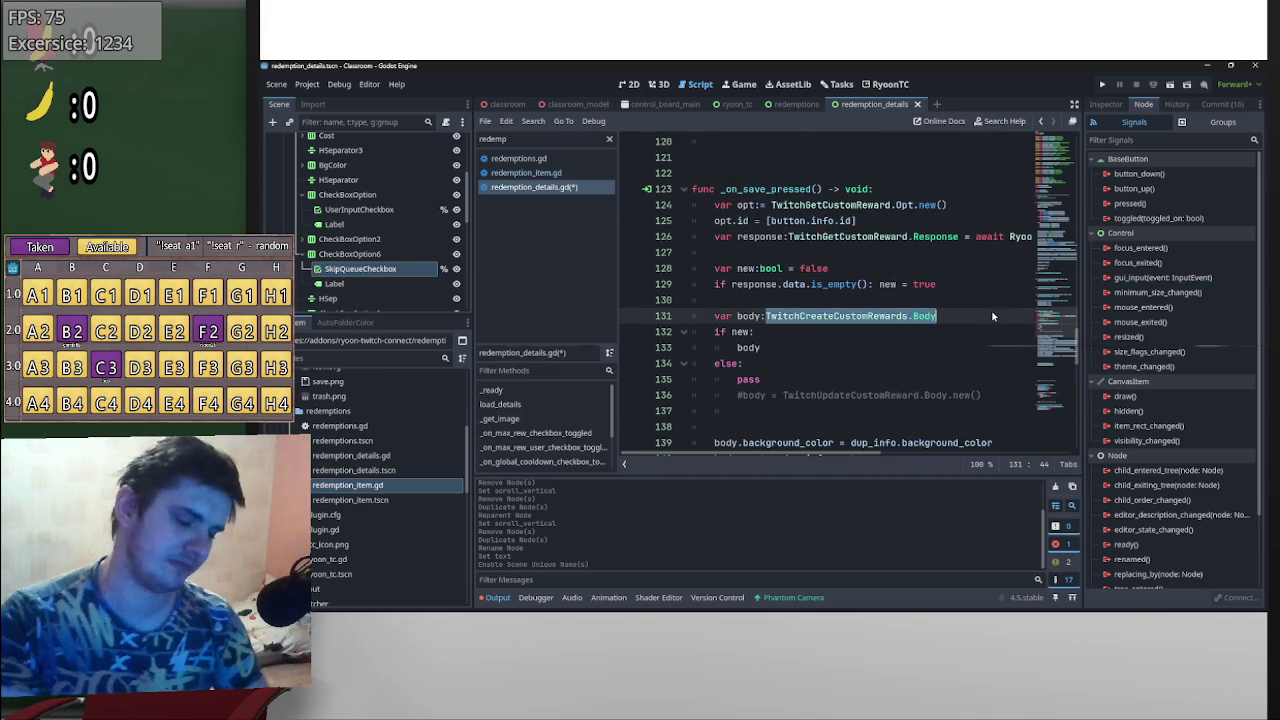
{"action": "key", "text": "BackSpace"}
{"action": "key", "text": "BackSpace"}
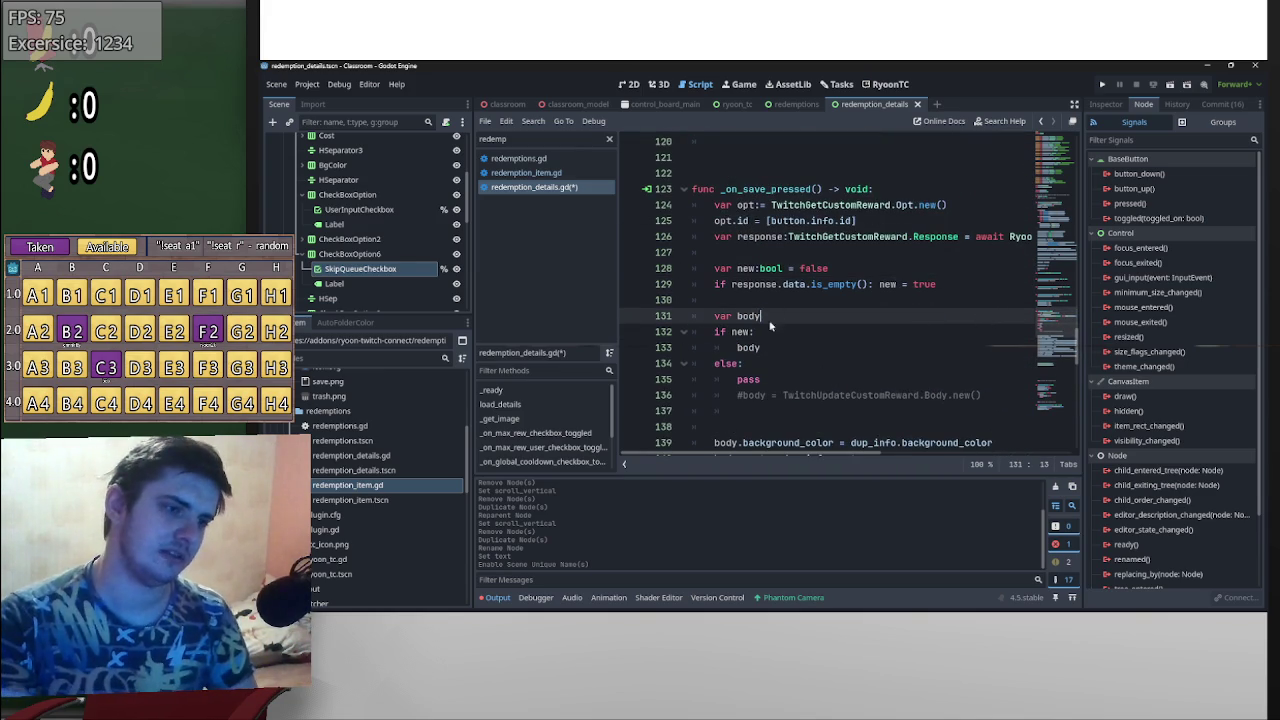
- Uncomment the update-body line and copy TwitchUpdateCustomReward.Body.new() into the if-new branch
{"action": "left_click", "coordinate": [740, 397]}
{"action": "key", "text": "BackSpace"}
{"action": "mouse_move", "coordinate": [986, 397]}
{"action": "left_mouse_down"}
{"action": "mouse_move", "coordinate": [767, 397]}
{"action": "mouse_move", "coordinate": [809, 366]}
{"action": "mouse_move", "coordinate": [763, 348]}
{"action": "mouse_move", "coordinate": [667, 385]}
{"action": "left_mouse_up"}
{"action": "left_click", "coordinate": [758, 384]}
{"action": "key", "text": "BackSpace"}
{"action": "key", "text": "BackSpace"}
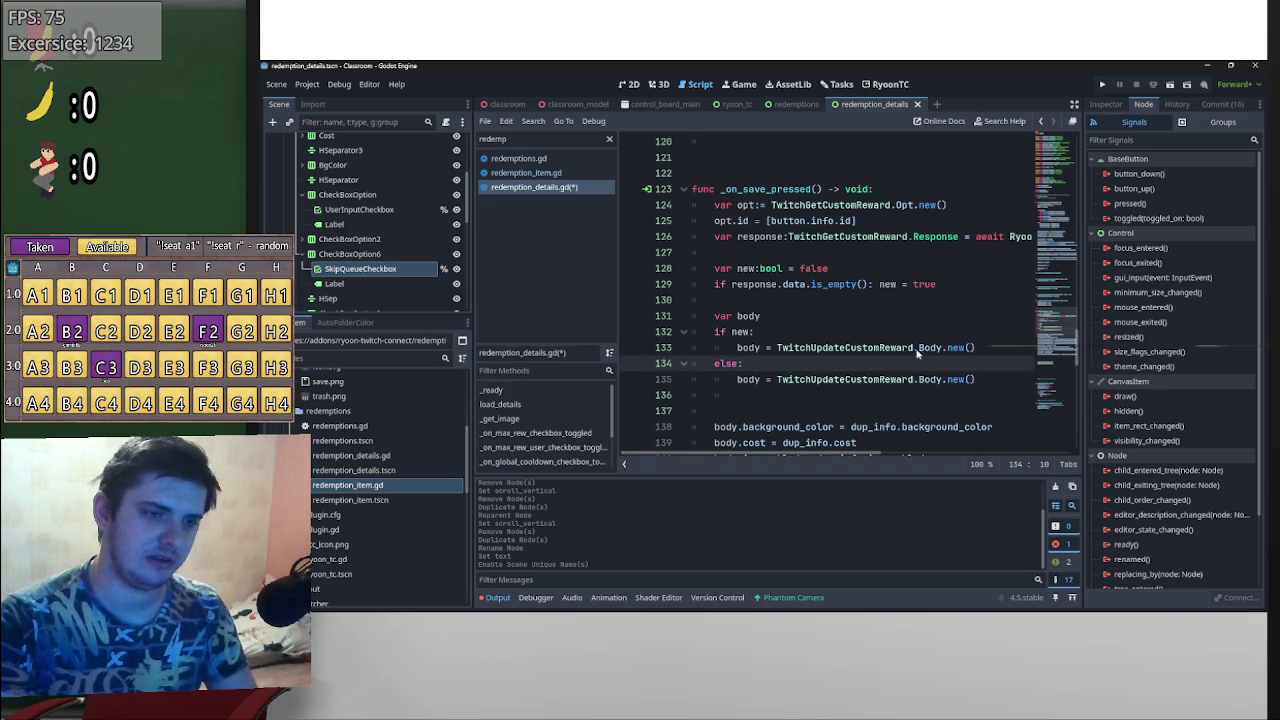
- Change the copied constructor's type to TwitchCreateCustomRewards
{"action": "left_click", "coordinate": [917, 349]}
{"action": "type", "text": "s"}
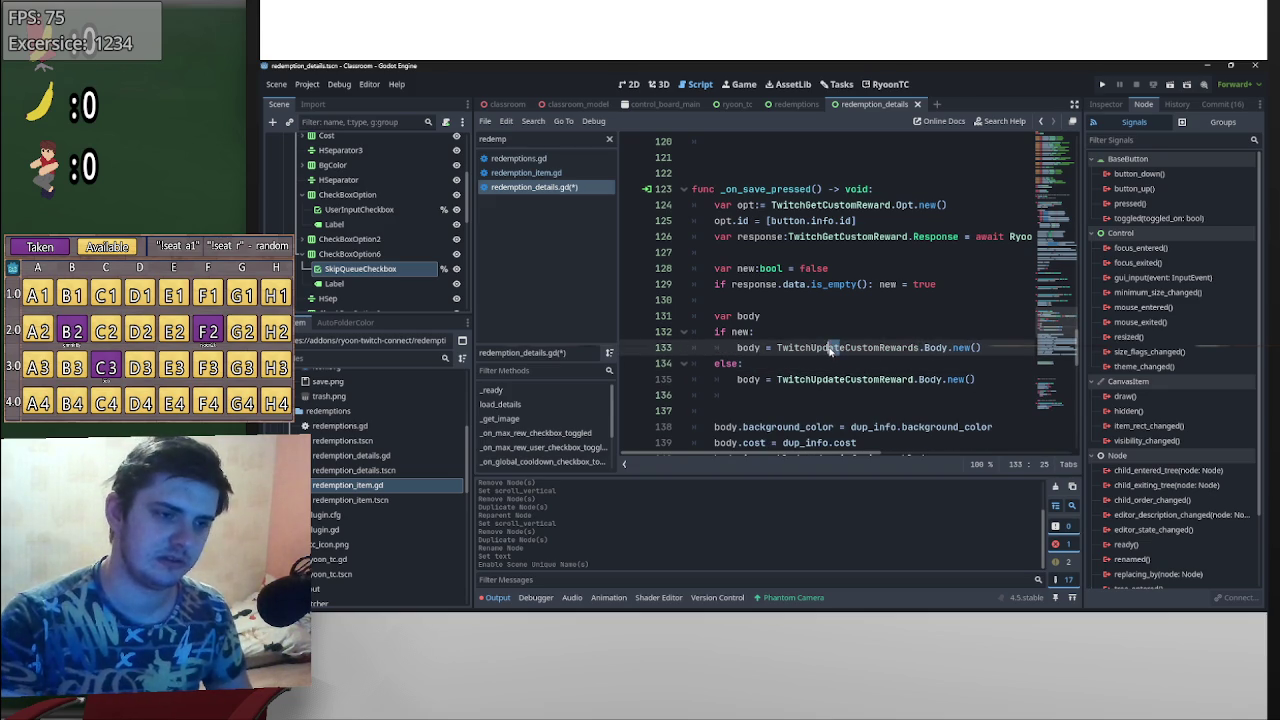
{"action": "left_click", "coordinate": [818, 349]}
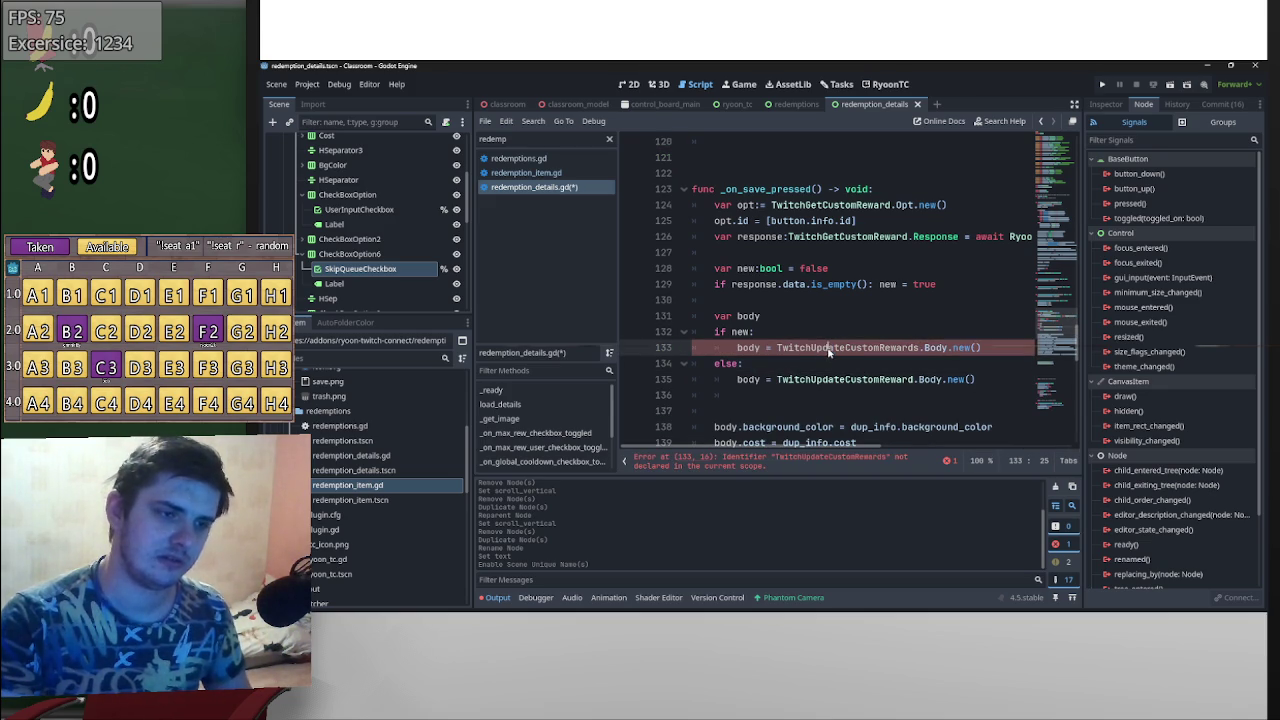
{"action": "type", "text": "create"}
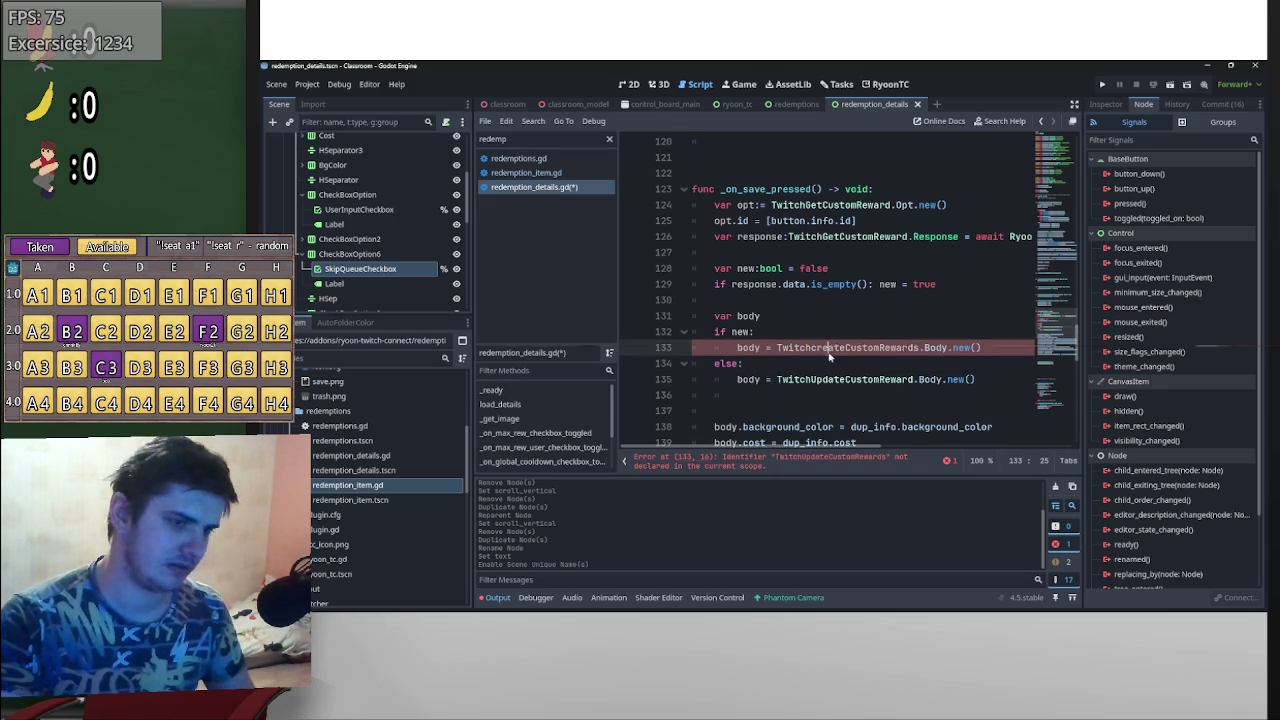
{"action": "key", "text": "Left"}
{"action": "key", "text": "Left"}
{"action": "key", "text": "Left"}
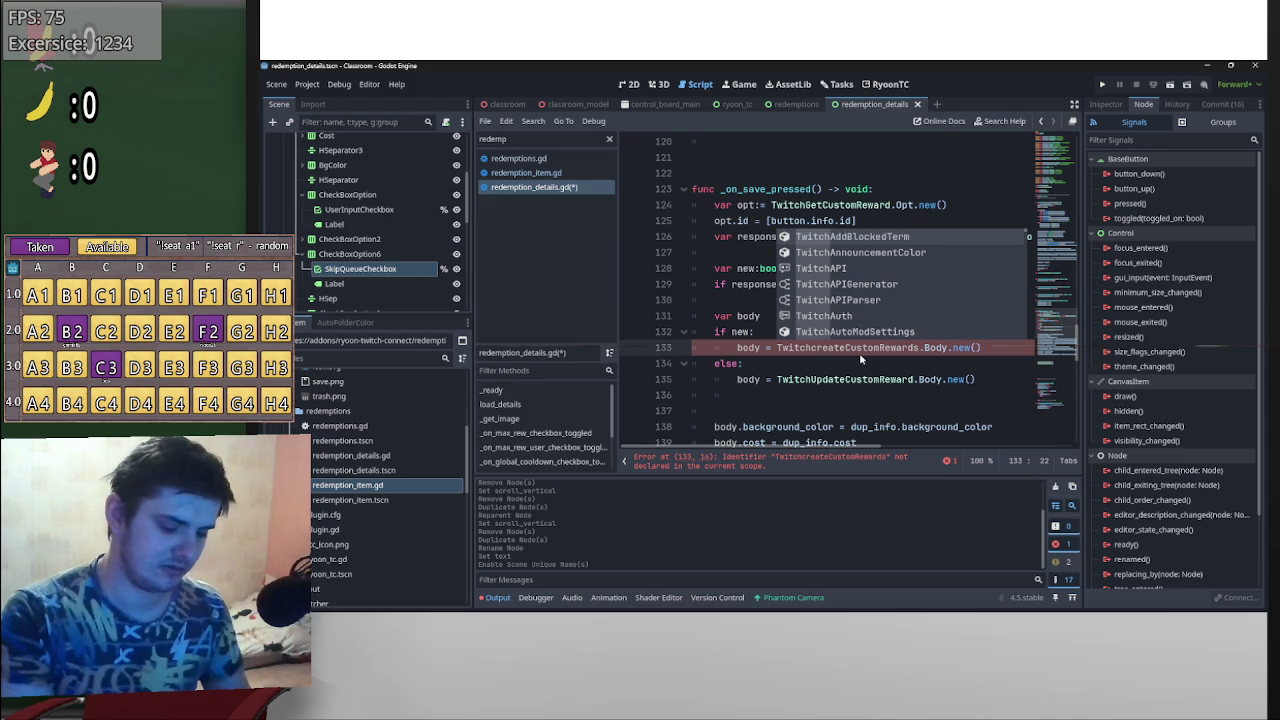
{"action": "type", "text": "C"}
{"action": "key", "text": "Delete"}
- Add a body.id line after the create-body constructor on line 133
{"action": "scroll", "coordinate": [910, 357], "scroll_direction": "down", "scroll_amount": 2}
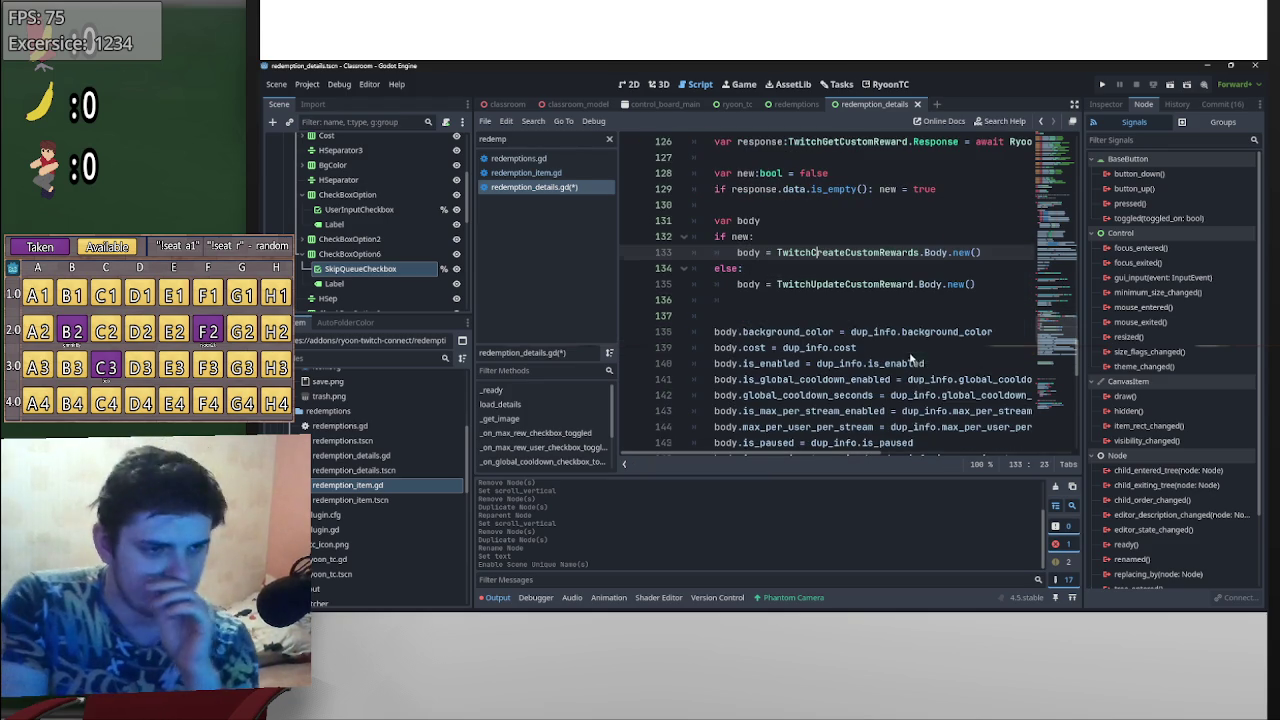
{"action": "scroll", "coordinate": [920, 330], "scroll_direction": "down", "scroll_amount": 3}
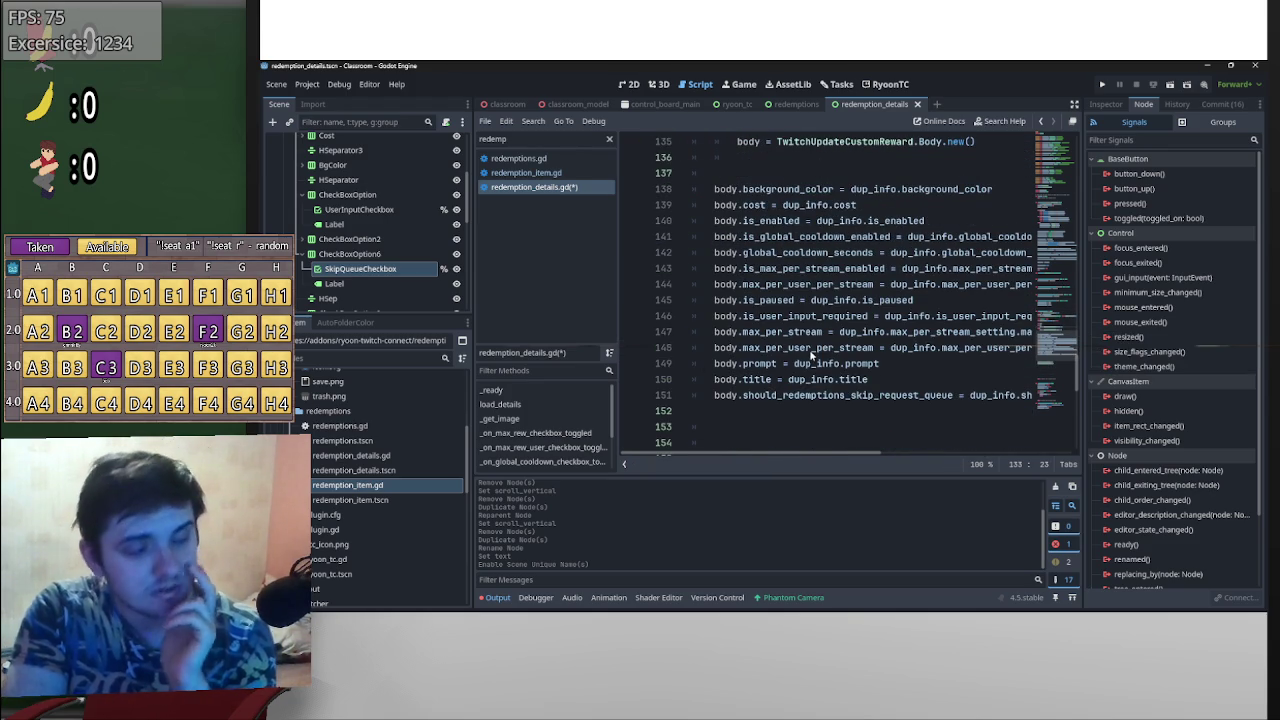
{"action": "scroll", "coordinate": [812, 355], "scroll_direction": "up", "scroll_amount": 2}
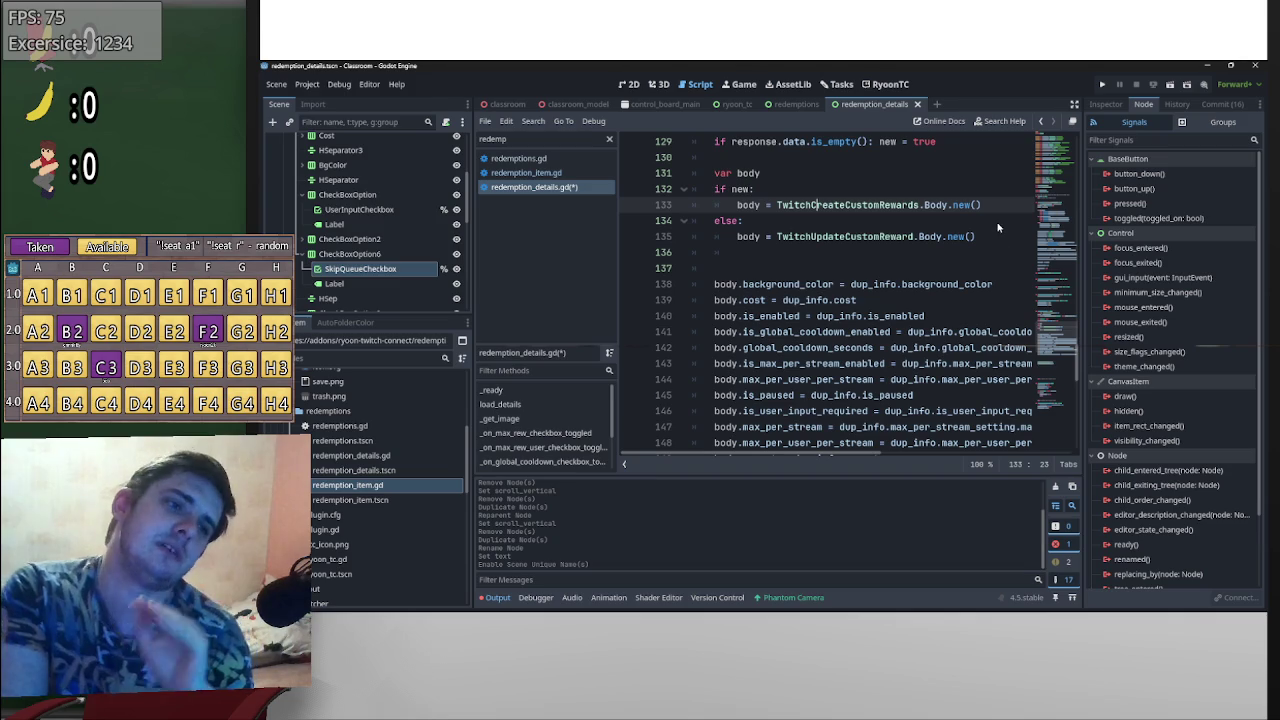
{"action": "key", "text": "Return"}
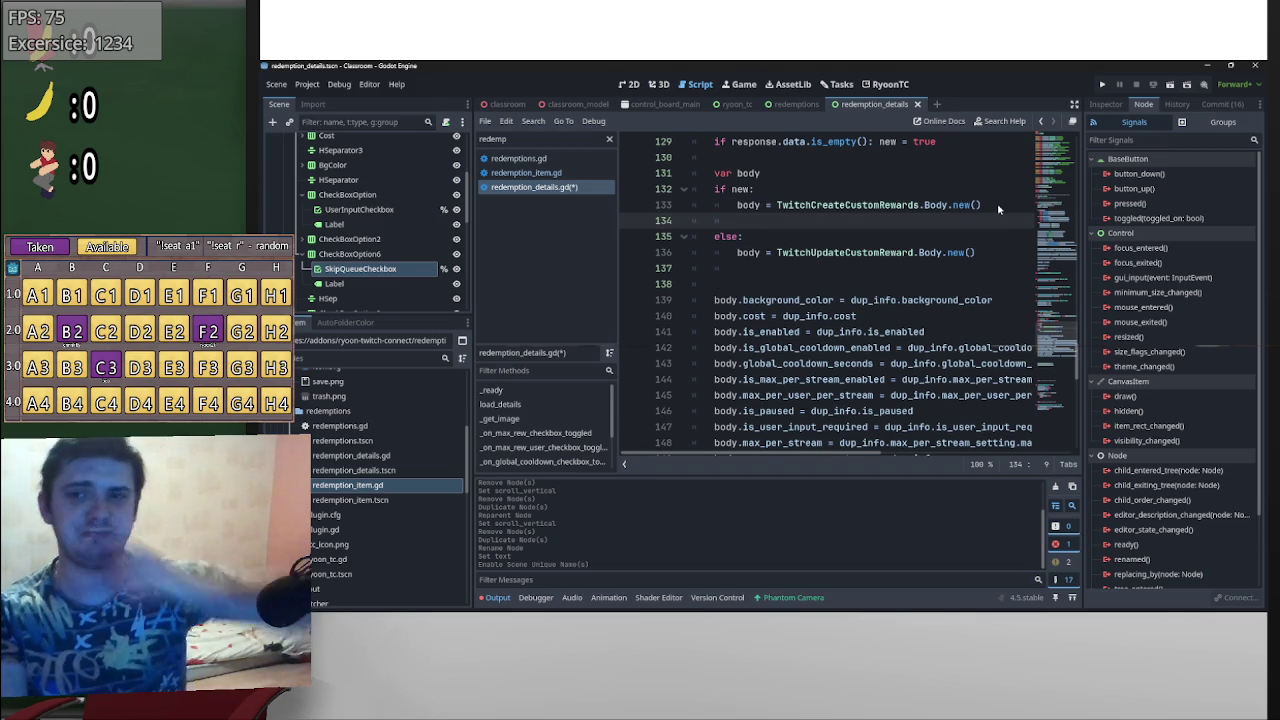
{"action": "type", "text": "body."}
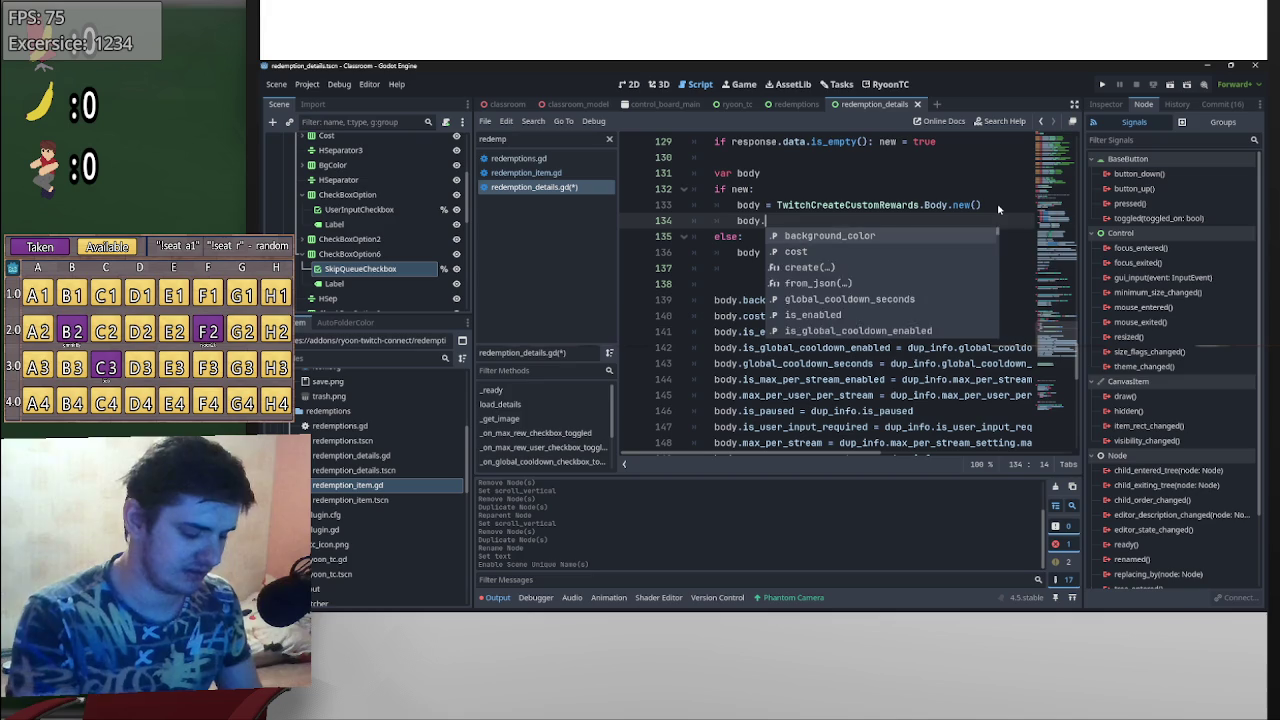
{"action": "type", "text": "id"}
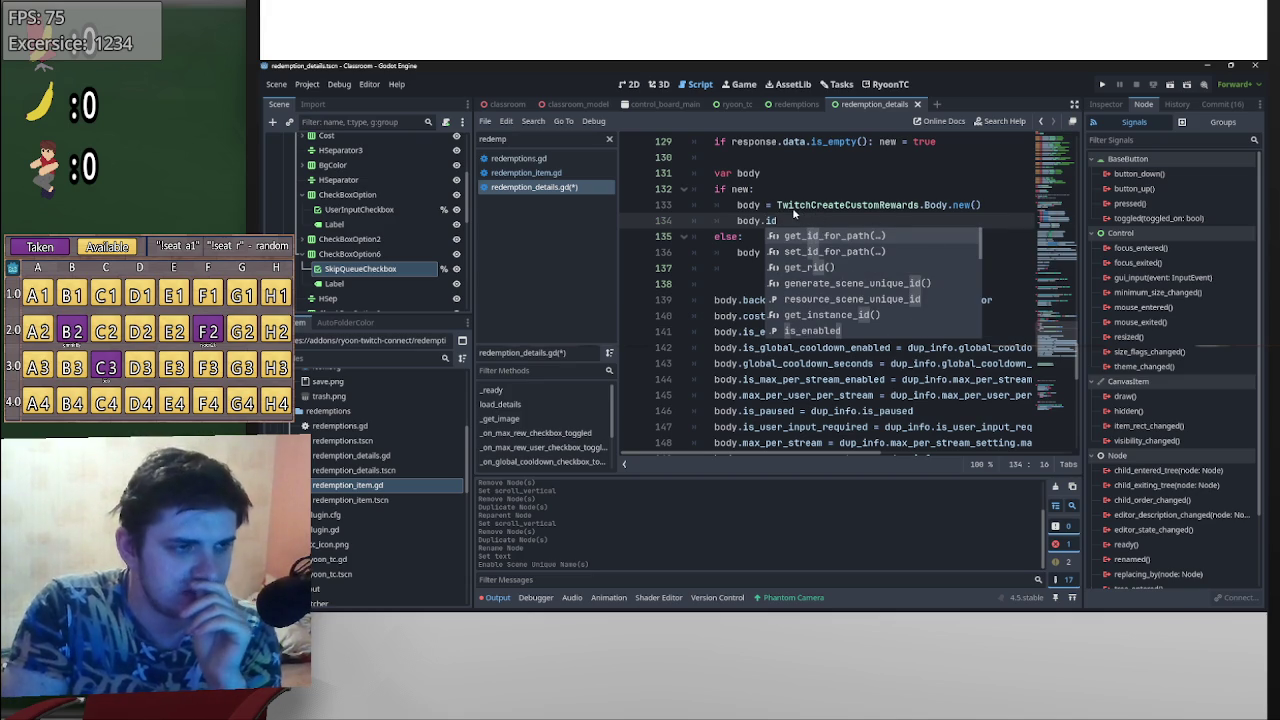
- Comment out the update-body line under else and make the branch pass
{"action": "left_click", "coordinate": [735, 252]}
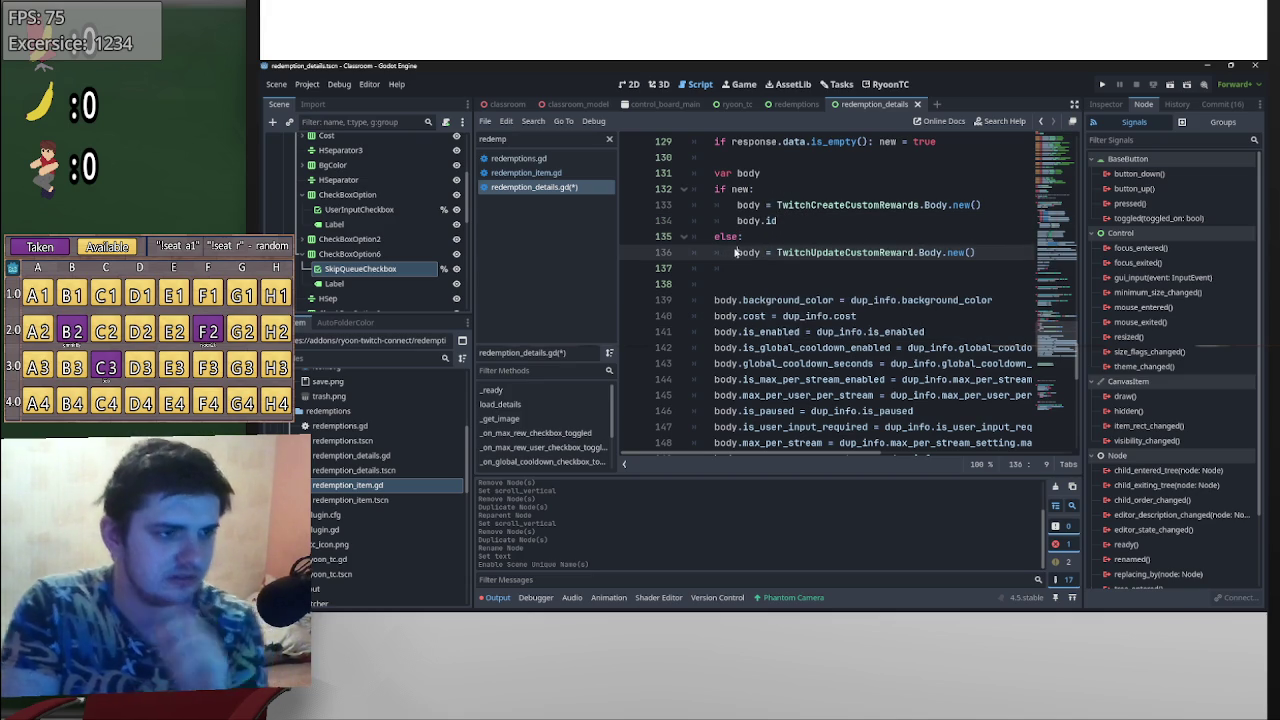
{"action": "key", "text": "Return"}
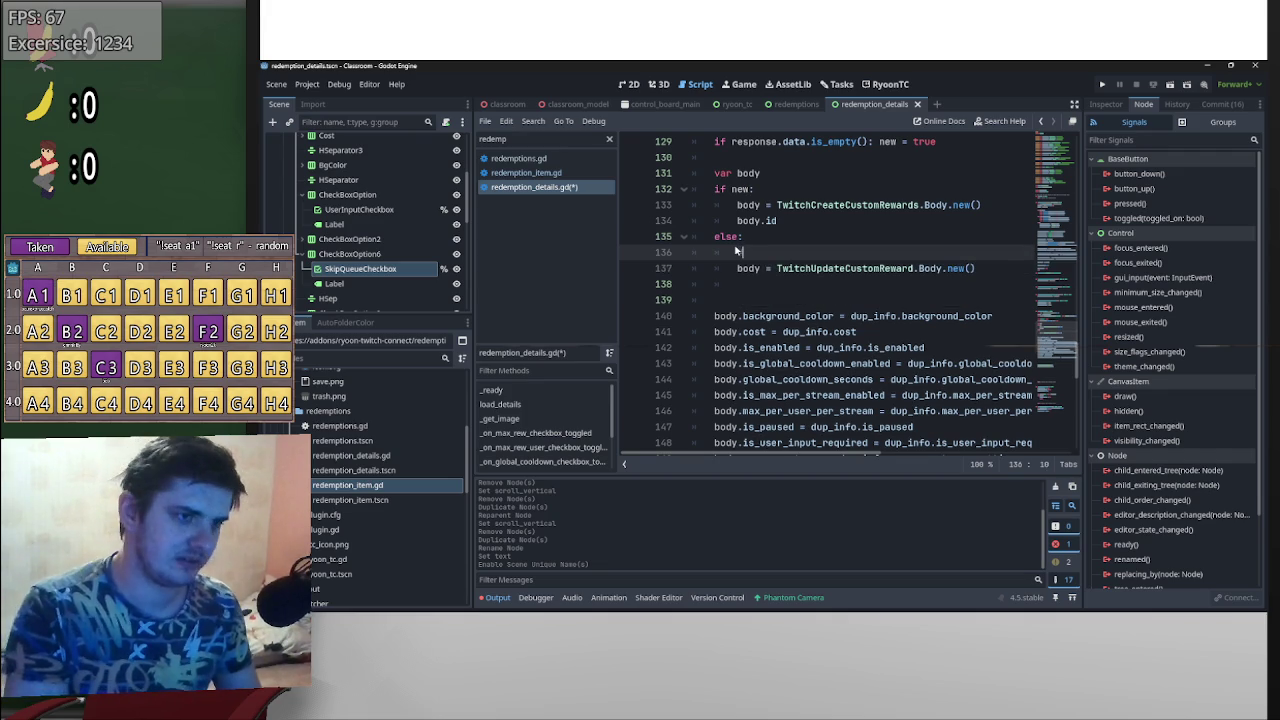
{"action": "key", "text": "Down"}
{"action": "type", "text": "#"}
{"action": "key", "text": "Up"}
{"action": "type", "text": "pass"}
{"action": "scroll", "coordinate": [828, 246], "scroll_direction": "up", "scroll_amount": 1}
- Type var body on line 131 as TwitchCreateCustomRewards.Body, stripping .new()
{"action": "mouse_move", "coordinate": [981, 252]}
{"action": "left_mouse_down"}
{"action": "mouse_move", "coordinate": [776, 252]}
{"action": "mouse_move", "coordinate": [803, 229]}
{"action": "mouse_move", "coordinate": [761, 222]}
{"action": "left_mouse_up"}
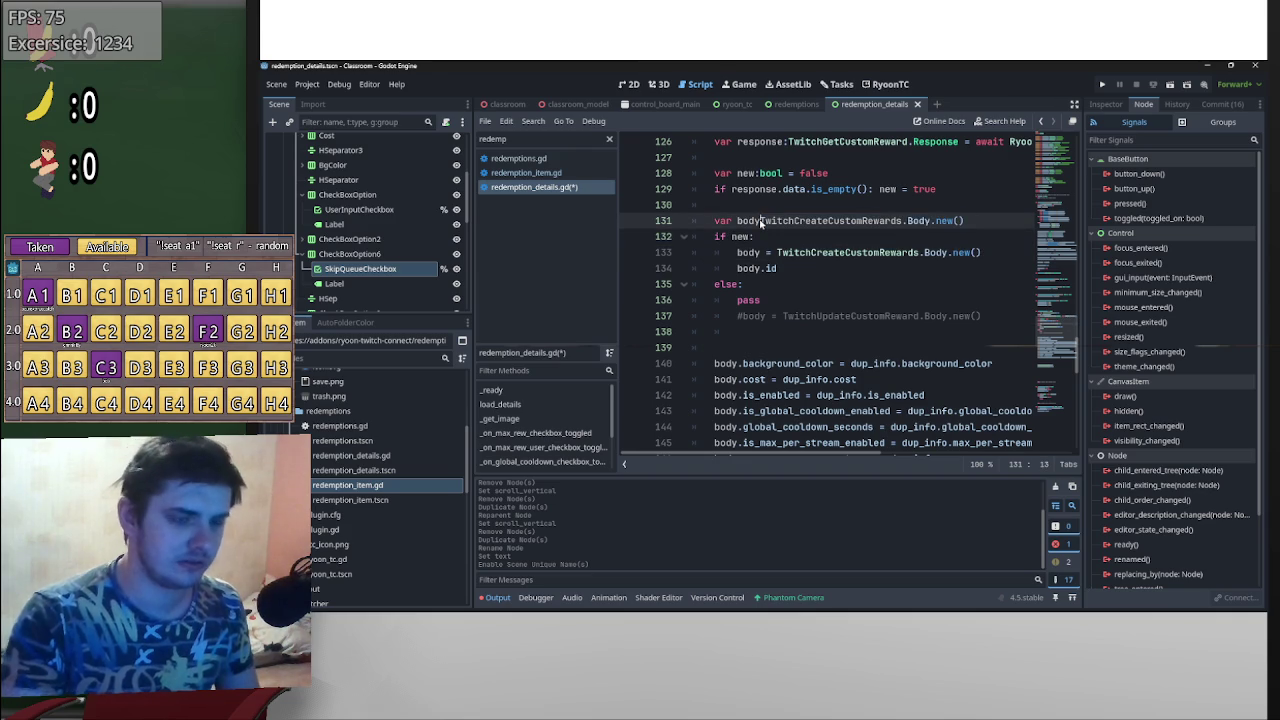
{"action": "left_click", "coordinate": [761, 222]}
{"action": "type", "text": ":"}
{"action": "left_click", "coordinate": [776, 270]}
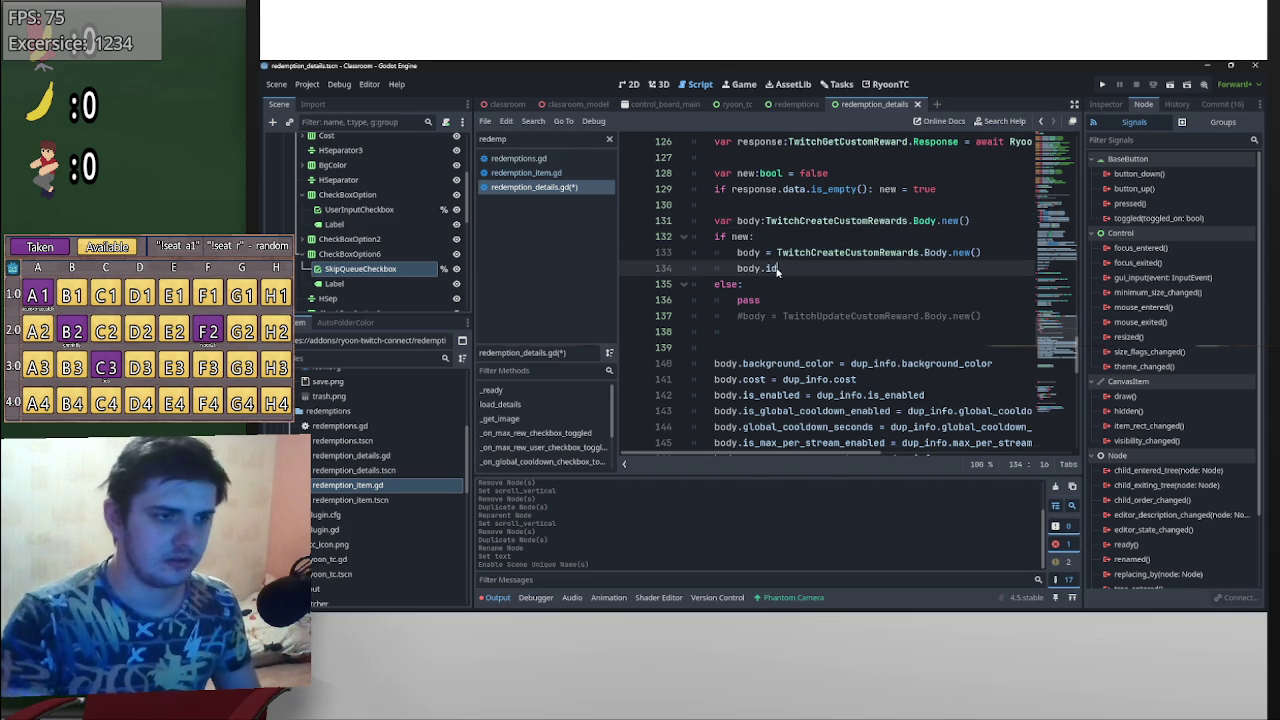
{"action": "key", "text": "BackSpace"}
{"action": "left_click_drag", "start_coordinate": [982, 221], "coordinate": [942, 220]}
{"action": "key", "text": "BackSpace"}
{"action": "key", "text": "BackSpace"}
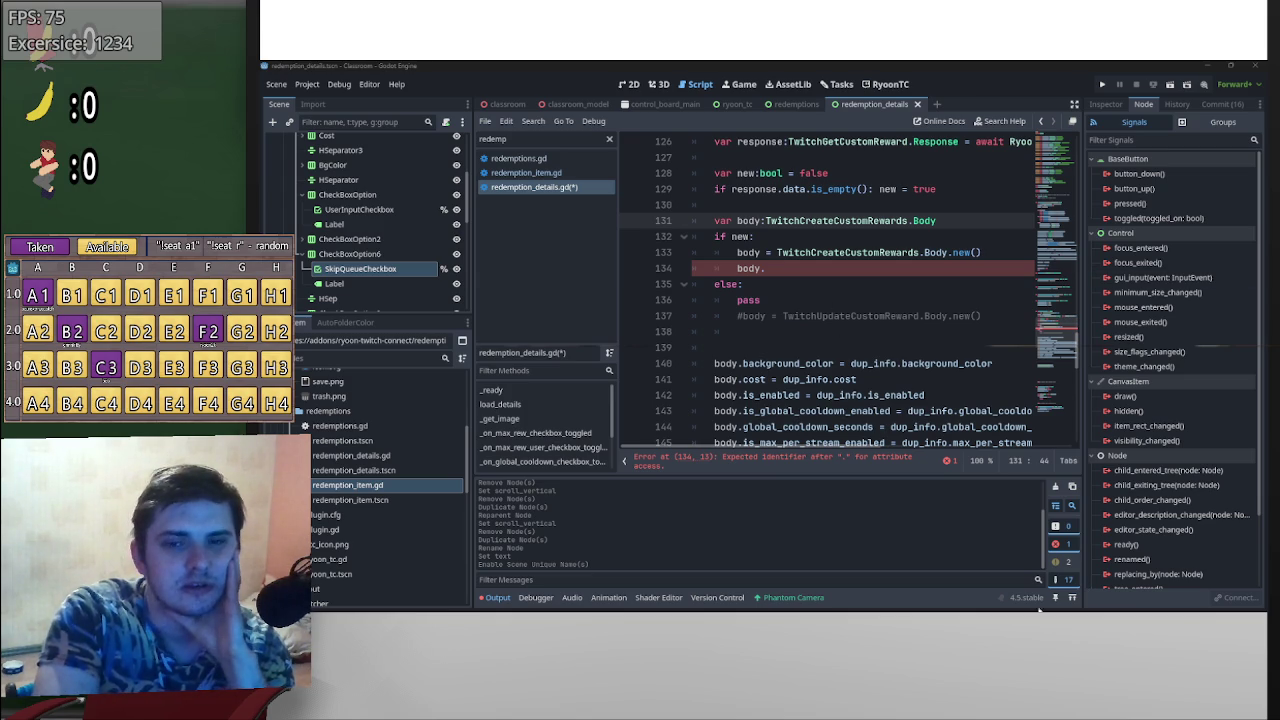
- Bring the Meshy browser window to the front from the taskbar
{"action": "mouse_move", "coordinate": [834, 600]}
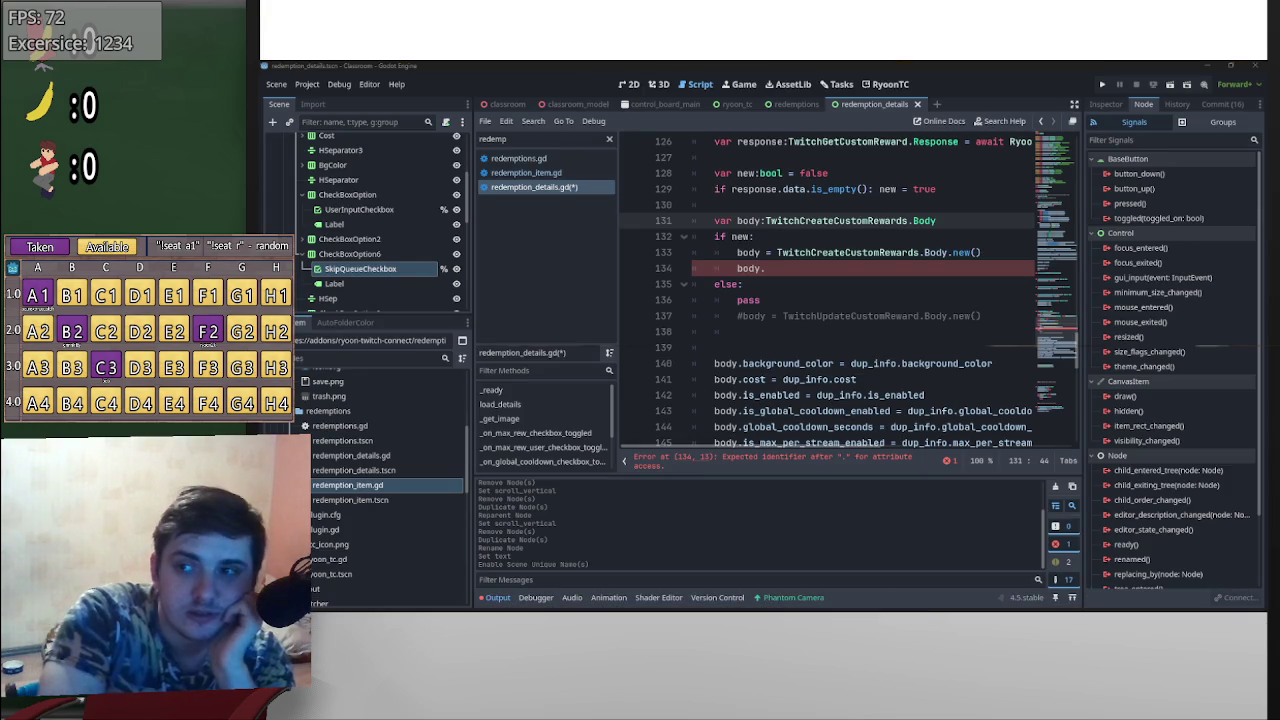
{"action": "left_click", "coordinate": [834, 610]}
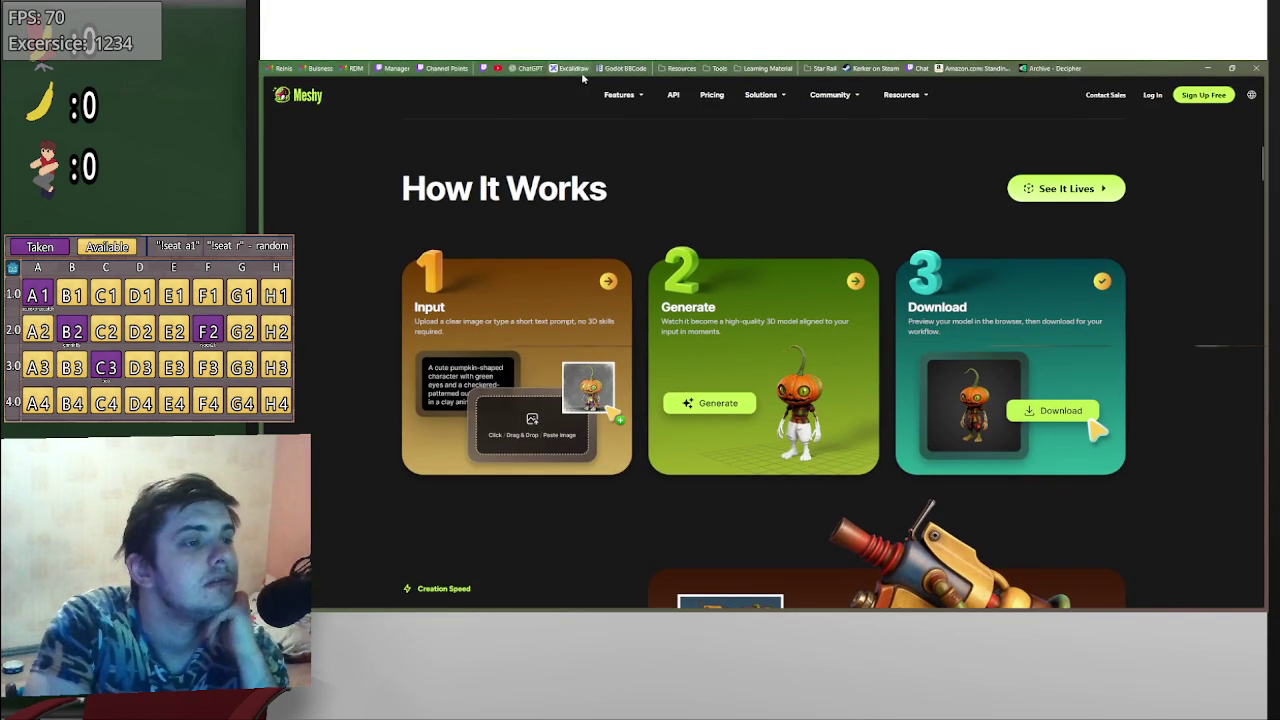
- Open OpenGameArt.org from the Resources bookmark folder, then return to Godot
{"action": "left_click", "coordinate": [684, 68]}
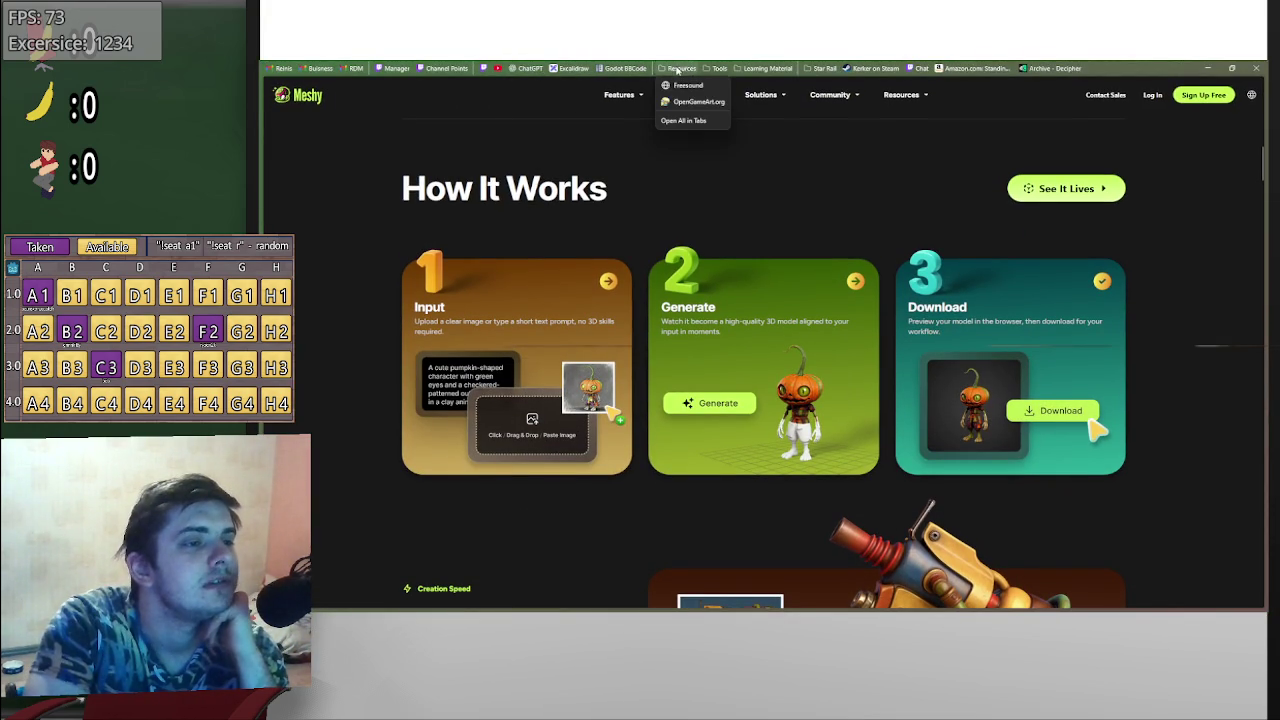
{"action": "left_click", "coordinate": [690, 104]}
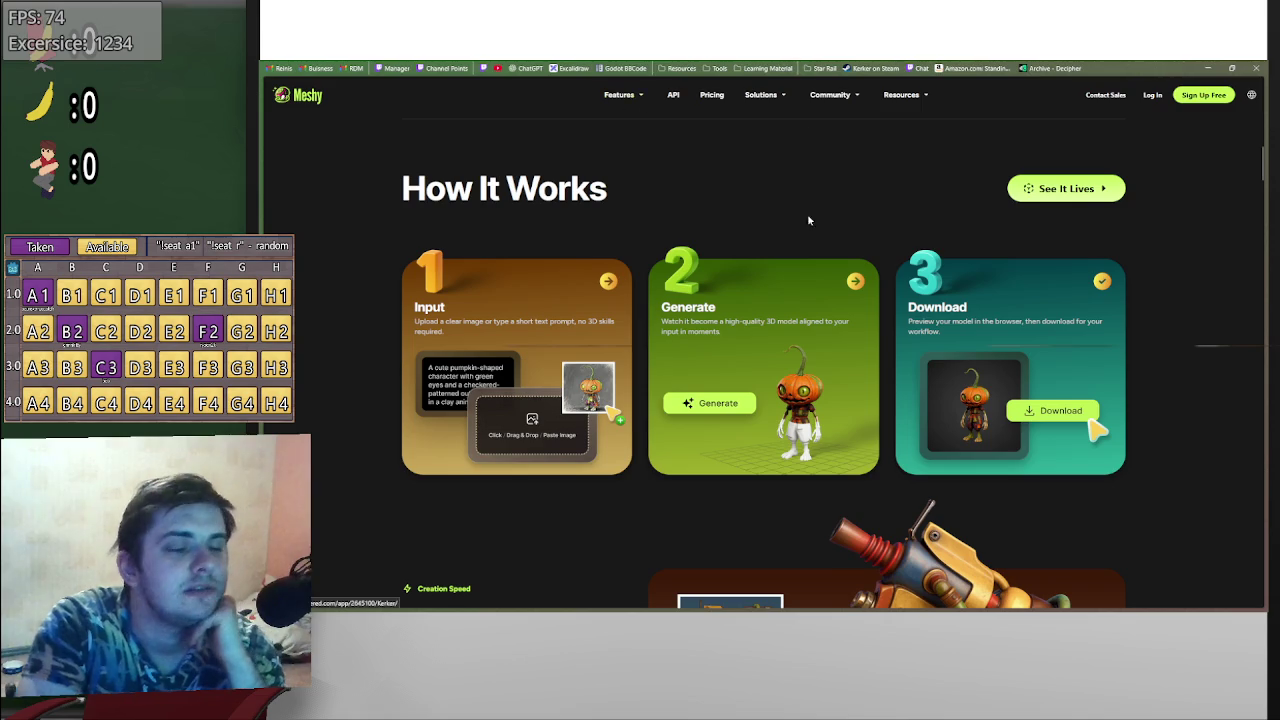
{"action": "key", "text": "alt+Tab"}
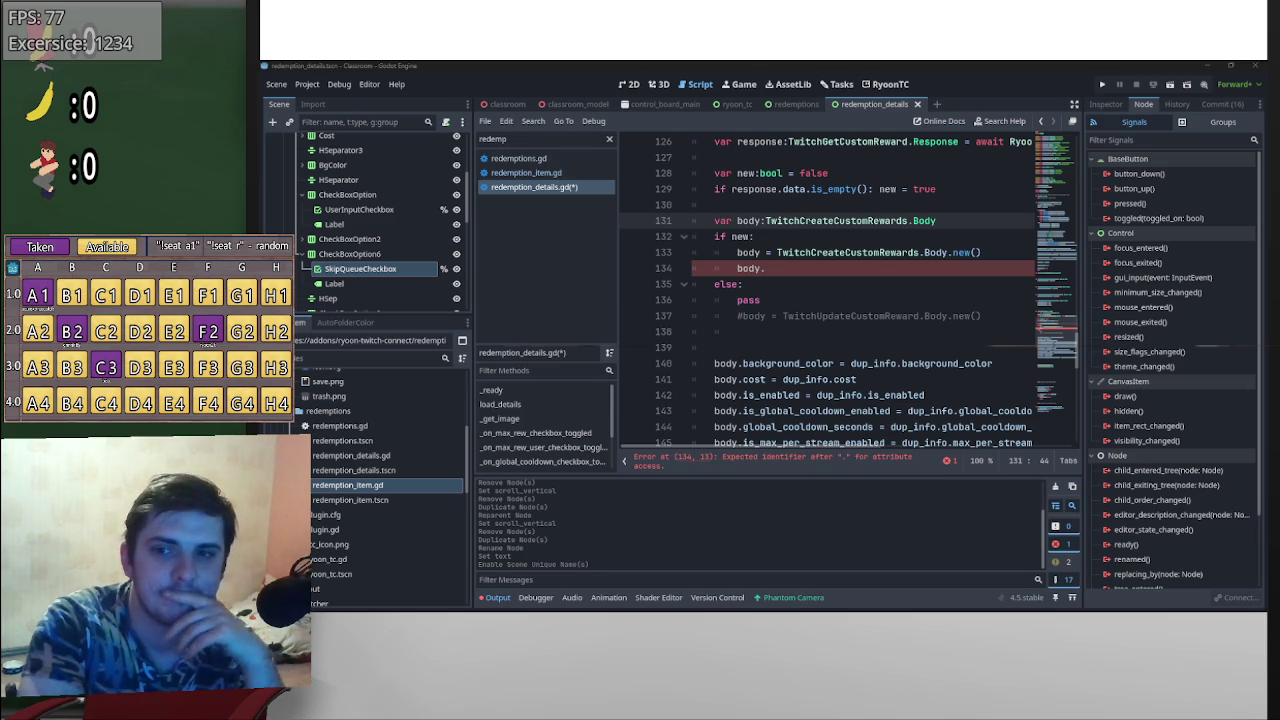
- Check the unfinished body. statement on line 134 and remove its stray dot
{"action": "left_click", "coordinate": [790, 270]}
{"action": "left_click_drag", "start_coordinate": [790, 271], "coordinate": [736, 270]}
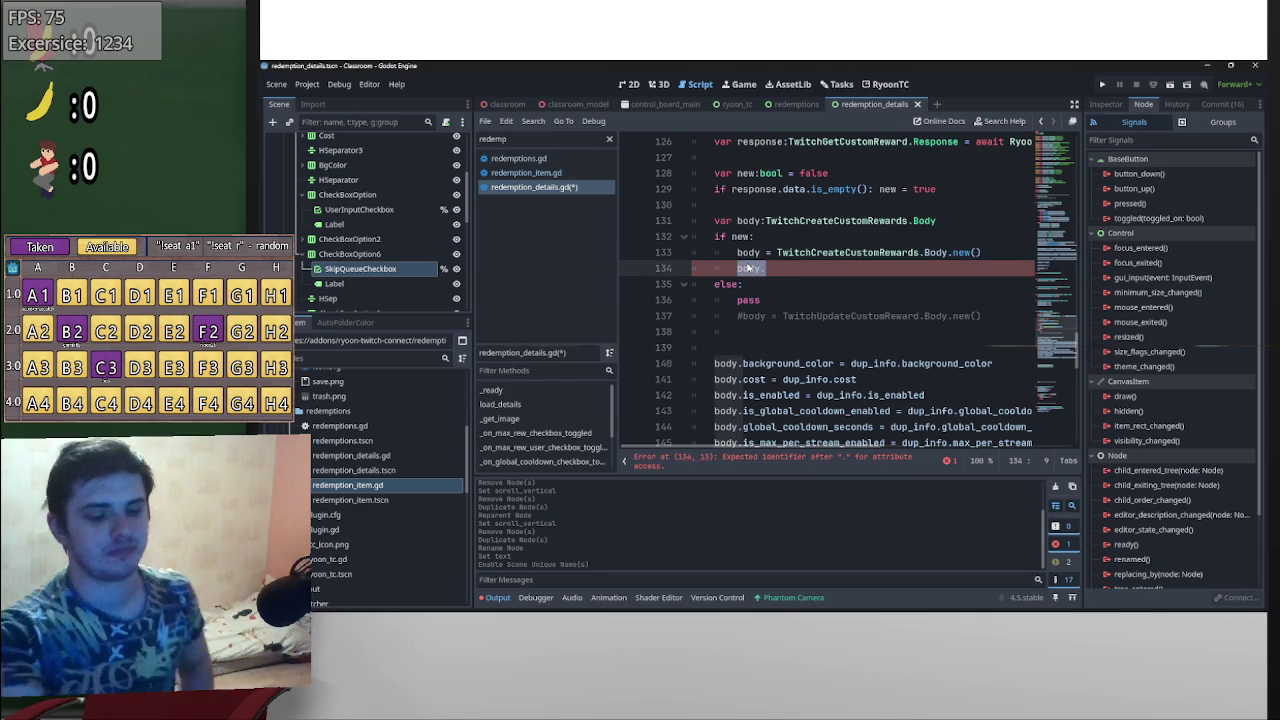
{"action": "mouse_move", "coordinate": [746, 269]}
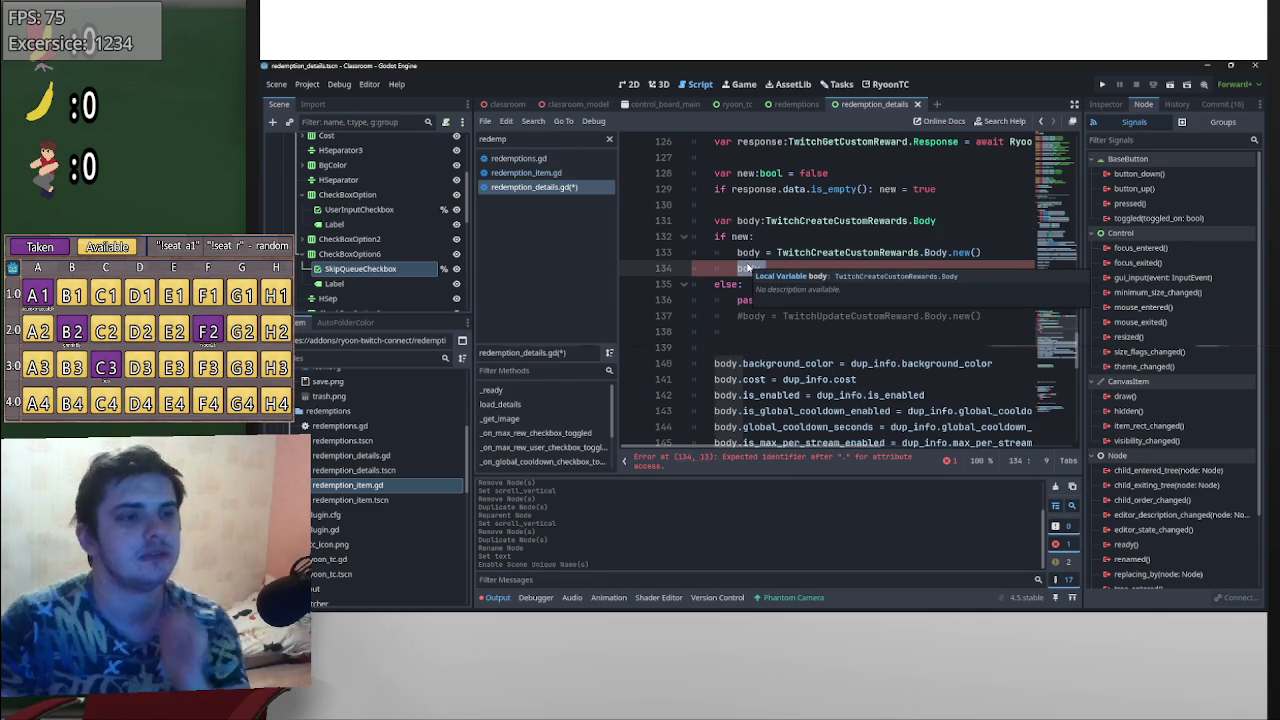
{"action": "left_click", "coordinate": [794, 272]}
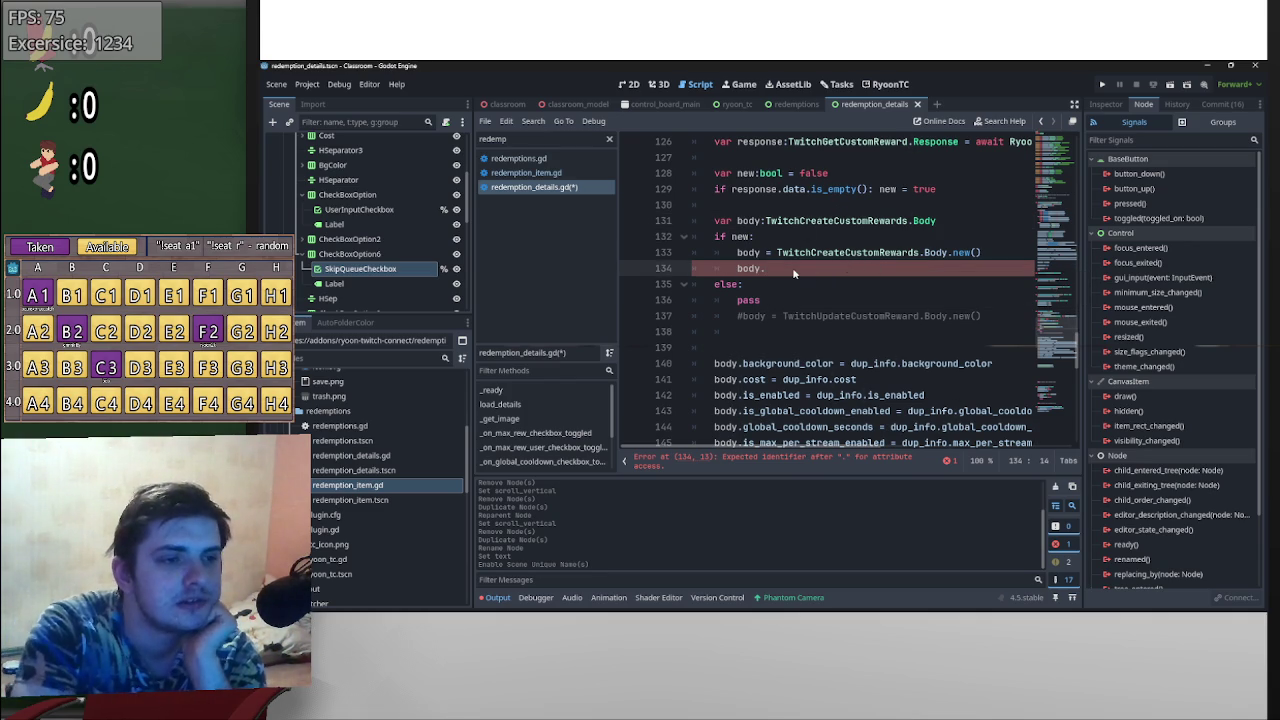
{"action": "type", "text": "."}
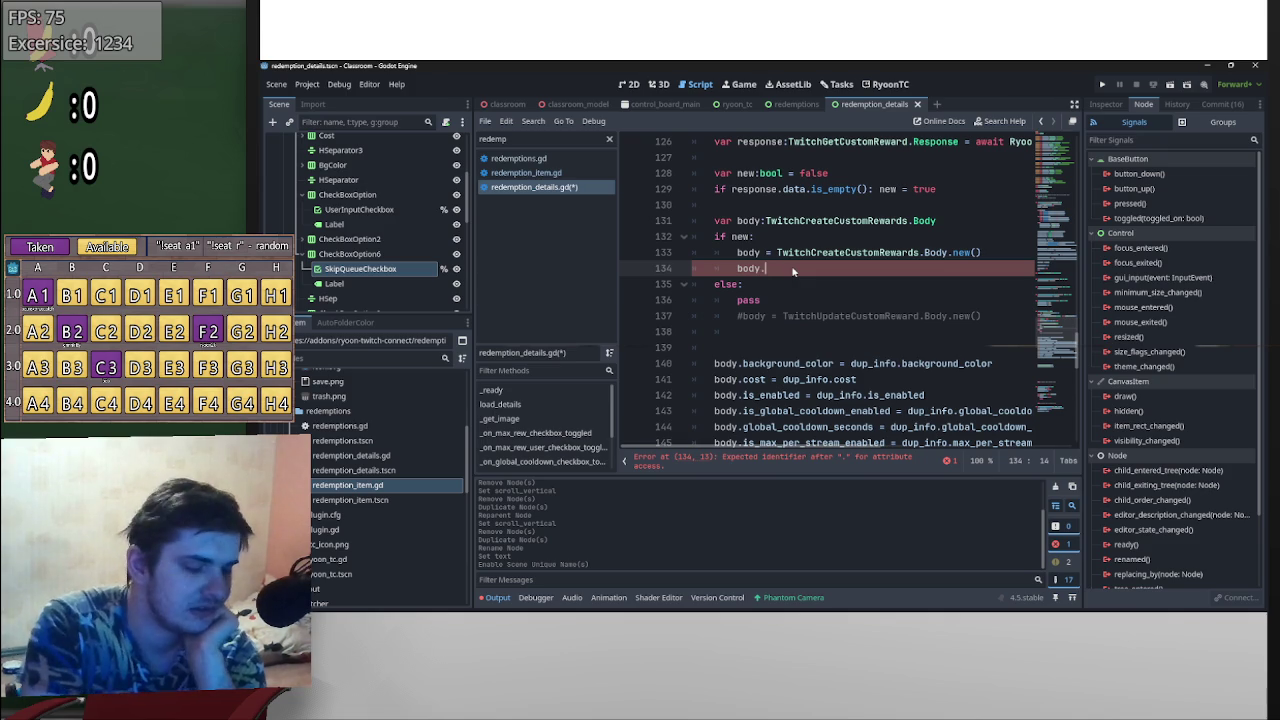
{"action": "scroll", "coordinate": [900, 300], "scroll_direction": "down", "scroll_amount": 2}
{"action": "scroll", "coordinate": [906, 298], "scroll_direction": "up", "scroll_amount": 2}
{"action": "scroll", "coordinate": [906, 298], "scroll_direction": "down", "scroll_amount": 1}
{"action": "scroll", "coordinate": [907, 303], "scroll_direction": "down", "scroll_amount": 8}
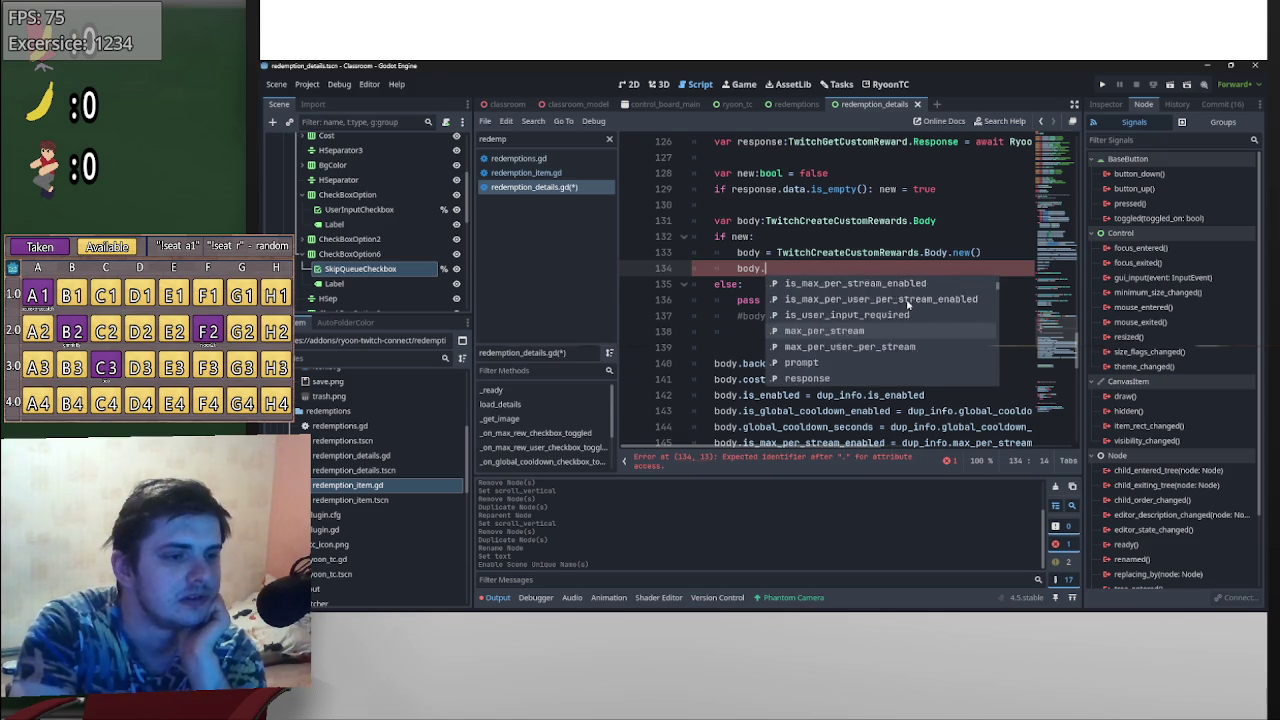
{"action": "scroll", "coordinate": [907, 303], "scroll_direction": "down", "scroll_amount": 5}
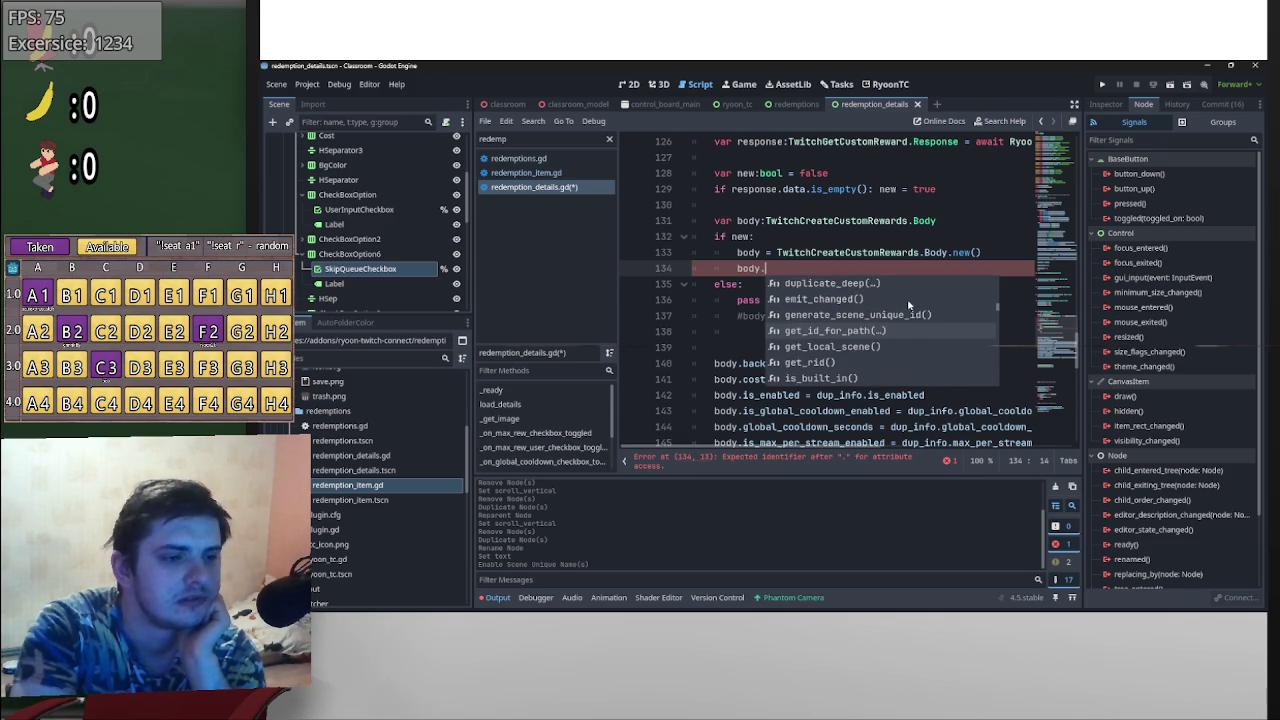
{"action": "scroll", "coordinate": [895, 346], "scroll_direction": "down", "scroll_amount": 3}
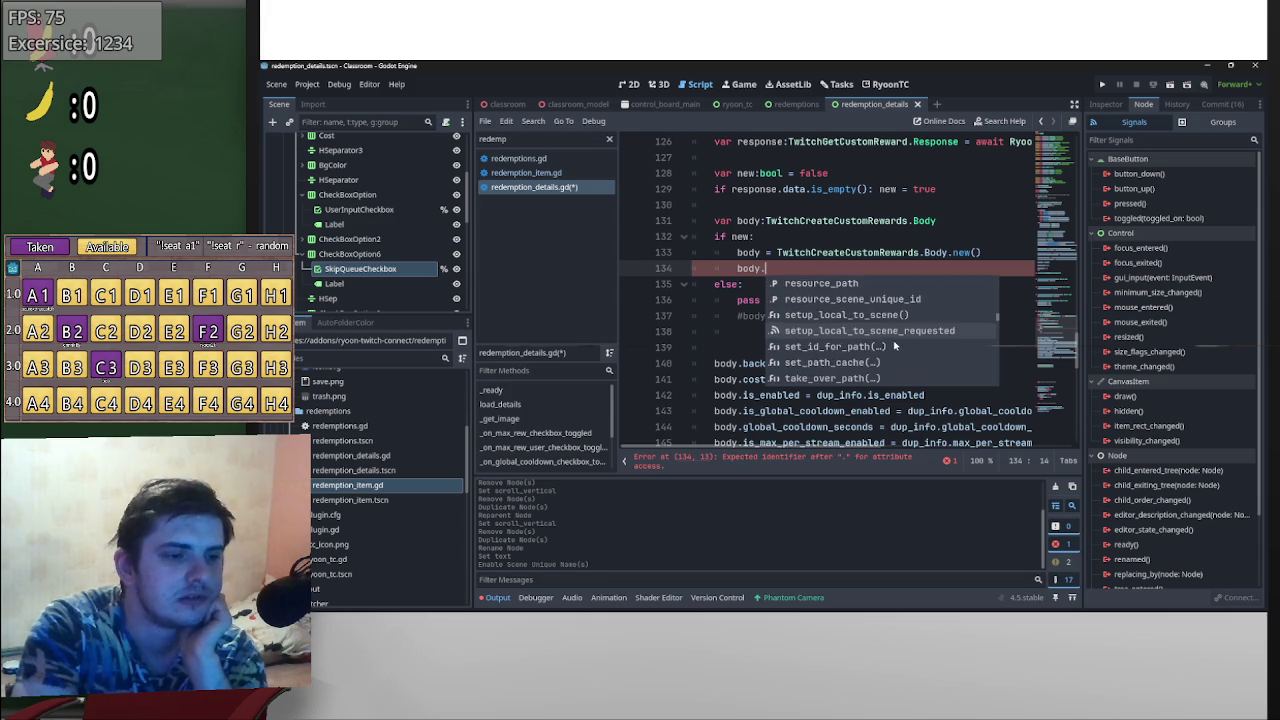
{"action": "scroll", "coordinate": [895, 338], "scroll_direction": "down", "scroll_amount": 1}
{"action": "scroll", "coordinate": [895, 338], "scroll_direction": "up", "scroll_amount": 2}
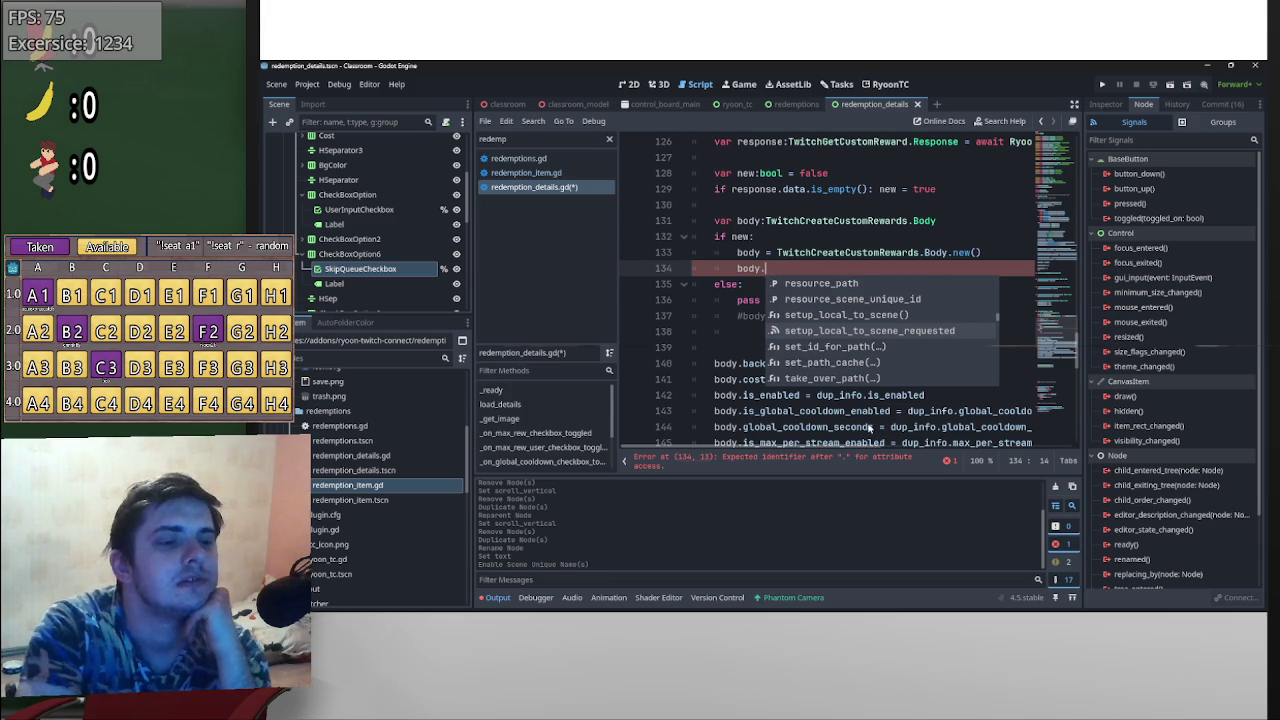
{"action": "scroll", "coordinate": [870, 346], "scroll_direction": "up", "scroll_amount": 6}
{"action": "scroll", "coordinate": [800, 350], "scroll_direction": "down", "scroll_amount": 6}
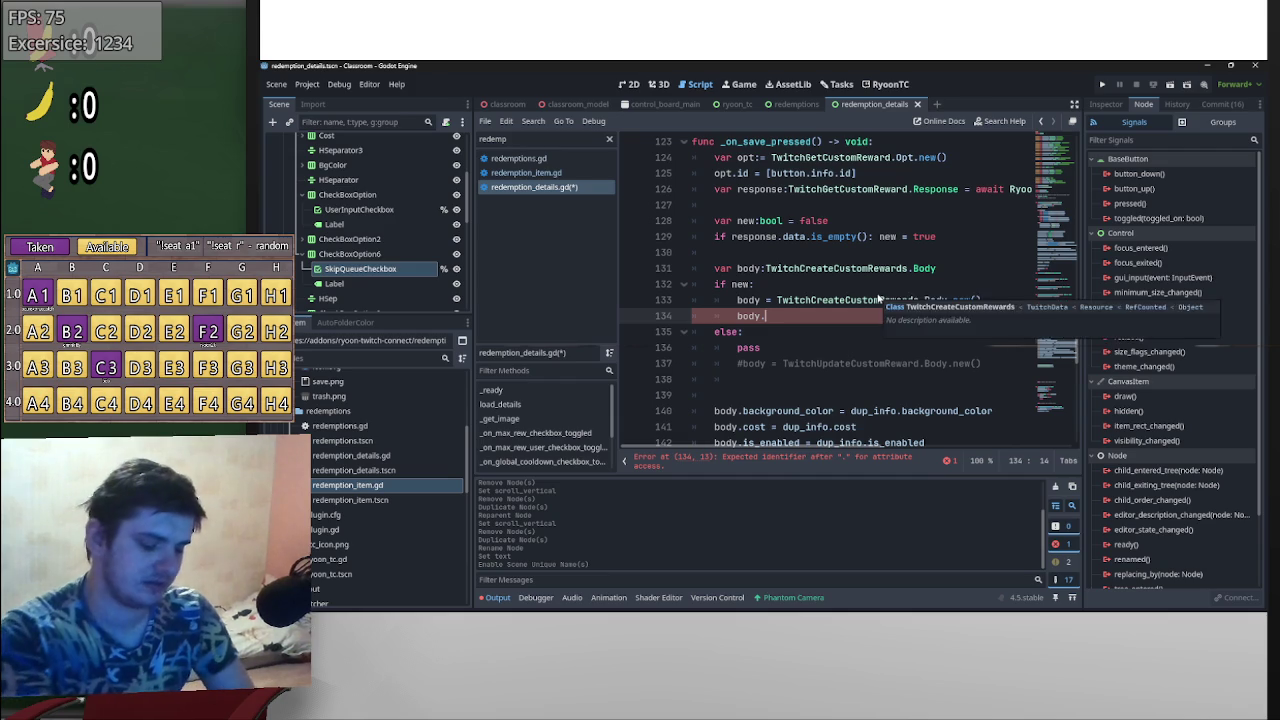
{"action": "key", "text": "BackSpace"}
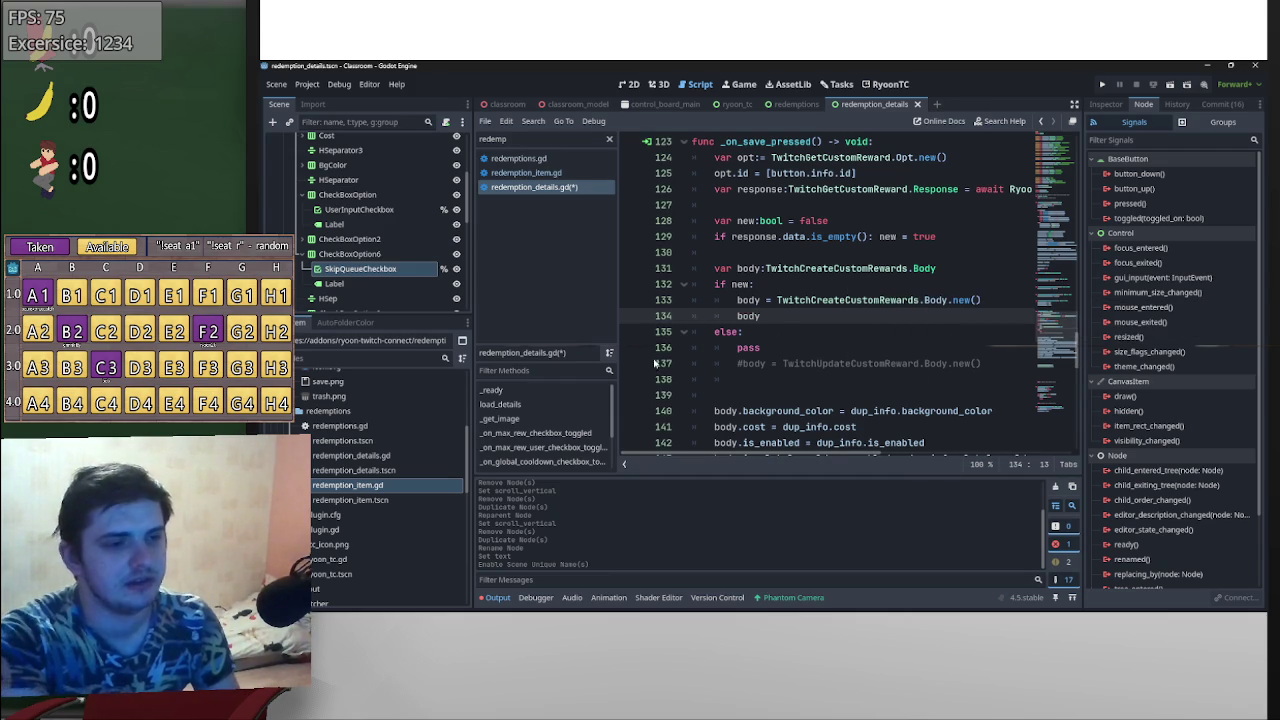
- Type body as TwitchUpdateCustomReward.Body and place its .new() constructor in the else branch
{"action": "key", "text": "ctrl+z"}
{"action": "key", "text": "ctrl+z"}
{"action": "key", "text": "ctrl+z"}
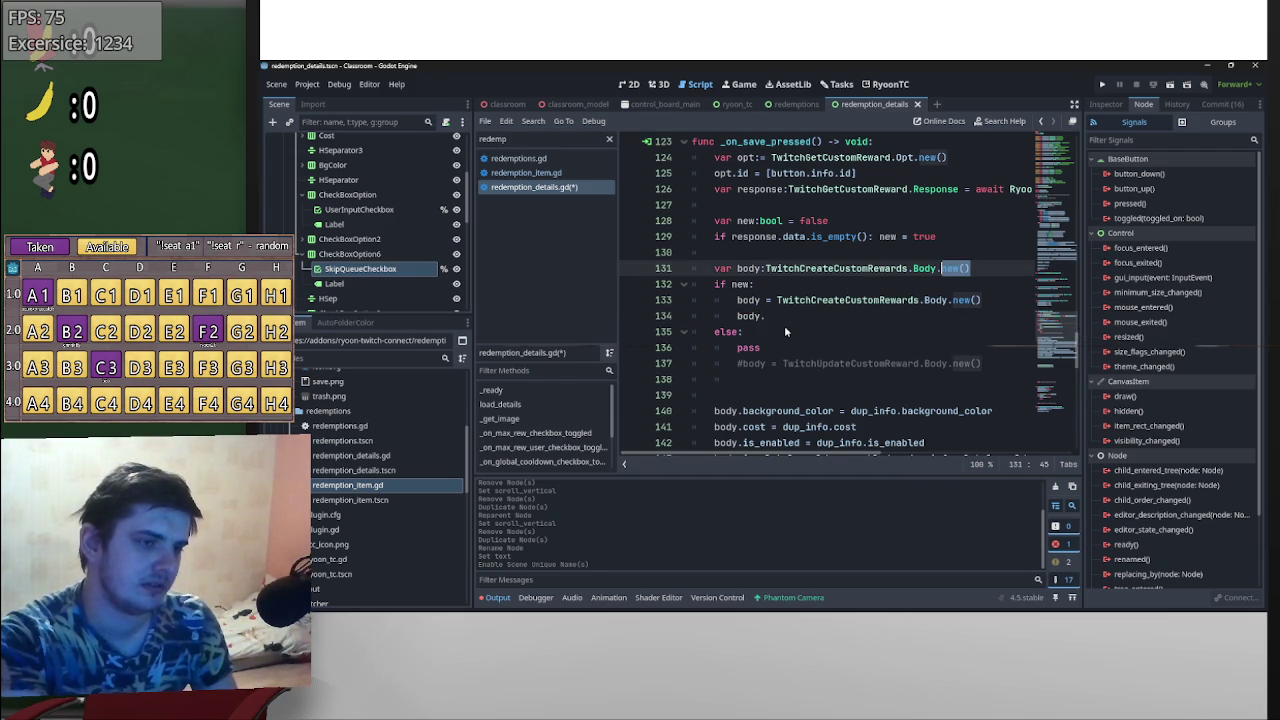
{"action": "key", "text": "ctrl+z"}
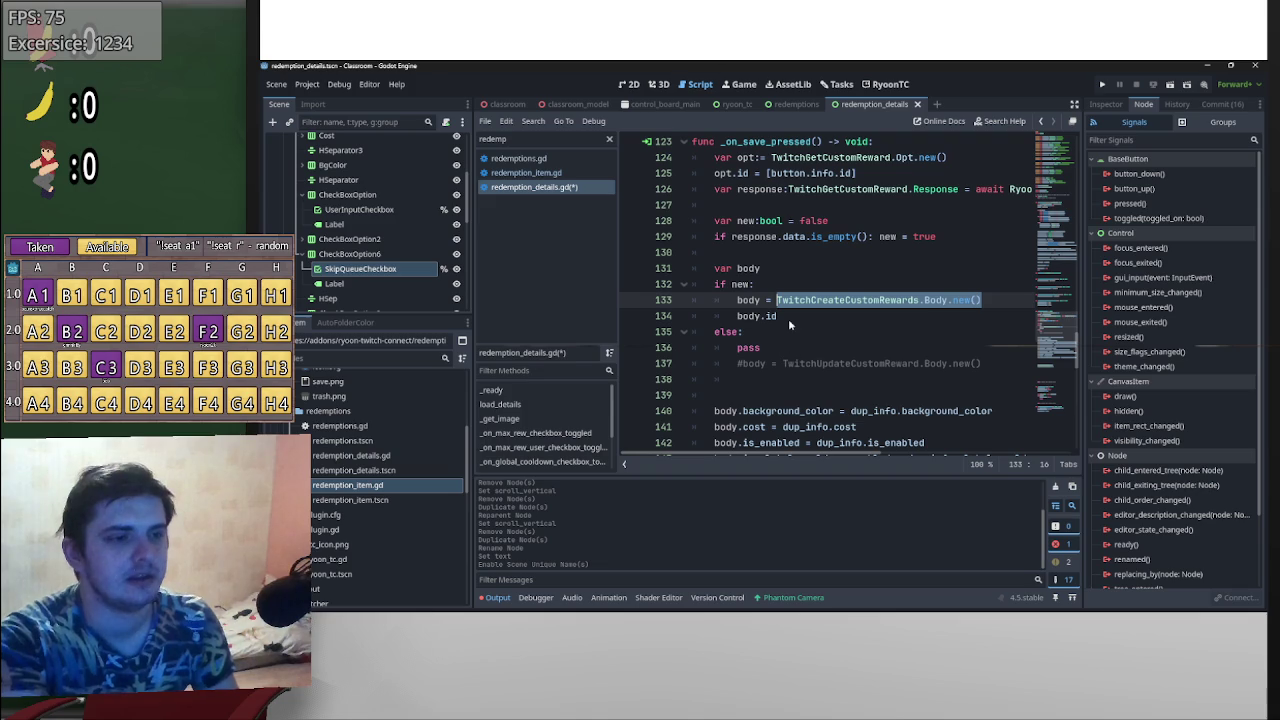
{"action": "key", "text": "ctrl+z"}
{"action": "key", "text": "ctrl+z"}
{"action": "key", "text": "ctrl+z"}
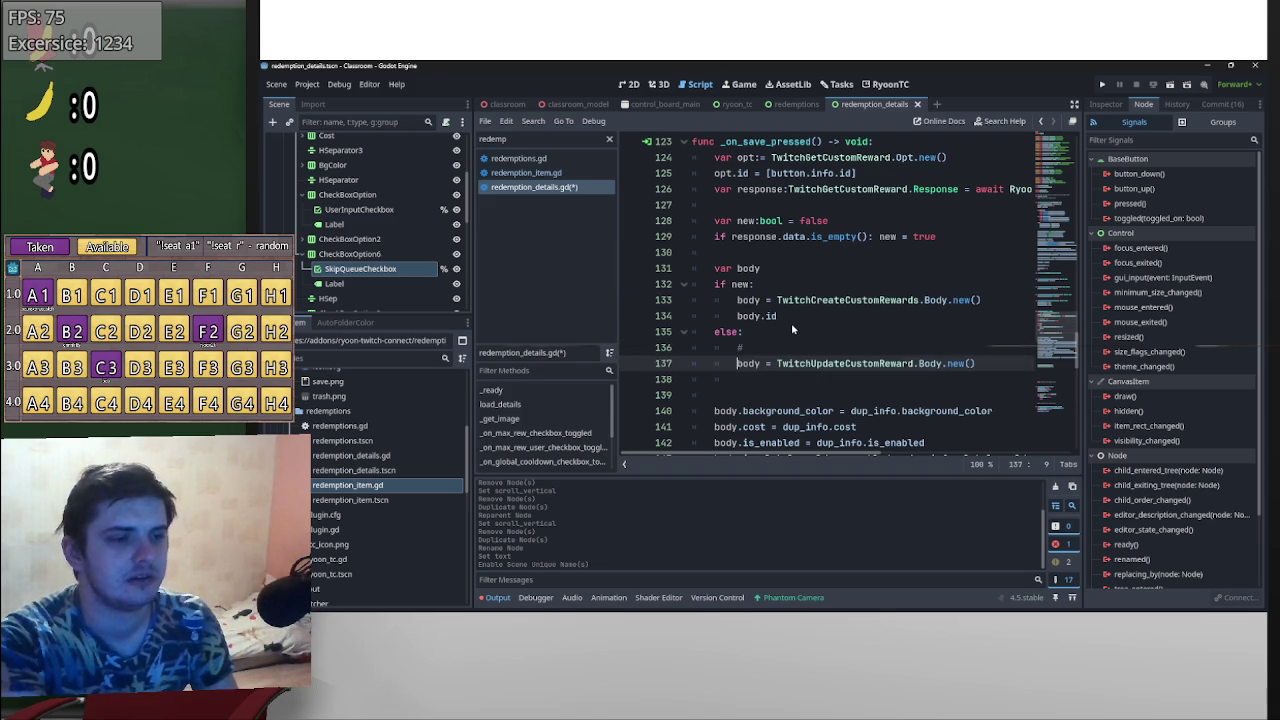
{"action": "key", "text": "ctrl+z"}
{"action": "key", "text": "ctrl+z"}
{"action": "key", "text": "ctrl+z"}
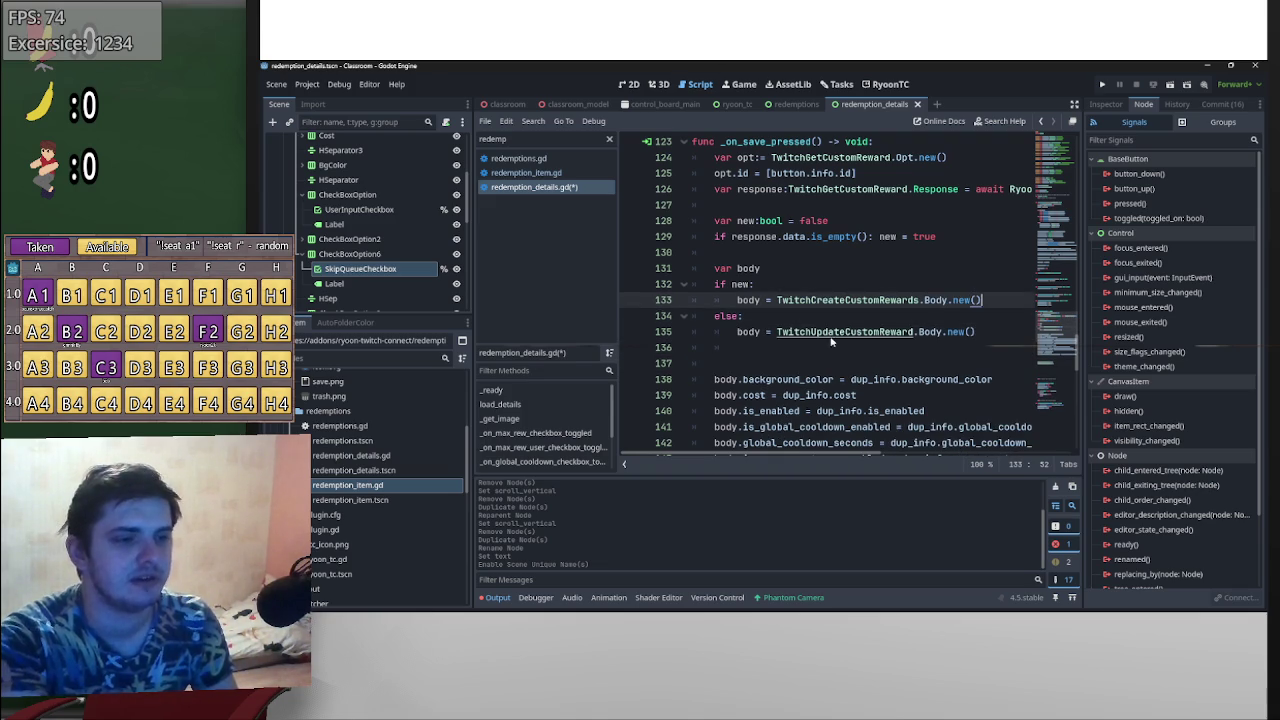
{"action": "mouse_move", "coordinate": [976, 331]}
{"action": "left_mouse_down"}
{"action": "mouse_move", "coordinate": [777, 331]}
{"action": "mouse_move", "coordinate": [808, 282]}
{"action": "mouse_move", "coordinate": [763, 270]}
{"action": "left_mouse_up"}
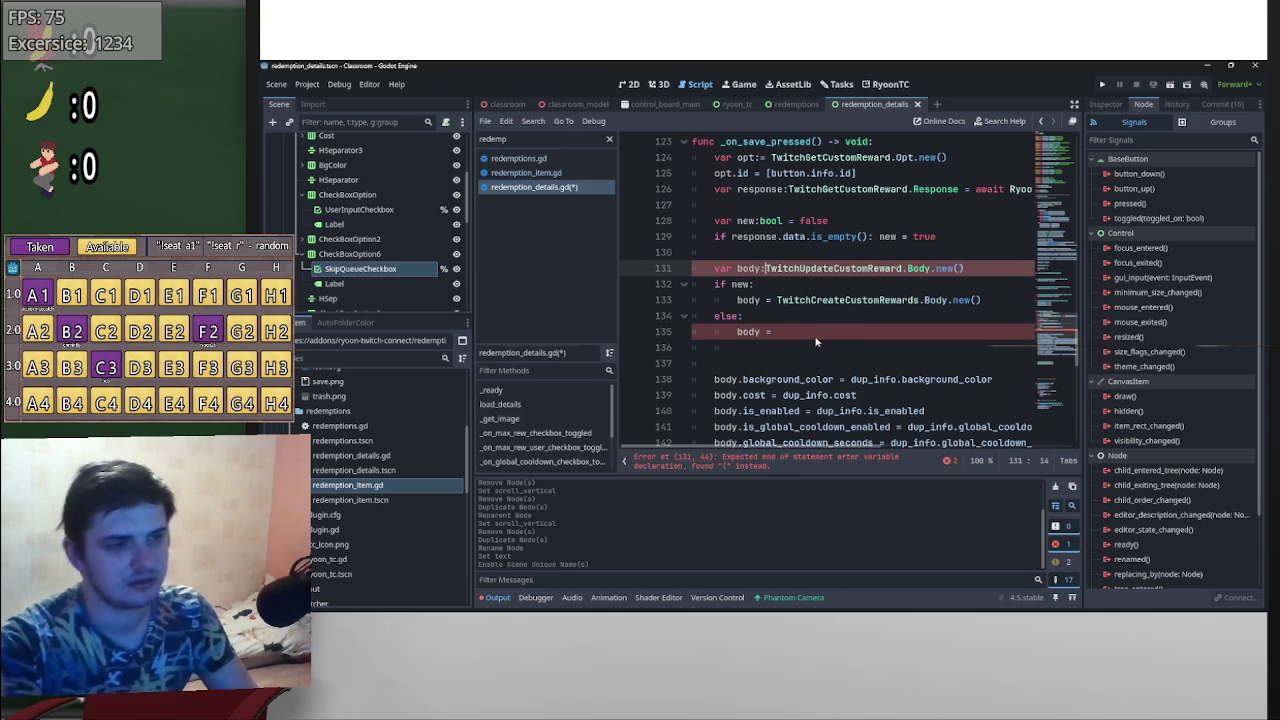
{"action": "left_click_drag", "start_coordinate": [966, 269], "coordinate": [930, 269]}
{"action": "key", "text": "BackSpace"}
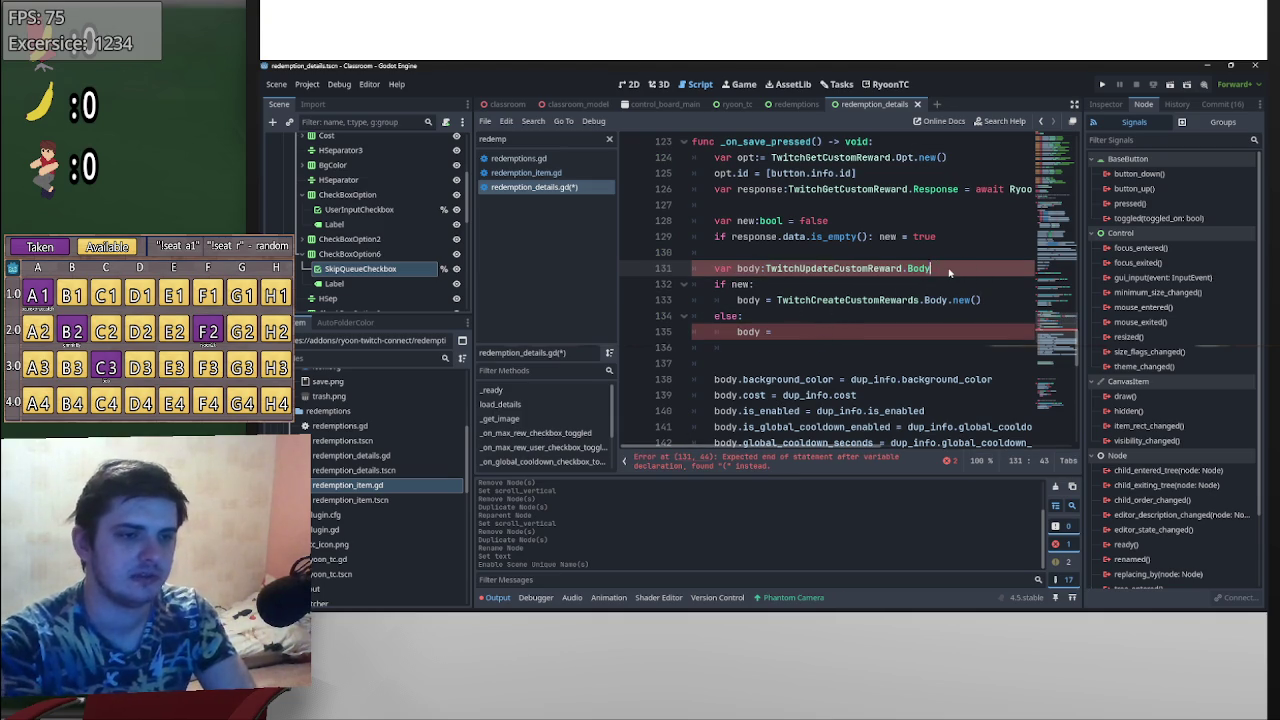
{"action": "key", "text": "ctrl+z"}
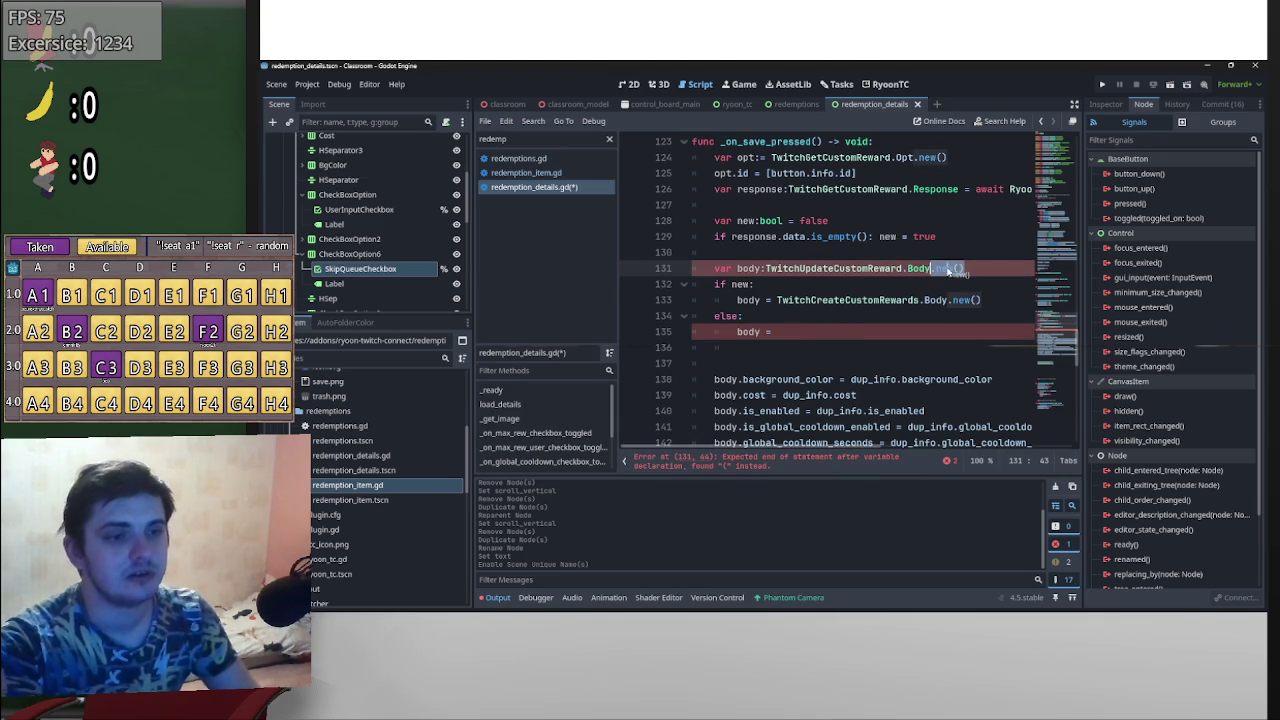
{"action": "mouse_move", "coordinate": [966, 269]}
{"action": "left_mouse_down"}
{"action": "mouse_move", "coordinate": [766, 269]}
{"action": "mouse_move", "coordinate": [818, 333]}
{"action": "left_mouse_up"}
{"action": "key", "text": "ctrl+z"}
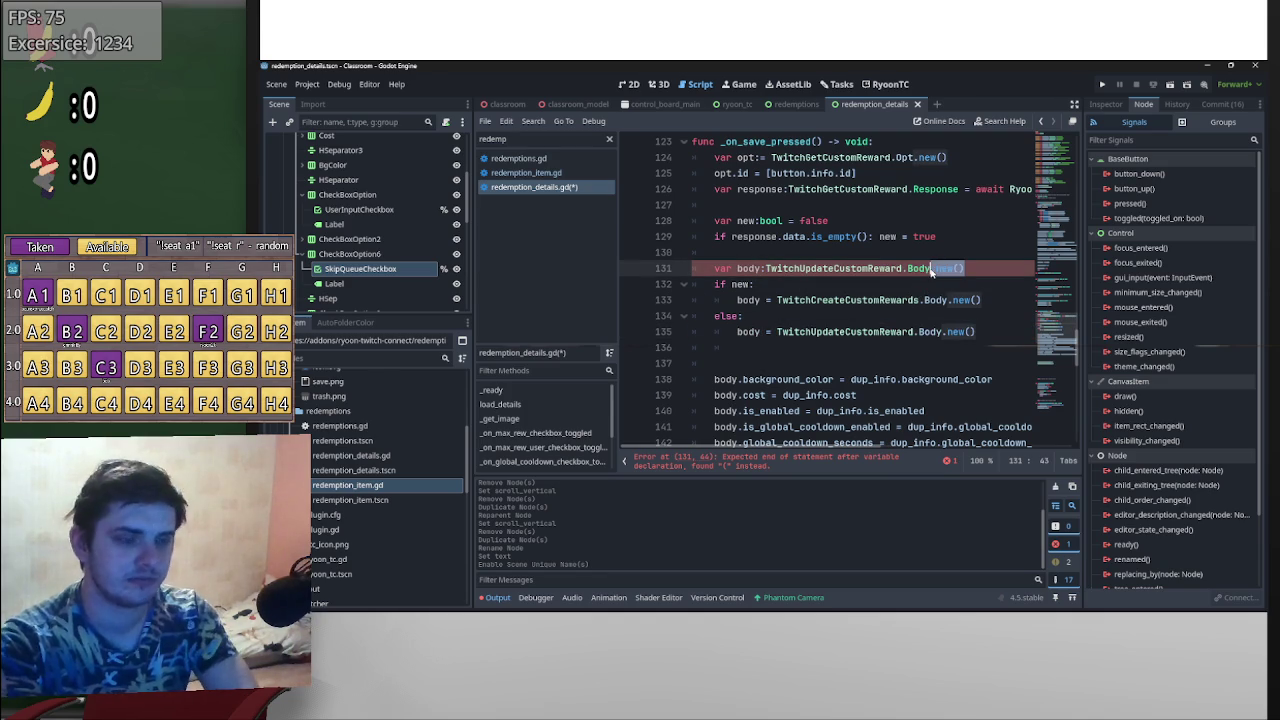
{"action": "key", "text": "BackSpace"}
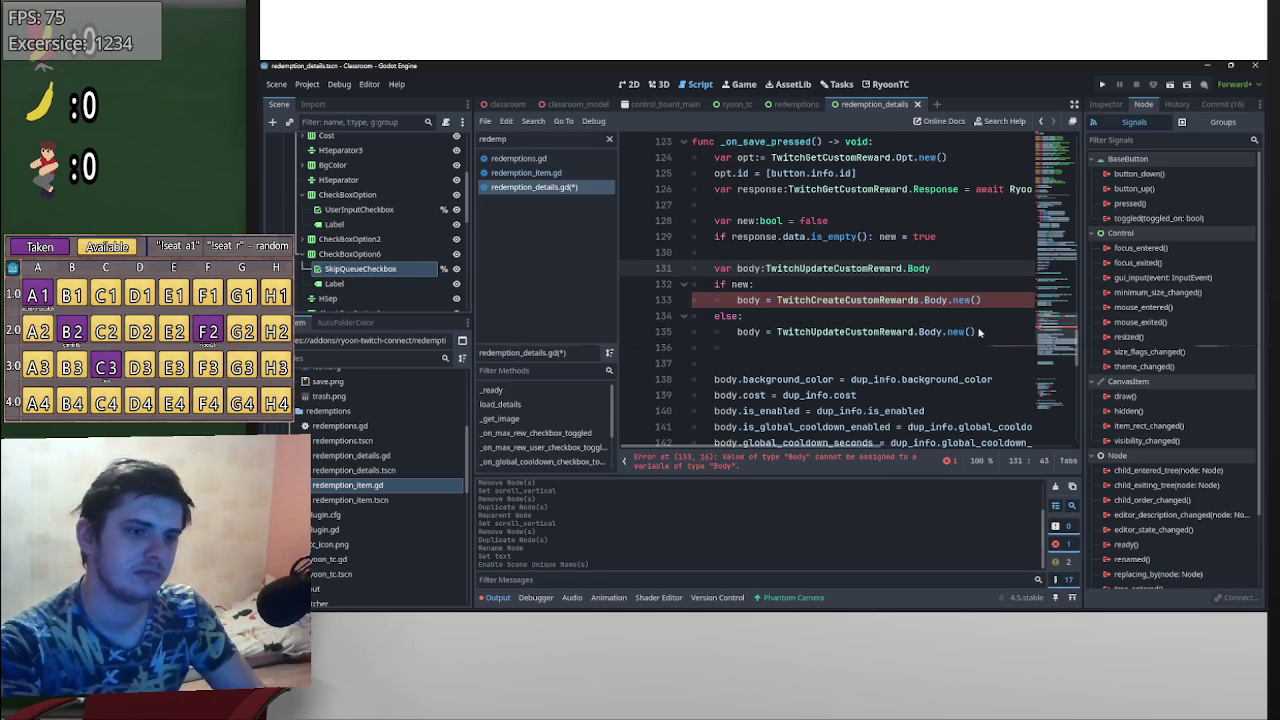
- Comment out the create-body line so the if-new branch just passes
{"action": "left_click", "coordinate": [738, 300]}
{"action": "type", "text": "#"}
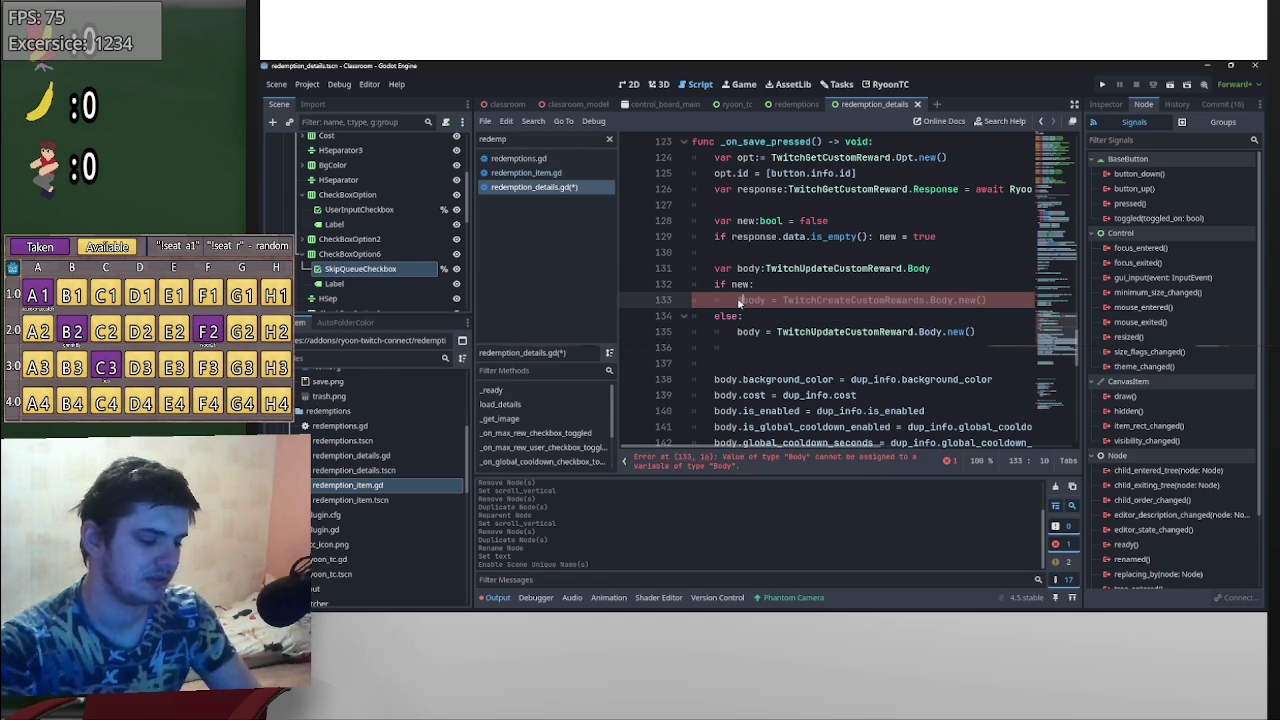
{"action": "left_click", "coordinate": [776, 289]}
{"action": "key", "text": "Return"}
{"action": "type", "text": "ss"}
- Add a body.id line after the else branch's update-reward constructor
{"action": "left_click", "coordinate": [728, 348]}
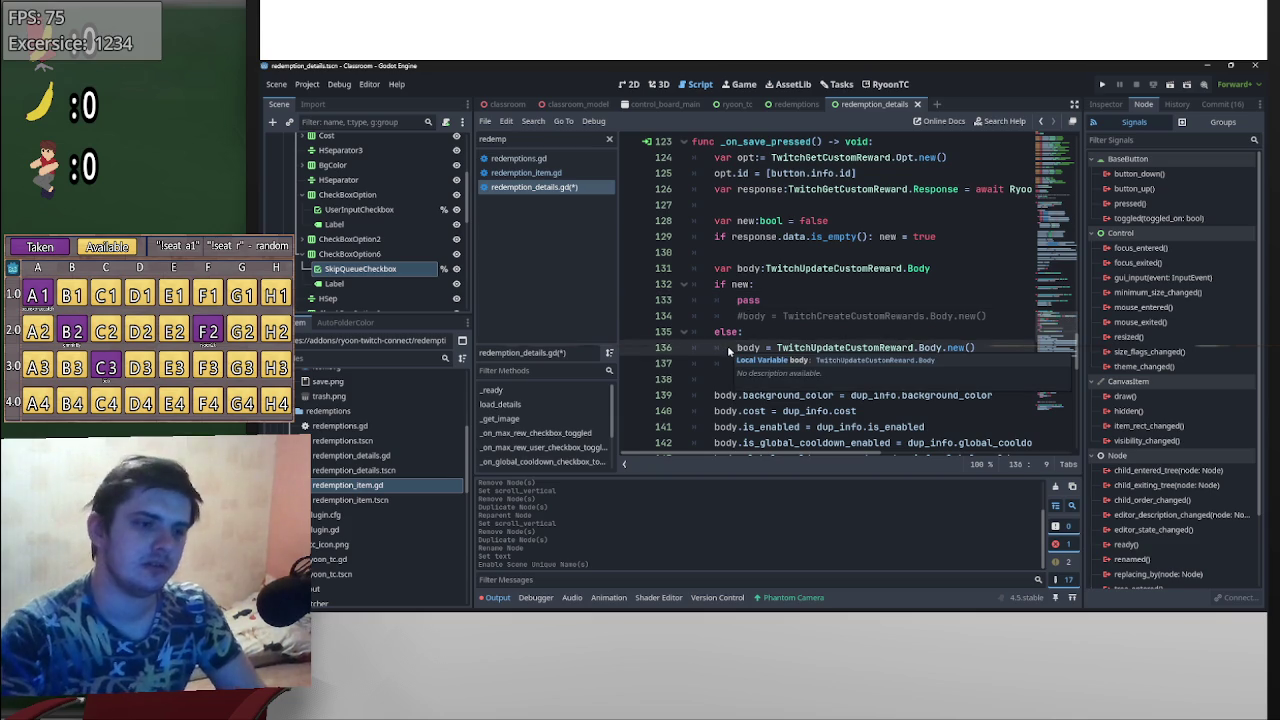
{"action": "left_click", "coordinate": [984, 350]}
{"action": "key", "text": "Return"}
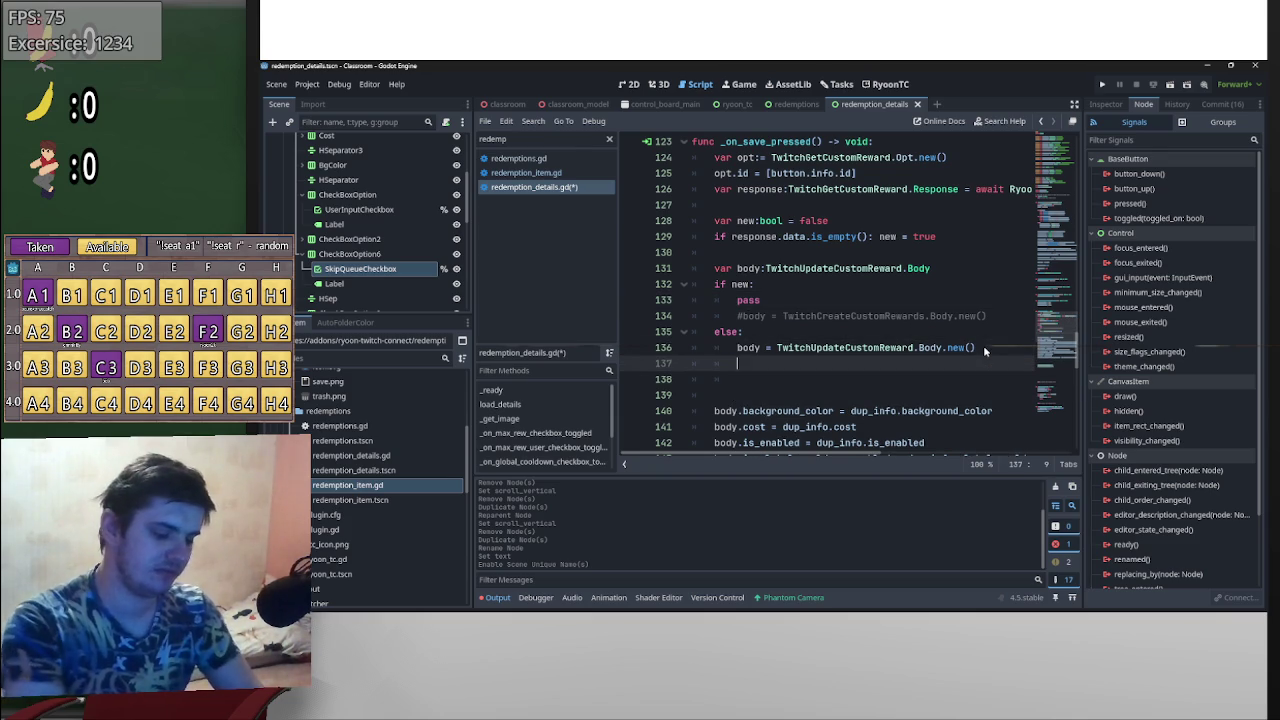
{"action": "type", "text": "body.id"}
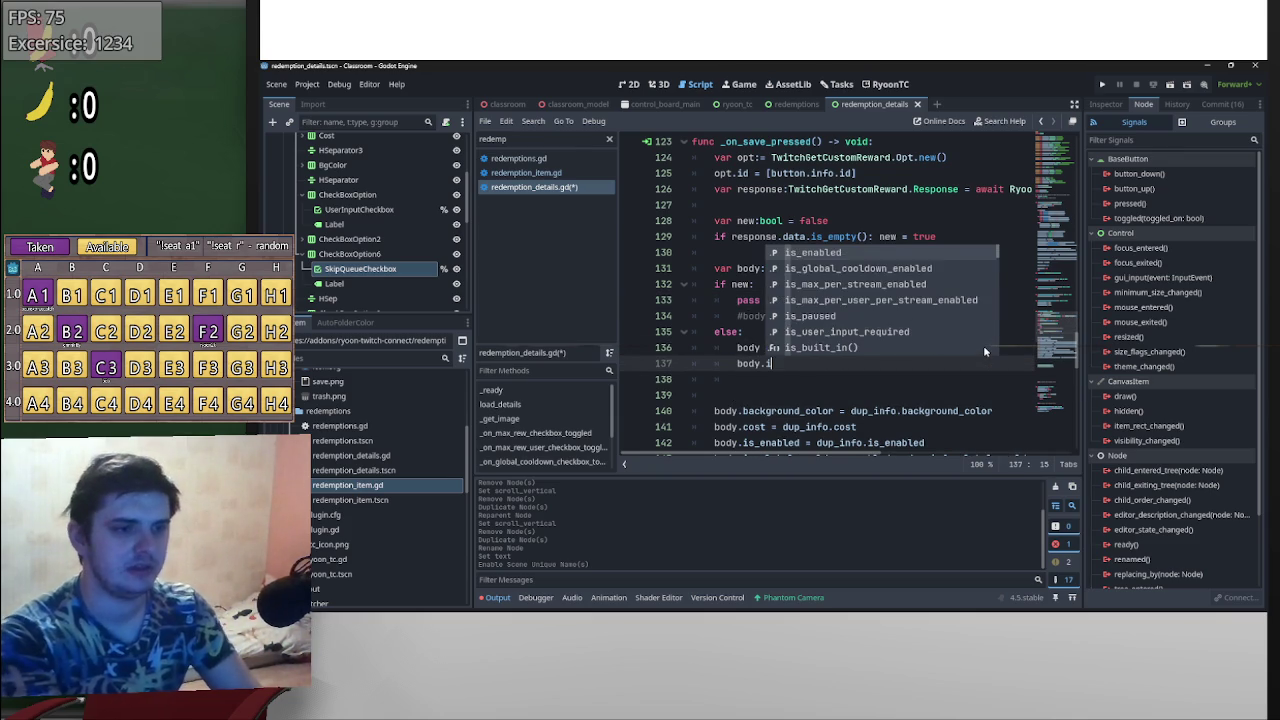
{"action": "scroll", "coordinate": [886, 349], "scroll_direction": "down", "scroll_amount": 3}
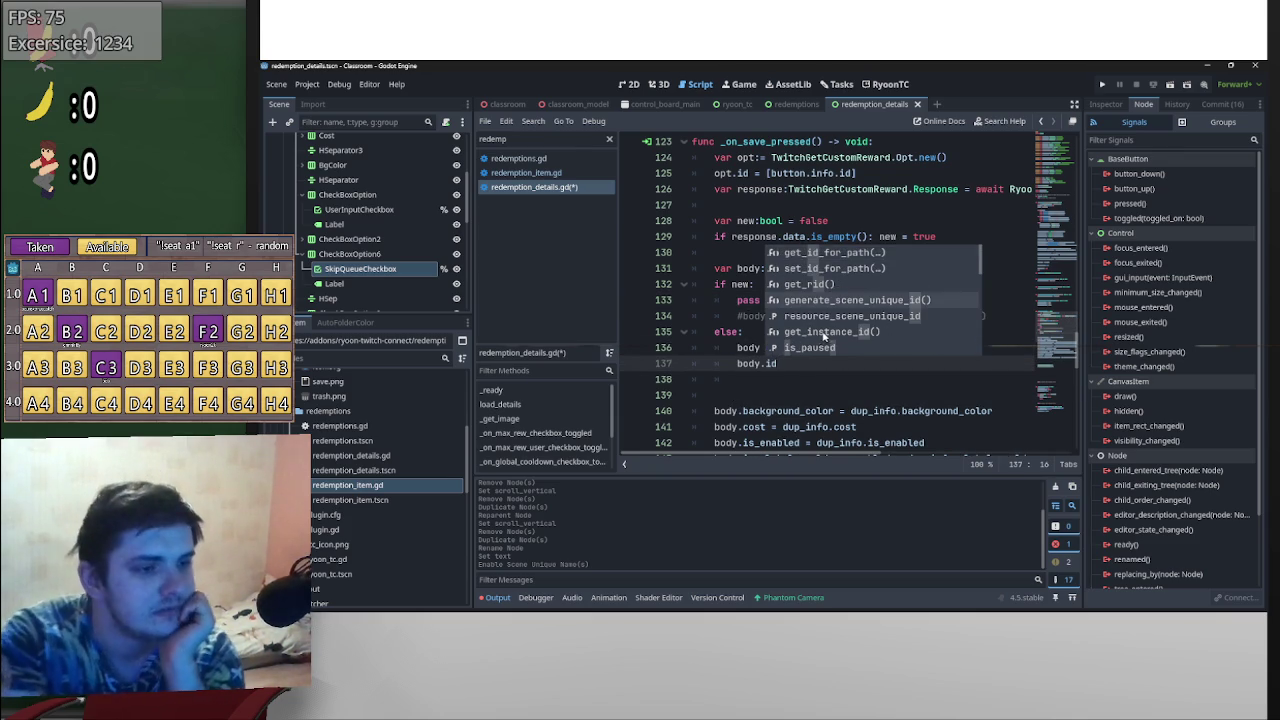
{"action": "left_click", "coordinate": [906, 394]}
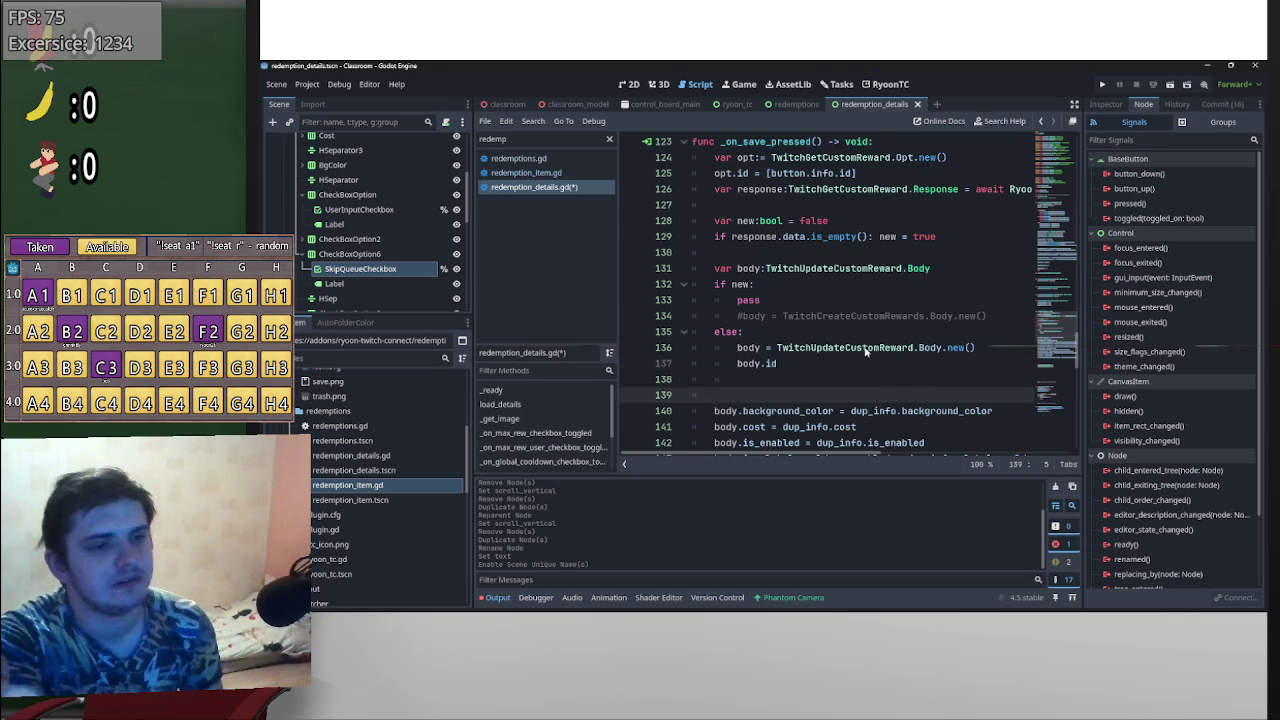
{"action": "left_click", "coordinate": [866, 349], "text": "ctrl"}
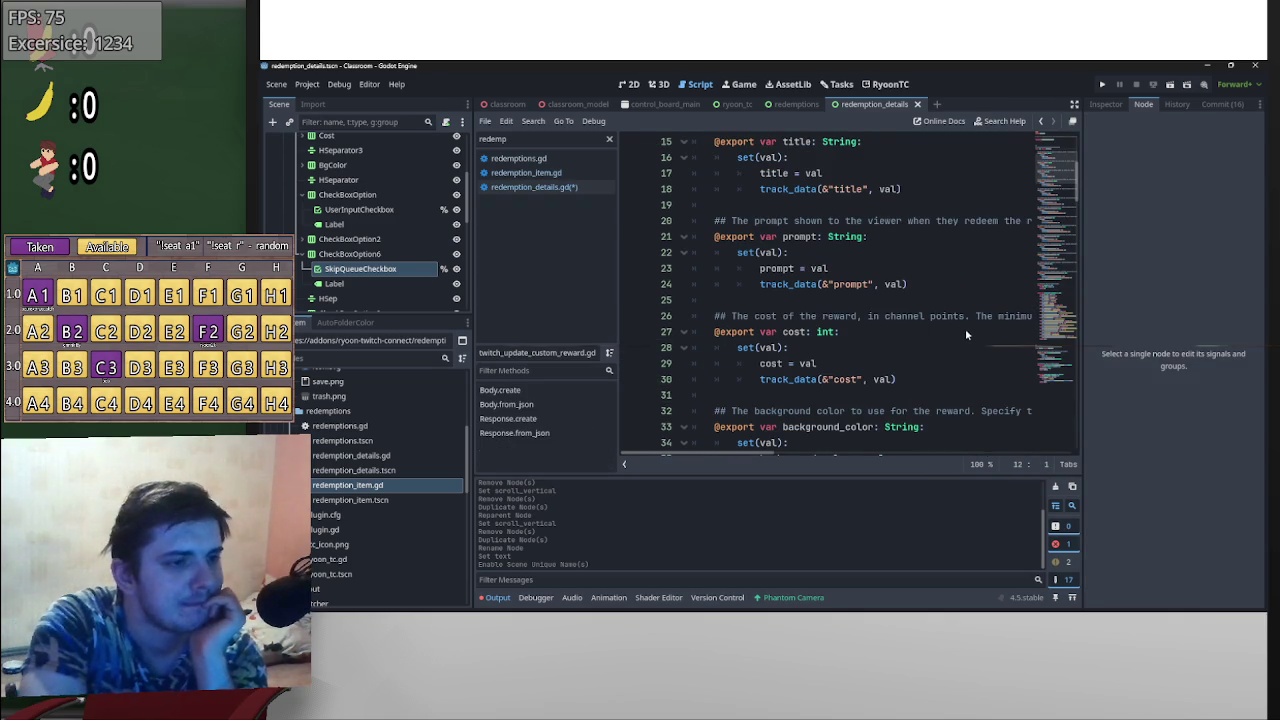
- Return to redemption_details.gd and insert blank lines below the body.id line
{"action": "scroll", "coordinate": [965, 328], "scroll_direction": "up", "scroll_amount": 5}
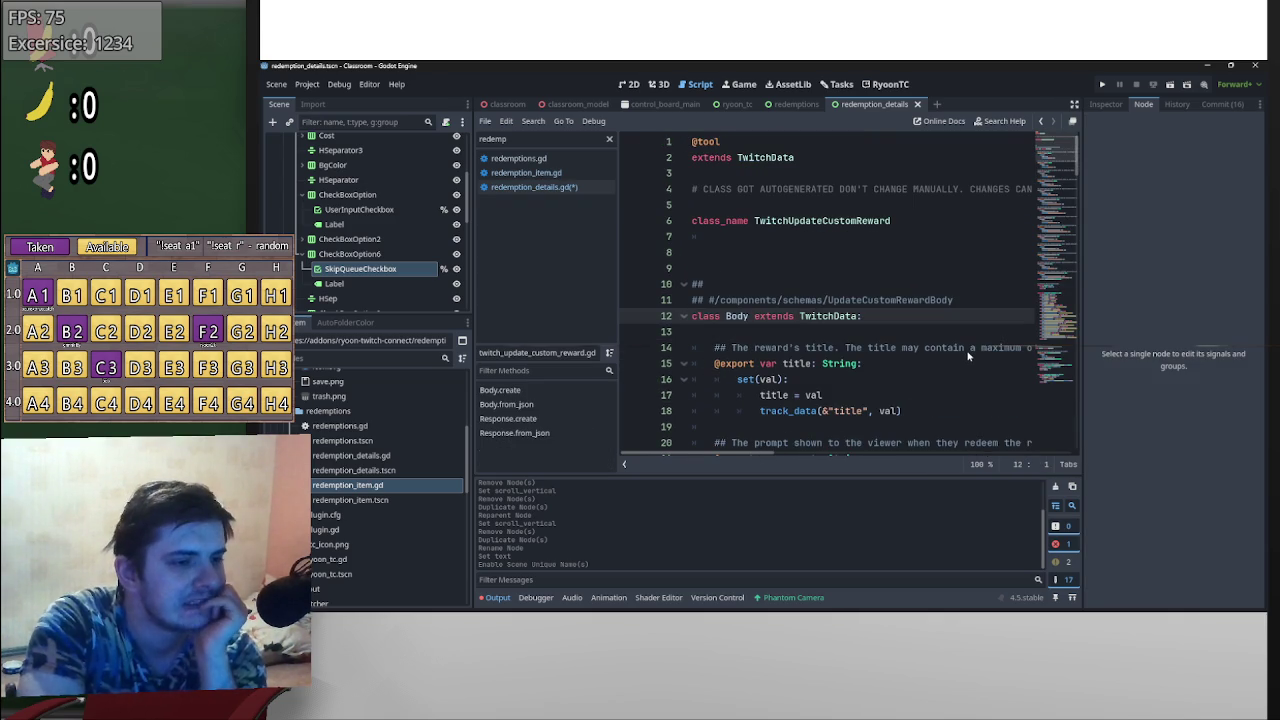
{"action": "scroll", "coordinate": [968, 355], "scroll_direction": "down", "scroll_amount": 18}
{"action": "scroll", "coordinate": [940, 347], "scroll_direction": "down", "scroll_amount": 13}
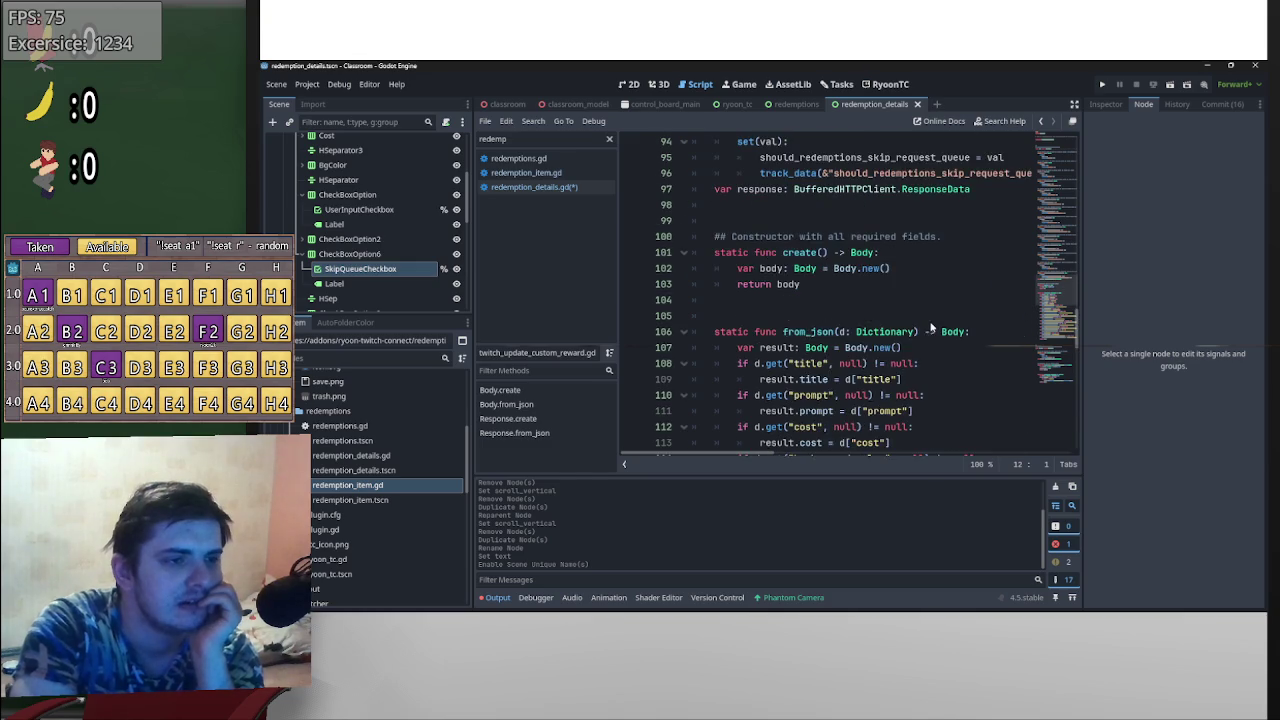
{"action": "key", "text": "alt+Left"}
{"action": "left_click", "coordinate": [789, 377]}
{"action": "left_click", "coordinate": [786, 391]}
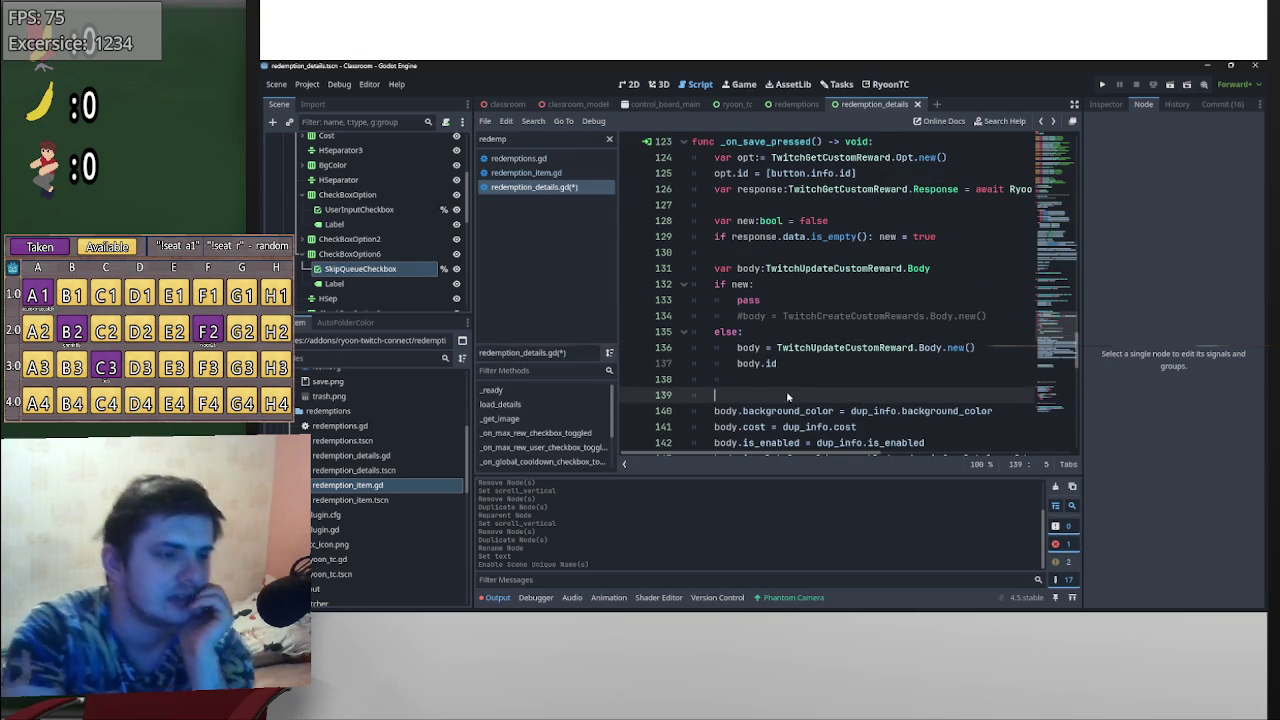
{"action": "key", "text": "Return"}
{"action": "key", "text": "Return"}
{"action": "key", "text": "Up"}
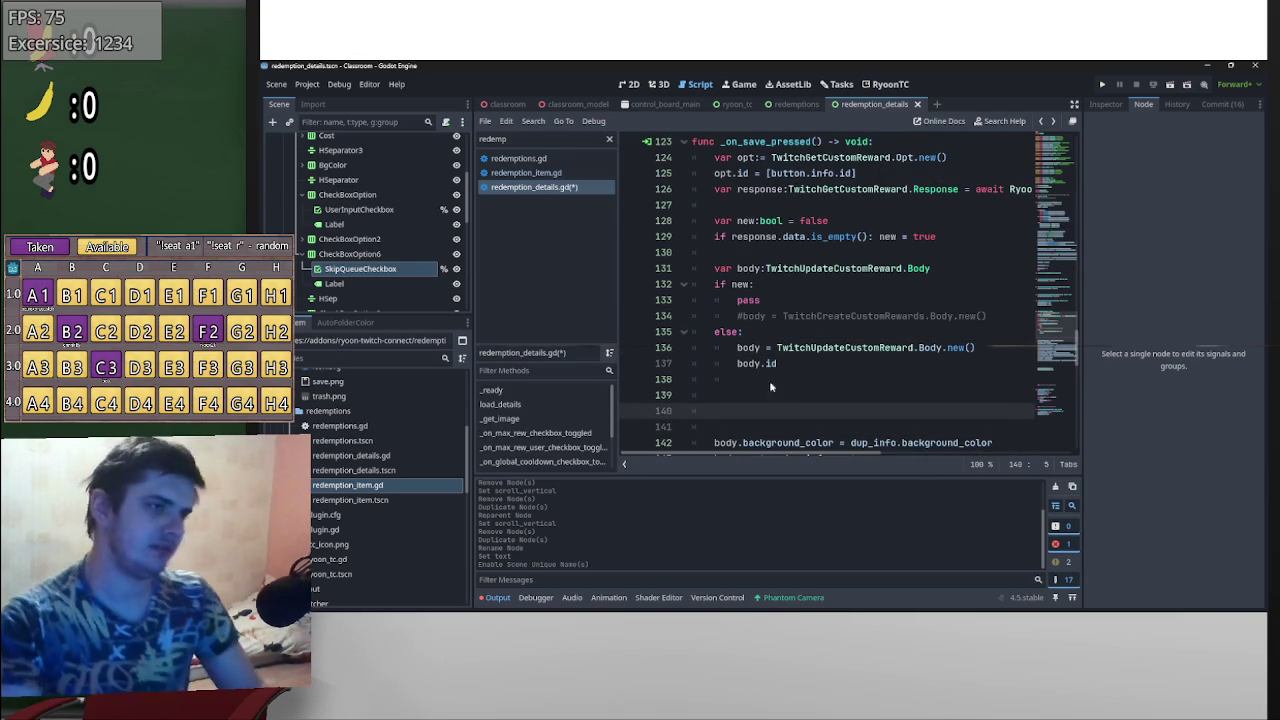
- Search the documentation for 'custom rew' and read the update_custom_reward page
{"action": "left_click", "coordinate": [405, 85]}
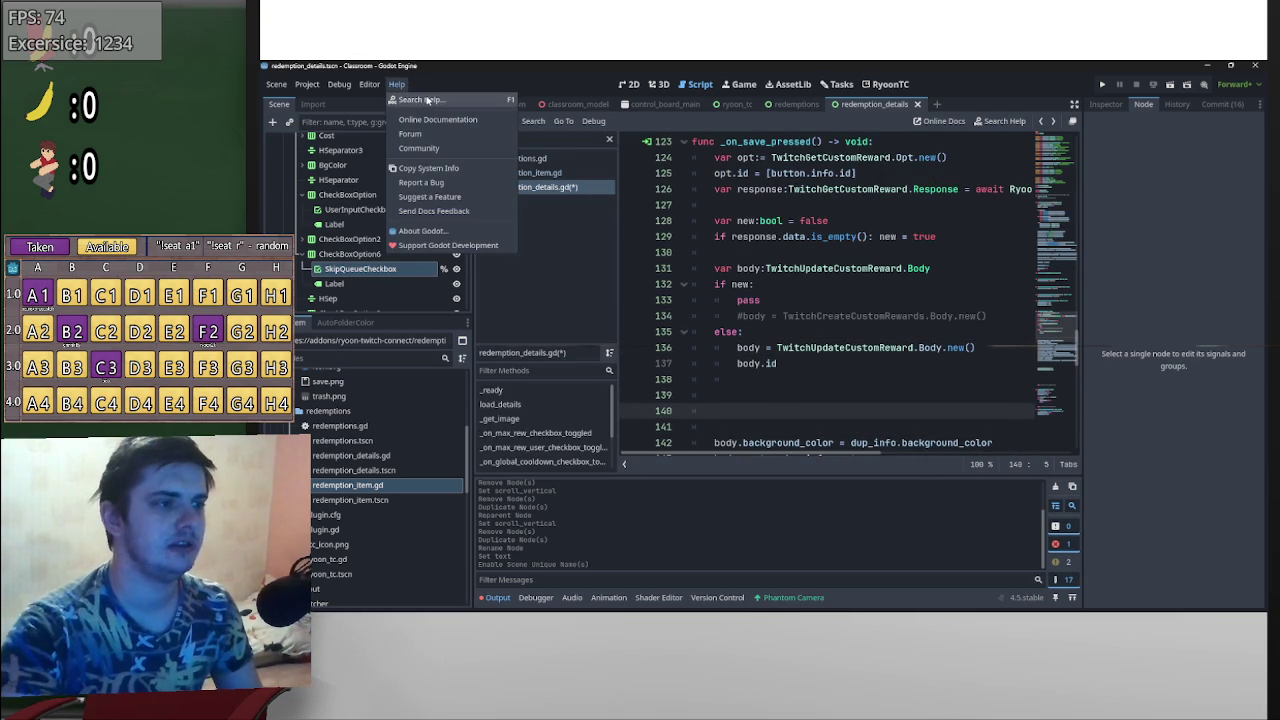
{"action": "left_click", "coordinate": [454, 101]}
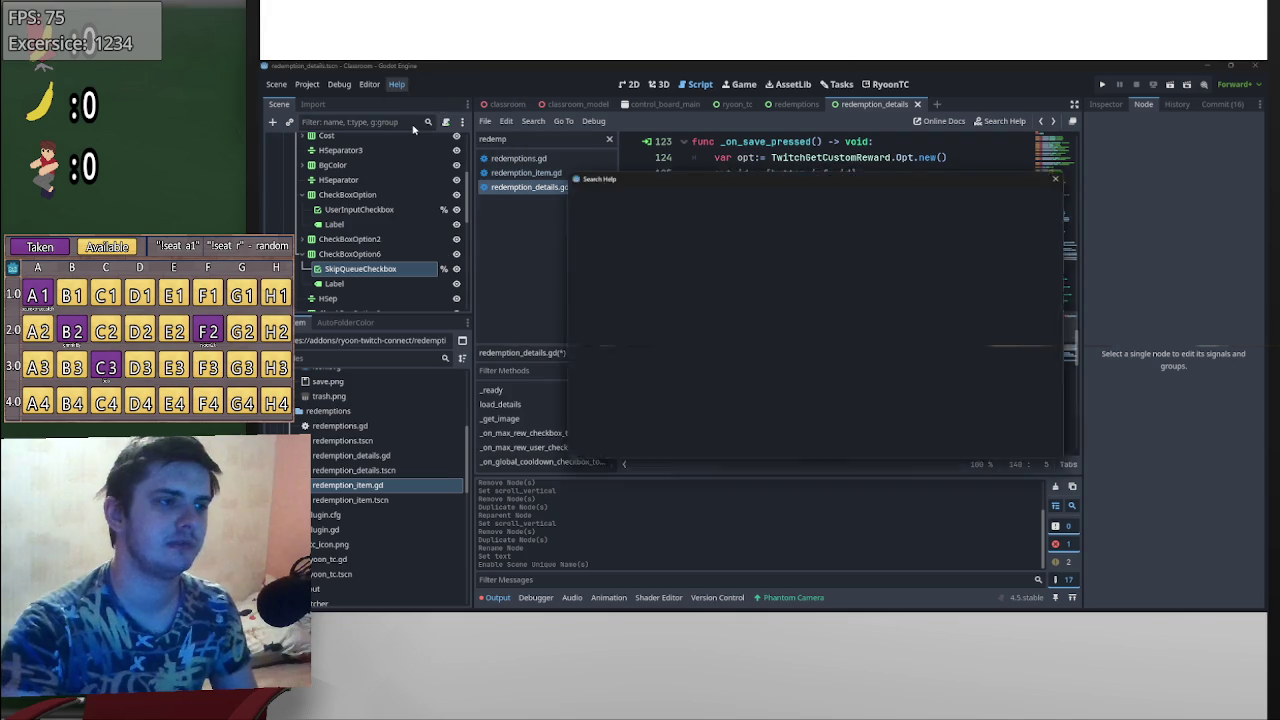
{"action": "type", "text": "custom rew"}
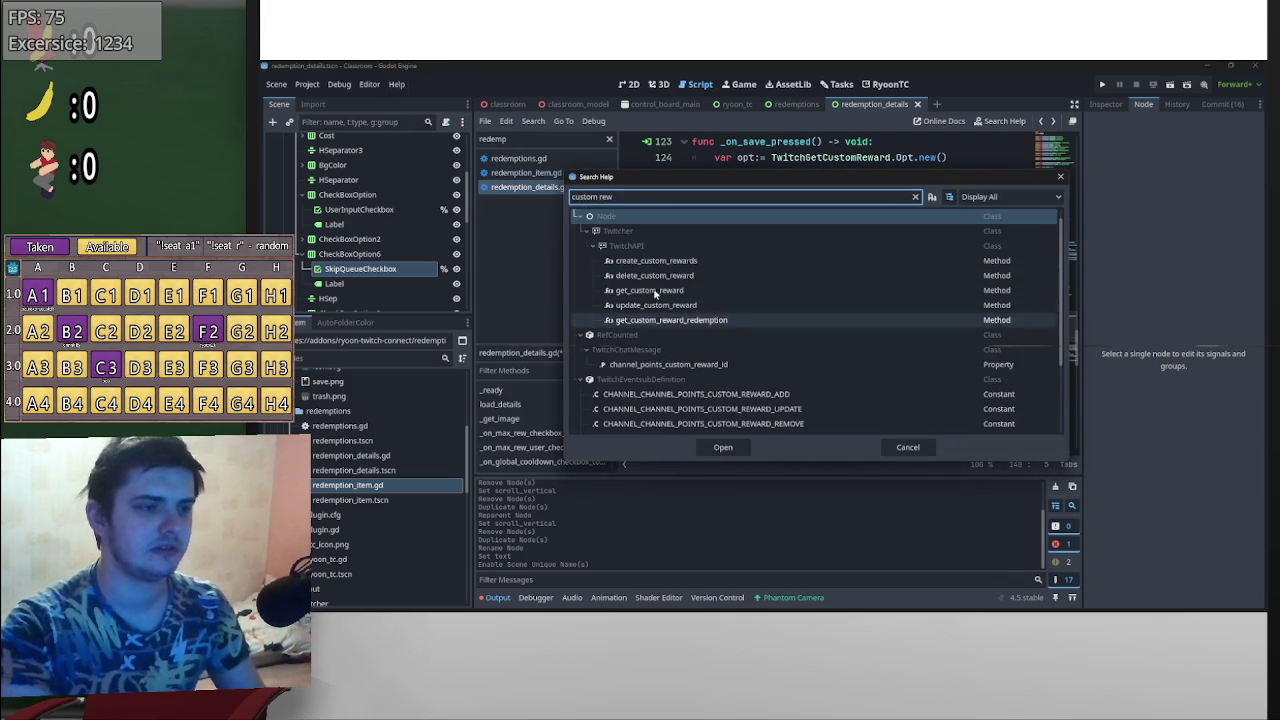
{"action": "left_click", "coordinate": [650, 308]}
{"action": "double_click", "coordinate": [650, 308]}
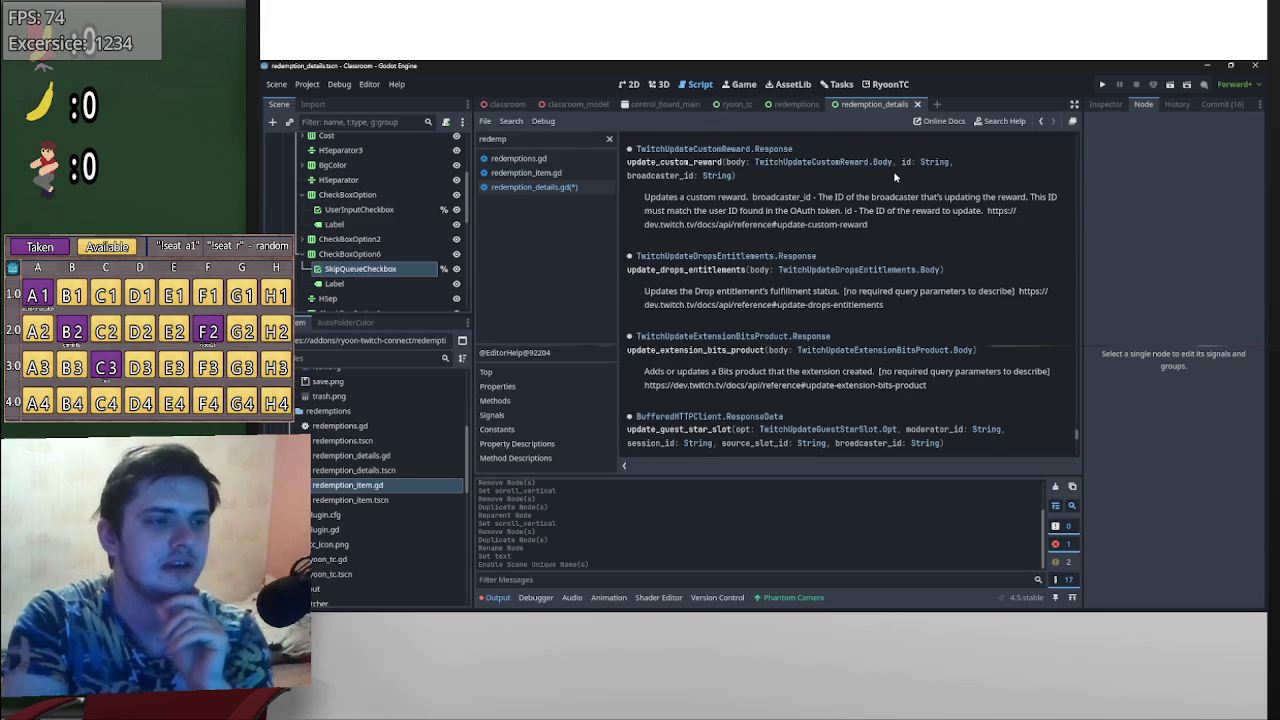
{"action": "key", "text": "alt+Left"}
- Delete body.id, uncomment the TwitchCreateCustomRewards.Body line, and cut the type from 'var body'
{"action": "scroll", "coordinate": [846, 358], "scroll_direction": "up", "scroll_amount": 1}
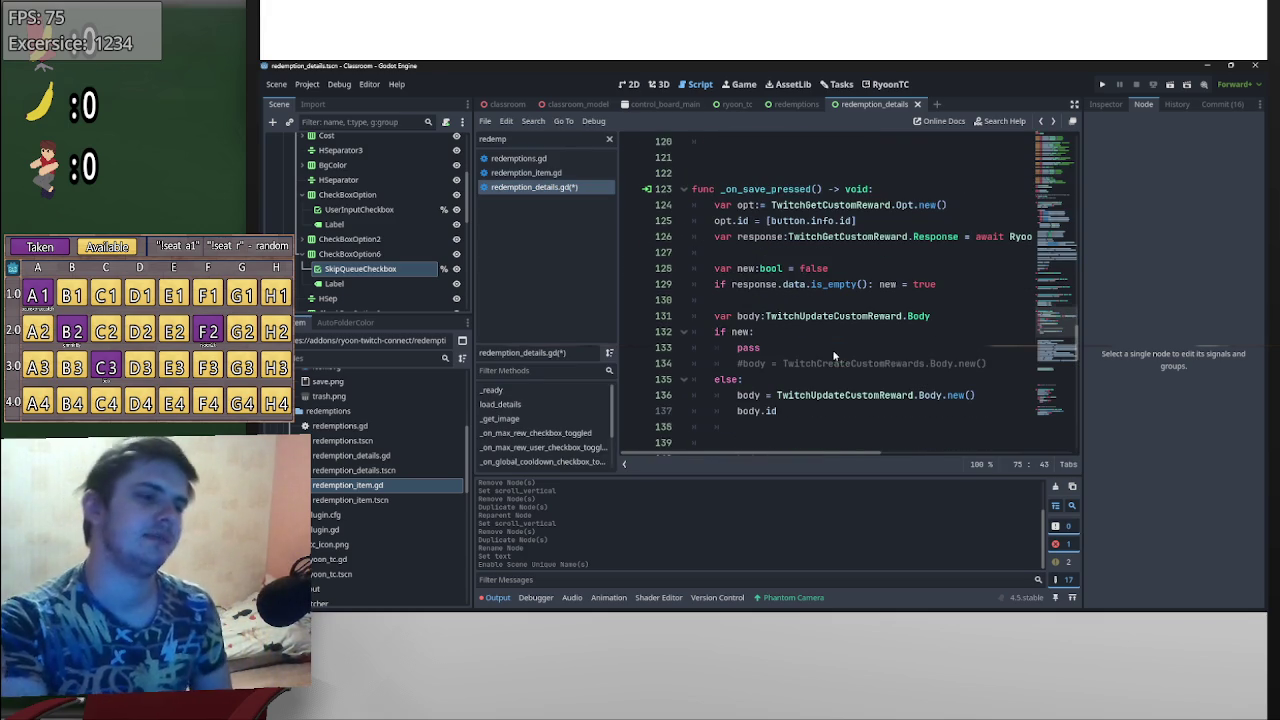
{"action": "left_click", "coordinate": [935, 360]}
{"action": "key", "text": "Down"}
{"action": "key", "text": "Down"}
{"action": "key", "text": "Down"}
{"action": "key", "text": "BackSpace"}
{"action": "key", "text": "BackSpace"}
{"action": "key", "text": "BackSpace"}
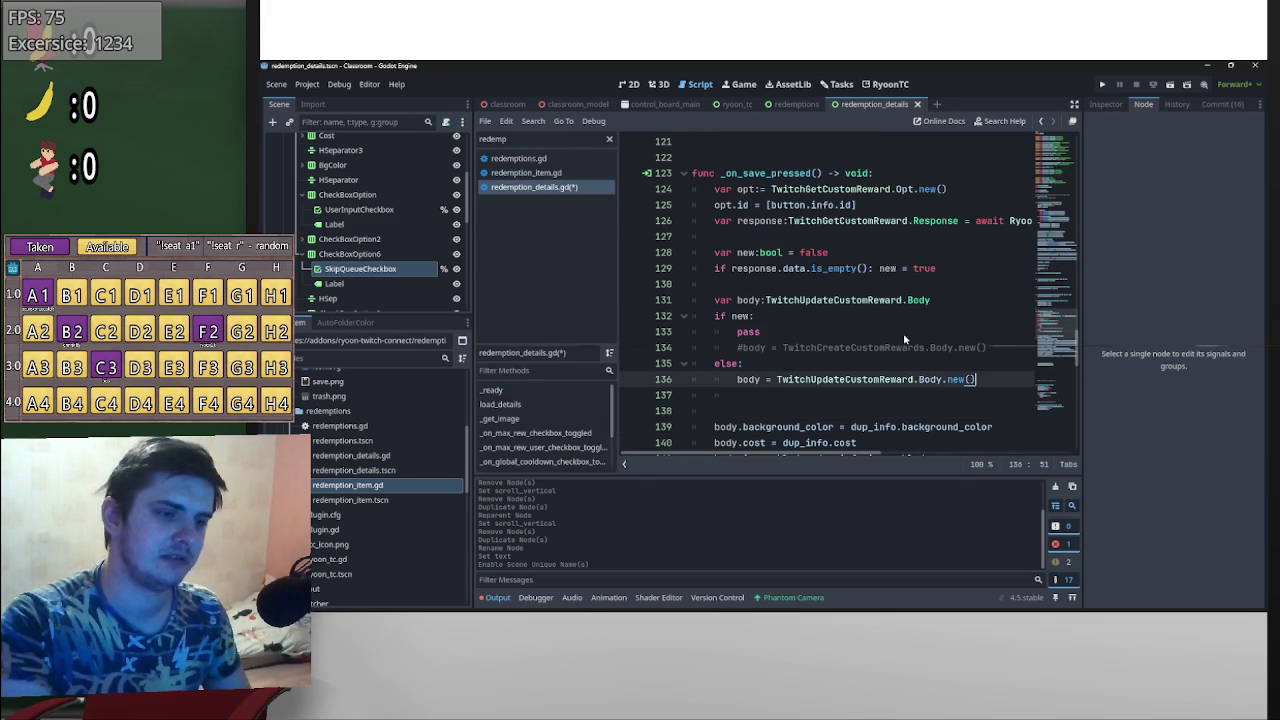
{"action": "left_click", "coordinate": [903, 332]}
{"action": "key", "text": "ctrl+shift+k"}
{"action": "key", "text": "ctrl+k"}
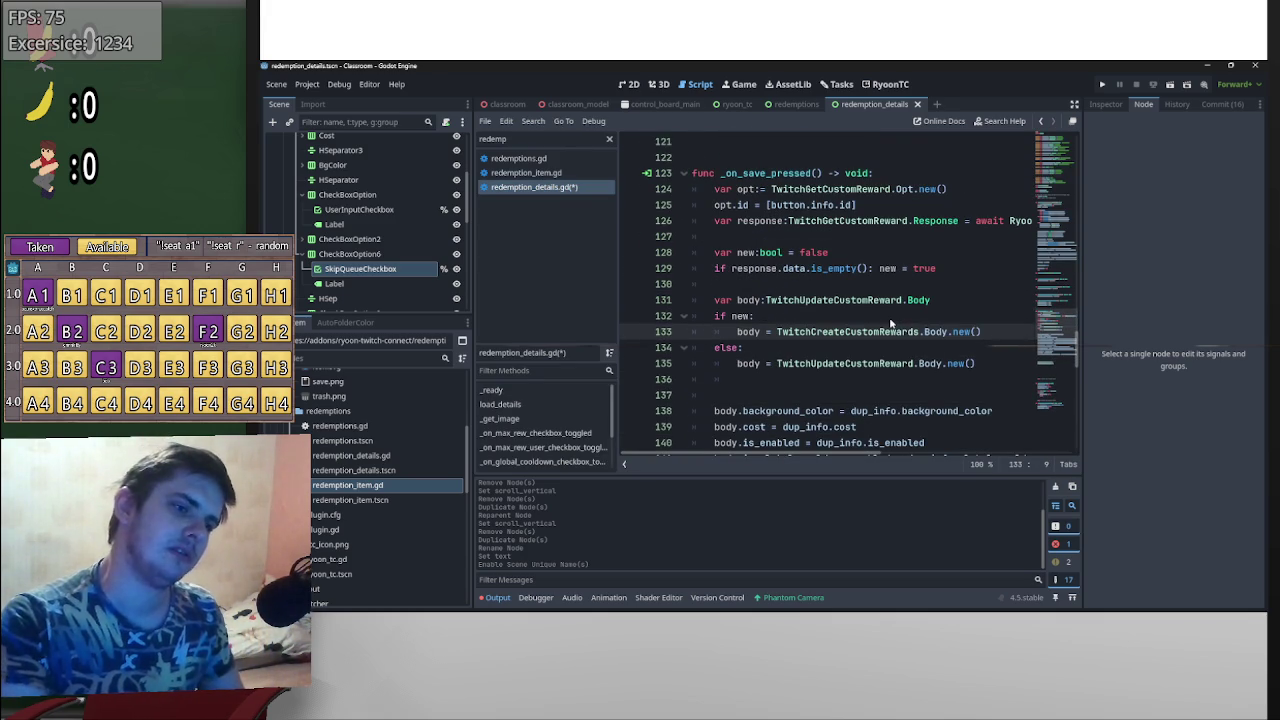
{"action": "left_click_drag", "start_coordinate": [930, 300], "coordinate": [760, 310]}
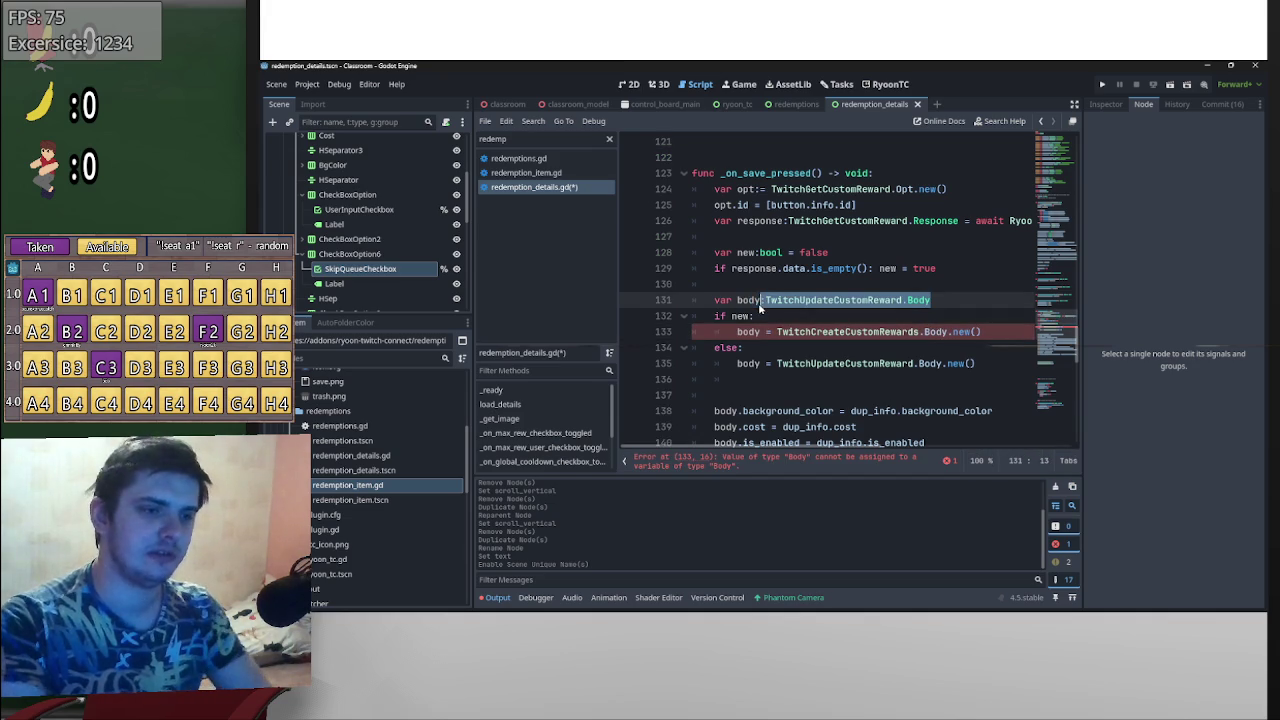
{"action": "key", "text": "ctrl+x"}
- Remove the leftover Body type lines and move to blank line 153
{"action": "scroll", "coordinate": [815, 232], "scroll_direction": "down", "scroll_amount": 6}
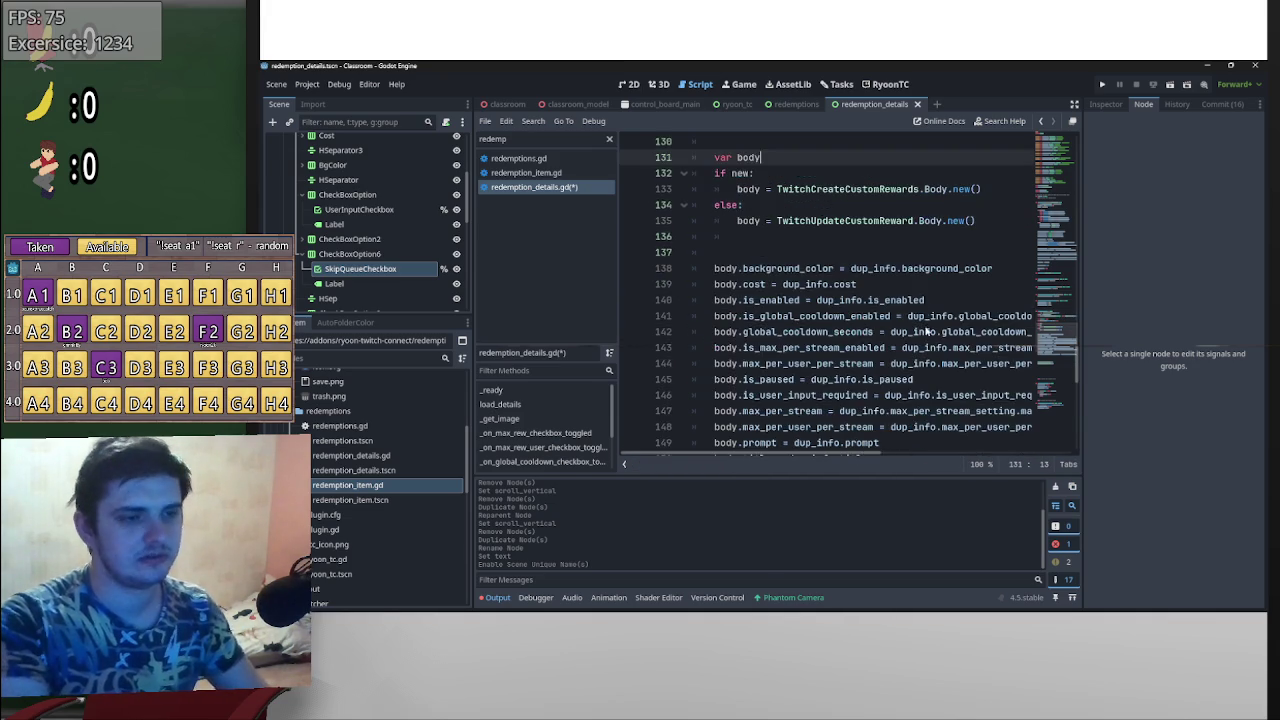
{"action": "scroll", "coordinate": [877, 323], "scroll_direction": "down", "scroll_amount": 3}
{"action": "scroll", "coordinate": [885, 330], "scroll_direction": "up", "scroll_amount": 1}
{"action": "mouse_move", "coordinate": [889, 333]}
{"action": "left_mouse_down"}
{"action": "mouse_move", "coordinate": [685, 315]}
{"action": "mouse_move", "coordinate": [686, 261]}
{"action": "left_mouse_up"}
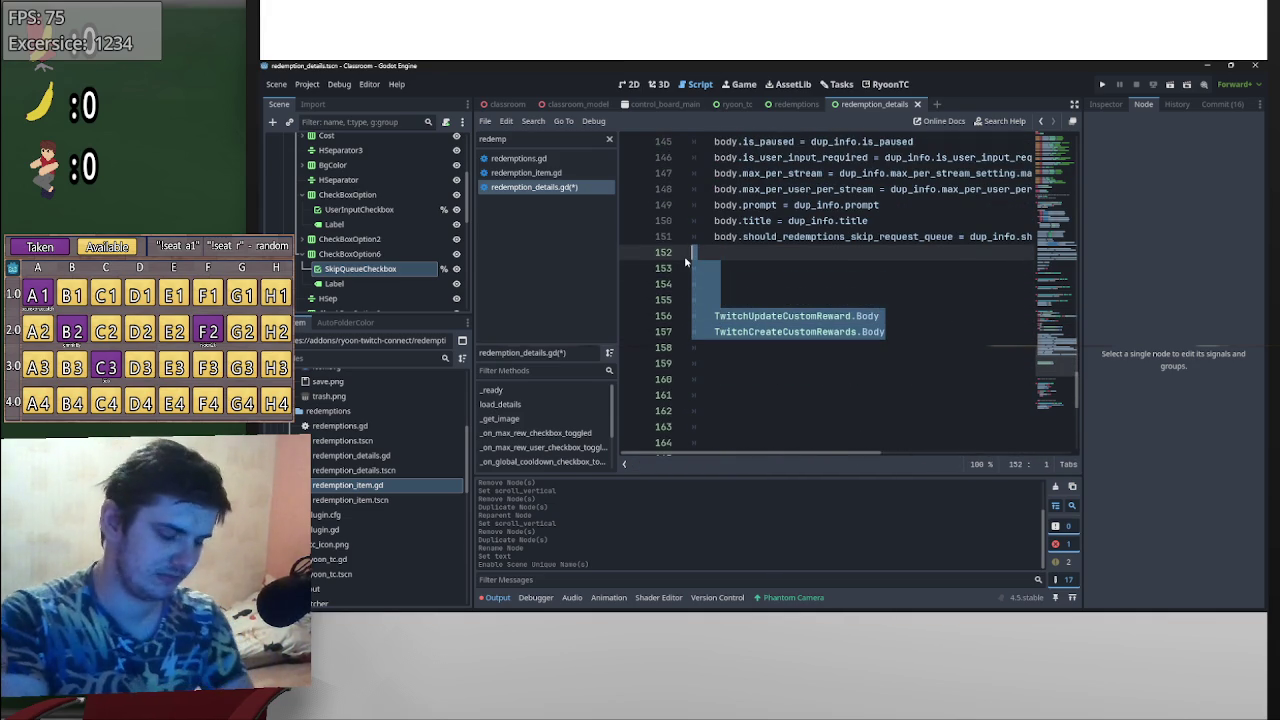
{"action": "key", "text": "ctrl+x"}
{"action": "key", "text": "Up"}
{"action": "key", "text": "End"}
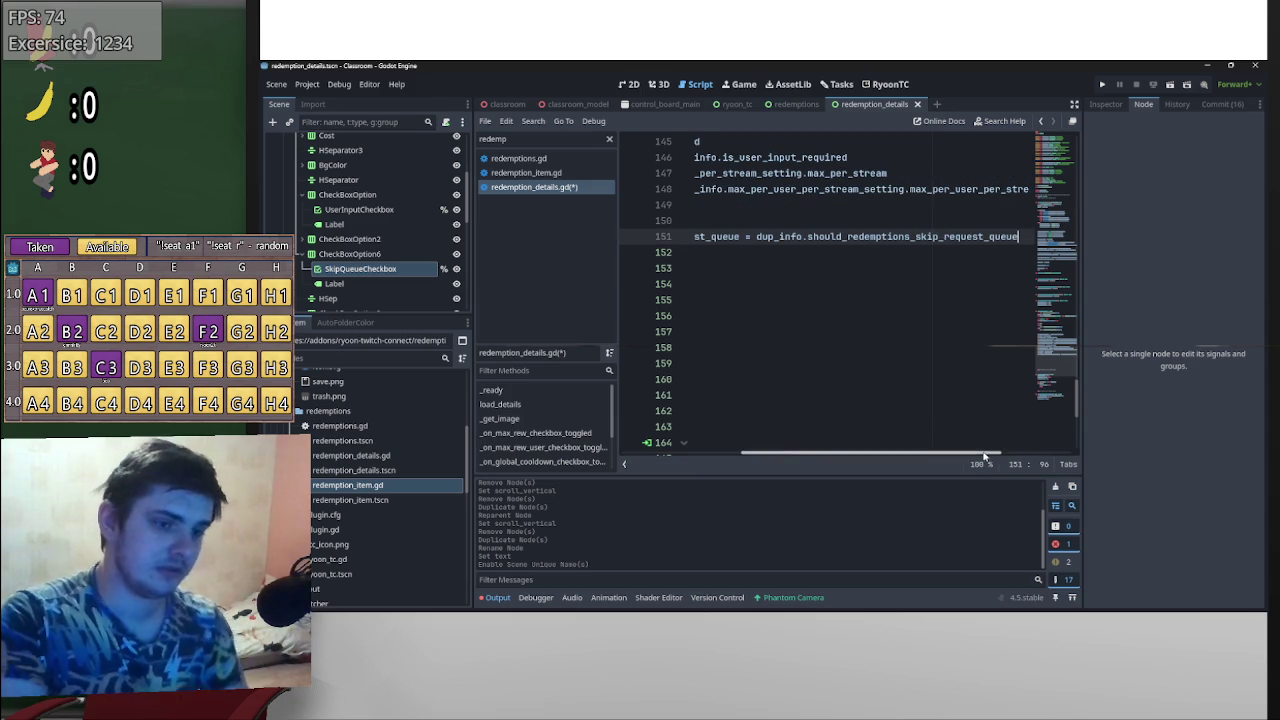
{"action": "left_click_drag", "start_coordinate": [985, 457], "coordinate": [865, 457]}
{"action": "left_click", "coordinate": [768, 274]}
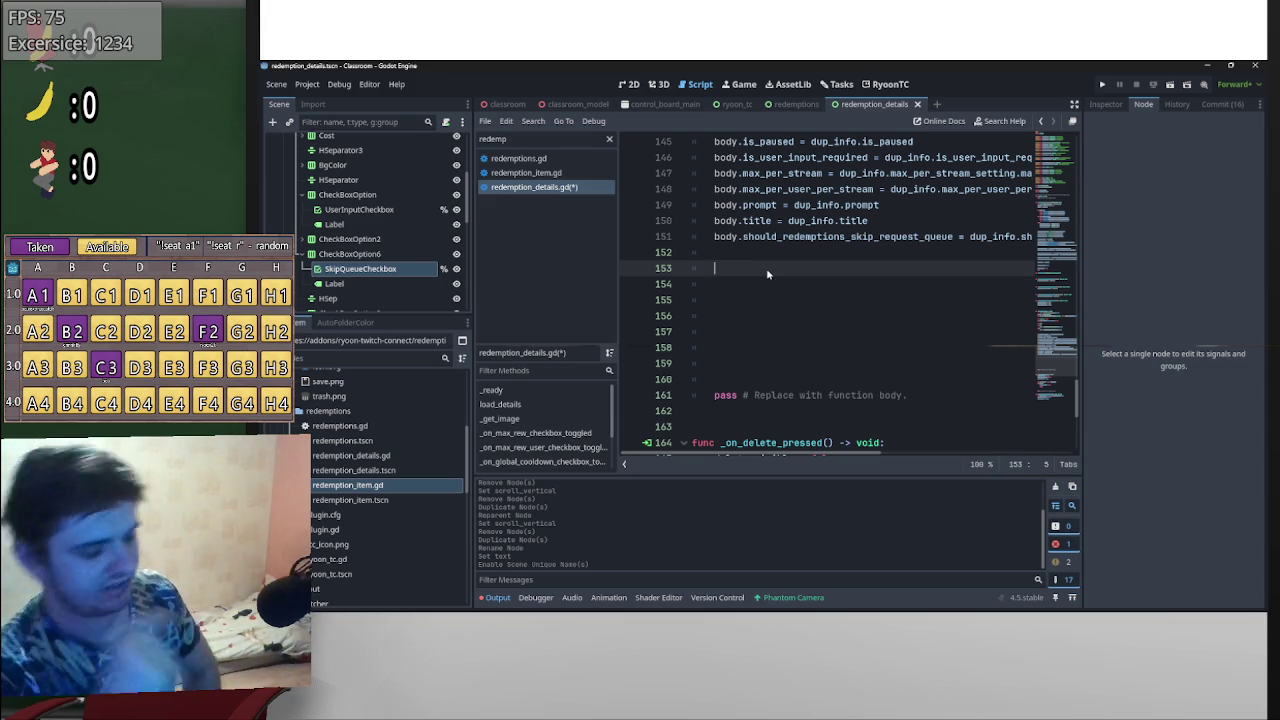
- Write 'if new:' and start its body with RyoonTC.twitch_api via autocomplete
{"action": "type", "text": "if new:"}
{"action": "key", "text": "Return"}
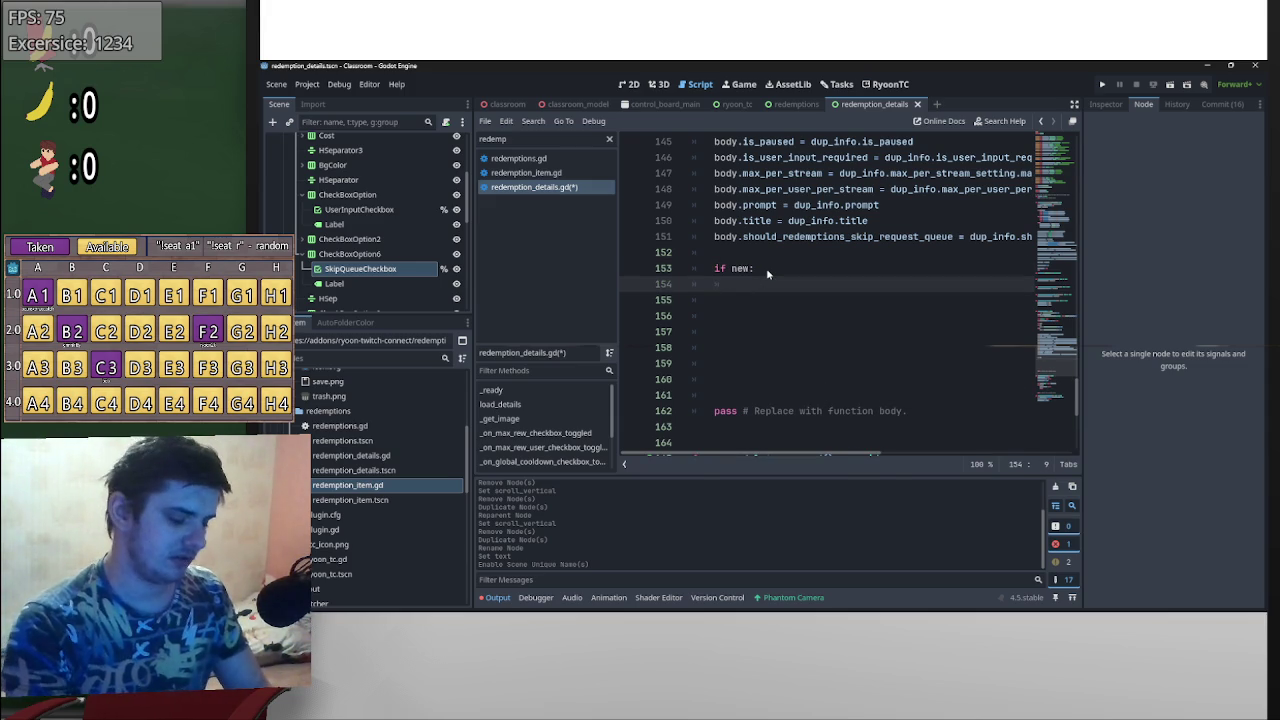
{"action": "type", "text": "ry"}
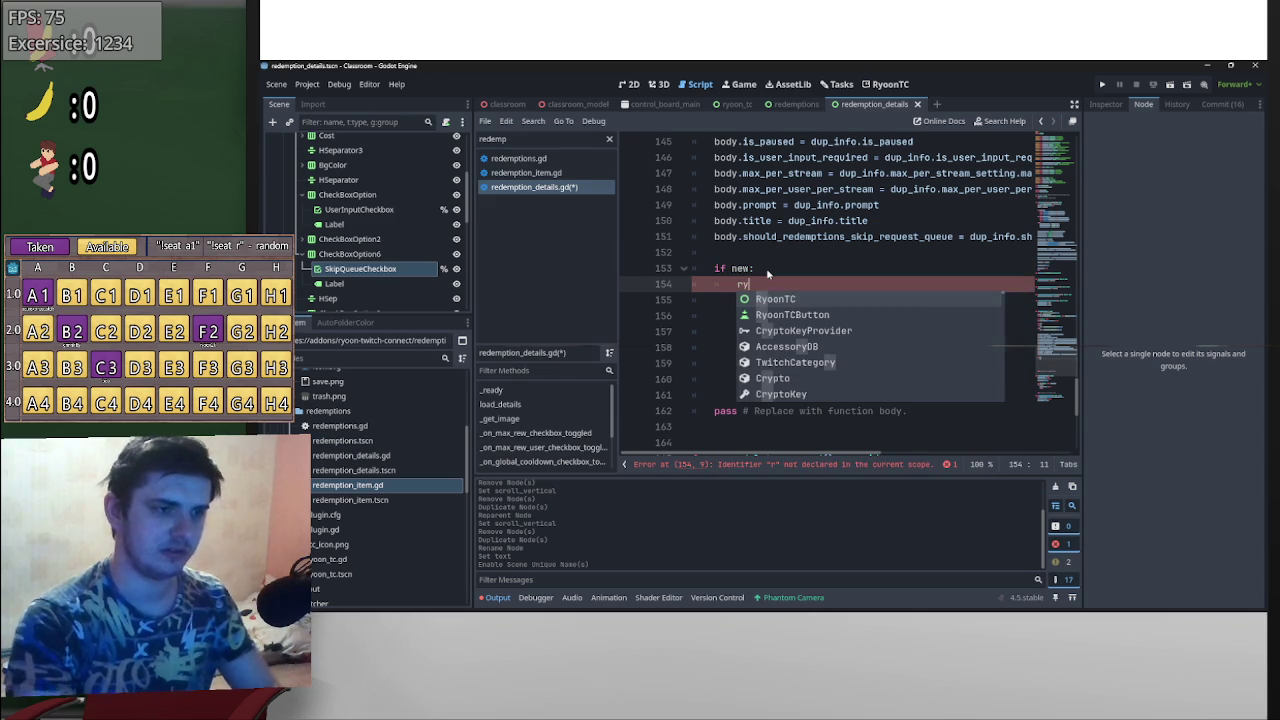
{"action": "type", "text": "oonTC"}
{"action": "key", "text": "Return"}
{"action": "type", "text": "twi."}
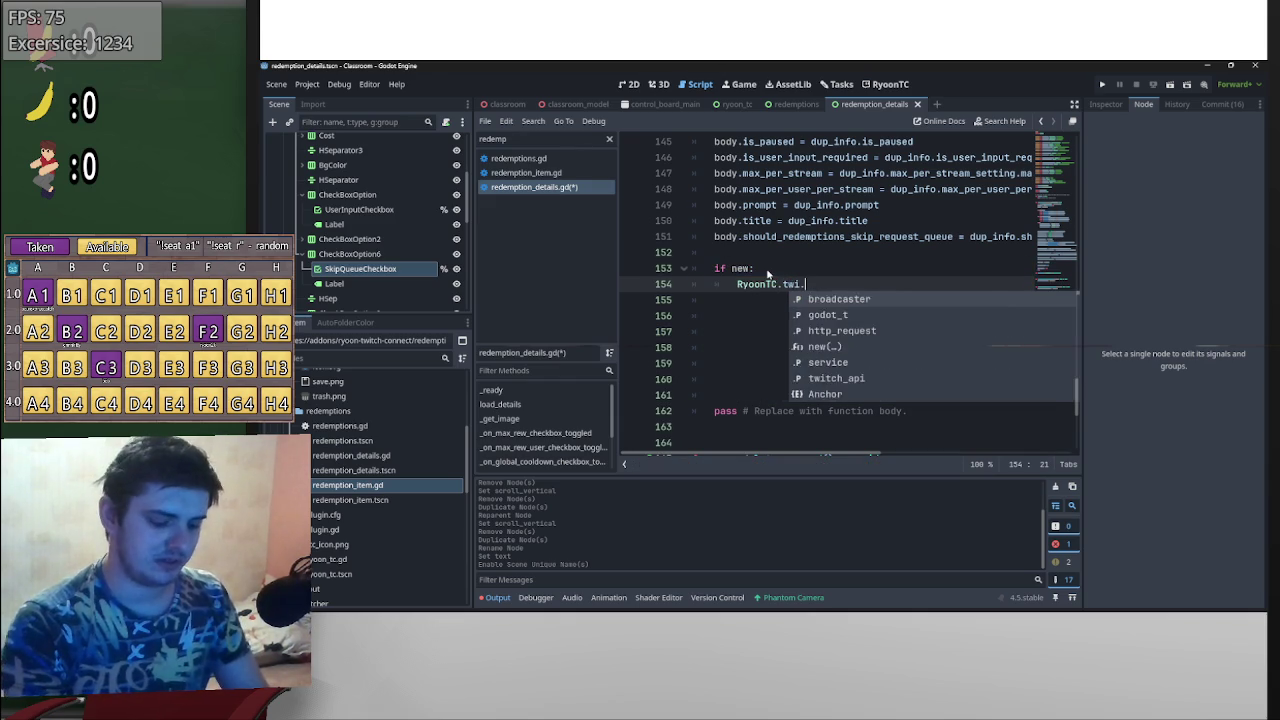
{"action": "key", "text": "Escape"}
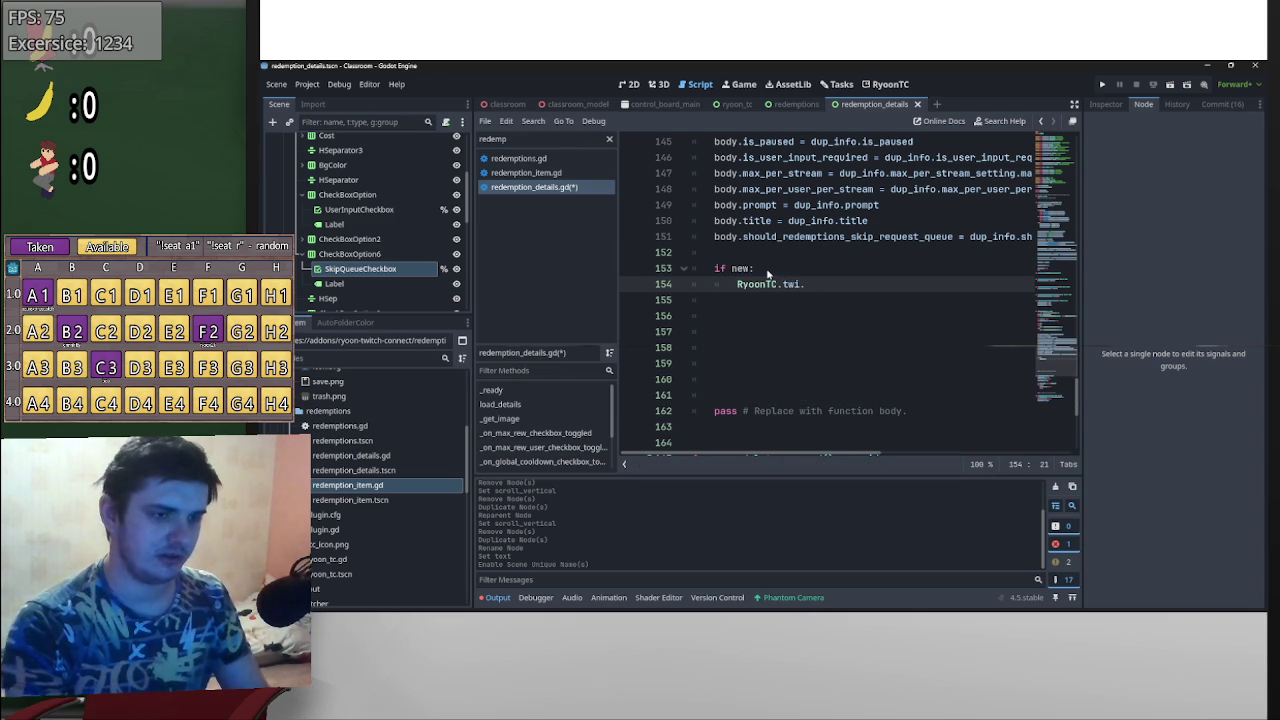
{"action": "key", "text": "BackSpace"}
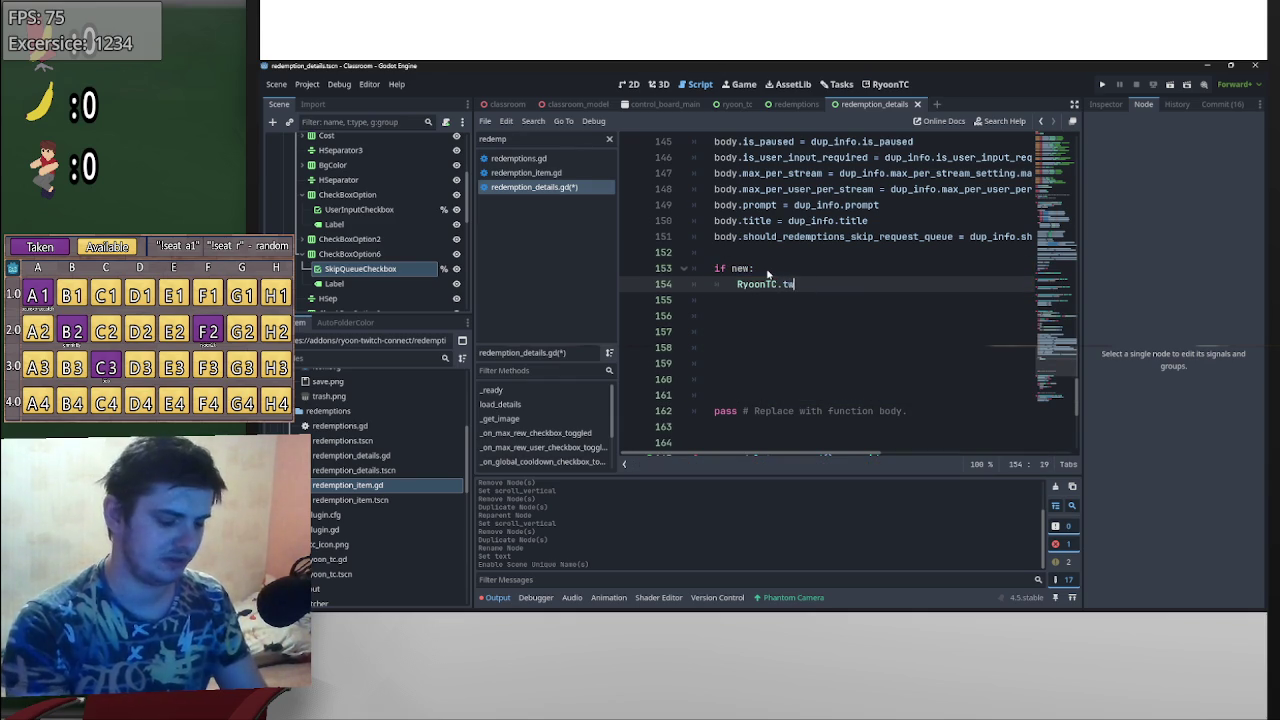
{"action": "type", "text": "it"}
{"action": "key", "text": "Return"}
- Complete the call as create_custom_rewards(body, RyoonTC.broadcaster.id)
{"action": "type", "text": "cre"}
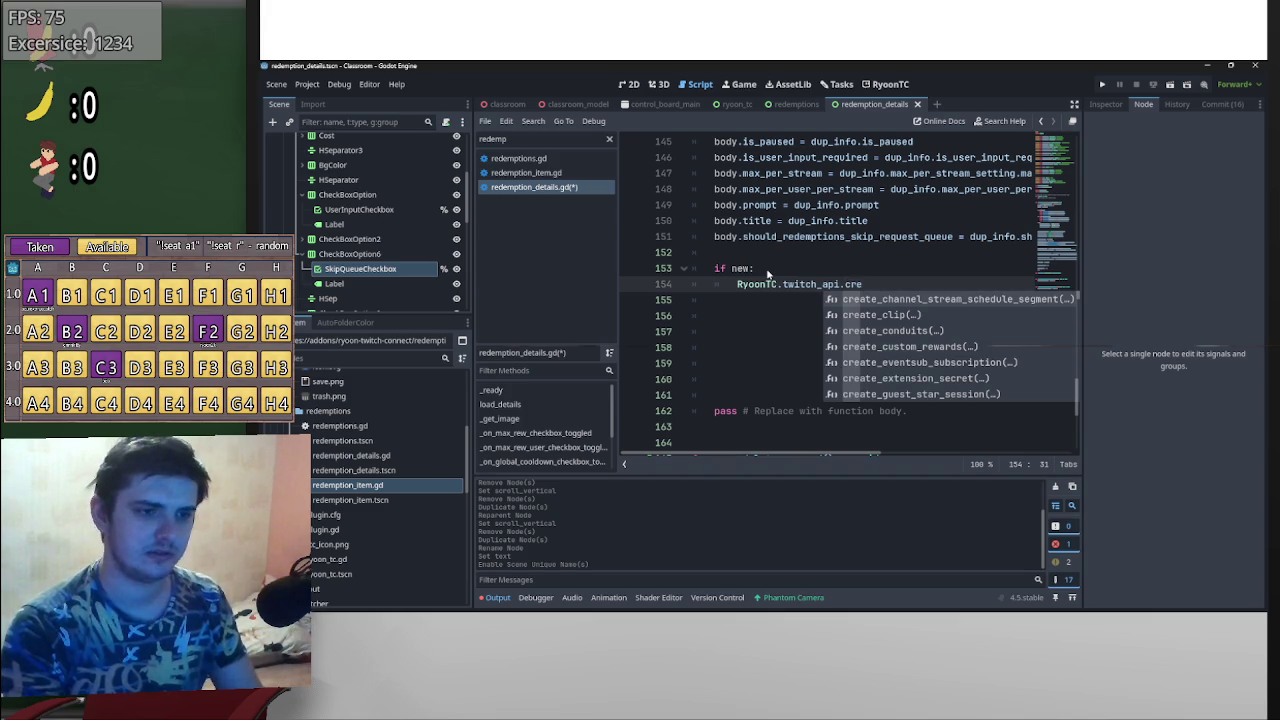
{"action": "key", "text": "Down"}
{"action": "key", "text": "Down"}
{"action": "key", "text": "Down"}
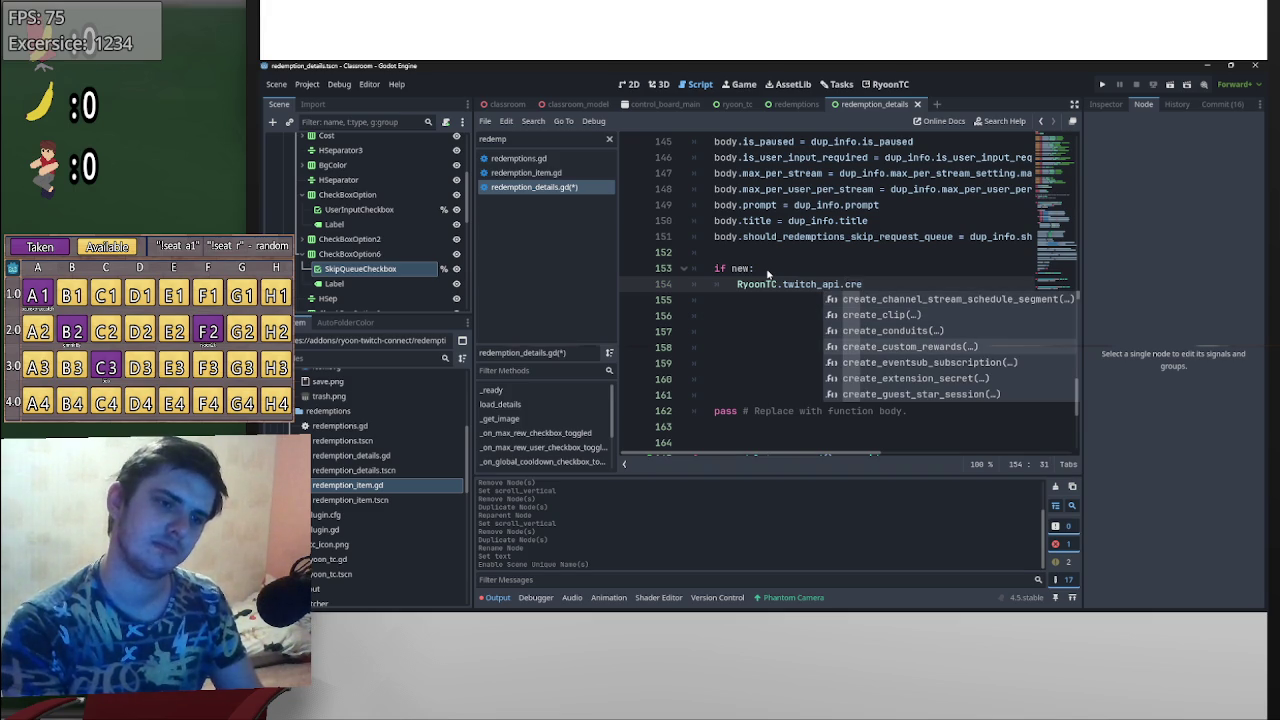
{"action": "key", "text": "Return"}
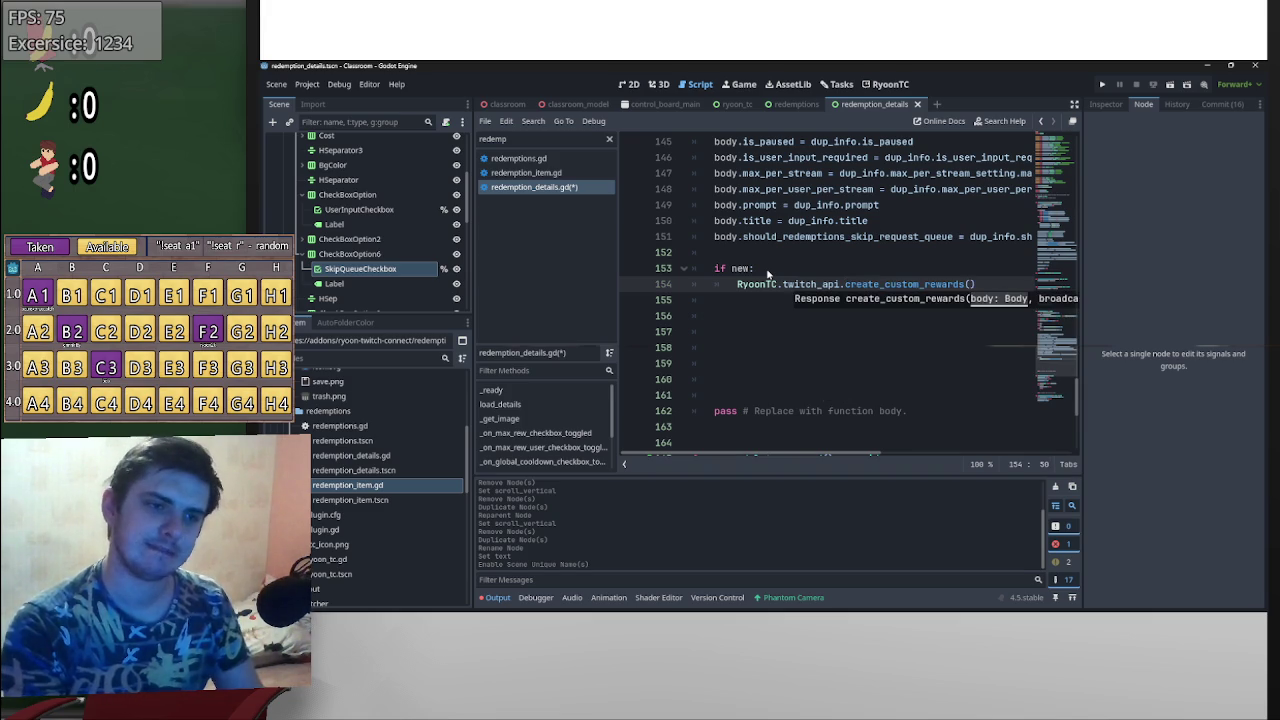
{"action": "type", "text": "body"}
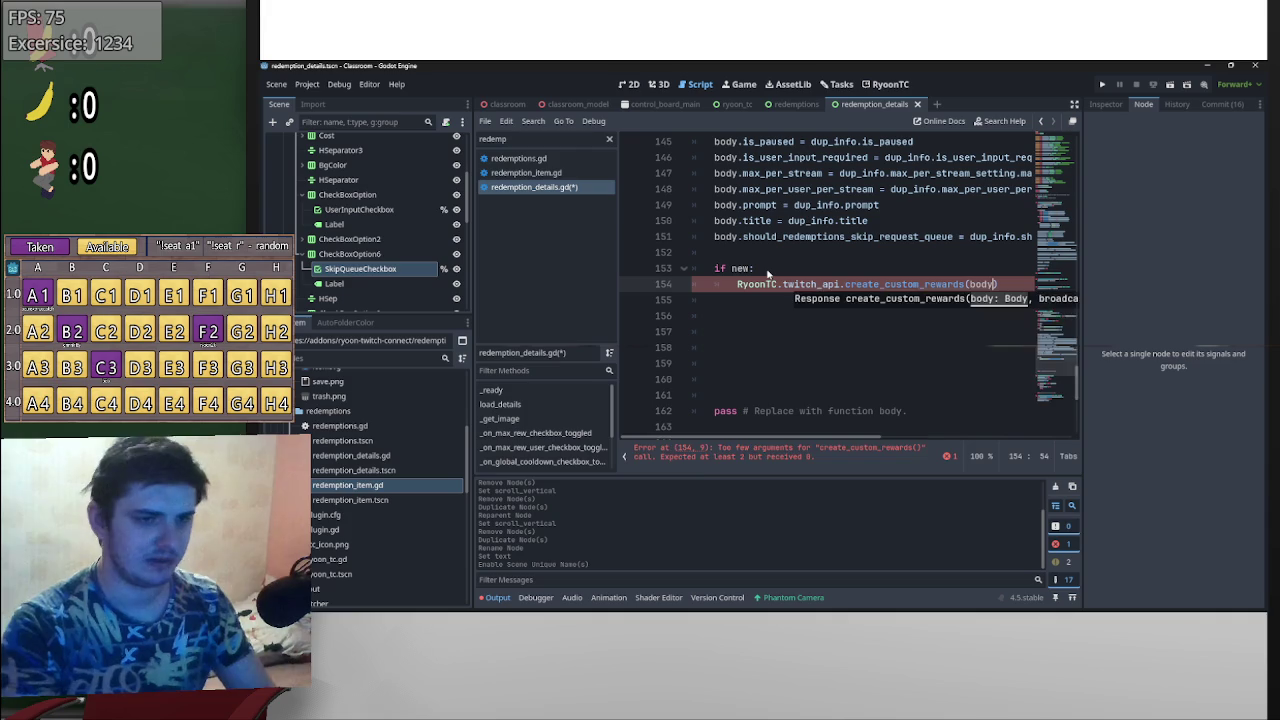
{"action": "type", "text": ","}
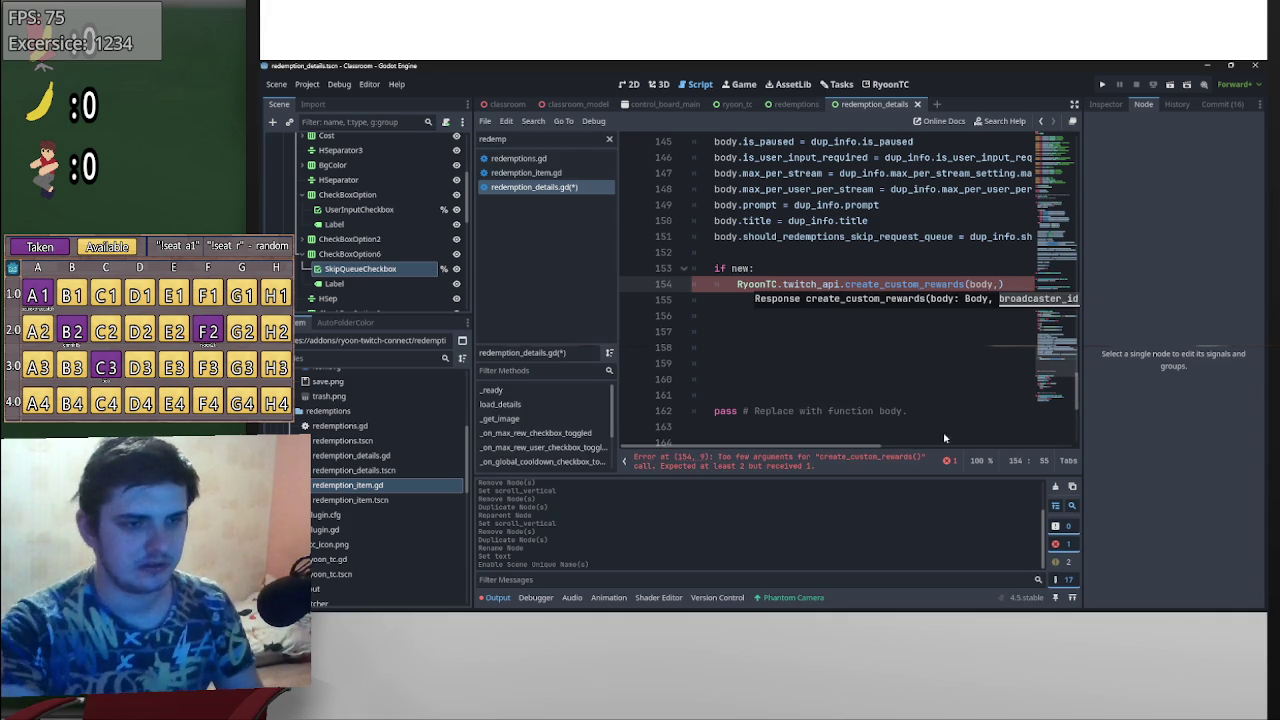
{"action": "scroll", "coordinate": [880, 450], "scroll_direction": "right", "scroll_amount": 3}
{"action": "scroll", "coordinate": [900, 455], "scroll_direction": "left", "scroll_amount": 3}
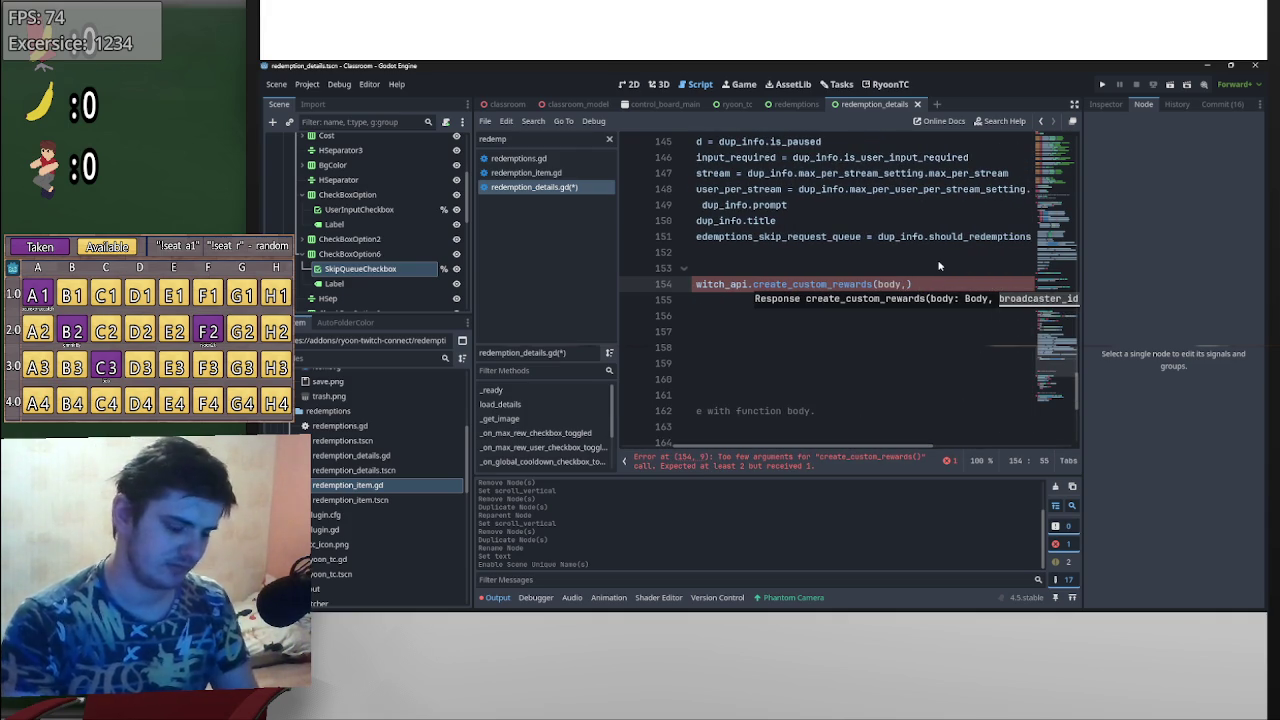
{"action": "type", "text": "RyoonTC"}
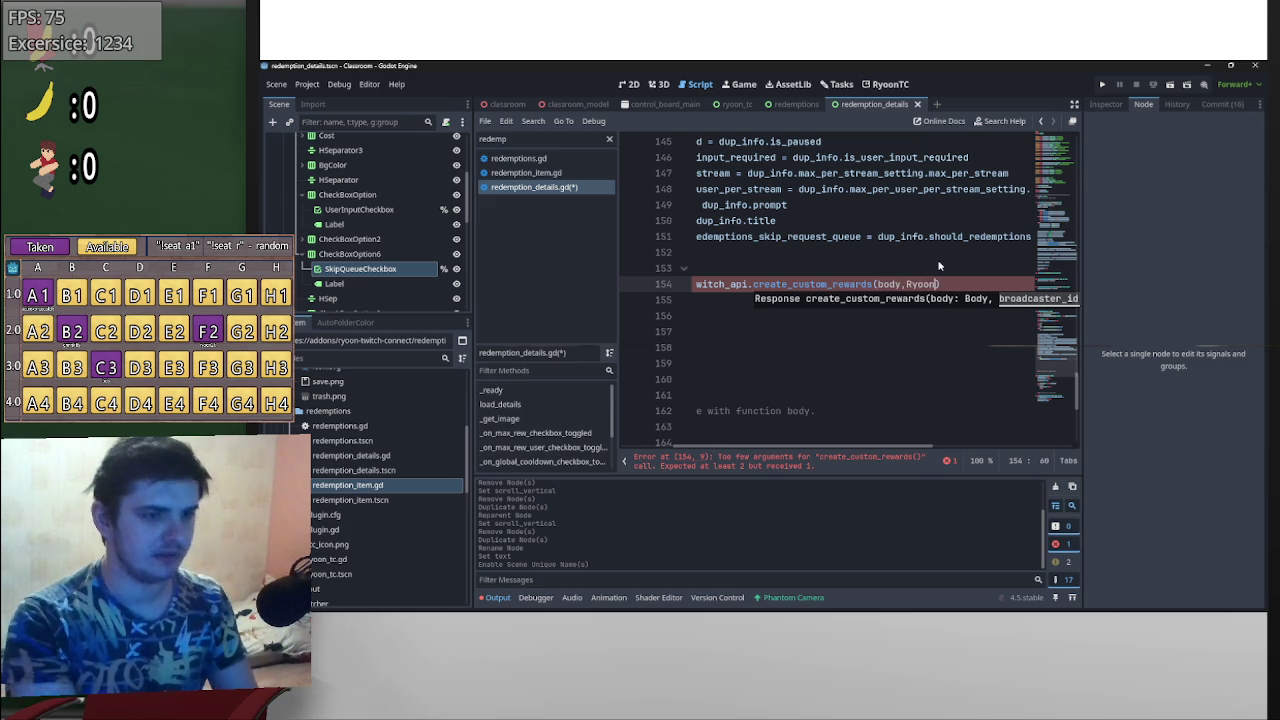
{"action": "type", "text": ".broadcaster."}
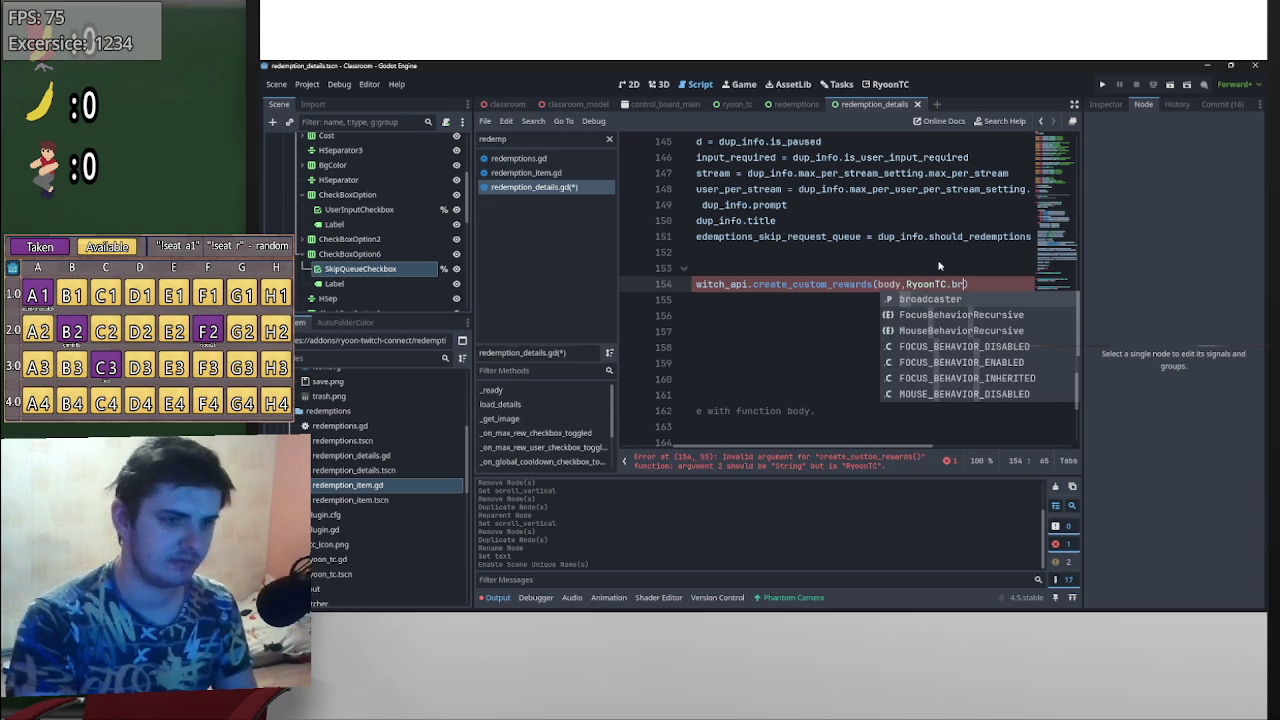
{"action": "type", "text": "id"}
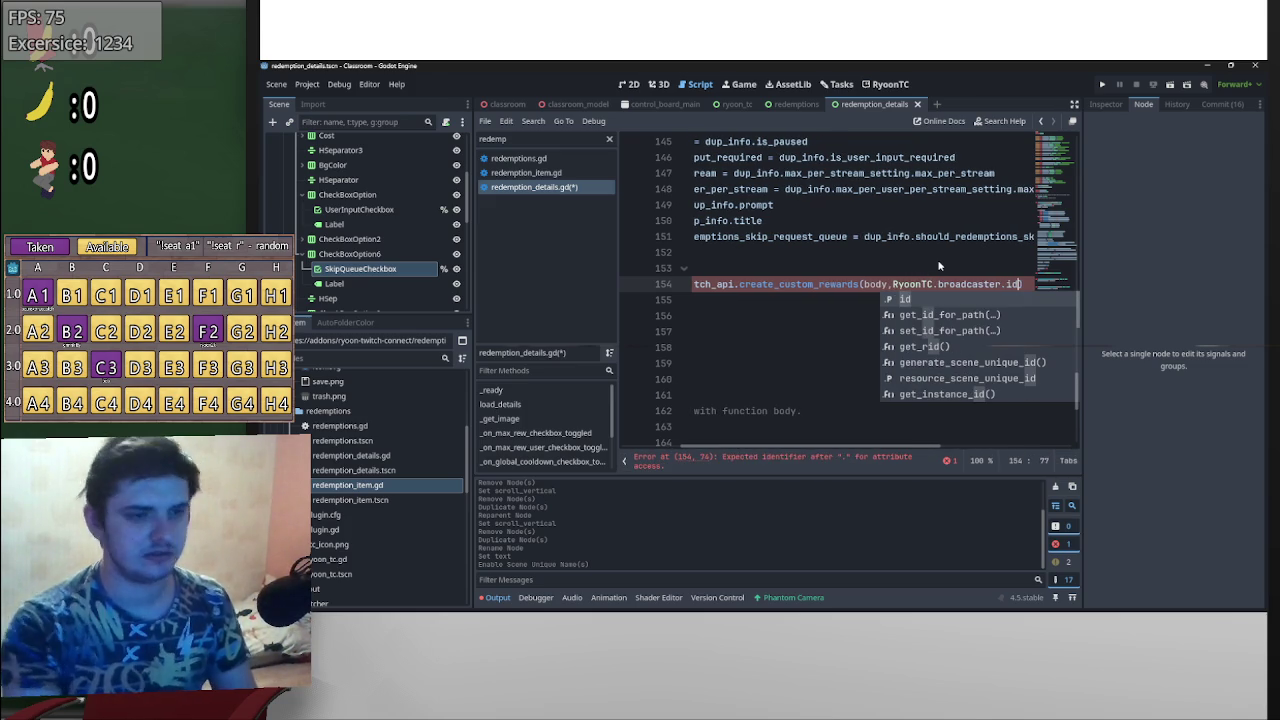
{"action": "left_click_drag", "start_coordinate": [897, 456], "coordinate": [837, 456]}
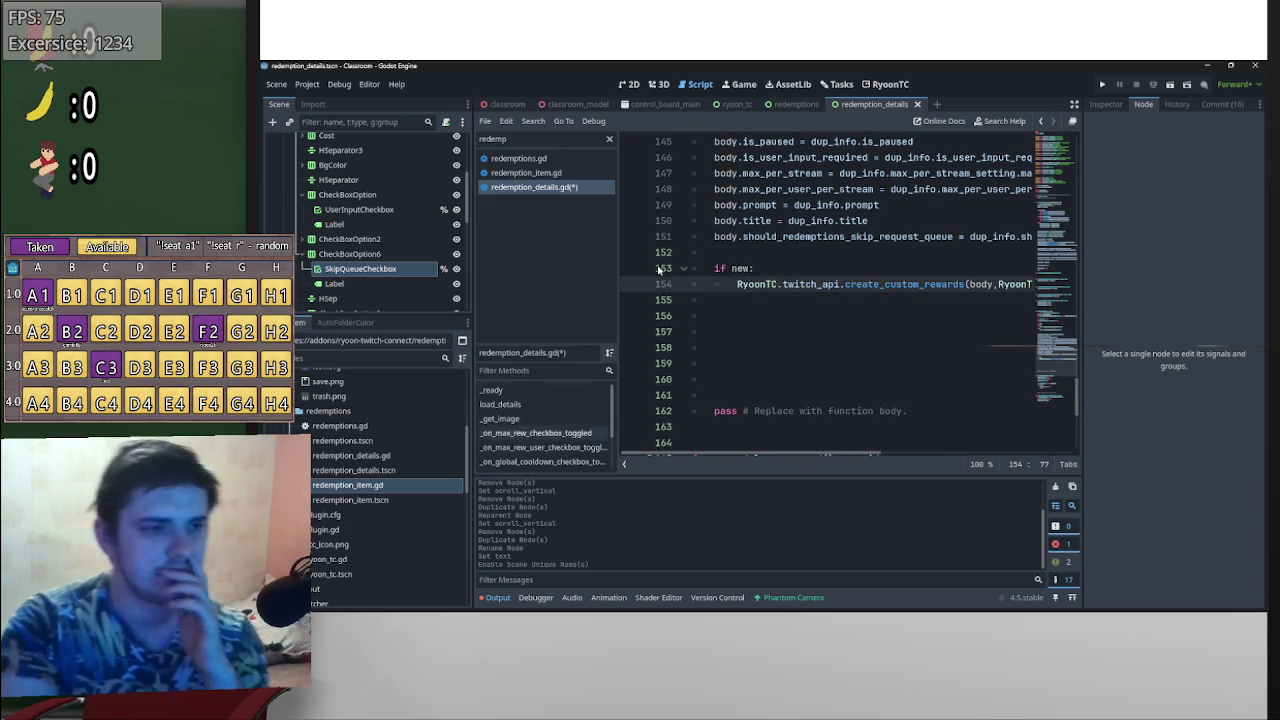
{"action": "left_click", "coordinate": [786, 266]}
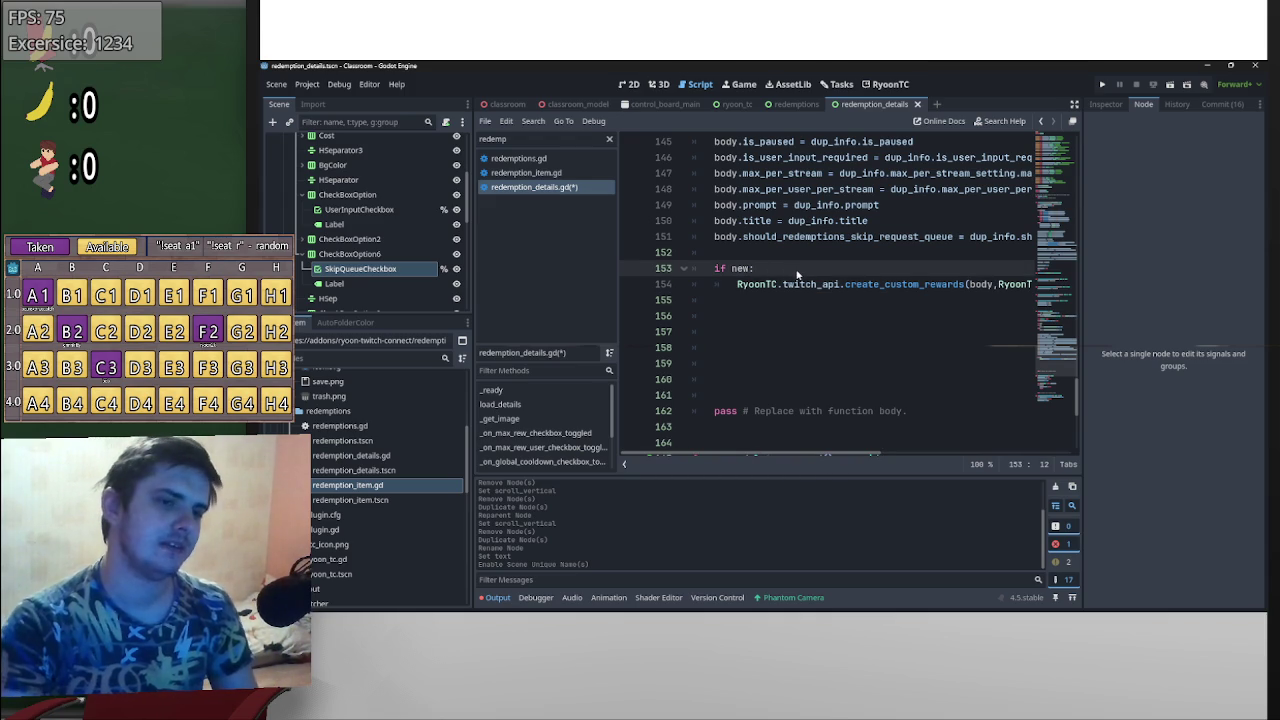
- Change the condition to 'if !new:' and add an else: branch
{"action": "key", "text": "Left"}
{"action": "key", "text": "Left"}
{"action": "key", "text": "Left"}
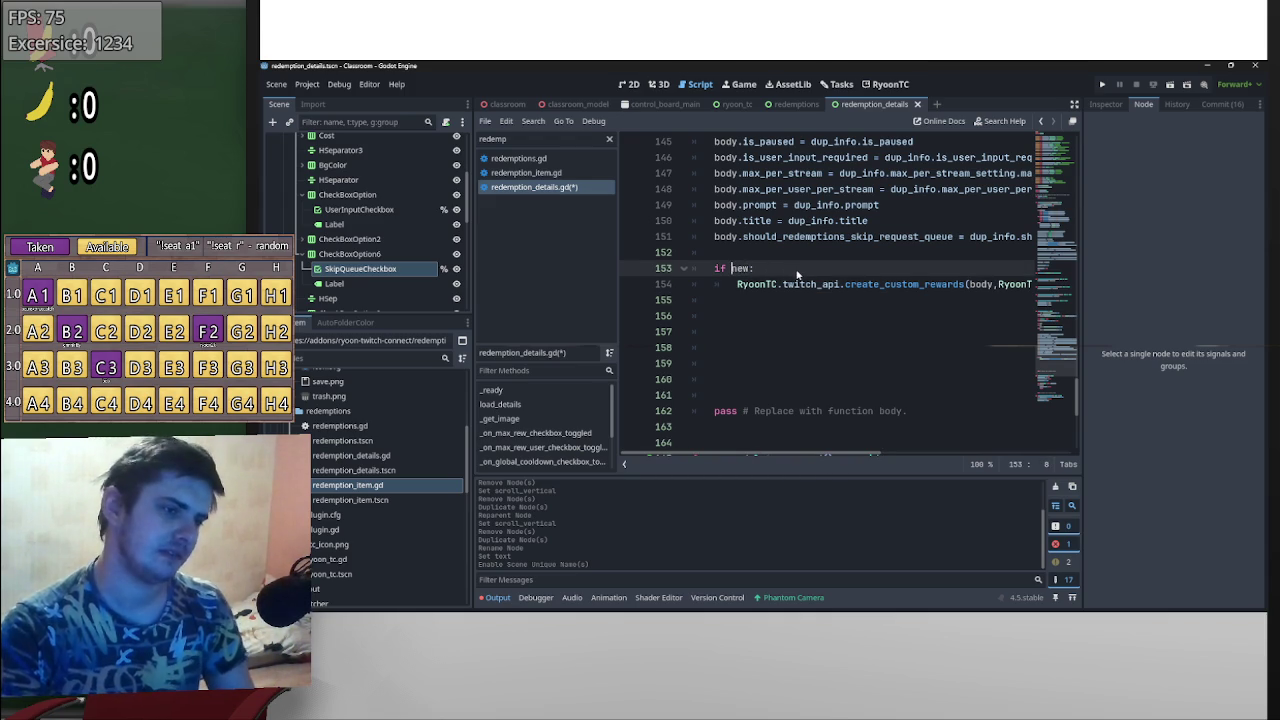
{"action": "type", "text": "!"}
{"action": "key", "text": "End"}
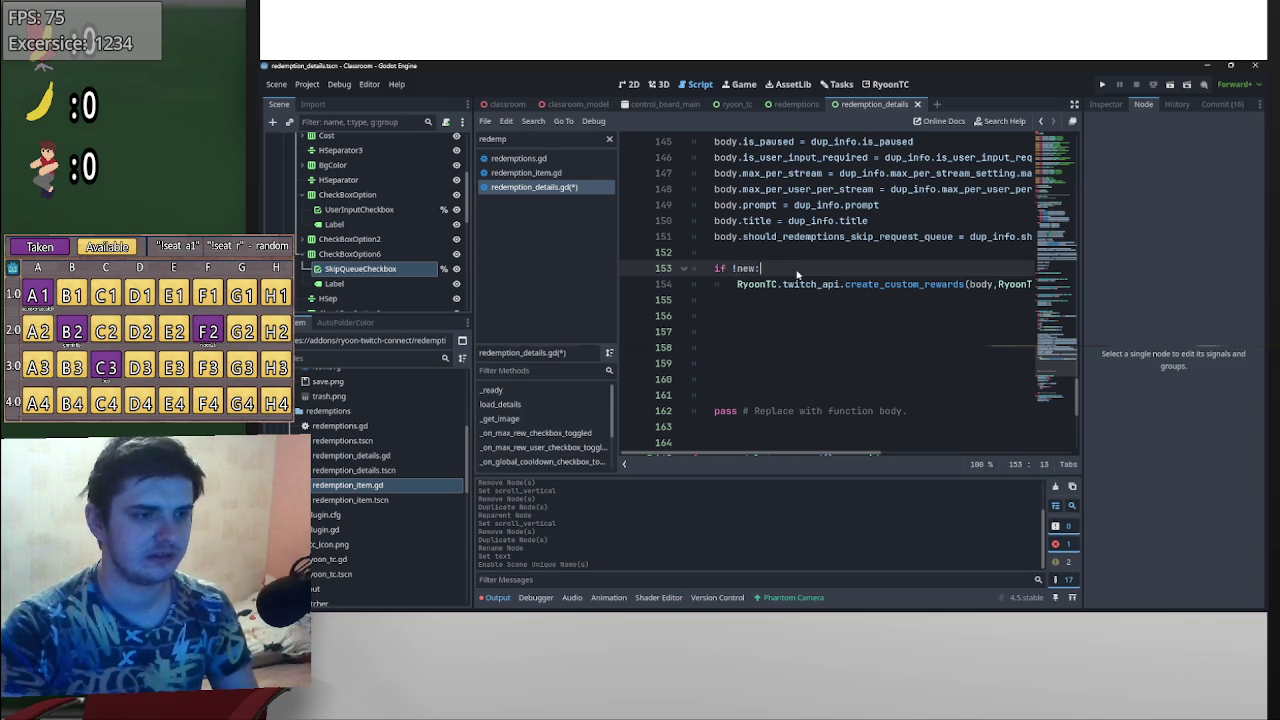
{"action": "key", "text": "Return"}
{"action": "type", "text": "lse:"}
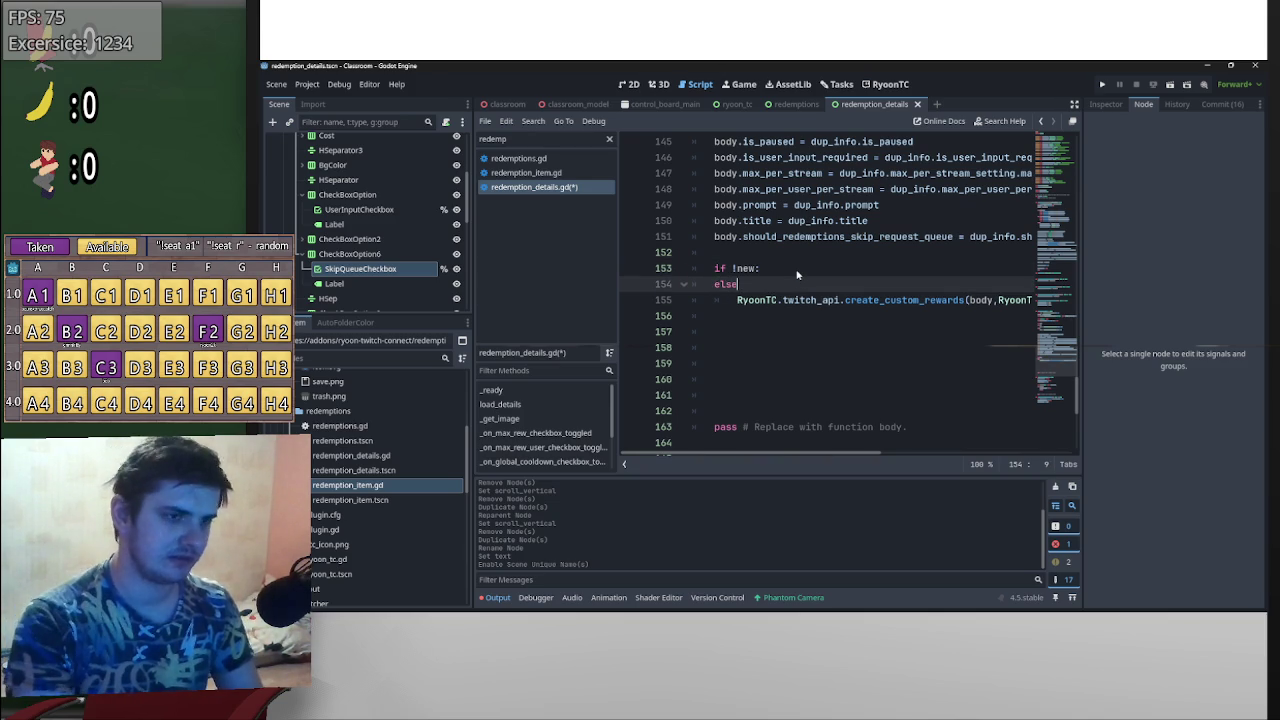
{"action": "key", "text": "Return"}
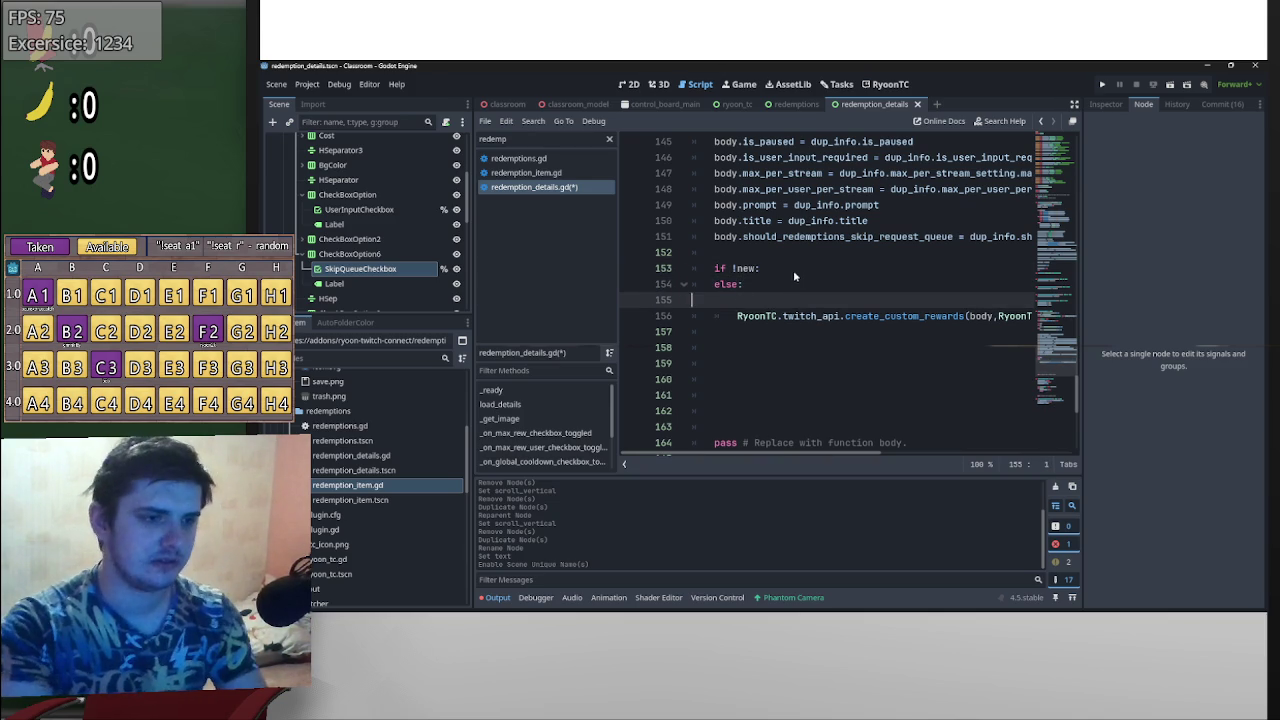
{"action": "key", "text": "alt+Up"}
- Copy the create_custom_rewards call into the empty if !new branch
{"action": "mouse_move", "coordinate": [737, 316]}
{"action": "left_mouse_down"}
{"action": "mouse_move", "coordinate": [1005, 333]}
{"action": "mouse_move", "coordinate": [1040, 321]}
{"action": "left_mouse_up"}
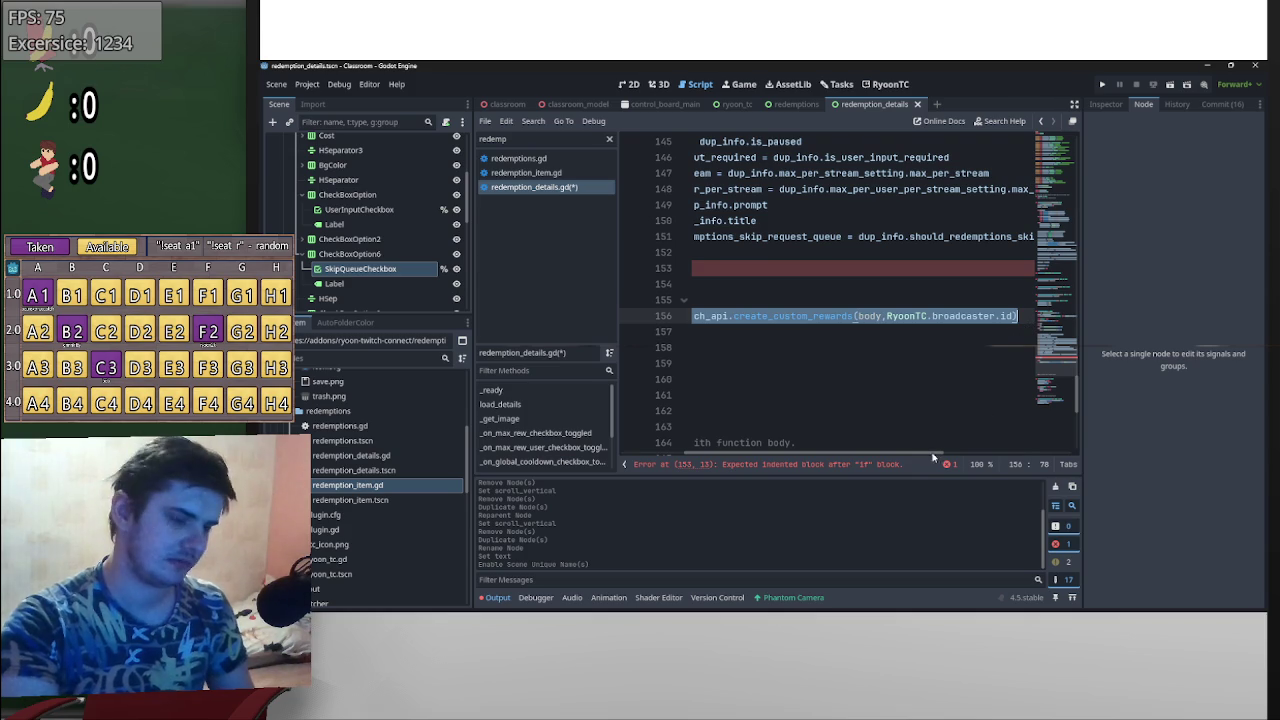
{"action": "scroll", "coordinate": [820, 297], "scroll_direction": "left", "scroll_amount": 3}
{"action": "key", "text": "ctrl+c"}
{"action": "left_click", "coordinate": [819, 284]}
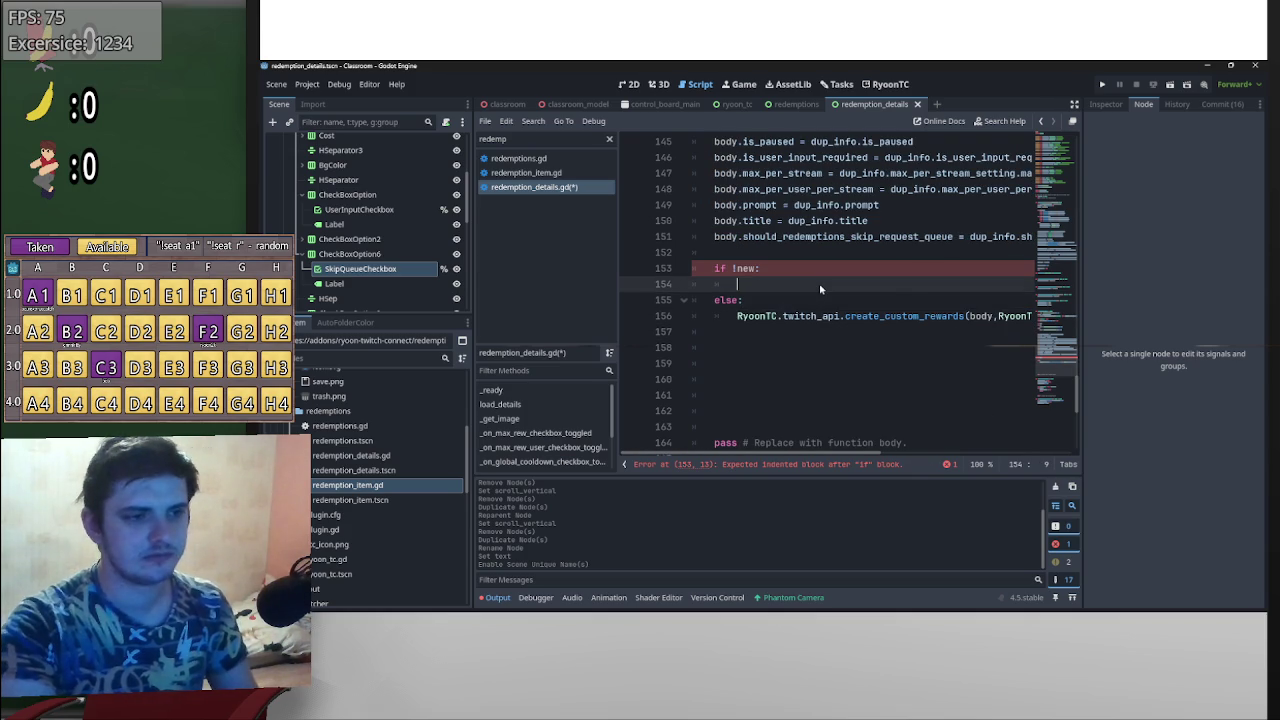
{"action": "key", "text": "ctrl+v"}
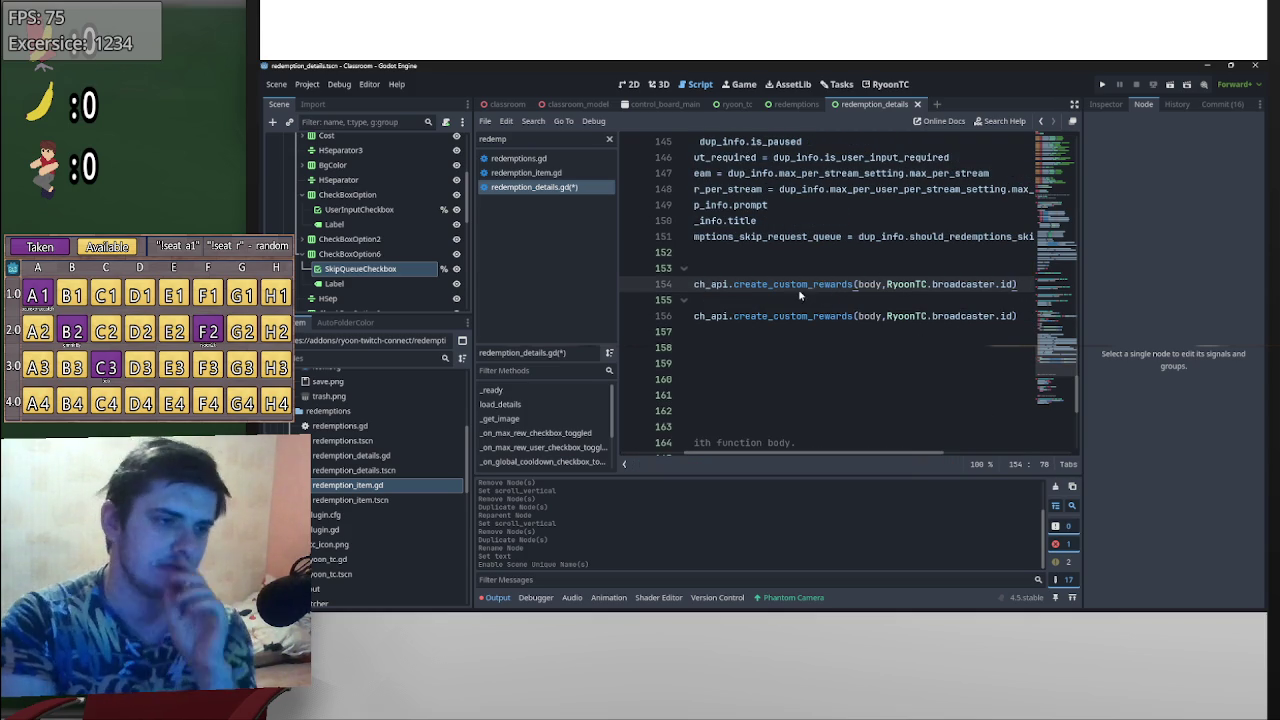
- Rename the copied call to update_custom_reward, fix its parentheses, and add dup_info.id as second argument
{"action": "left_click_drag", "start_coordinate": [768, 284], "coordinate": [735, 284]}
{"action": "type", "text": "update"}
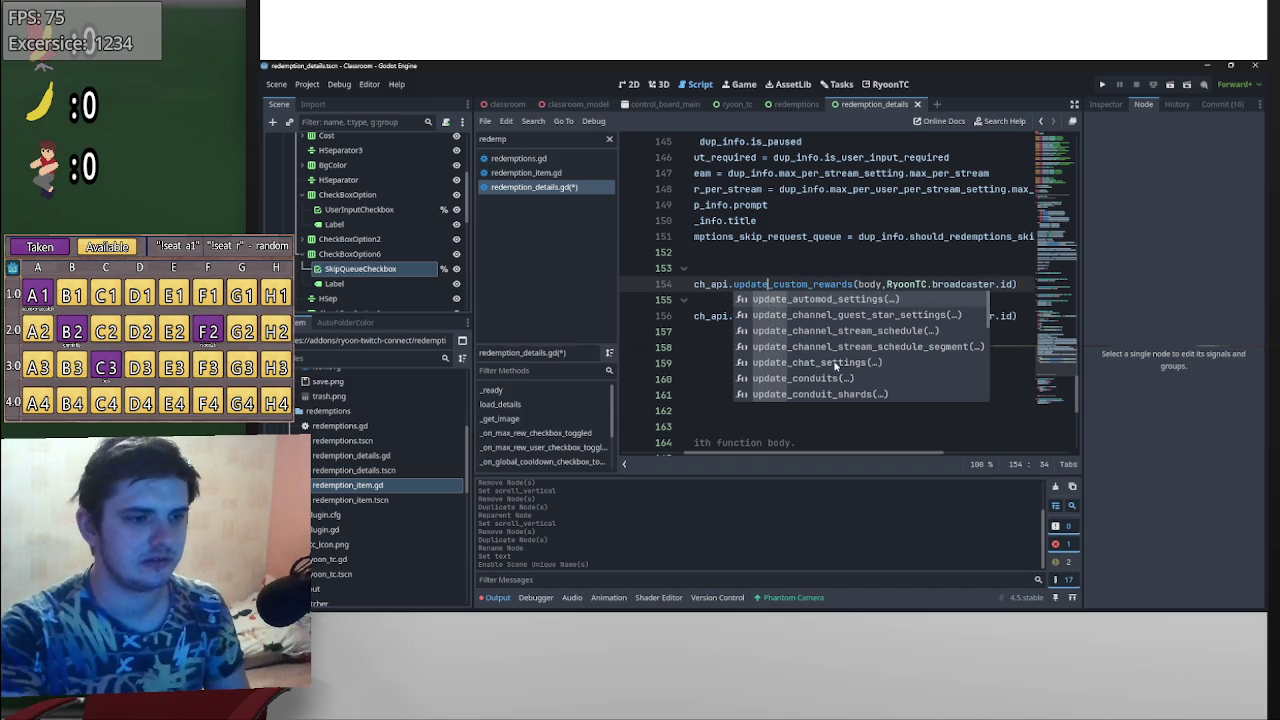
{"action": "left_click", "coordinate": [850, 285]}
{"action": "key", "text": "Right"}
{"action": "key", "text": "Right"}
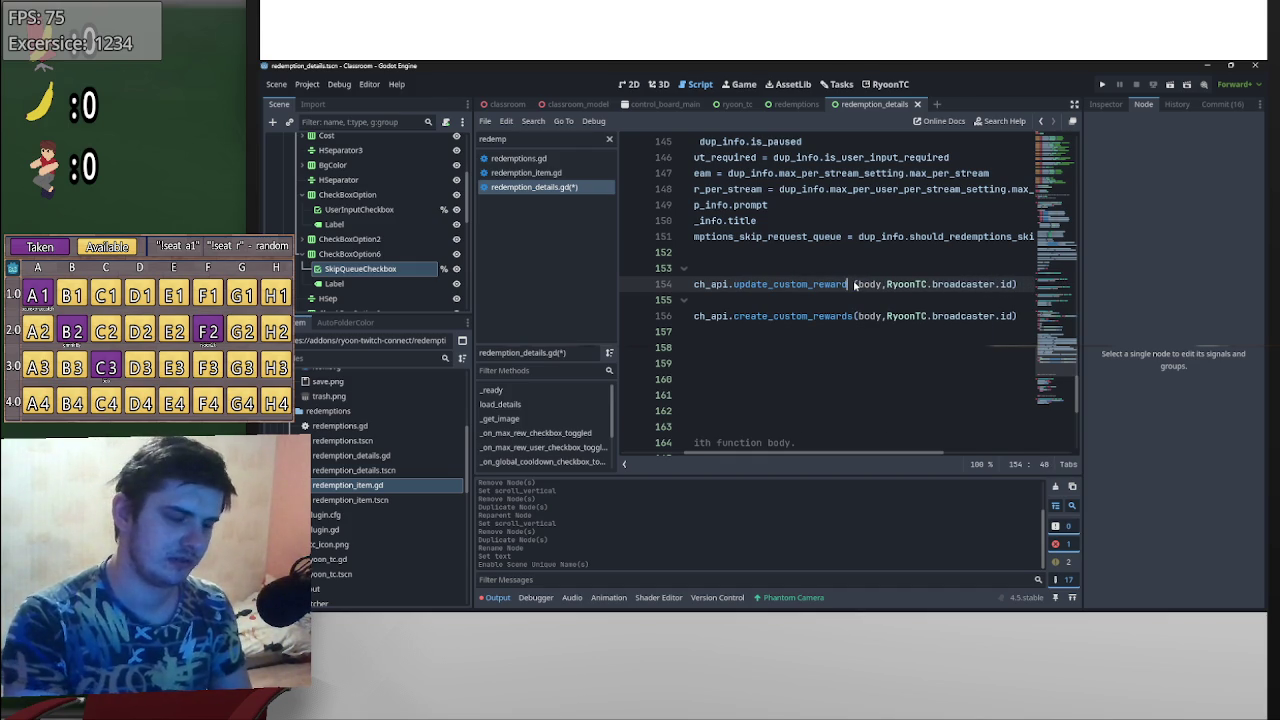
{"action": "type", "text": "()"}
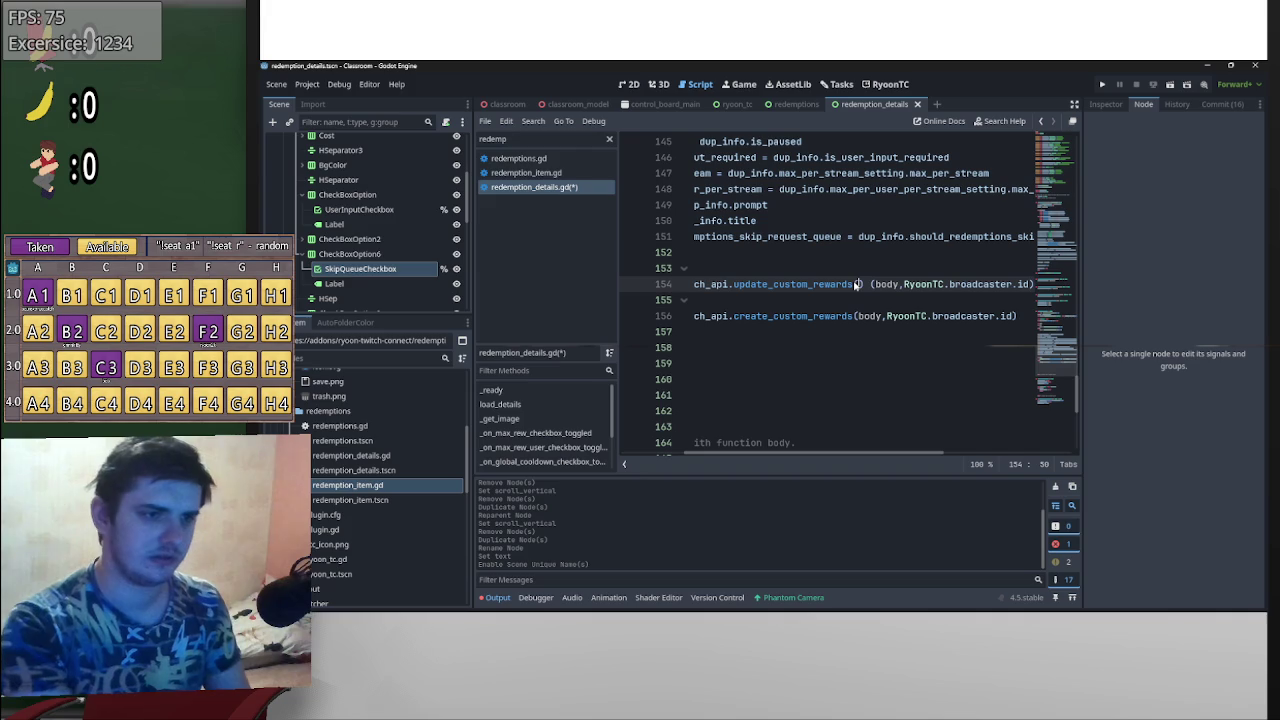
{"action": "key", "text": "BackSpace"}
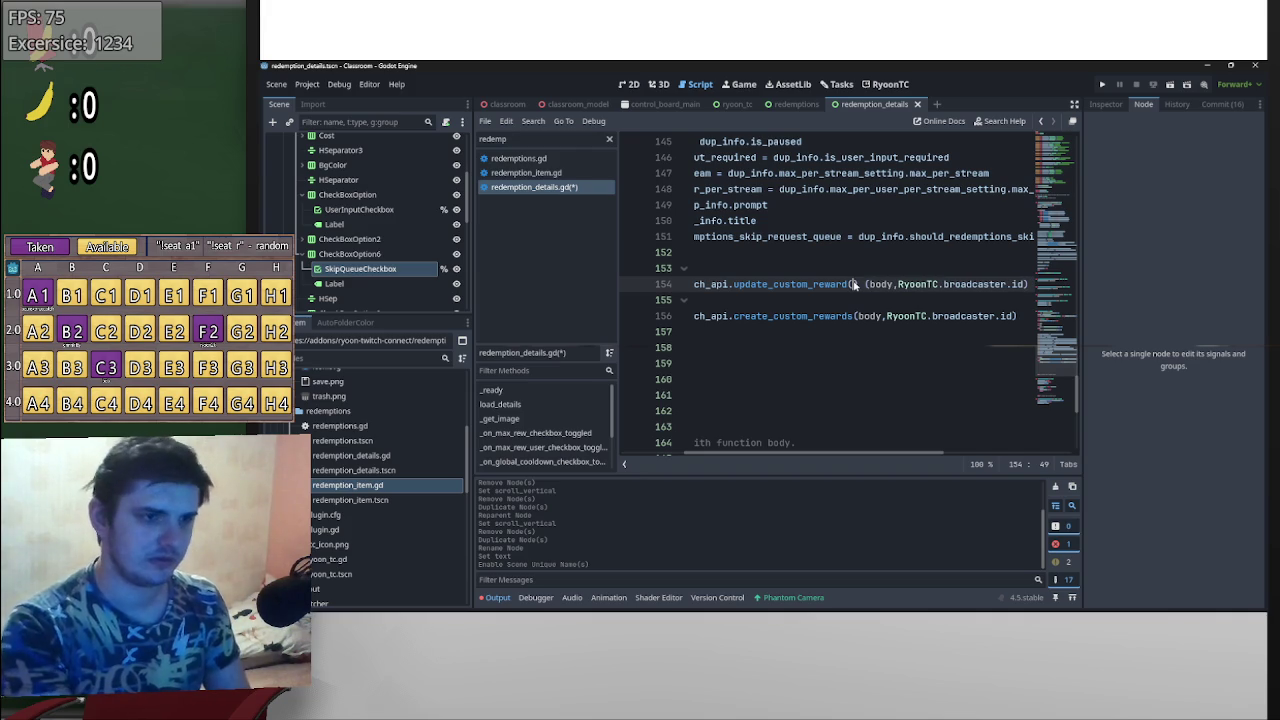
{"action": "key", "text": "BackSpace"}
{"action": "key", "text": "BackSpace"}
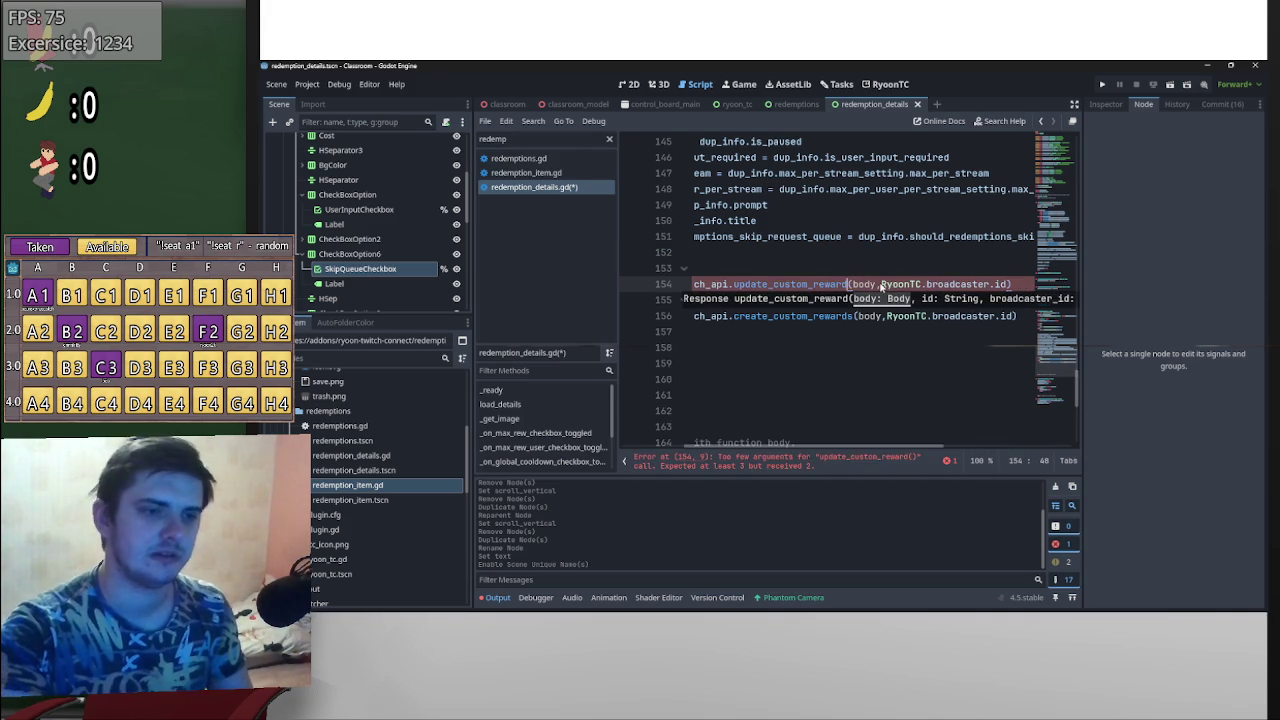
{"action": "left_click", "coordinate": [881, 286]}
{"action": "type", "text": ","}
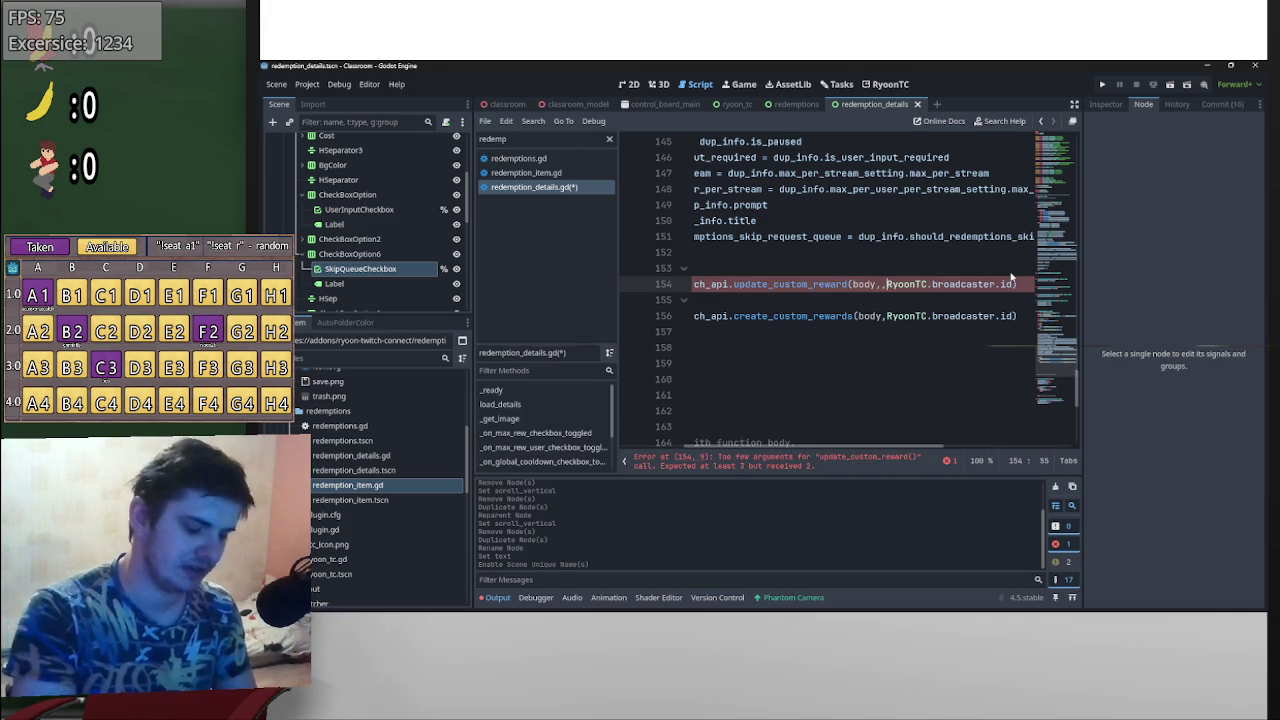
{"action": "type", "text": "dup_info"}
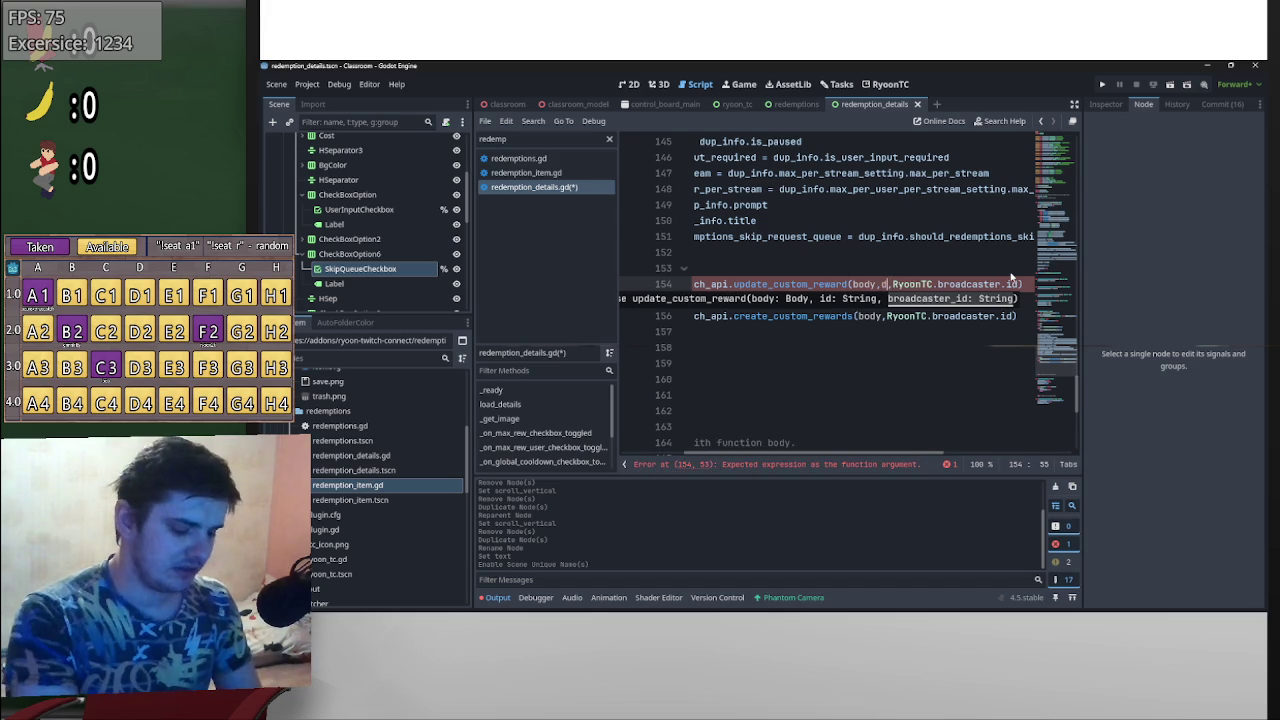
{"action": "type", "text": "."}
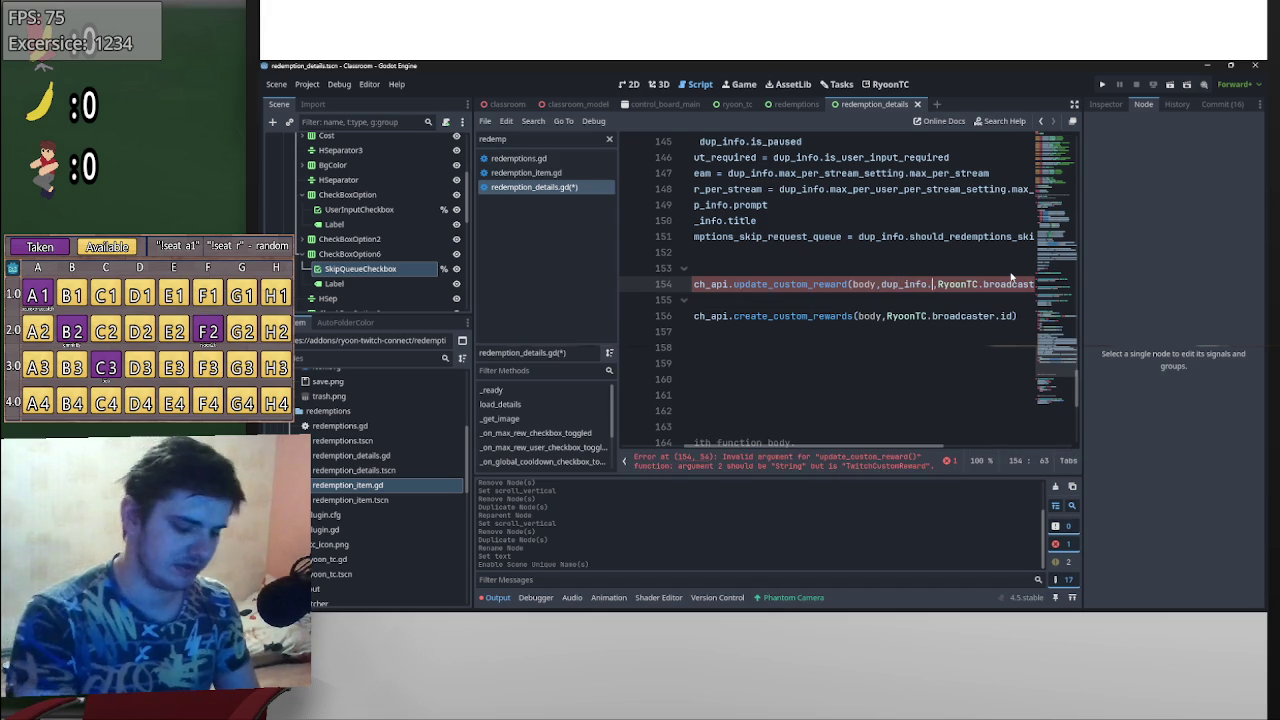
{"action": "type", "text": "id"}
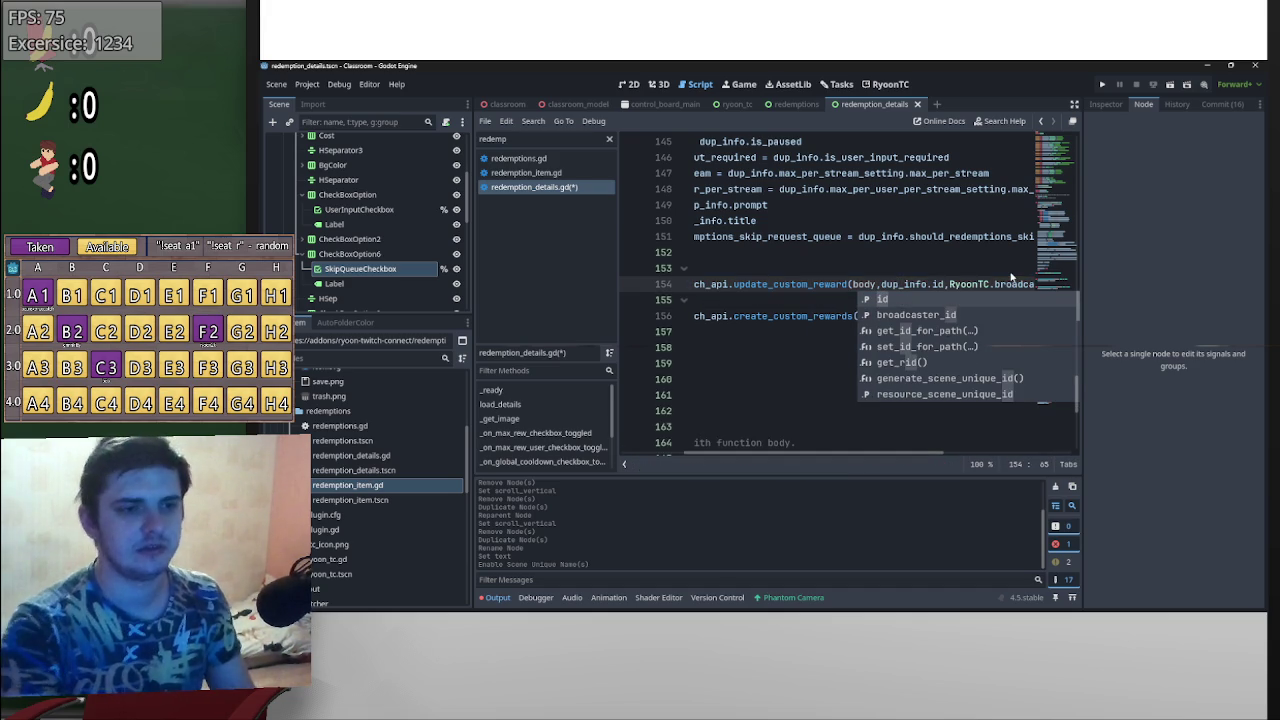
{"action": "left_click_drag", "start_coordinate": [868, 458], "coordinate": [808, 458]}
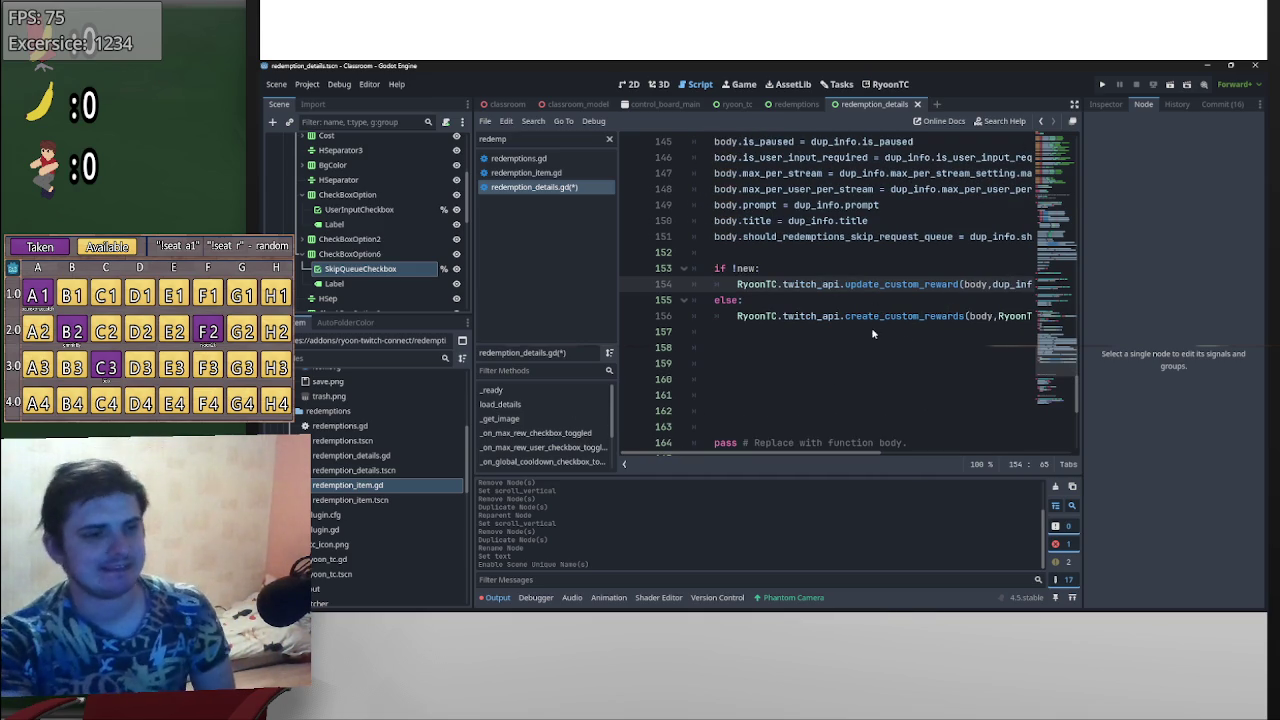
- Disable the RyoonTC plugin in Project Settings > Plugins
{"action": "left_click", "coordinate": [840, 255]}
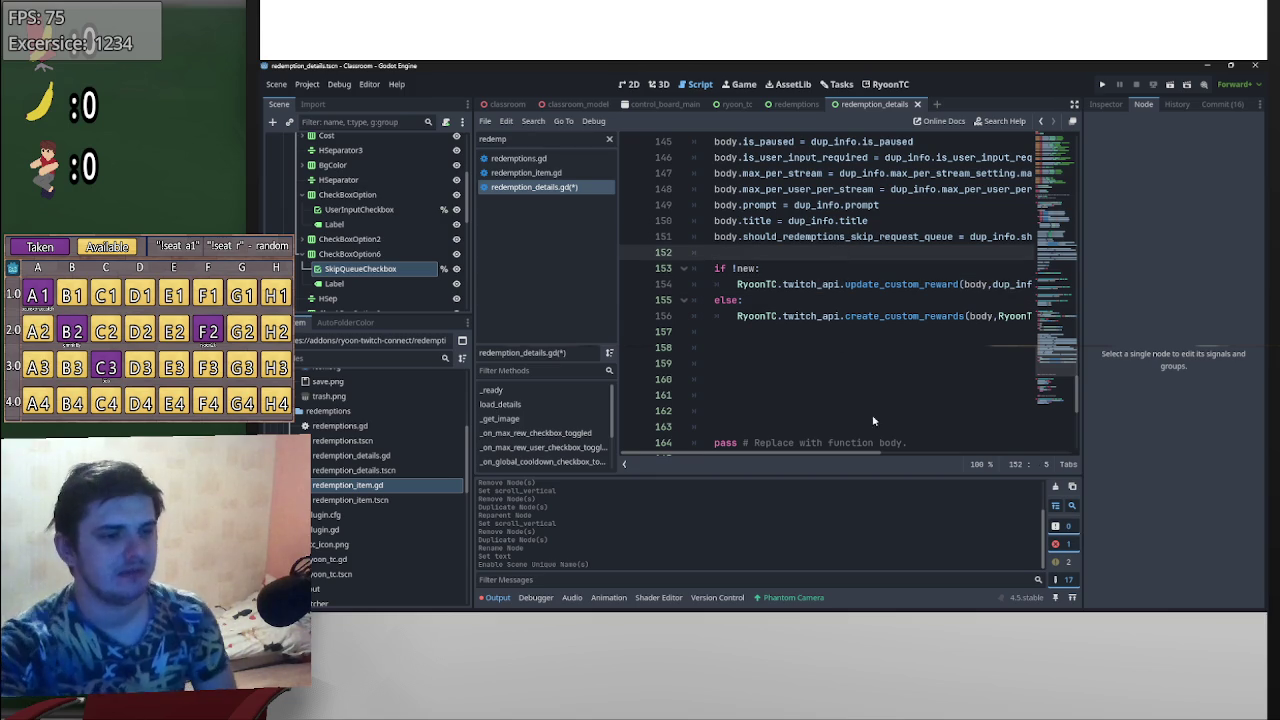
{"action": "scroll", "coordinate": [963, 225], "scroll_direction": "down", "scroll_amount": 3}
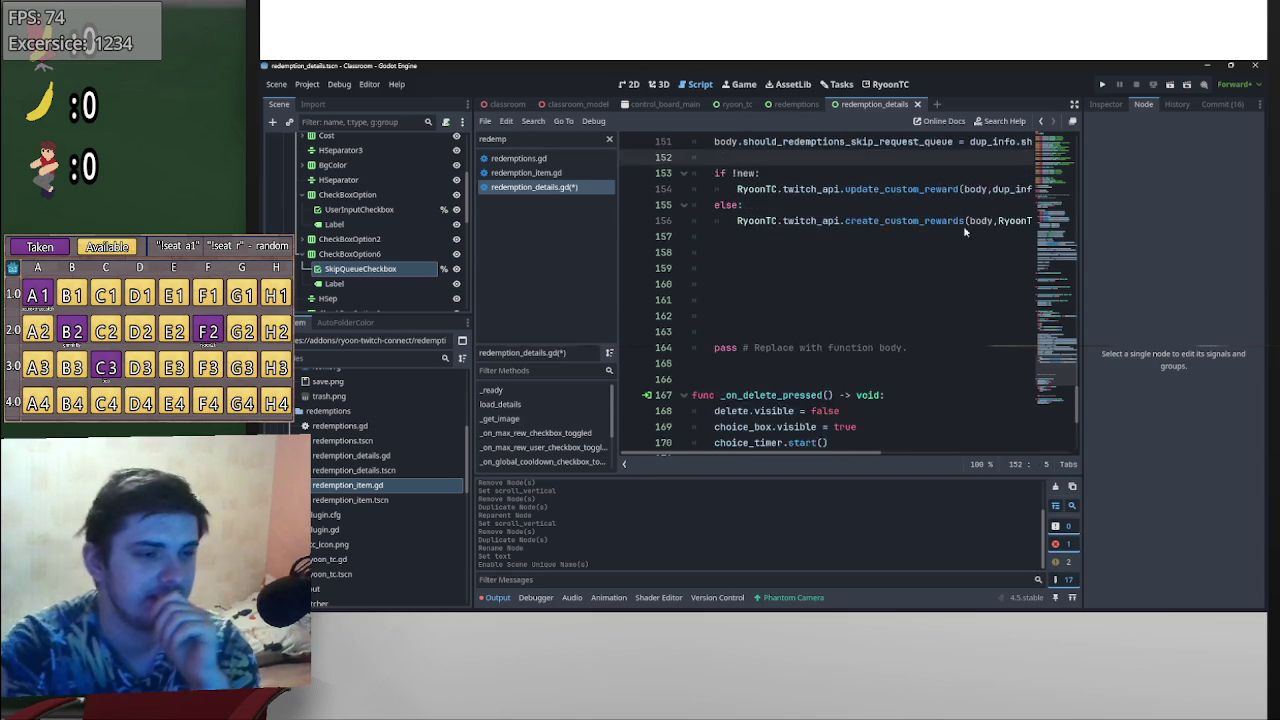
{"action": "left_click", "coordinate": [307, 84]}
{"action": "left_click", "coordinate": [330, 100]}
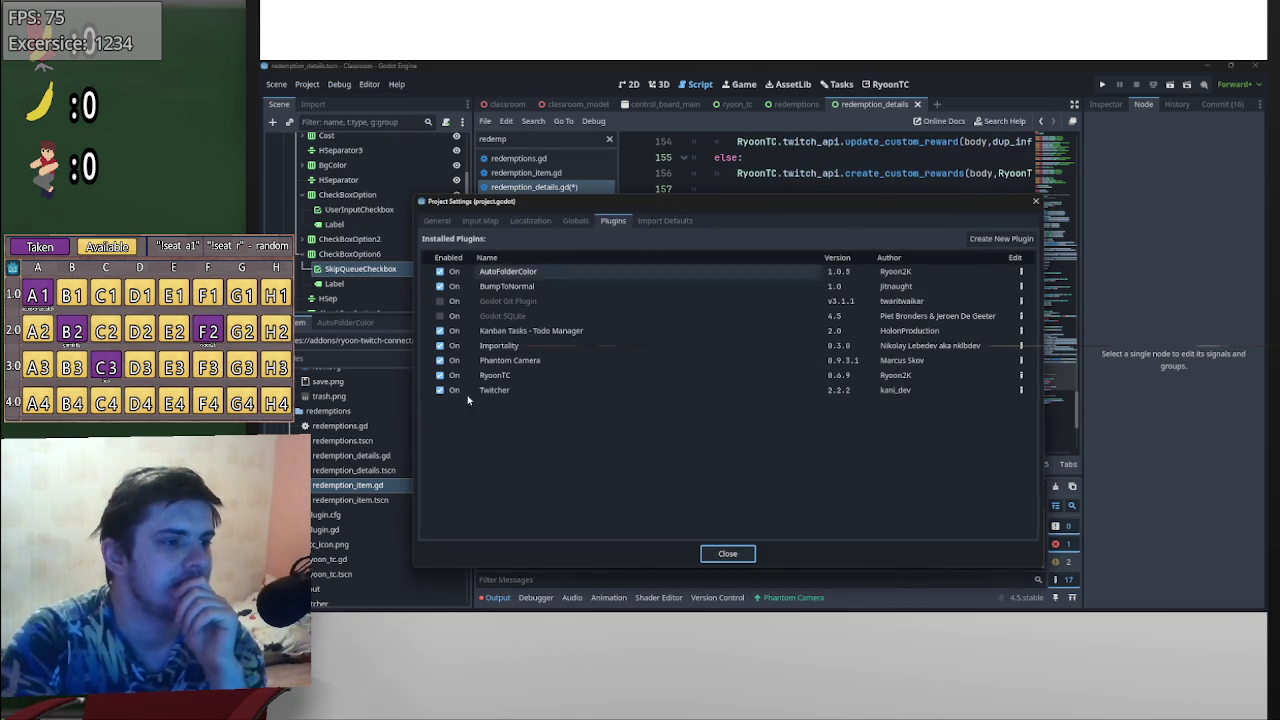
{"action": "left_click", "coordinate": [440, 375]}
{"action": "left_click", "coordinate": [730, 555]}
- Add blank lines above the if !new block
{"action": "scroll", "coordinate": [862, 369], "scroll_direction": "up", "scroll_amount": 3}
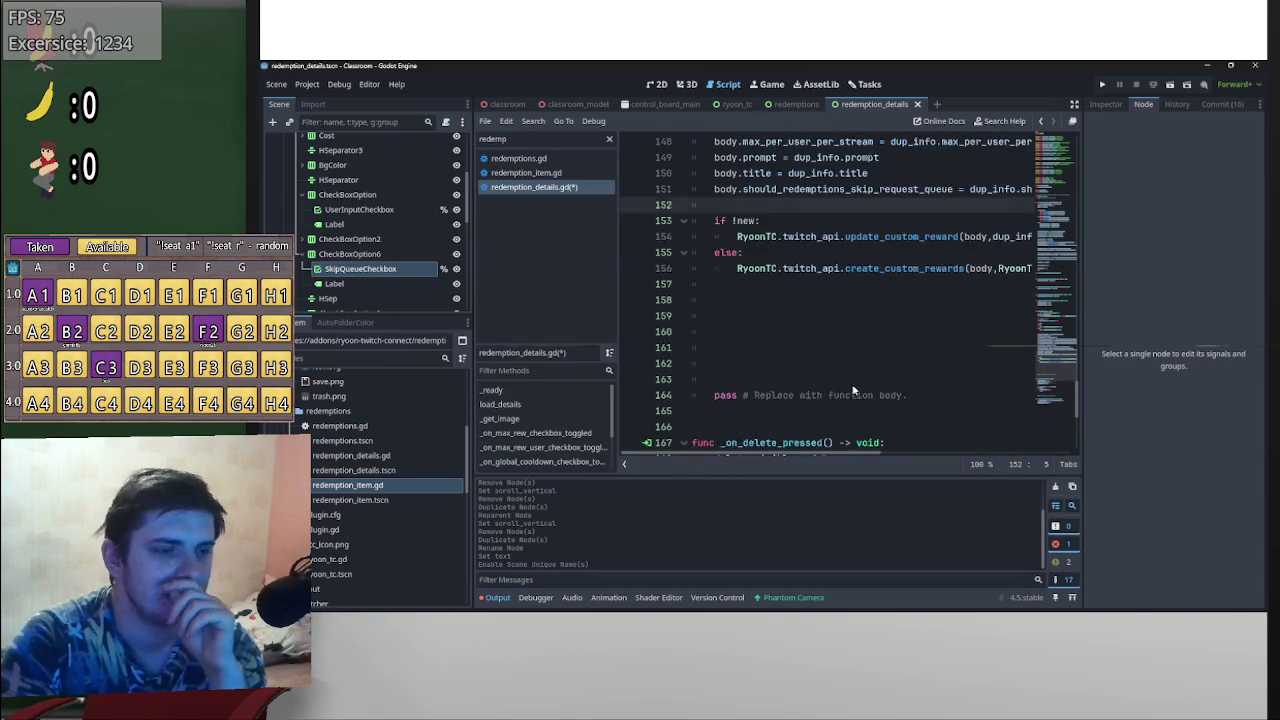
{"action": "key", "text": "Return"}
{"action": "key", "text": "Return"}
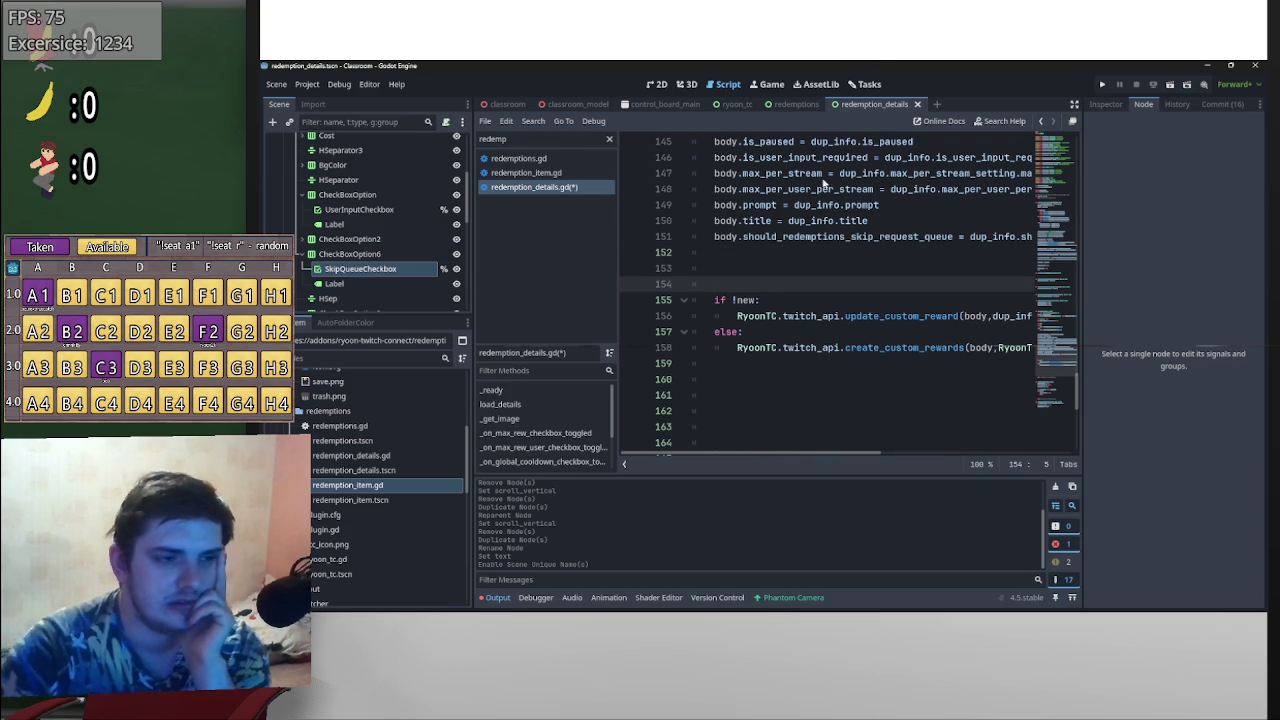
{"action": "mouse_move", "coordinate": [860, 455]}
{"action": "left_mouse_down"}
{"action": "mouse_move", "coordinate": [939, 455]}
{"action": "mouse_move", "coordinate": [765, 457]}
{"action": "left_mouse_up"}
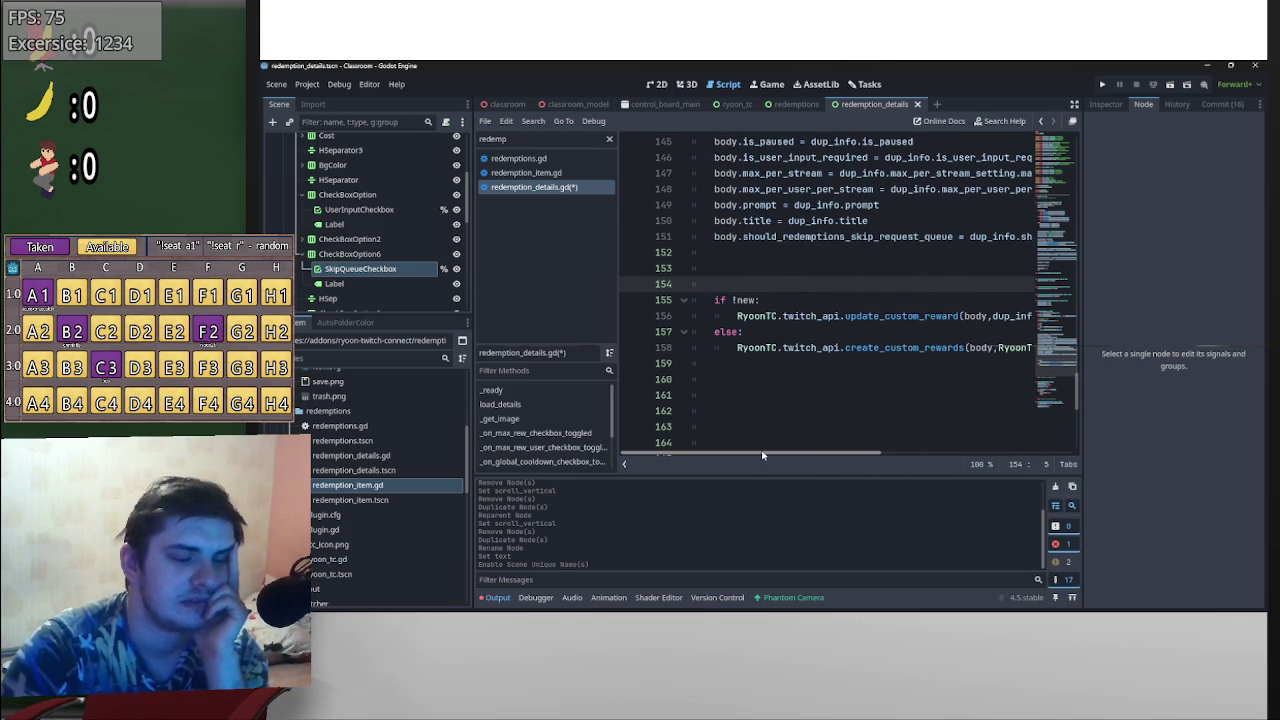
{"action": "scroll", "coordinate": [866, 343], "scroll_direction": "right", "scroll_amount": 3}
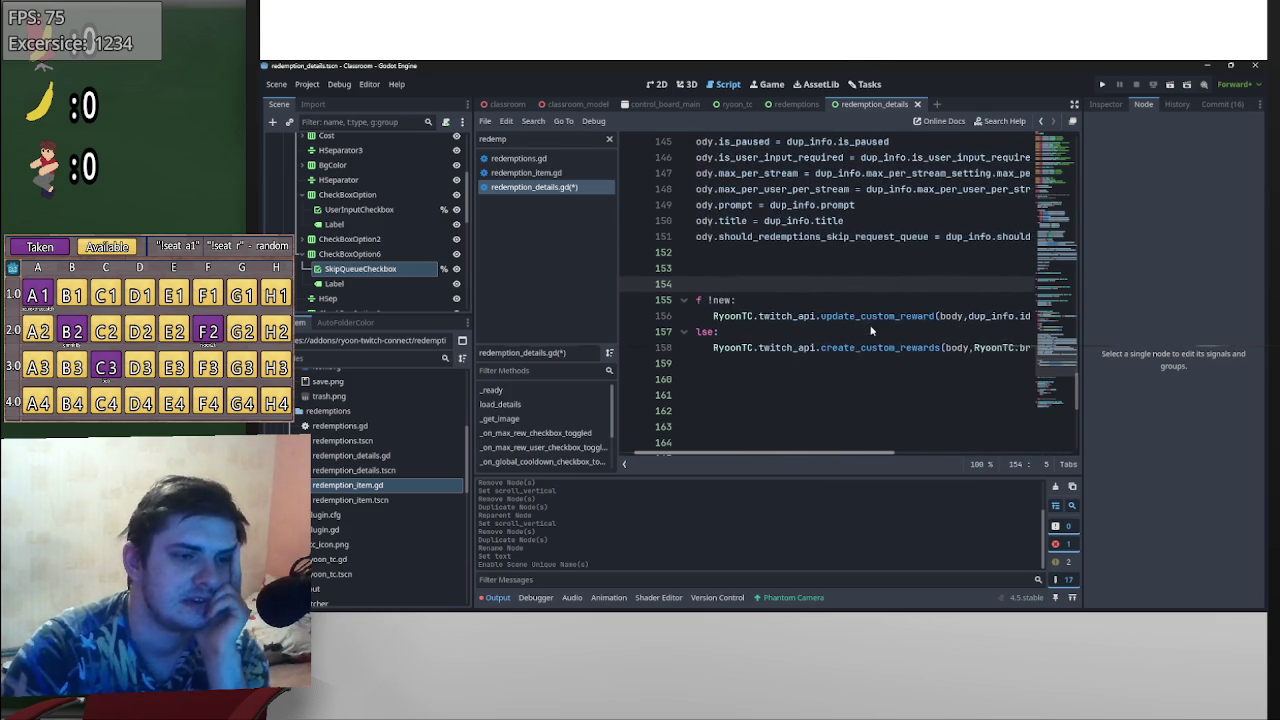
- Inspect the update_custom_reward definition and its Response class in twitch_api.gd
{"action": "scroll", "coordinate": [783, 441], "scroll_direction": "left", "scroll_amount": 2}
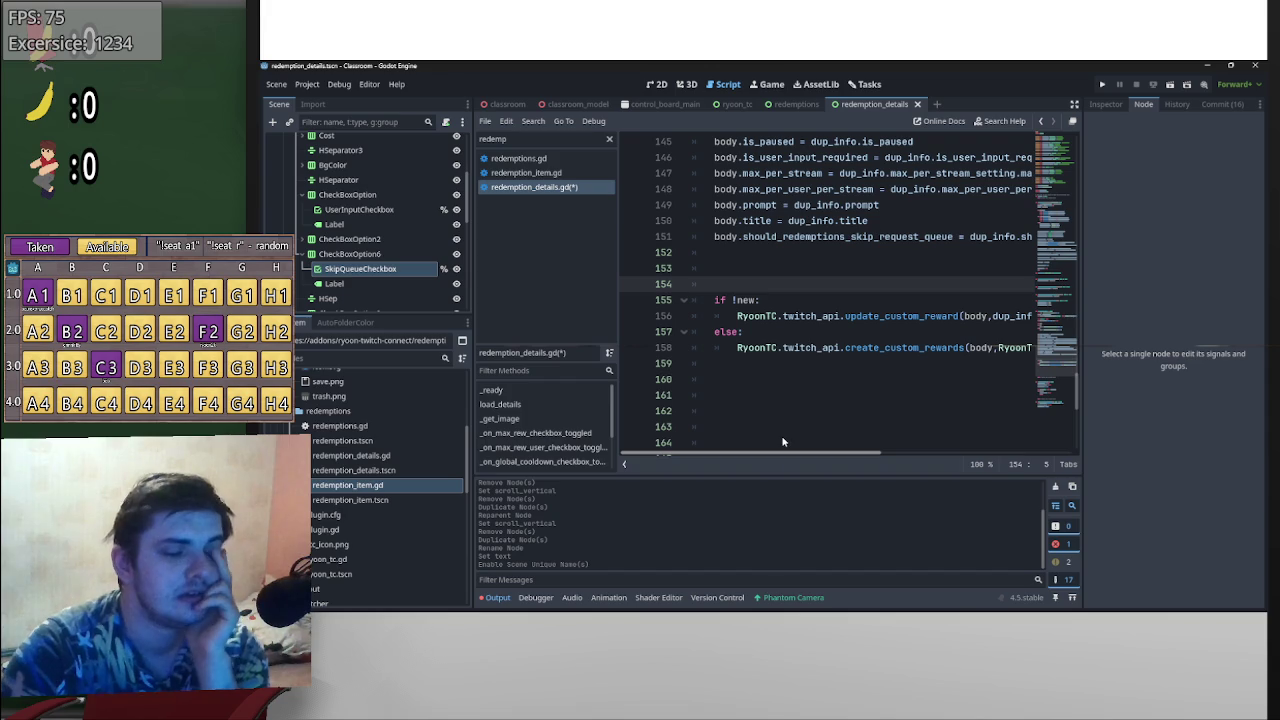
{"action": "left_click", "coordinate": [762, 399]}
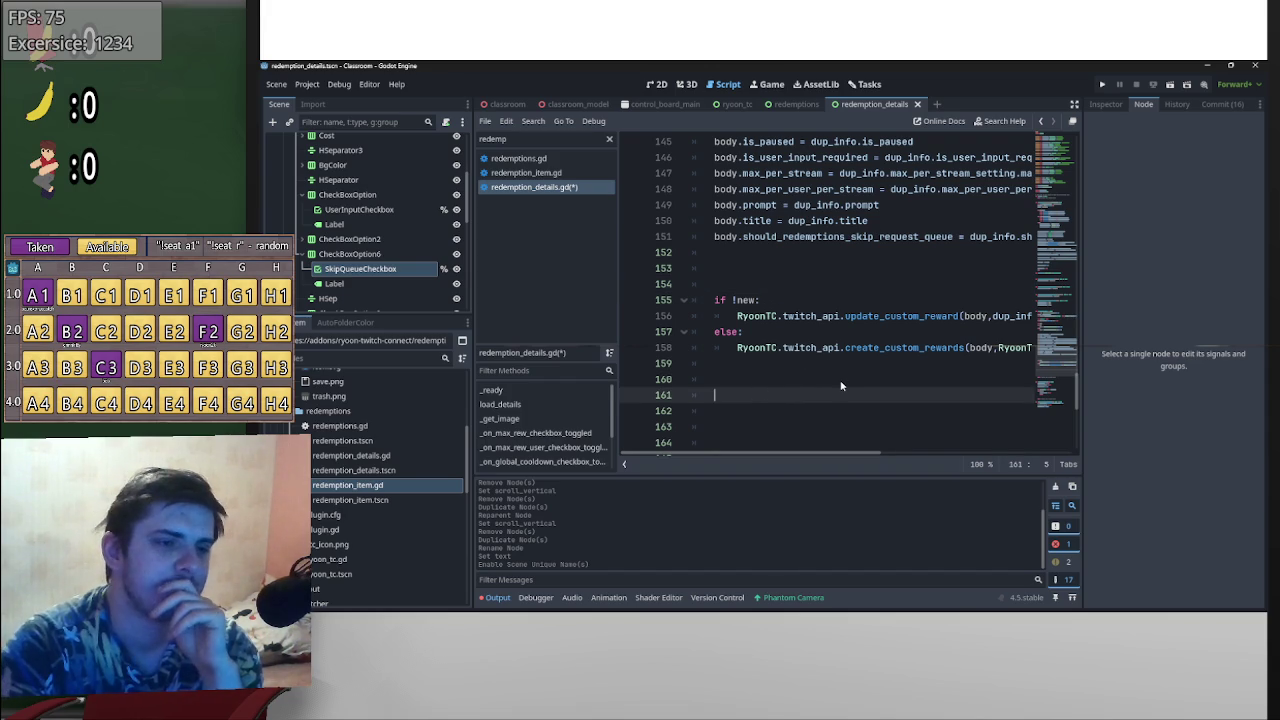
{"action": "left_click", "coordinate": [926, 318], "text": "ctrl"}
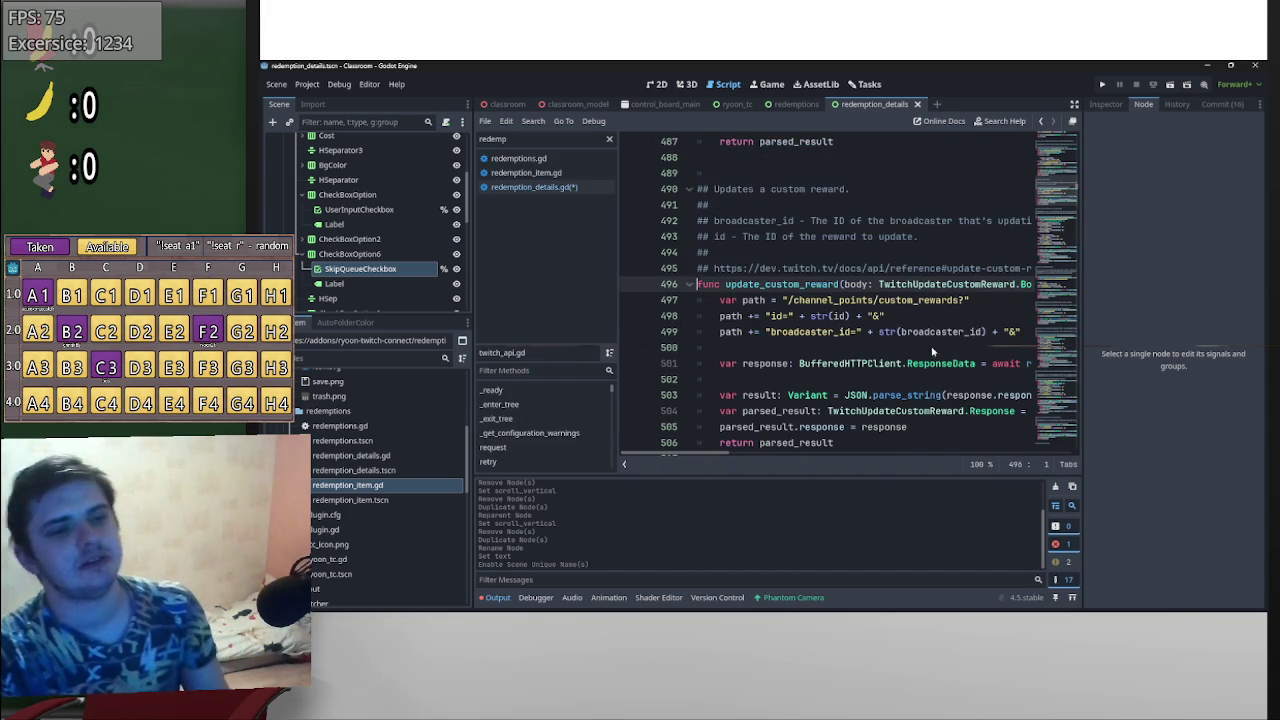
{"action": "mouse_move", "coordinate": [720, 452]}
{"action": "left_mouse_down"}
{"action": "mouse_move", "coordinate": [842, 453]}
{"action": "mouse_move", "coordinate": [830, 453]}
{"action": "left_mouse_up"}
{"action": "left_click", "coordinate": [918, 285], "text": "ctrl"}
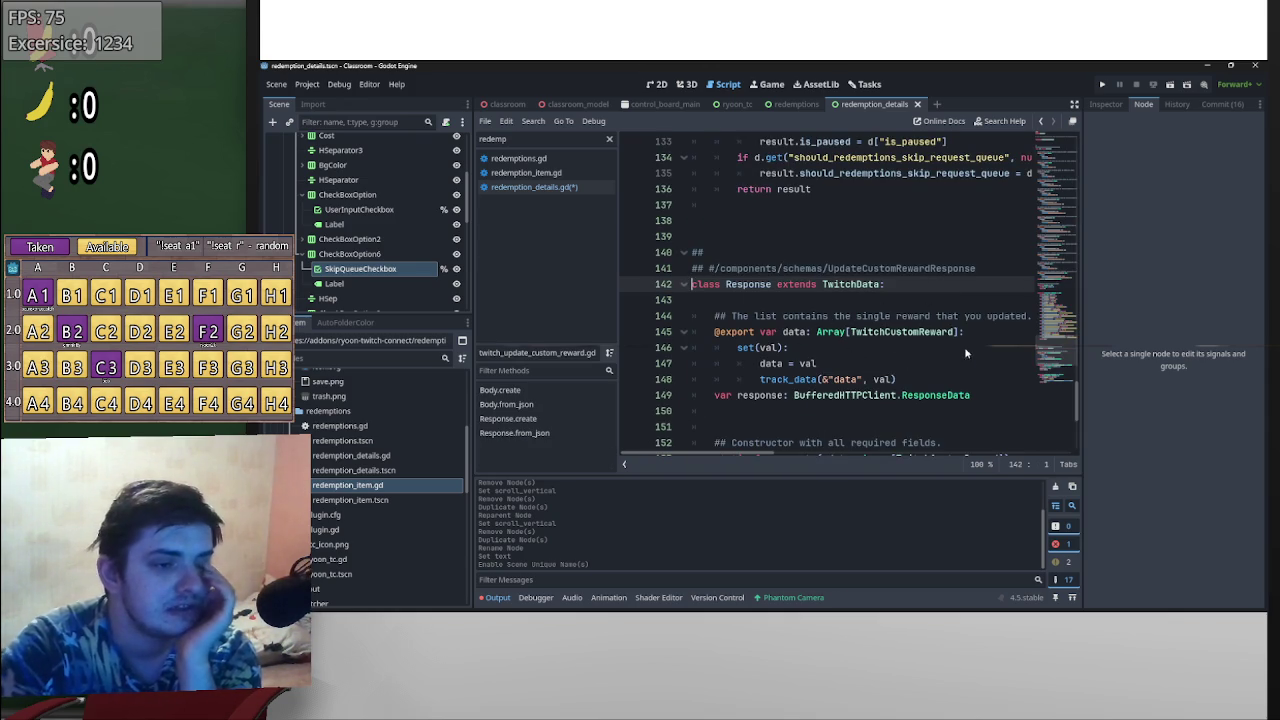
{"action": "scroll", "coordinate": [925, 345], "scroll_direction": "up", "scroll_amount": 20}
{"action": "scroll", "coordinate": [915, 340], "scroll_direction": "down", "scroll_amount": 15}
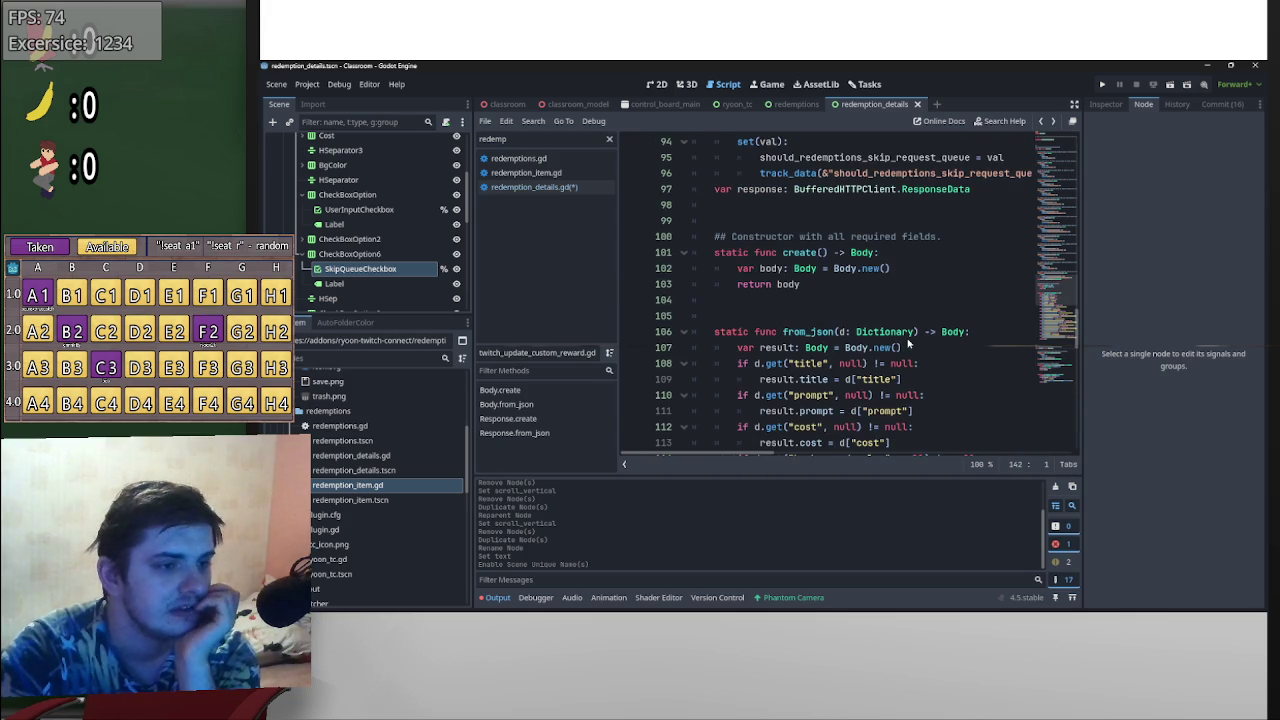
{"action": "key", "text": "alt+Left"}
{"action": "key", "text": "alt+Left"}
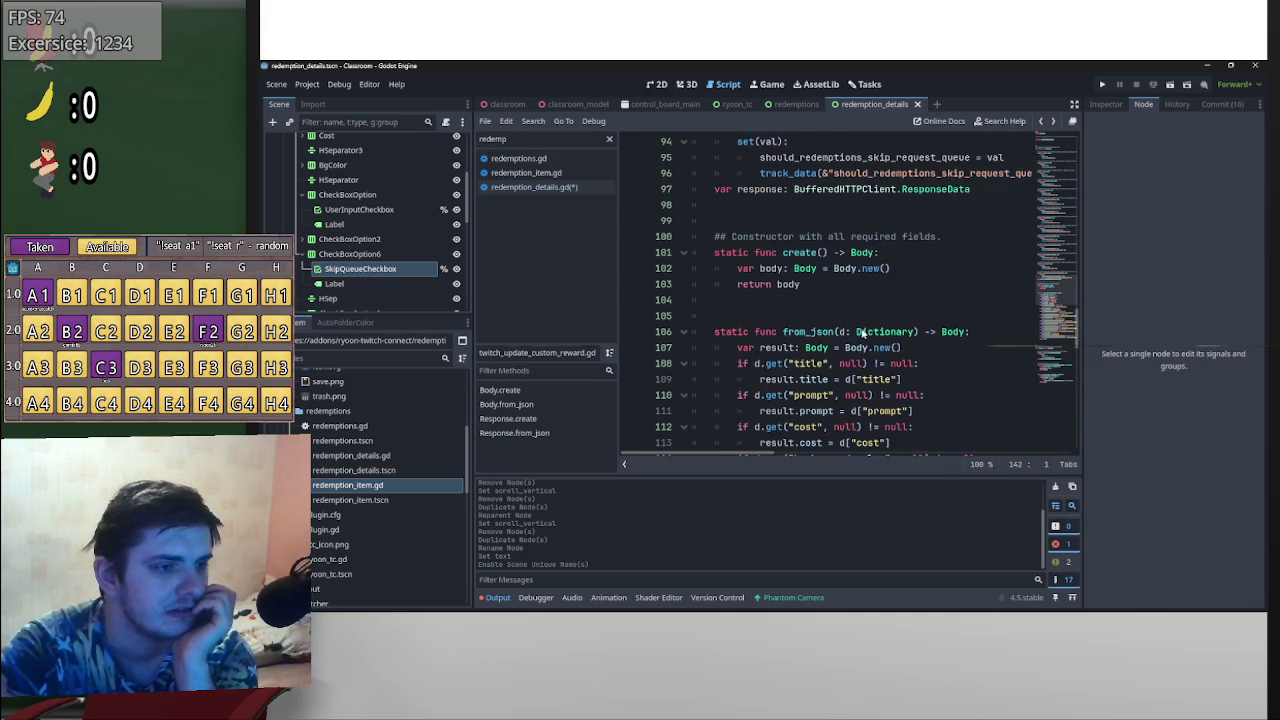
{"action": "key", "text": "alt+Left"}
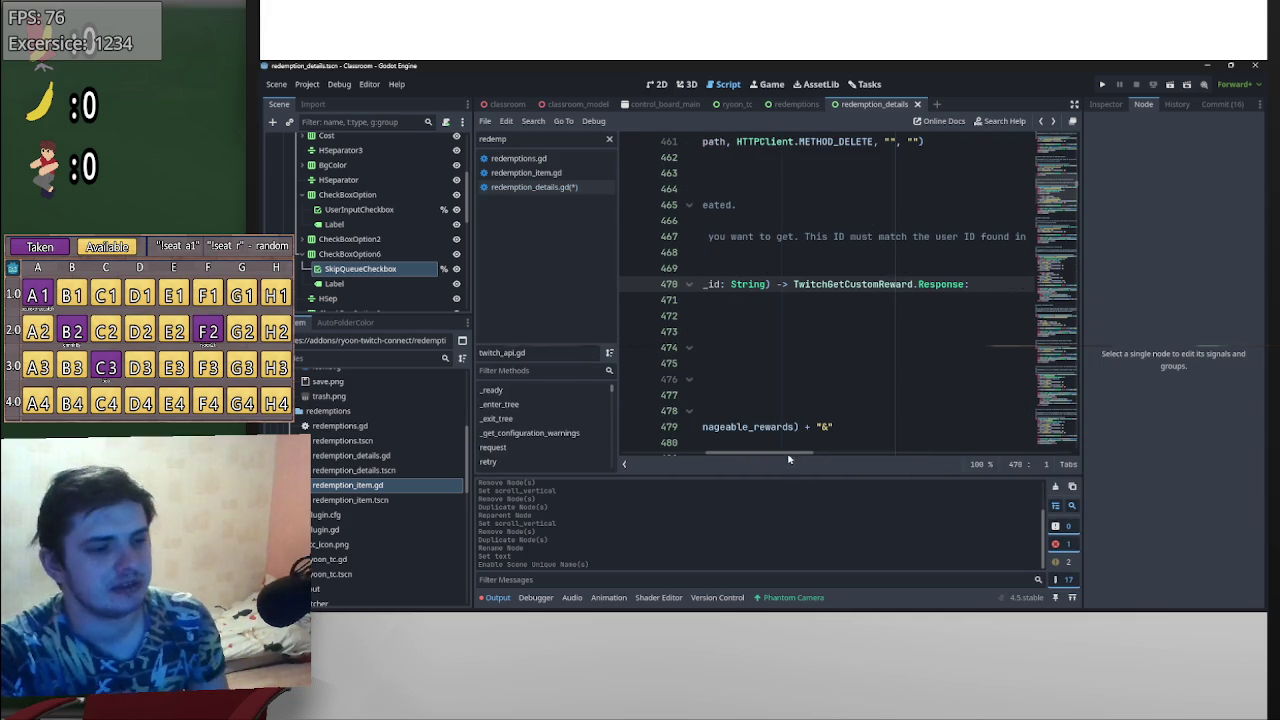
{"action": "key", "text": "alt+Left"}
{"action": "key", "text": "alt+Left"}
{"action": "key", "text": "alt+Left"}
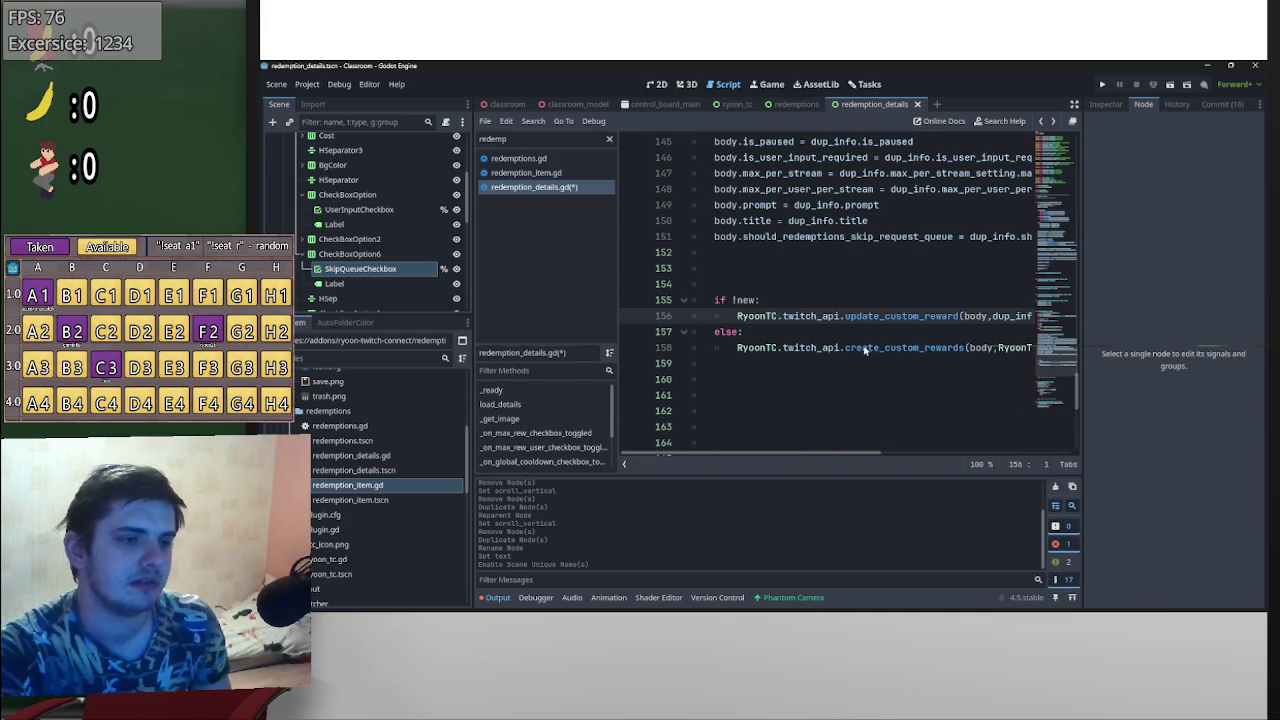
- Inspect the create_custom_rewards definition and its Response class, then return to redemption_details.gd
{"action": "left_click", "coordinate": [881, 350], "text": "ctrl"}
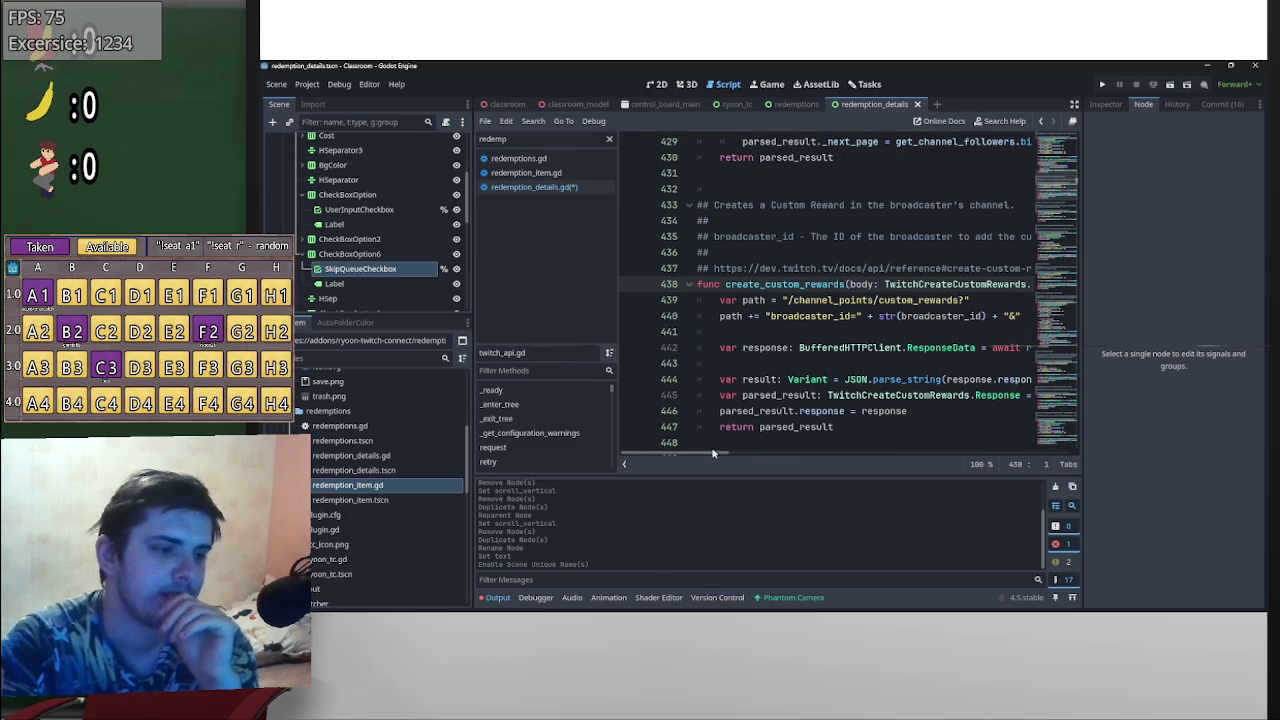
{"action": "left_click_drag", "start_coordinate": [712, 452], "coordinate": [902, 459]}
{"action": "left_click", "coordinate": [928, 286]}
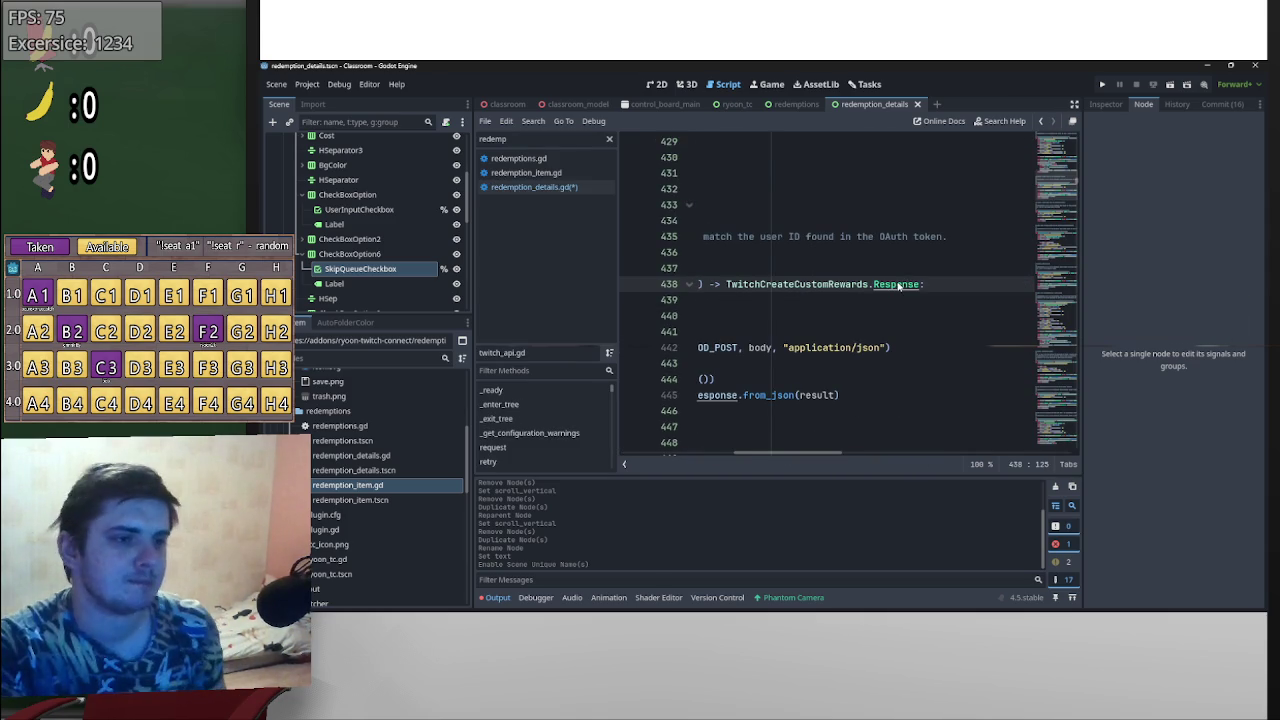
{"action": "left_click", "coordinate": [897, 286], "text": "ctrl"}
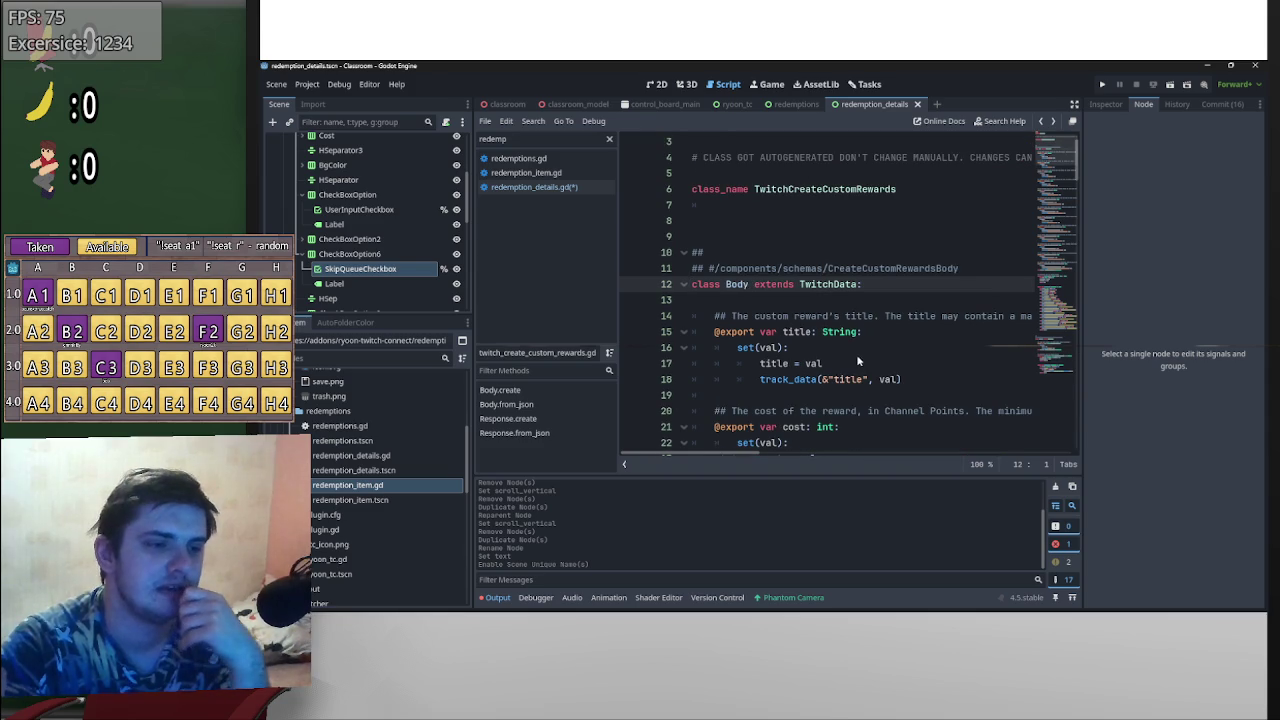
{"action": "key", "text": "alt+Left"}
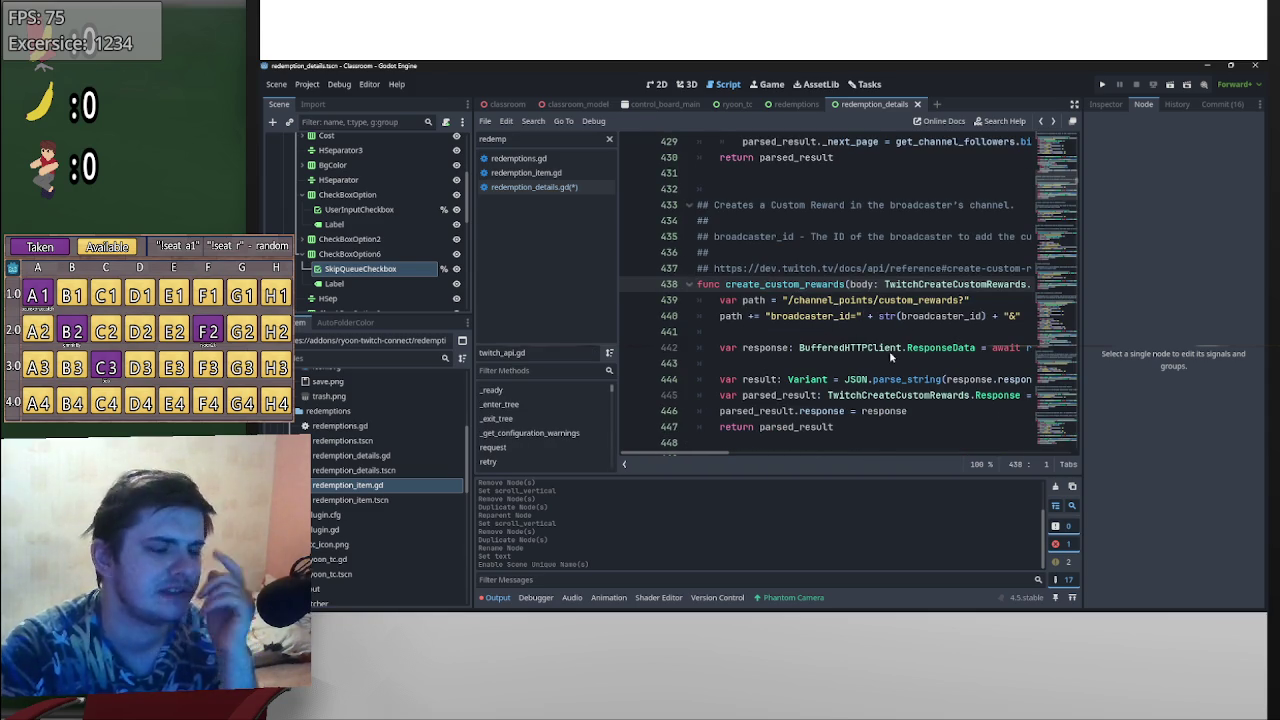
{"action": "key", "text": "alt+Left"}
- Recheck update_custom_reward's full signature and Response class, then return above the if !new check
{"action": "left_click", "coordinate": [895, 320]}
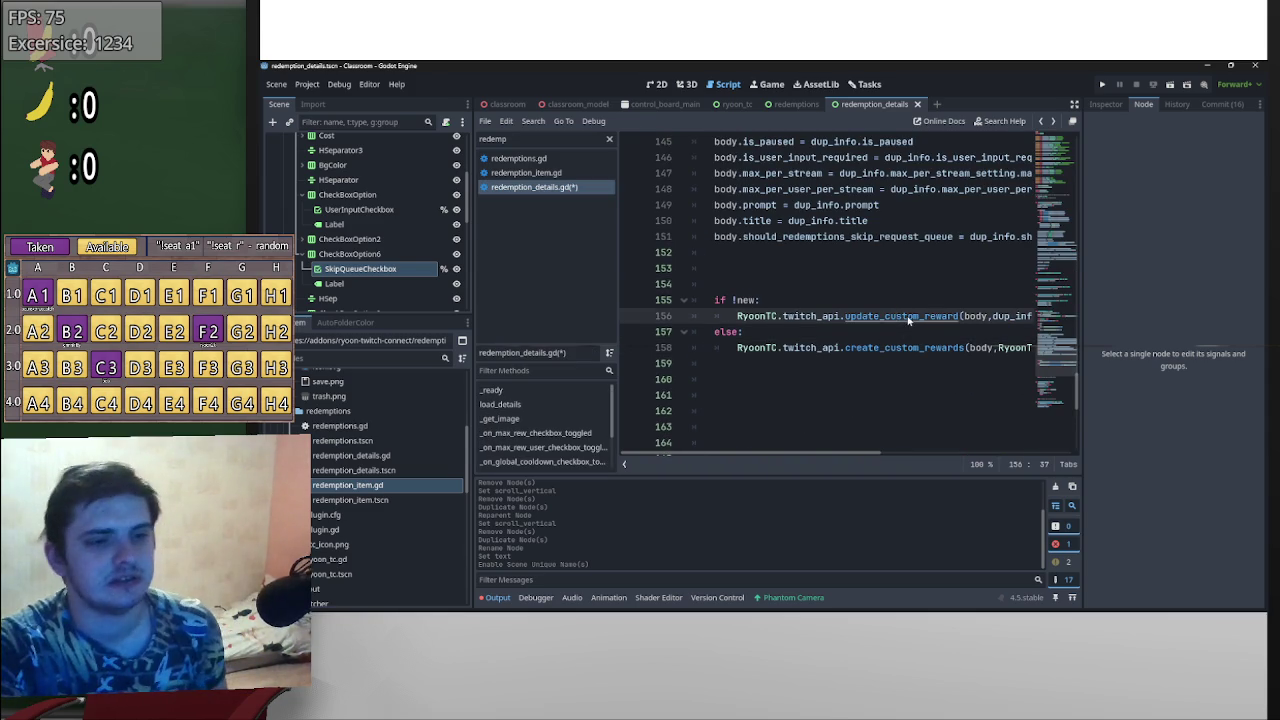
{"action": "left_click", "coordinate": [908, 318], "text": "ctrl"}
{"action": "key", "text": "End"}
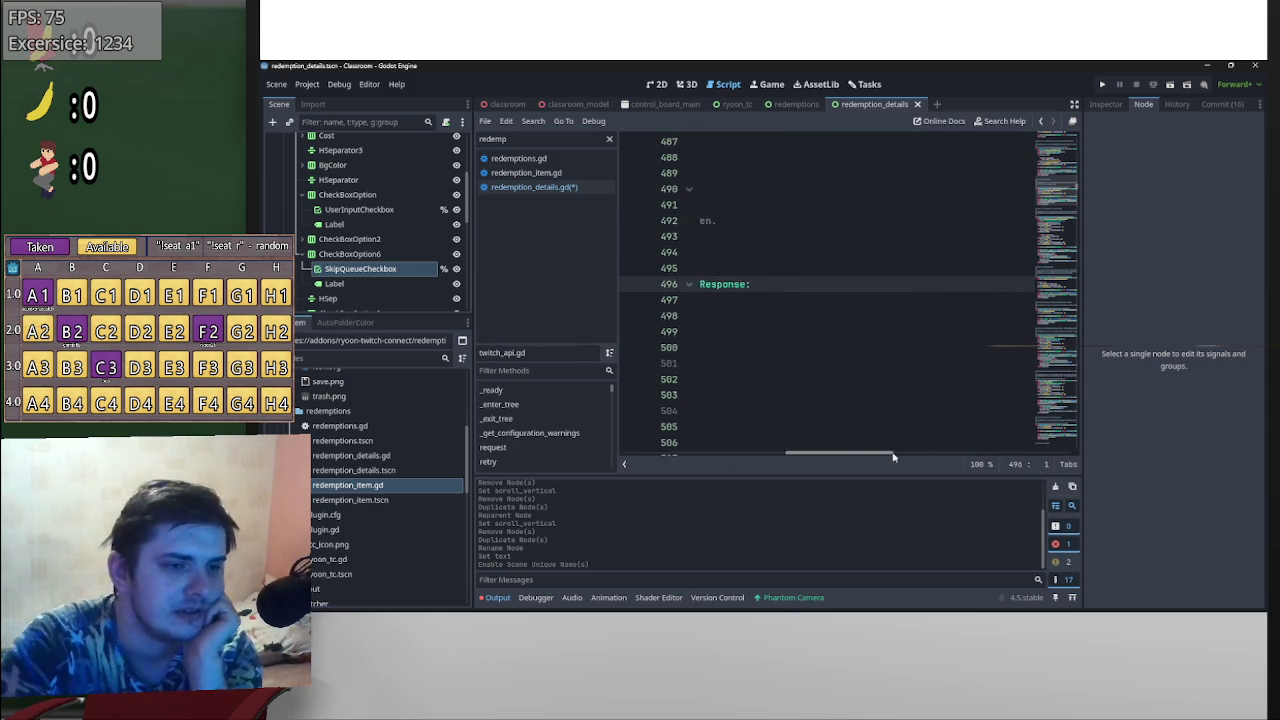
{"action": "left_click", "coordinate": [921, 285], "text": "ctrl"}
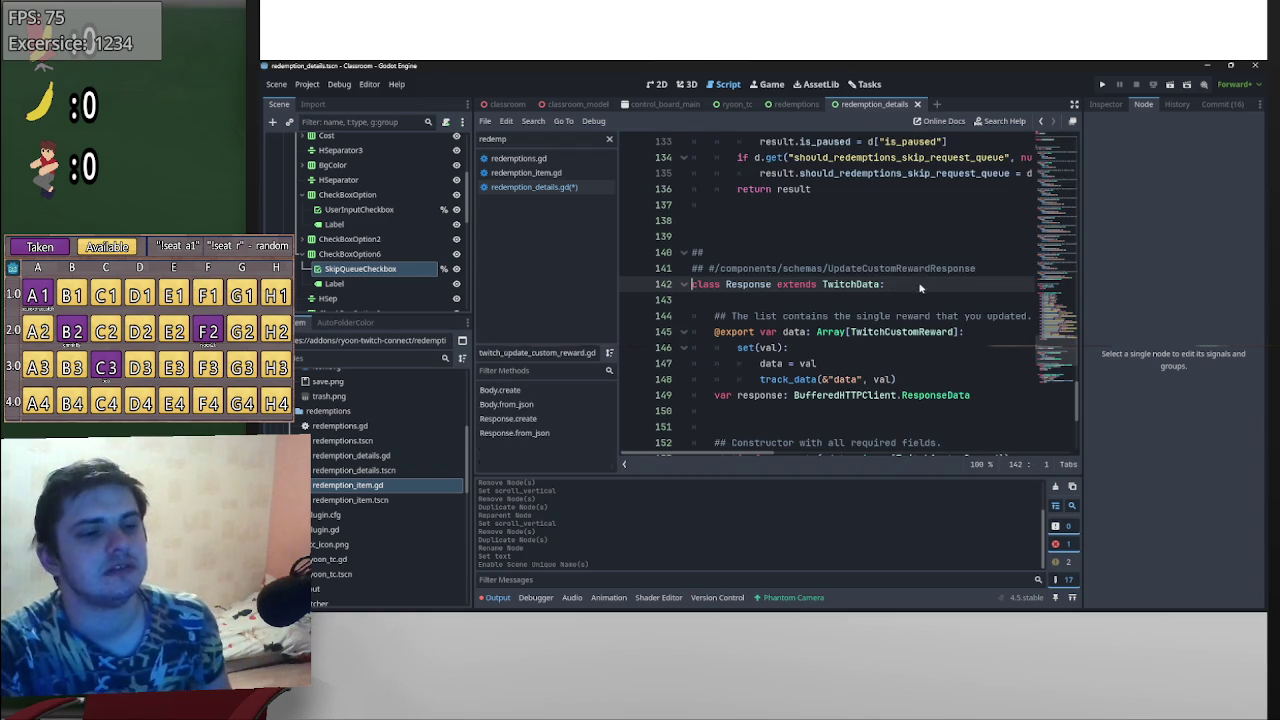
{"action": "key", "text": "alt+Left"}
{"action": "key", "text": "alt+Left"}
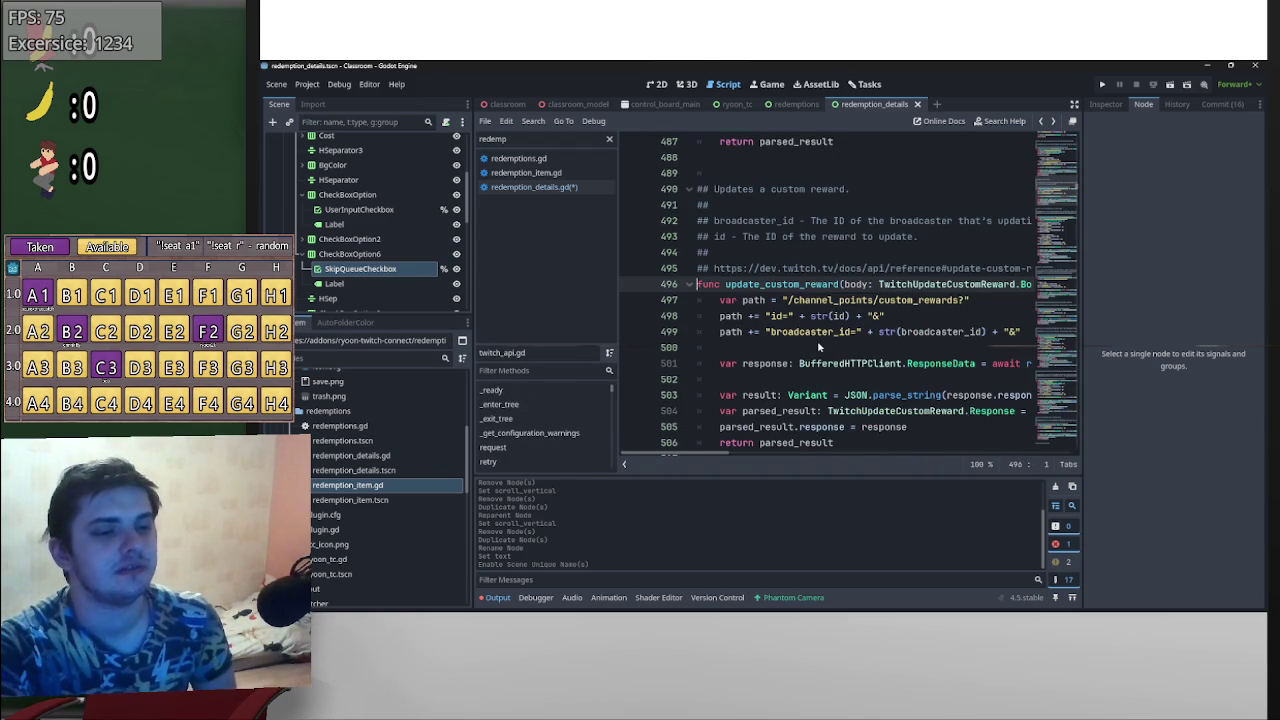
{"action": "key", "text": "alt+Left"}
{"action": "scroll", "coordinate": [806, 347], "scroll_direction": "down", "scroll_amount": 1}
{"action": "scroll", "coordinate": [793, 366], "scroll_direction": "up", "scroll_amount": 1}
{"action": "left_click", "coordinate": [735, 283]}
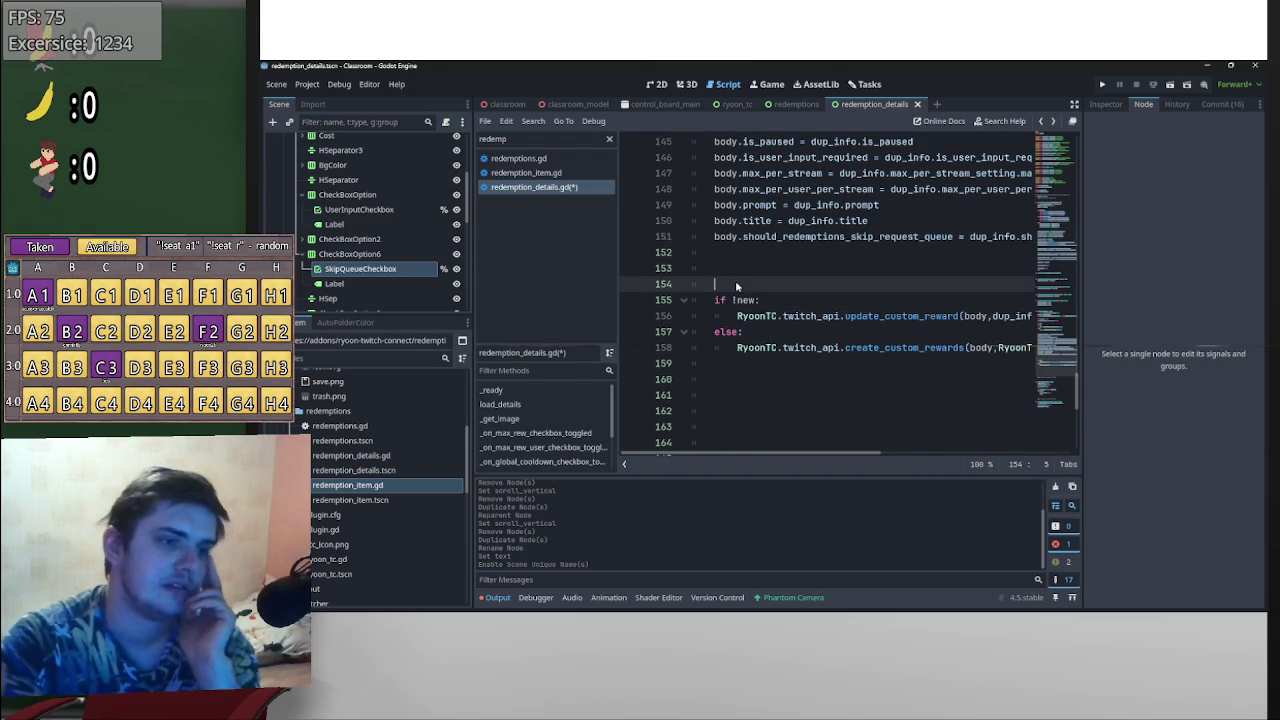
- Replace the extra blank line with 'var result' and prefix both reward calls with 'result = await'
{"action": "key", "text": "BackSpace"}
{"action": "key", "text": "BackSpace"}
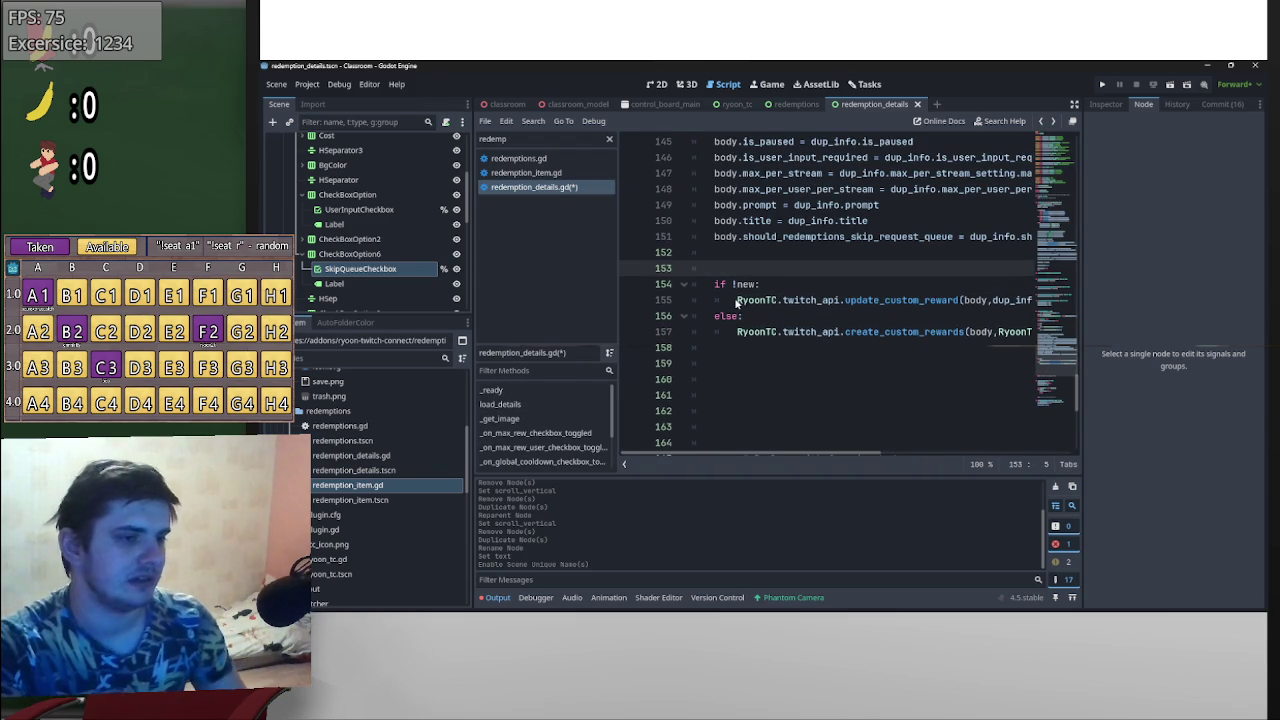
{"action": "type", "text": "var result"}
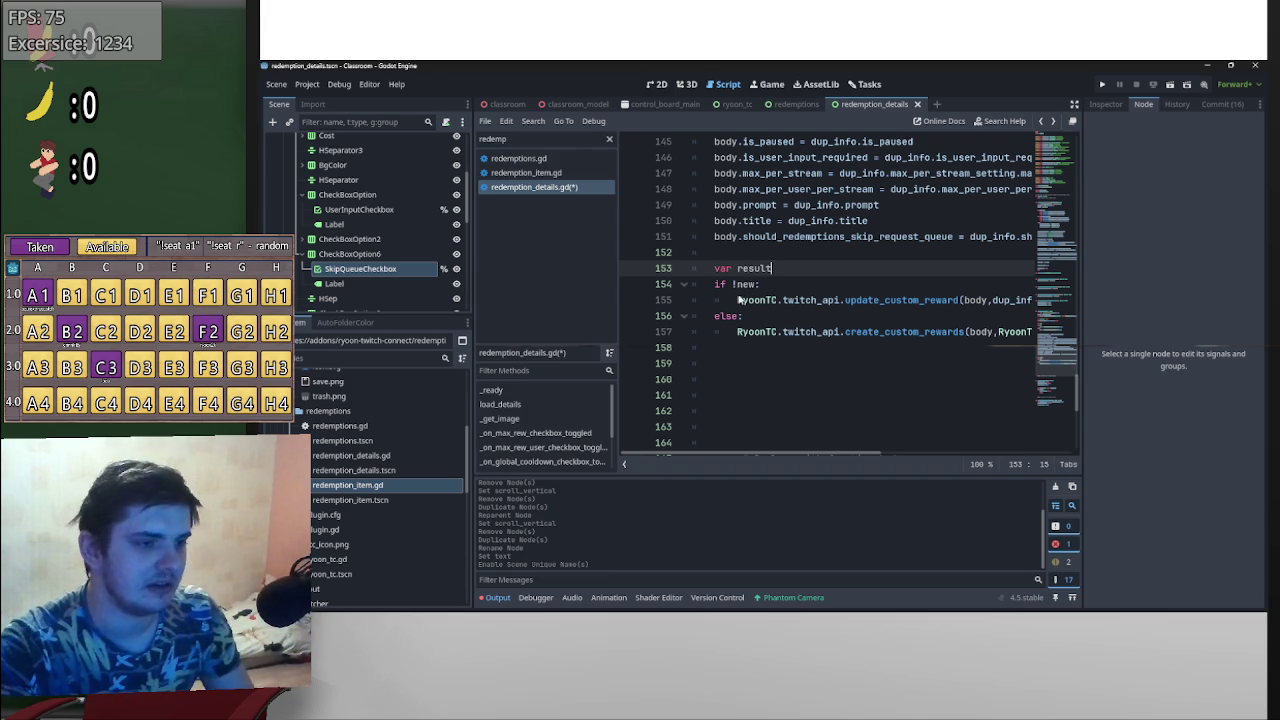
{"action": "left_click", "coordinate": [737, 300]}
{"action": "key", "text": "ctrl+space"}
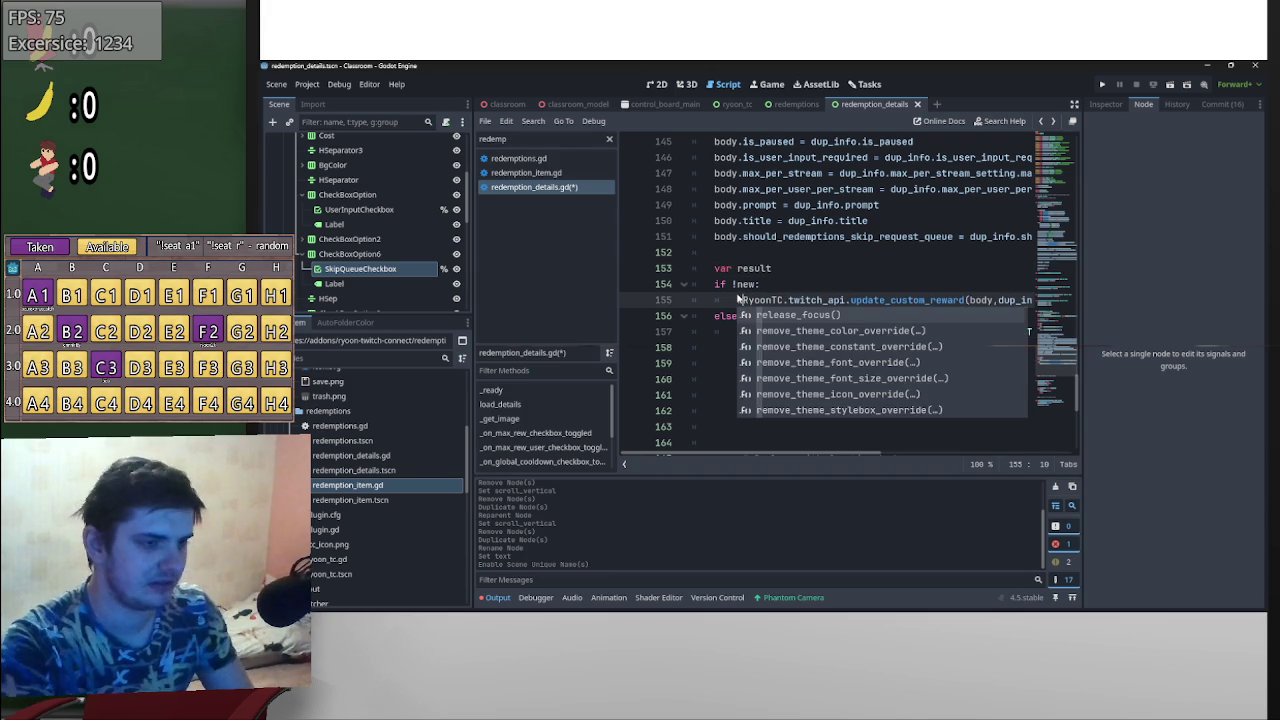
{"action": "key", "text": "Escape"}
{"action": "left_click", "coordinate": [736, 331], "text": "alt"}
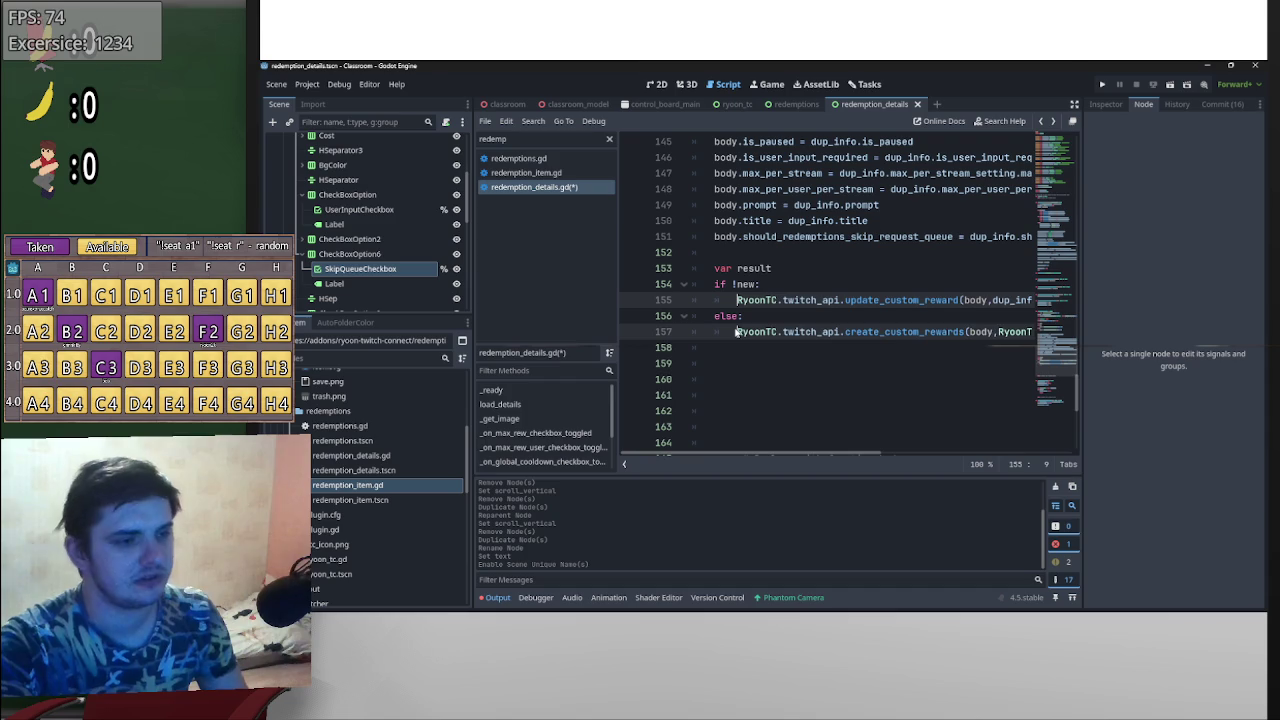
{"action": "type", "text": "result = a"}
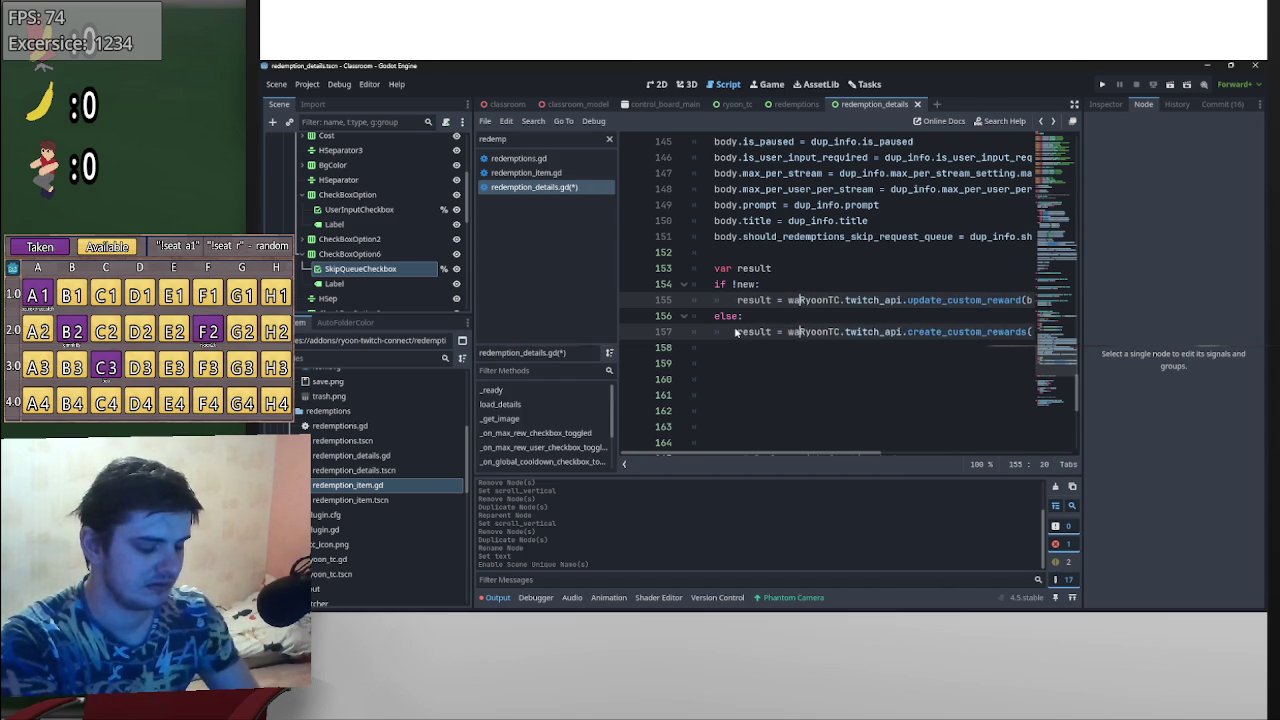
{"action": "type", "text": "wait"}
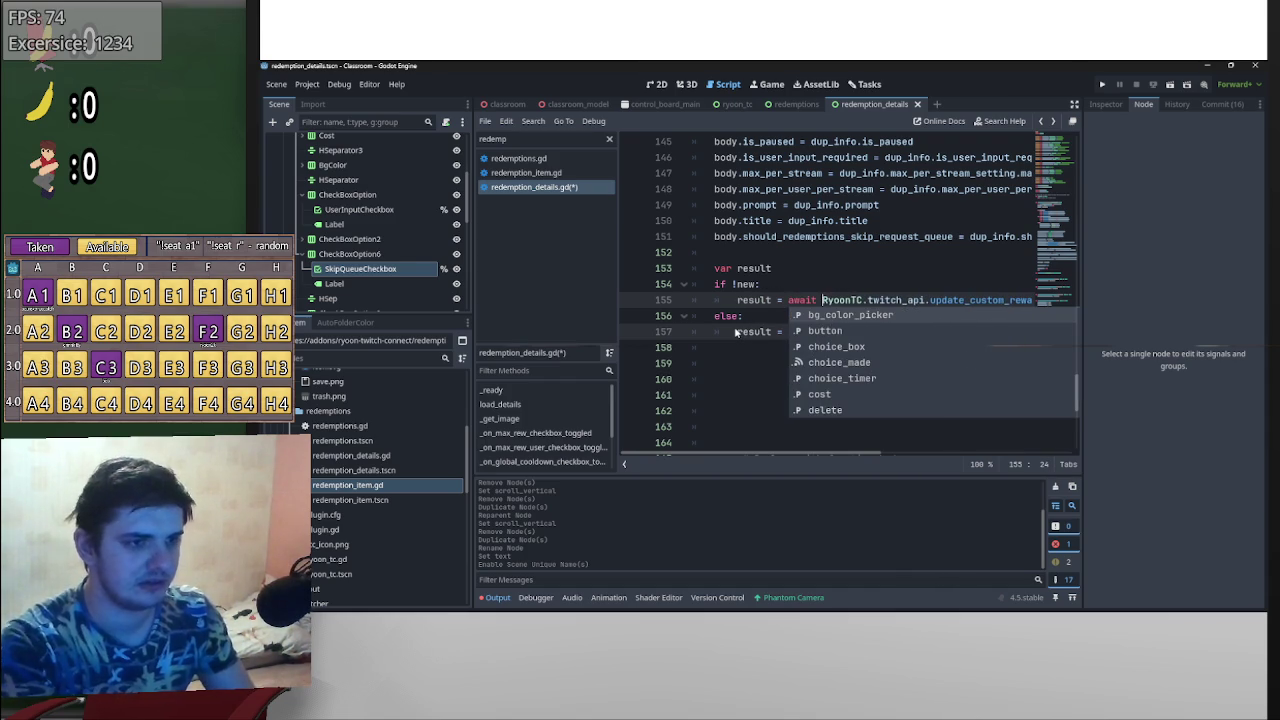
{"action": "left_click", "coordinate": [950, 288]}
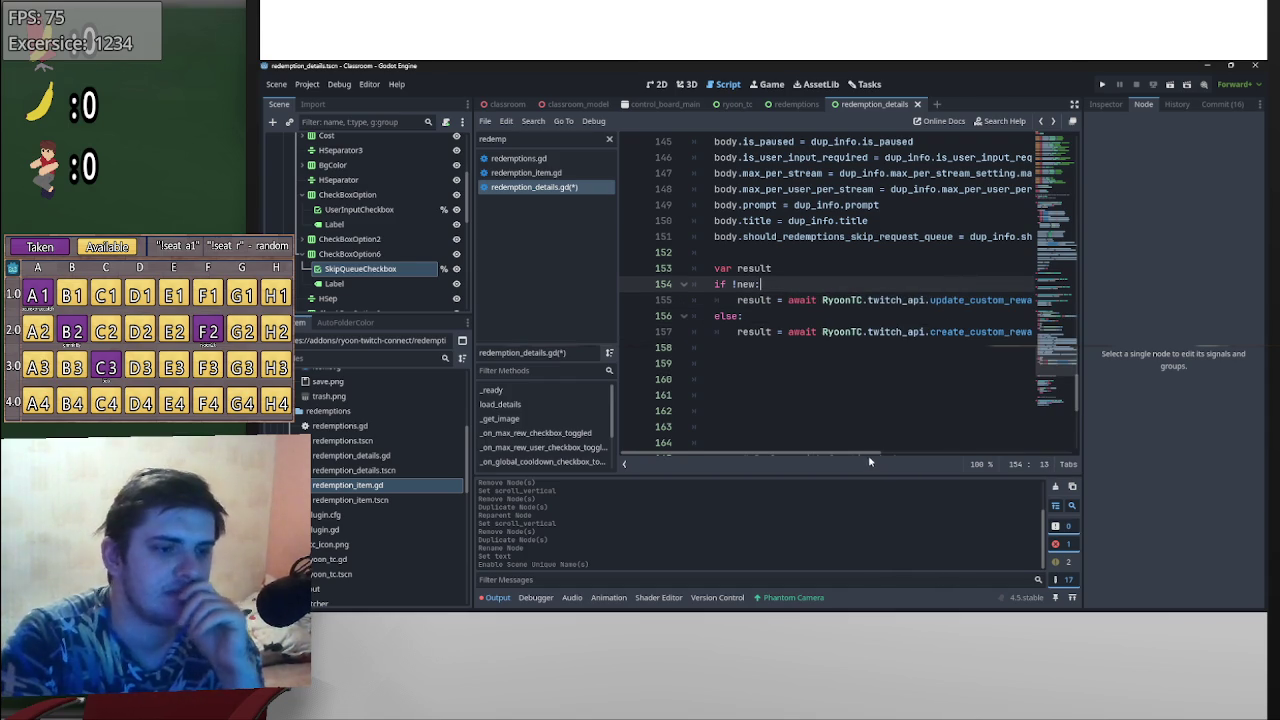
{"action": "mouse_move", "coordinate": [868, 460]}
{"action": "left_mouse_down"}
{"action": "mouse_move", "coordinate": [935, 460]}
{"action": "mouse_move", "coordinate": [868, 460]}
{"action": "left_mouse_up"}
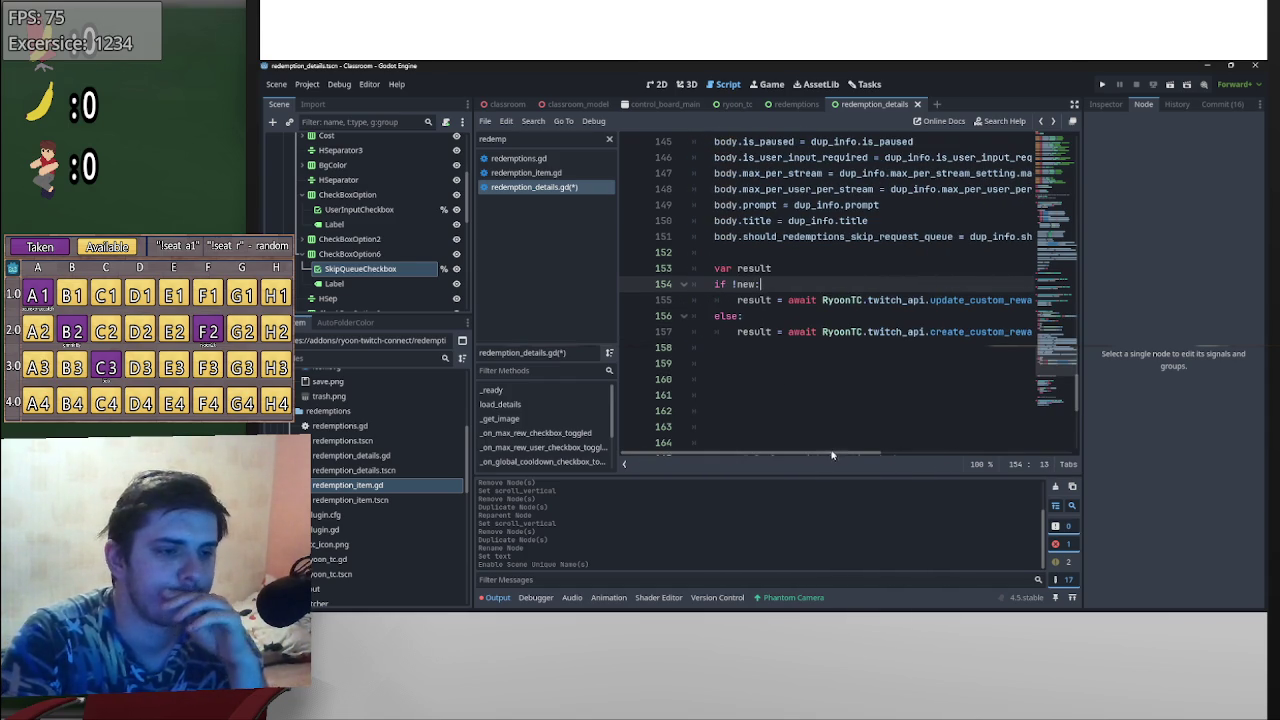
{"action": "mouse_move", "coordinate": [644, 451]}
{"action": "left_mouse_down"}
{"action": "mouse_move", "coordinate": [802, 451]}
{"action": "mouse_move", "coordinate": [720, 447]}
{"action": "left_mouse_up"}
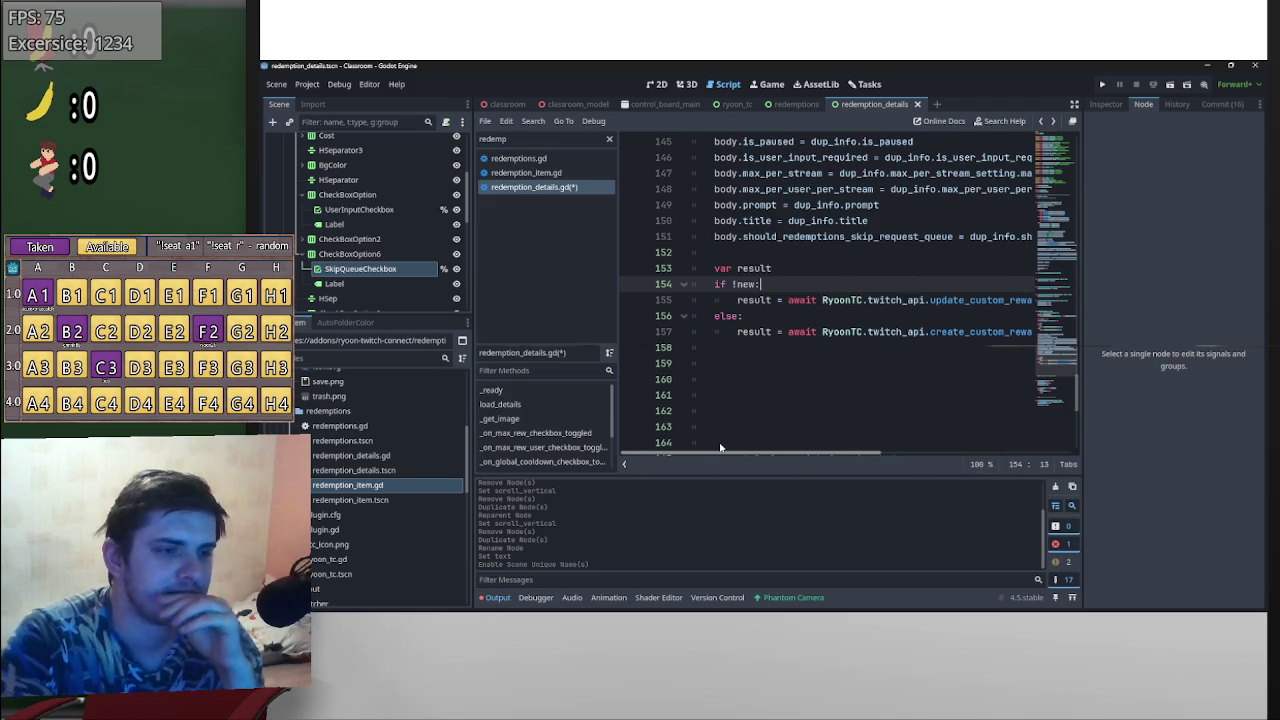
{"action": "left_click", "coordinate": [733, 374]}
{"action": "left_click", "coordinate": [746, 362]}
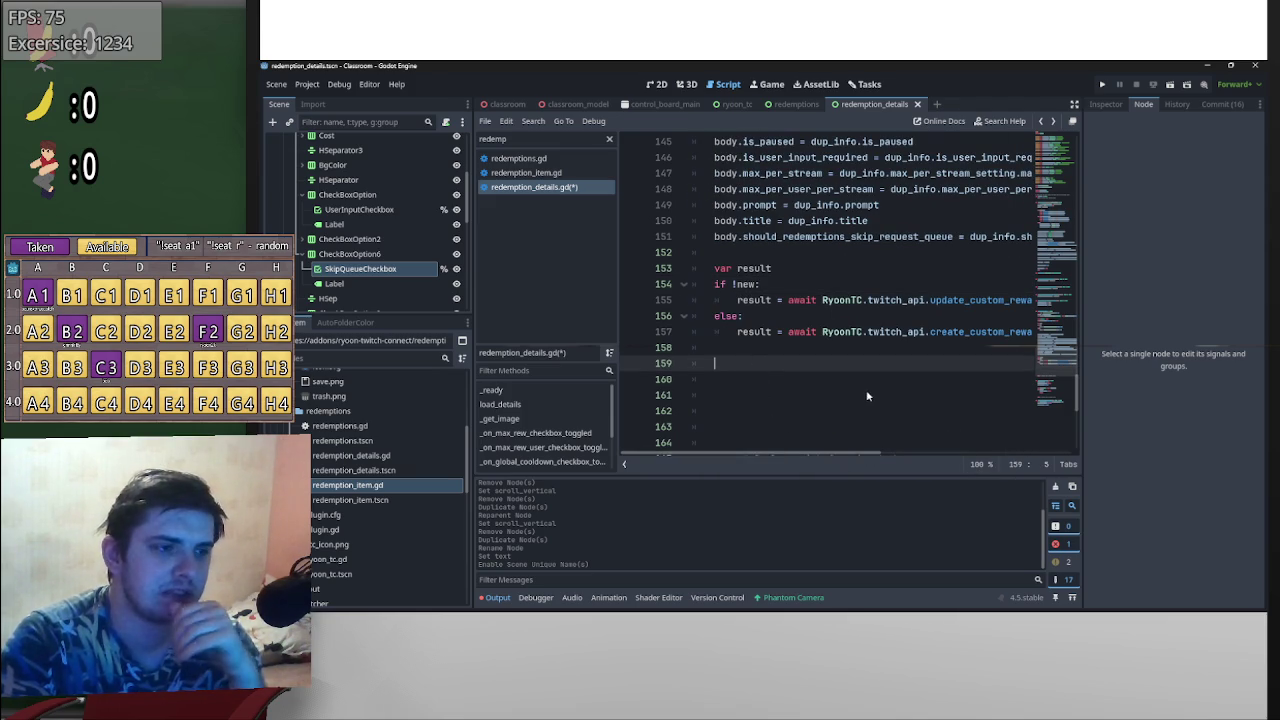
{"action": "scroll", "coordinate": [1060, 390], "scroll_direction": "up", "scroll_amount": 3}
{"action": "scroll", "coordinate": [1078, 385], "scroll_direction": "down", "scroll_amount": 6}
{"action": "scroll", "coordinate": [1078, 385], "scroll_direction": "up", "scroll_amount": 2}
{"action": "type", "text": "b"}
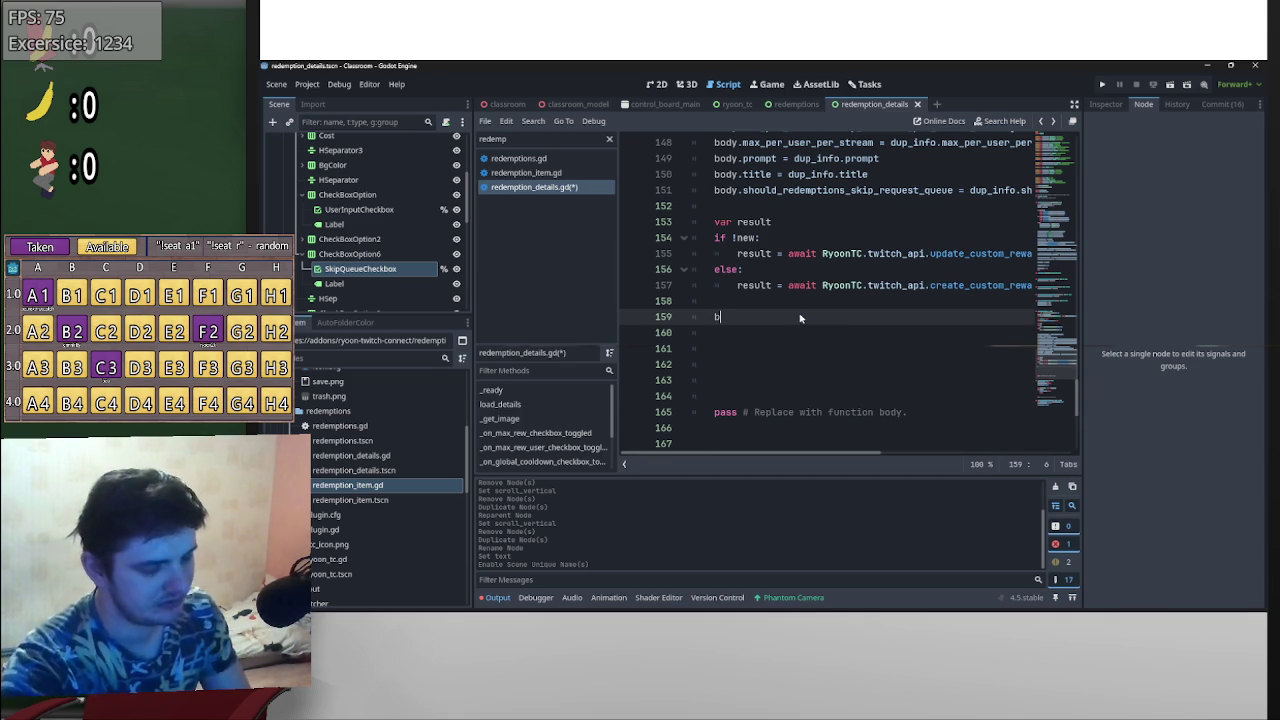
{"action": "type", "text": "u"}
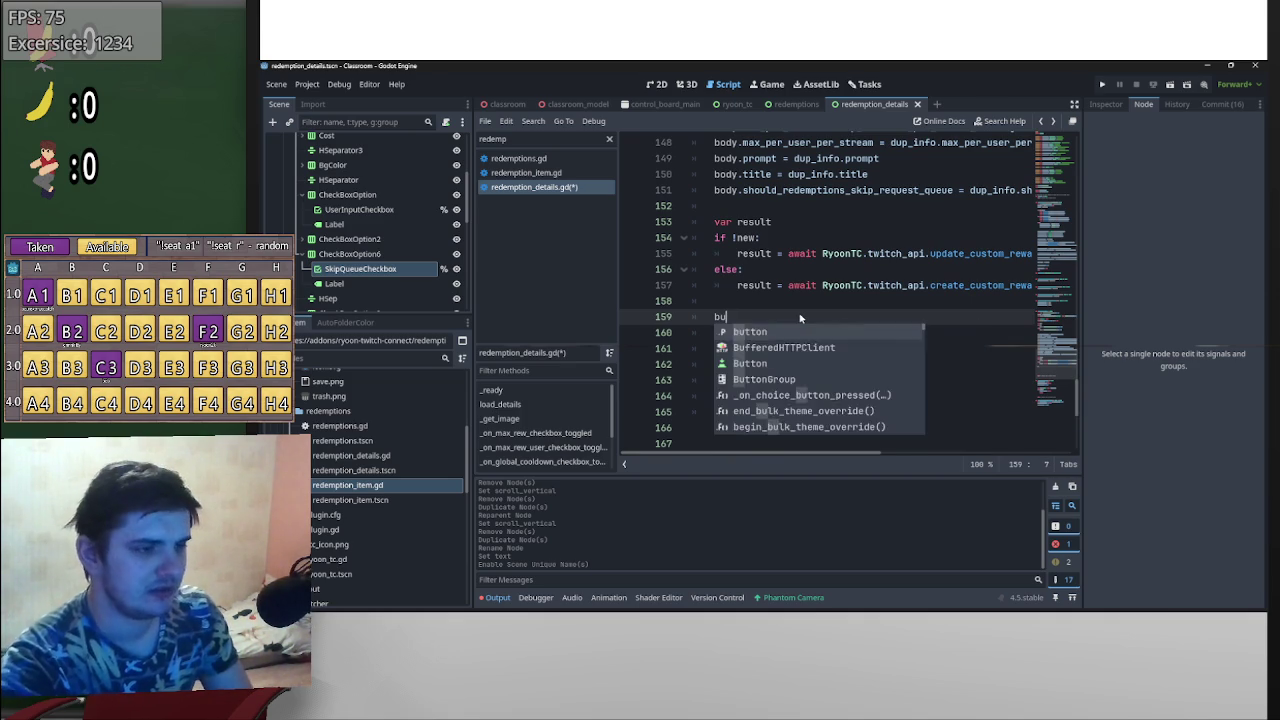
{"action": "type", "text": "tton.info"}
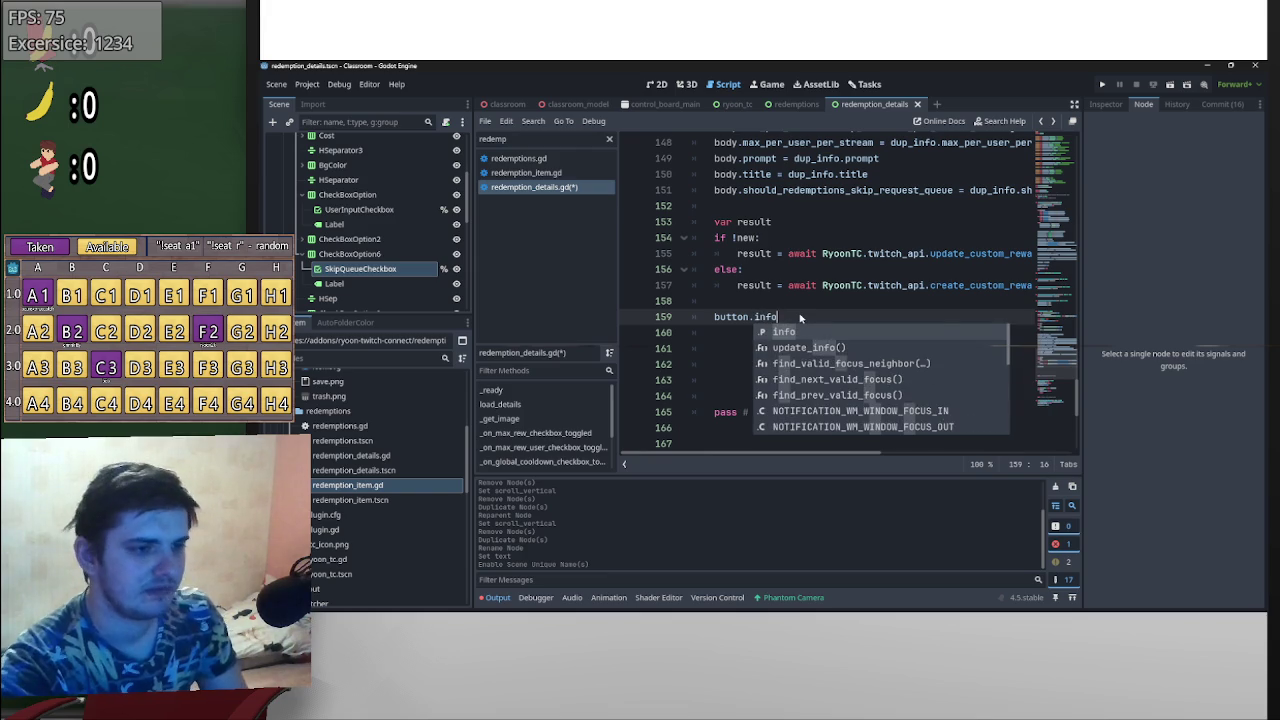
{"action": "type", "text": " = "}
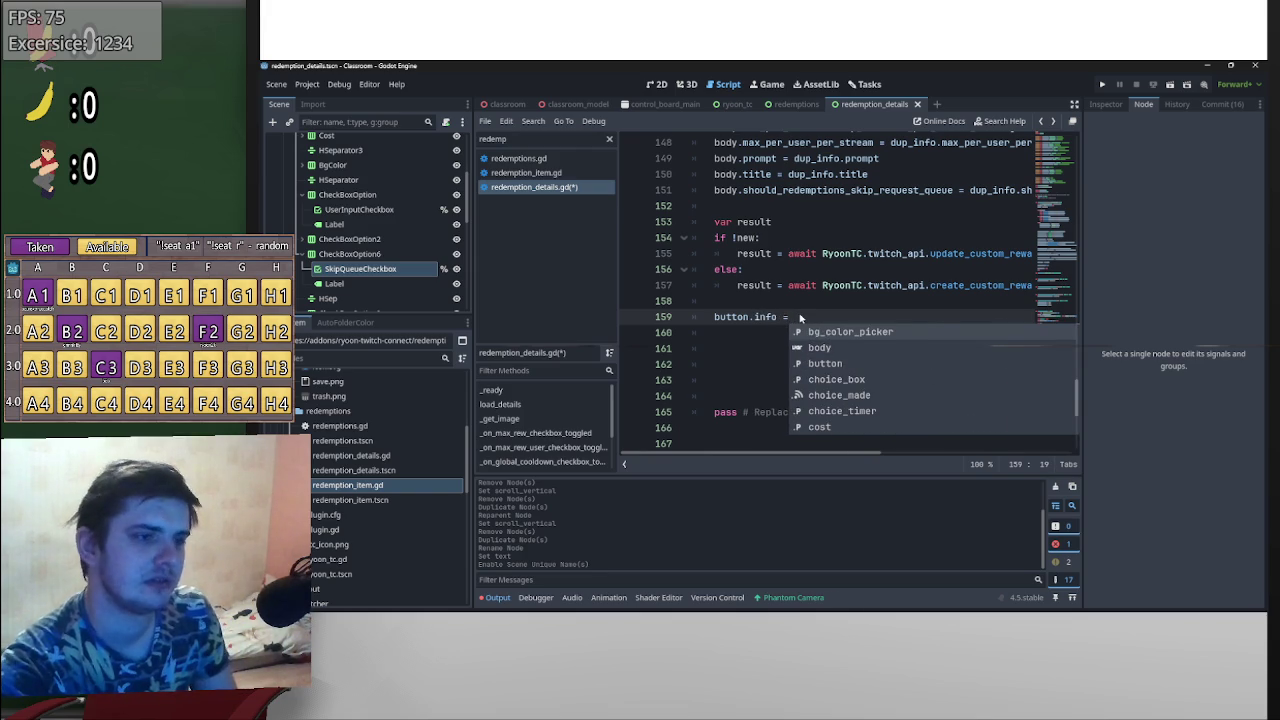
{"action": "type", "text": "resul"}
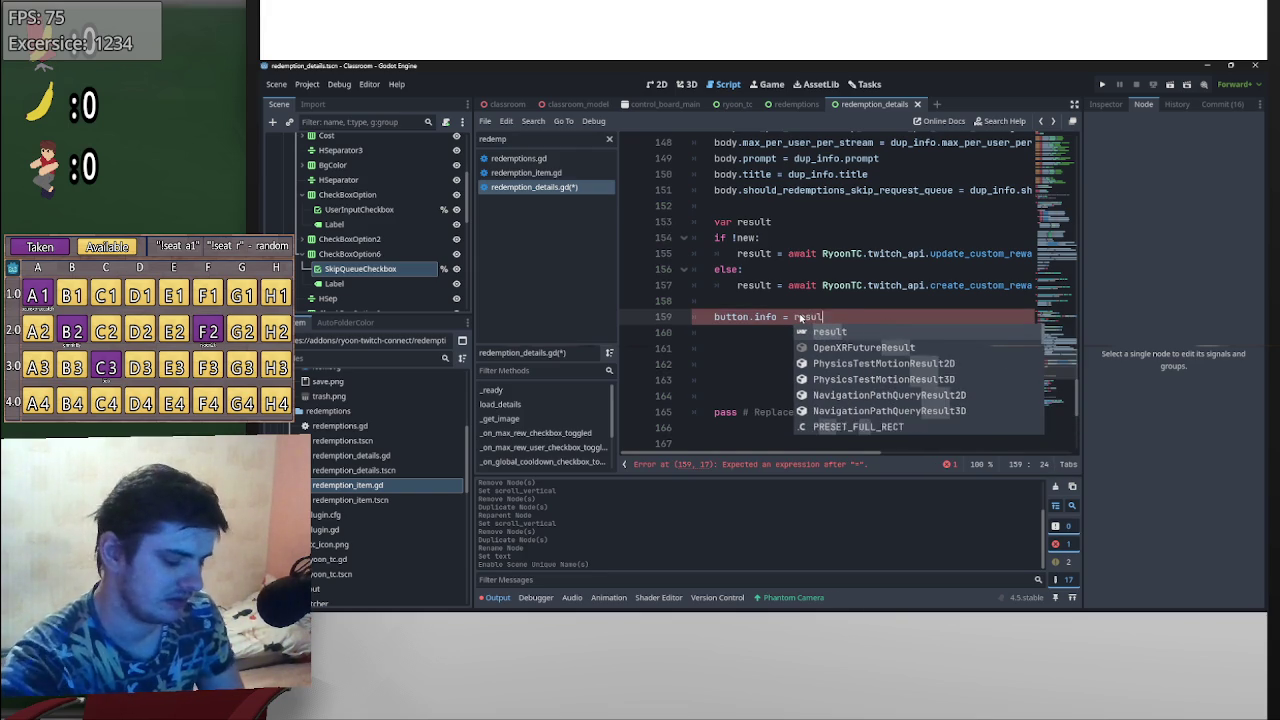
{"action": "type", "text": "t.data"}
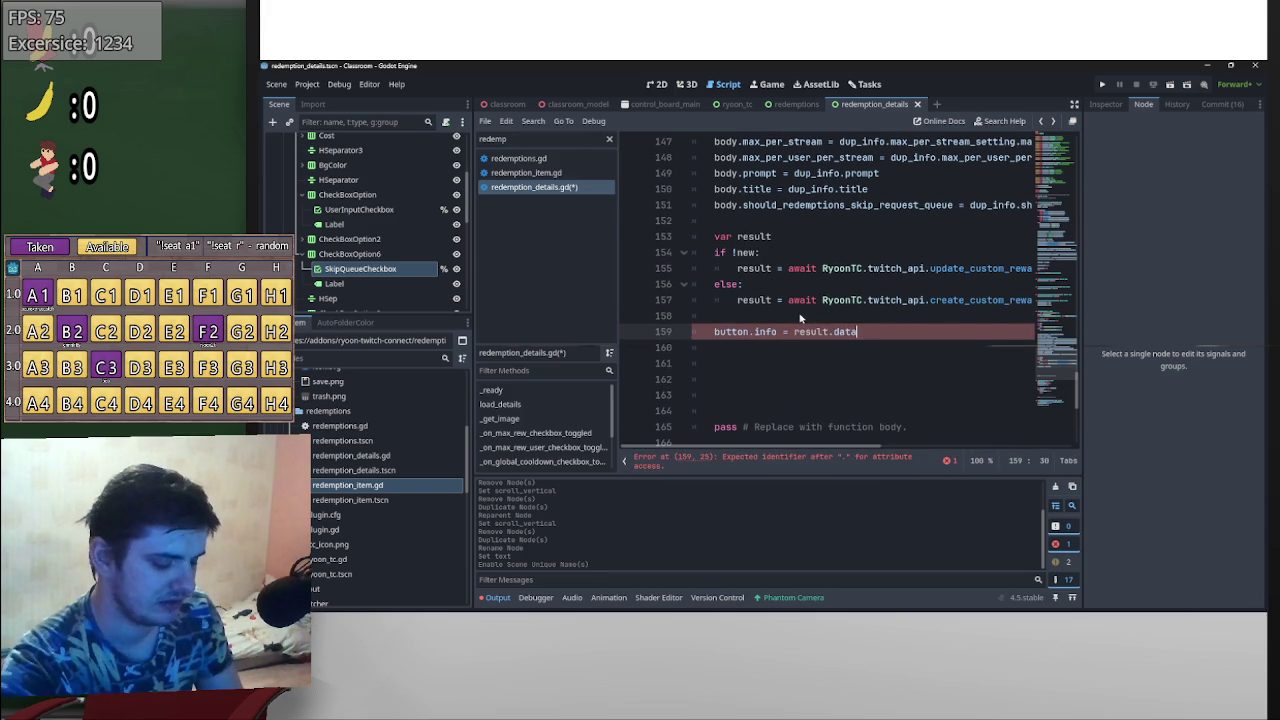
{"action": "type", "text": "[0"}
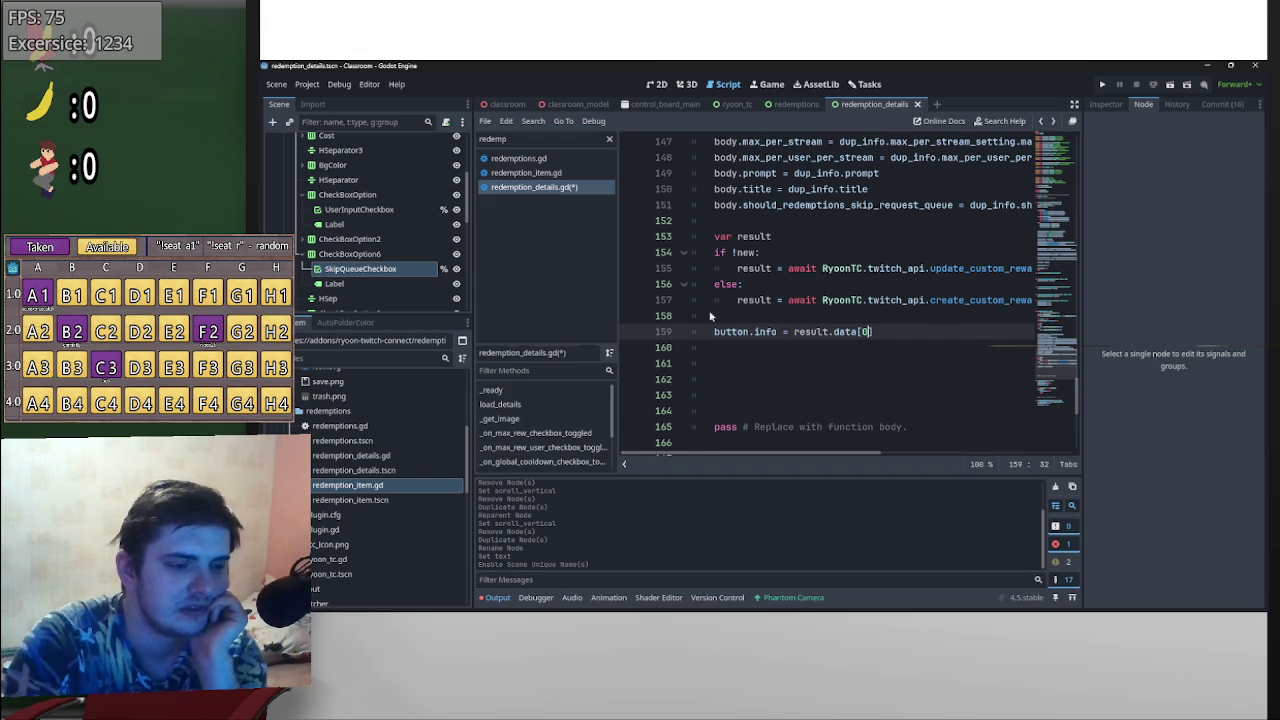
{"action": "left_click", "coordinate": [811, 349]}
{"action": "type", "text": "dup"}
{"action": "key", "text": "Return"}
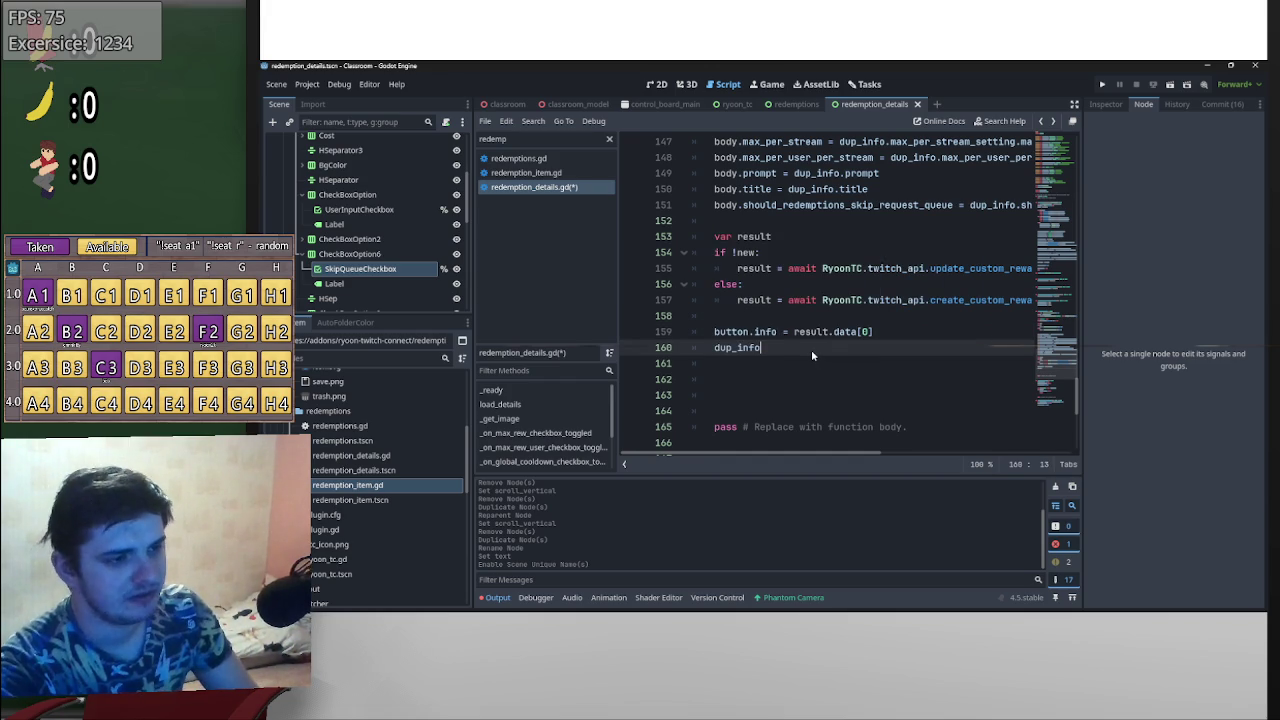
{"action": "type", "text": " ="}
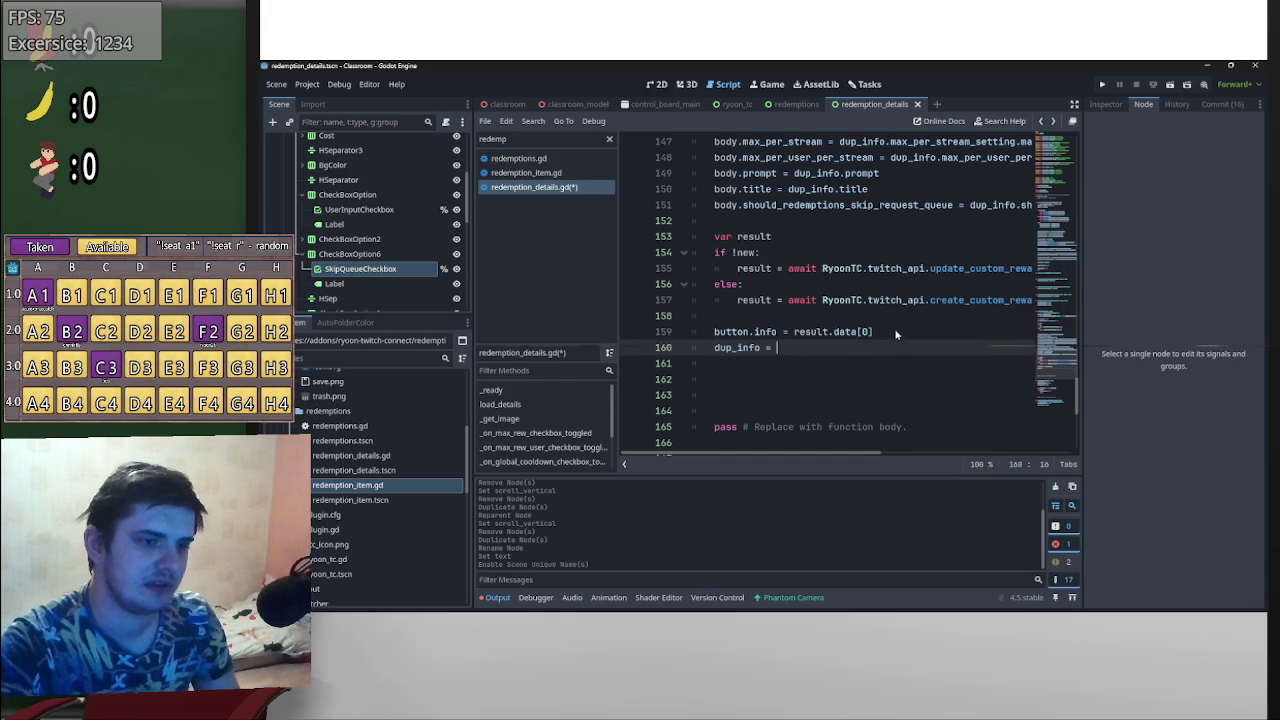
{"action": "left_click_drag", "start_coordinate": [894, 331], "coordinate": [794, 331]}
{"action": "key", "text": "ctrl+c"}
{"action": "left_click", "coordinate": [804, 350]}
{"action": "key", "text": "ctrl+v"}
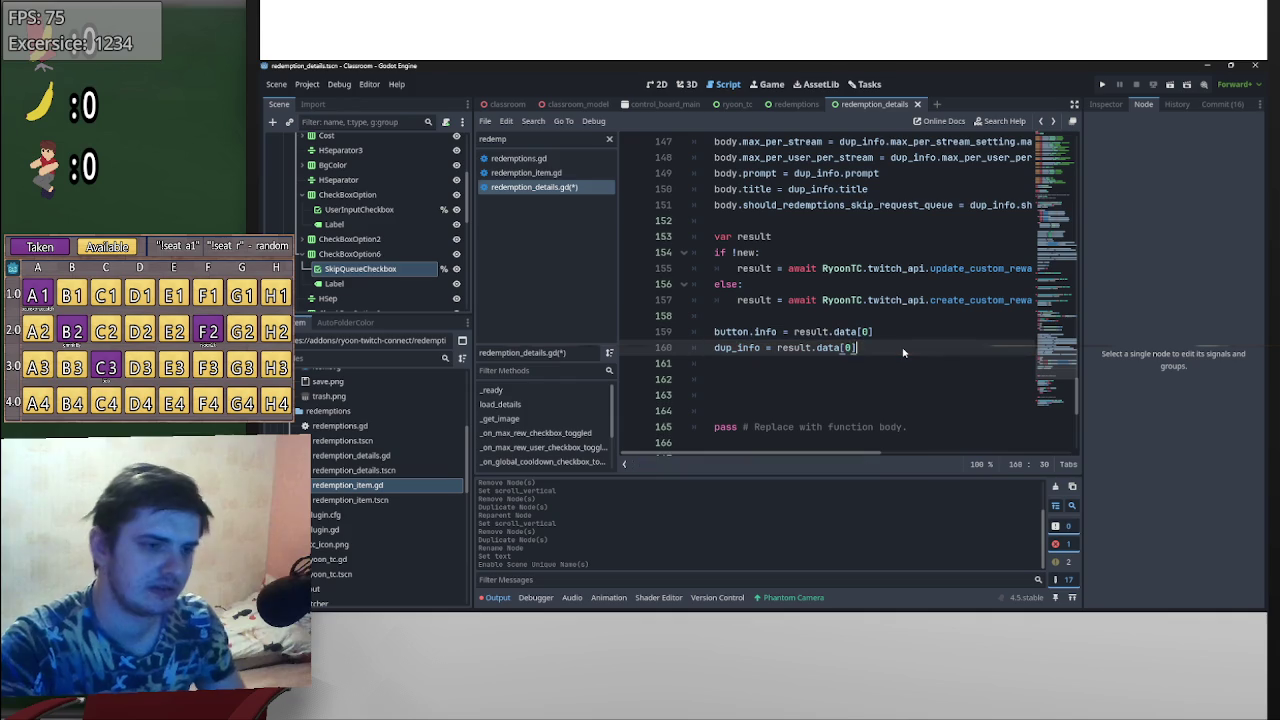
{"action": "type", "text": ".du"}
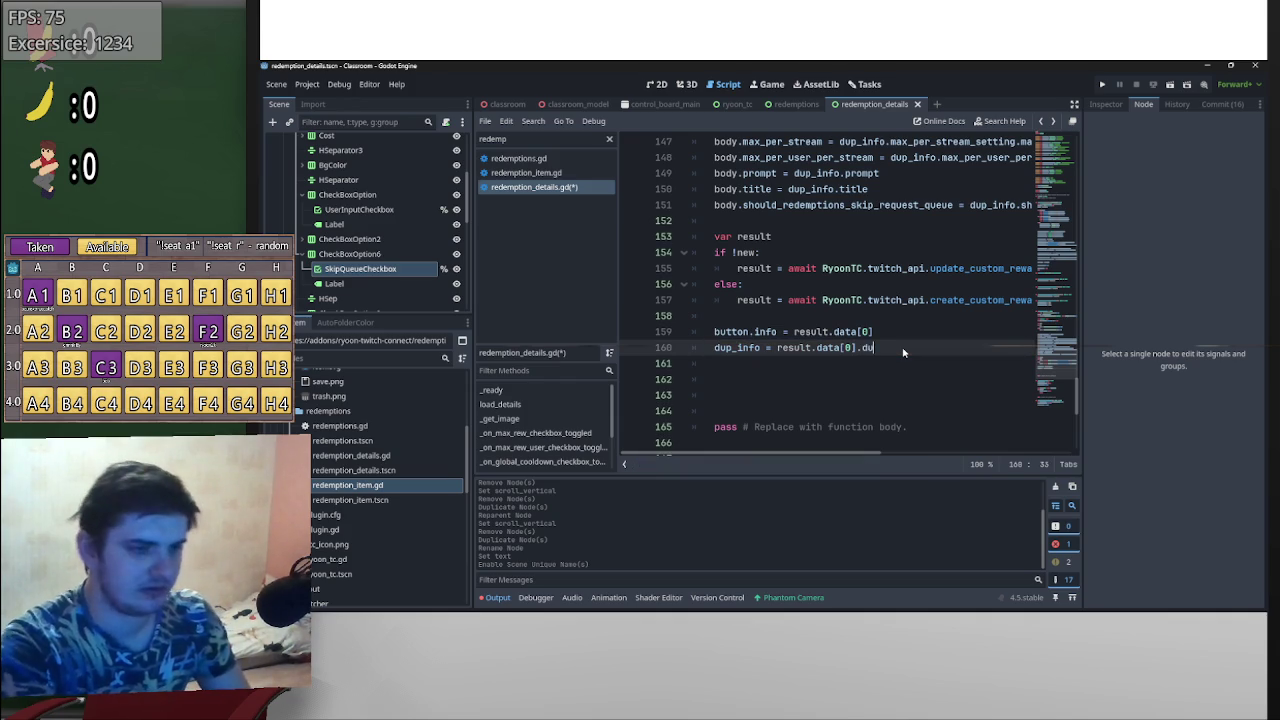
{"action": "type", "text": "plic"}
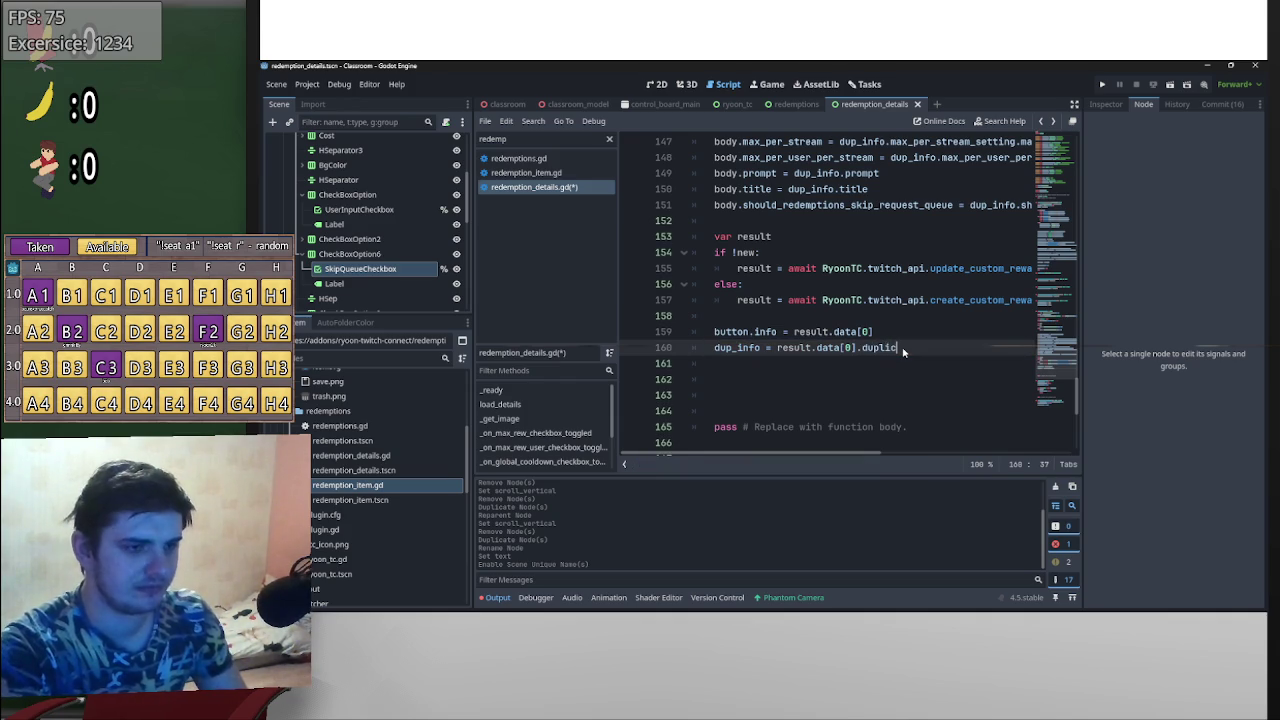
{"action": "type", "text": "ate(deep"}
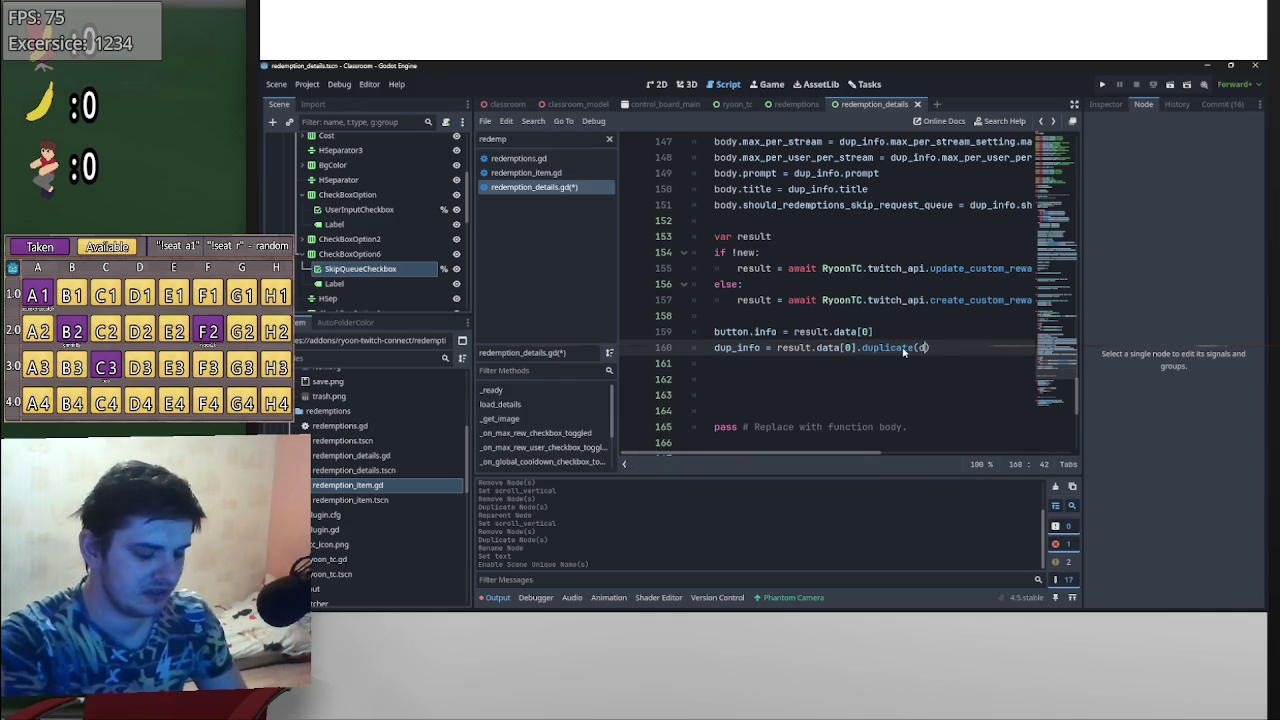
{"action": "left_click", "coordinate": [914, 348]}
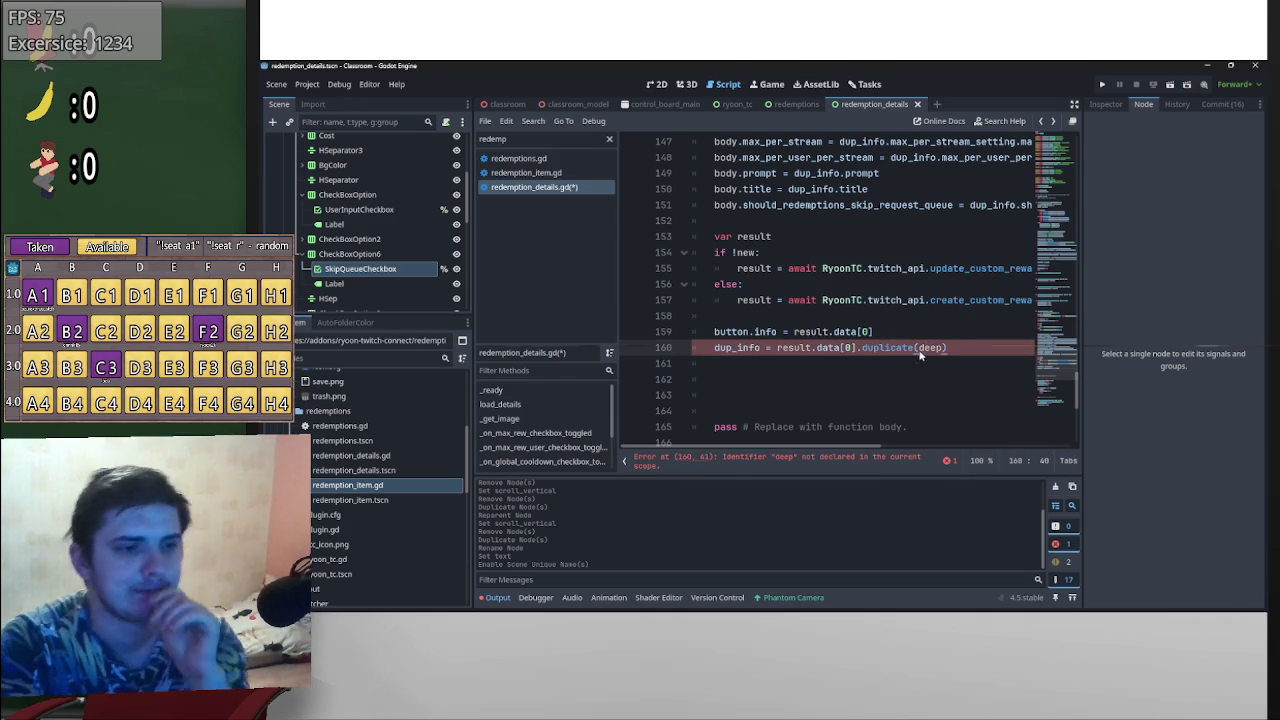
{"action": "left_click_drag", "start_coordinate": [946, 348], "coordinate": [918, 348]}
{"action": "type", "text": "true"}
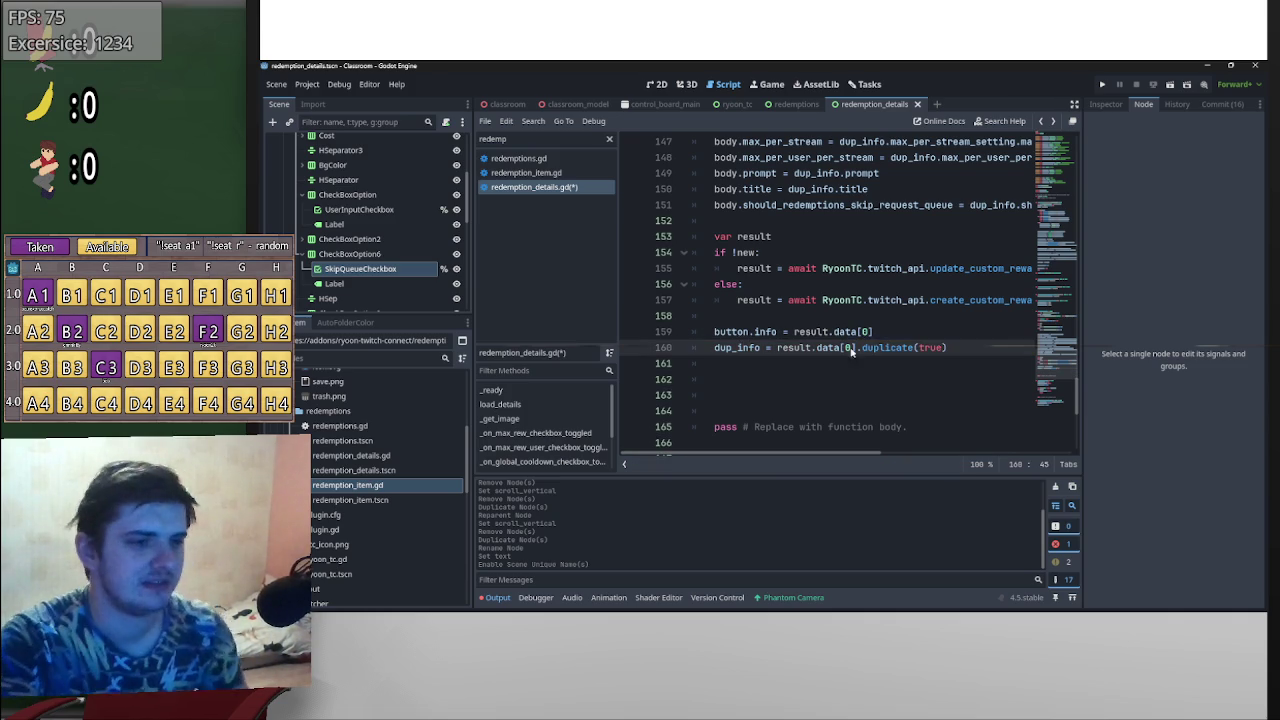
{"action": "left_click", "coordinate": [743, 377]}
{"action": "type", "text": "button."}
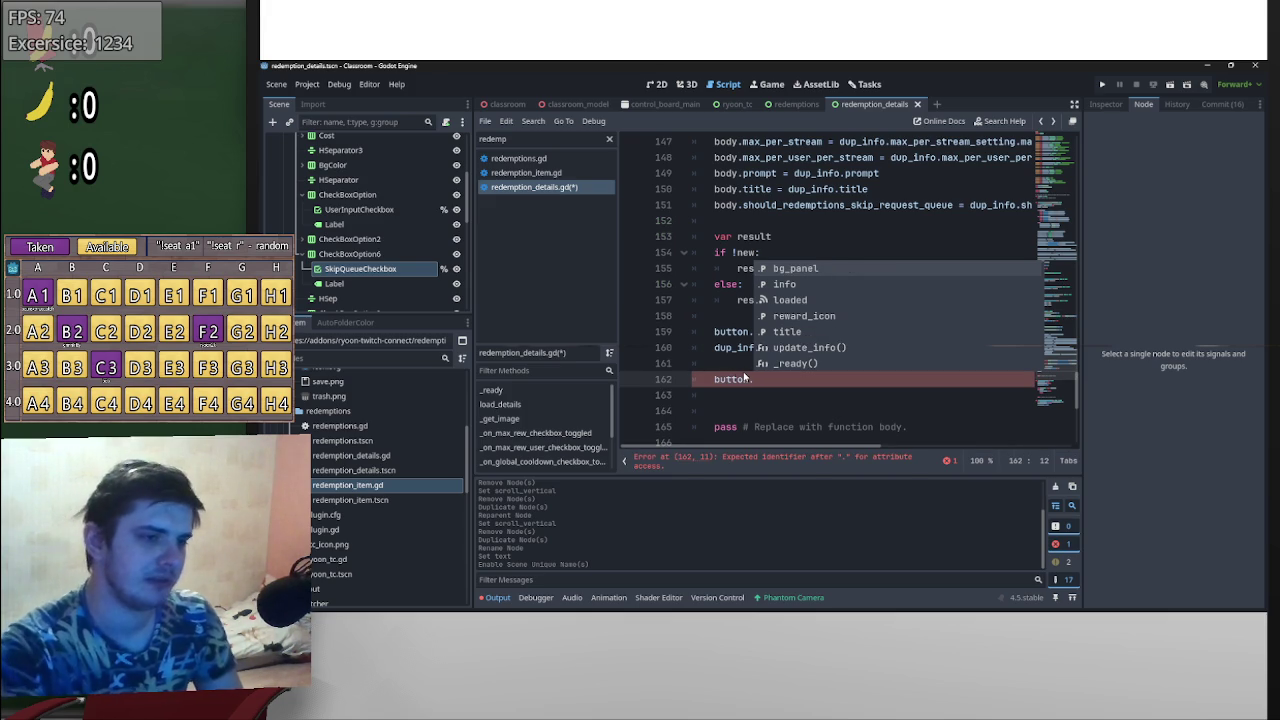
{"action": "left_click", "coordinate": [802, 348]}
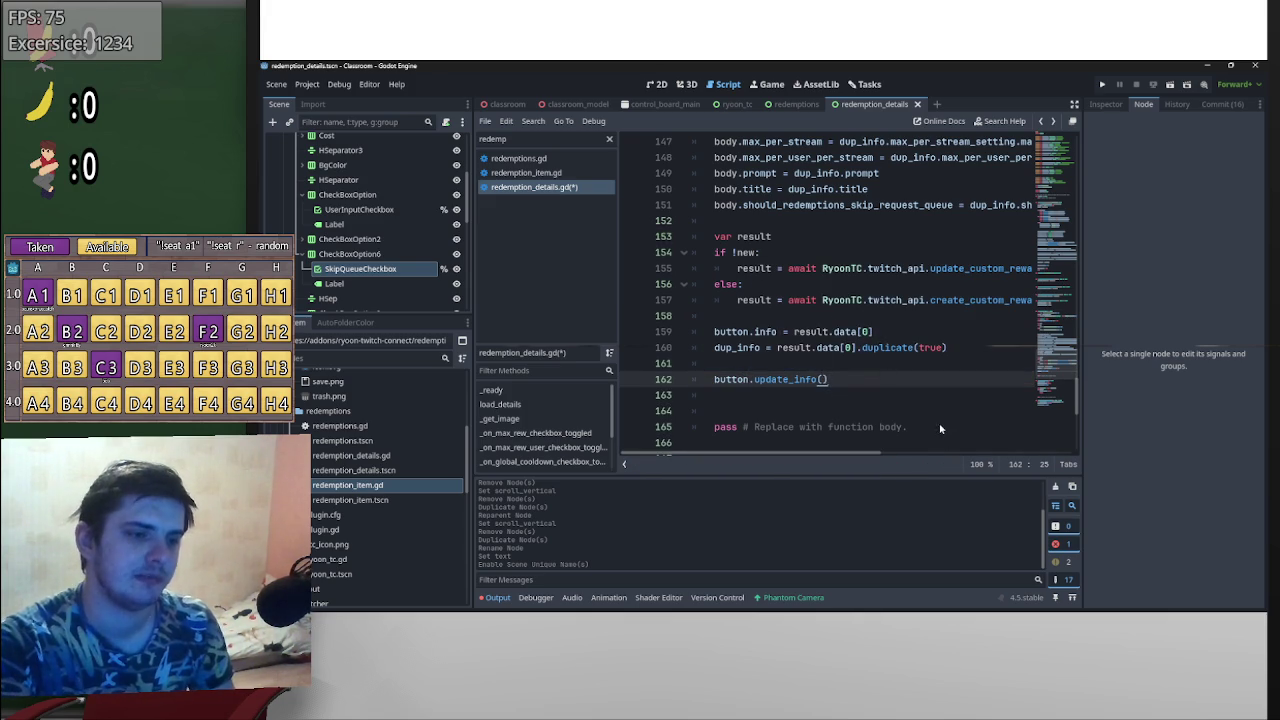
{"action": "left_click_drag", "start_coordinate": [926, 429], "coordinate": [692, 411]}
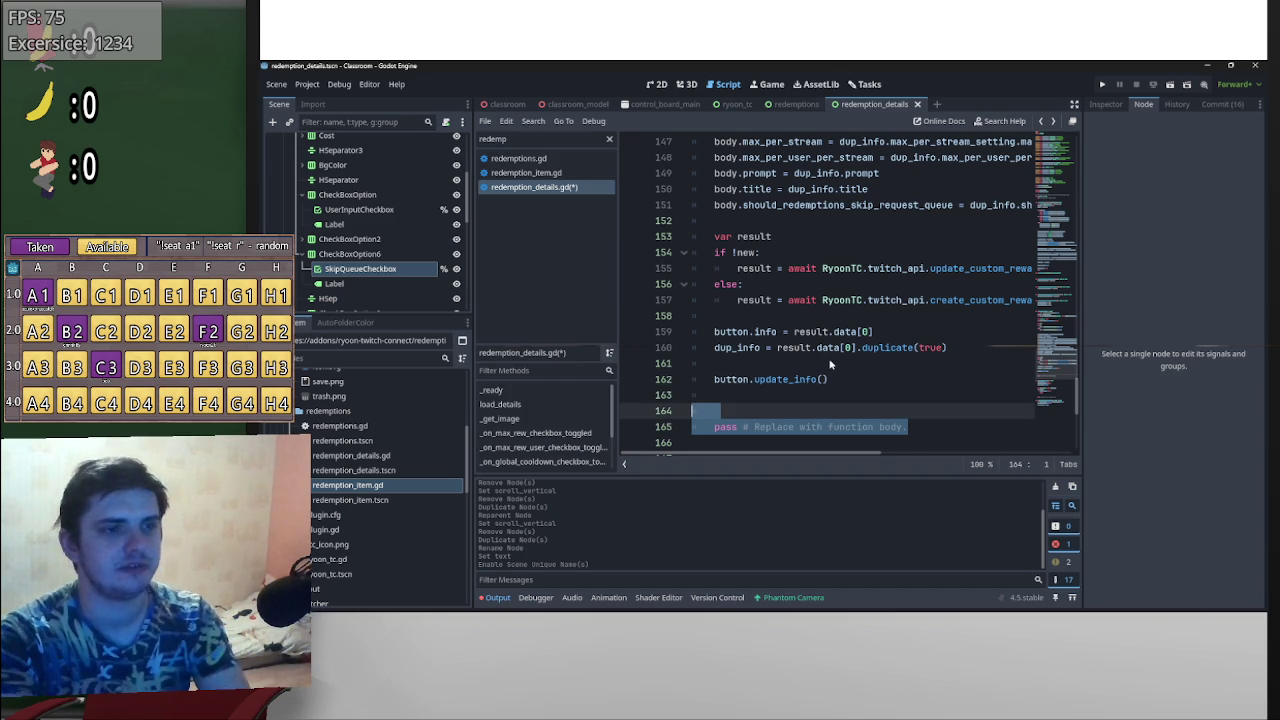
{"action": "key", "text": "BackSpace"}
{"action": "key", "text": "BackSpace"}
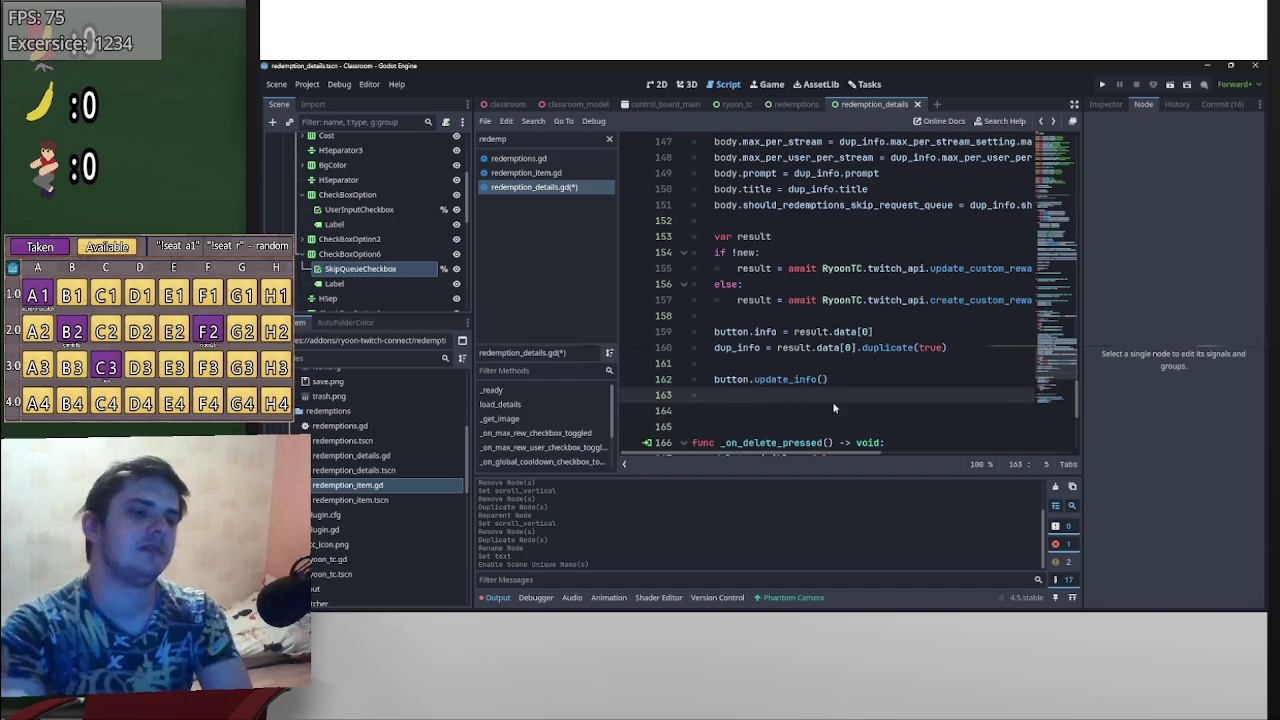
{"action": "scroll", "coordinate": [832, 401], "scroll_direction": "up", "scroll_amount": 5}
{"action": "scroll", "coordinate": [818, 376], "scroll_direction": "down", "scroll_amount": 5}
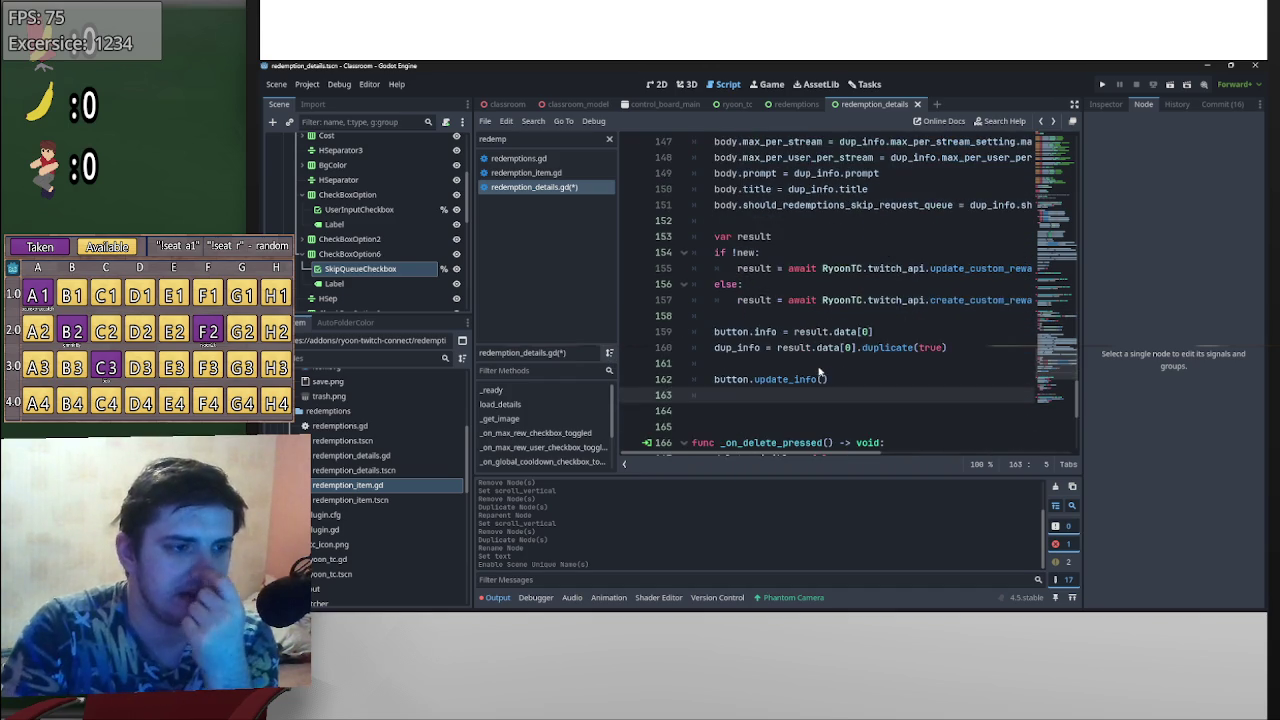
{"action": "scroll", "coordinate": [818, 376], "scroll_direction": "down", "scroll_amount": 5}
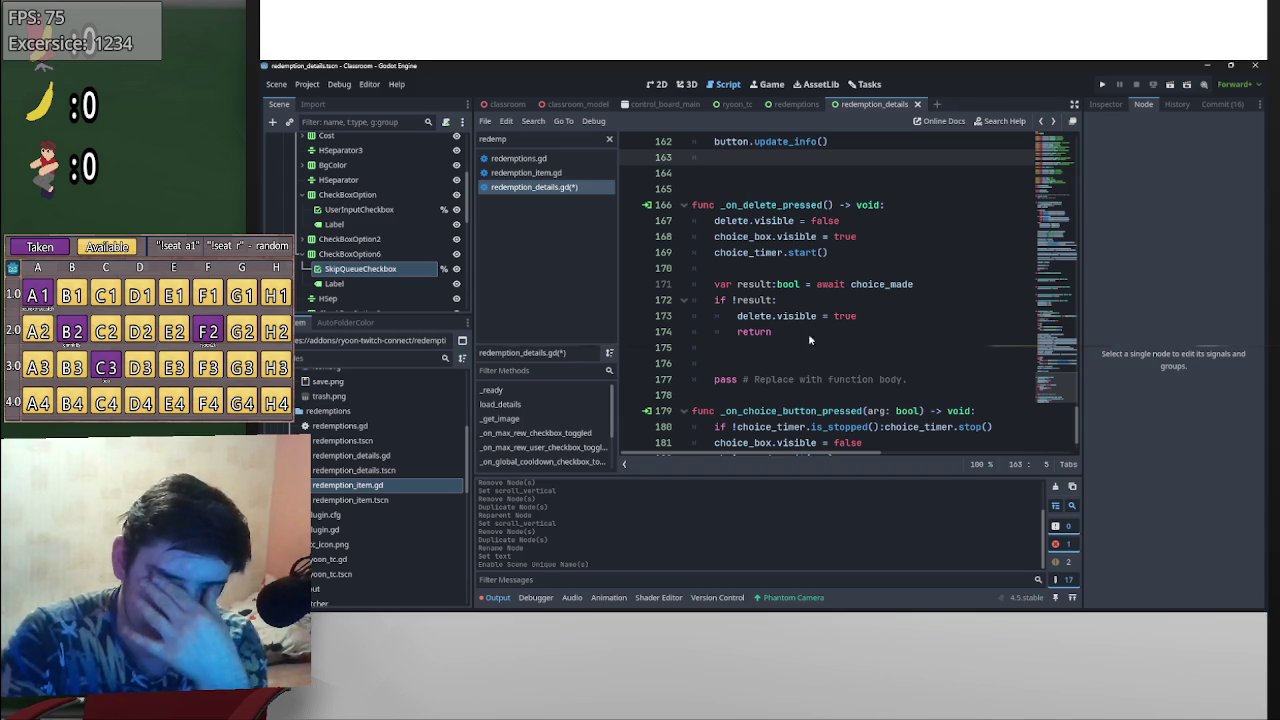
{"action": "scroll", "coordinate": [808, 333], "scroll_direction": "up", "scroll_amount": 10}
{"action": "scroll", "coordinate": [835, 355], "scroll_direction": "up", "scroll_amount": 2}
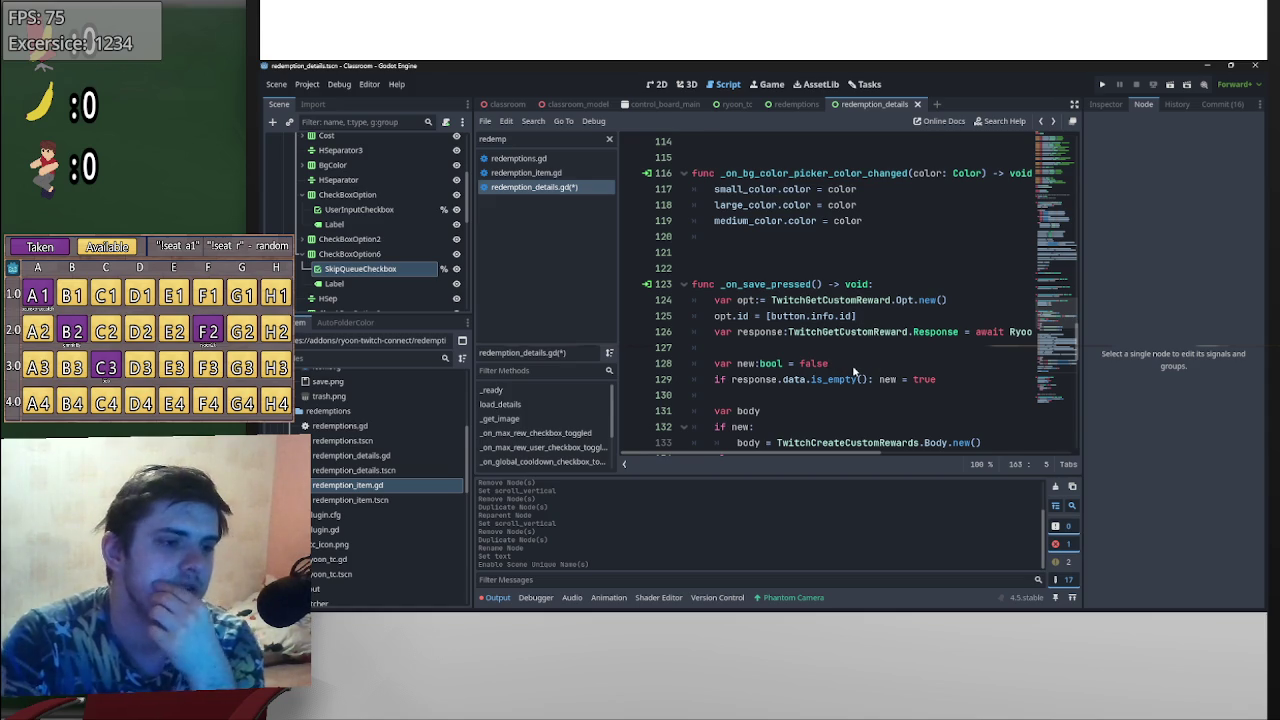
- Copy the opt, response and new lookup lines from _on_save_pressed below the cancel check in _on_delete_pressed
{"action": "mouse_move", "coordinate": [960, 380]}
{"action": "left_mouse_down"}
{"action": "mouse_move", "coordinate": [752, 364]}
{"action": "mouse_move", "coordinate": [714, 300]}
{"action": "left_mouse_up"}
{"action": "key", "text": "ctrl+c"}
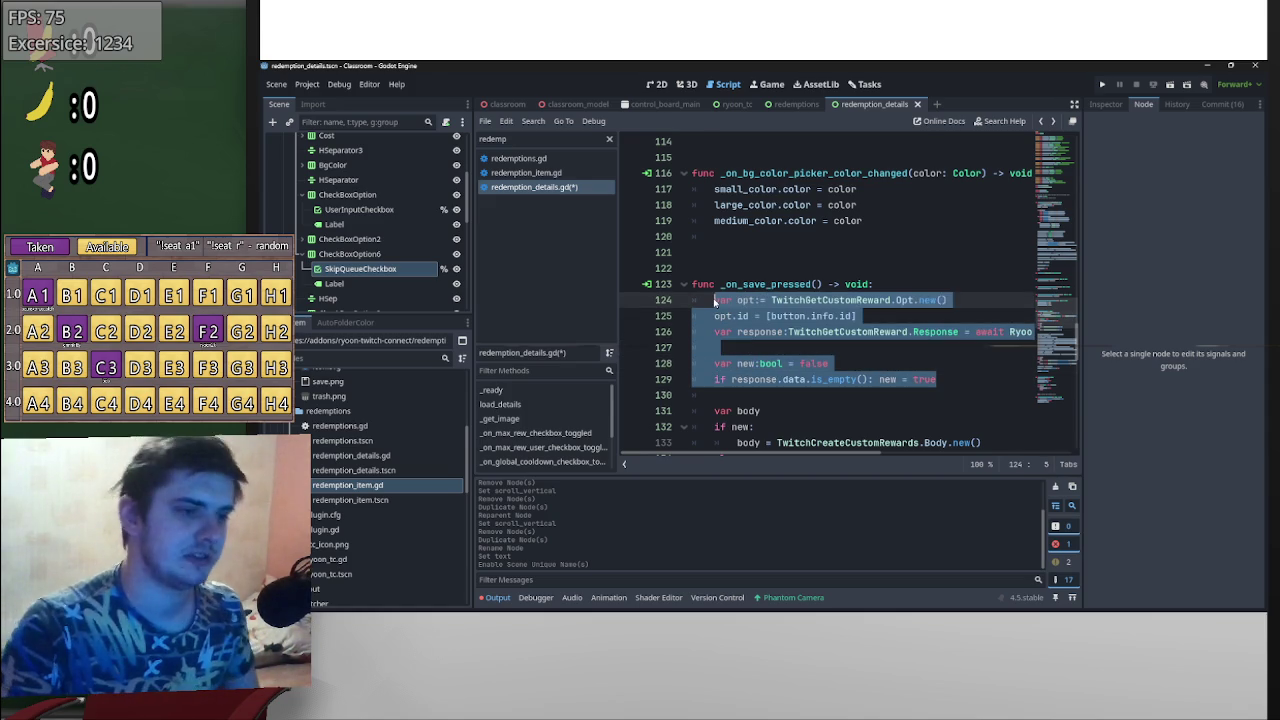
{"action": "scroll", "coordinate": [705, 366], "scroll_direction": "down", "scroll_amount": 15}
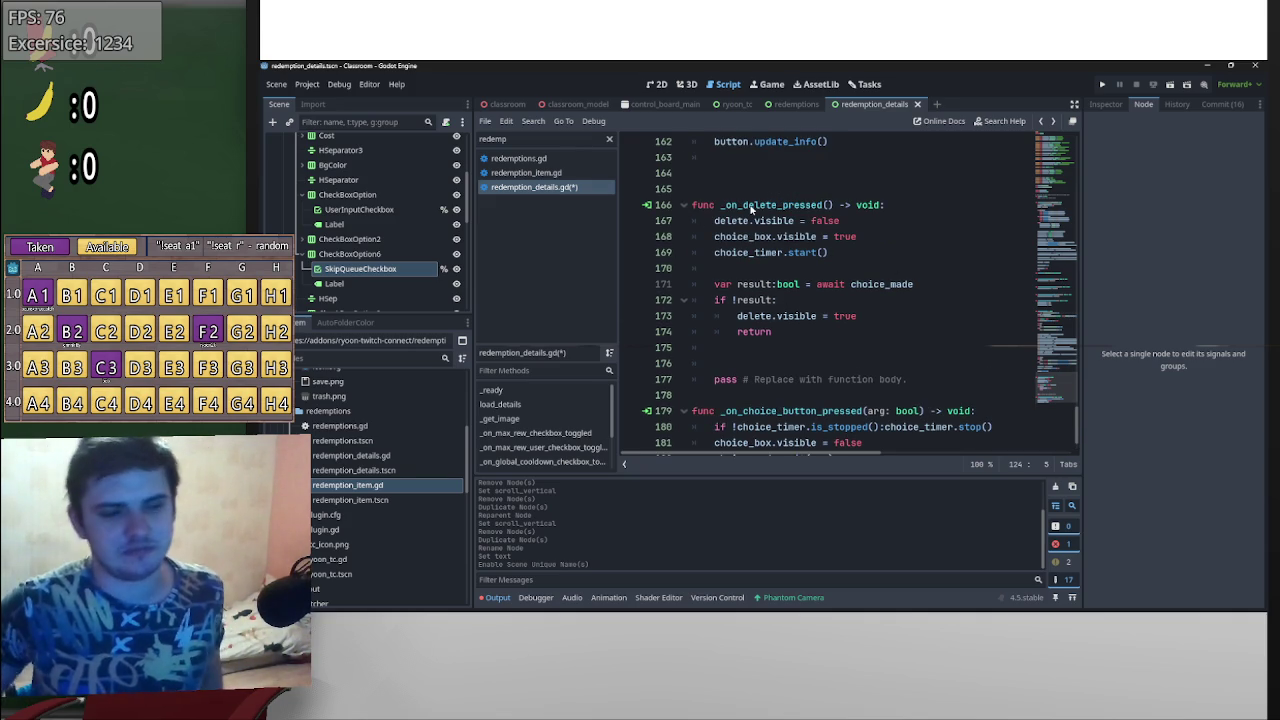
{"action": "left_click", "coordinate": [734, 348]}
{"action": "key", "text": "Return"}
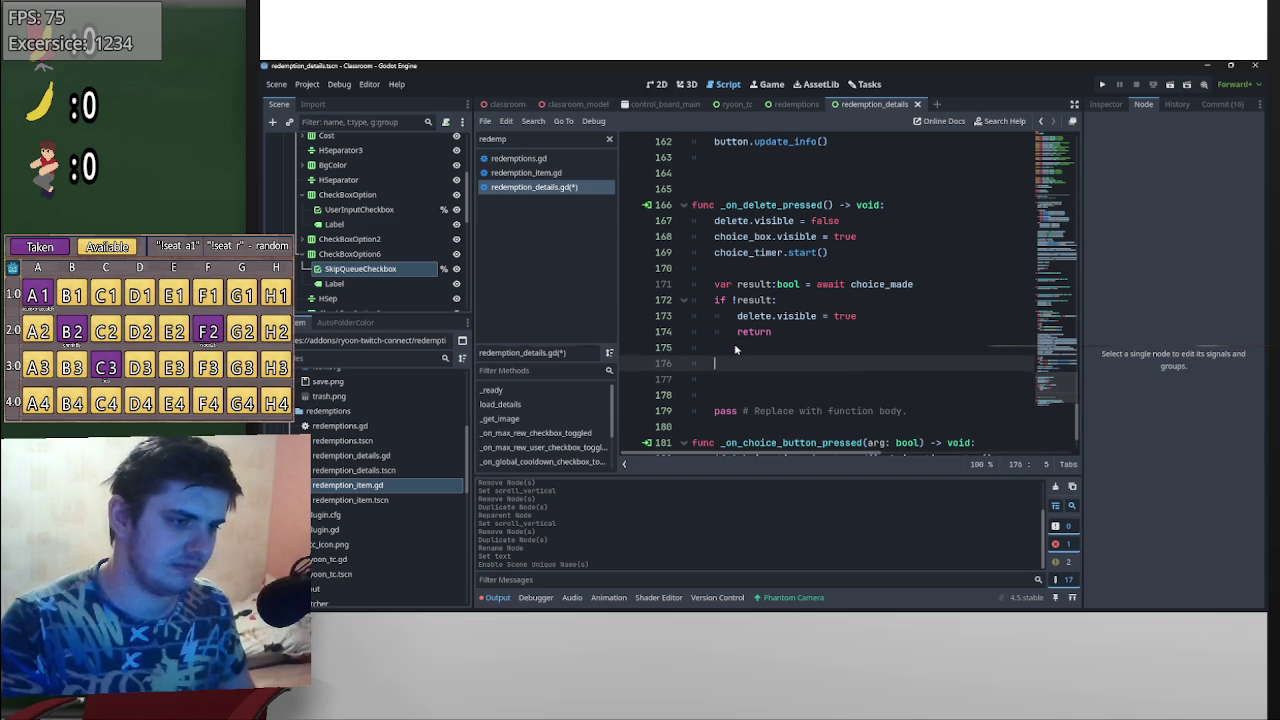
{"action": "key", "text": "ctrl+v"}
{"action": "scroll", "coordinate": [920, 400], "scroll_direction": "down", "scroll_amount": 1}
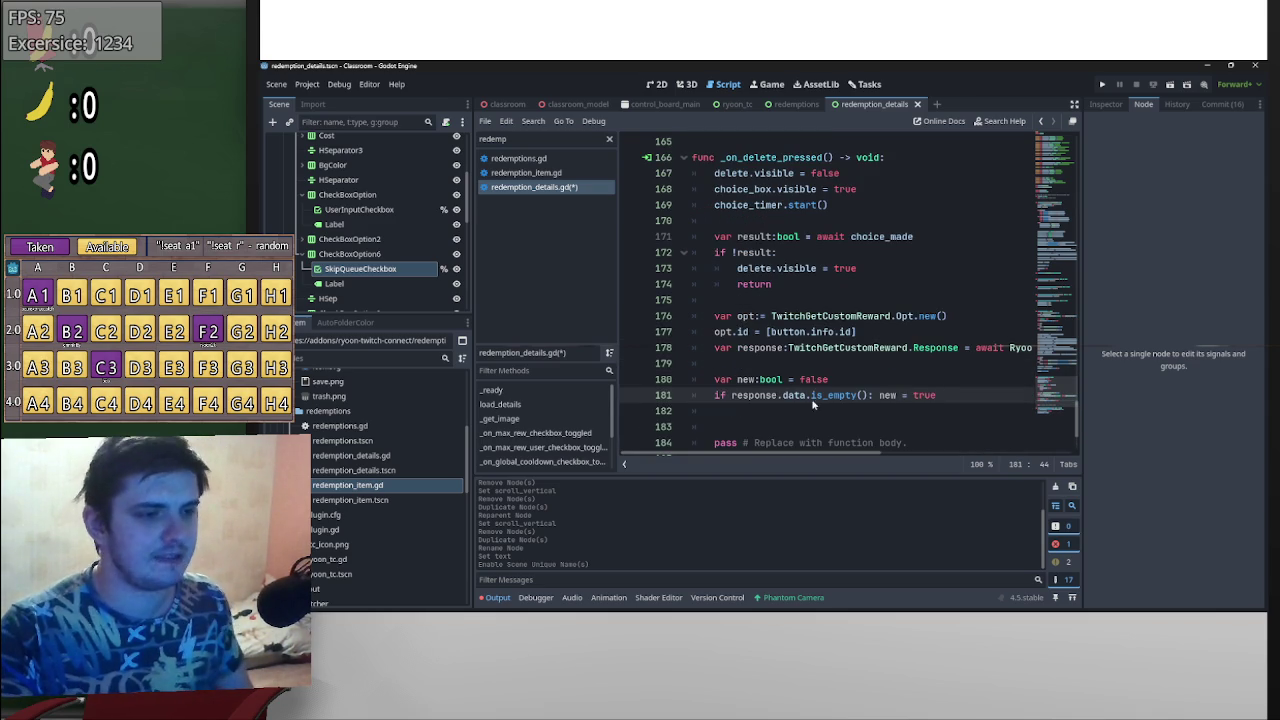
{"action": "left_click", "coordinate": [757, 380]}
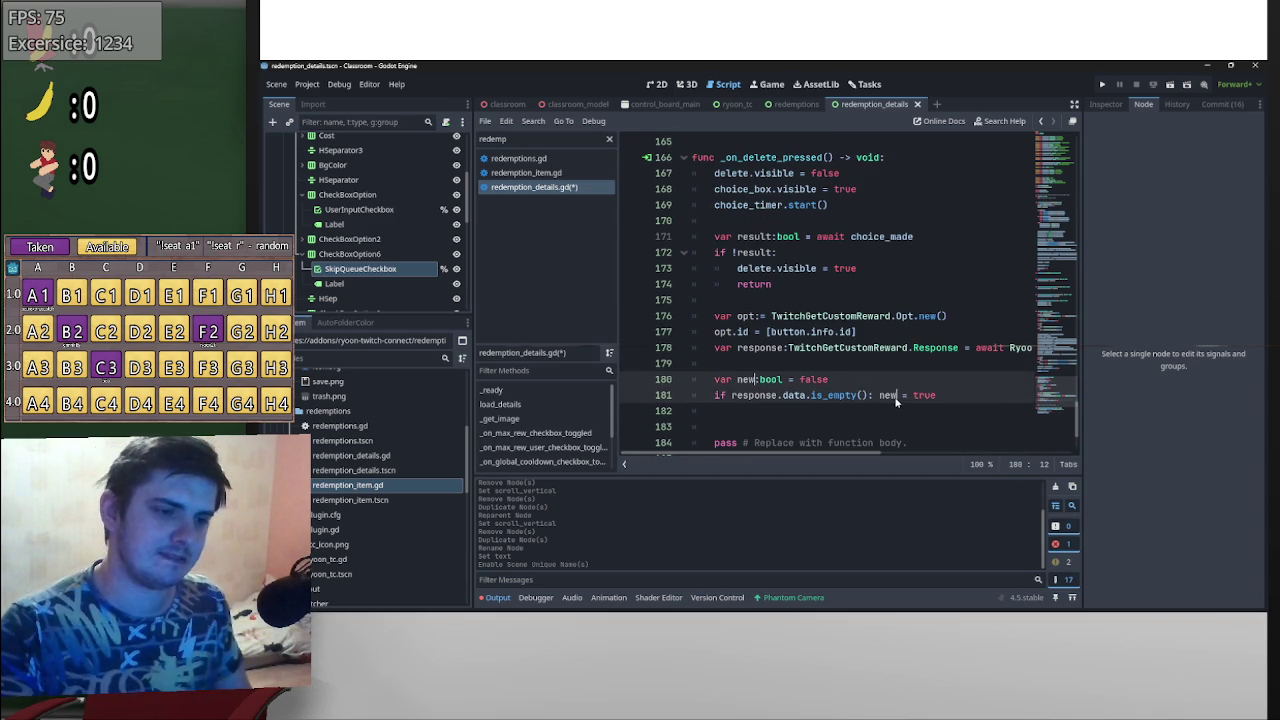
- Rename both occurrences of the new flag to exists and negate the check to !response.data.is_empty()
{"action": "key", "text": "ctrl+d"}
{"action": "key", "text": "ctrl+d"}
{"action": "type", "text": "exists"}
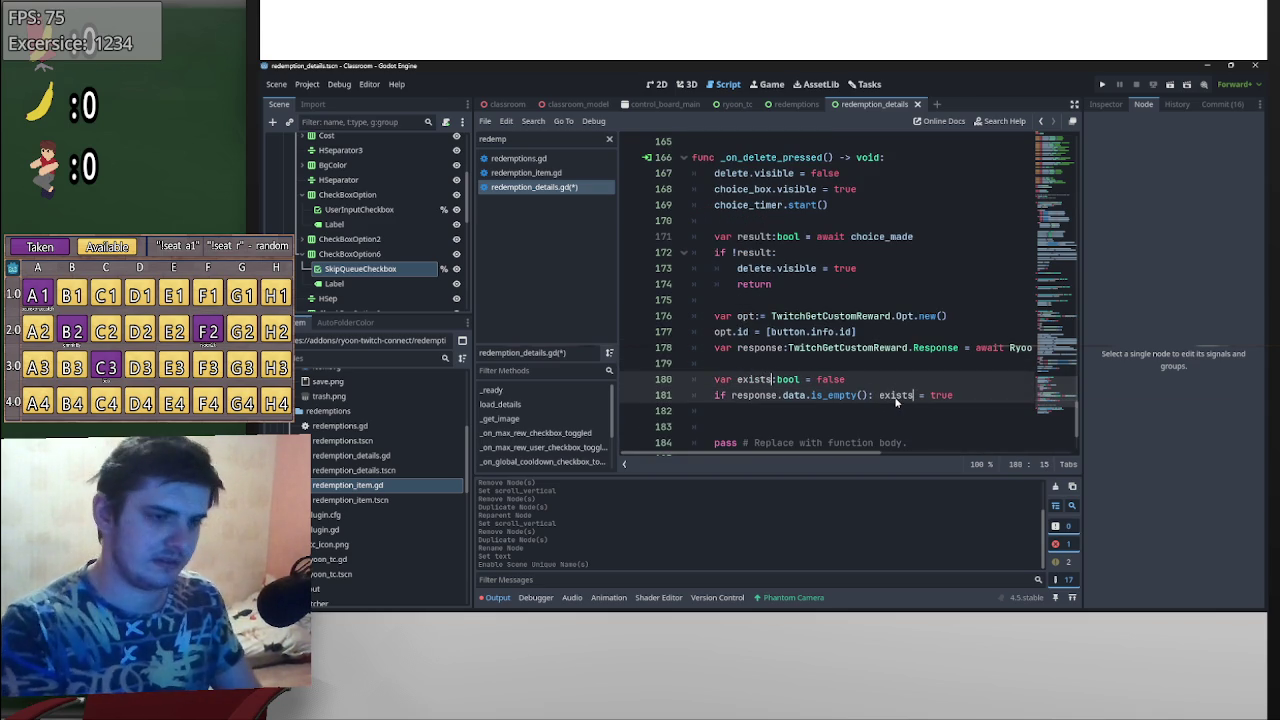
{"action": "key", "text": "Up"}
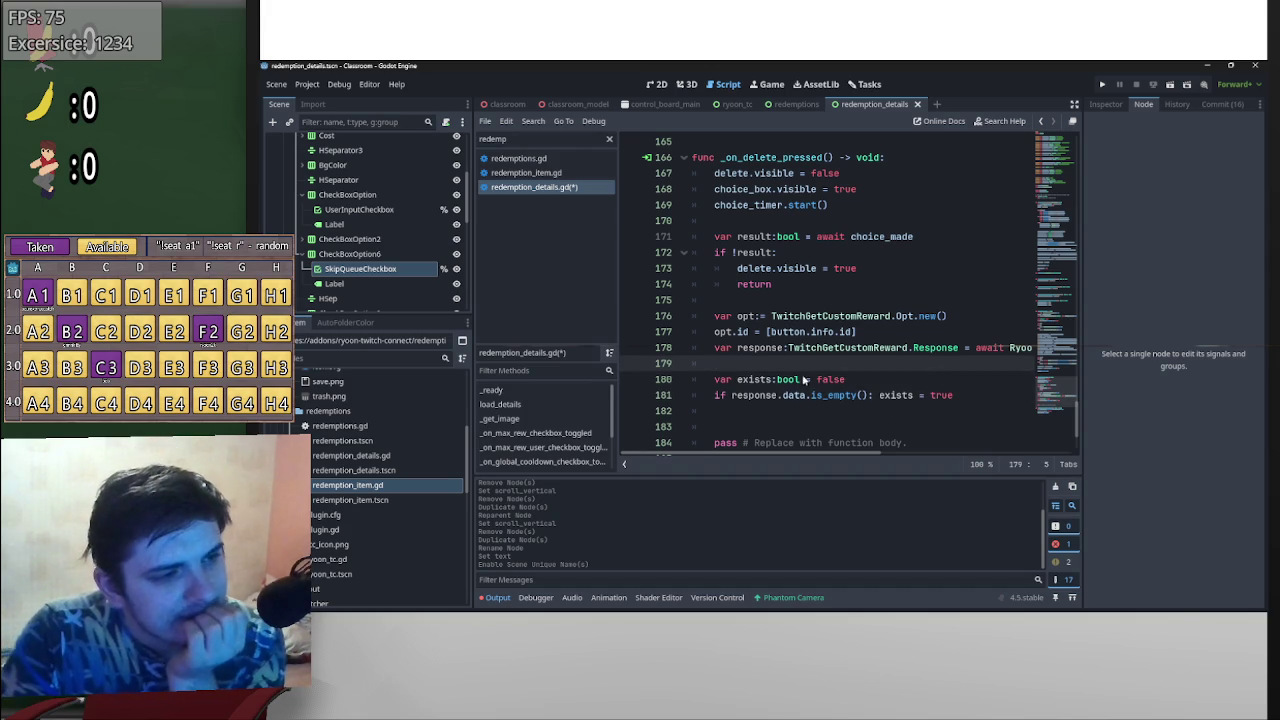
{"action": "scroll", "coordinate": [812, 380], "scroll_direction": "up", "scroll_amount": 2}
{"action": "scroll", "coordinate": [879, 392], "scroll_direction": "down", "scroll_amount": 1}
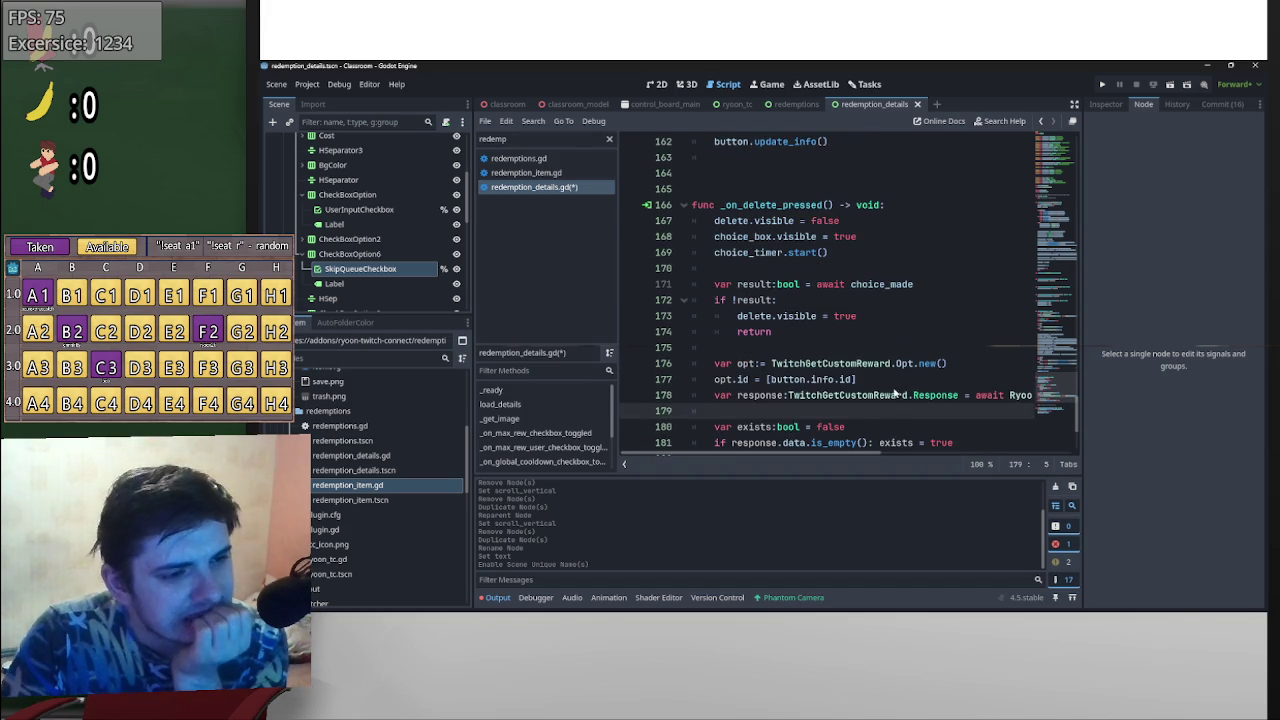
{"action": "scroll", "coordinate": [889, 411], "scroll_direction": "down", "scroll_amount": 3}
{"action": "scroll", "coordinate": [846, 360], "scroll_direction": "up", "scroll_amount": 1}
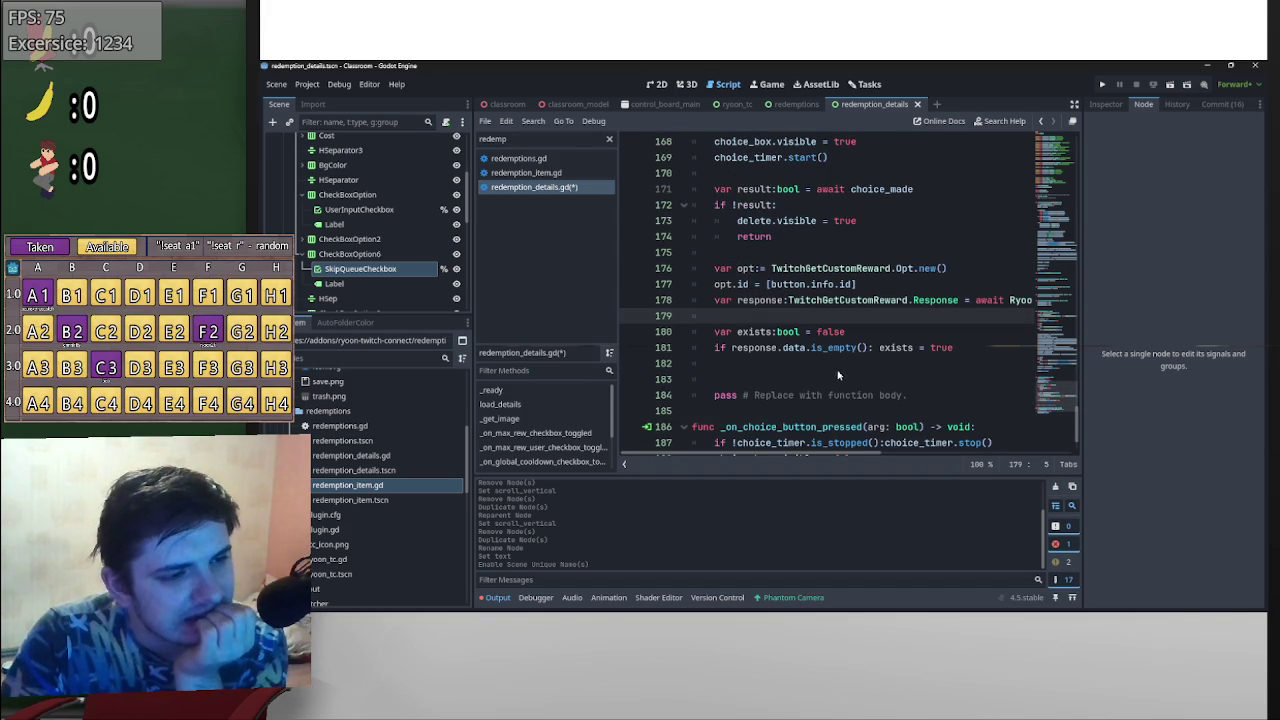
{"action": "left_click", "coordinate": [985, 353]}
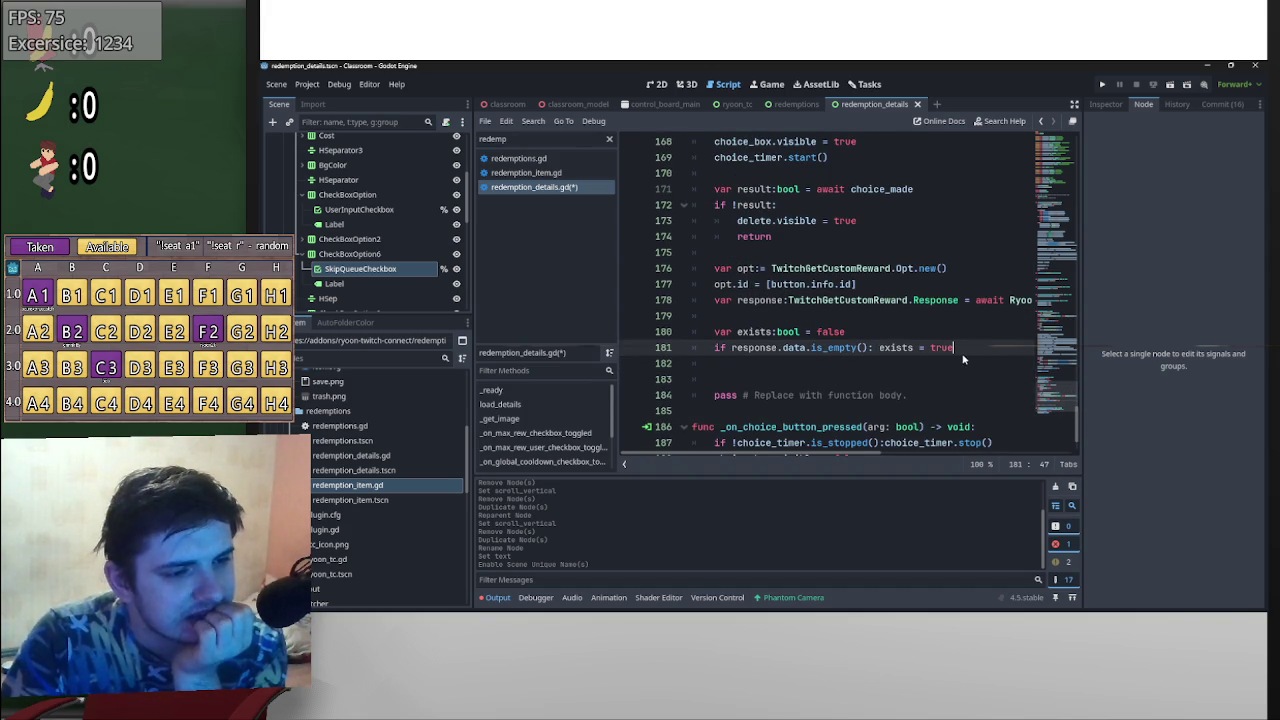
{"action": "double_click", "coordinate": [941, 348]}
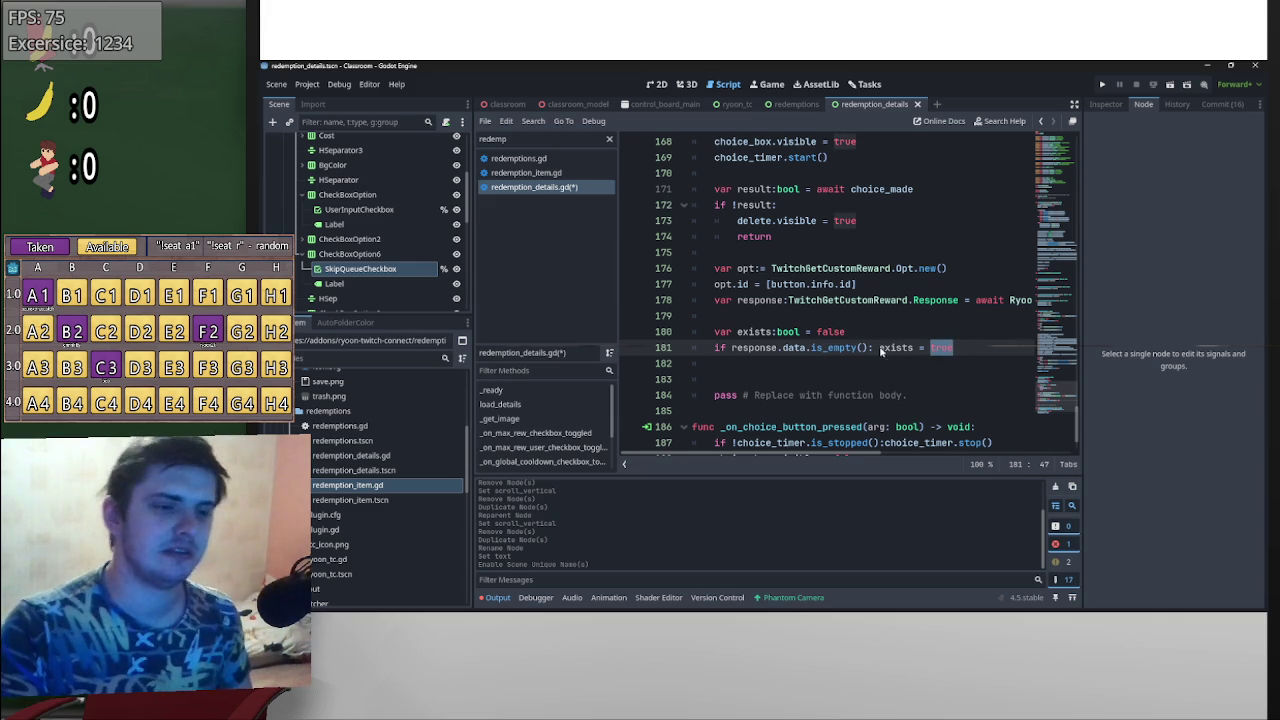
{"action": "left_click", "coordinate": [731, 350]}
{"action": "type", "text": "!"}
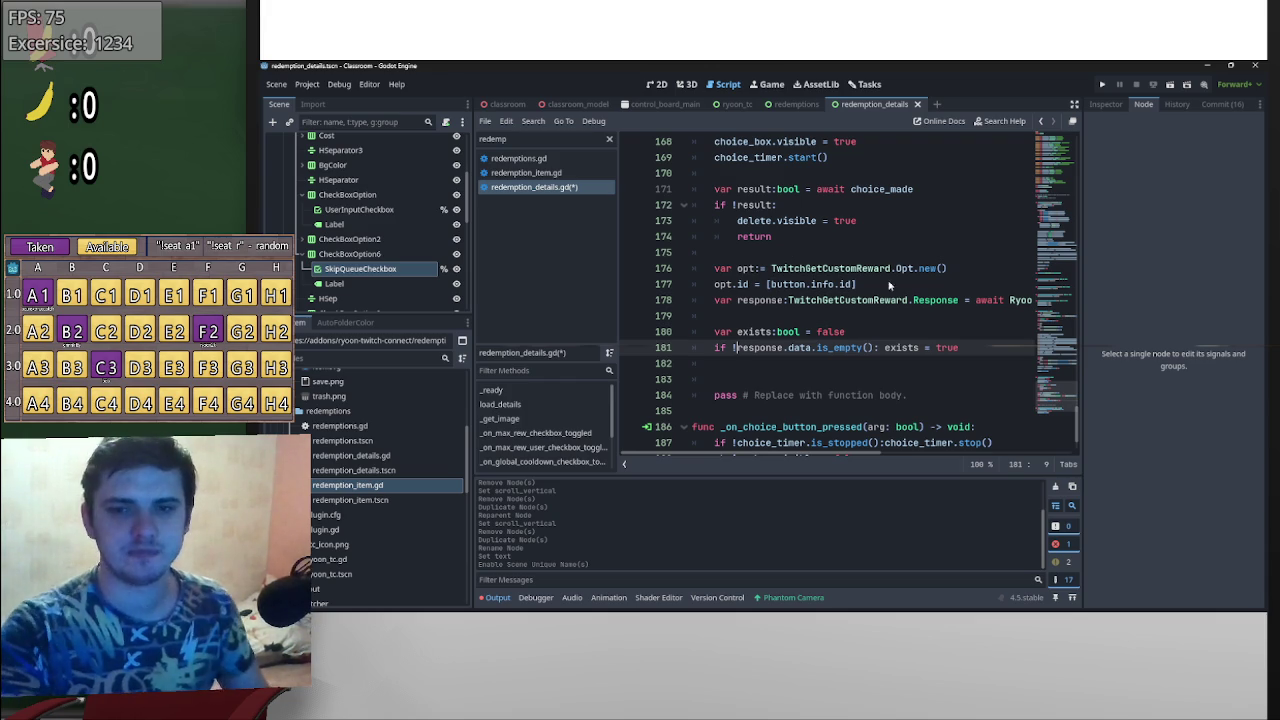
- Add blank lines after the exists check, before pass
{"action": "scroll", "coordinate": [886, 363], "scroll_direction": "down", "scroll_amount": 2}
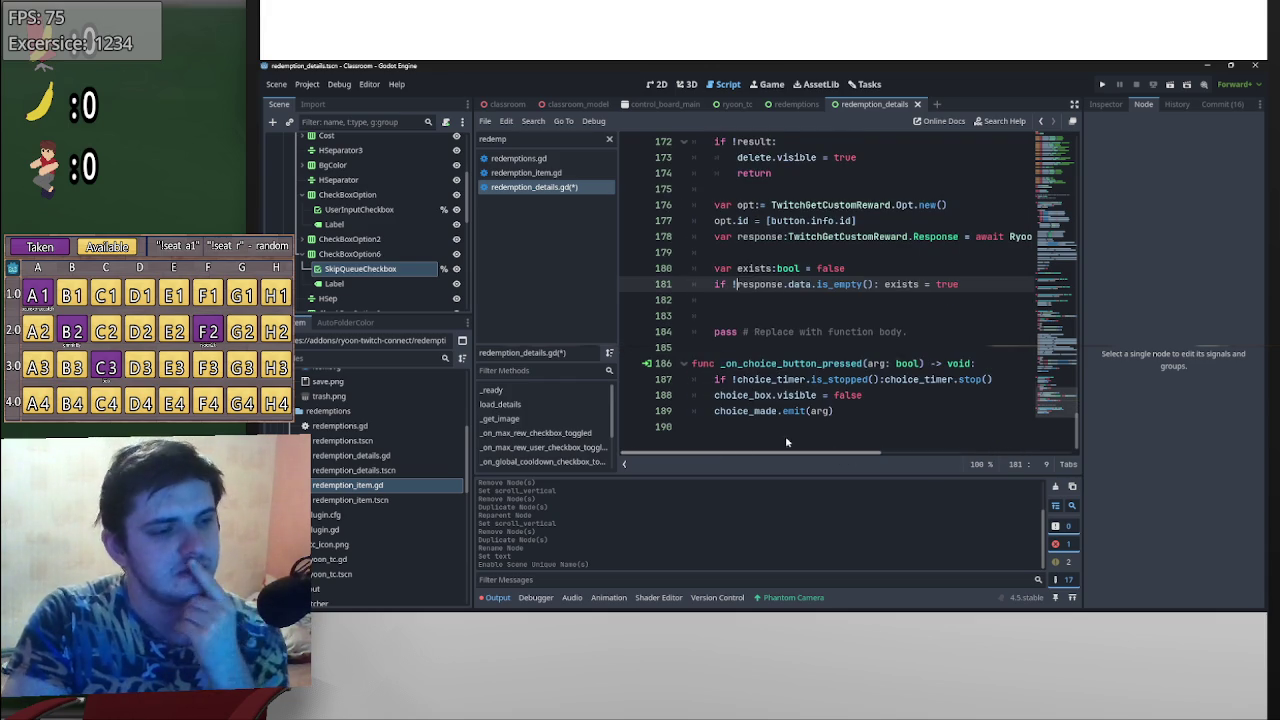
{"action": "scroll", "coordinate": [825, 363], "scroll_direction": "up", "scroll_amount": 8}
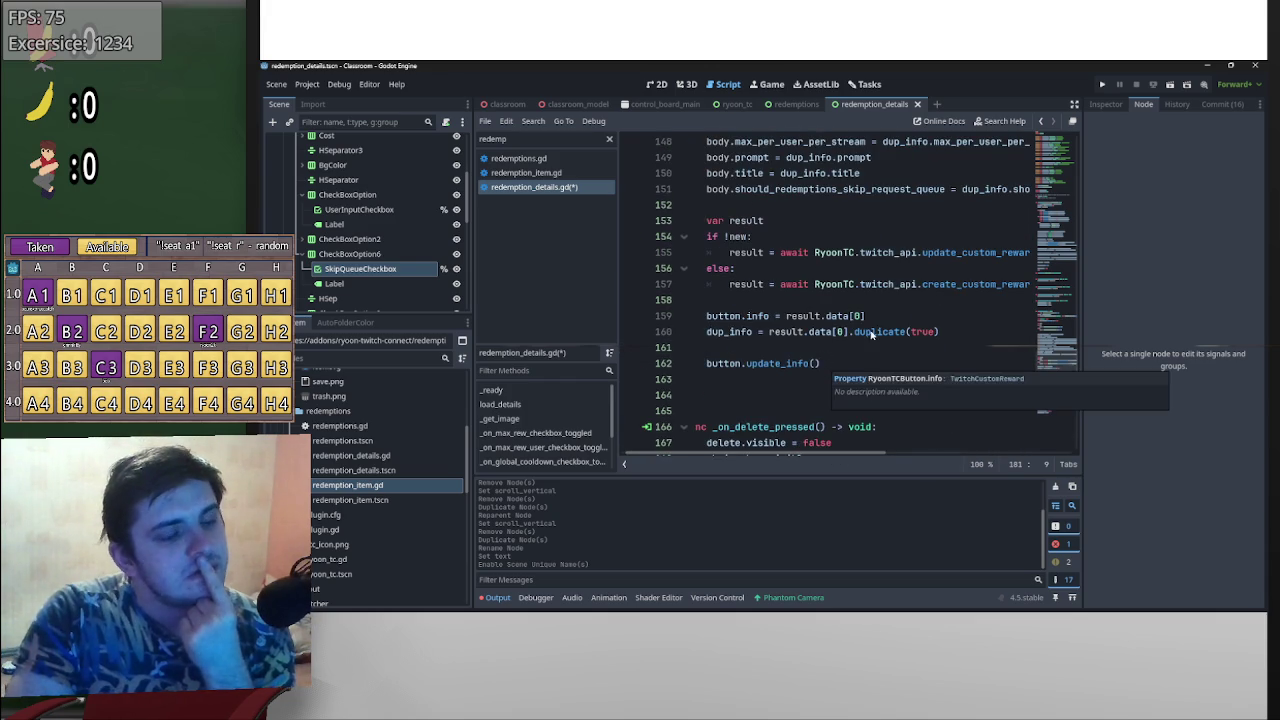
{"action": "scroll", "coordinate": [871, 336], "scroll_direction": "down", "scroll_amount": 6}
{"action": "scroll", "coordinate": [871, 337], "scroll_direction": "down", "scroll_amount": 2}
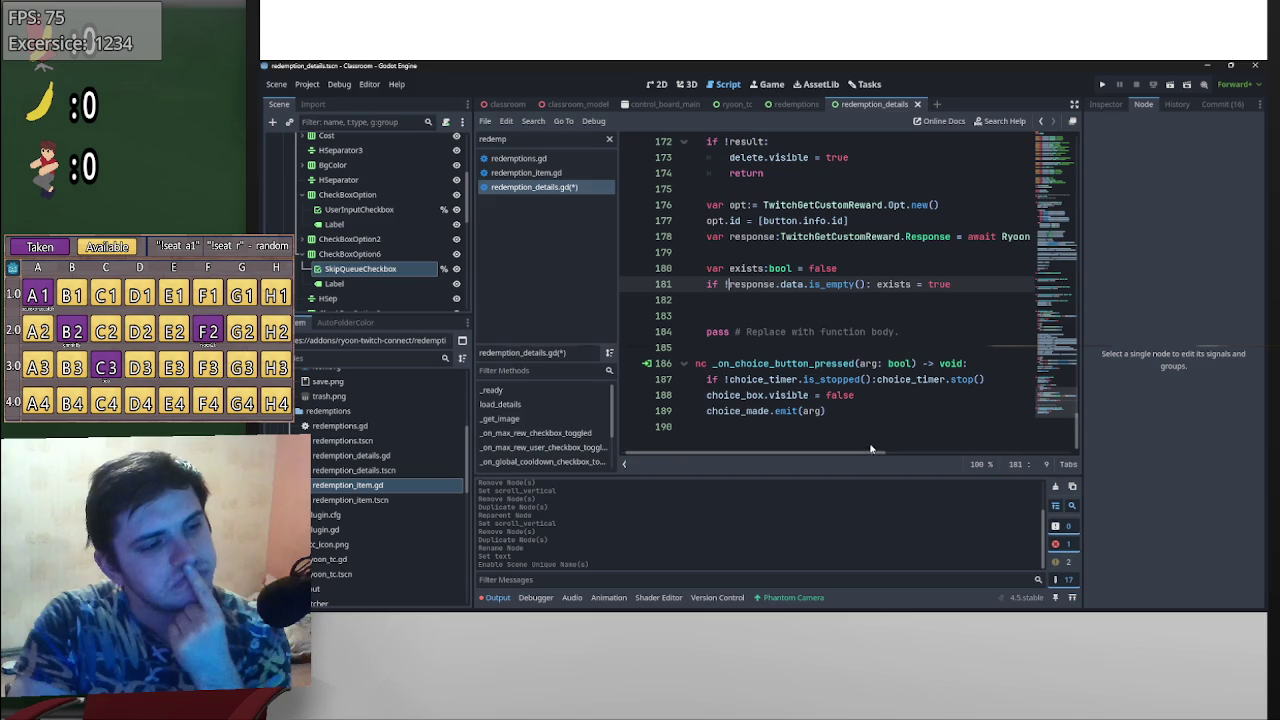
{"action": "scroll", "coordinate": [820, 396], "scroll_direction": "up", "scroll_amount": 2}
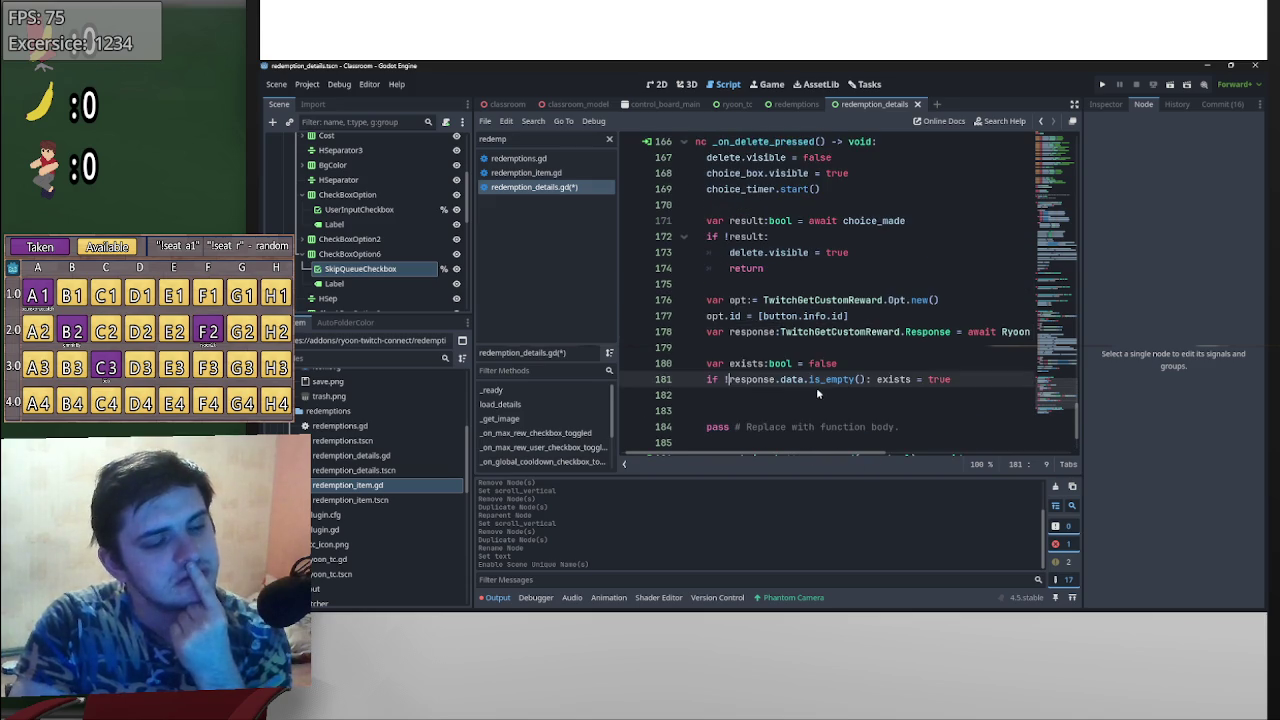
{"action": "left_click", "coordinate": [780, 410]}
{"action": "key", "text": "Return"}
{"action": "key", "text": "Return"}
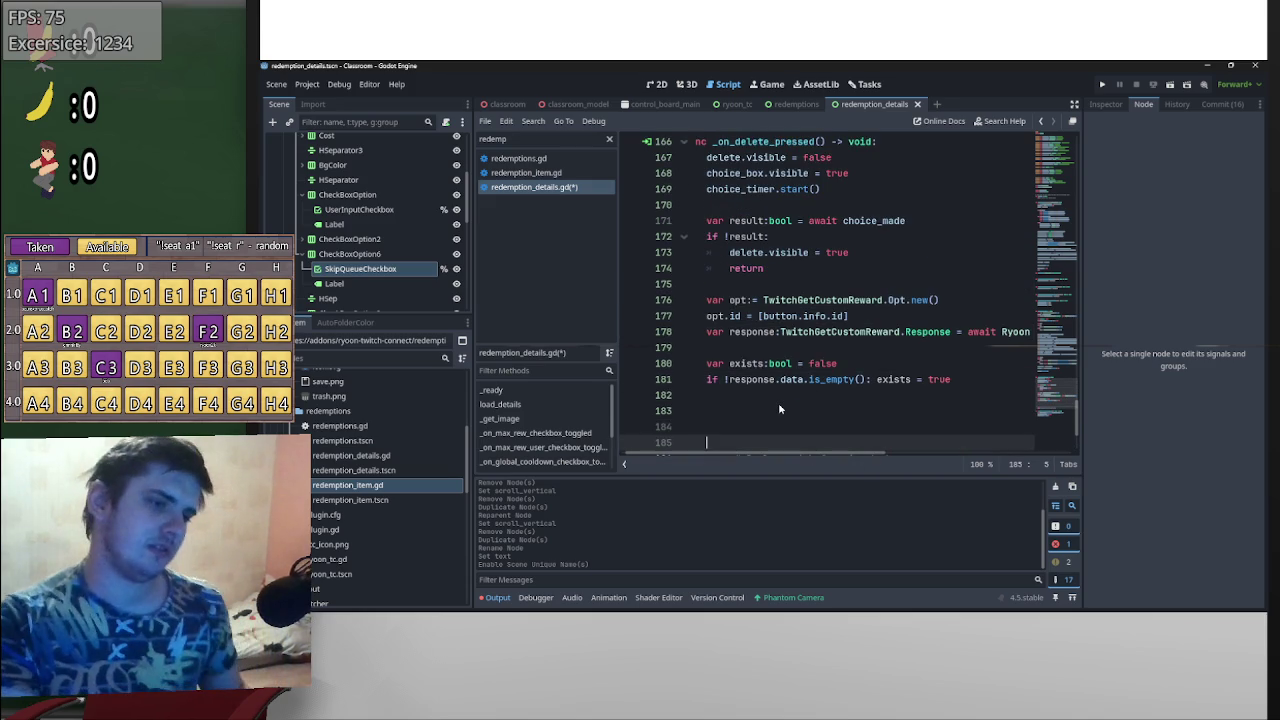
{"action": "key", "text": "Up"}
{"action": "key", "text": "Up"}
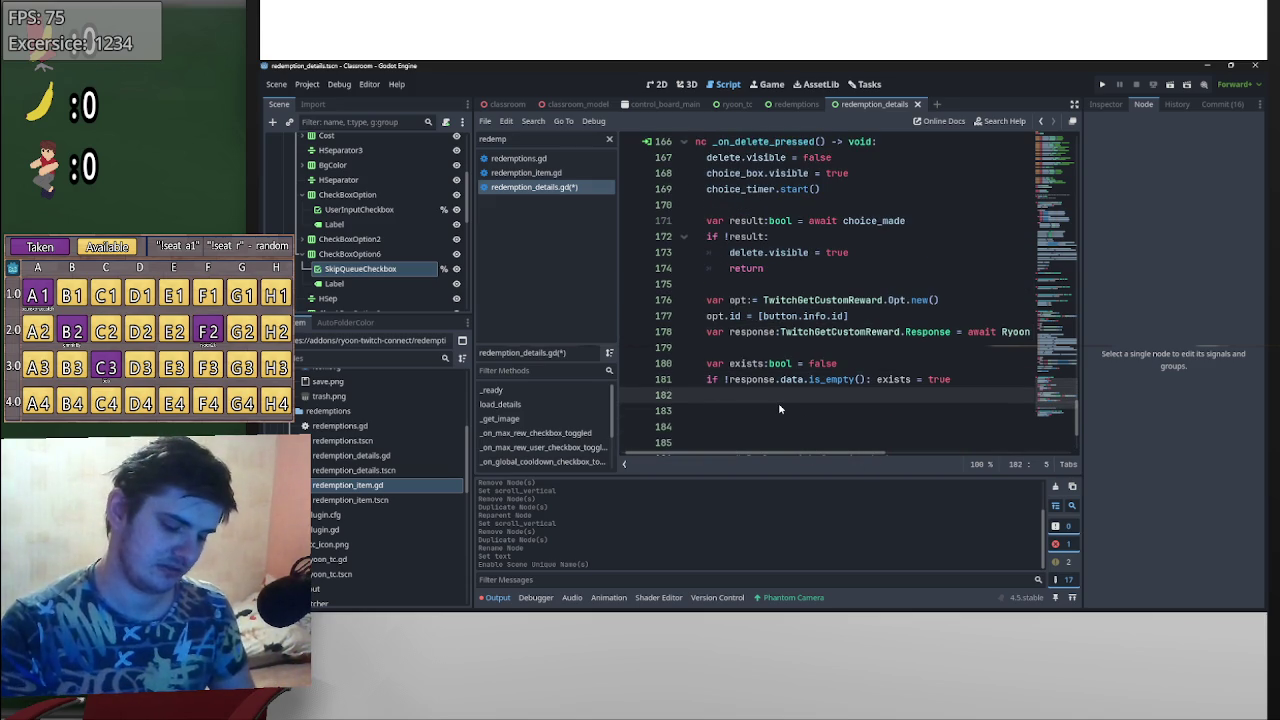
{"action": "key", "text": "Return"}
{"action": "key", "text": "Return"}
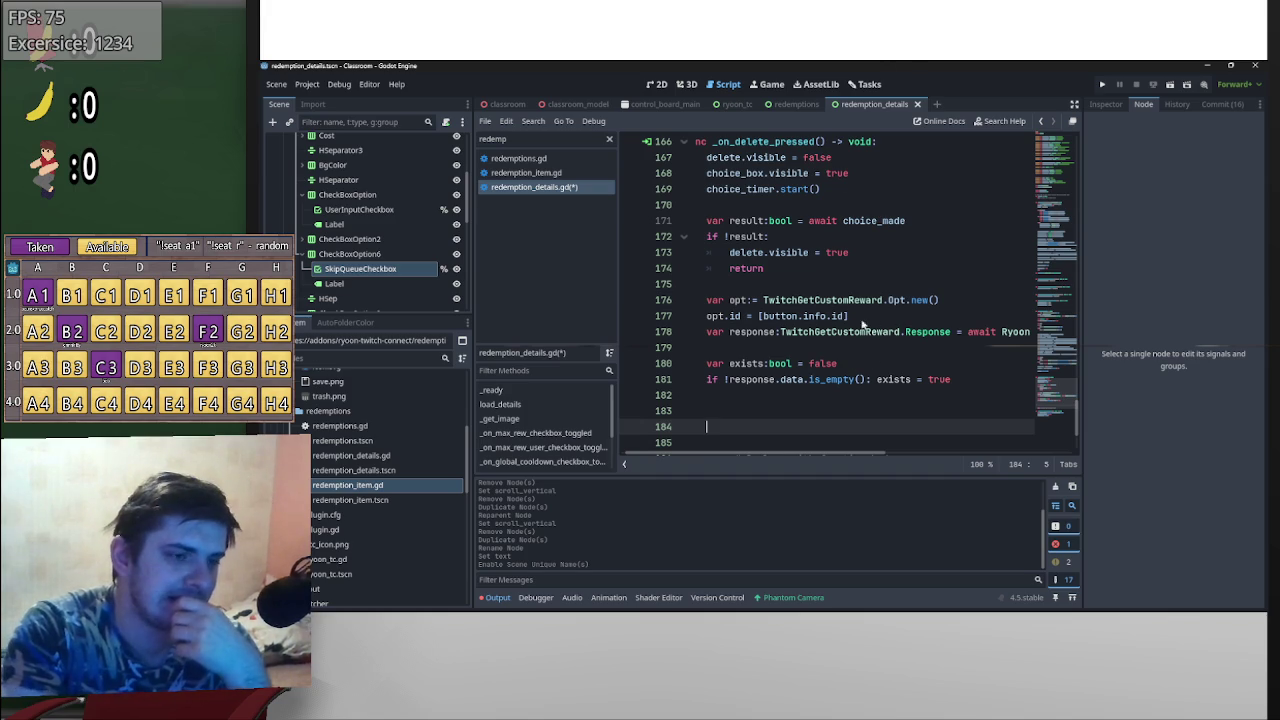
- Replace button.info.id with dup_info.id in the opt.id assignment
{"action": "scroll", "coordinate": [830, 320], "scroll_direction": "up", "scroll_amount": 2}
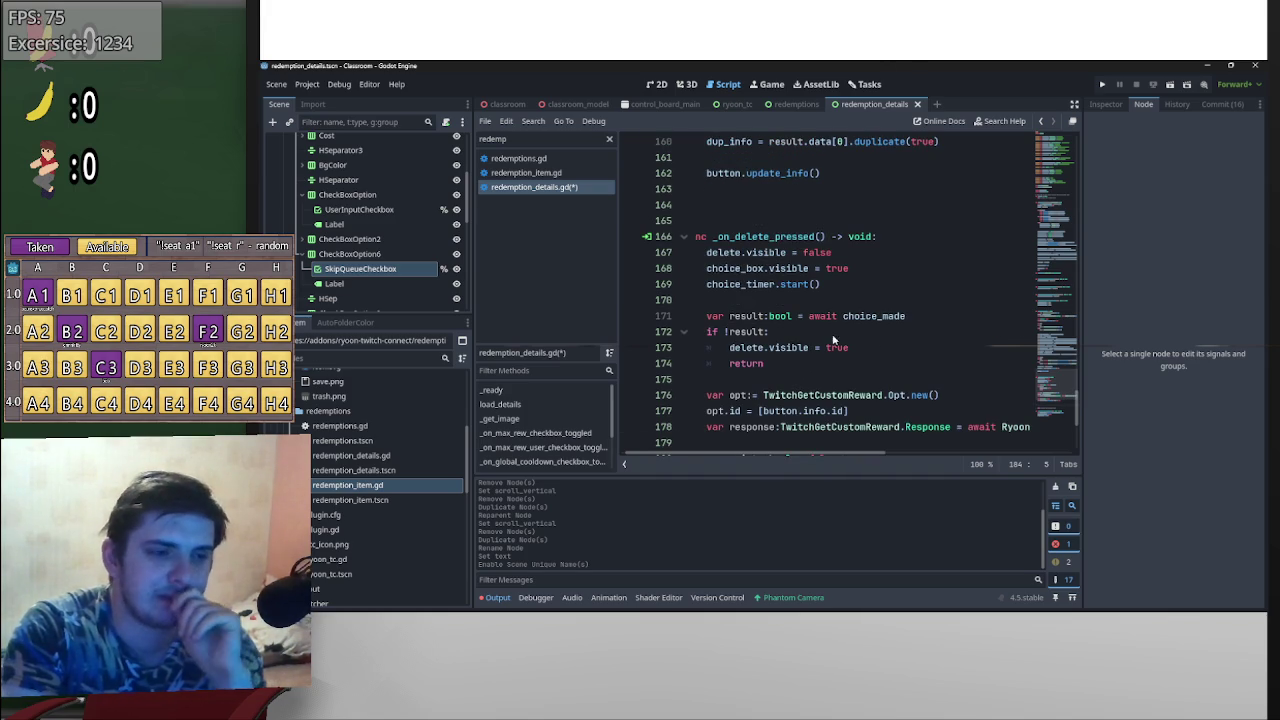
{"action": "left_click_drag", "start_coordinate": [802, 413], "coordinate": [760, 412]}
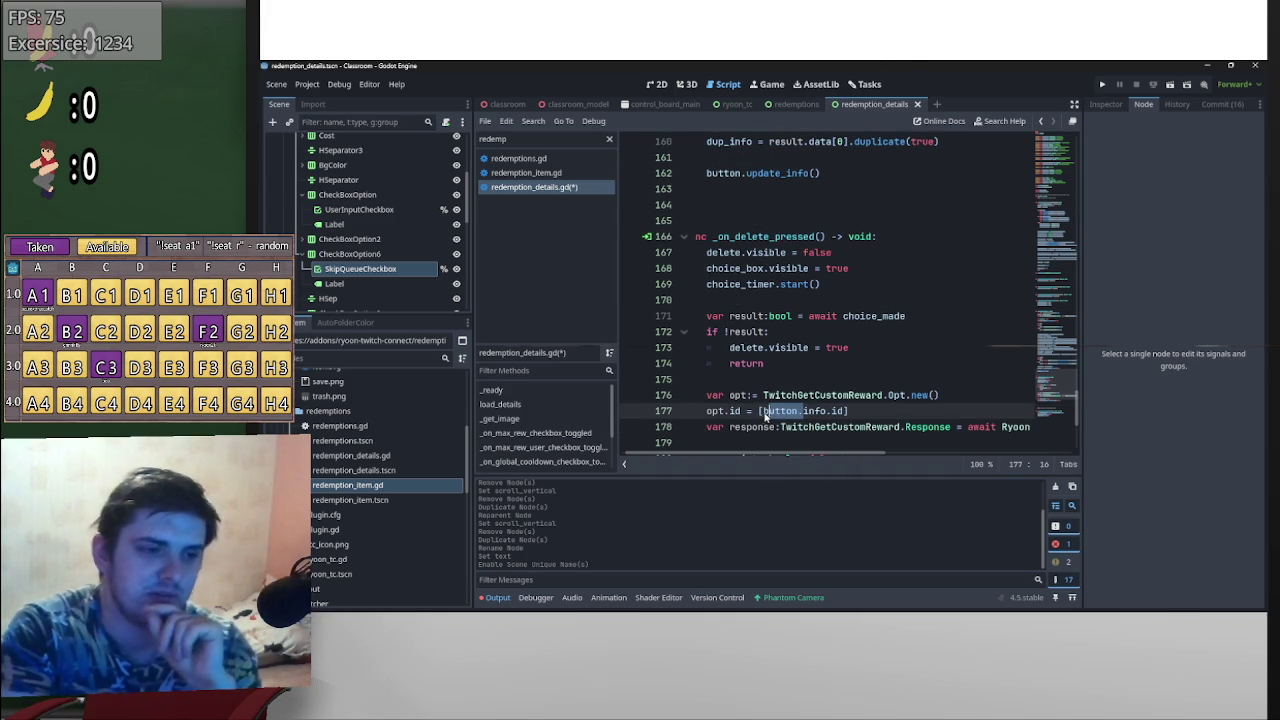
{"action": "type", "text": "d"}
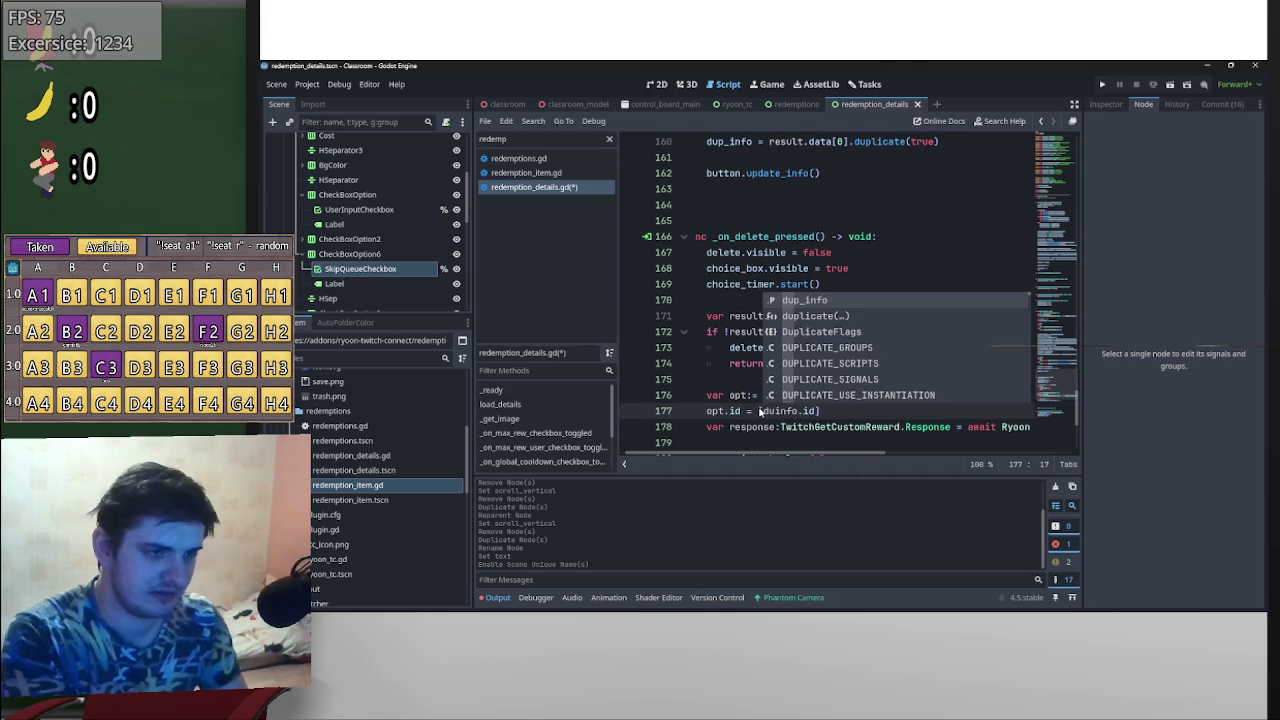
{"action": "type", "text": "ip"}
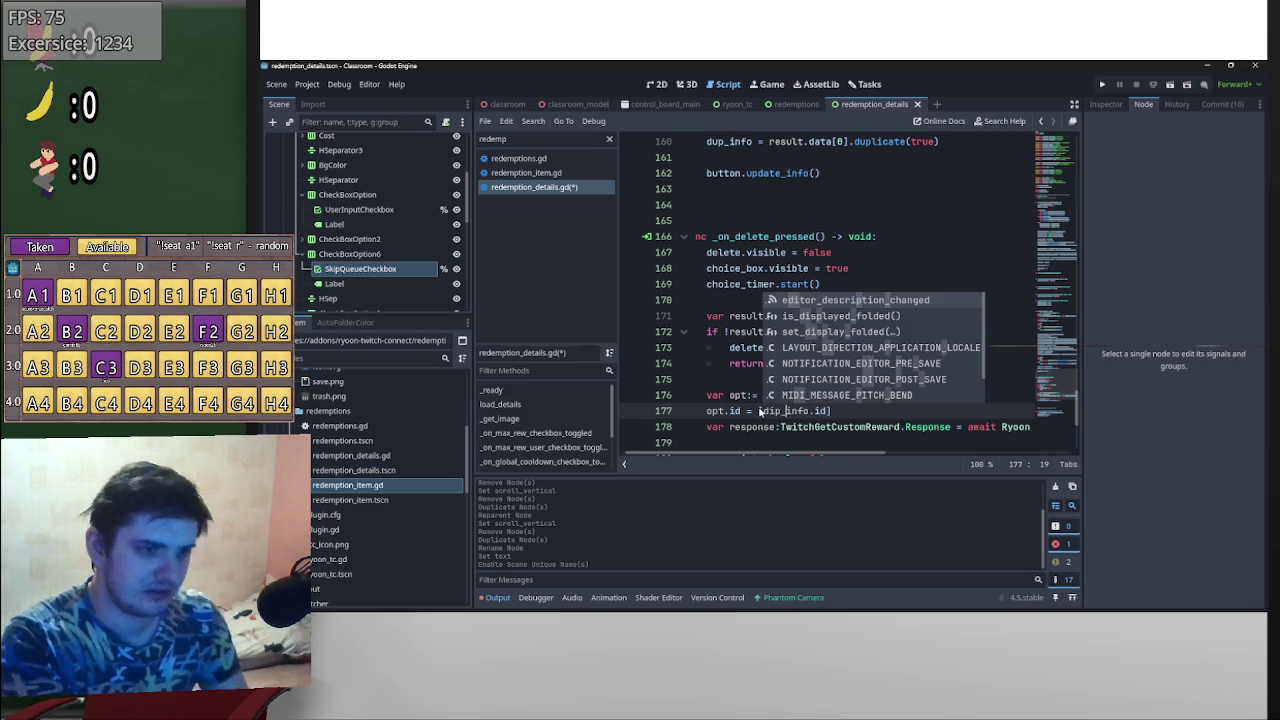
{"action": "left_click", "coordinate": [777, 414]}
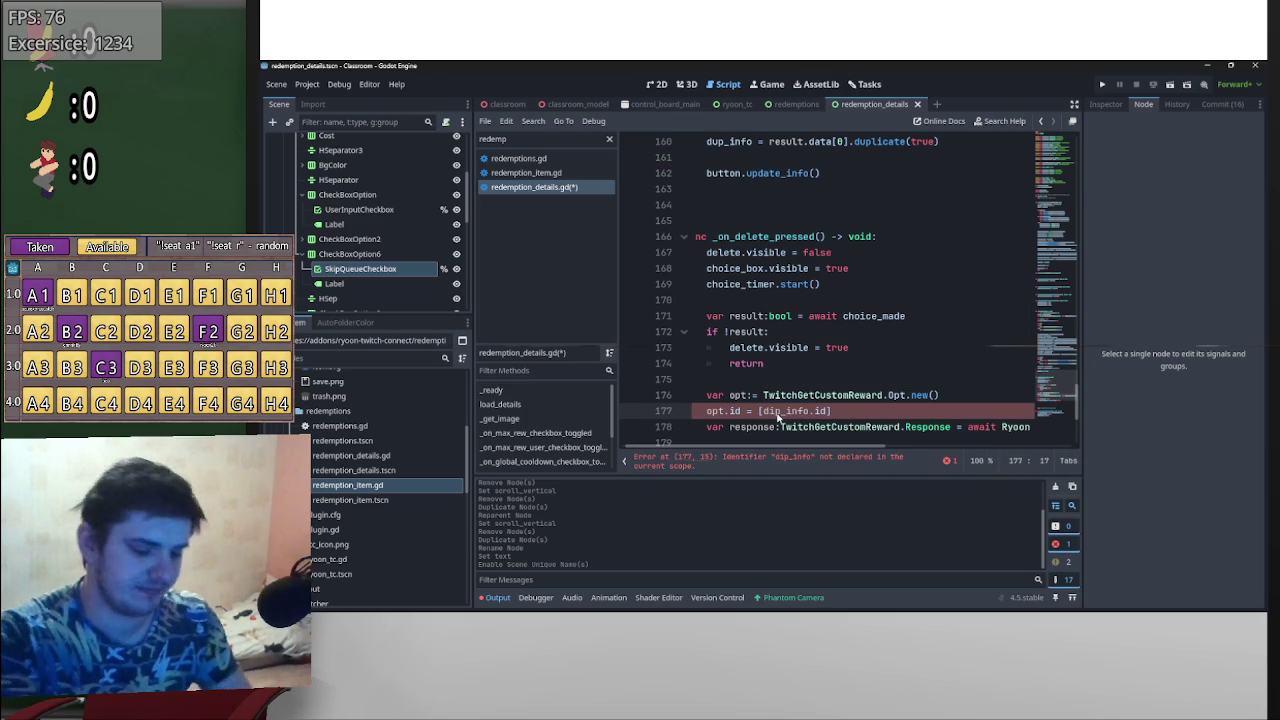
{"action": "type", "text": "u"}
{"action": "scroll", "coordinate": [843, 408], "scroll_direction": "down", "scroll_amount": 2}
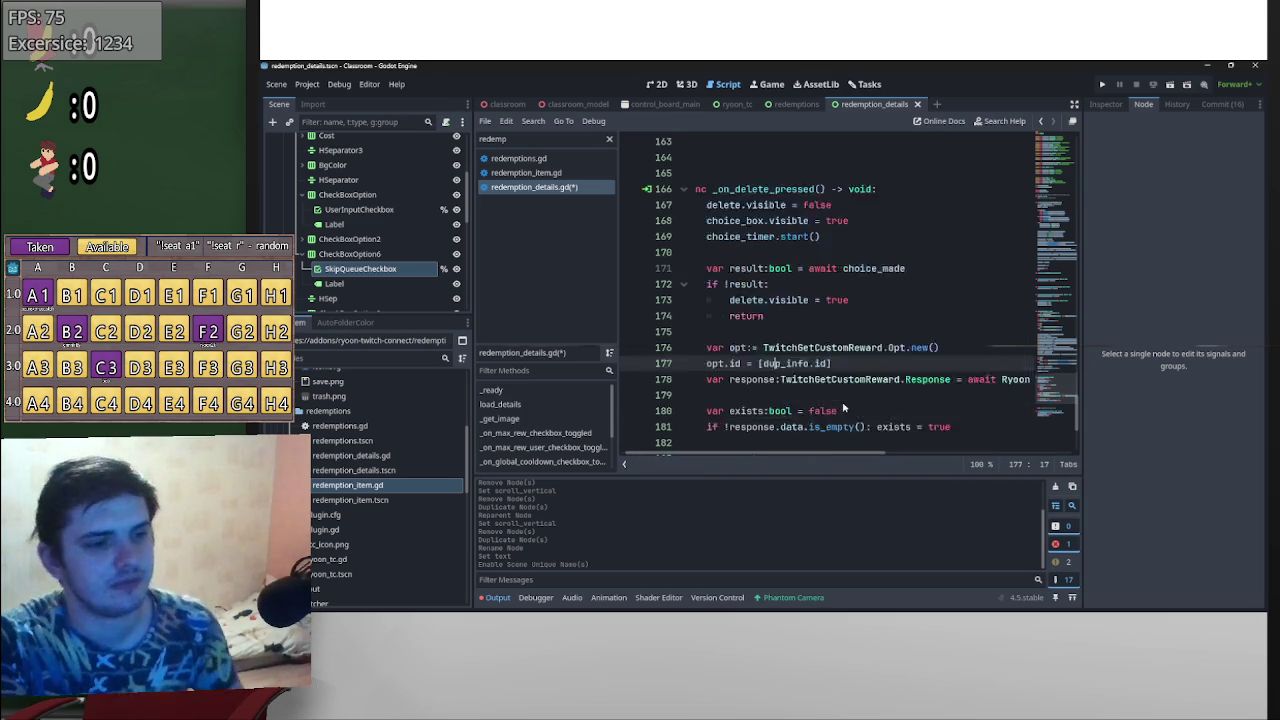
{"action": "left_click_drag", "start_coordinate": [830, 316], "coordinate": [759, 316]}
{"action": "scroll", "coordinate": [763, 330], "scroll_direction": "down", "scroll_amount": 2}
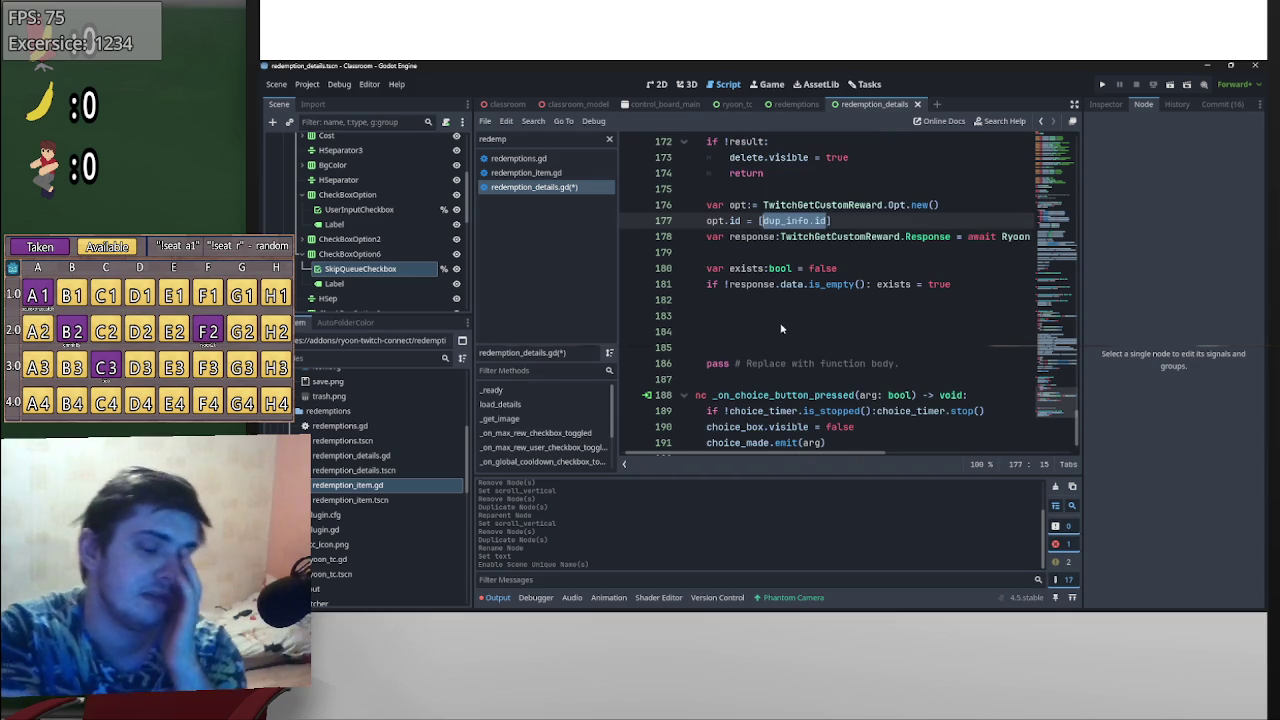
{"action": "left_click", "coordinate": [785, 314]}
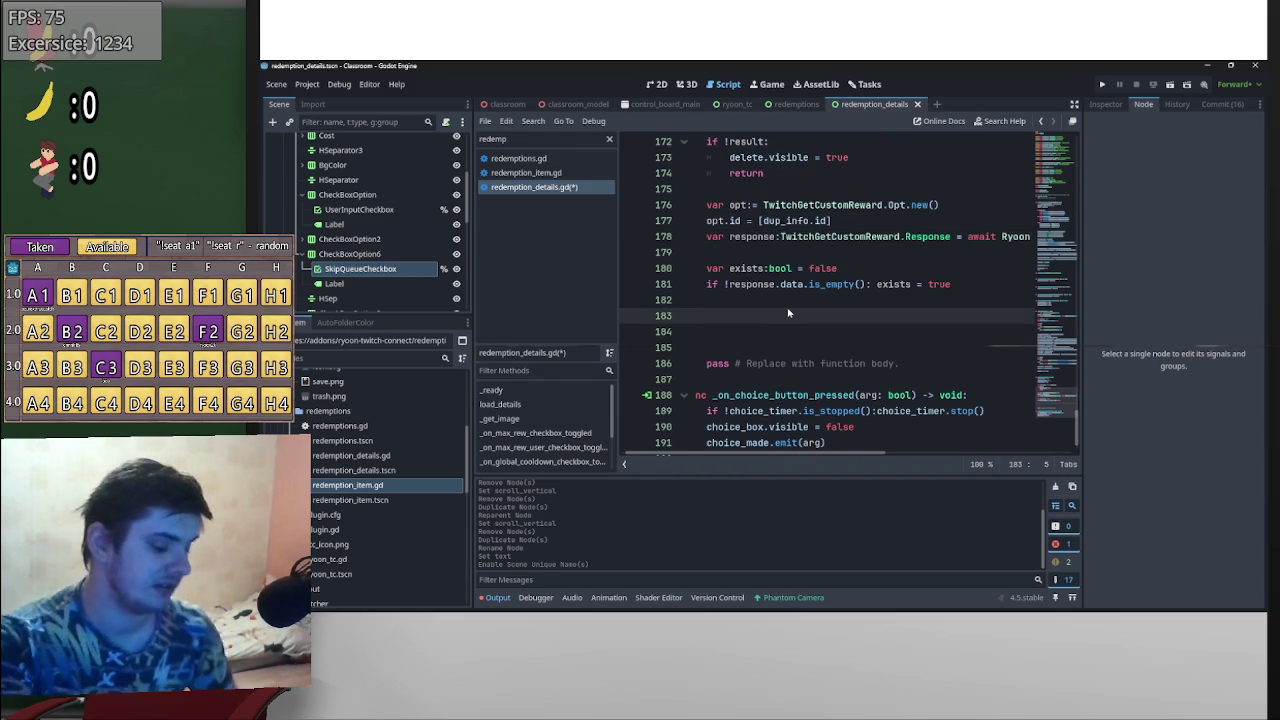
- Write RyoonTC.twitch_api.delete_custom_reward(dup_info.id, RyoonTC.broadcaster.id) on line 183
{"action": "type", "text": "Ry"}
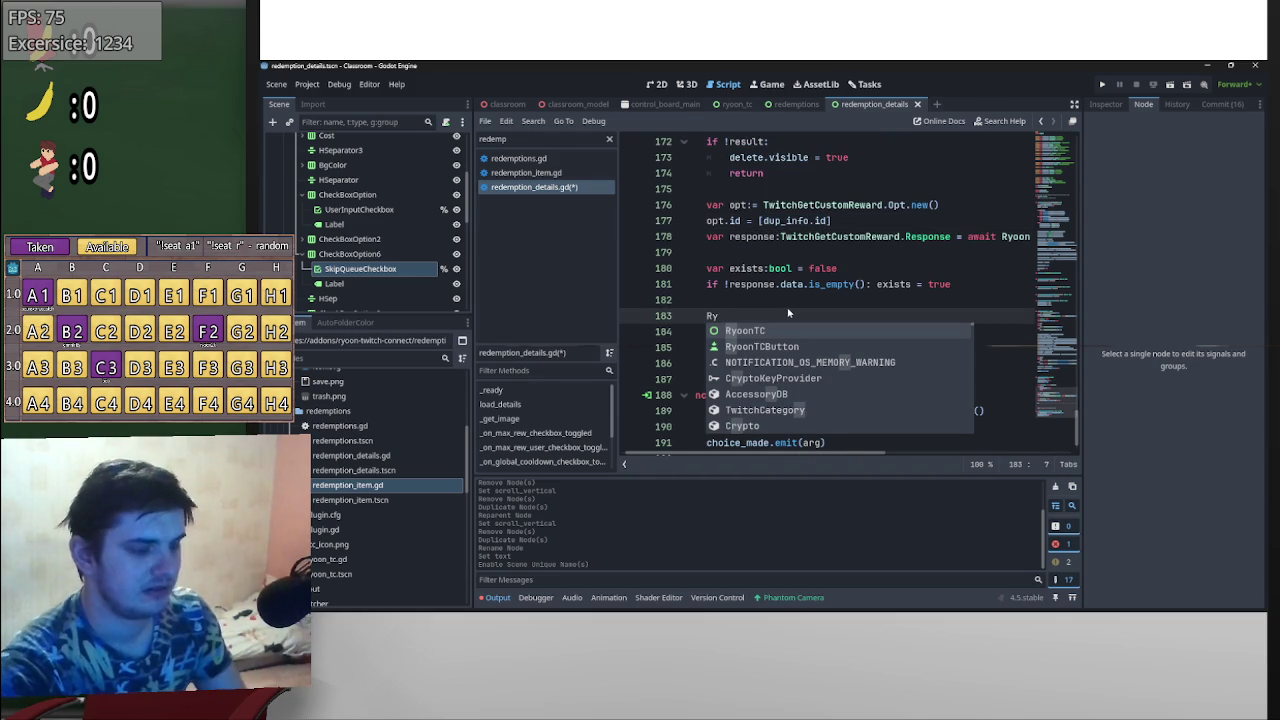
{"action": "key", "text": "Return"}
{"action": "type", "text": "."}
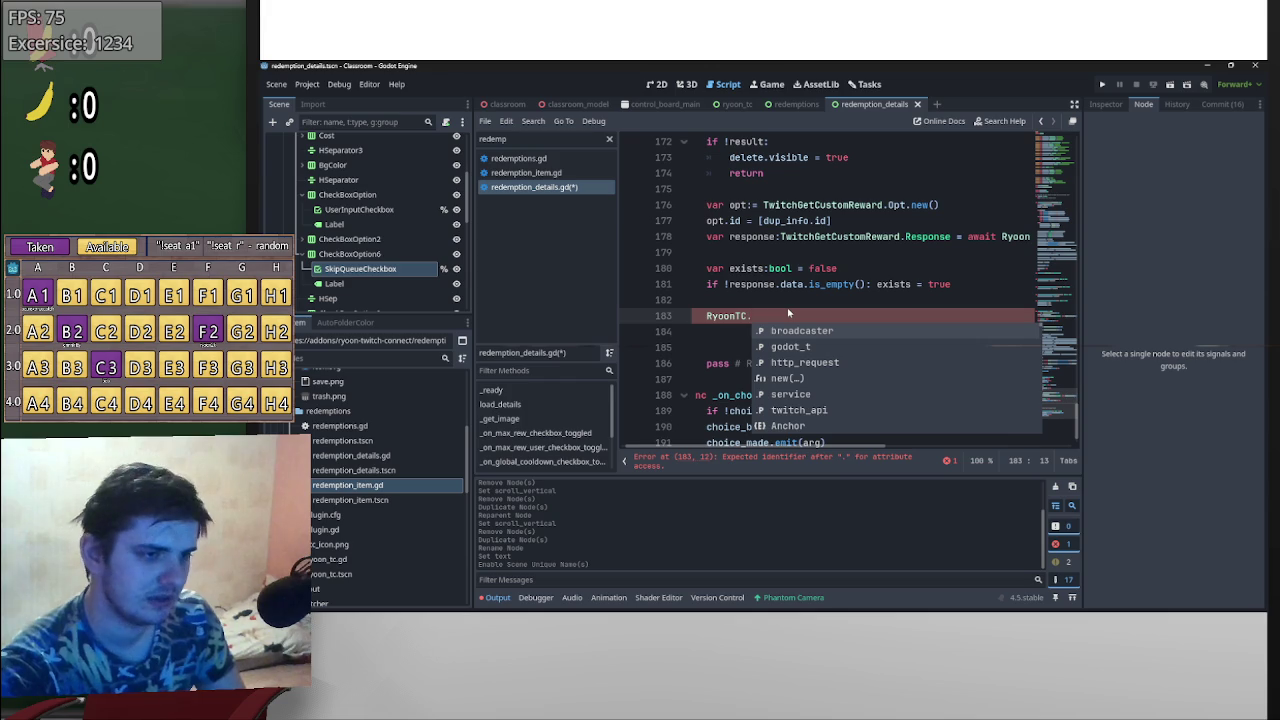
{"action": "type", "text": "tw"}
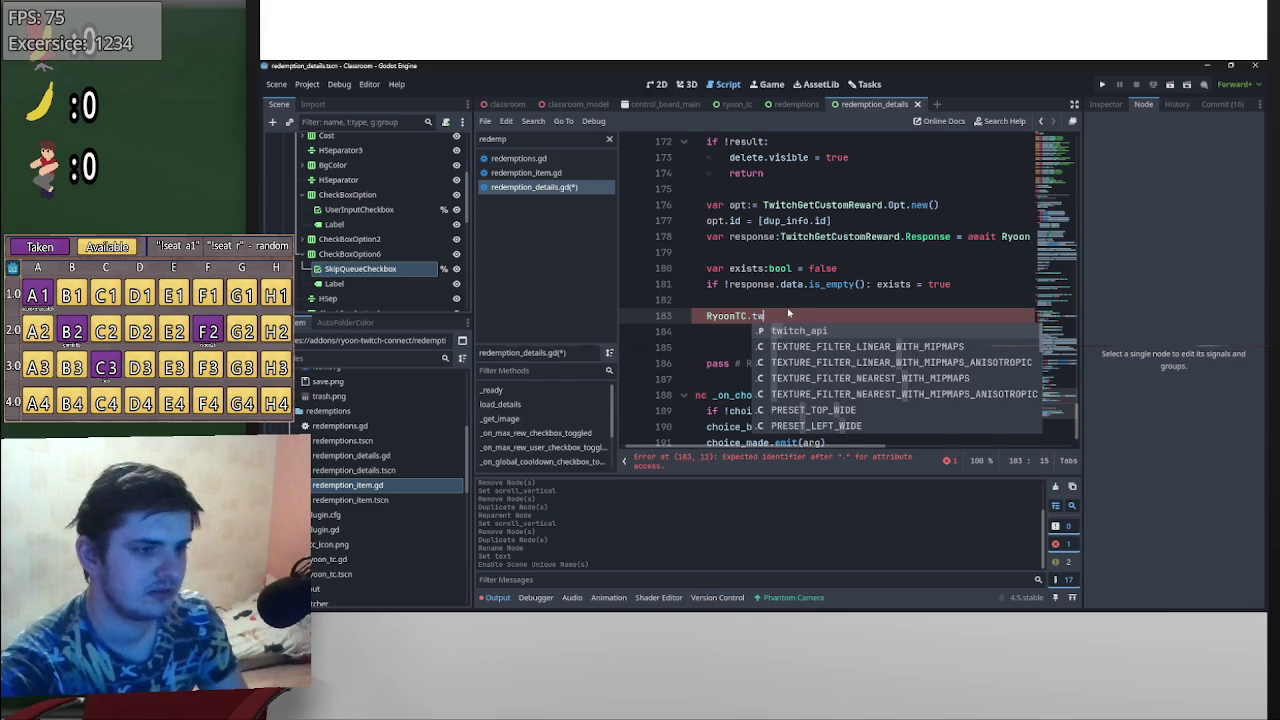
{"action": "key", "text": "Return"}
{"action": "type", "text": "."}
{"action": "type", "text": "delete"}
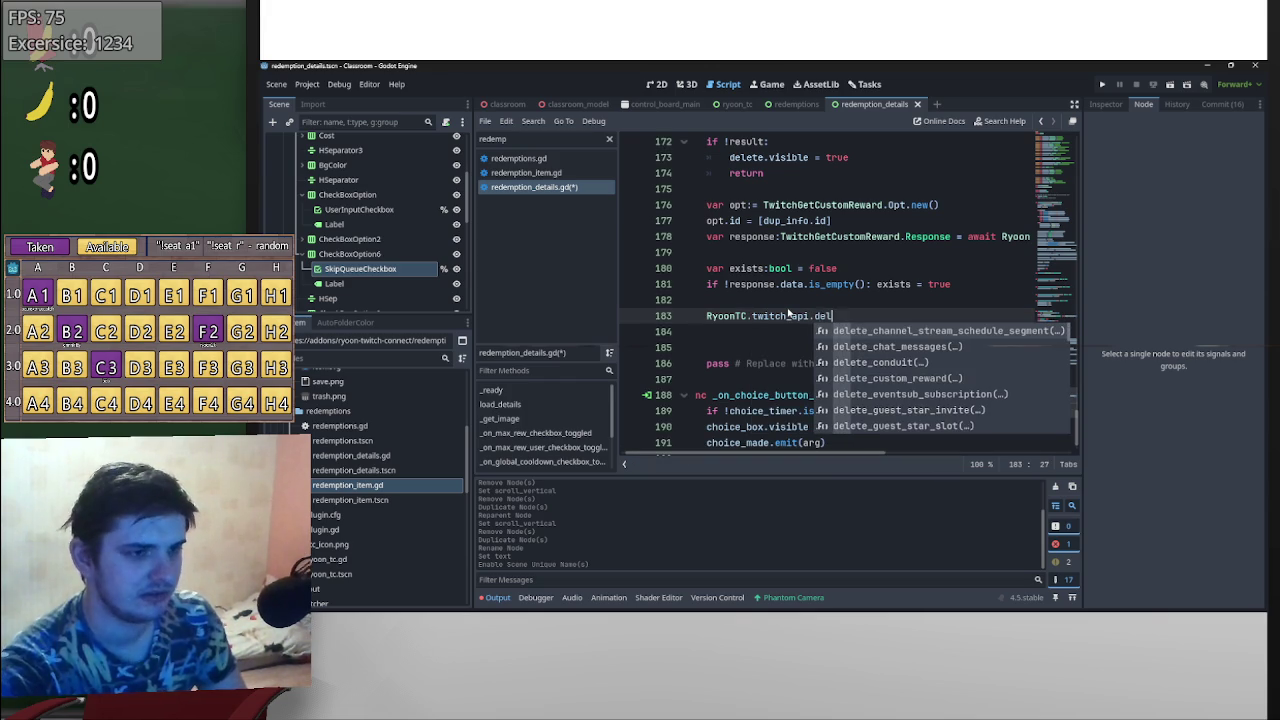
{"action": "key", "text": "Down"}
{"action": "key", "text": "Down"}
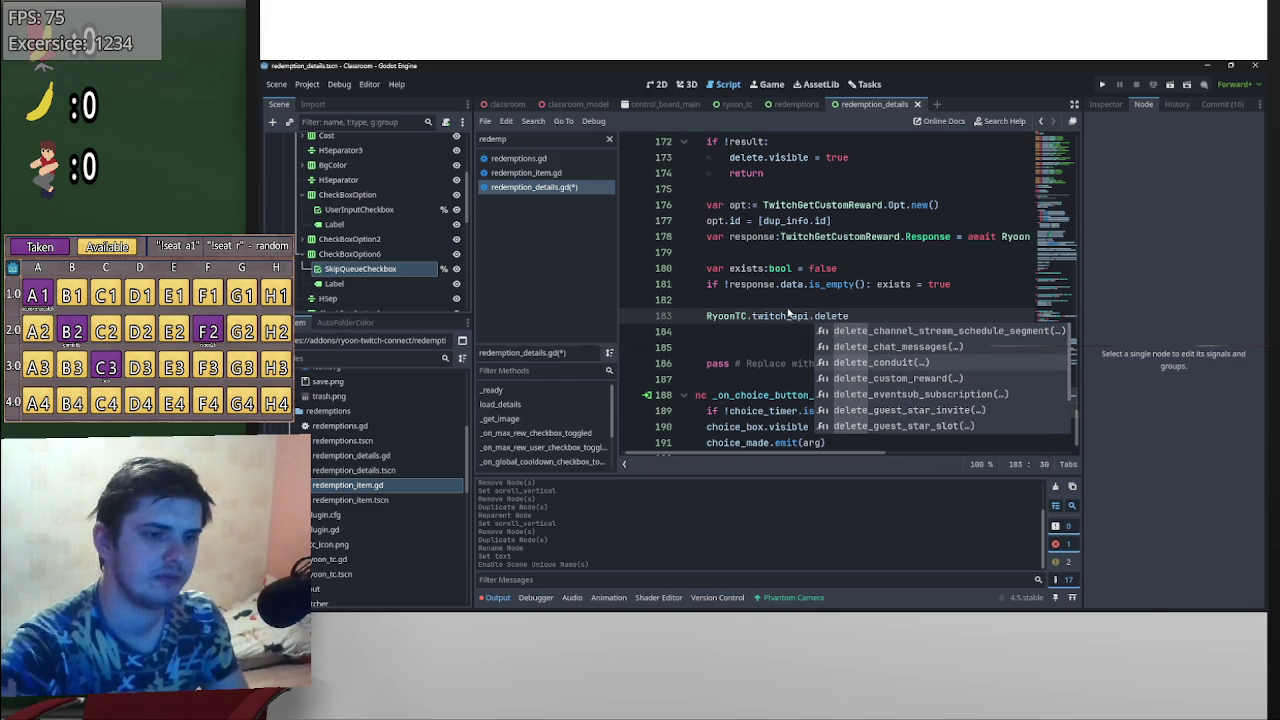
{"action": "key", "text": "Down"}
{"action": "key", "text": "Return"}
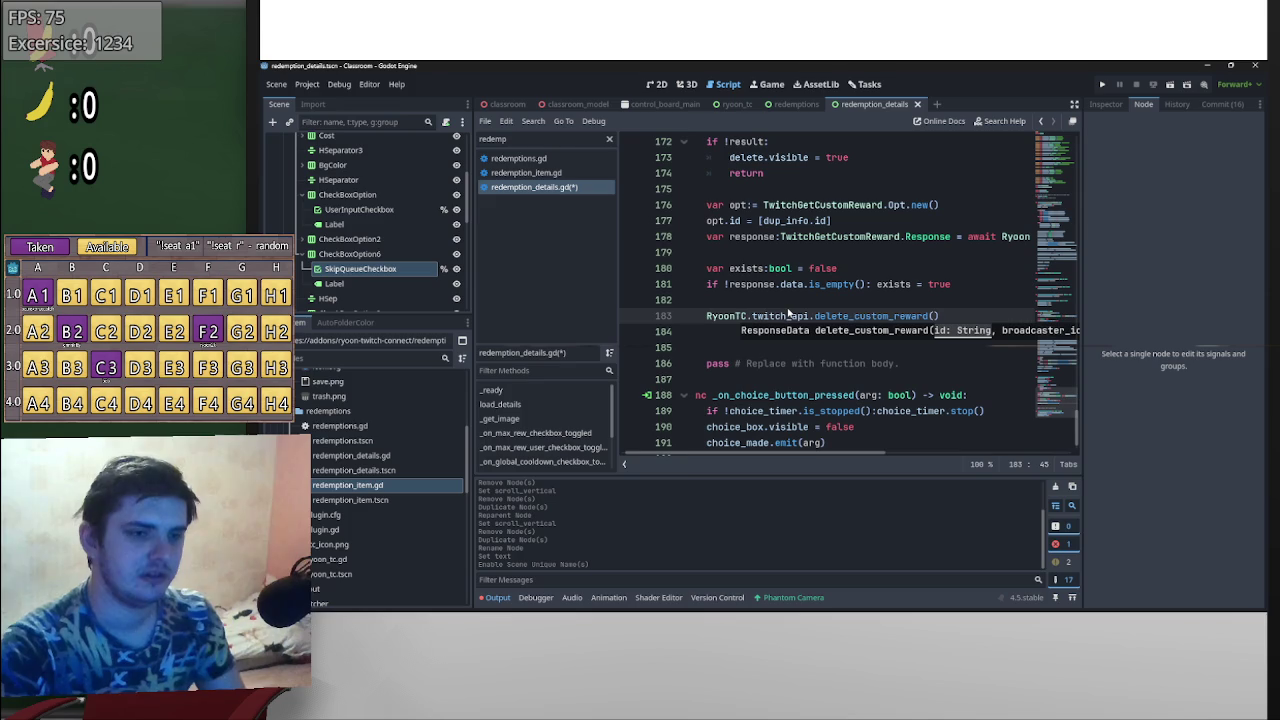
{"action": "type", "text": "dup_info.id,"}
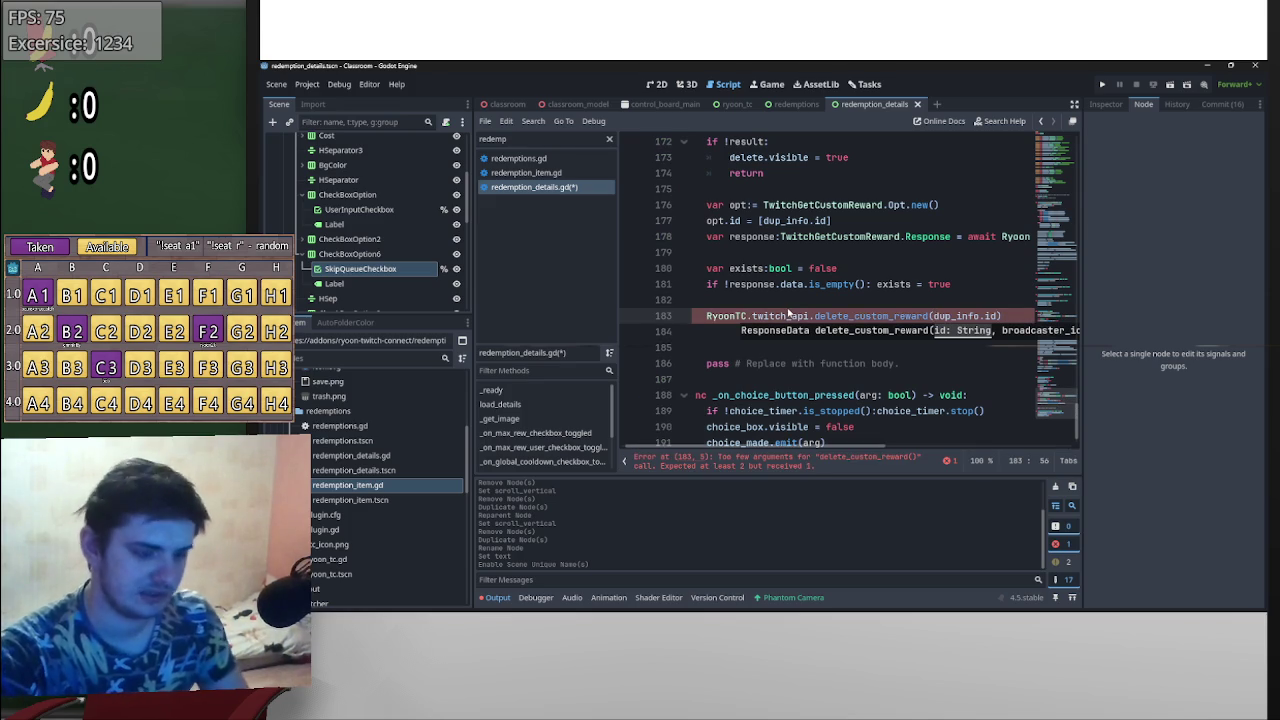
{"action": "type", "text": "RyoonTC"}
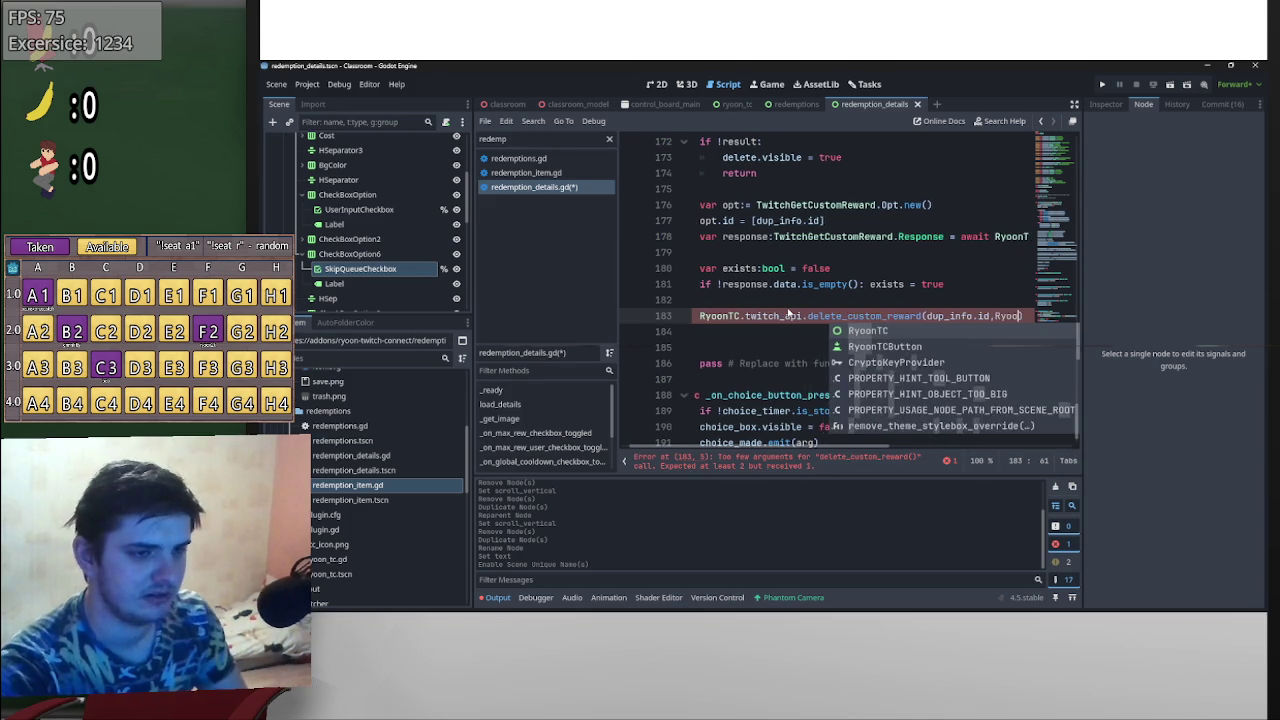
{"action": "type", "text": ".broadcaster."}
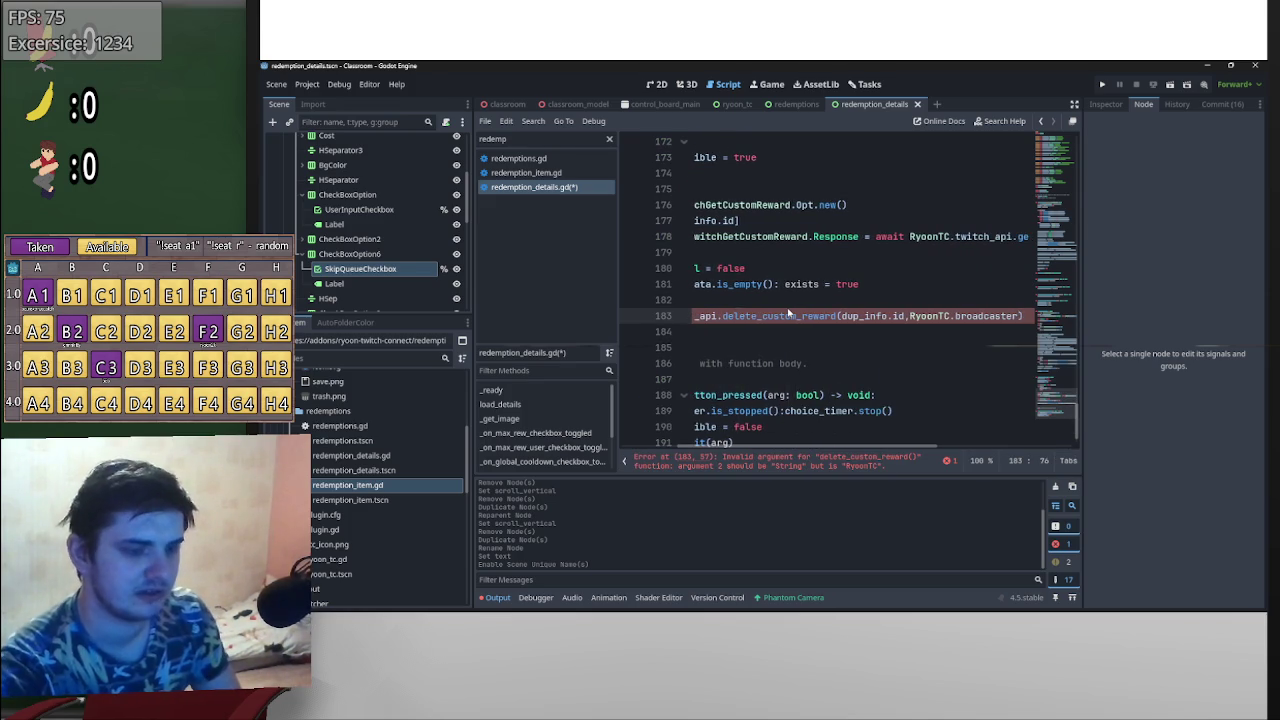
{"action": "type", "text": "id)"}
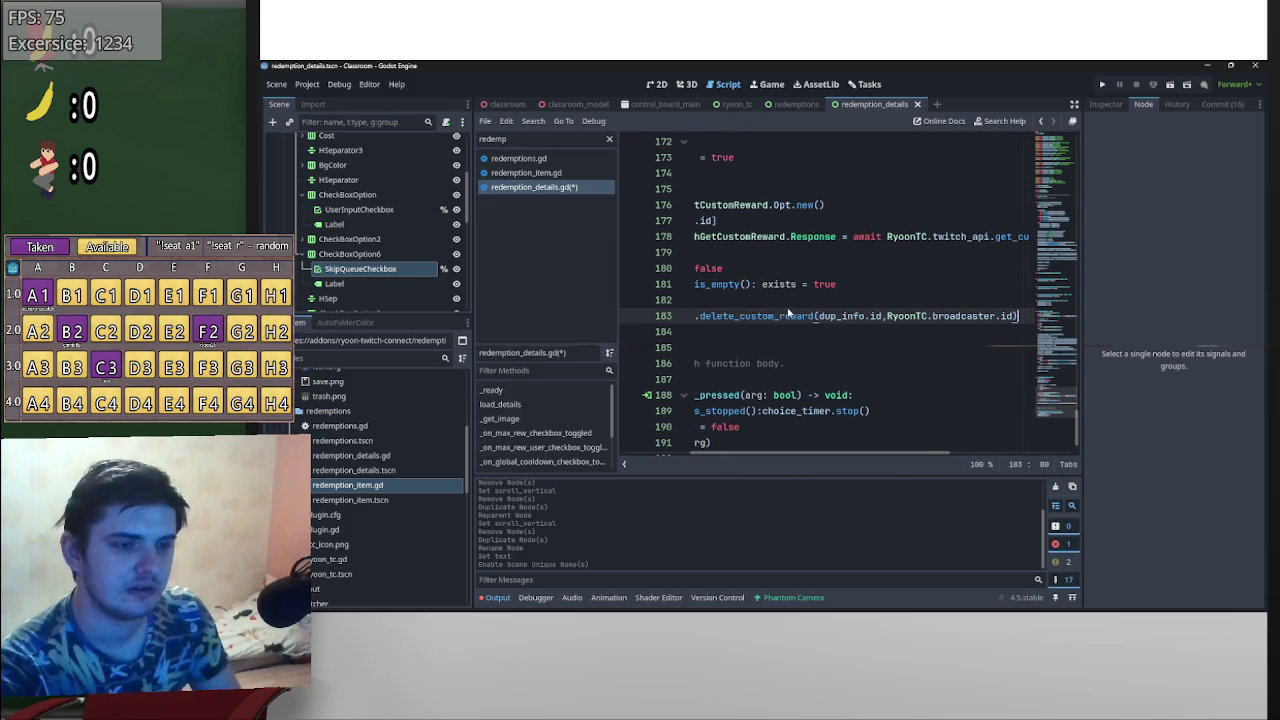
{"action": "key", "text": "Return"}
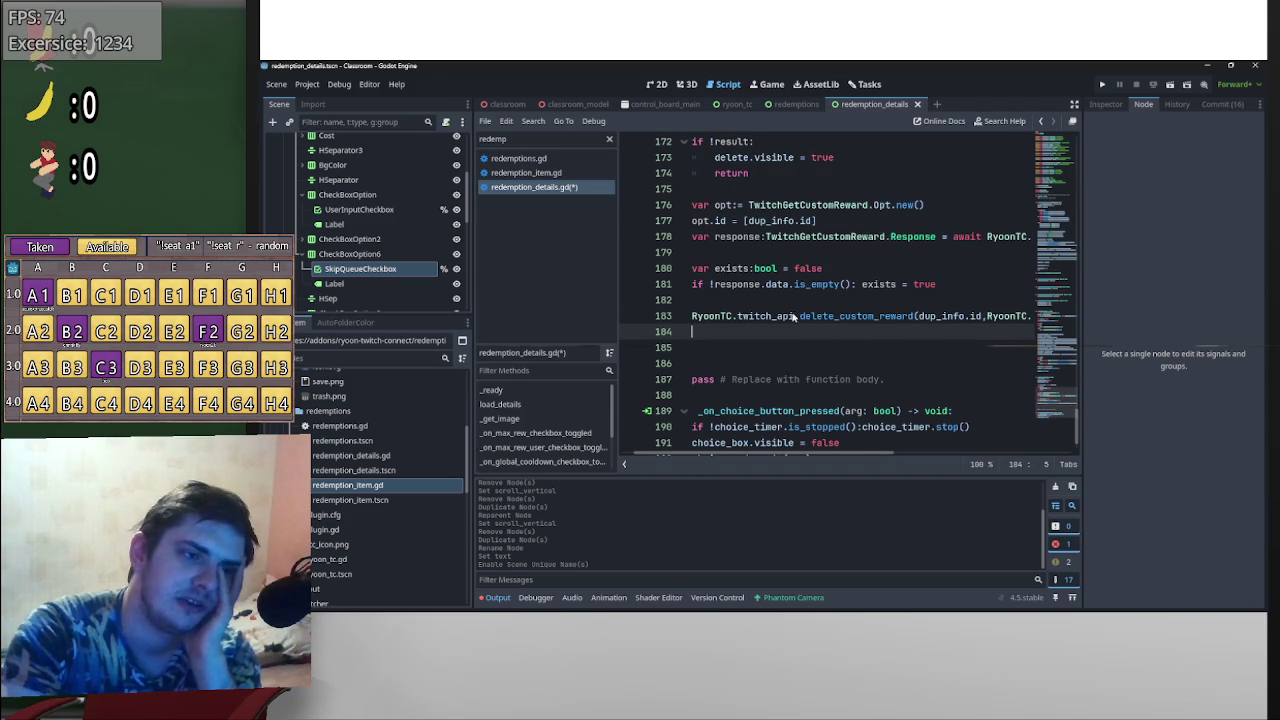
- Prefix the delete call with await and add button.queue_free() on the next line
{"action": "left_click", "coordinate": [692, 317]}
{"action": "type", "text": "await"}
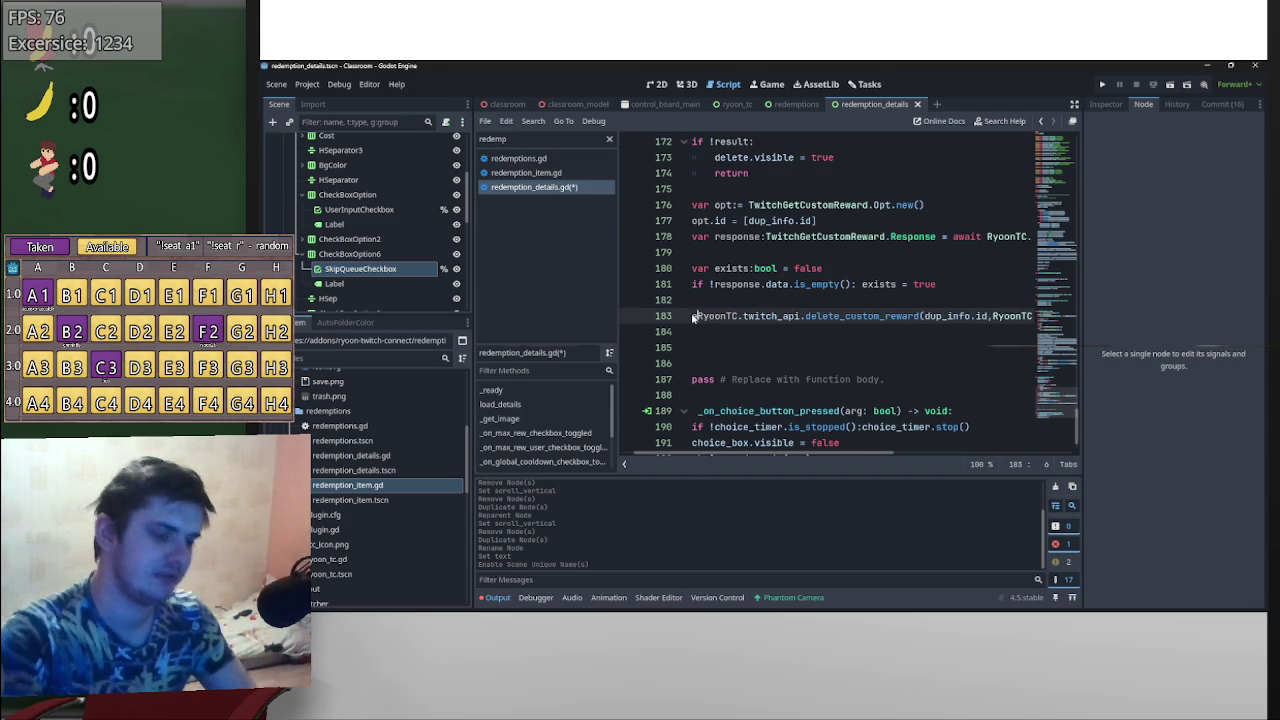
{"action": "left_click", "coordinate": [744, 334]}
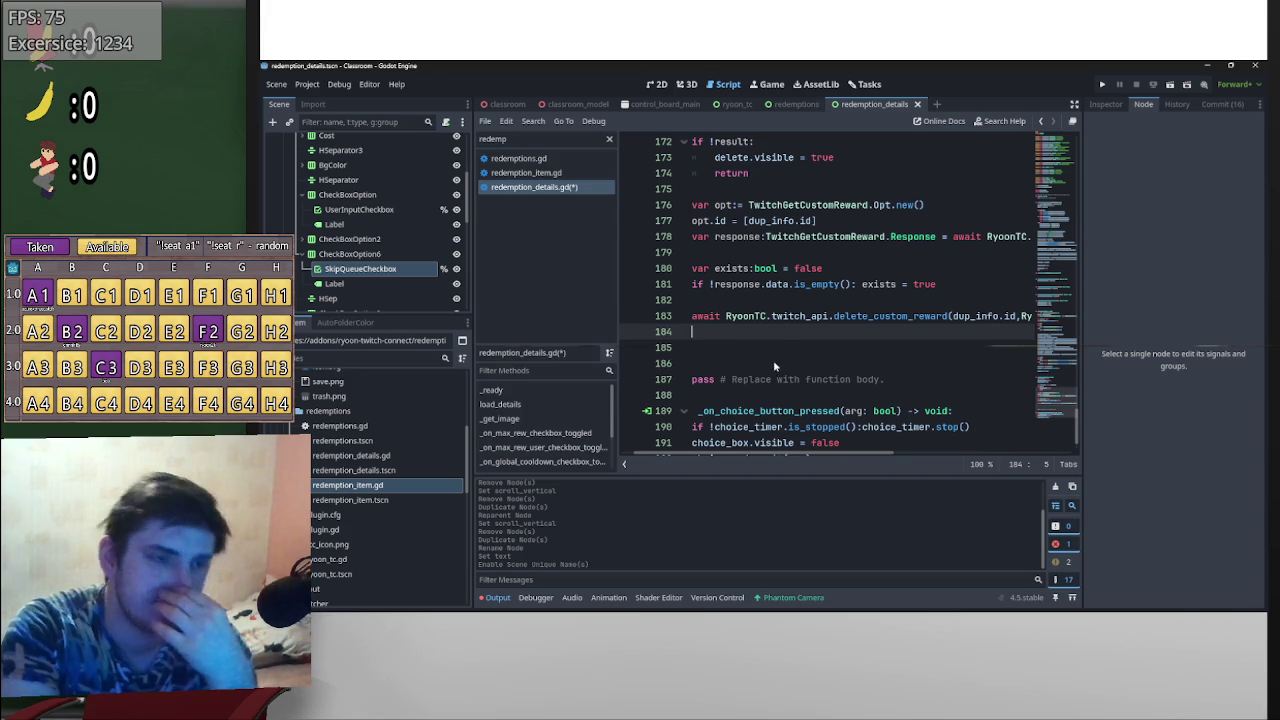
{"action": "type", "text": "button"}
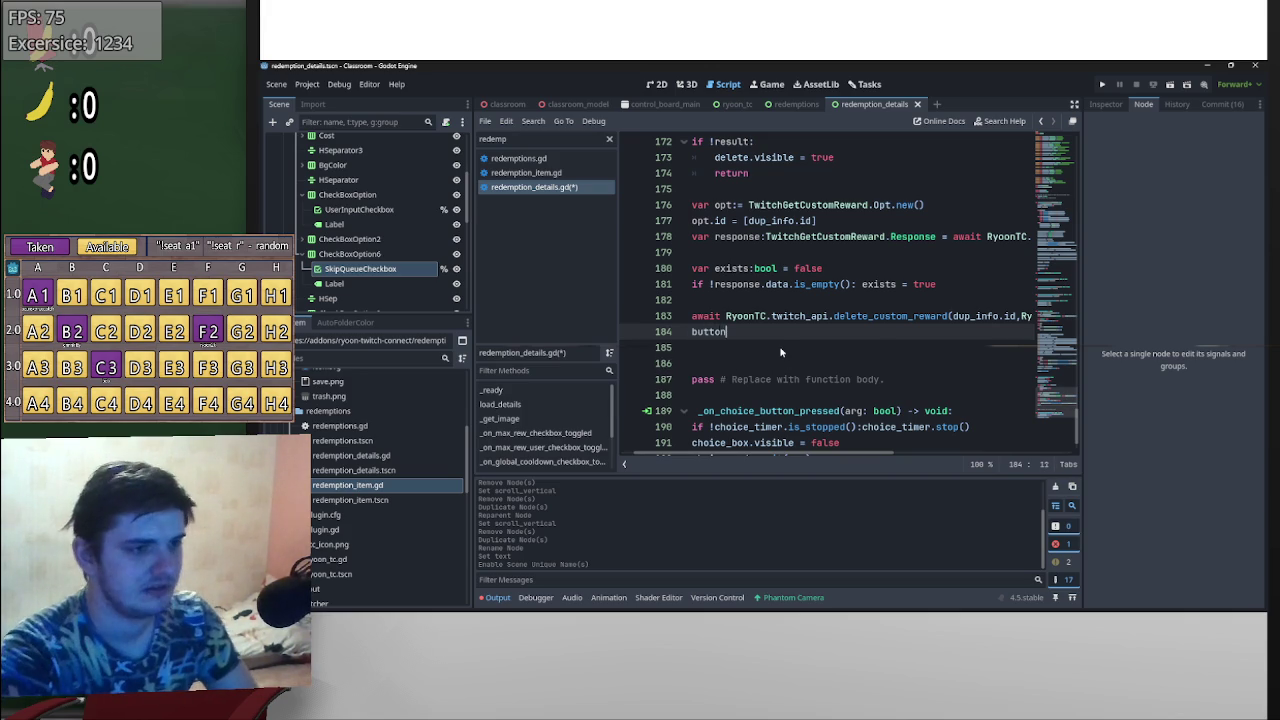
{"action": "type", "text": ".q"}
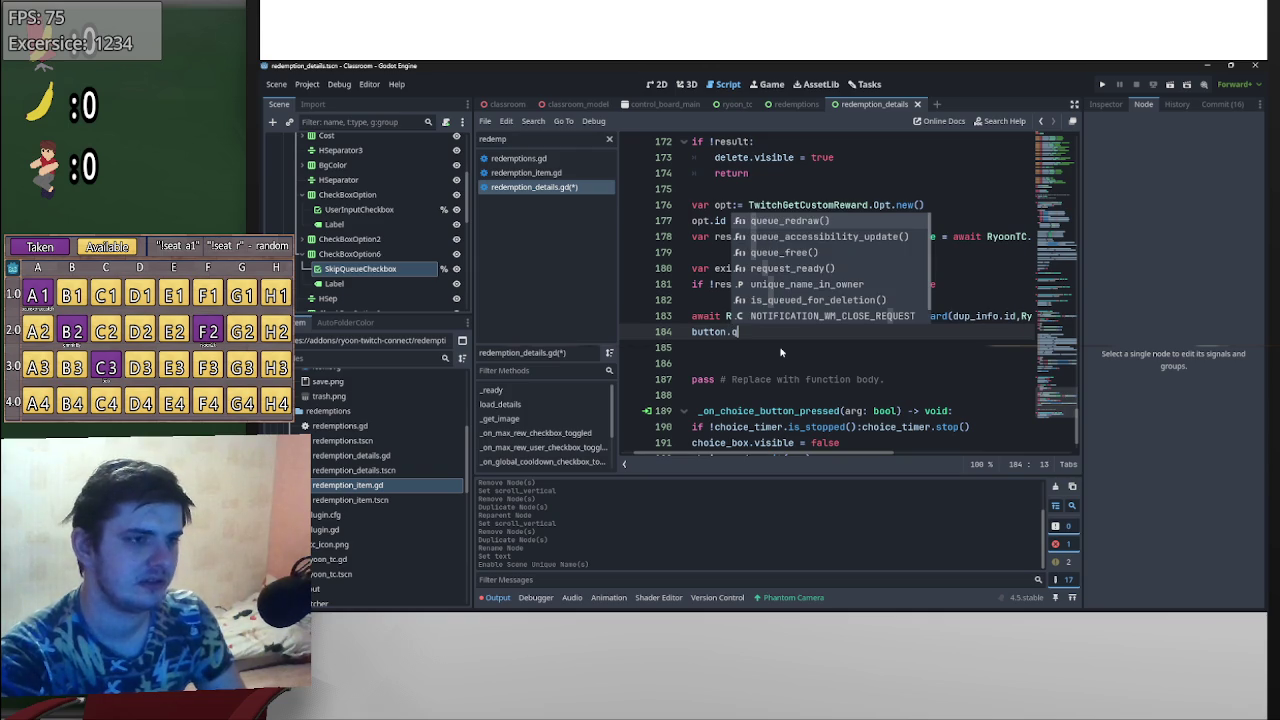
{"action": "key", "text": "Down"}
{"action": "key", "text": "Down"}
{"action": "key", "text": "Return"}
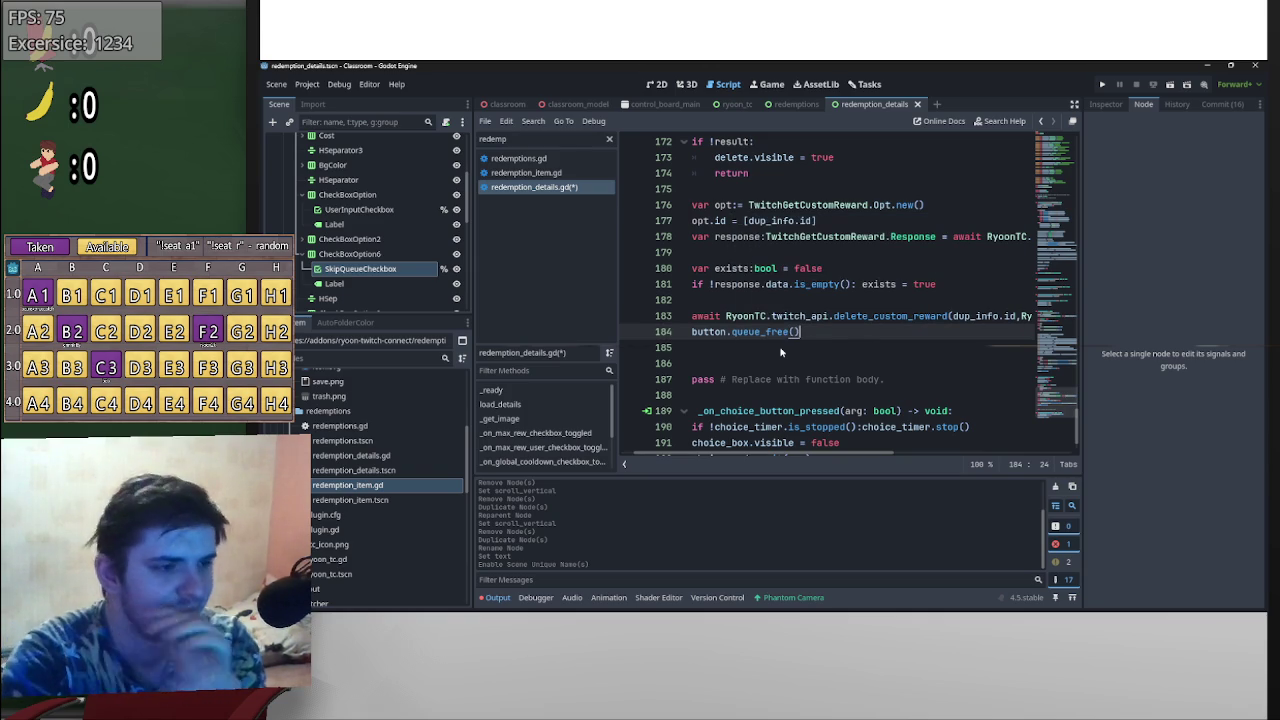
- Add blank lines above button.queue_free() and above the delete call
{"action": "key", "text": "Home"}
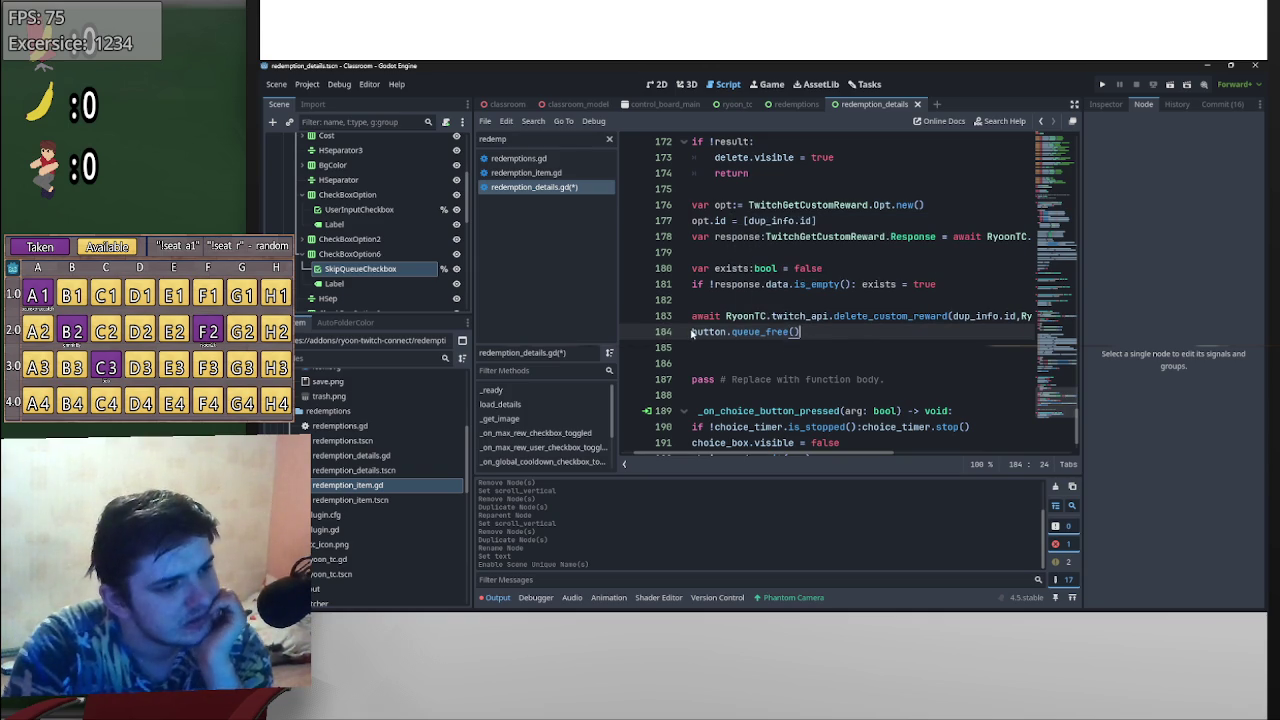
{"action": "key", "text": "Return"}
{"action": "key", "text": "Up"}
{"action": "key", "text": "Up"}
{"action": "key", "text": "Up"}
{"action": "key", "text": "Return"}
{"action": "key", "text": "Up"}
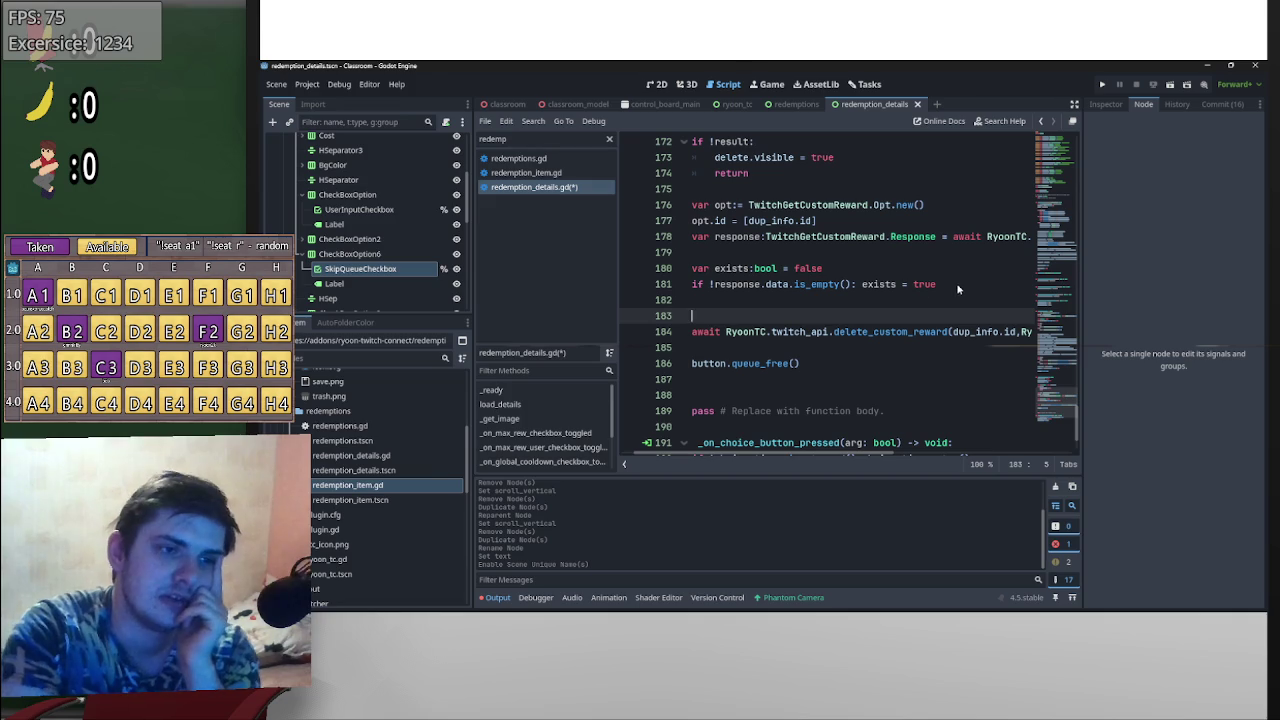
- Delete the var exists declaration and the exists = true assignment
{"action": "left_click_drag", "start_coordinate": [848, 268], "coordinate": [657, 270]}
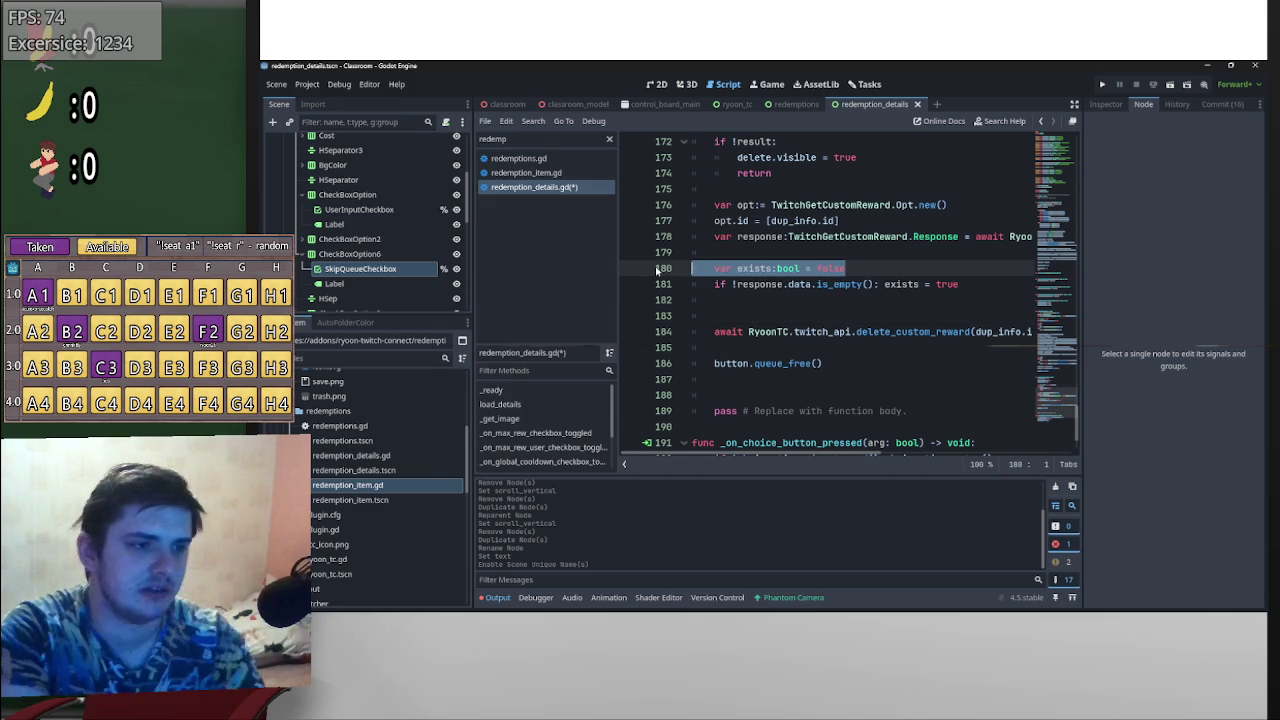
{"action": "key", "text": "BackSpace"}
{"action": "key", "text": "BackSpace"}
{"action": "left_click_drag", "start_coordinate": [966, 269], "coordinate": [878, 270]}
{"action": "key", "text": "BackSpace"}
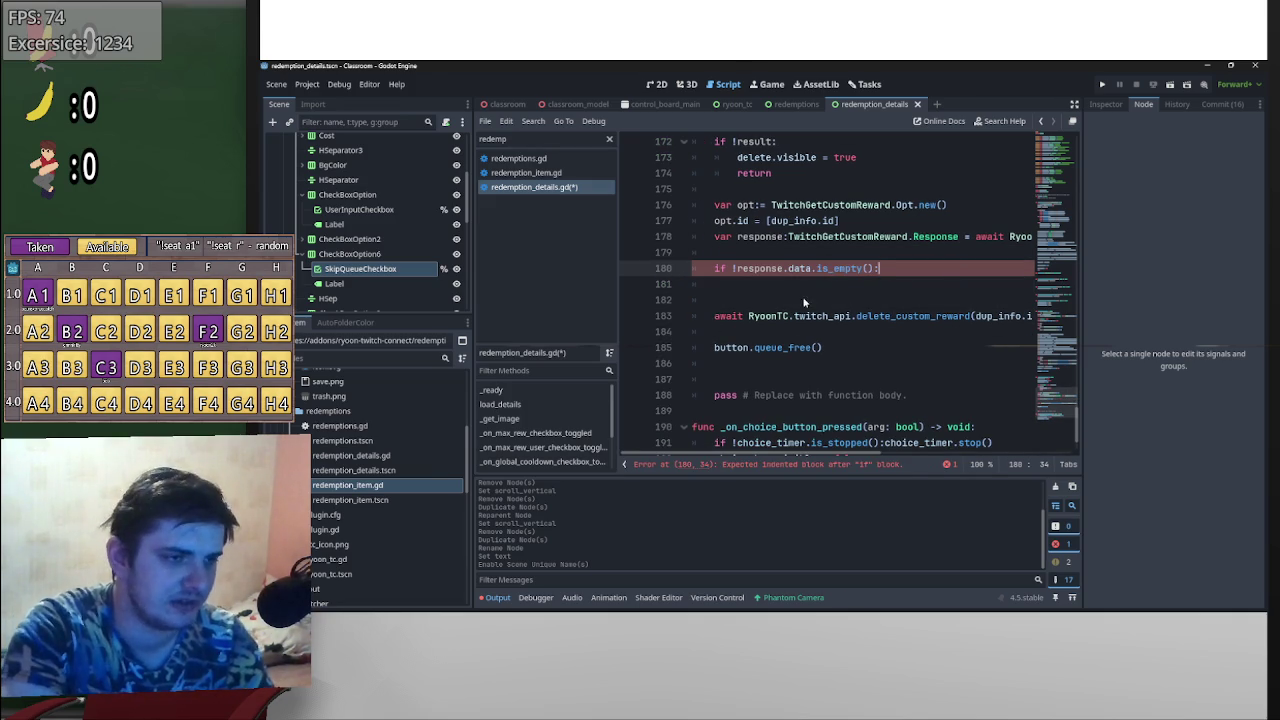
- Indent the await delete call under if !response.data.is_empty() and remove the empty lines
{"action": "left_click", "coordinate": [713, 318]}
{"action": "key", "text": "Tab"}
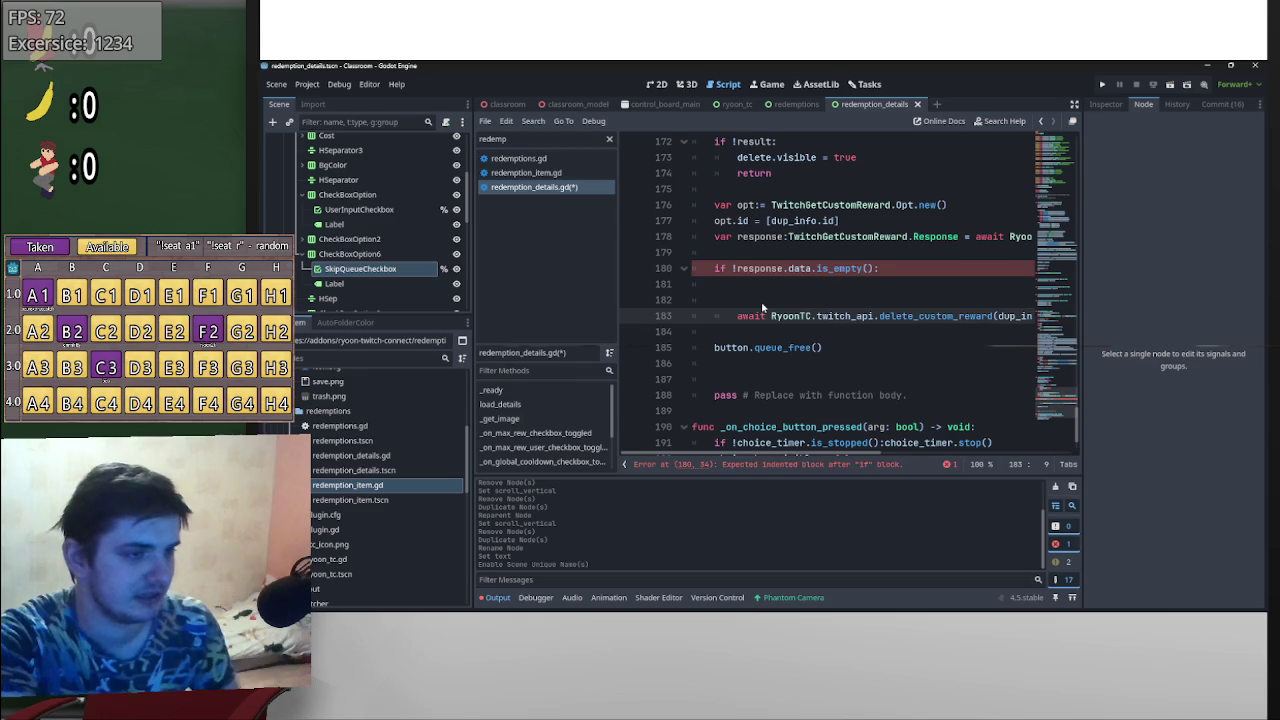
{"action": "left_click", "coordinate": [763, 298]}
{"action": "key", "text": "BackSpace"}
{"action": "key", "text": "BackSpace"}
{"action": "key", "text": "BackSpace"}
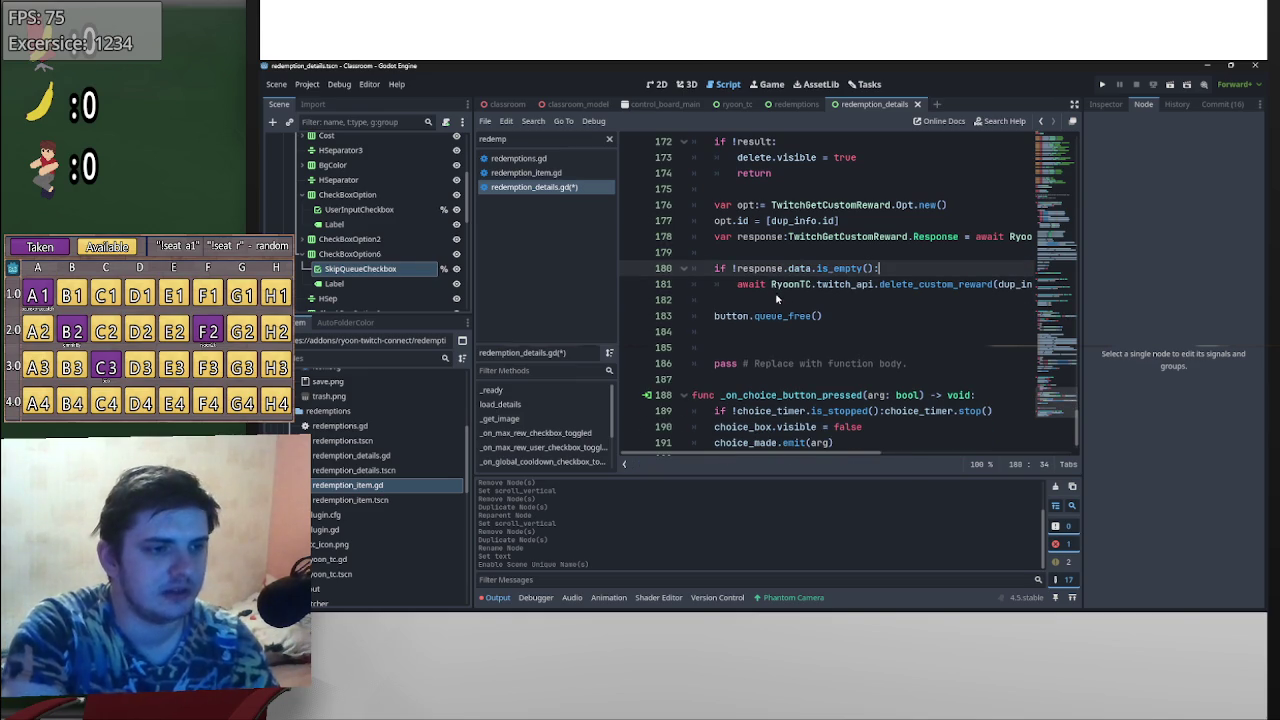
{"action": "scroll", "coordinate": [849, 454], "scroll_direction": "right", "scroll_amount": 3}
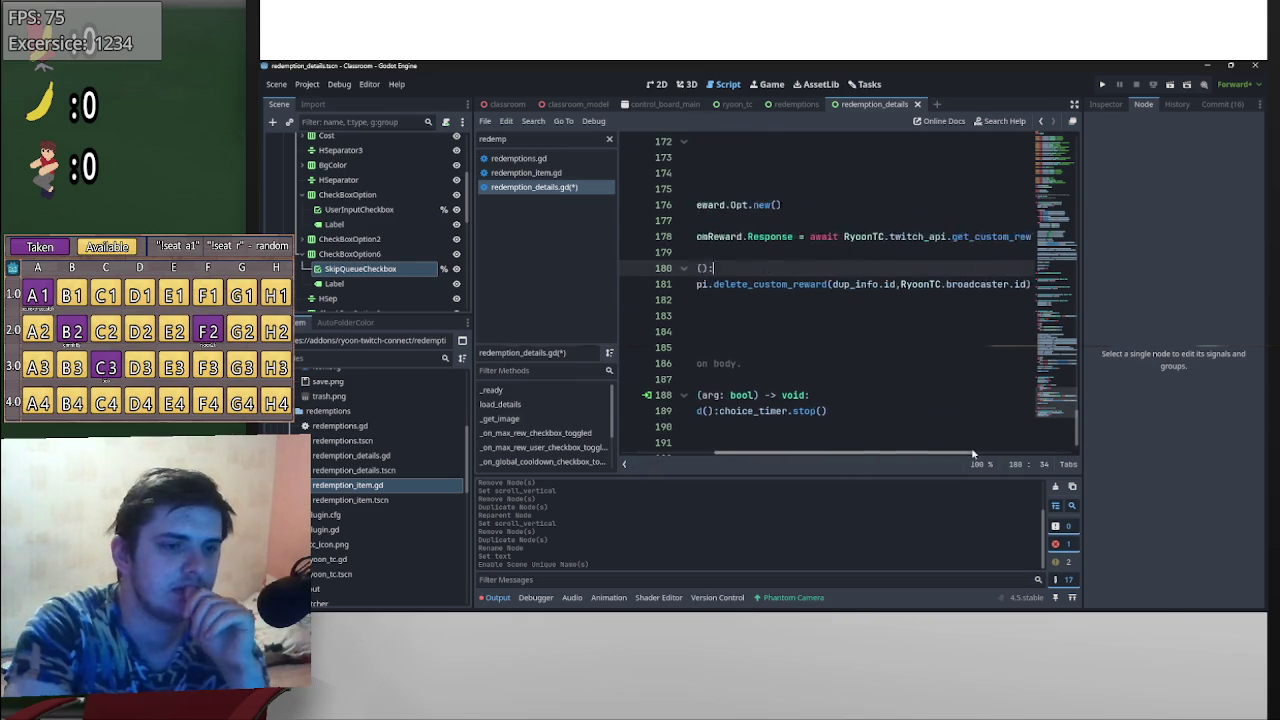
{"action": "scroll", "coordinate": [849, 454], "scroll_direction": "left", "scroll_amount": 3}
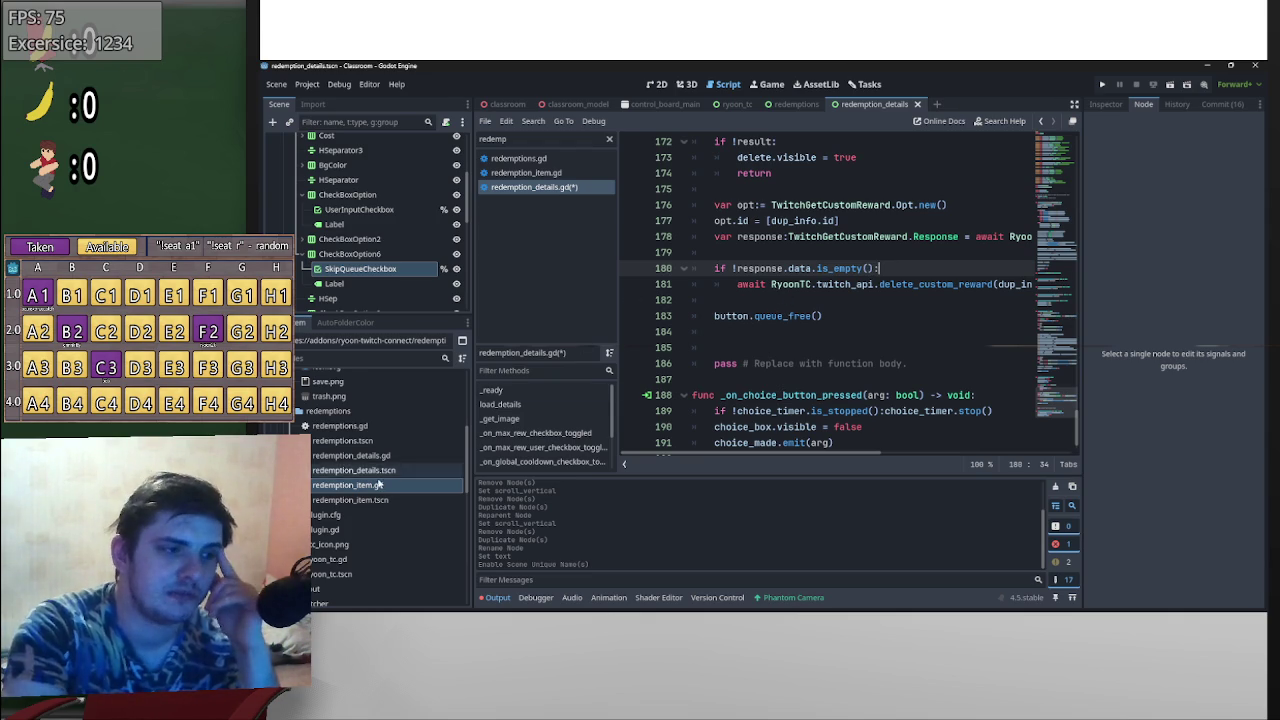
{"action": "scroll", "coordinate": [422, 453], "scroll_direction": "up", "scroll_amount": 3}
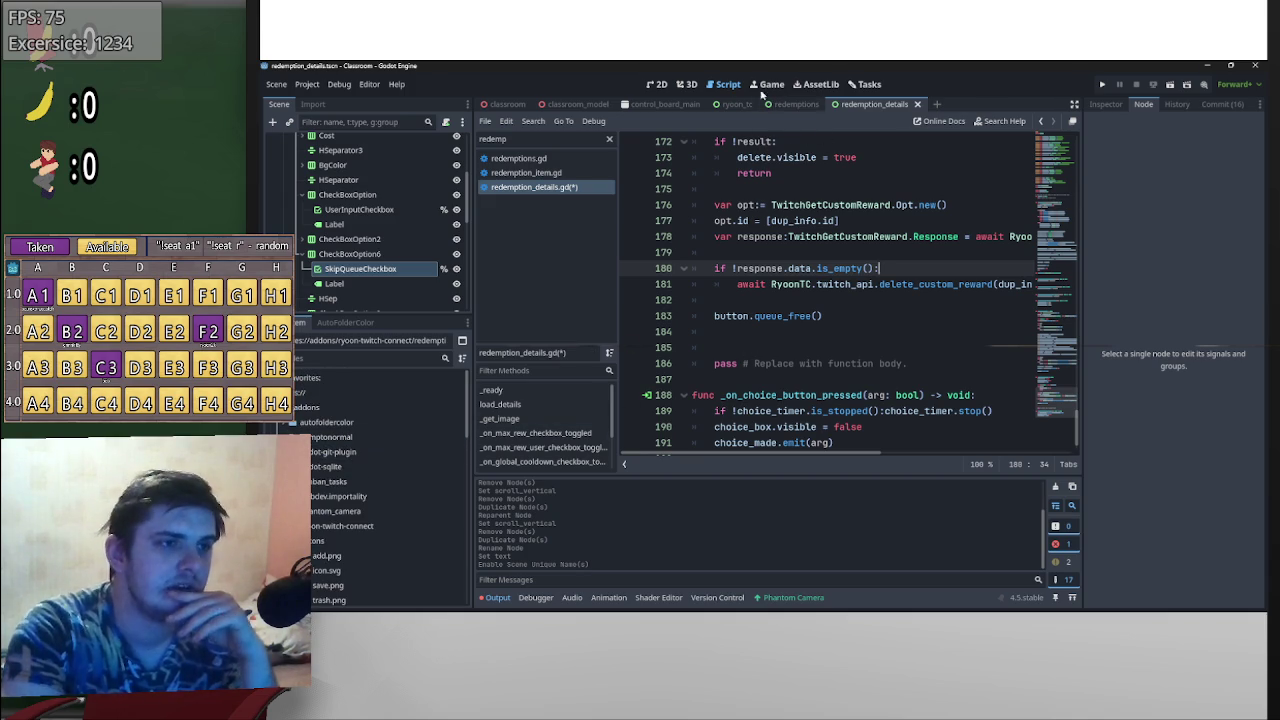
- Give the Margin node a unique name and drag it into the script as an onready reference
{"action": "scroll", "coordinate": [415, 263], "scroll_direction": "up", "scroll_amount": 3}
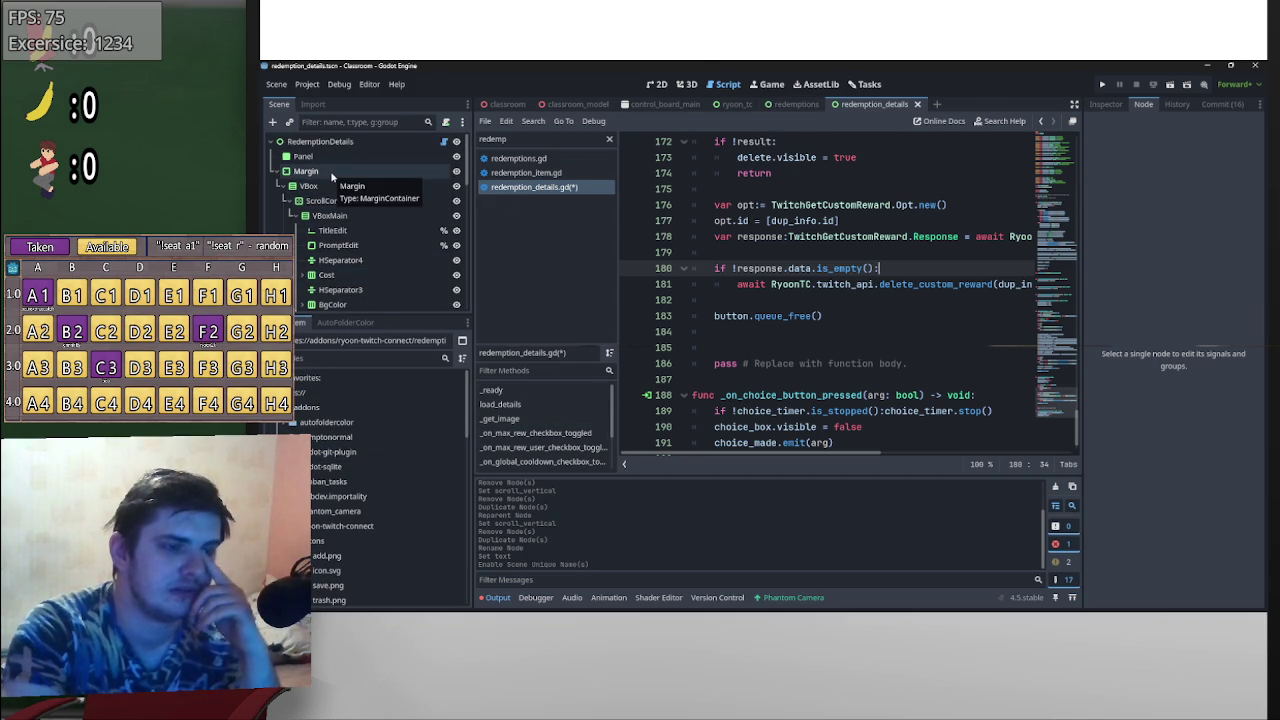
{"action": "scroll", "coordinate": [900, 330], "scroll_direction": "up", "scroll_amount": 9}
{"action": "mouse_move", "coordinate": [1075, 388]}
{"action": "left_mouse_down"}
{"action": "mouse_move", "coordinate": [1061, 434]}
{"action": "mouse_move", "coordinate": [1005, 130]}
{"action": "left_mouse_up"}
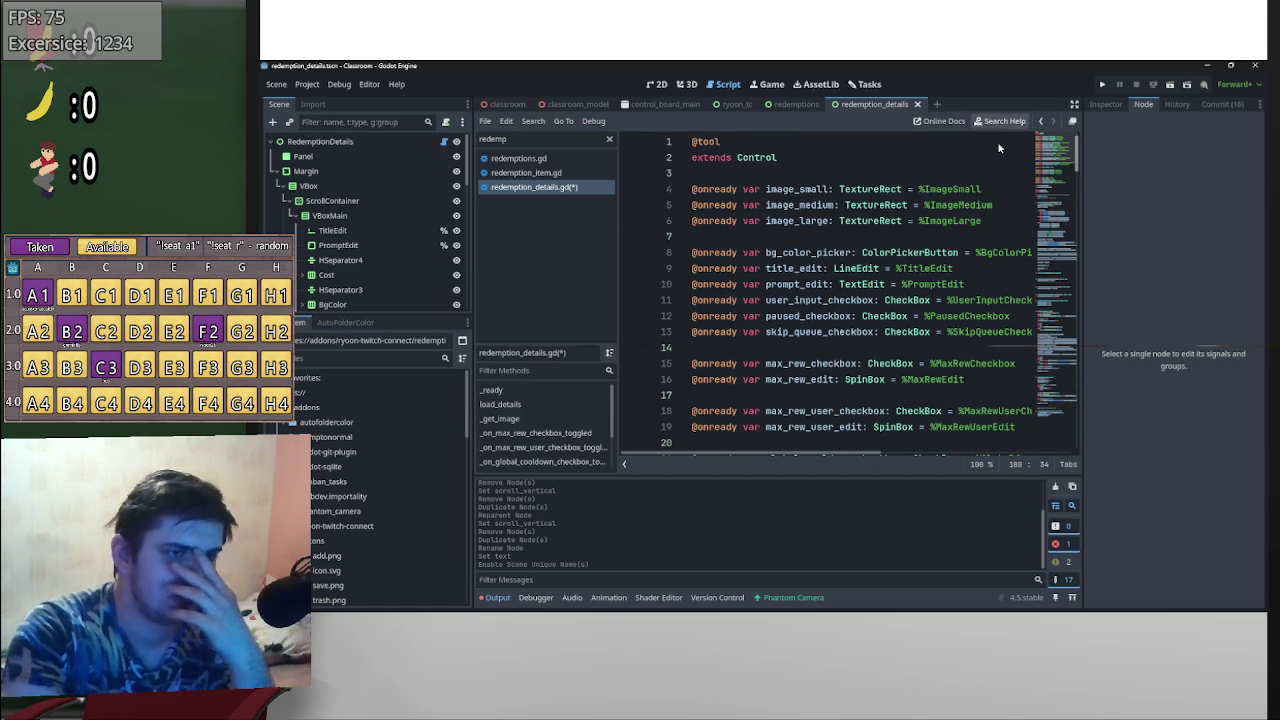
{"action": "scroll", "coordinate": [998, 148], "scroll_direction": "down", "scroll_amount": 5}
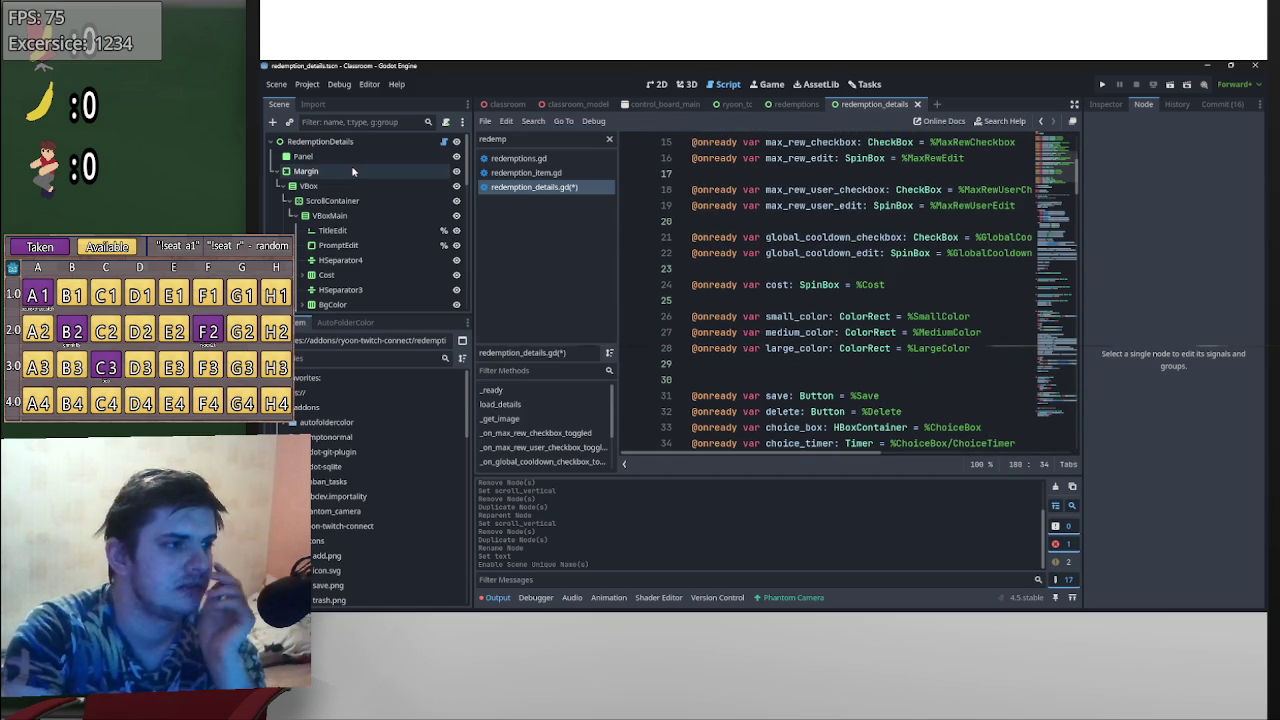
{"action": "right_click", "coordinate": [352, 172]}
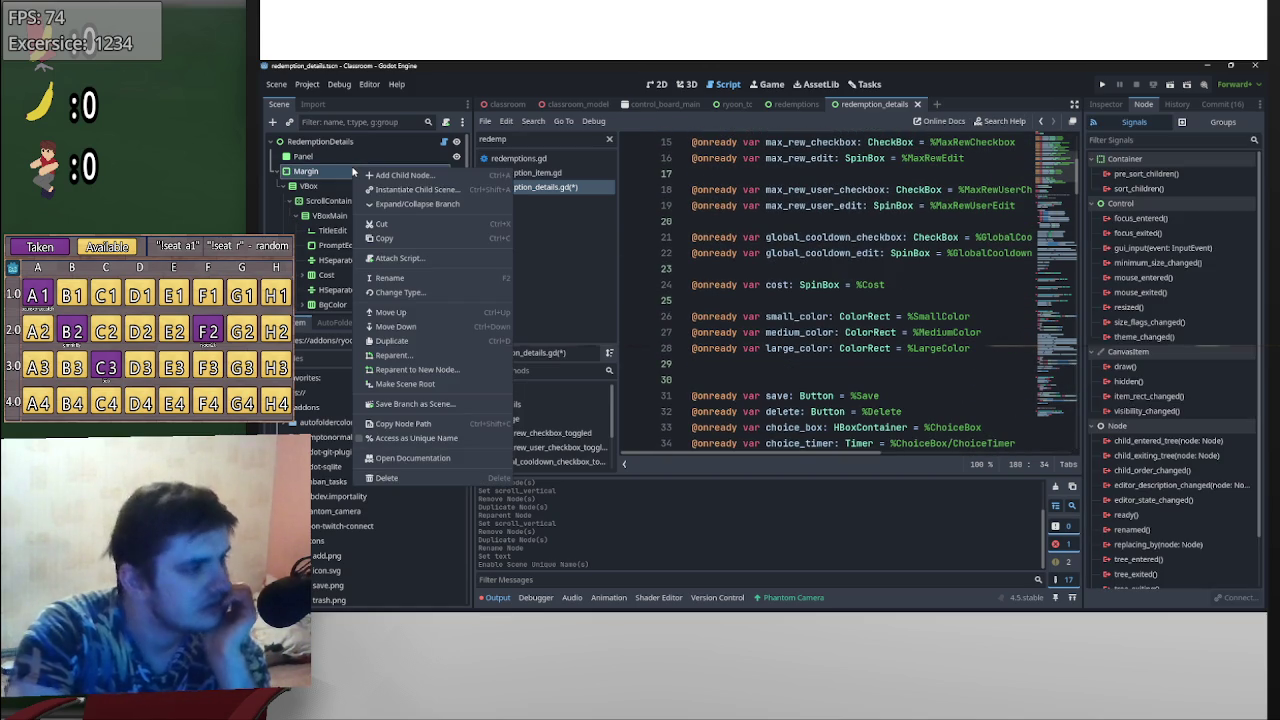
{"action": "left_click", "coordinate": [450, 443]}
{"action": "scroll", "coordinate": [788, 313], "scroll_direction": "down", "scroll_amount": 3}
{"action": "left_click", "coordinate": [788, 313]}
{"action": "key", "text": "Return"}
{"action": "key", "text": "Return"}
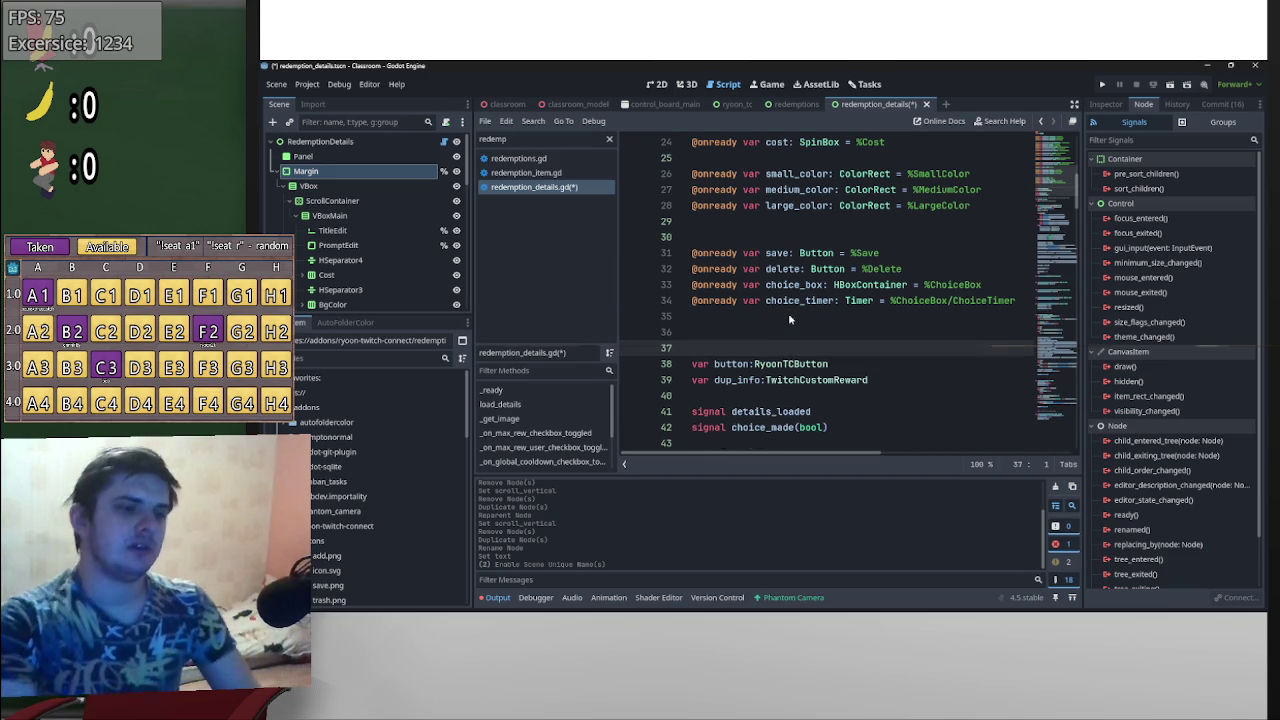
{"action": "key", "text": "Up"}
{"action": "left_click_drag", "start_coordinate": [352, 172], "coordinate": [737, 329]}
- Add margin.visible = false after button.queue_free() and save the script
{"action": "scroll", "coordinate": [876, 349], "scroll_direction": "down", "scroll_amount": 20}
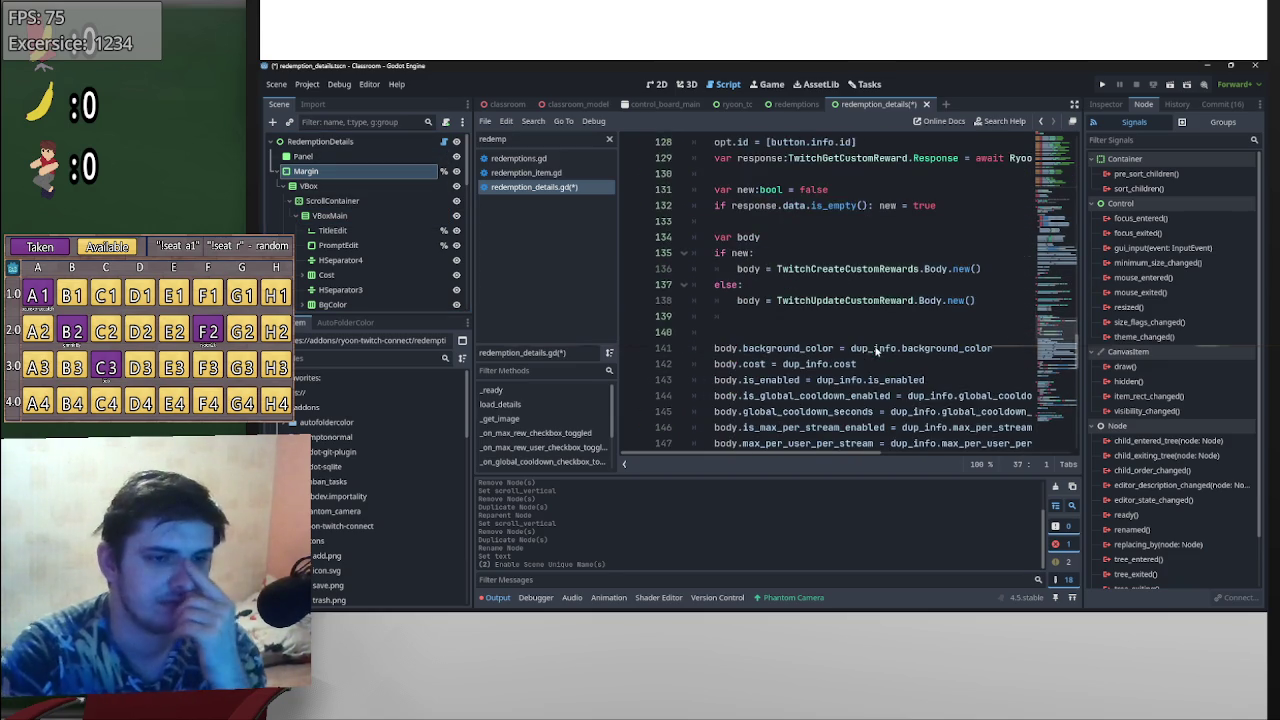
{"action": "scroll", "coordinate": [876, 349], "scroll_direction": "down", "scroll_amount": 8}
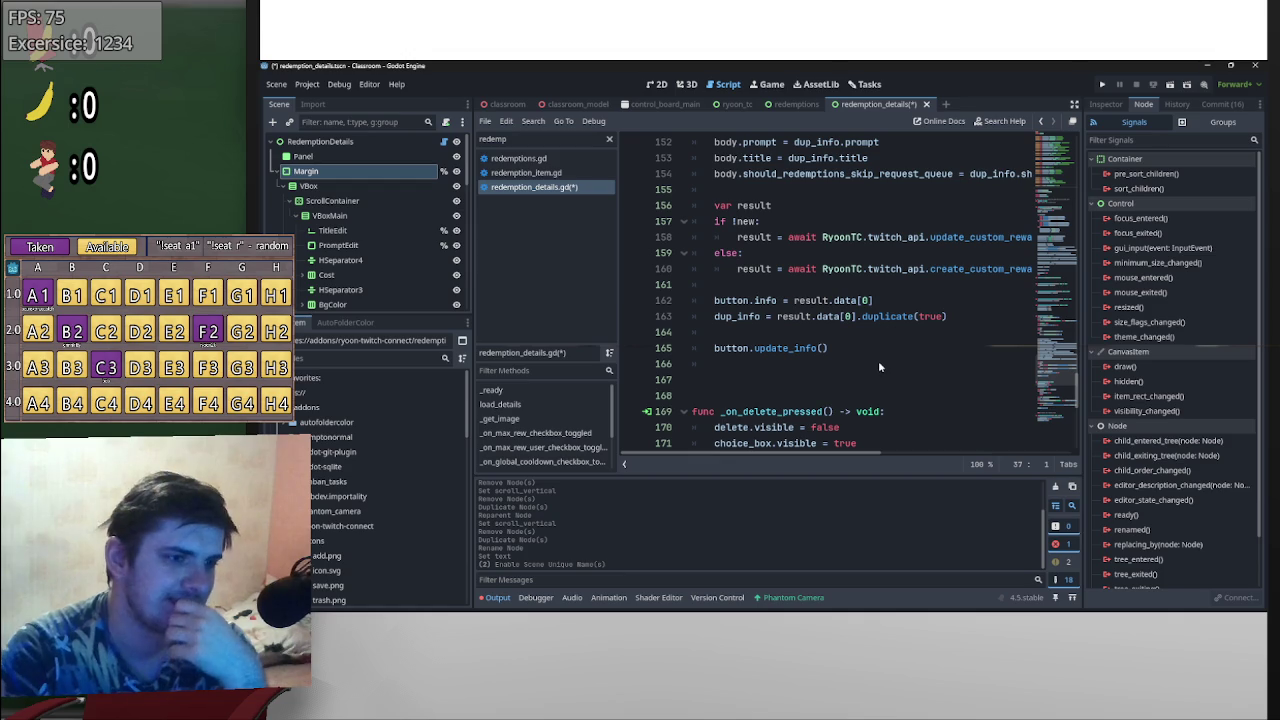
{"action": "scroll", "coordinate": [884, 376], "scroll_direction": "down", "scroll_amount": 3}
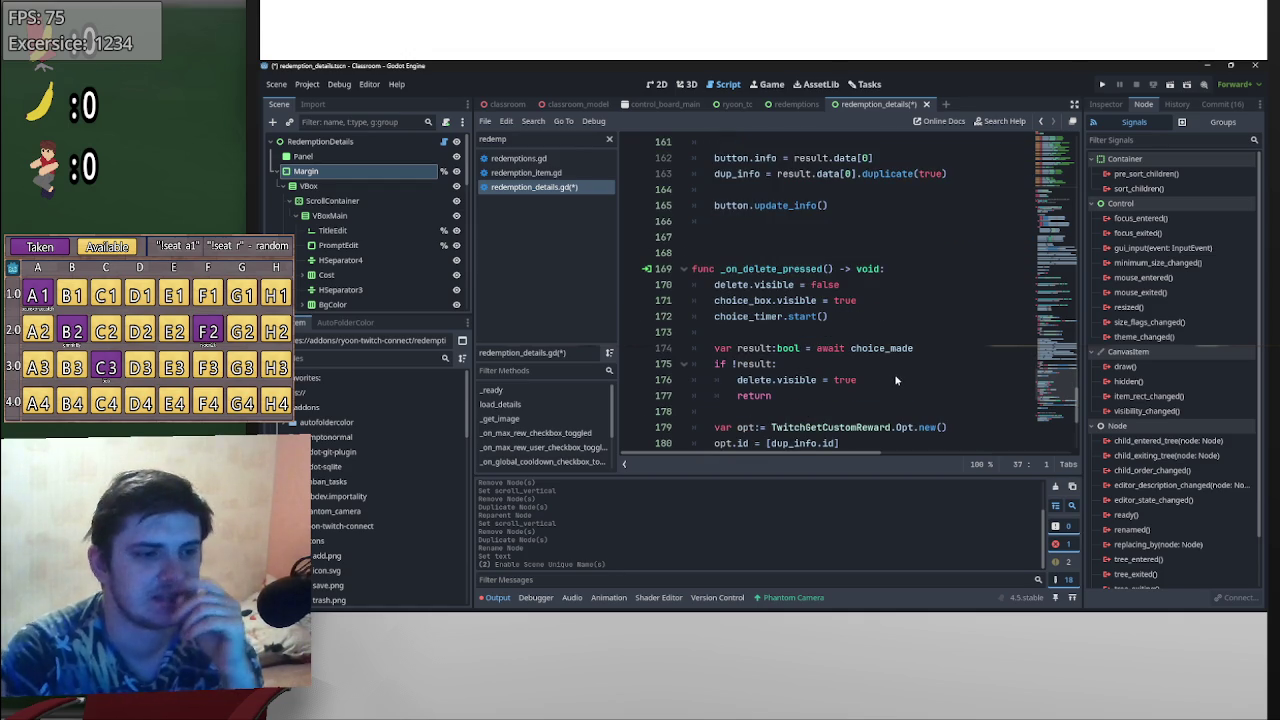
{"action": "scroll", "coordinate": [894, 373], "scroll_direction": "down", "scroll_amount": 4}
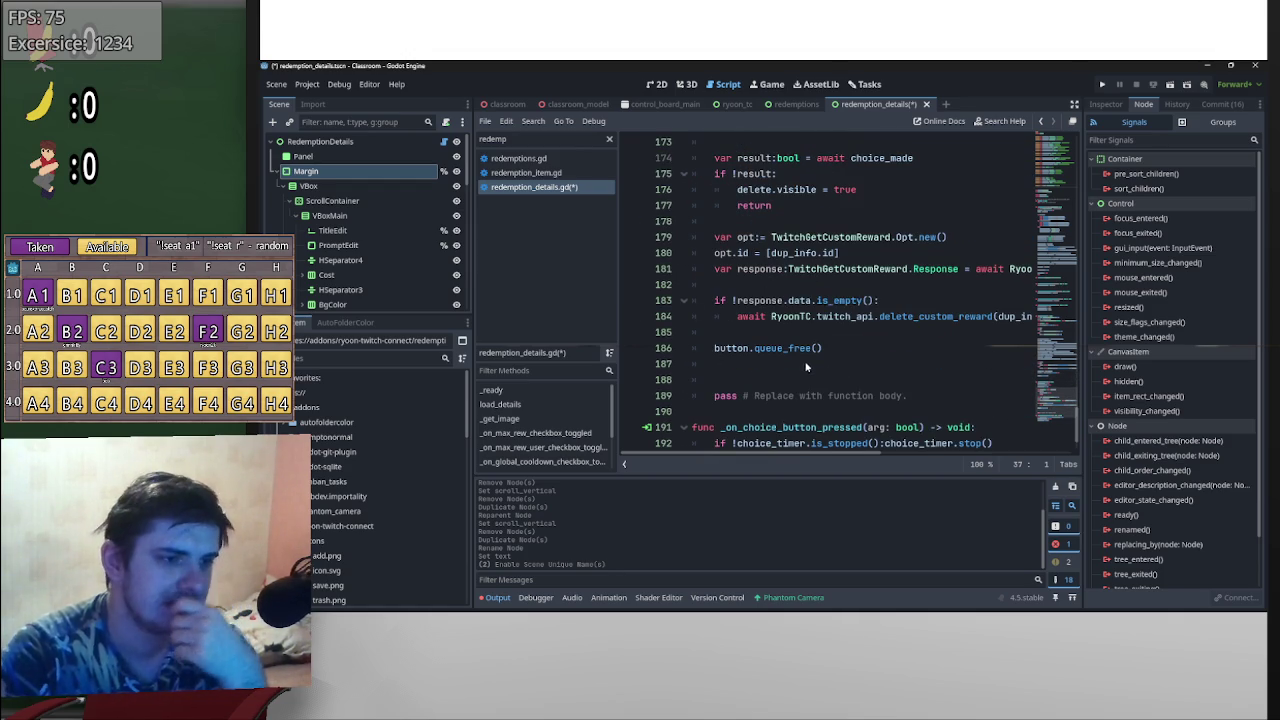
{"action": "left_click", "coordinate": [804, 364]}
{"action": "type", "text": "ma"}
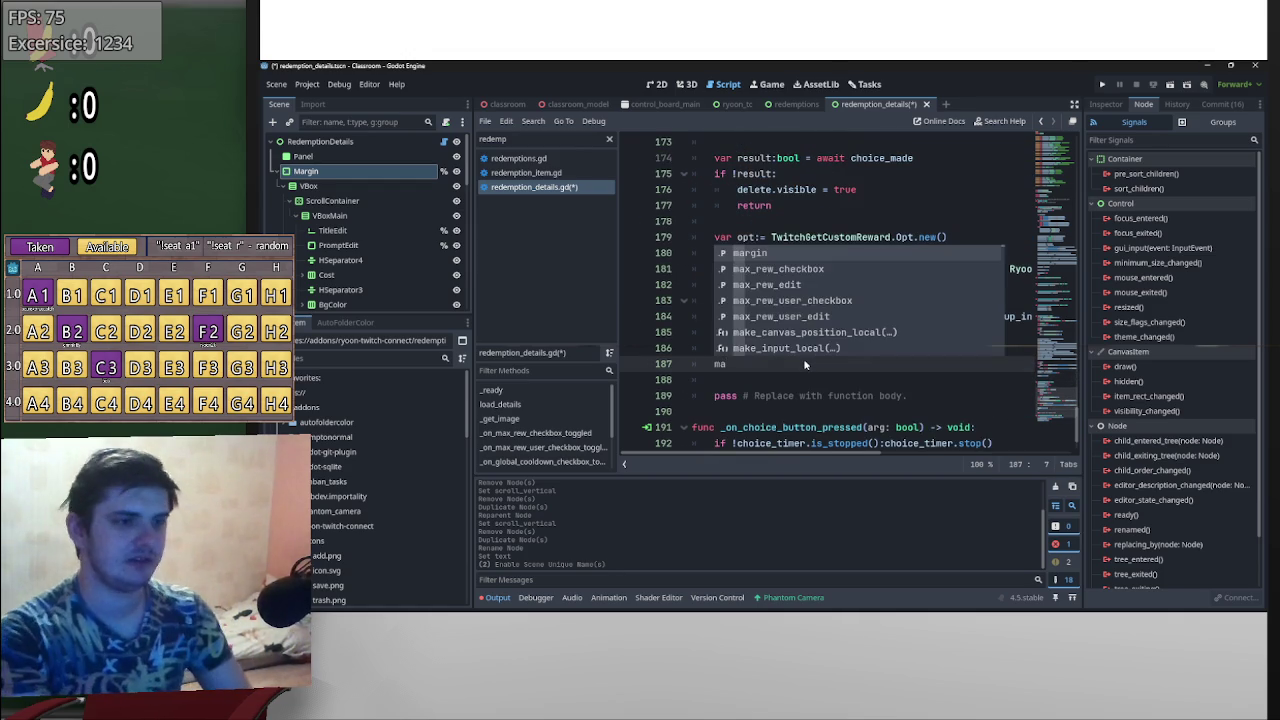
{"action": "type", "text": "rgin.visi"}
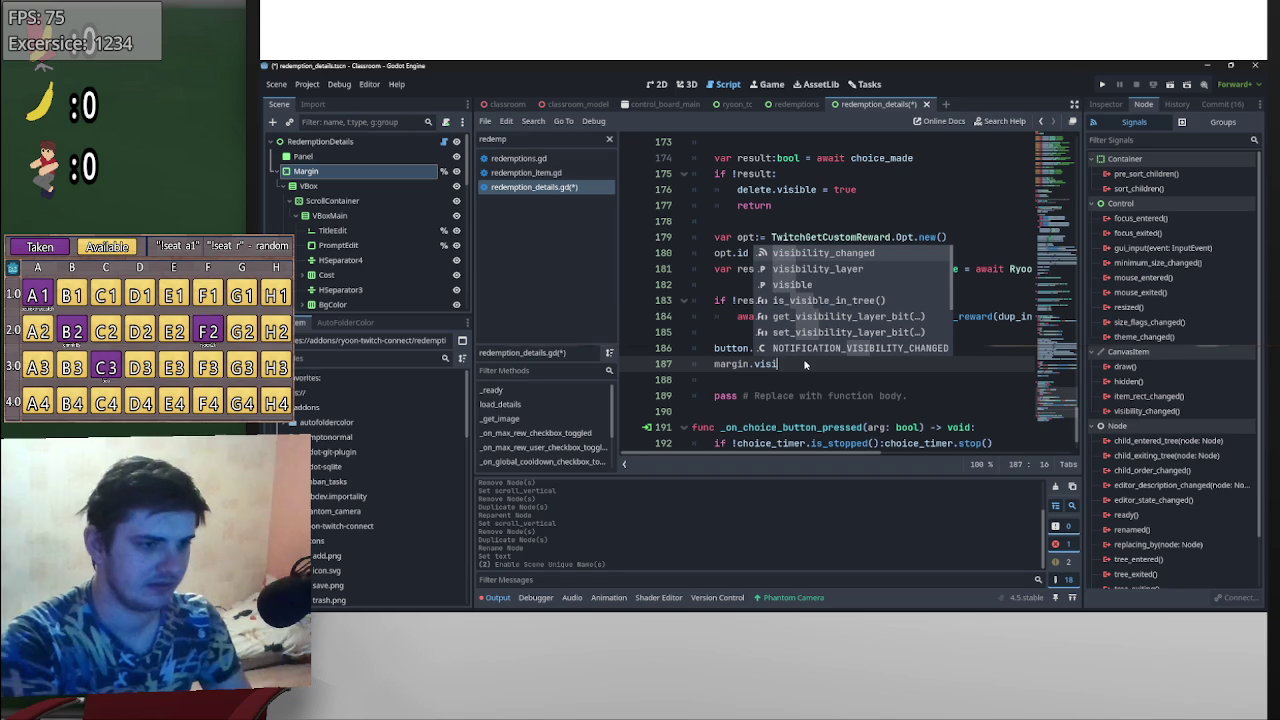
{"action": "key", "text": "Down"}
{"action": "key", "text": "Down"}
{"action": "key", "text": "Return"}
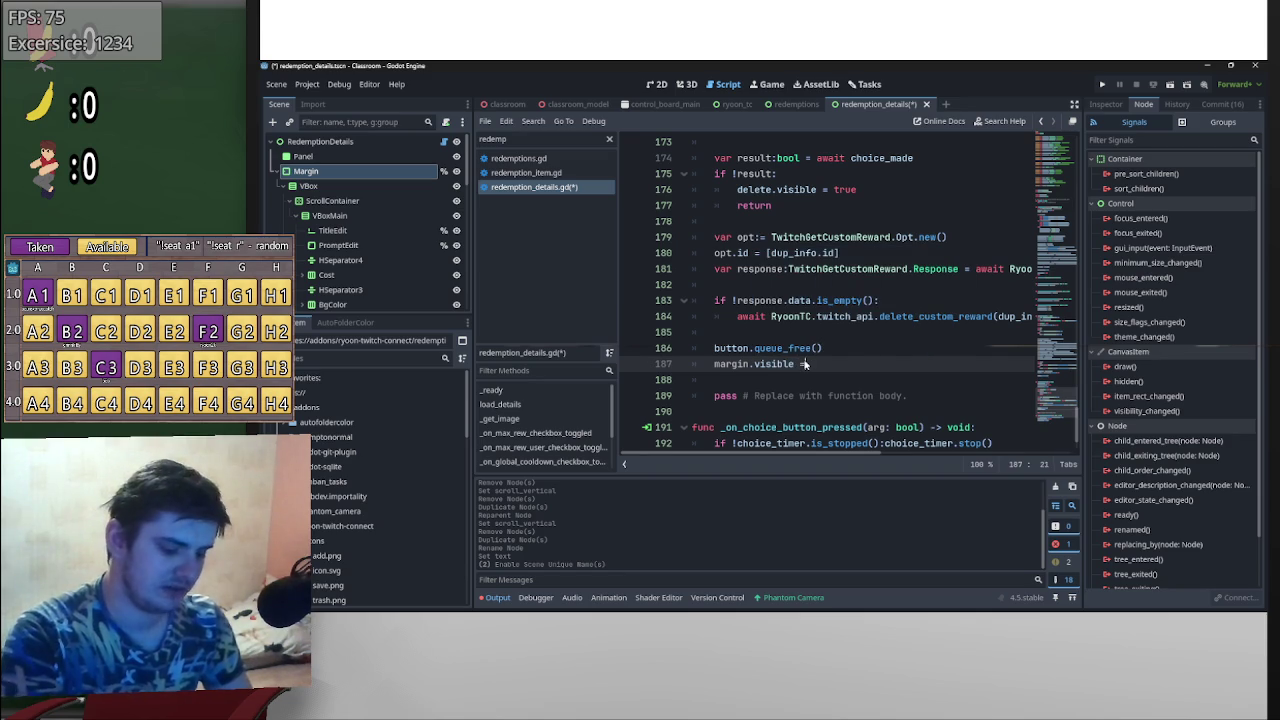
{"action": "type", "text": "false"}
{"action": "key", "text": "ctrl+s"}
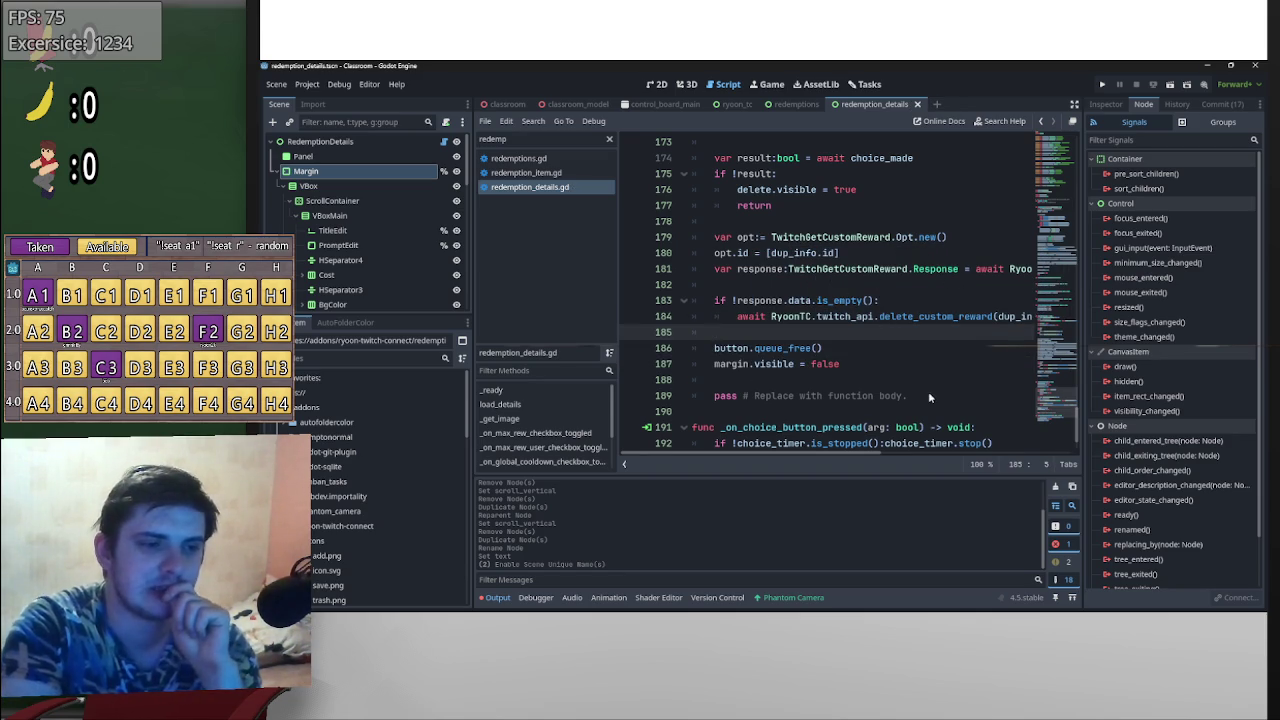
- Delete the placeholder pass line and hide the Margin node in the scene
{"action": "left_click_drag", "start_coordinate": [928, 395], "coordinate": [693, 395]}
{"action": "key", "text": "BackSpace"}
{"action": "key", "text": "BackSpace"}
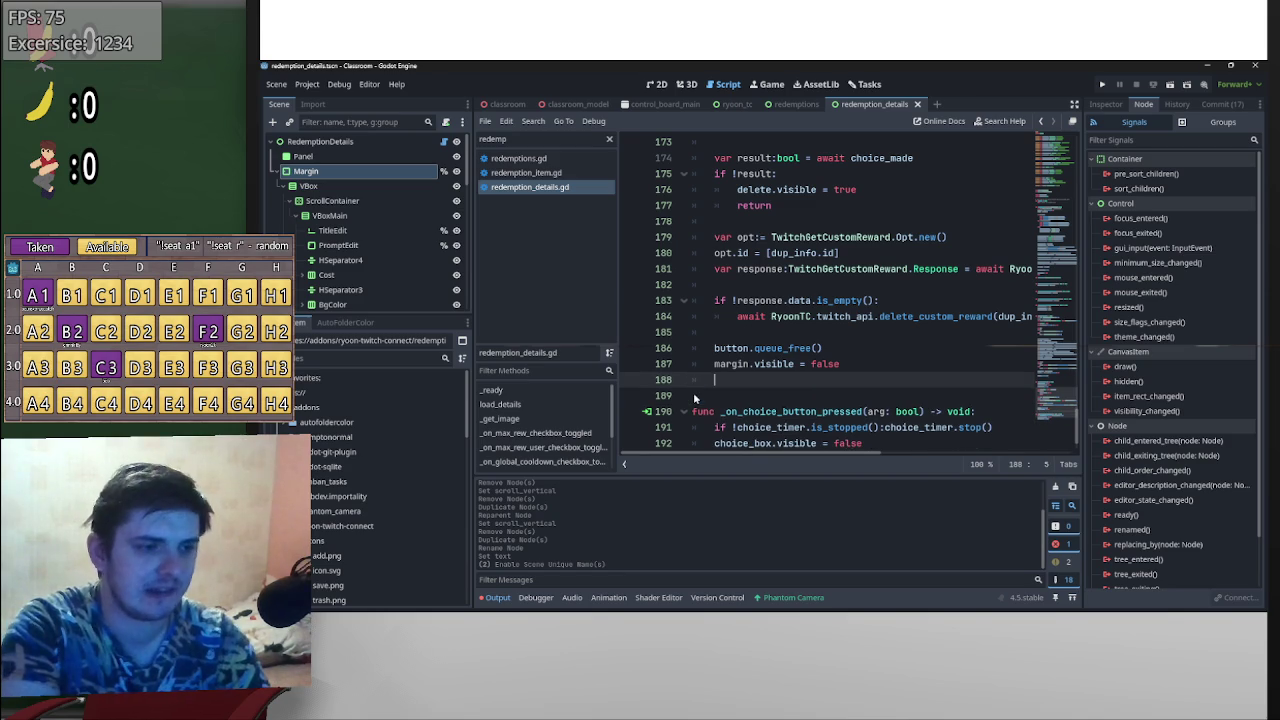
{"action": "key", "text": "BackSpace"}
{"action": "key", "text": "BackSpace"}
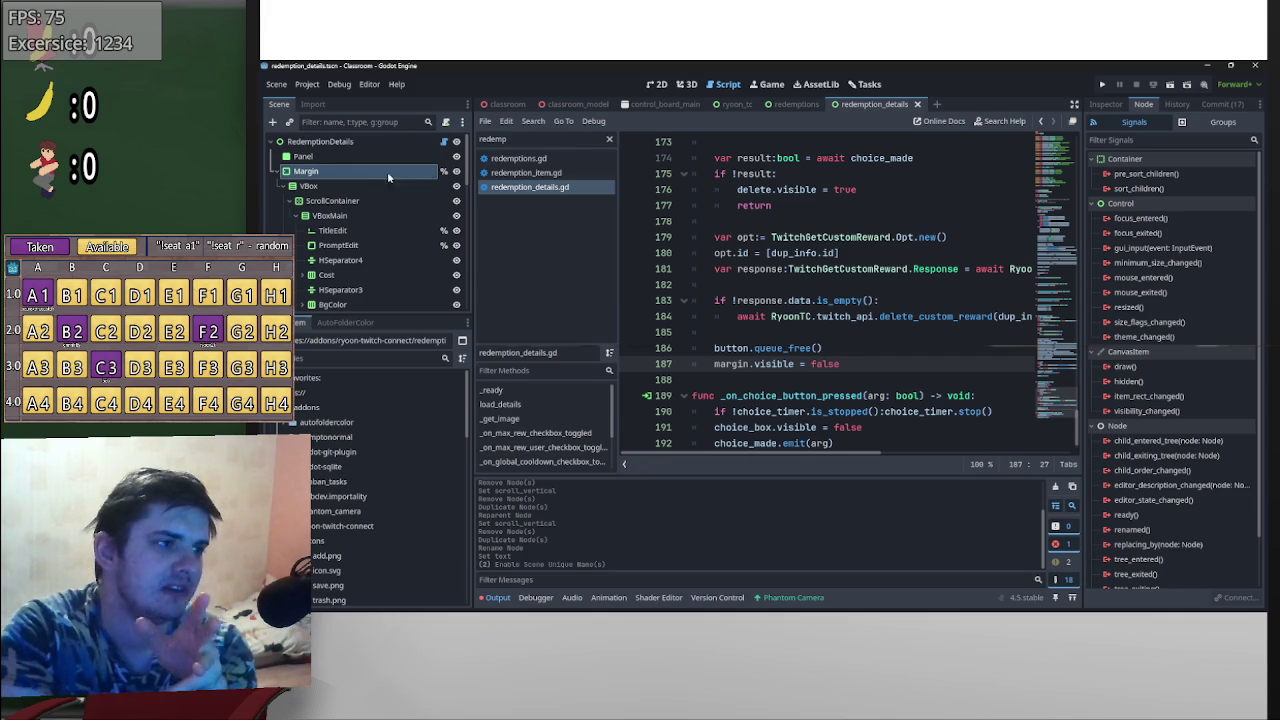
{"action": "left_click", "coordinate": [456, 171]}
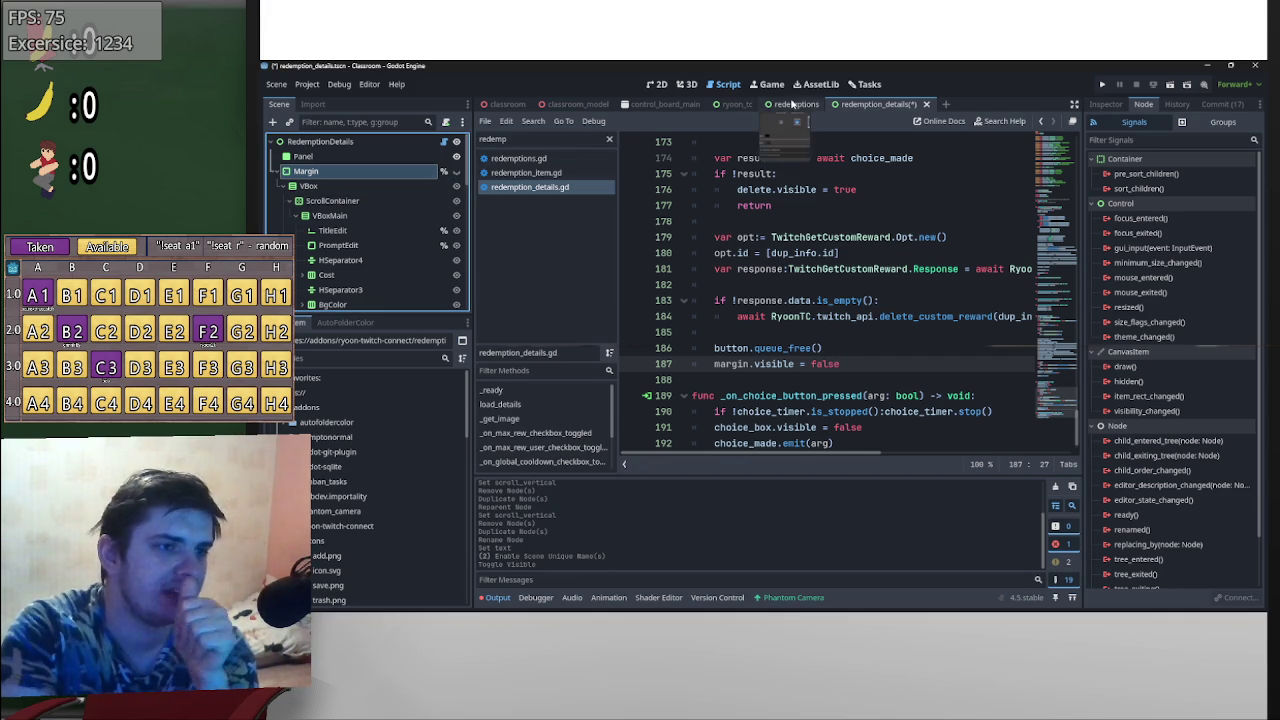
- Open redemptions.gd and locate the _on_redemption_details_details_loaded function
{"action": "left_click", "coordinate": [792, 104]}
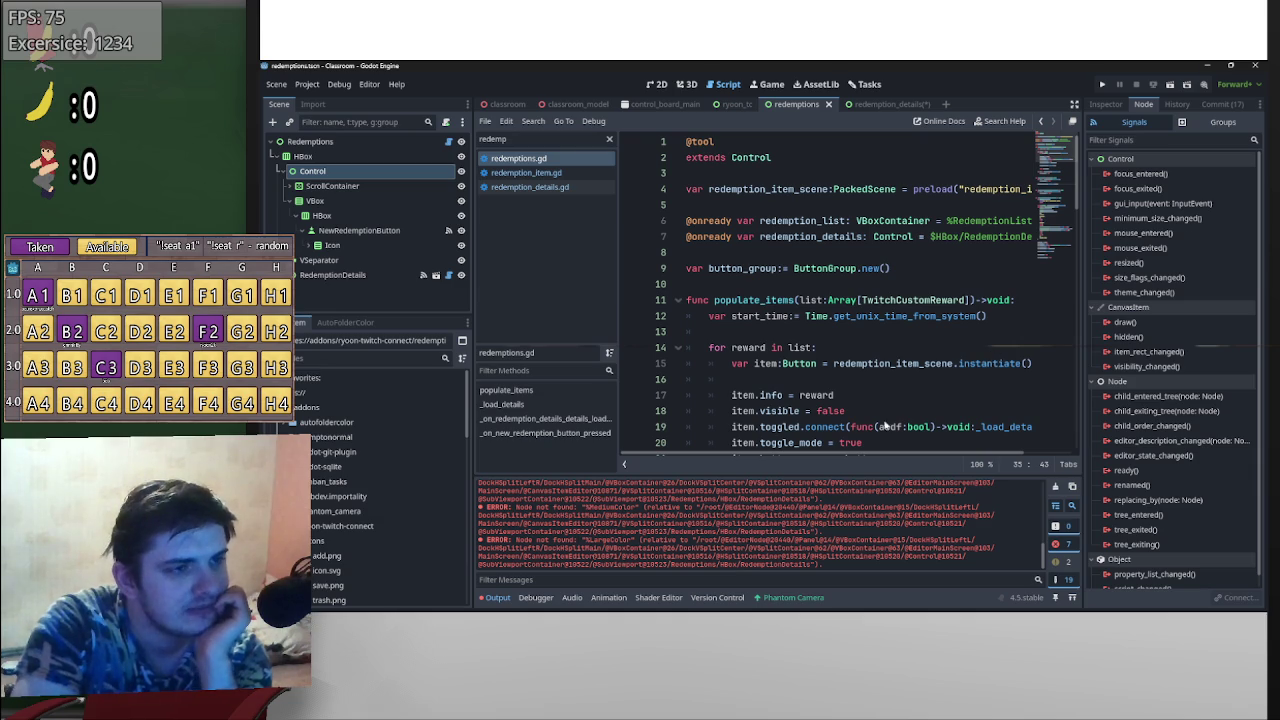
{"action": "scroll", "coordinate": [945, 385], "scroll_direction": "down", "scroll_amount": 2}
{"action": "scroll", "coordinate": [960, 382], "scroll_direction": "up", "scroll_amount": 2}
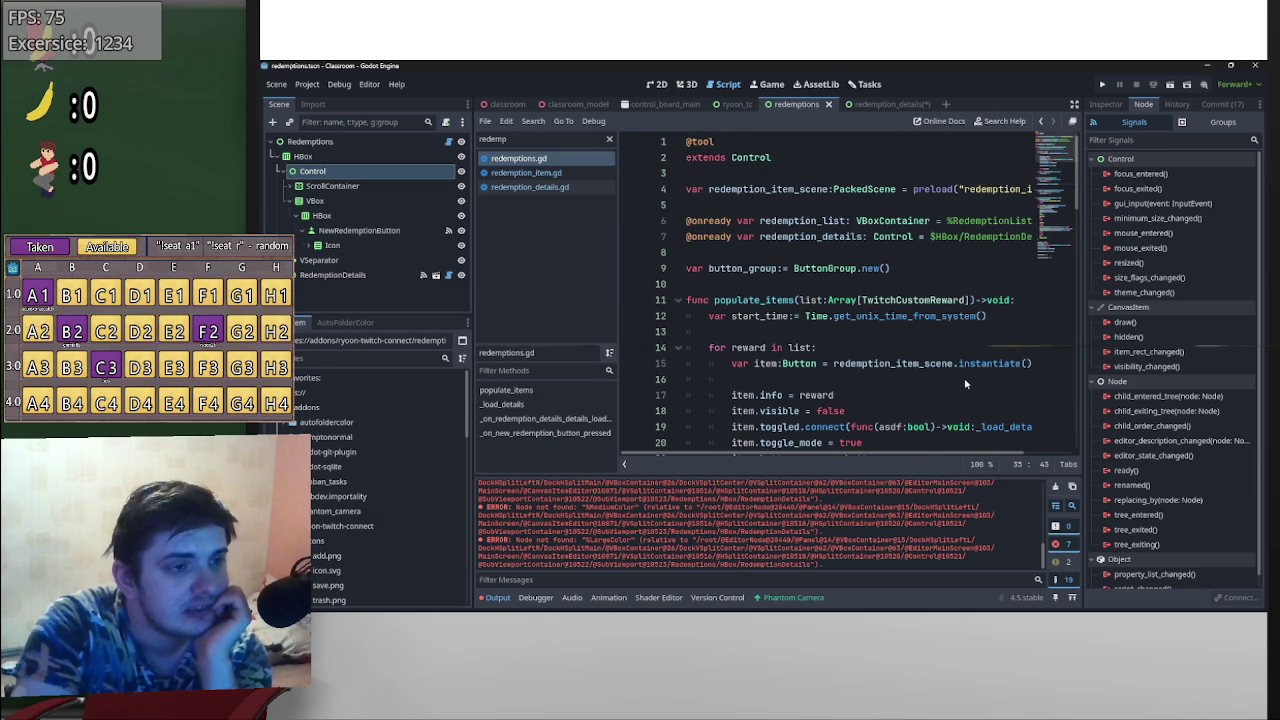
{"action": "scroll", "coordinate": [965, 383], "scroll_direction": "down", "scroll_amount": 6}
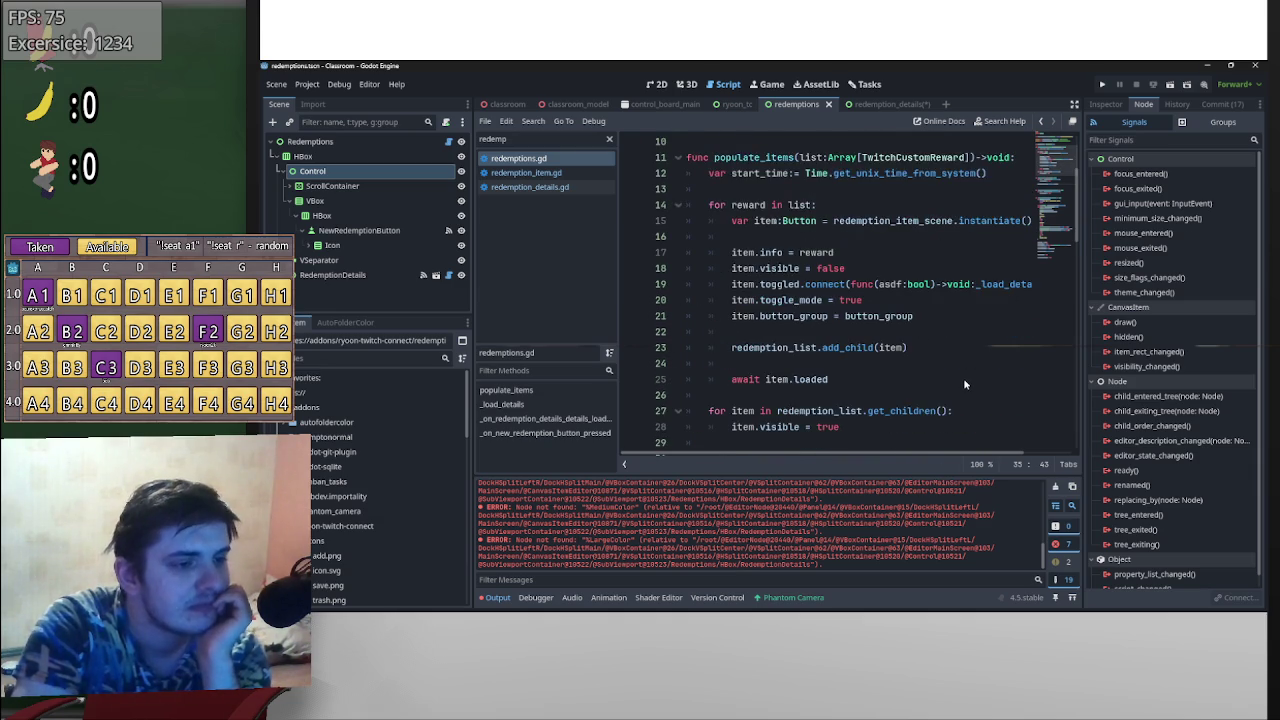
{"action": "scroll", "coordinate": [819, 374], "scroll_direction": "down", "scroll_amount": 1}
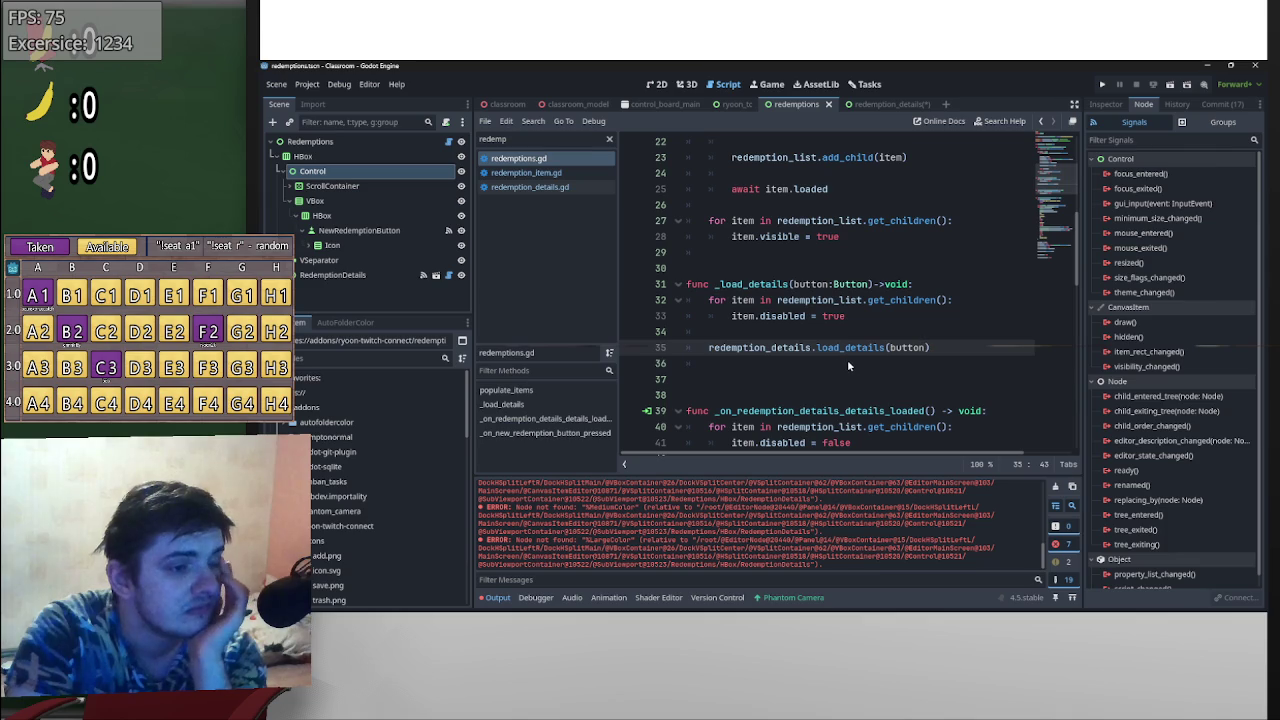
{"action": "left_click", "coordinate": [848, 362]}
{"action": "scroll", "coordinate": [850, 358], "scroll_direction": "down", "scroll_amount": 2}
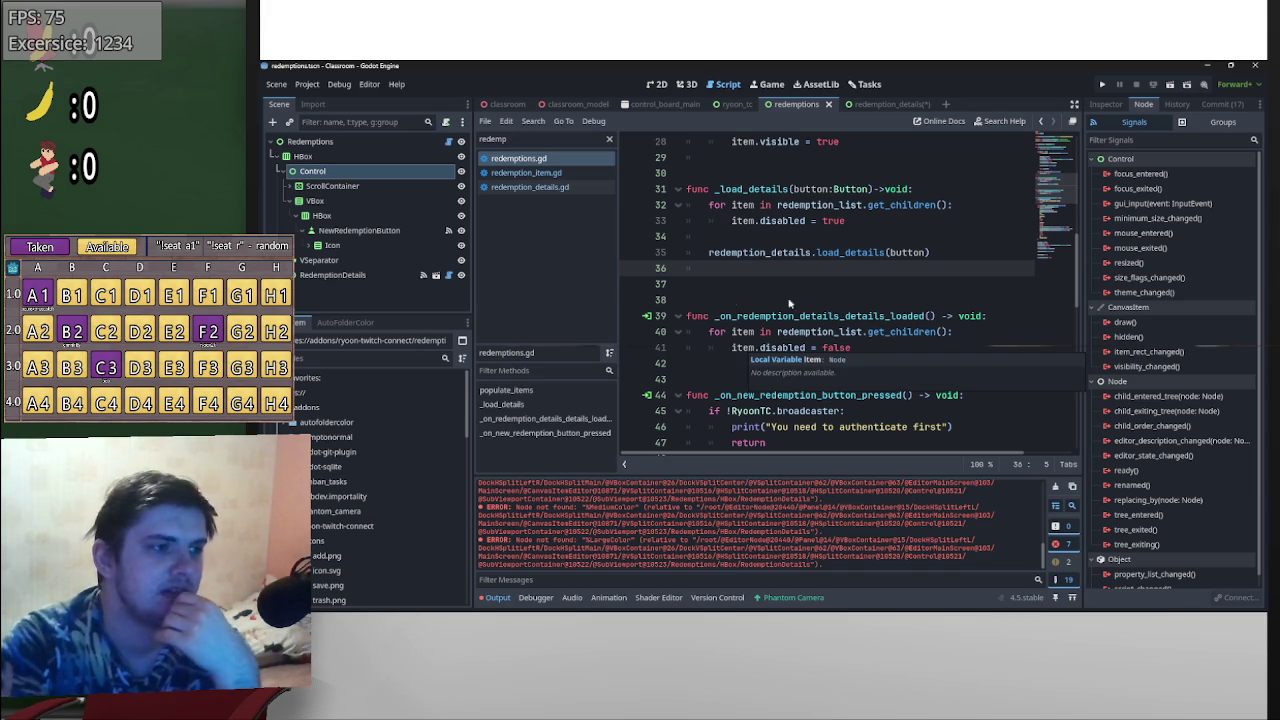
{"action": "scroll", "coordinate": [806, 325], "scroll_direction": "up", "scroll_amount": 3}
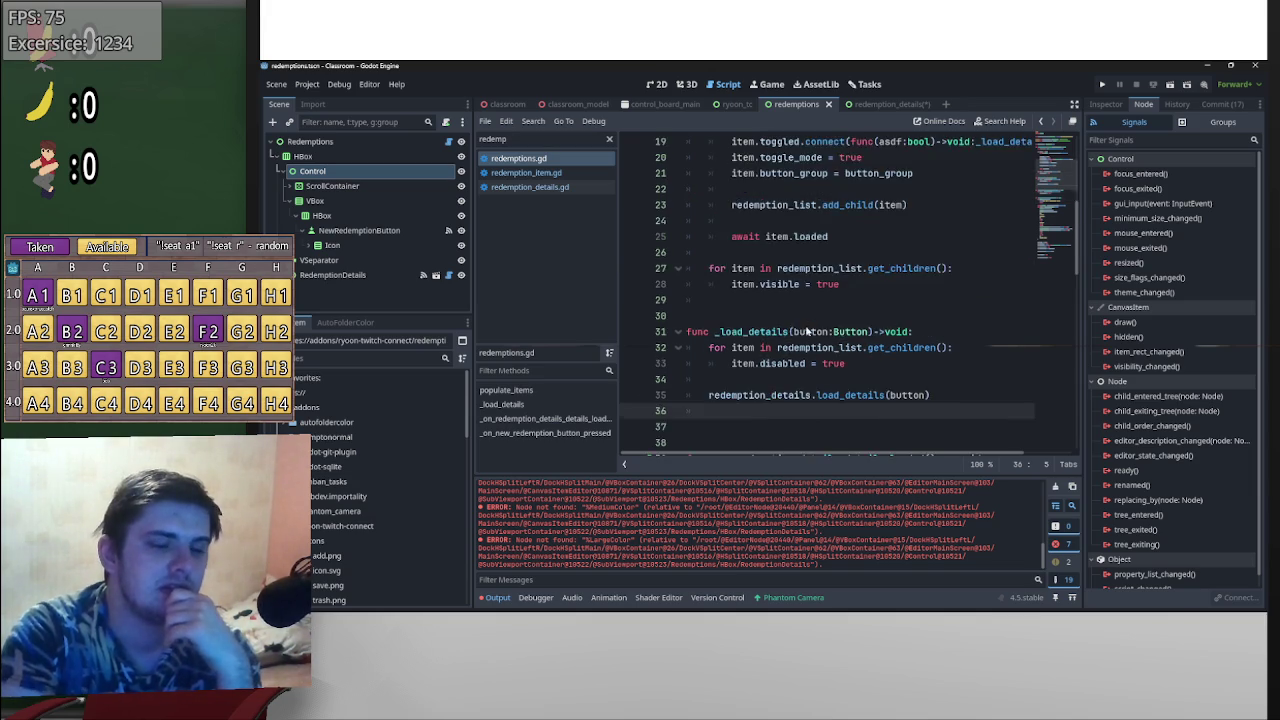
{"action": "scroll", "coordinate": [806, 331], "scroll_direction": "down", "scroll_amount": 4}
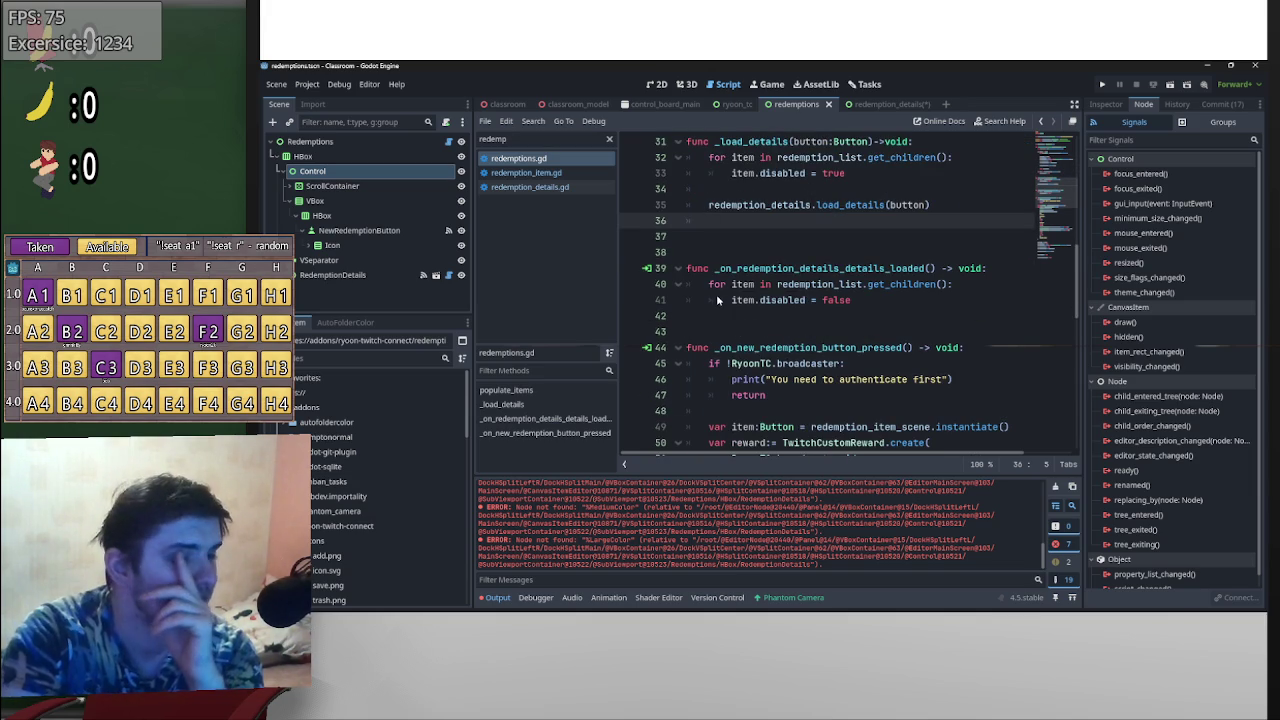
{"action": "scroll", "coordinate": [717, 295], "scroll_direction": "up", "scroll_amount": 2}
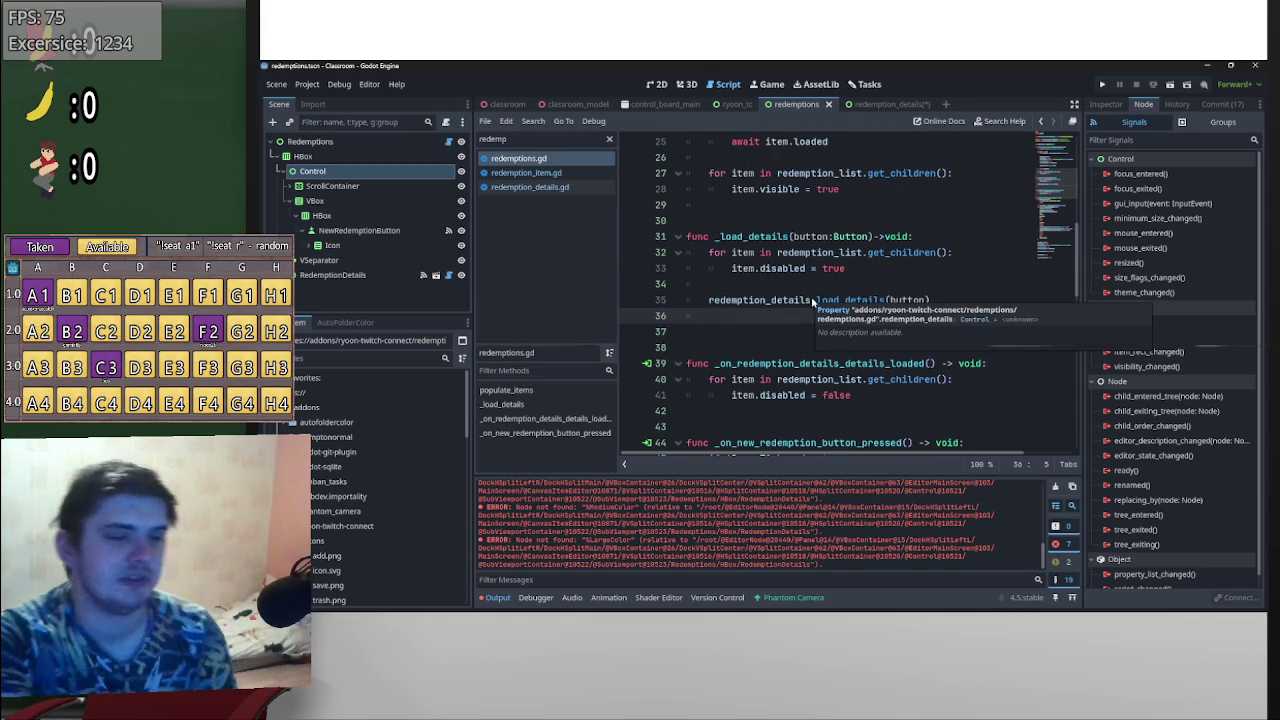
{"action": "double_click", "coordinate": [760, 300]}
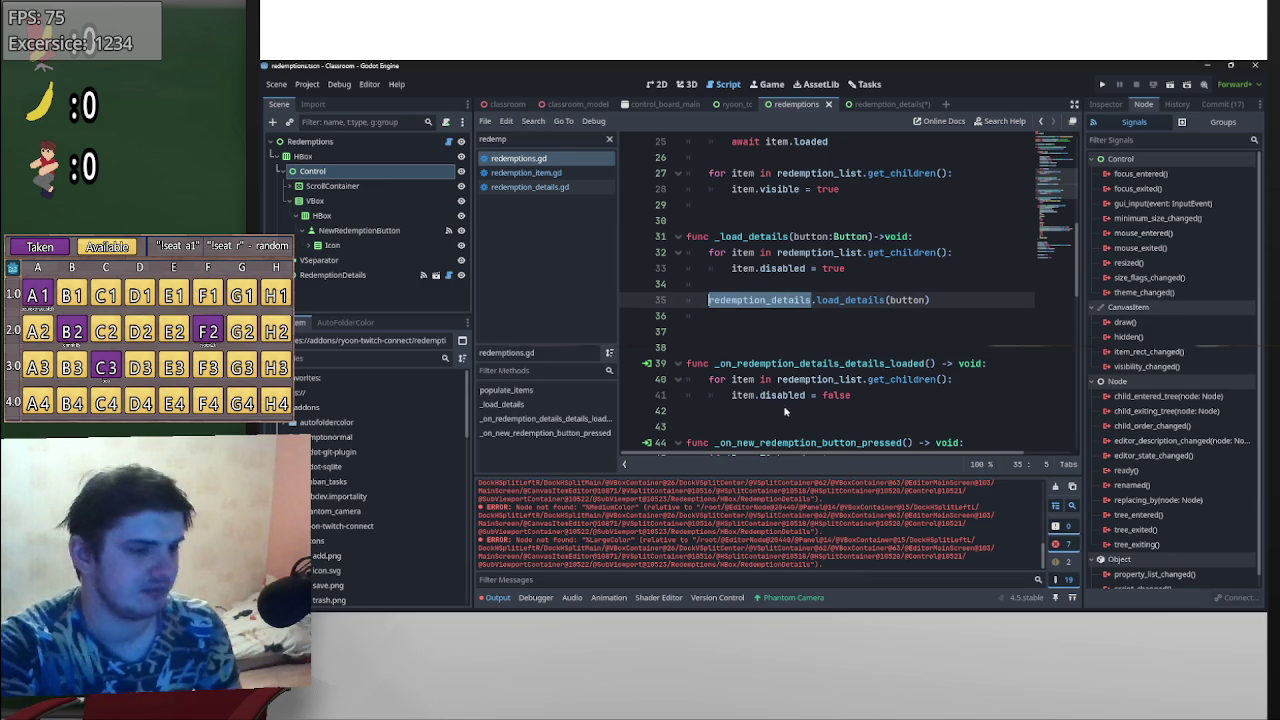
- Add redemption_details.margin.visible = true after item.disabled = false
{"action": "left_click", "coordinate": [876, 398]}
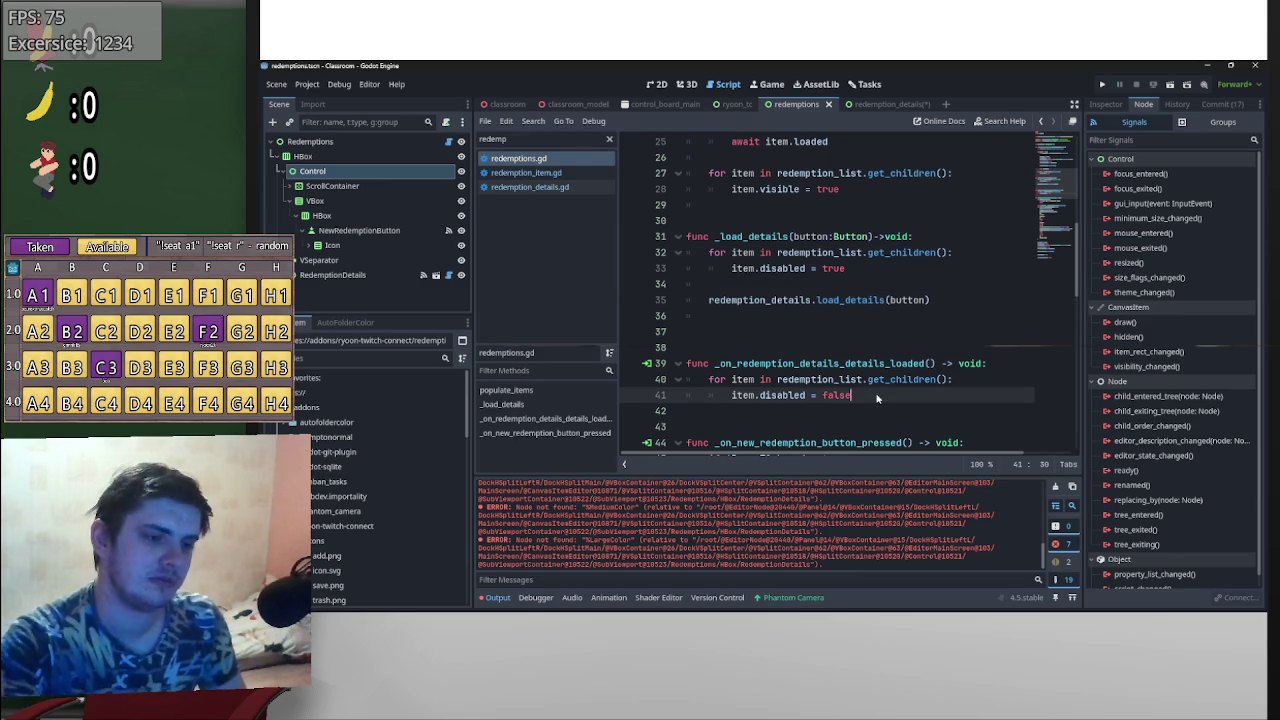
{"action": "key", "text": "Return"}
{"action": "type", "text": "redemption_details"}
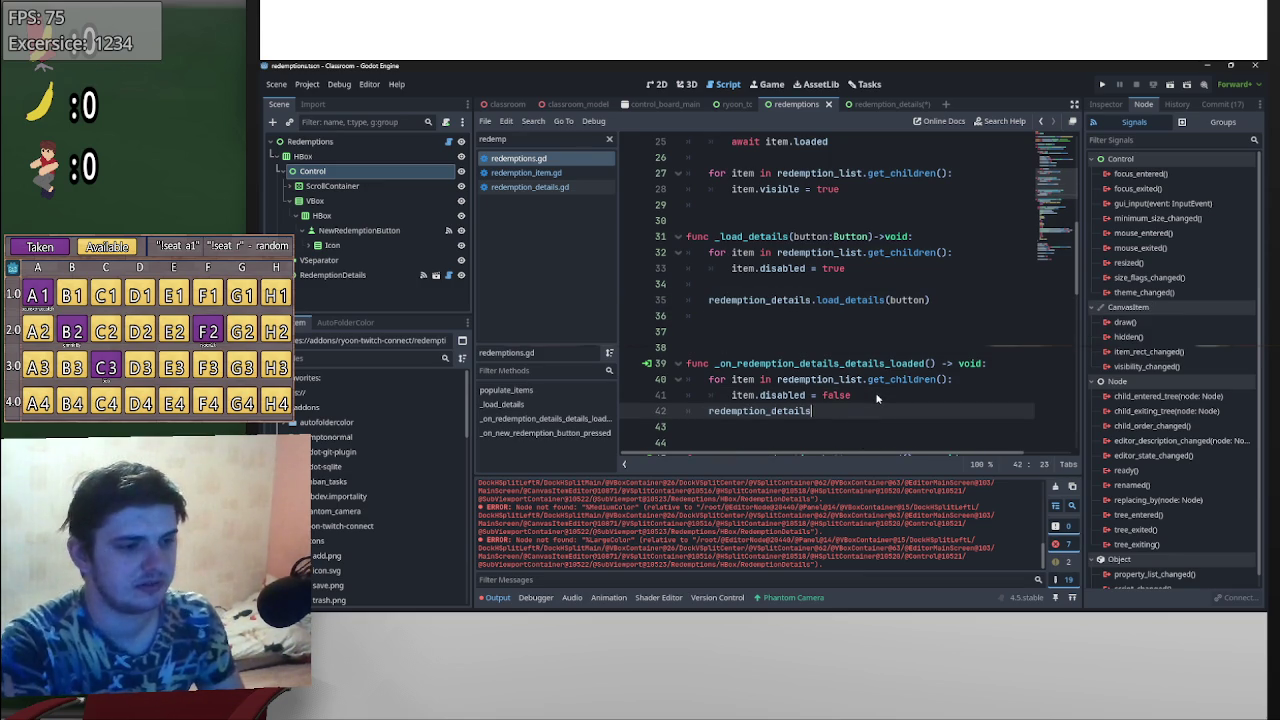
{"action": "type", "text": ".marh"}
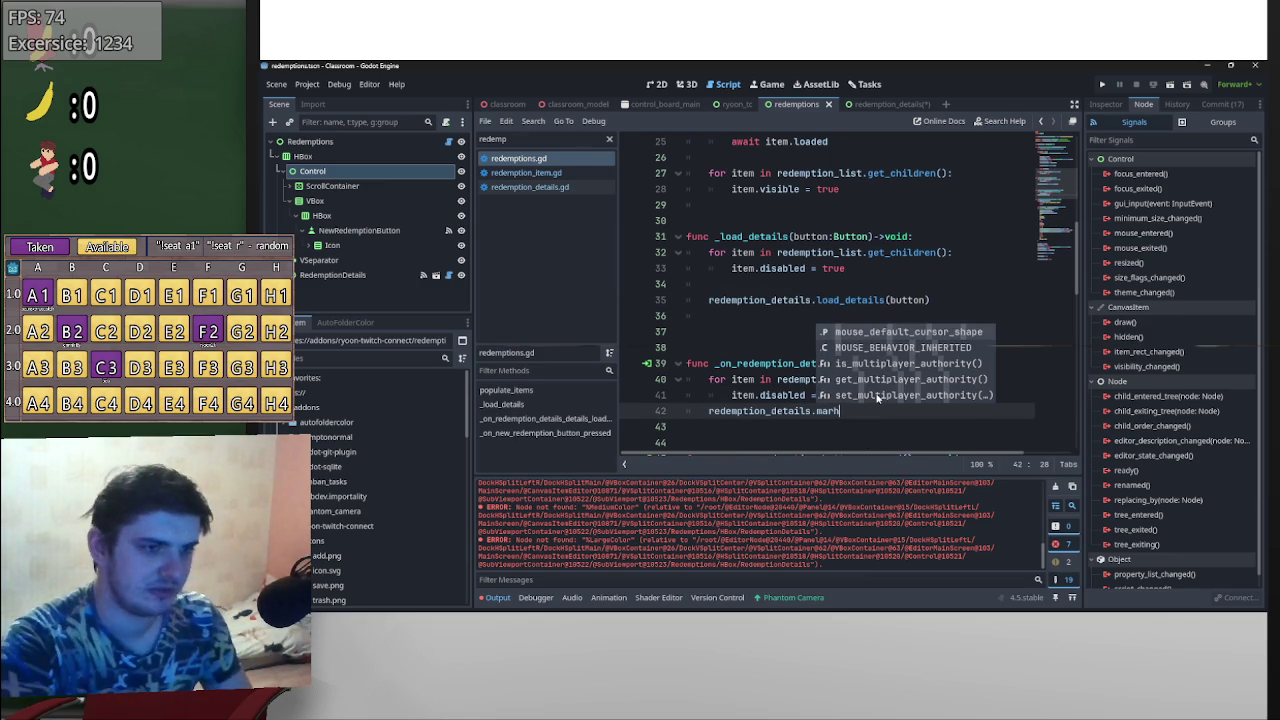
{"action": "key", "text": "BackSpace"}
{"action": "type", "text": "gin"}
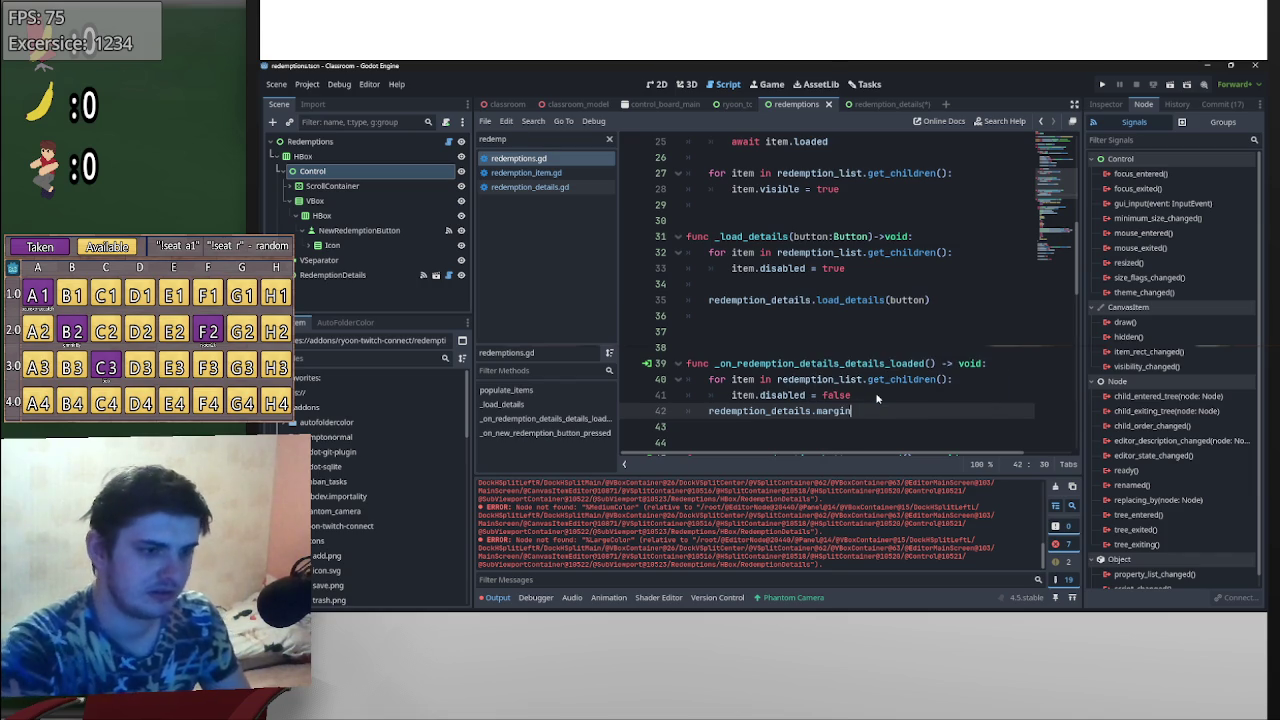
{"action": "type", "text": ".visible = try"}
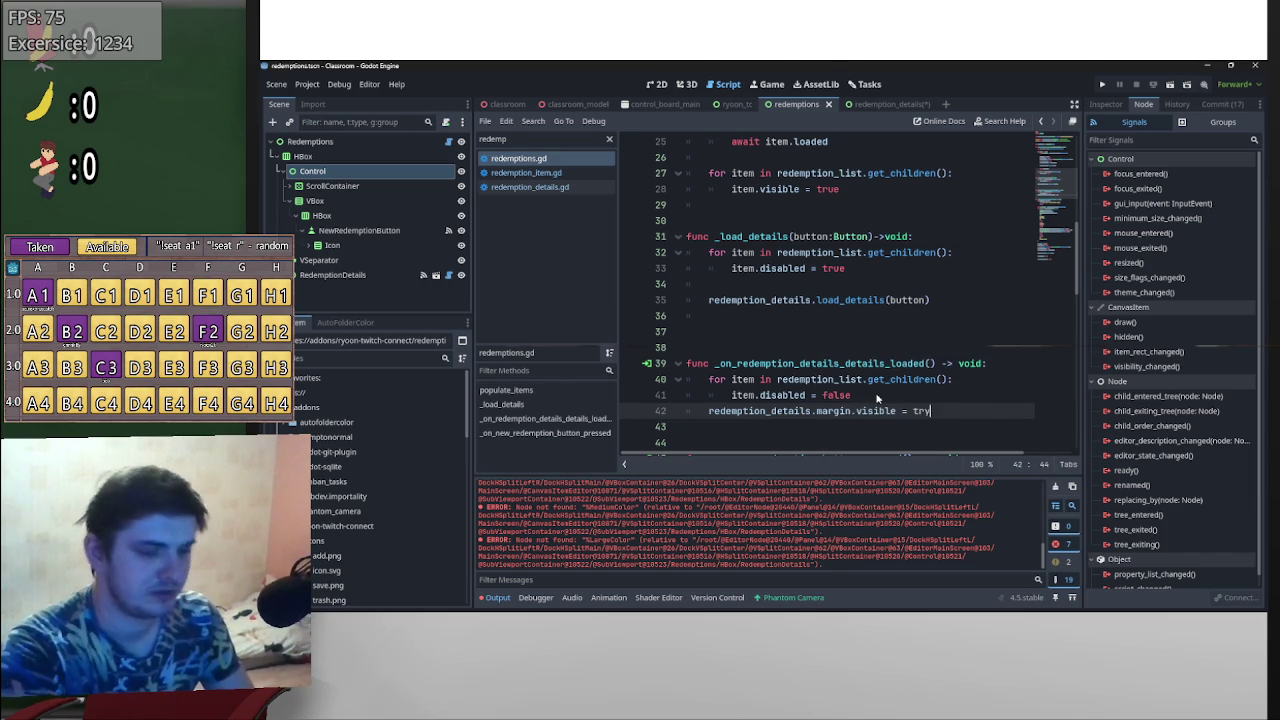
{"action": "type", "text": "e"}
{"action": "key", "text": "BackSpace"}
{"action": "key", "text": "BackSpace"}
{"action": "type", "text": "ue"}
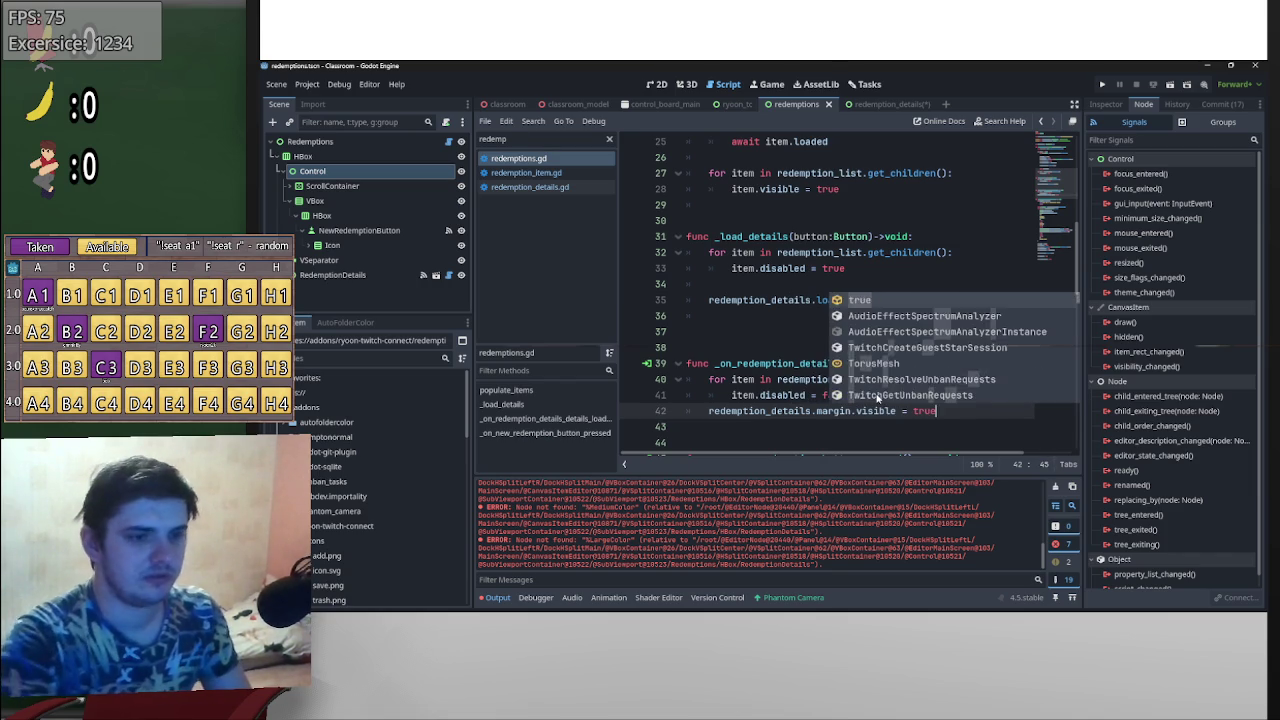
{"action": "left_click_drag", "start_coordinate": [936, 411], "coordinate": [706, 416]}
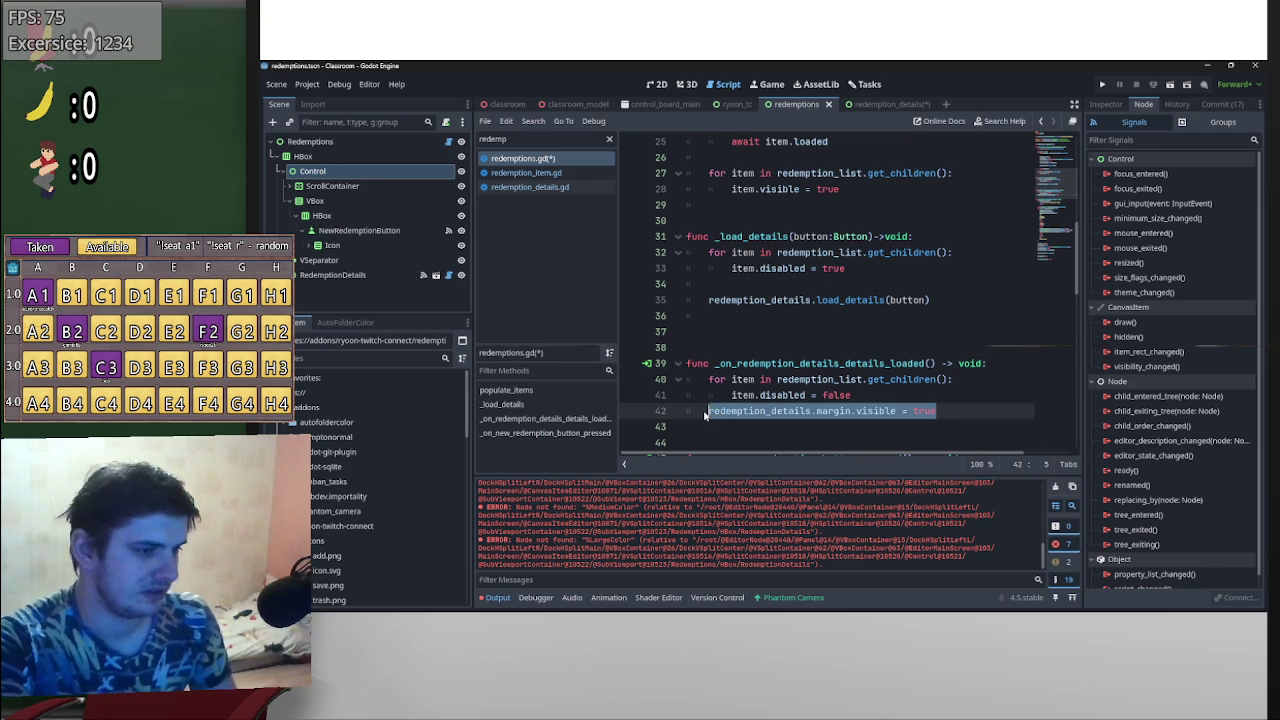
- Return to redemption_details.gd at the choice_timer declaration
{"action": "left_click", "coordinate": [530, 187]}
{"action": "scroll", "coordinate": [917, 376], "scroll_direction": "up", "scroll_amount": 20}
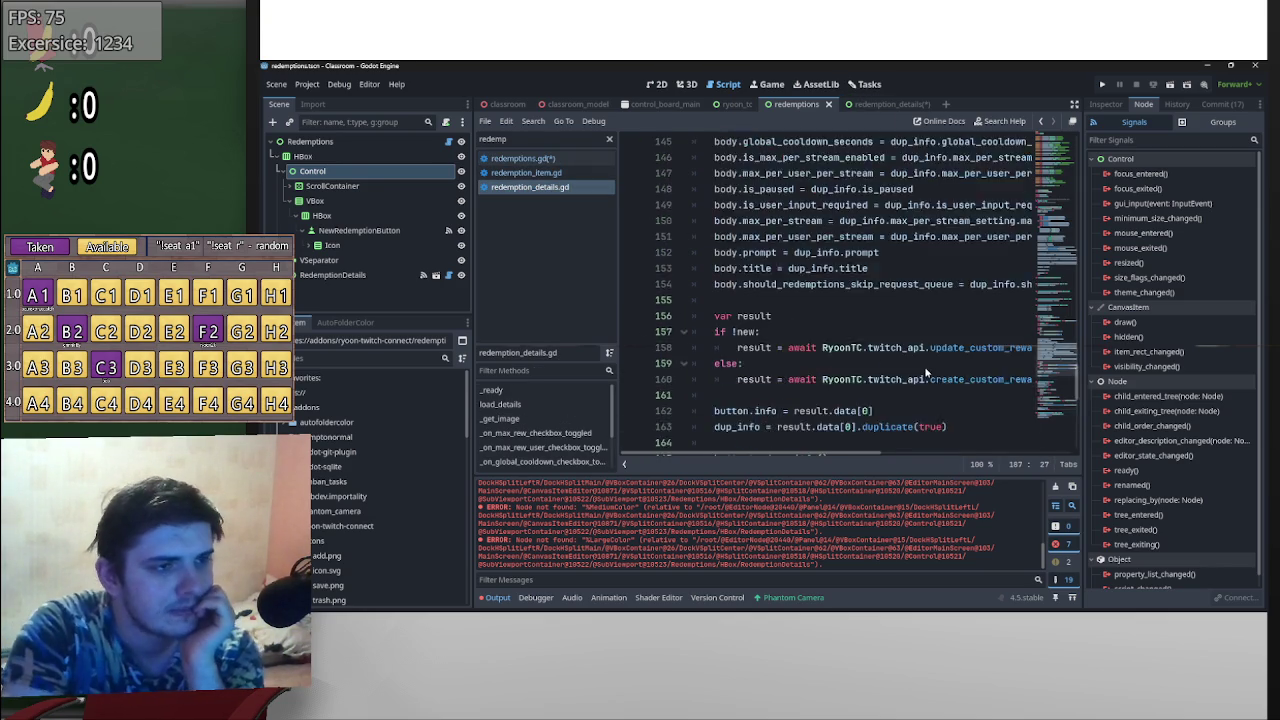
{"action": "scroll", "coordinate": [872, 355], "scroll_direction": "up", "scroll_amount": 20}
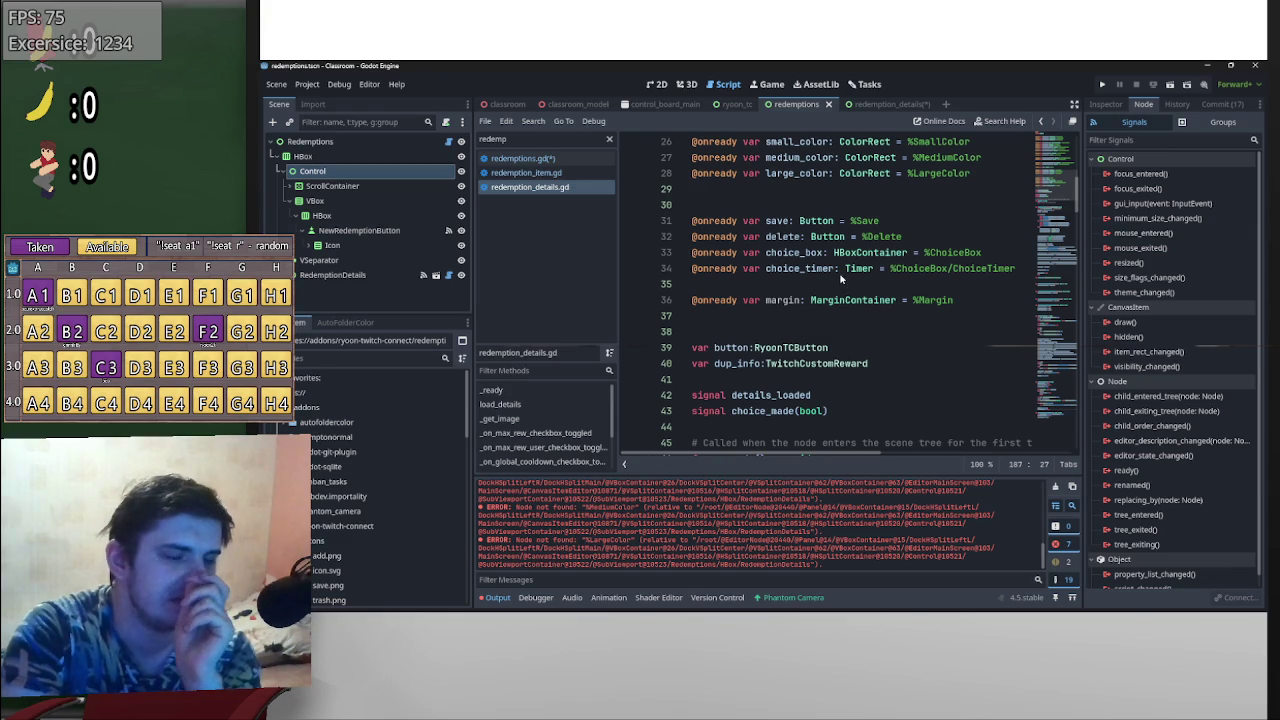
{"action": "left_click", "coordinate": [840, 274]}
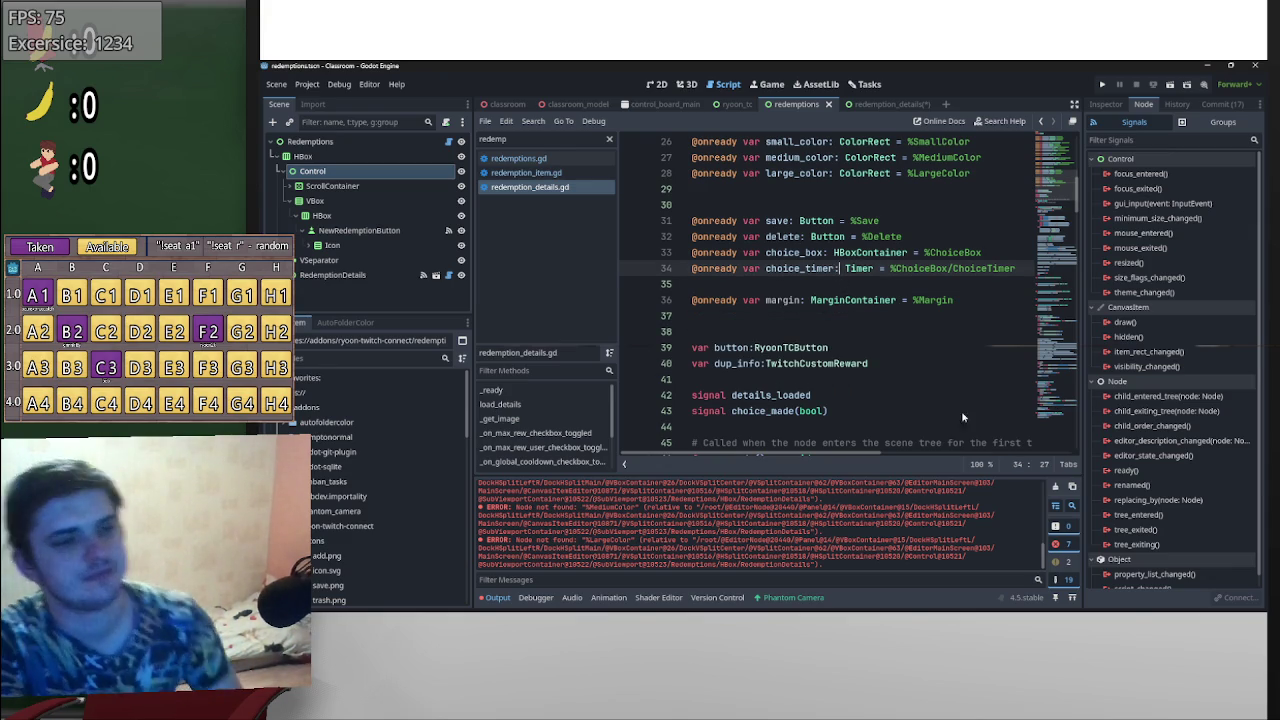
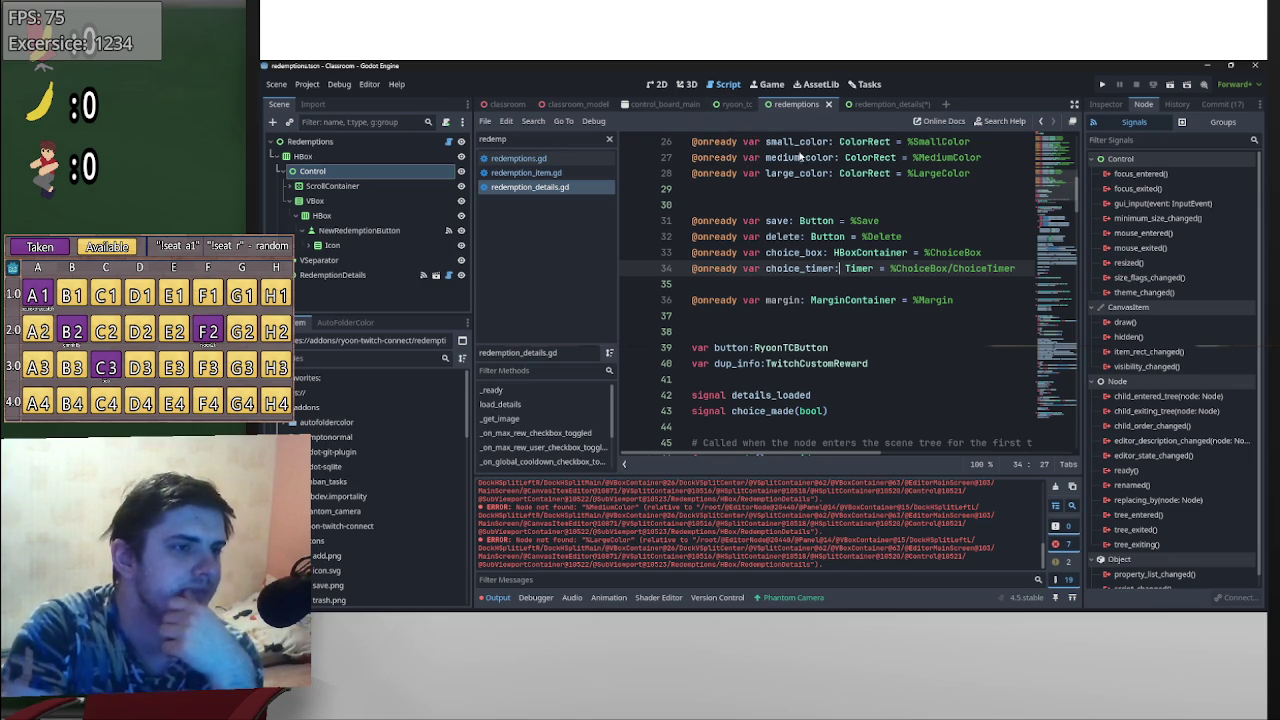
- Look at the redemption item and ryoon_tc scripts, then open redemption_details.gd
{"action": "left_click", "coordinate": [563, 173]}
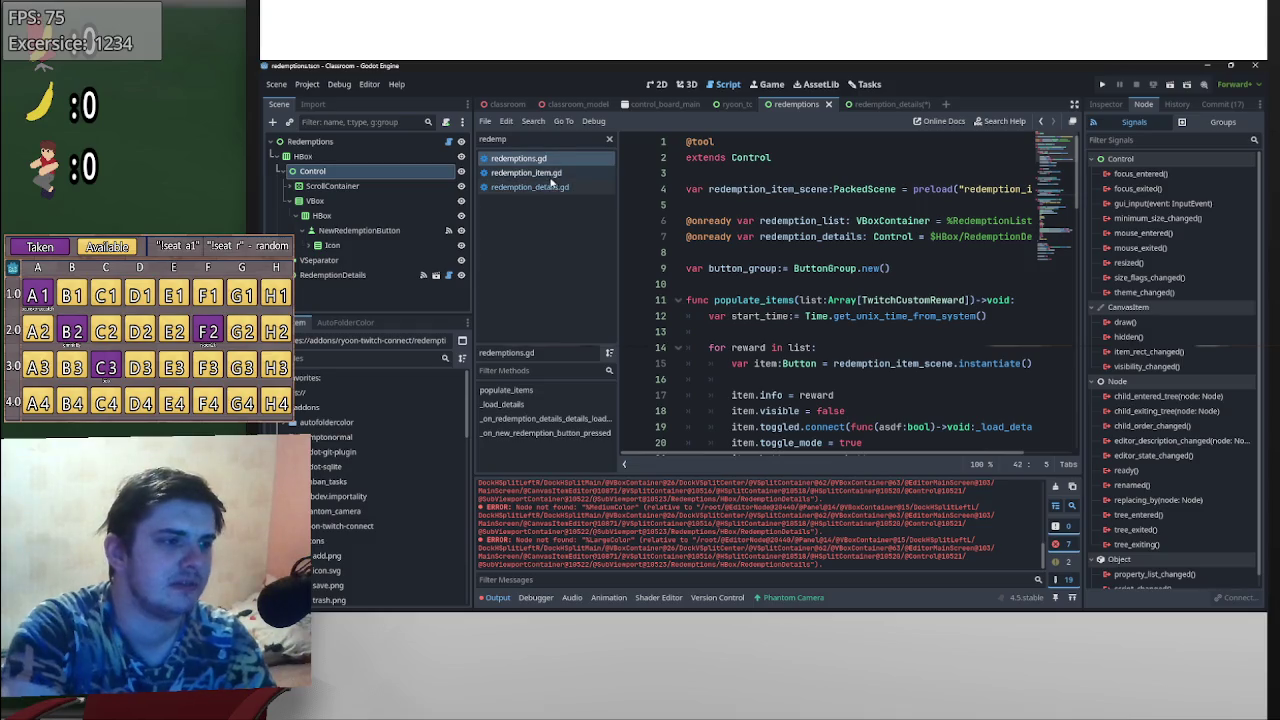
{"action": "left_click", "coordinate": [566, 187]}
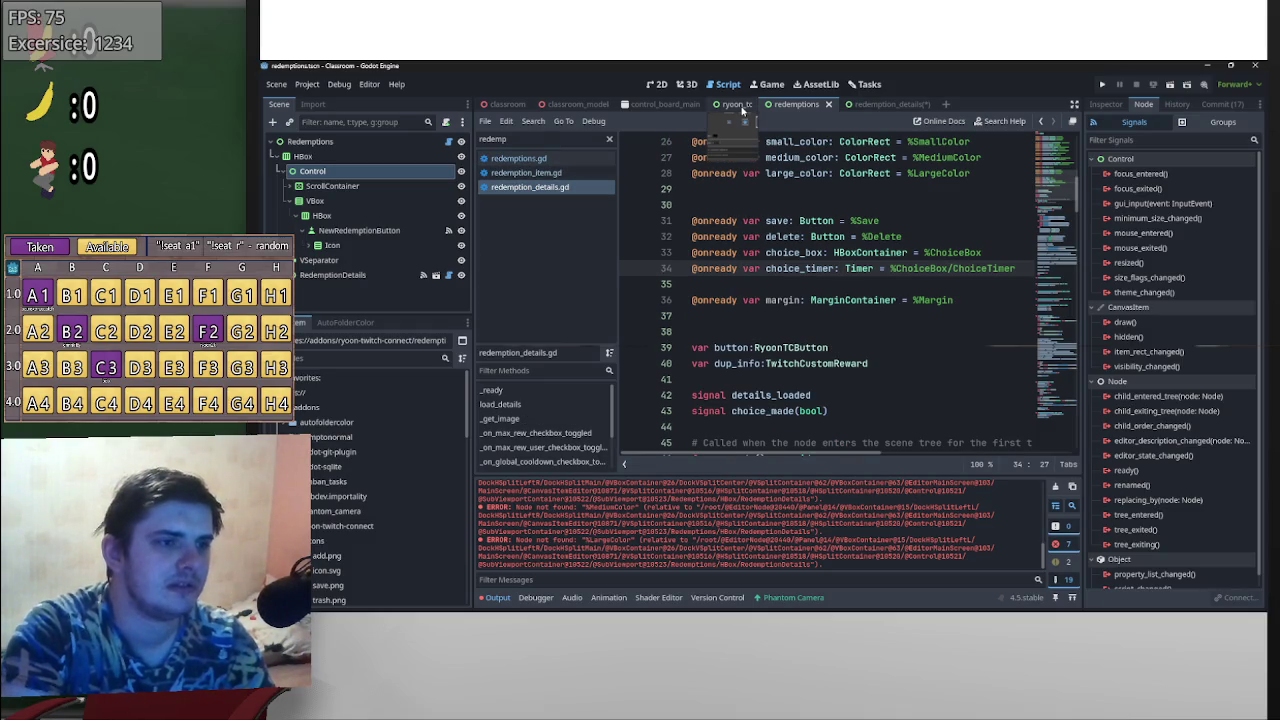
{"action": "left_click", "coordinate": [737, 104]}
{"action": "left_click", "coordinate": [795, 104]}
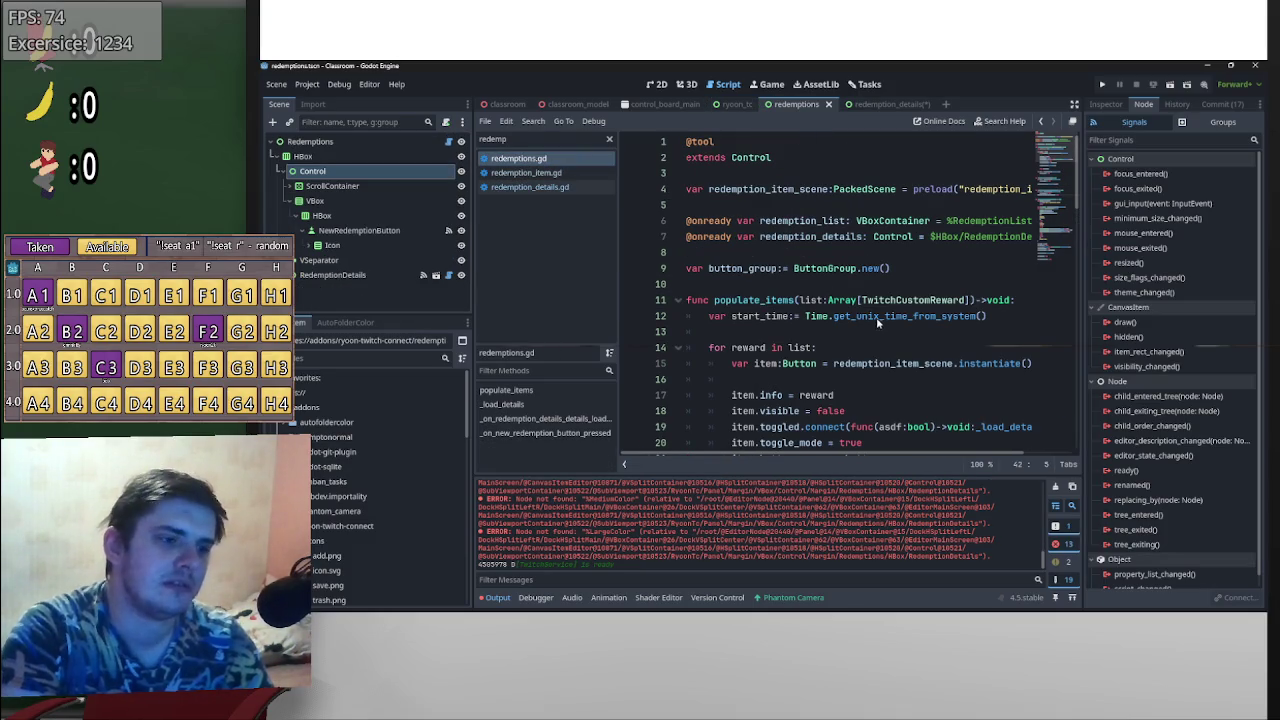
{"action": "scroll", "coordinate": [915, 325], "scroll_direction": "down", "scroll_amount": 2}
{"action": "scroll", "coordinate": [929, 345], "scroll_direction": "up", "scroll_amount": 2}
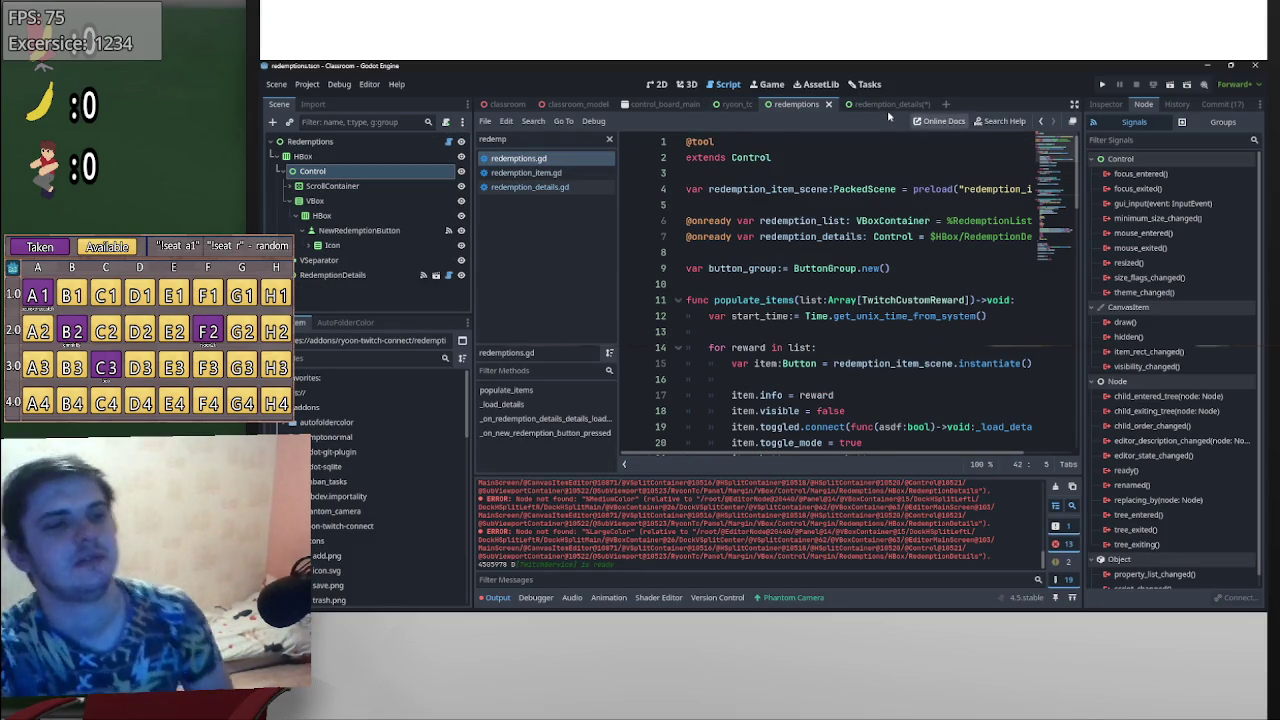
{"action": "left_click", "coordinate": [884, 108]}
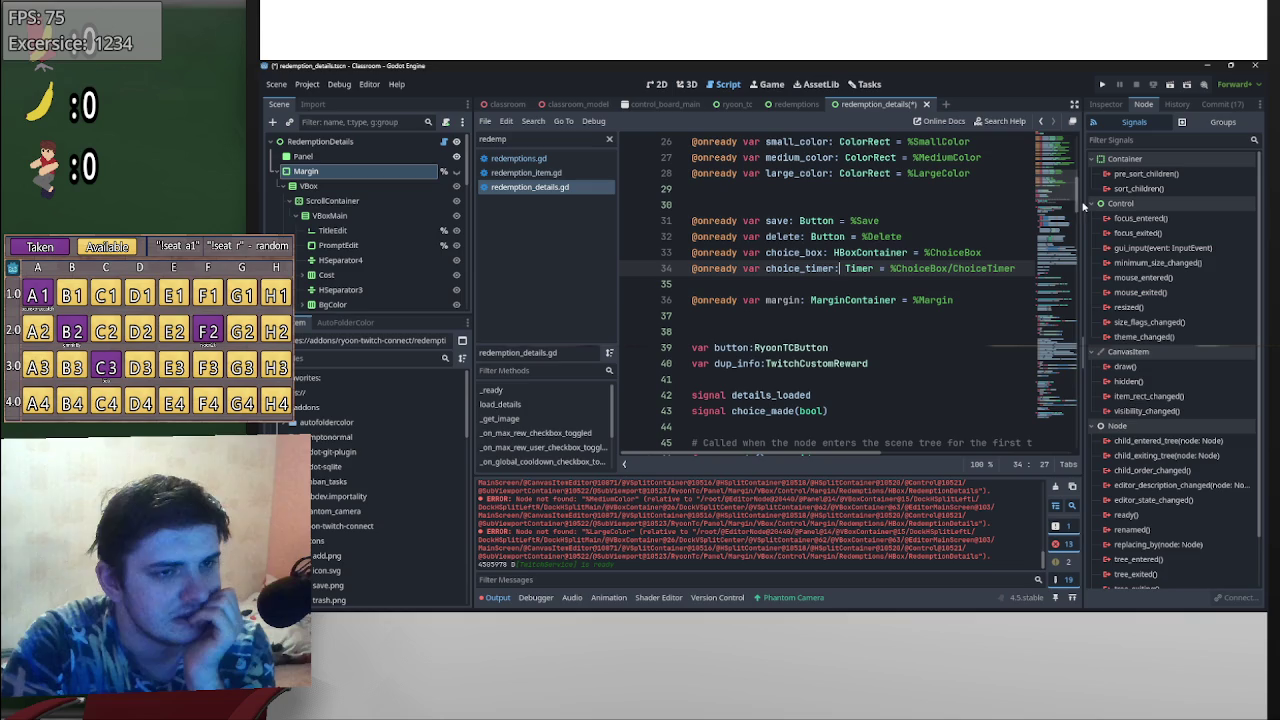
{"action": "scroll", "coordinate": [936, 247], "scroll_direction": "up", "scroll_amount": 3}
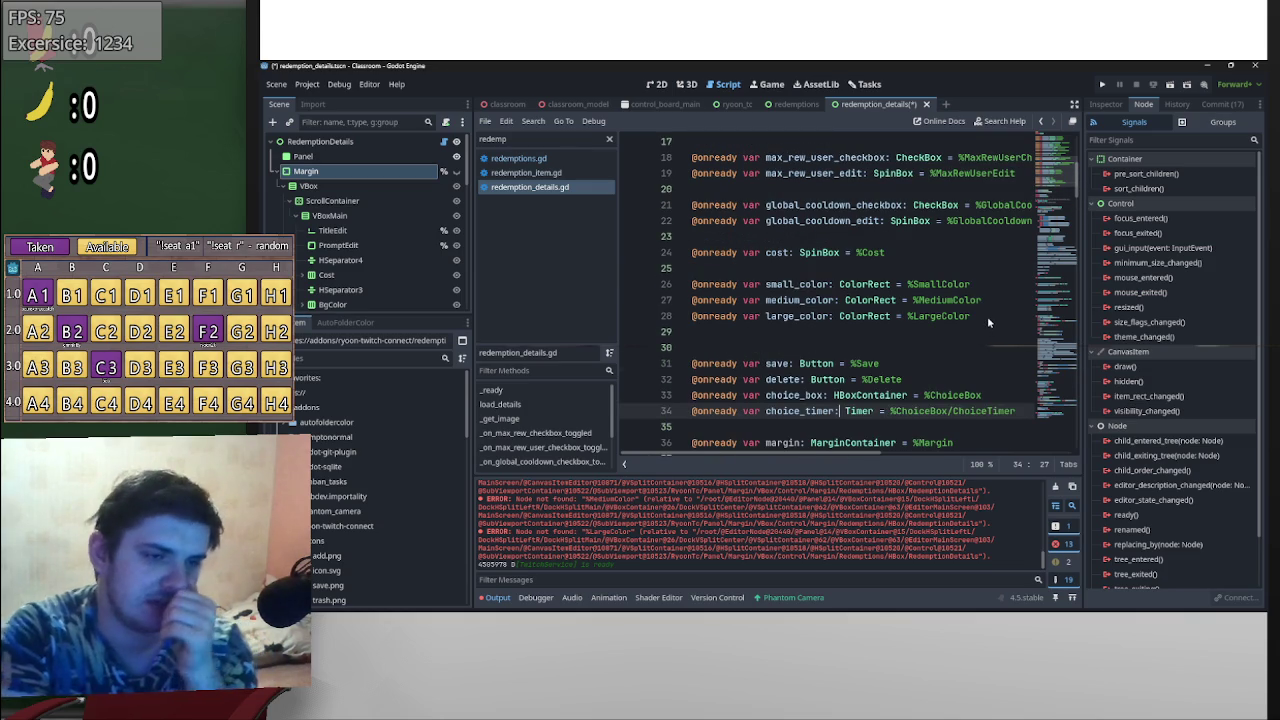
{"action": "scroll", "coordinate": [367, 291], "scroll_direction": "down", "scroll_amount": 2}
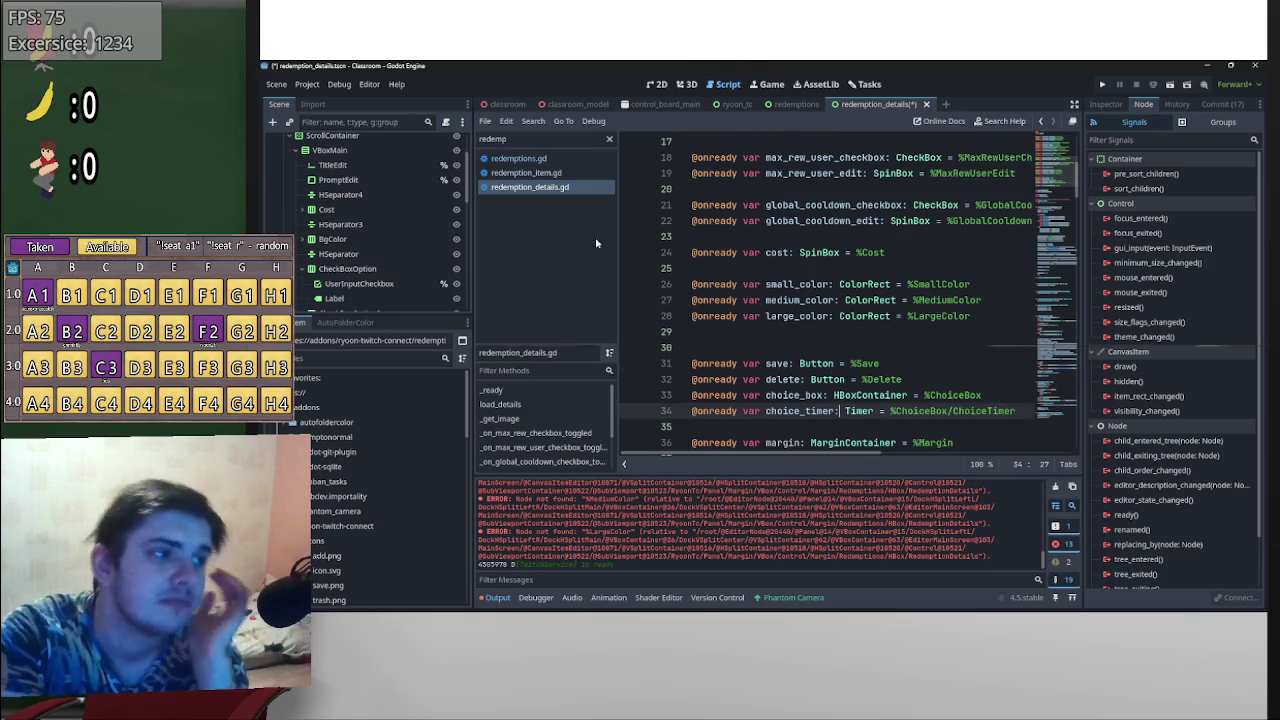
- Delete the small, medium and large color variable declarations, then undo it
{"action": "left_click_drag", "start_coordinate": [985, 318], "coordinate": [663, 288]}
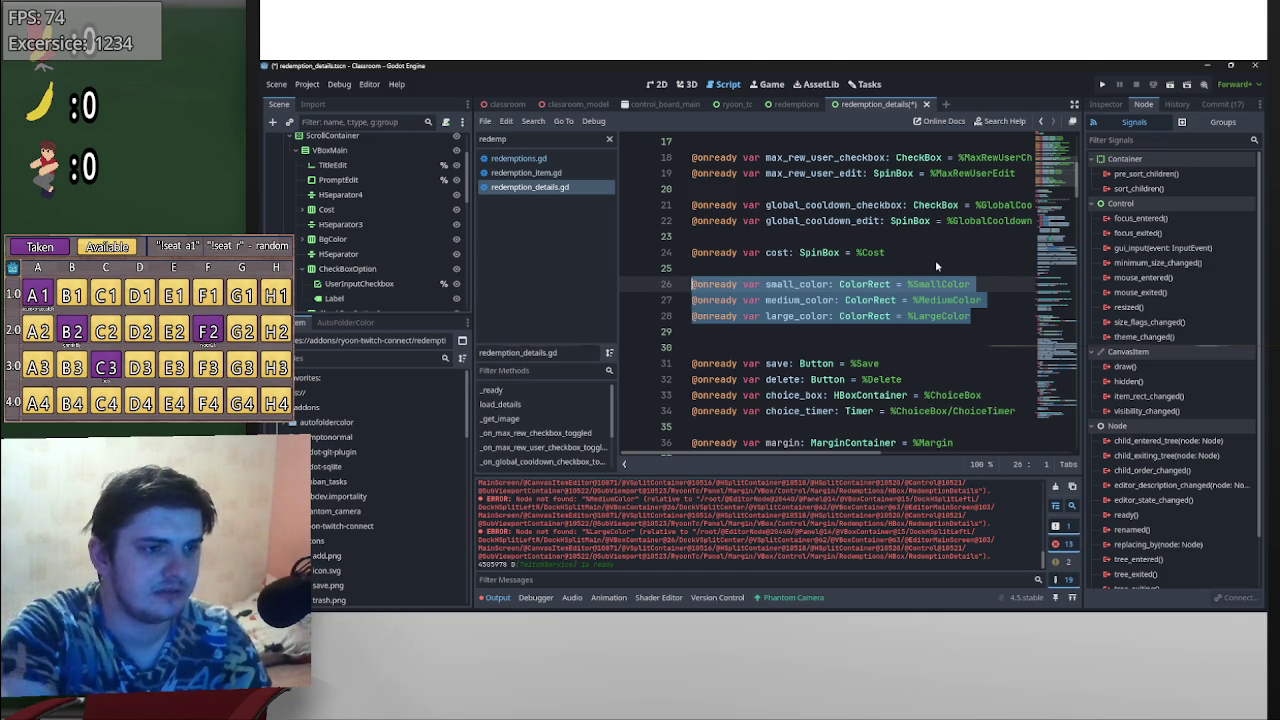
{"action": "key", "text": "BackSpace"}
{"action": "key", "text": "BackSpace"}
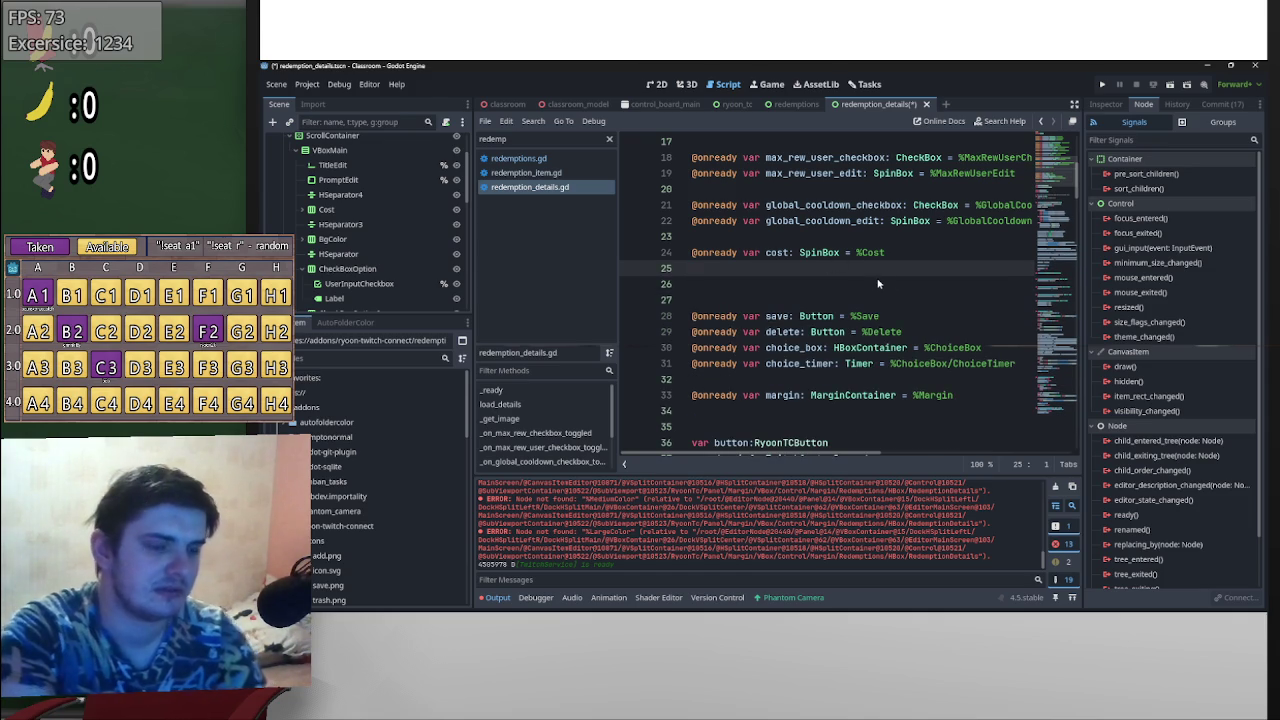
{"action": "key", "text": "ctrl+z"}
{"action": "scroll", "coordinate": [866, 280], "scroll_direction": "up", "scroll_amount": 5}
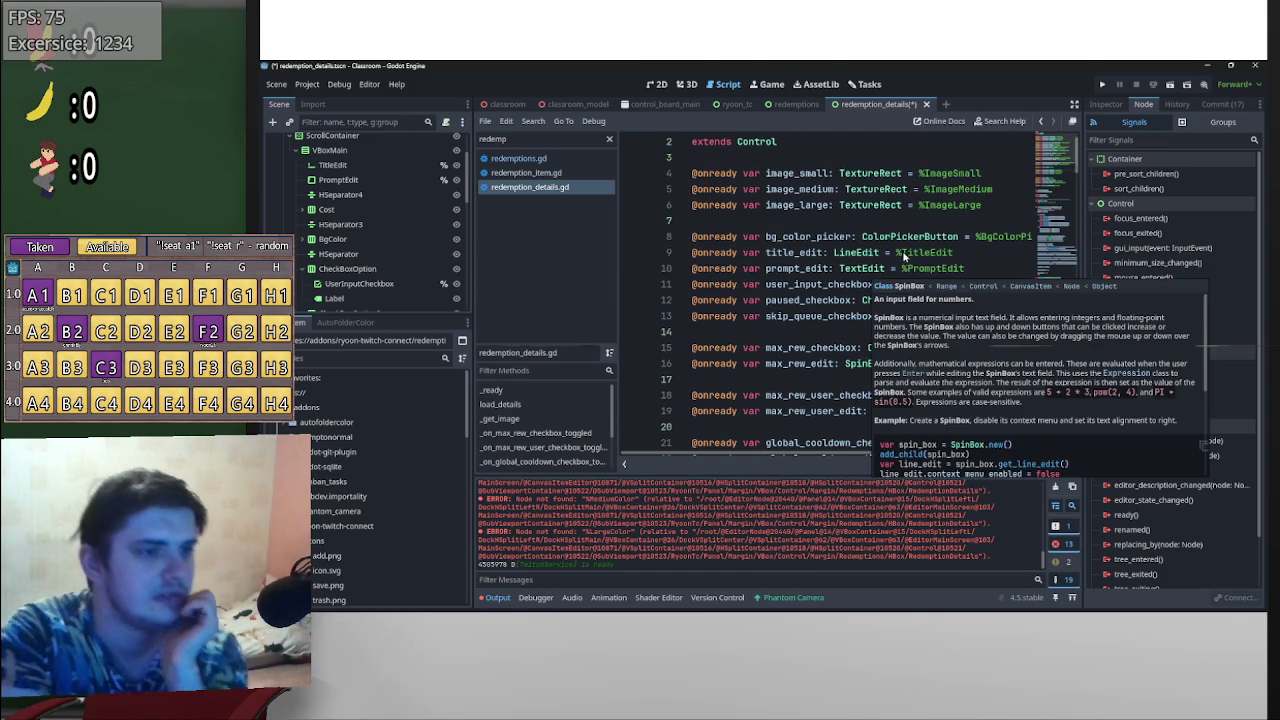
{"action": "left_click", "coordinate": [986, 219]}
{"action": "left_click", "coordinate": [1006, 211]}
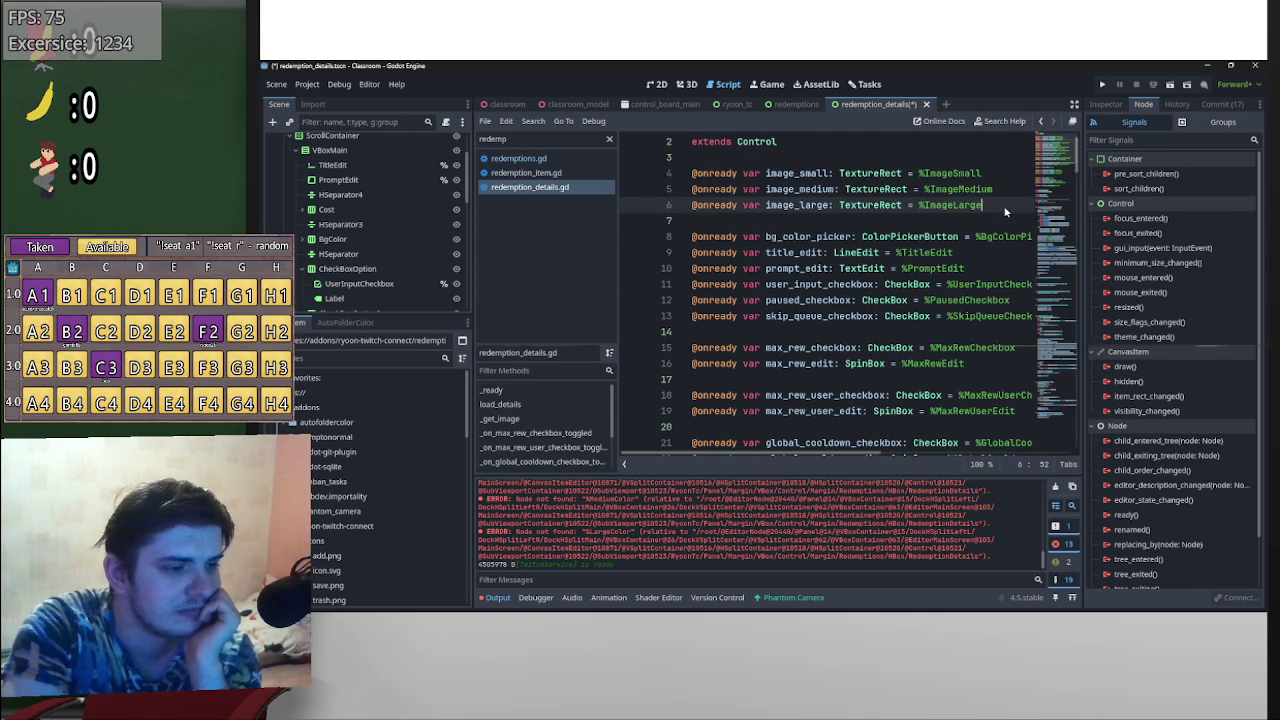
{"action": "mouse_move", "coordinate": [1006, 211]}
{"action": "left_mouse_down"}
{"action": "mouse_move", "coordinate": [690, 192]}
{"action": "mouse_move", "coordinate": [675, 180]}
{"action": "left_mouse_up"}
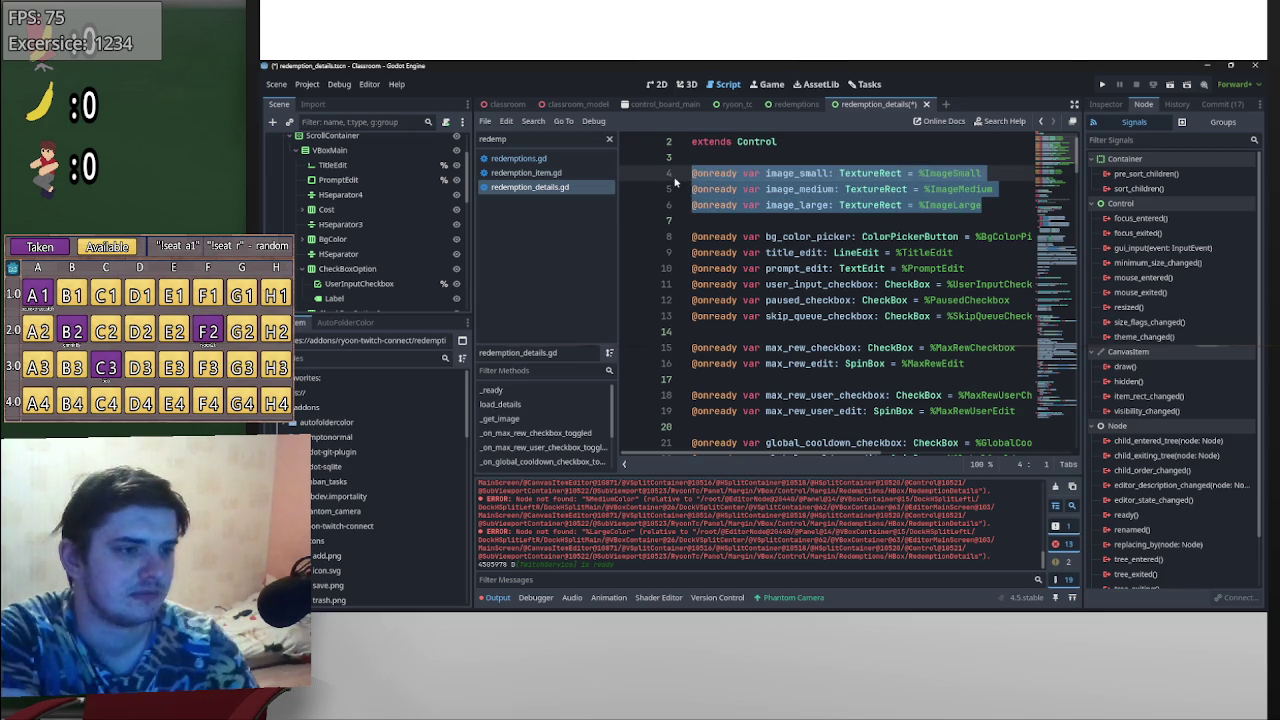
{"action": "key", "text": "BackSpace"}
{"action": "key", "text": "BackSpace"}
{"action": "key", "text": "BackSpace"}
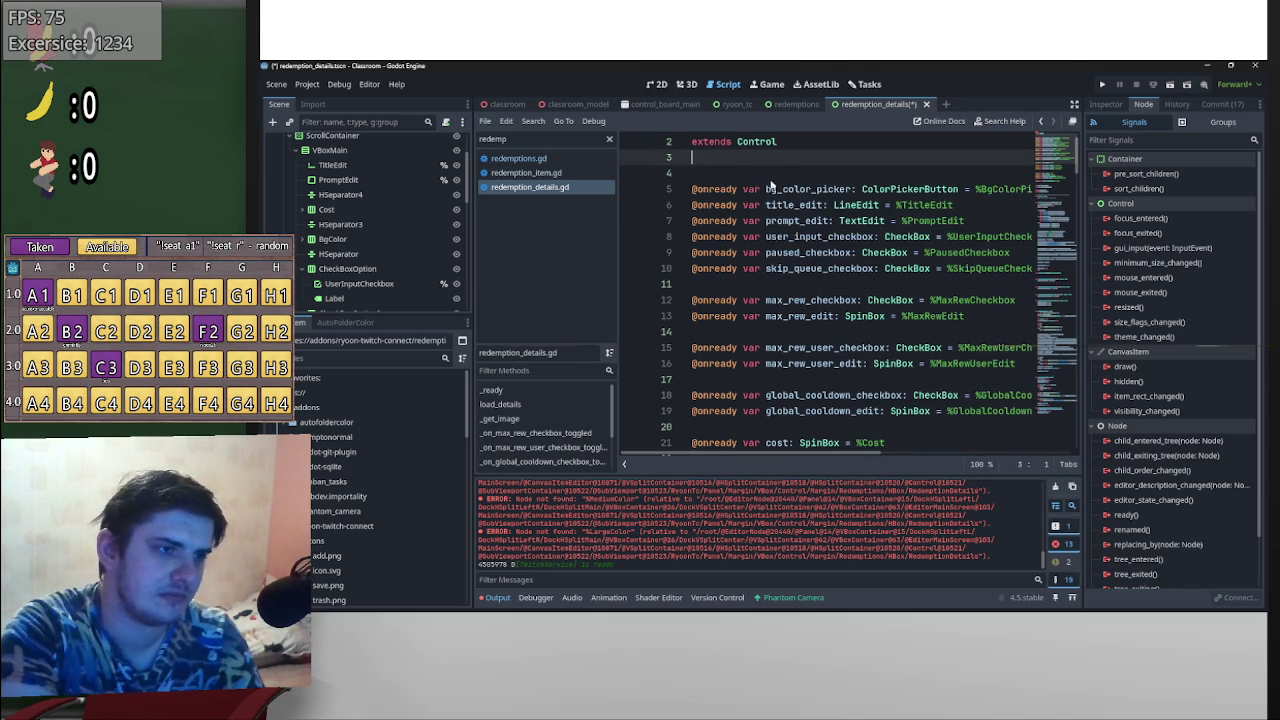
{"action": "scroll", "coordinate": [938, 355], "scroll_direction": "down", "scroll_amount": 12}
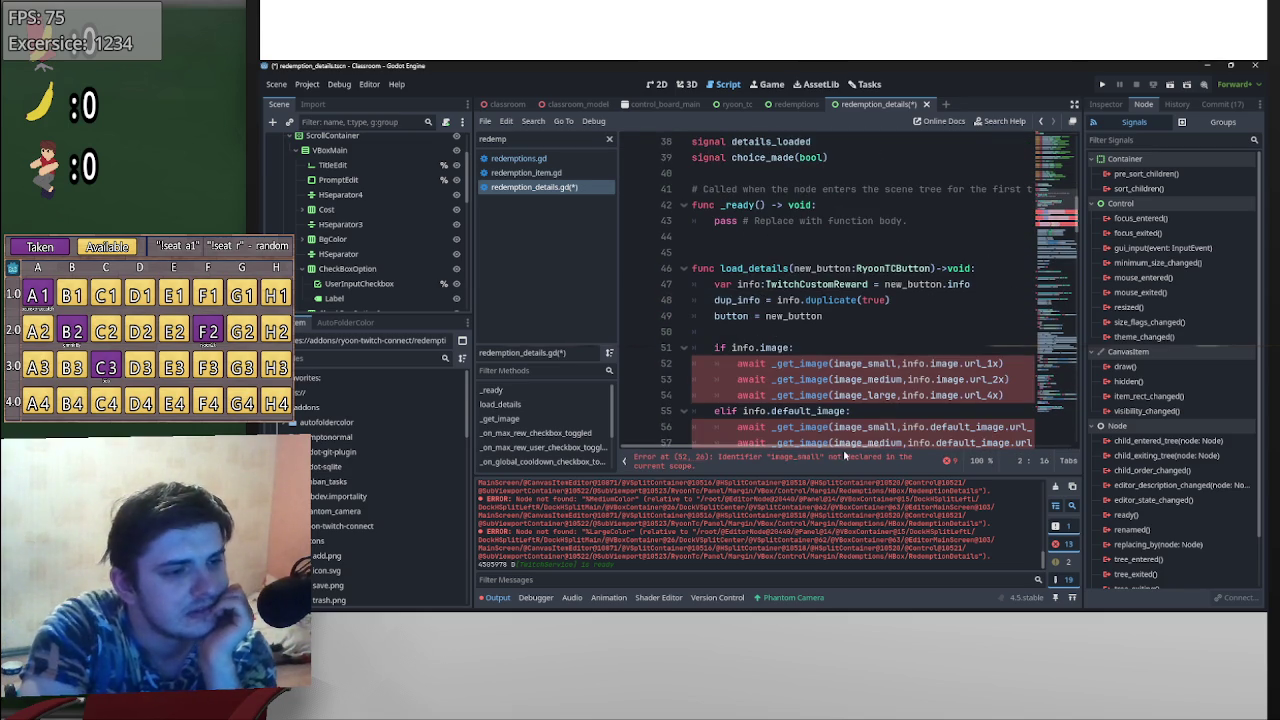
- Delete the image-loading if/elif/else block in load_details and collapse the leftover blank lines
{"action": "scroll", "coordinate": [872, 402], "scroll_direction": "down", "scroll_amount": 4}
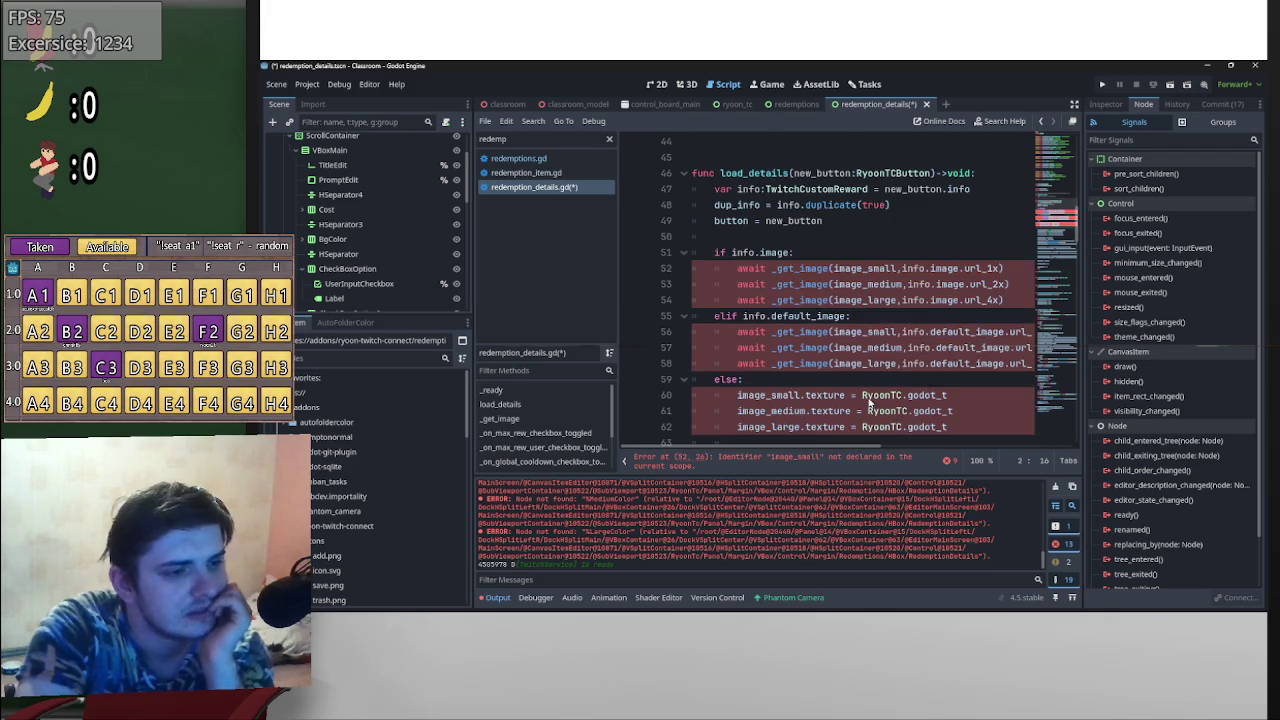
{"action": "mouse_move", "coordinate": [979, 340]}
{"action": "left_mouse_down"}
{"action": "mouse_move", "coordinate": [649, 202]}
{"action": "mouse_move", "coordinate": [622, 141]}
{"action": "mouse_move", "coordinate": [595, 195]}
{"action": "left_mouse_up"}
{"action": "key", "text": "BackSpace"}
{"action": "key", "text": "BackSpace"}
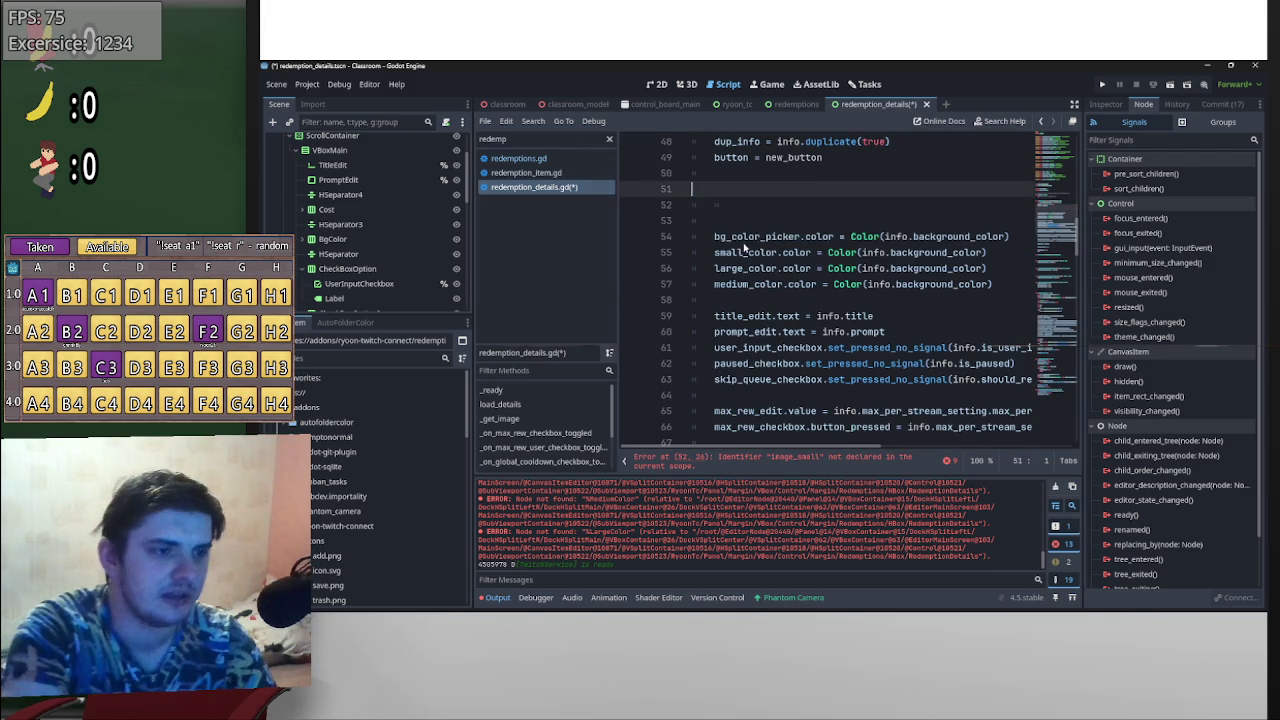
{"action": "left_click", "coordinate": [753, 188]}
{"action": "key", "text": "BackSpace"}
{"action": "key", "text": "BackSpace"}
{"action": "key", "text": "BackSpace"}
- Scroll down and unfold the _get_image function to show its body
{"action": "scroll", "coordinate": [857, 314], "scroll_direction": "down", "scroll_amount": 4}
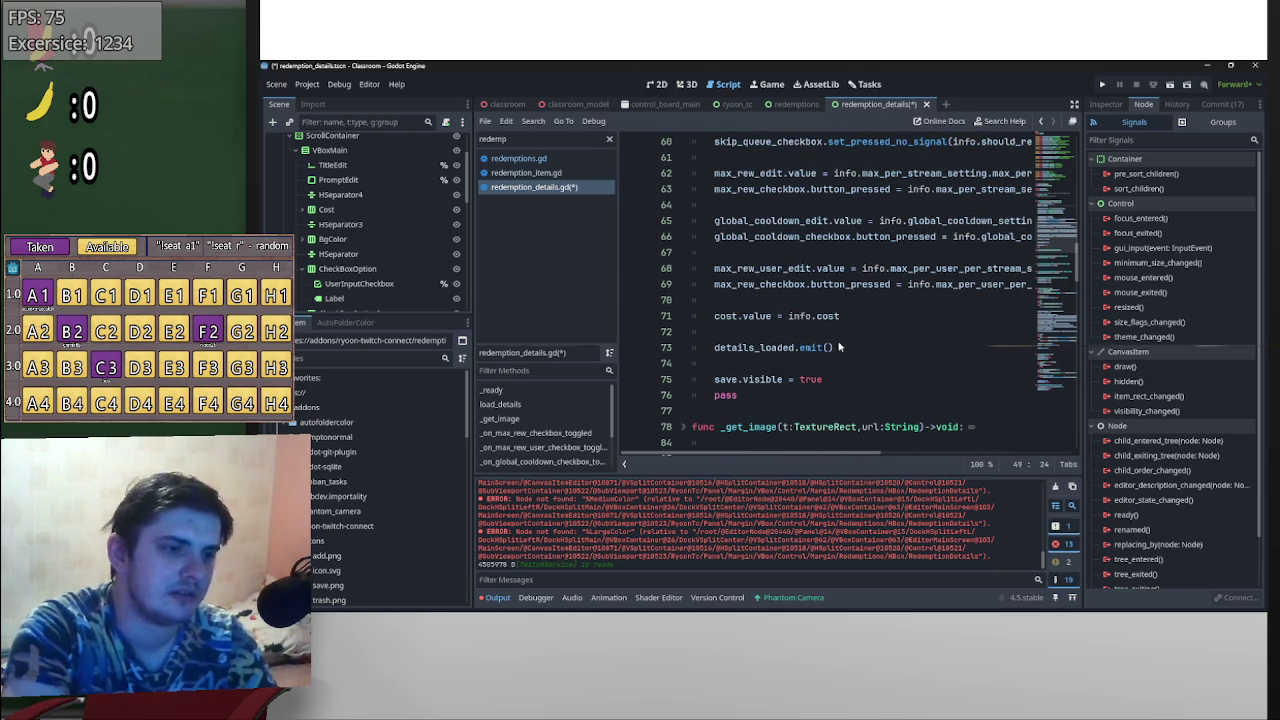
{"action": "scroll", "coordinate": [840, 346], "scroll_direction": "down", "scroll_amount": 3}
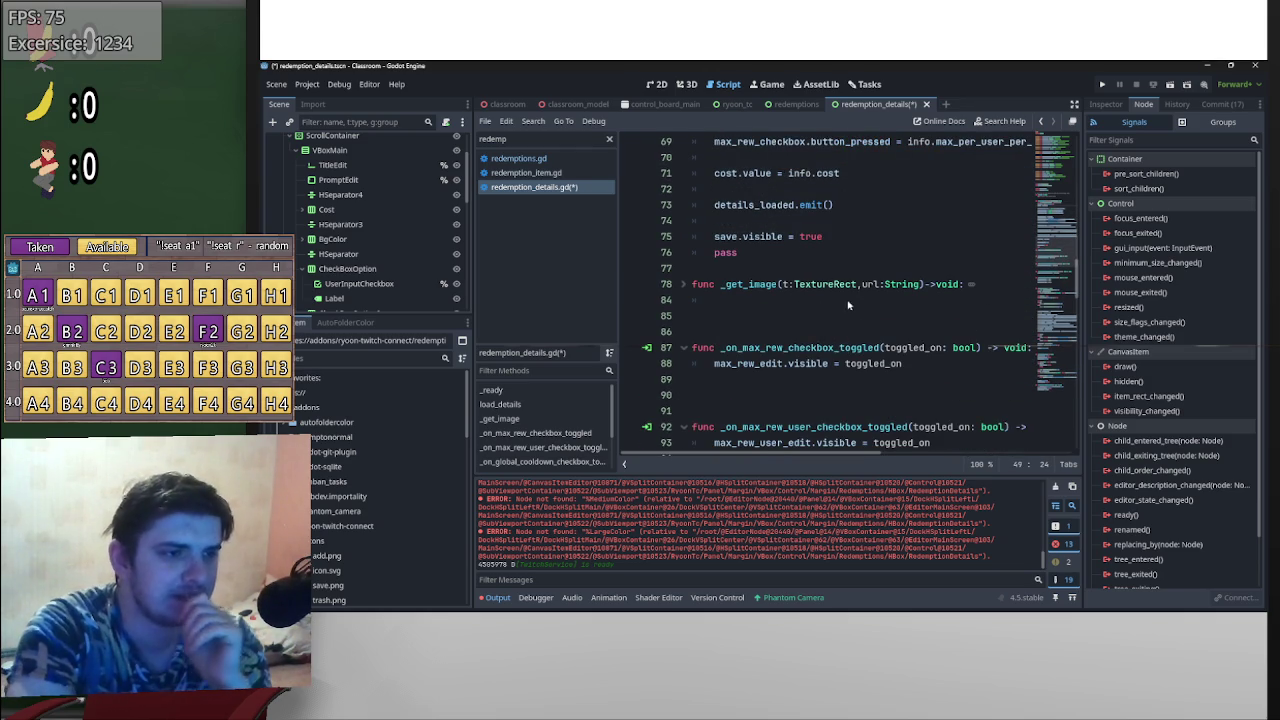
{"action": "scroll", "coordinate": [768, 300], "scroll_direction": "down", "scroll_amount": 1}
{"action": "left_click", "coordinate": [682, 237]}
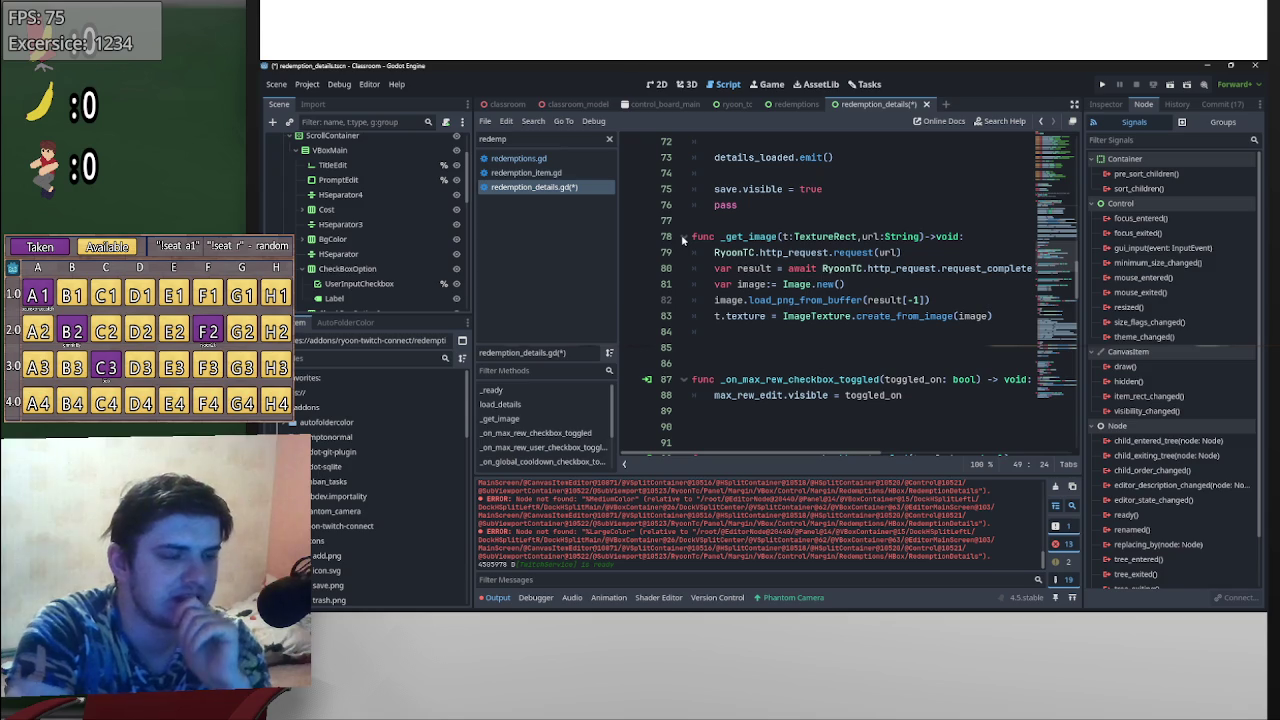
{"action": "left_click", "coordinate": [682, 237]}
{"action": "left_click", "coordinate": [682, 237]}
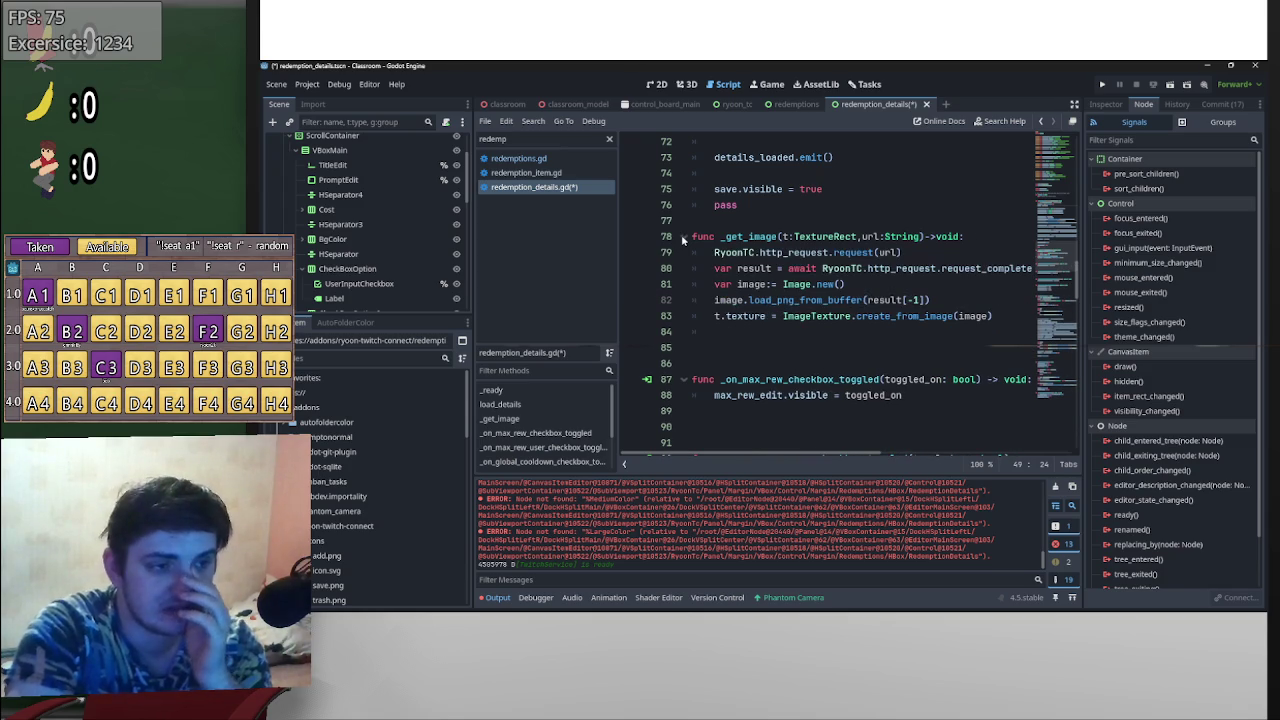
{"action": "left_click", "coordinate": [686, 84]}
{"action": "left_click", "coordinate": [650, 84]}
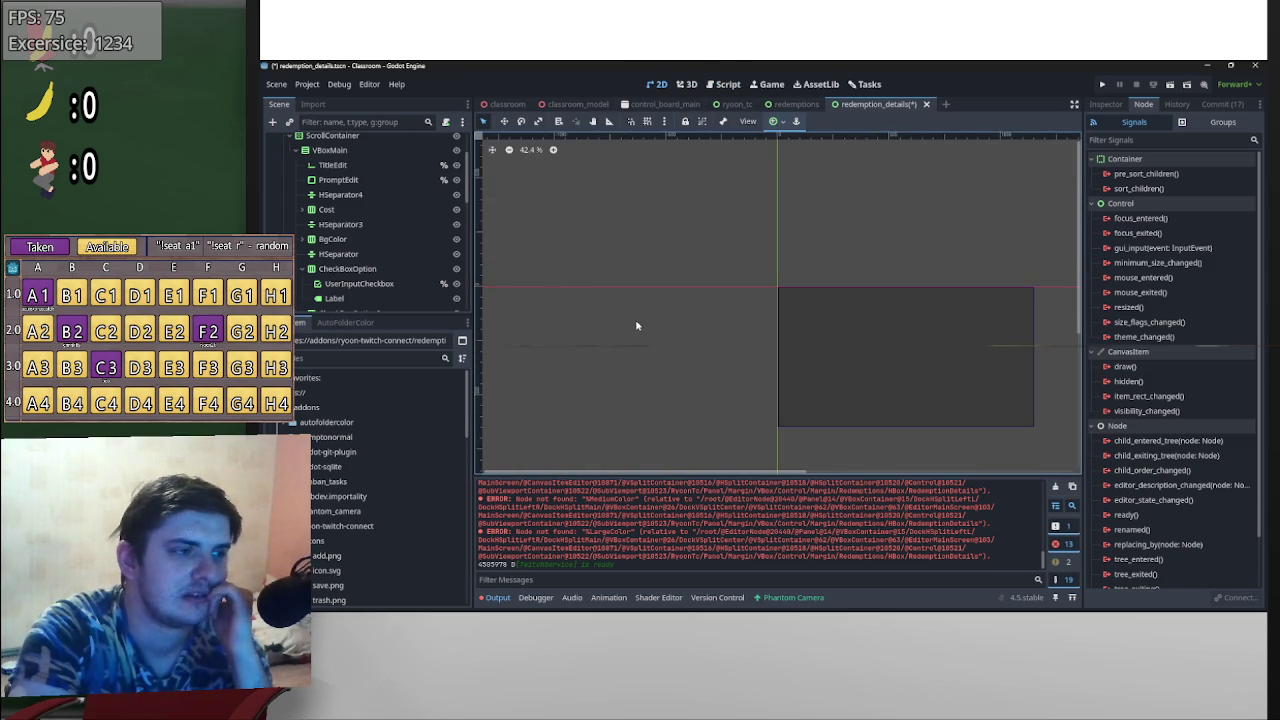
{"action": "scroll", "coordinate": [415, 232], "scroll_direction": "up", "scroll_amount": 3}
{"action": "left_click", "coordinate": [456, 171]}
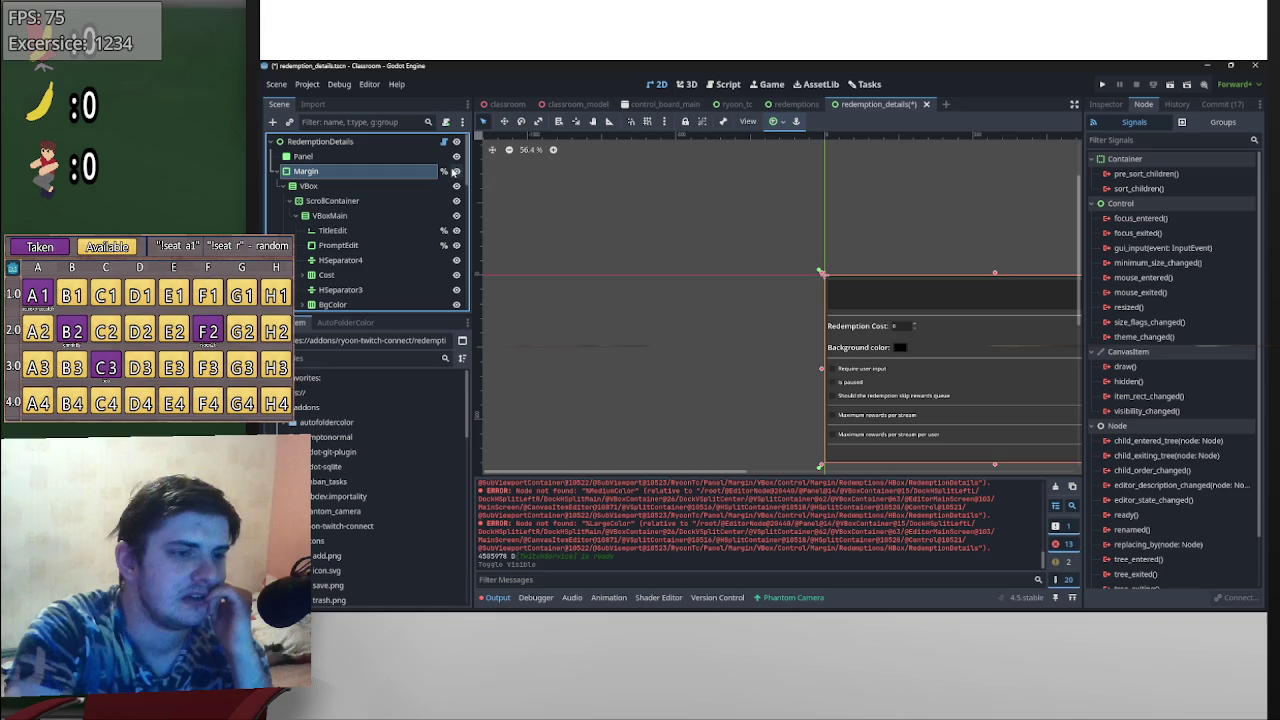
{"action": "left_click", "coordinate": [456, 171]}
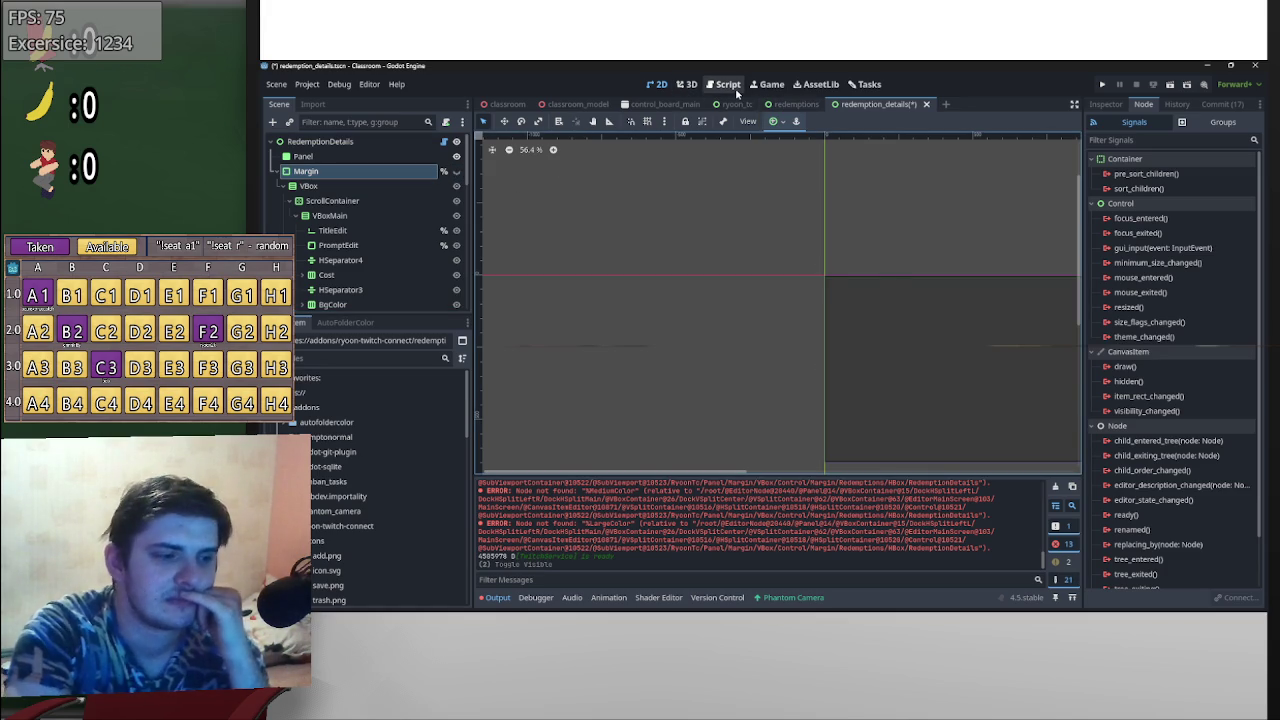
{"action": "left_click", "coordinate": [728, 85]}
{"action": "scroll", "coordinate": [934, 348], "scroll_direction": "up", "scroll_amount": 1}
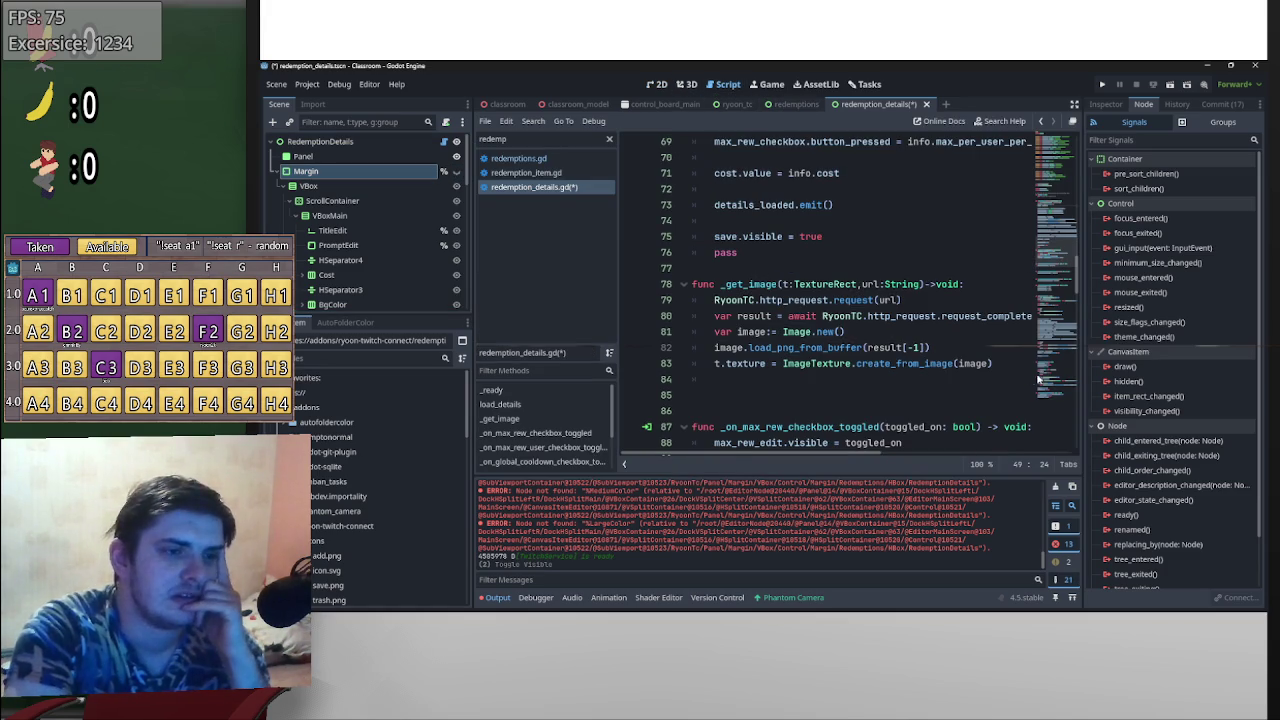
- Delete the whole _get_image function and the blank lines left behind
{"action": "mouse_move", "coordinate": [1022, 370]}
{"action": "left_mouse_down"}
{"action": "mouse_move", "coordinate": [480, 262]}
{"action": "mouse_move", "coordinate": [471, 288]}
{"action": "left_mouse_up"}
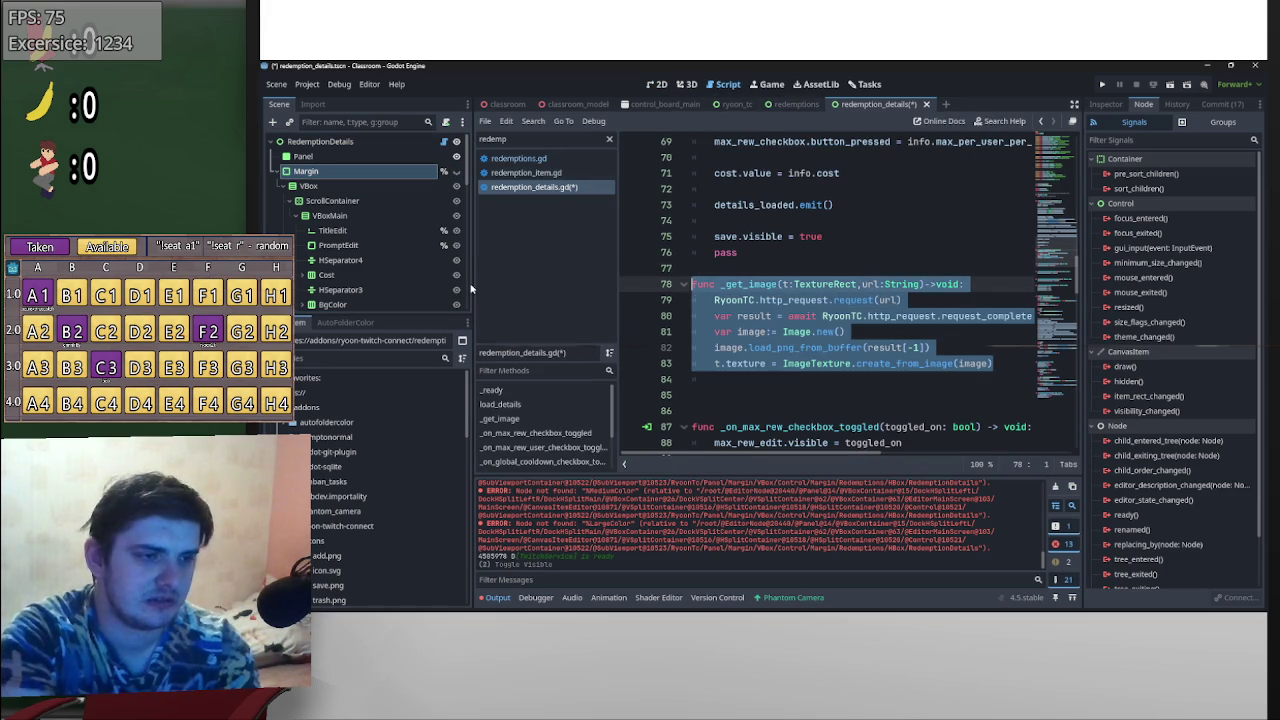
{"action": "left_click", "coordinate": [559, 190]}
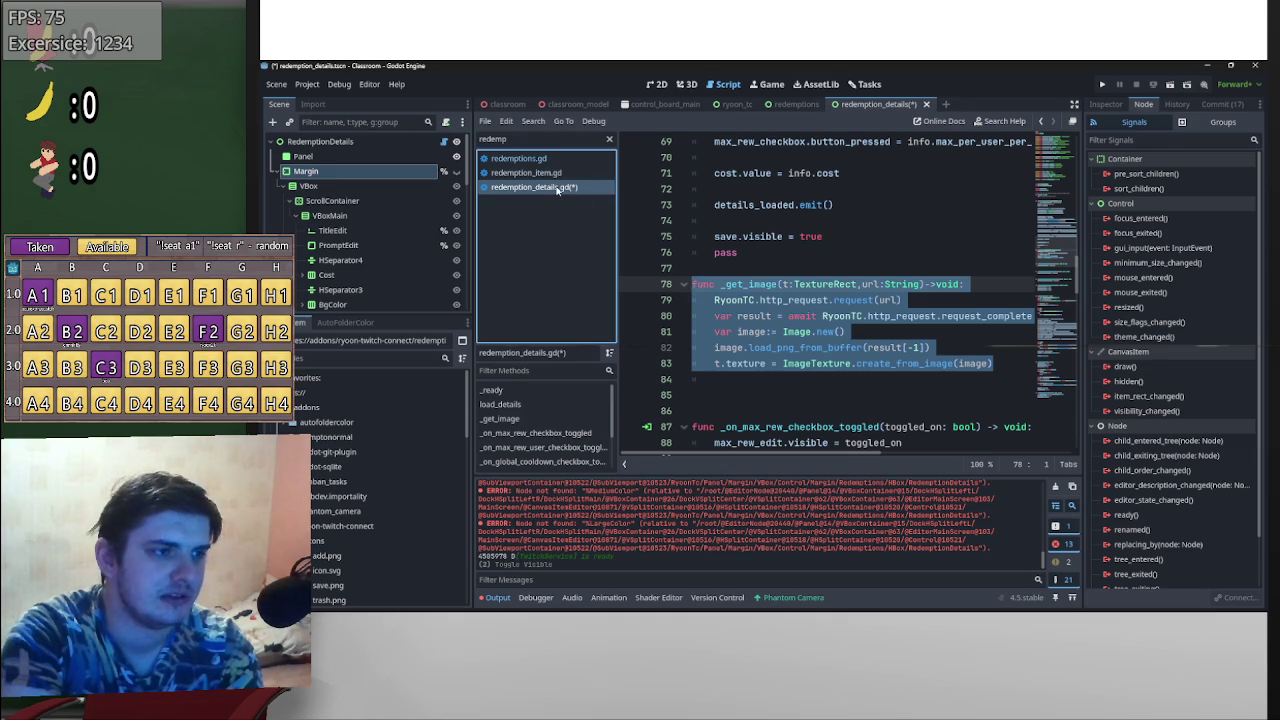
{"action": "left_click", "coordinate": [915, 333]}
{"action": "mouse_move", "coordinate": [1000, 364]}
{"action": "left_mouse_down"}
{"action": "mouse_move", "coordinate": [660, 340]}
{"action": "mouse_move", "coordinate": [591, 280]}
{"action": "left_mouse_up"}
{"action": "key", "text": "BackSpace"}
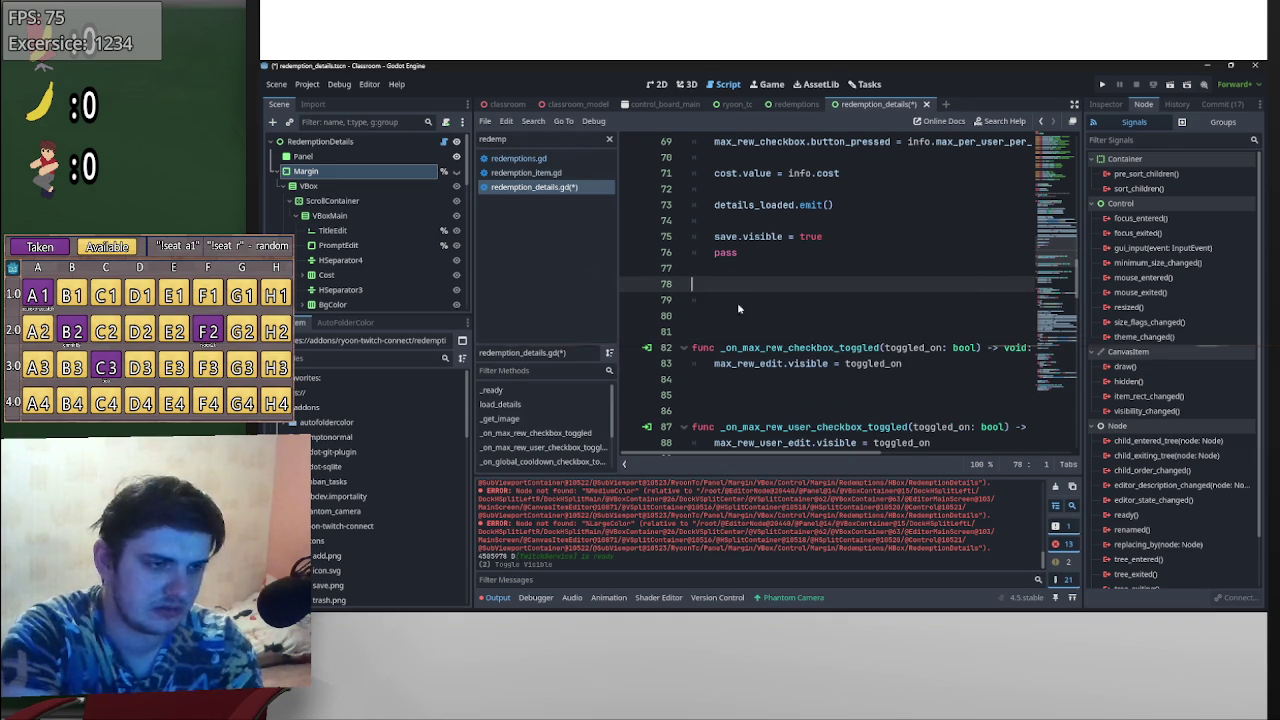
{"action": "left_click_drag", "start_coordinate": [716, 313], "coordinate": [665, 289]}
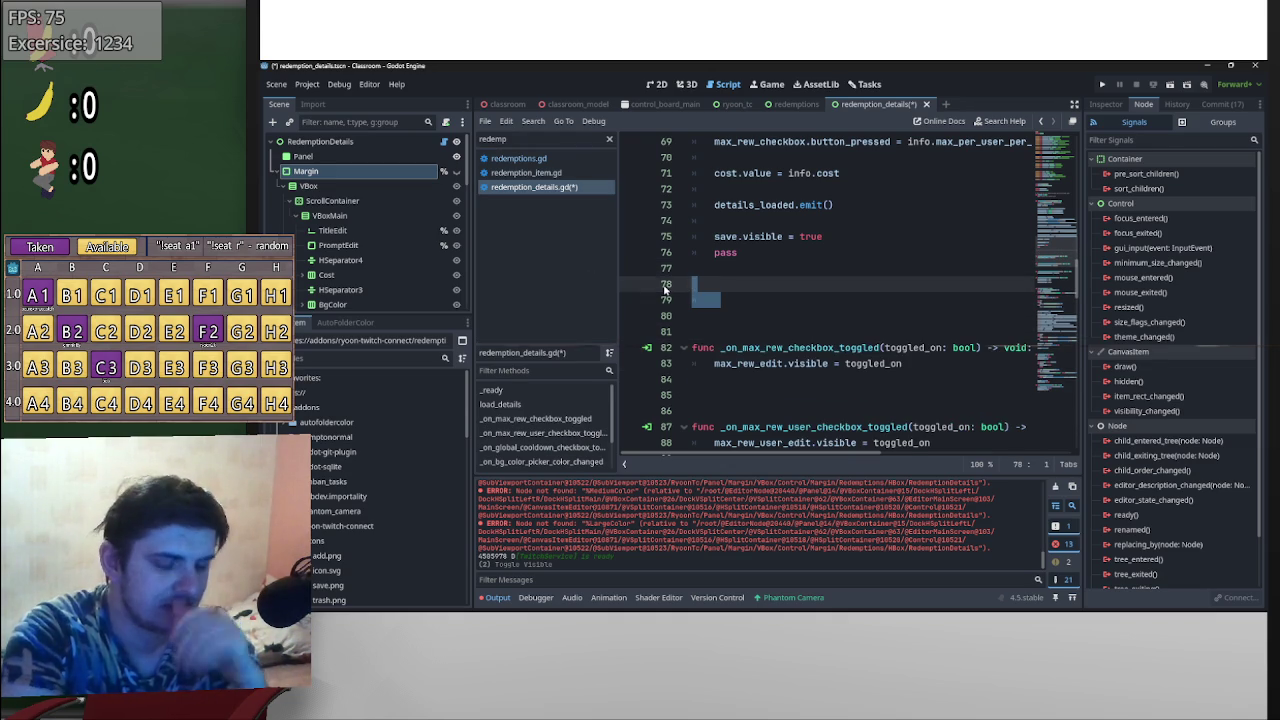
{"action": "key", "text": "BackSpace"}
{"action": "key", "text": "BackSpace"}
- Delete the empty _ready function and its extra blank lines
{"action": "scroll", "coordinate": [978, 324], "scroll_direction": "up", "scroll_amount": 1}
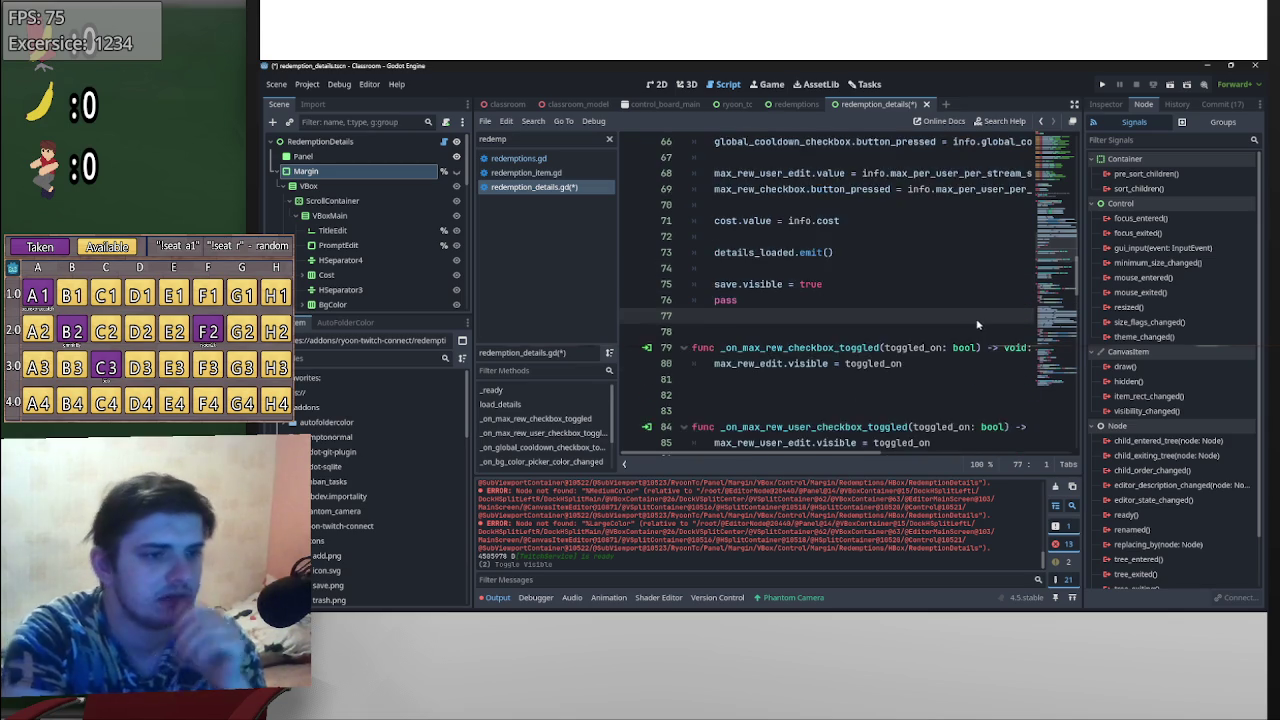
{"action": "scroll", "coordinate": [978, 324], "scroll_direction": "up", "scroll_amount": 12}
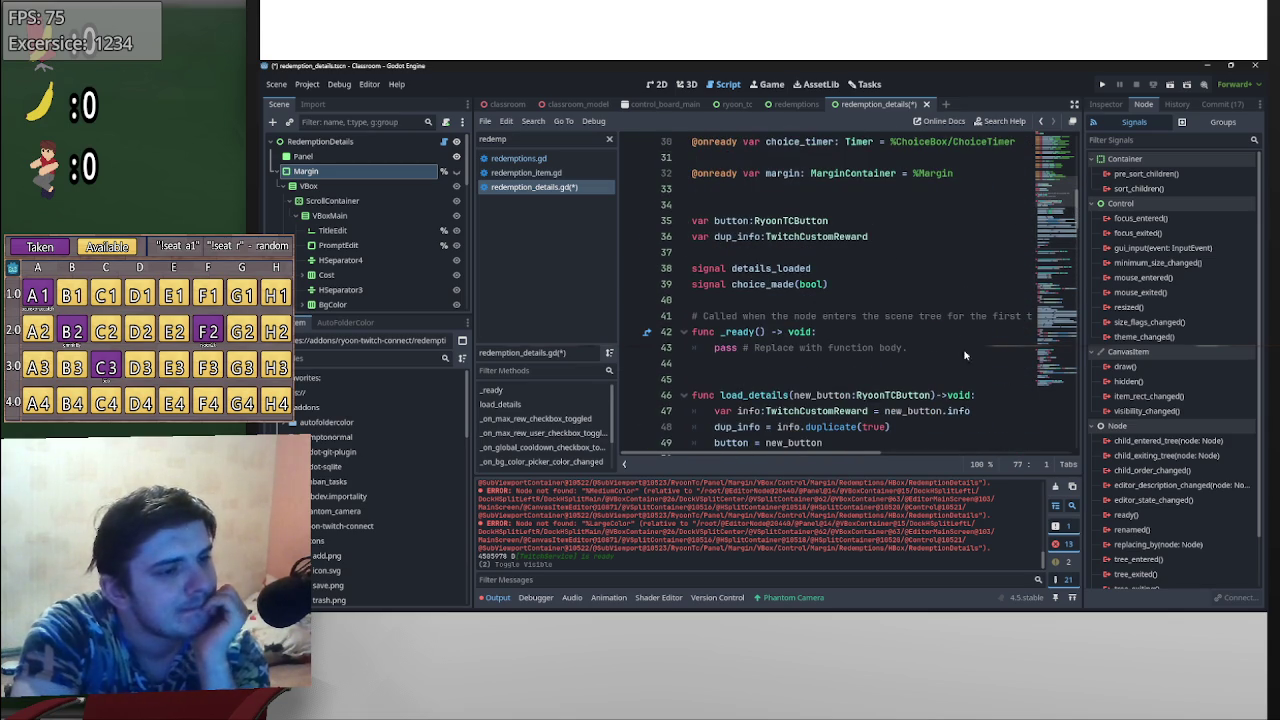
{"action": "left_click_drag", "start_coordinate": [963, 350], "coordinate": [688, 318]}
{"action": "key", "text": "BackSpace"}
{"action": "key", "text": "BackSpace"}
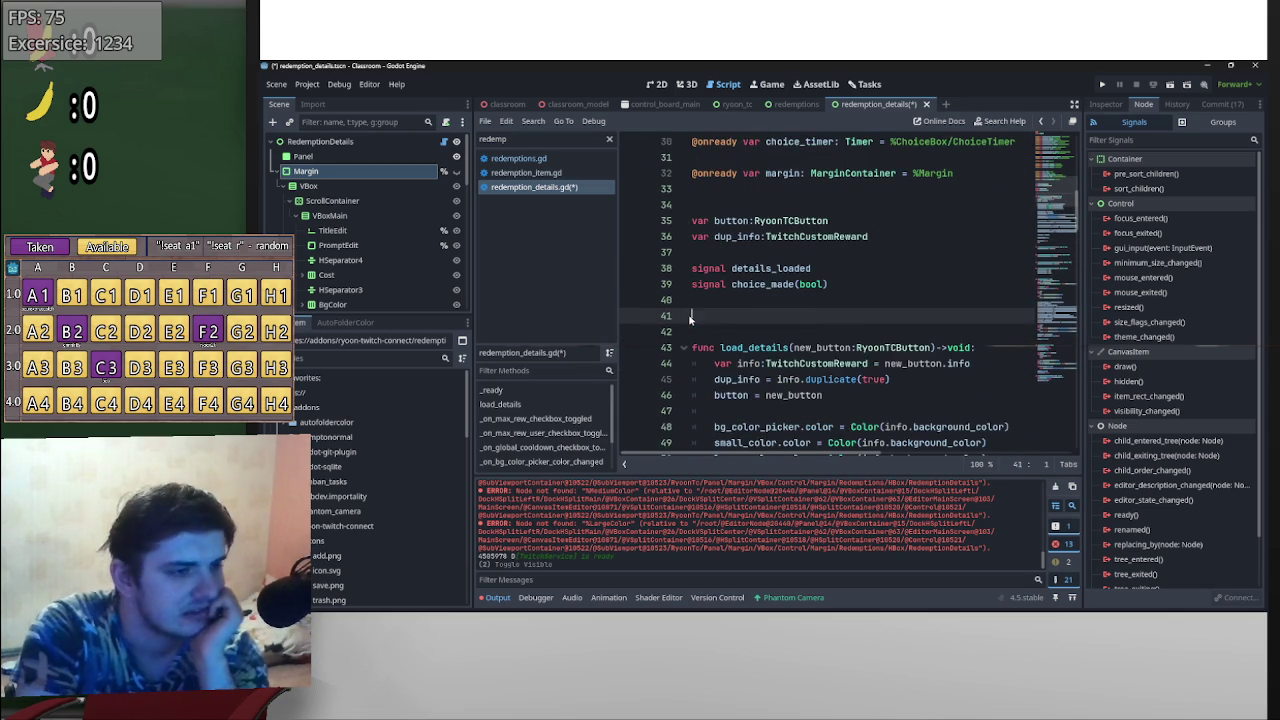
{"action": "key", "text": "Delete"}
- Select the small, medium and large colour variable declarations
{"action": "scroll", "coordinate": [780, 298], "scroll_direction": "up", "scroll_amount": 6}
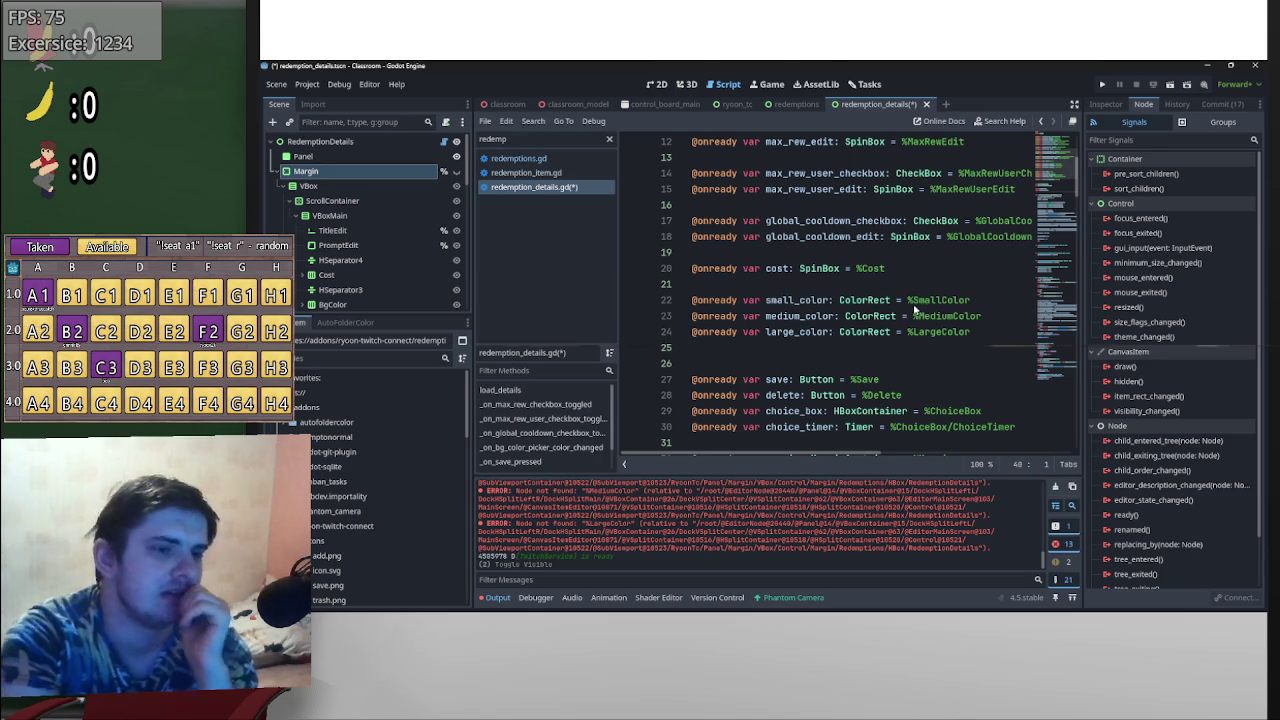
{"action": "left_click", "coordinate": [913, 306]}
{"action": "scroll", "coordinate": [369, 255], "scroll_direction": "down", "scroll_amount": 1}
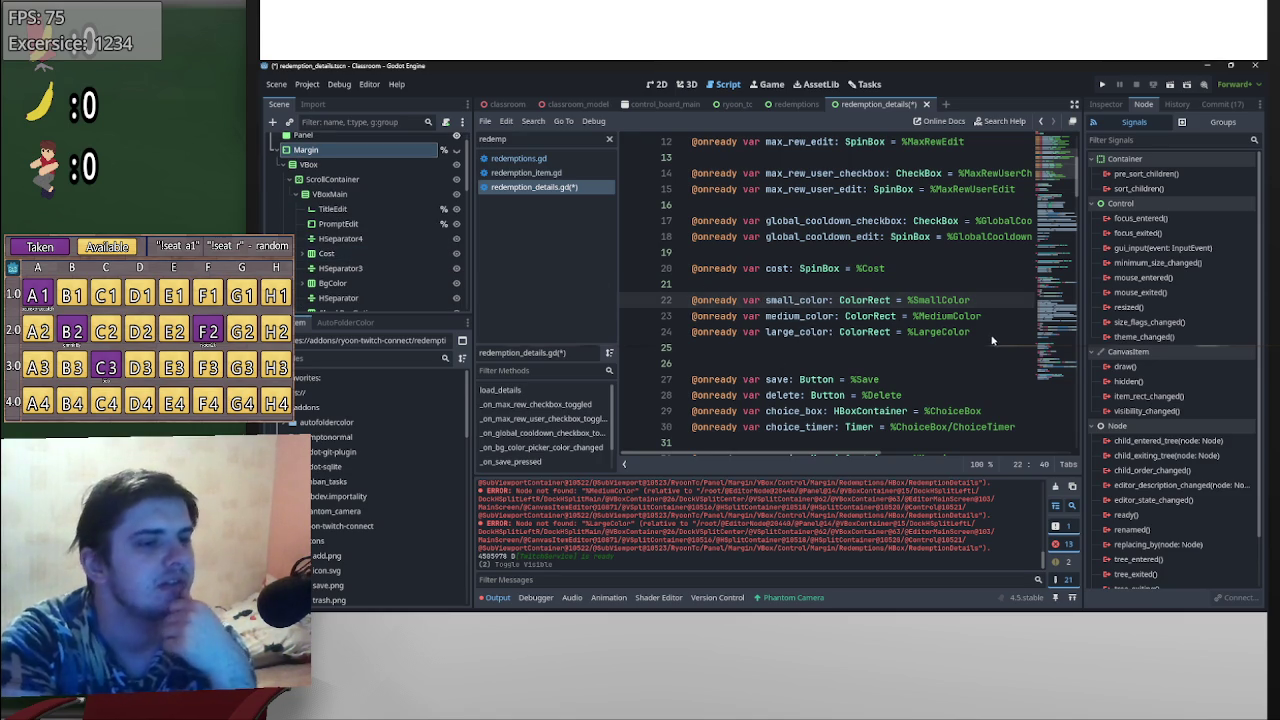
{"action": "left_click_drag", "start_coordinate": [988, 333], "coordinate": [627, 298]}
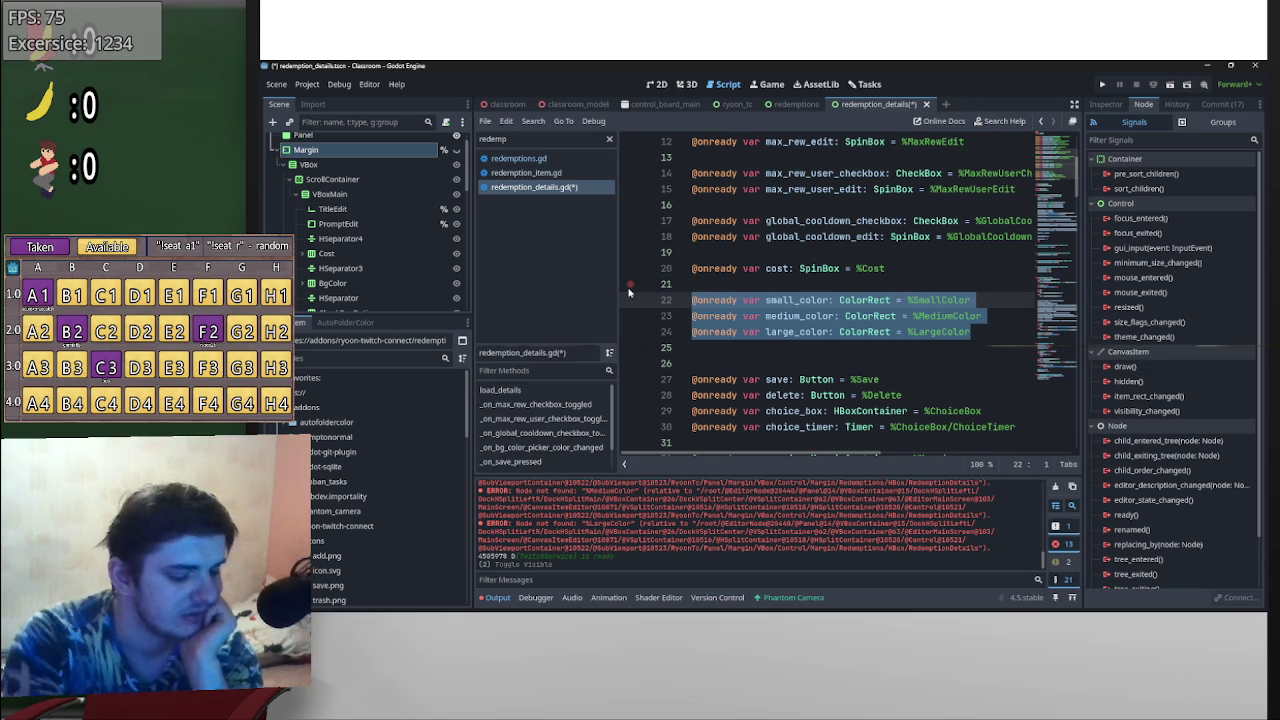
- Delete the three colour rect declarations and the blank line below cost
{"action": "key", "text": "BackSpace"}
{"action": "key", "text": "BackSpace"}
{"action": "key", "text": "BackSpace"}
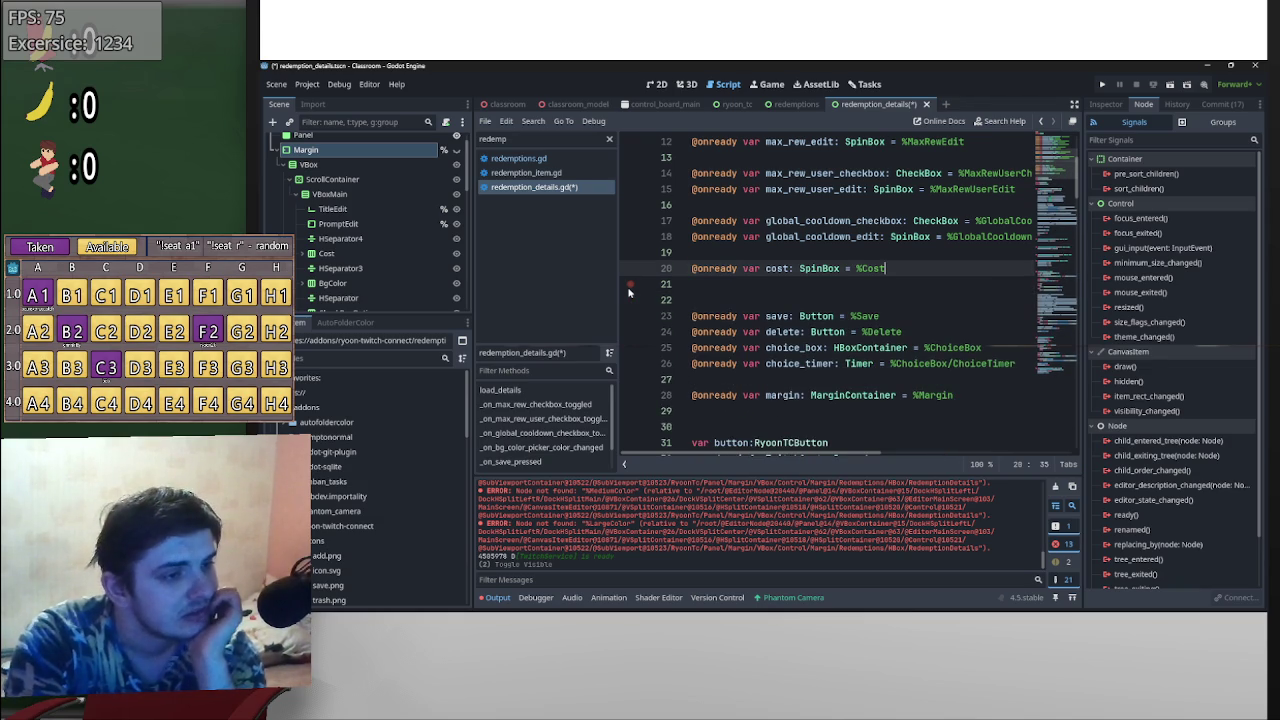
{"action": "left_click", "coordinate": [700, 315]}
{"action": "key", "text": "BackSpace"}
{"action": "key", "text": "Up"}
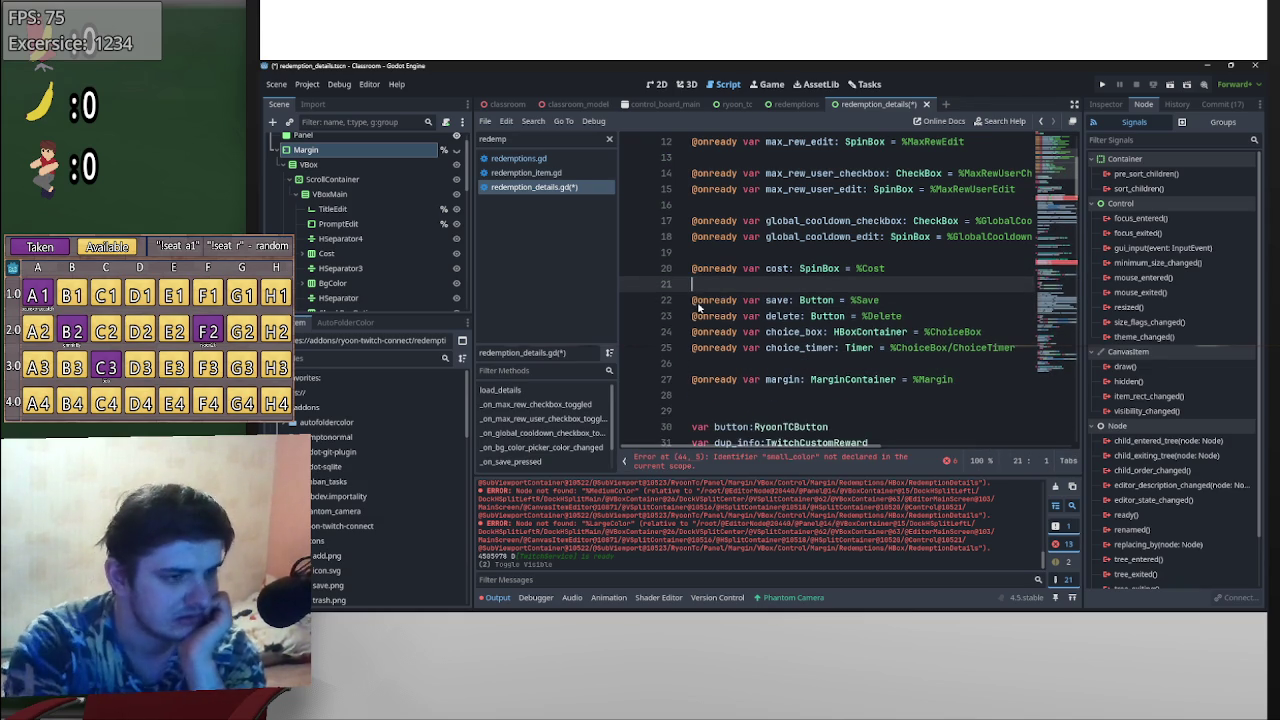
- Remove the three colour assignment lines in load_details flagged by the small_color error
{"action": "left_click", "coordinate": [842, 462]}
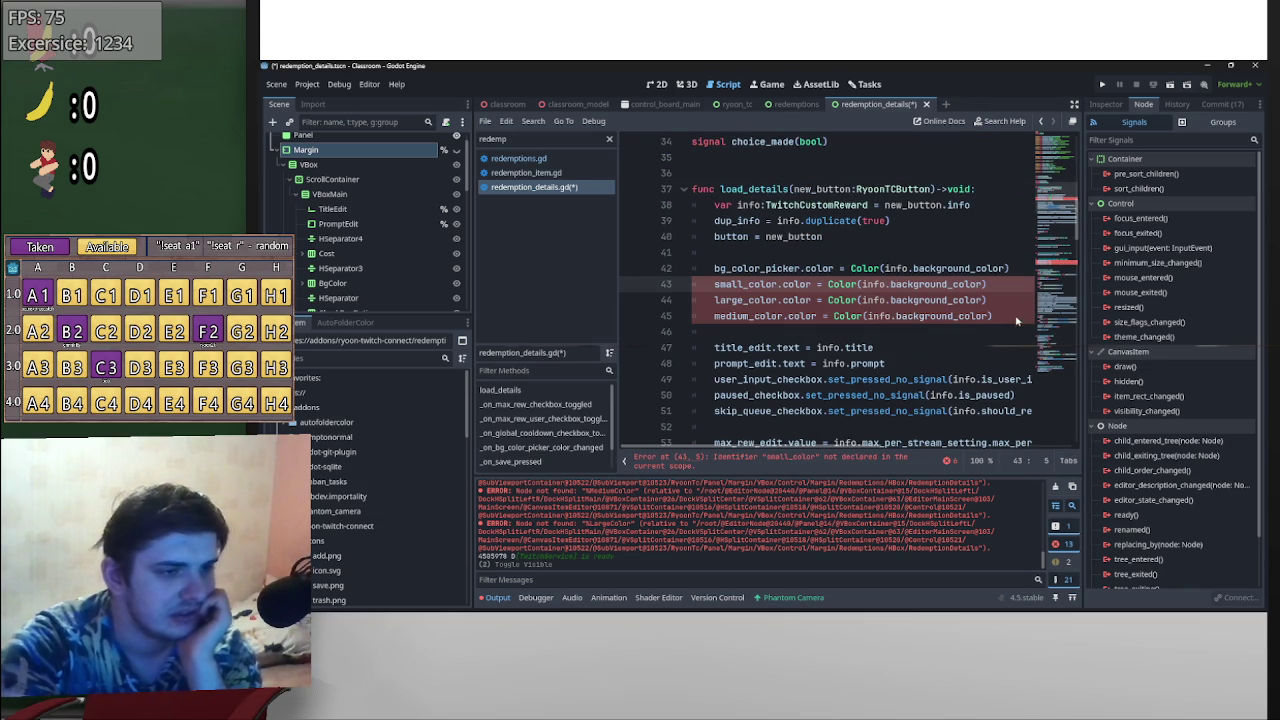
{"action": "mouse_move", "coordinate": [1010, 320]}
{"action": "left_mouse_down"}
{"action": "mouse_move", "coordinate": [700, 284]}
{"action": "mouse_move", "coordinate": [680, 268]}
{"action": "mouse_move", "coordinate": [665, 282]}
{"action": "left_mouse_up"}
{"action": "key", "text": "BackSpace"}
{"action": "key", "text": "BackSpace"}
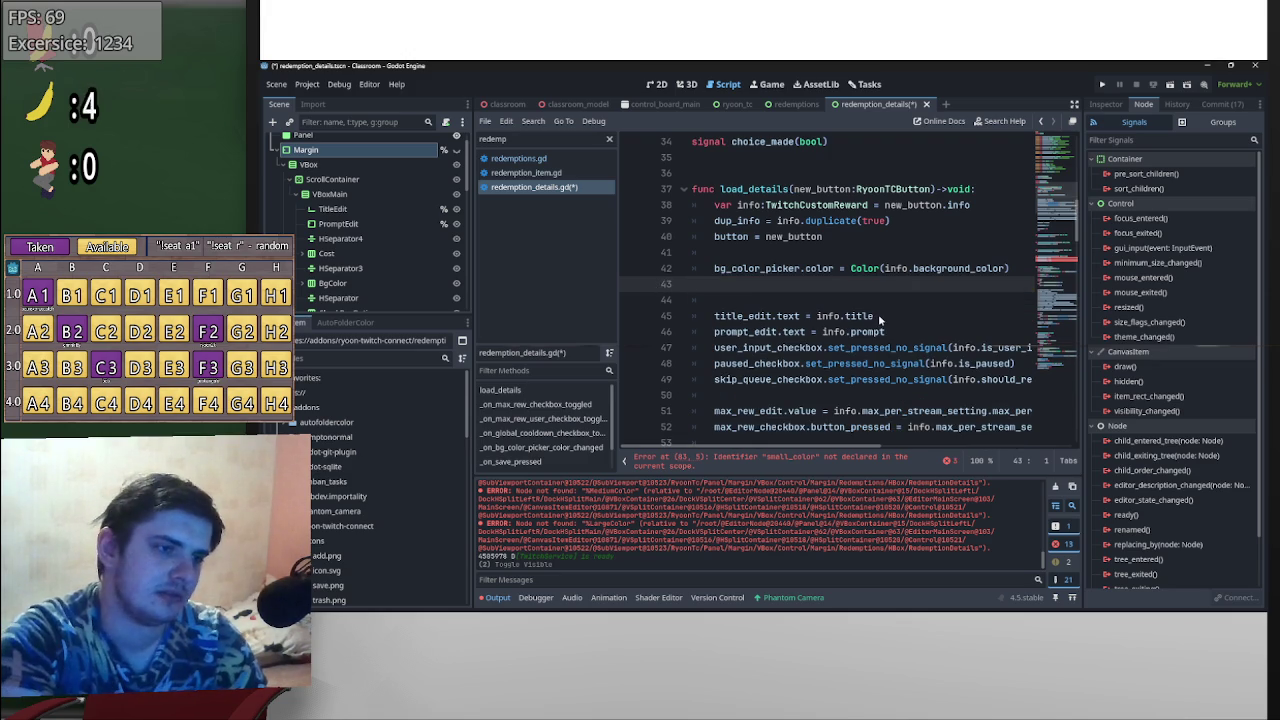
- Delete the _on_bg_color_picker_color_changed handler and tidy the blank lines between handlers
{"action": "left_click", "coordinate": [866, 464]}
{"action": "mouse_move", "coordinate": [868, 316]}
{"action": "left_mouse_down"}
{"action": "mouse_move", "coordinate": [643, 259]}
{"action": "mouse_move", "coordinate": [598, 269]}
{"action": "left_mouse_up"}
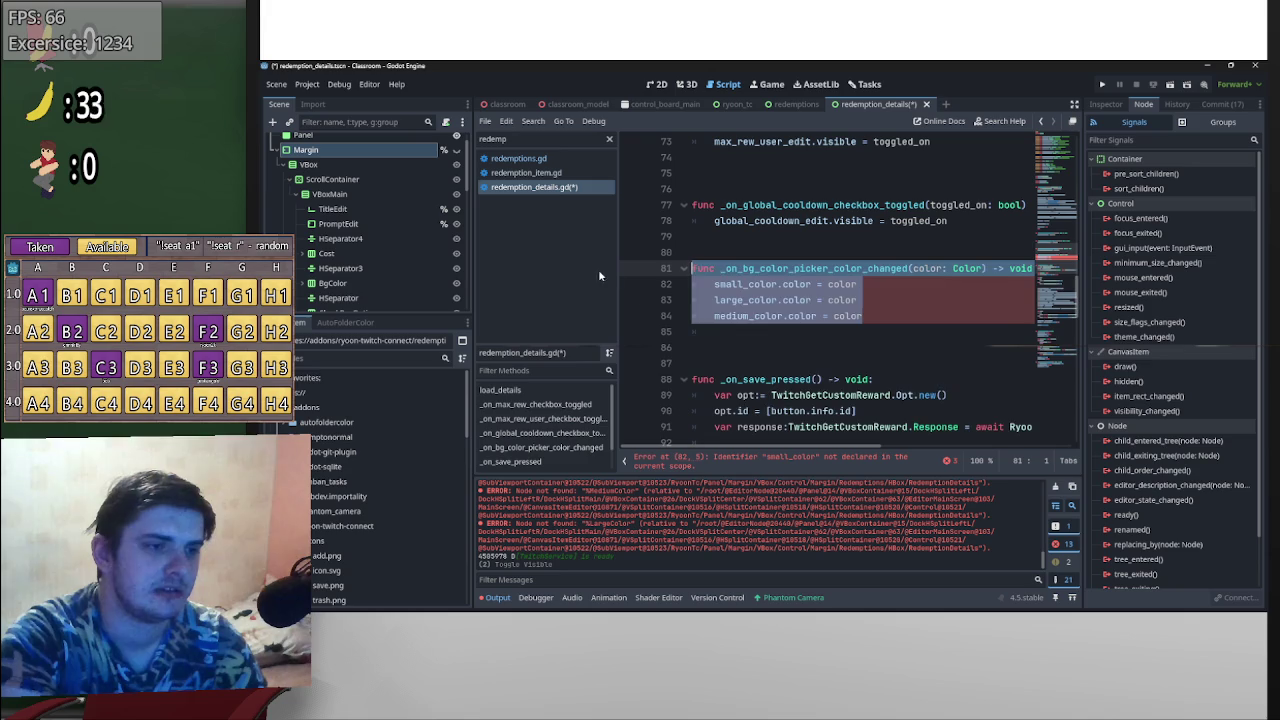
{"action": "key", "text": "BackSpace"}
{"action": "key", "text": "BackSpace"}
{"action": "key", "text": "BackSpace"}
{"action": "key", "text": "BackSpace"}
{"action": "key", "text": "Delete"}
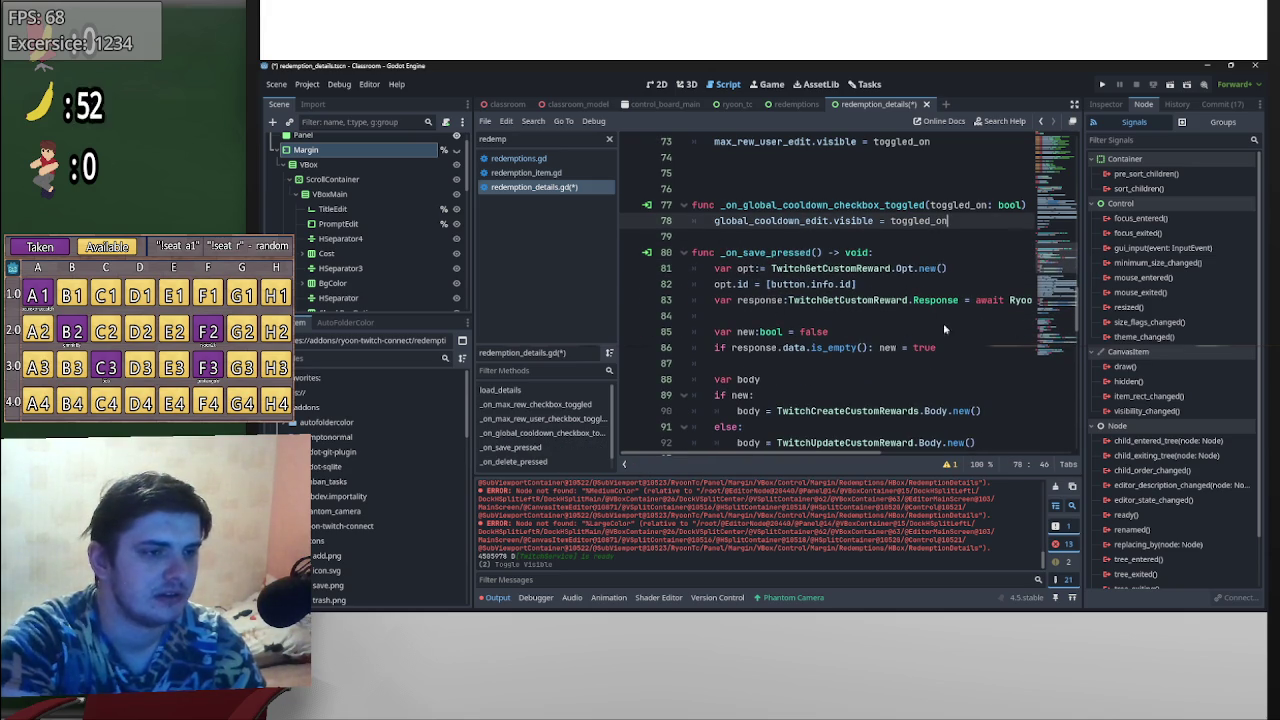
{"action": "scroll", "coordinate": [922, 350], "scroll_direction": "up", "scroll_amount": 3}
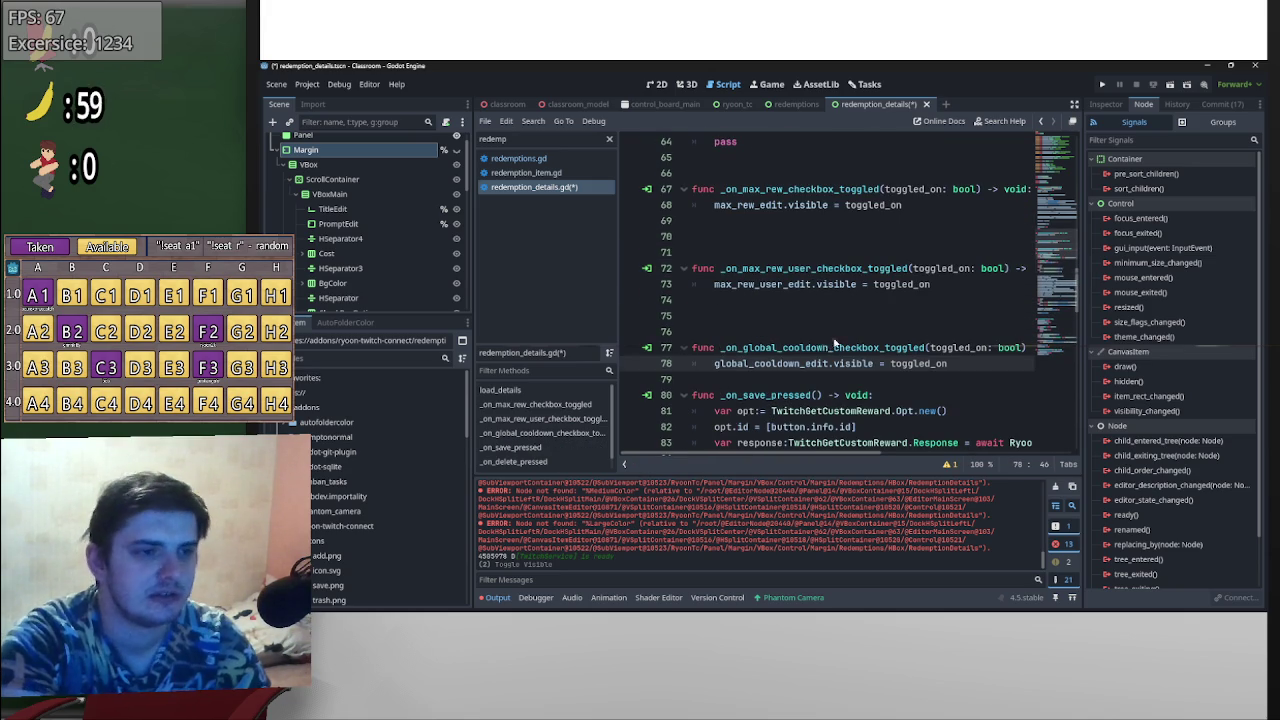
{"action": "left_click", "coordinate": [733, 304]}
{"action": "key", "text": "Delete"}
{"action": "key", "text": "Delete"}
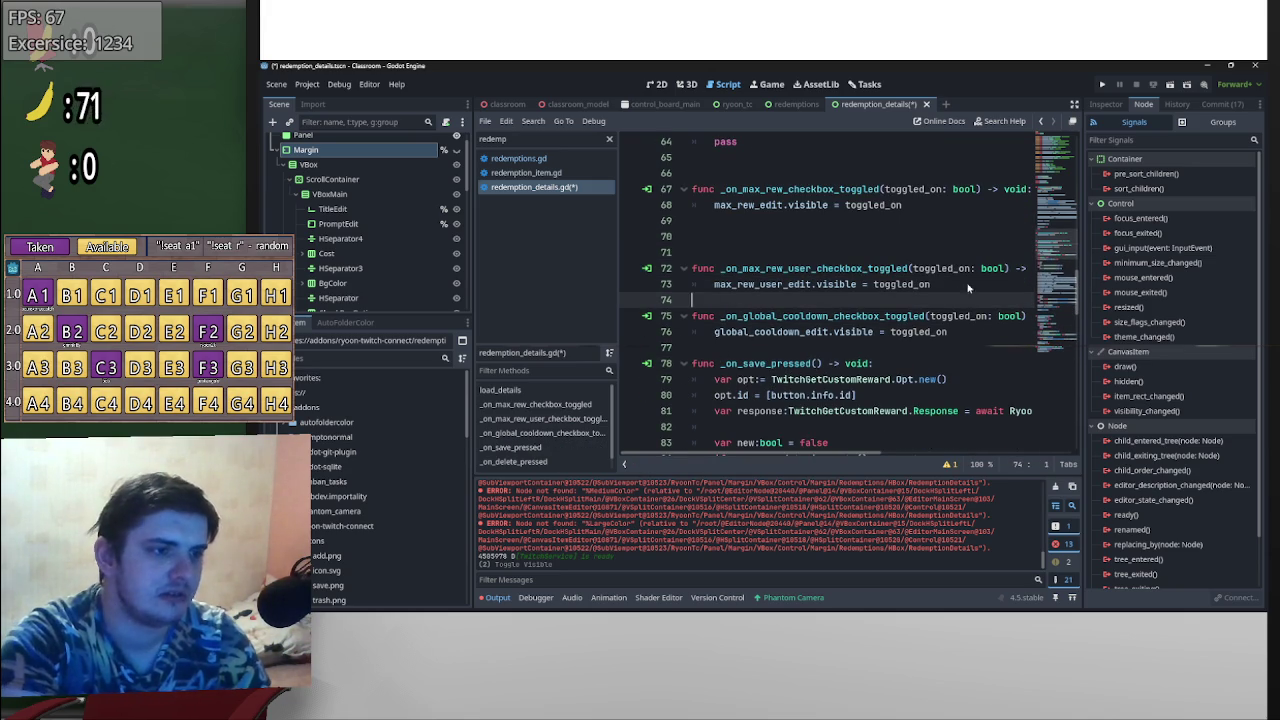
{"action": "left_click_drag", "start_coordinate": [1074, 290], "coordinate": [1071, 120]}
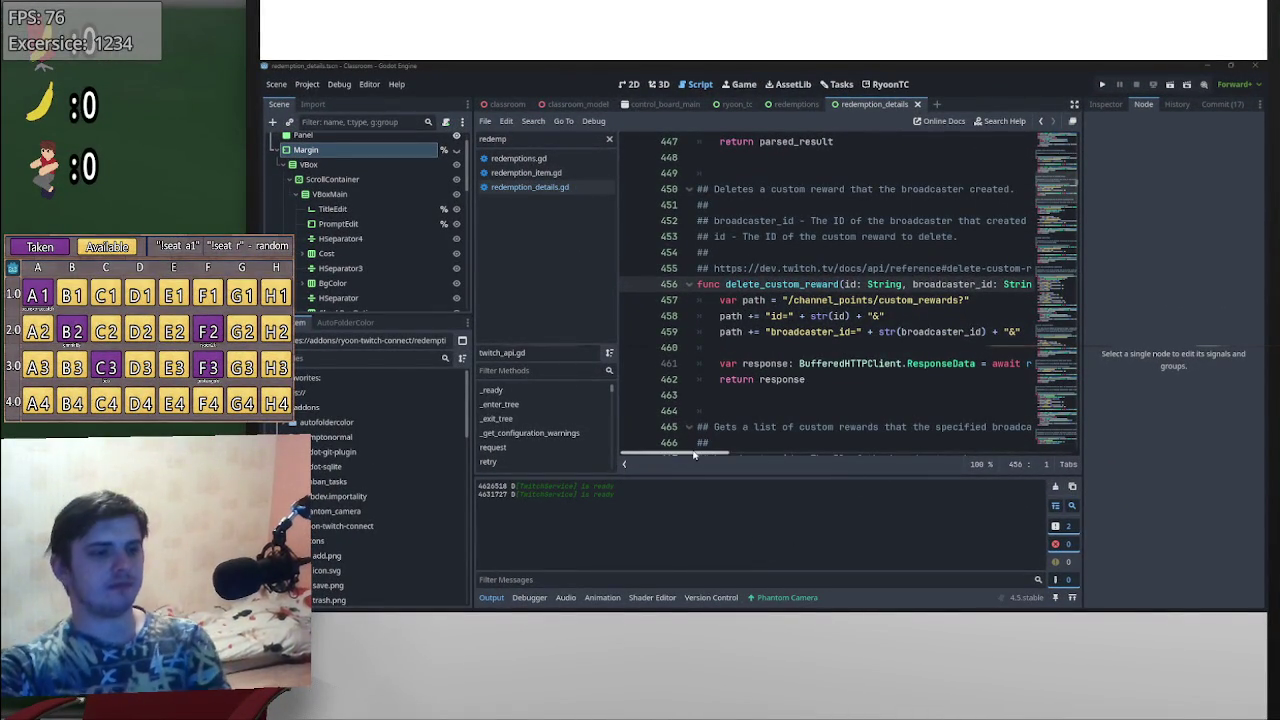
- View twitch_api.gd's delete_custom_reward, which sends a DELETE request to custom_rewards
{"action": "mouse_move", "coordinate": [693, 455]}
{"action": "left_mouse_down"}
{"action": "mouse_move", "coordinate": [750, 453]}
{"action": "mouse_move", "coordinate": [687, 463]}
{"action": "left_mouse_up"}
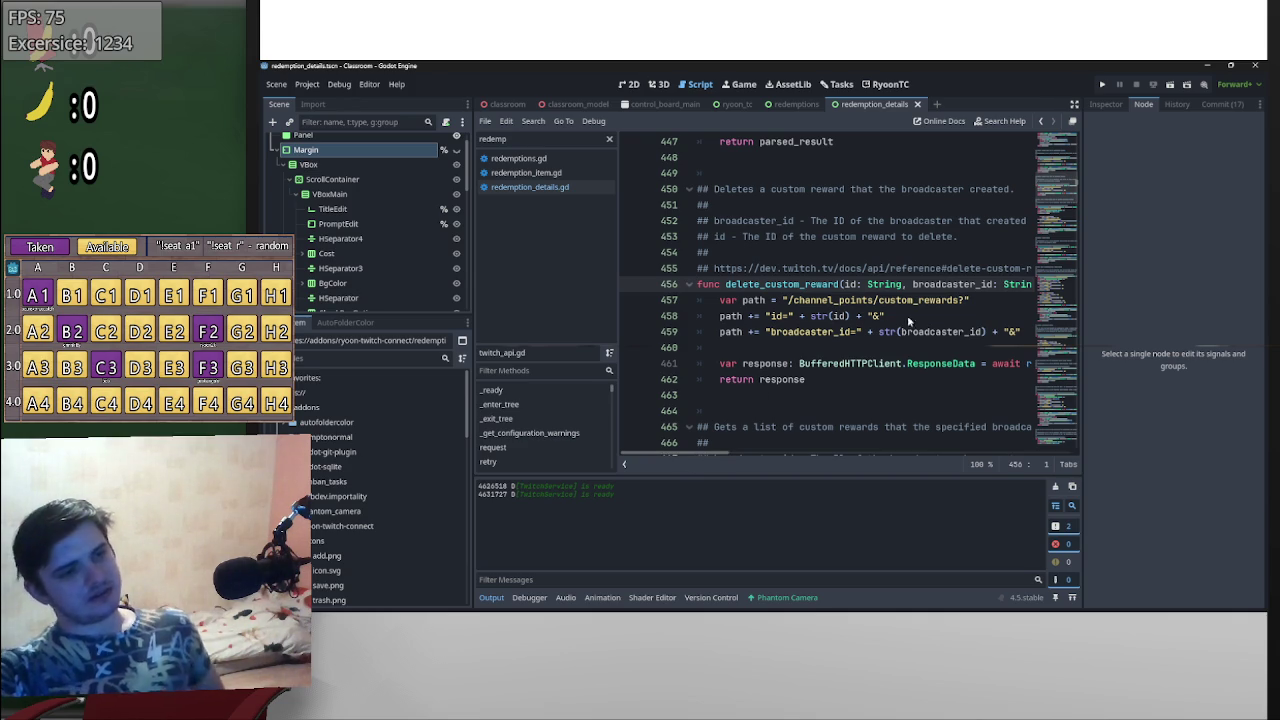
{"action": "mouse_move", "coordinate": [683, 457]}
{"action": "left_mouse_down"}
{"action": "mouse_move", "coordinate": [801, 456]}
{"action": "mouse_move", "coordinate": [661, 457]}
{"action": "left_mouse_up"}
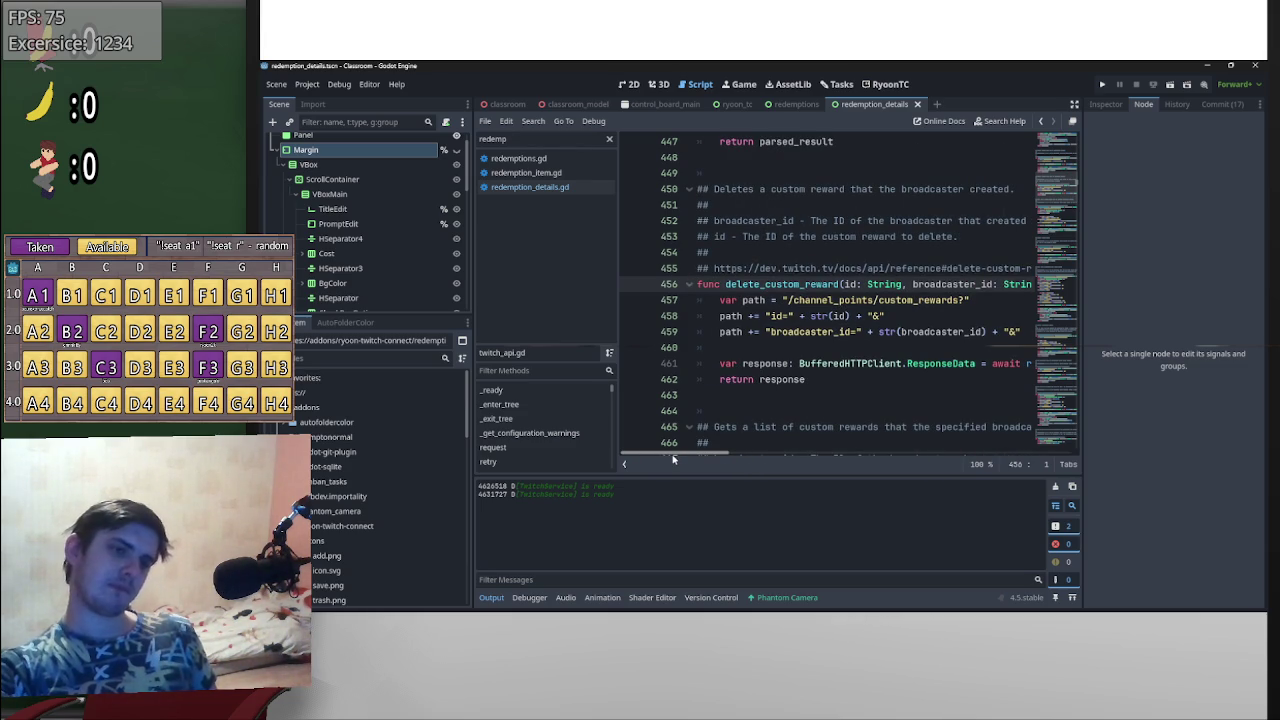
{"action": "mouse_move", "coordinate": [673, 459]}
{"action": "left_mouse_down"}
{"action": "mouse_move", "coordinate": [736, 458]}
{"action": "mouse_move", "coordinate": [667, 457]}
{"action": "left_mouse_up"}
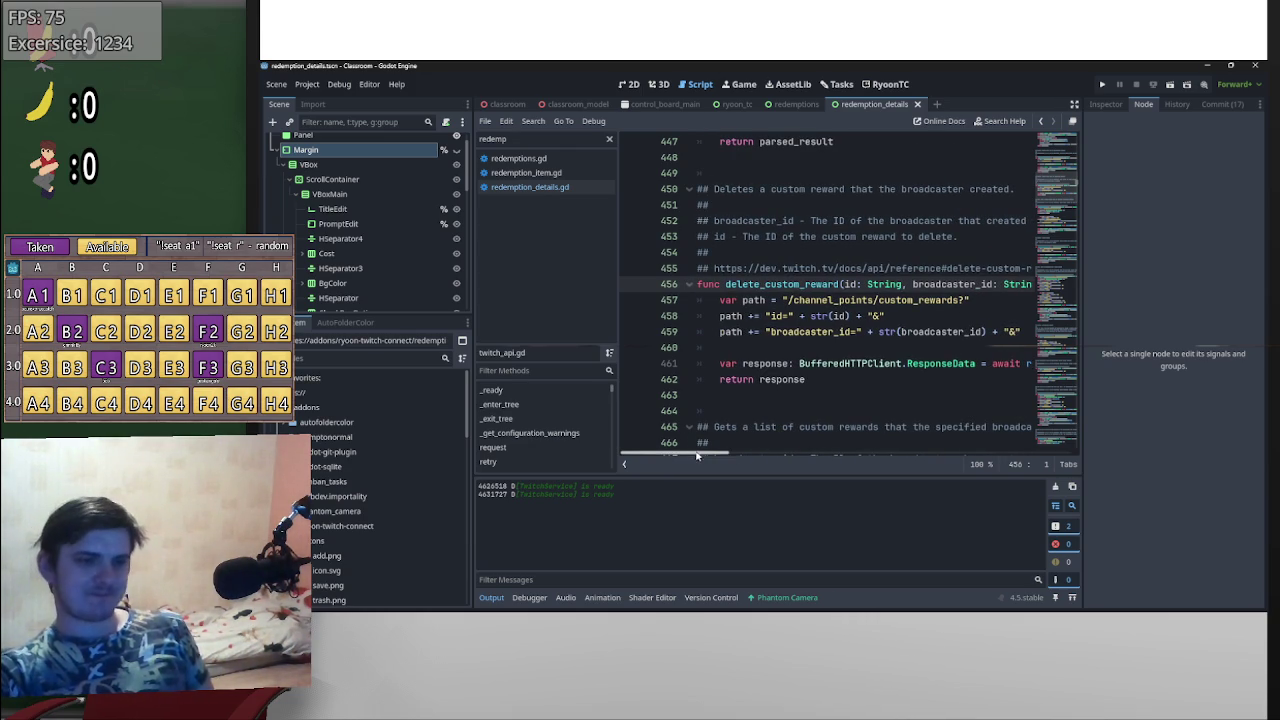
{"action": "left_click", "coordinate": [704, 443], "text": "shift"}
{"action": "mouse_move", "coordinate": [687, 454]}
{"action": "left_mouse_down"}
{"action": "mouse_move", "coordinate": [765, 457]}
{"action": "mouse_move", "coordinate": [680, 456]}
{"action": "left_mouse_up"}
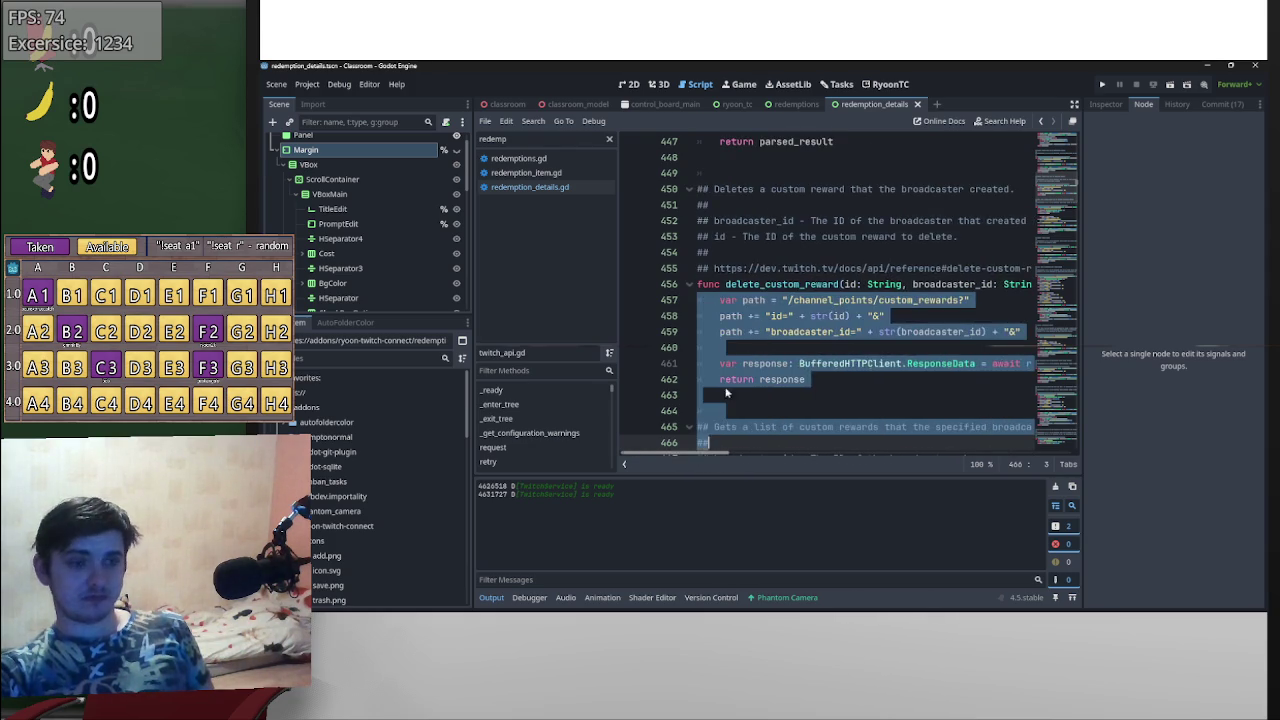
- Go back to _on_delete_pressed in redemption_details.gd and review the reward lookup and guarded delete call
{"action": "key", "text": "alt+Left"}
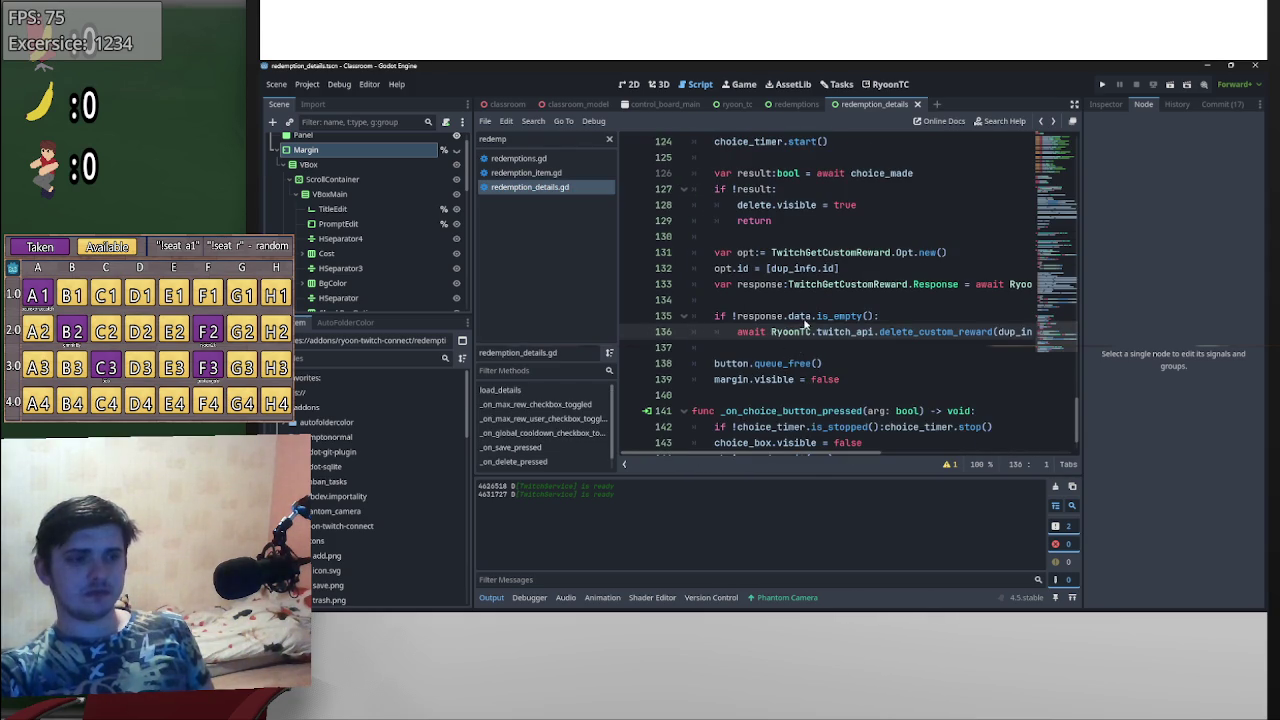
{"action": "scroll", "coordinate": [804, 322], "scroll_direction": "down", "scroll_amount": 1}
{"action": "mouse_move", "coordinate": [802, 324]}
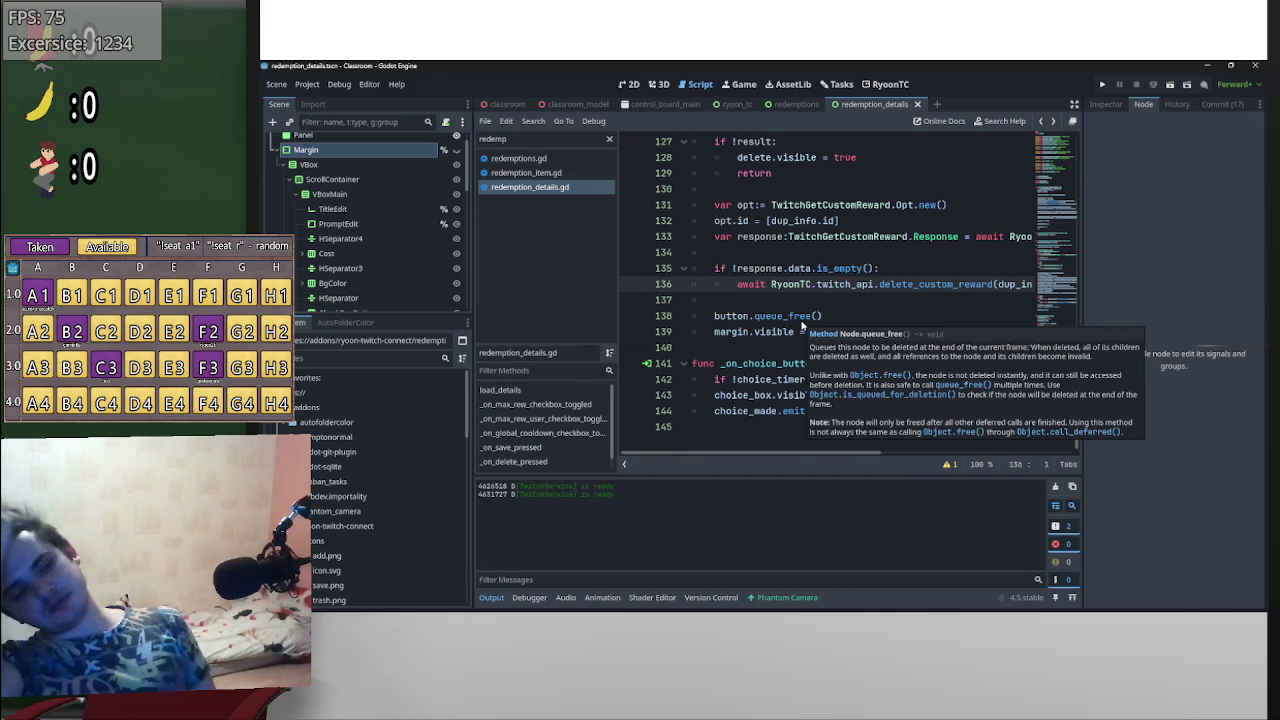
{"action": "left_click", "coordinate": [873, 250]}
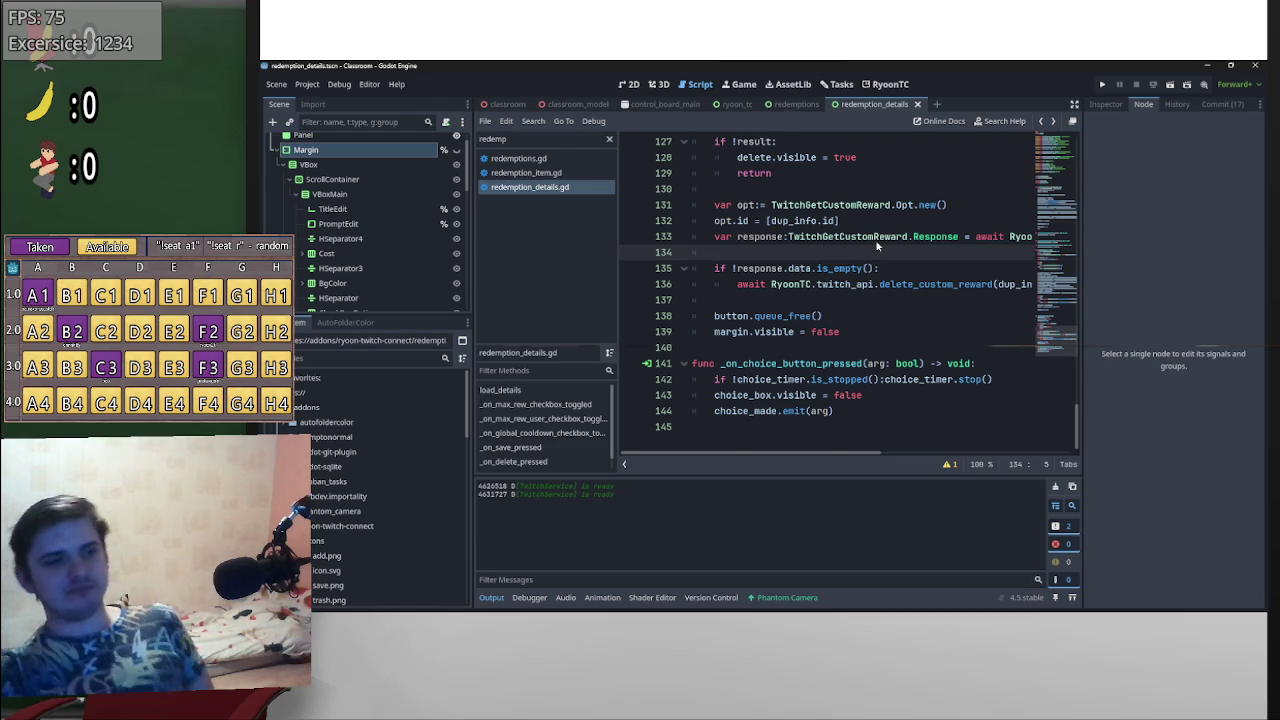
{"action": "scroll", "coordinate": [877, 245], "scroll_direction": "up", "scroll_amount": 2}
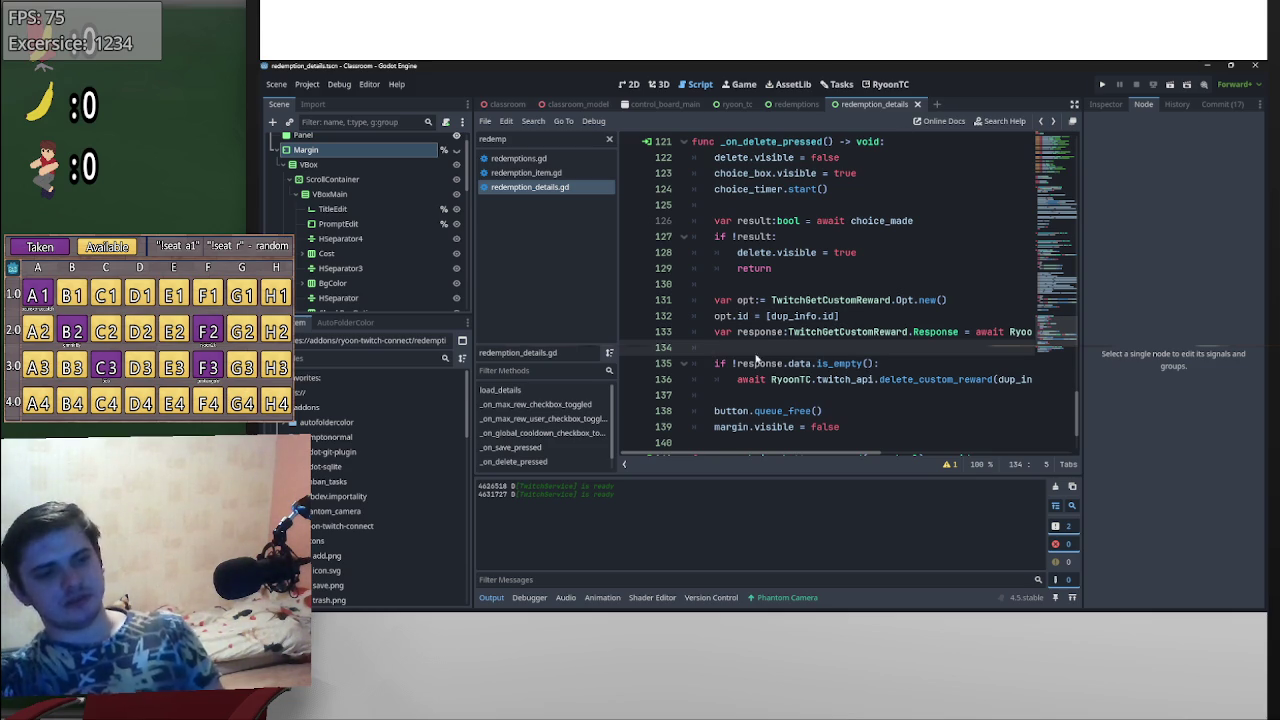
{"action": "scroll", "coordinate": [758, 359], "scroll_direction": "down", "scroll_amount": 2}
{"action": "scroll", "coordinate": [815, 337], "scroll_direction": "up", "scroll_amount": 2}
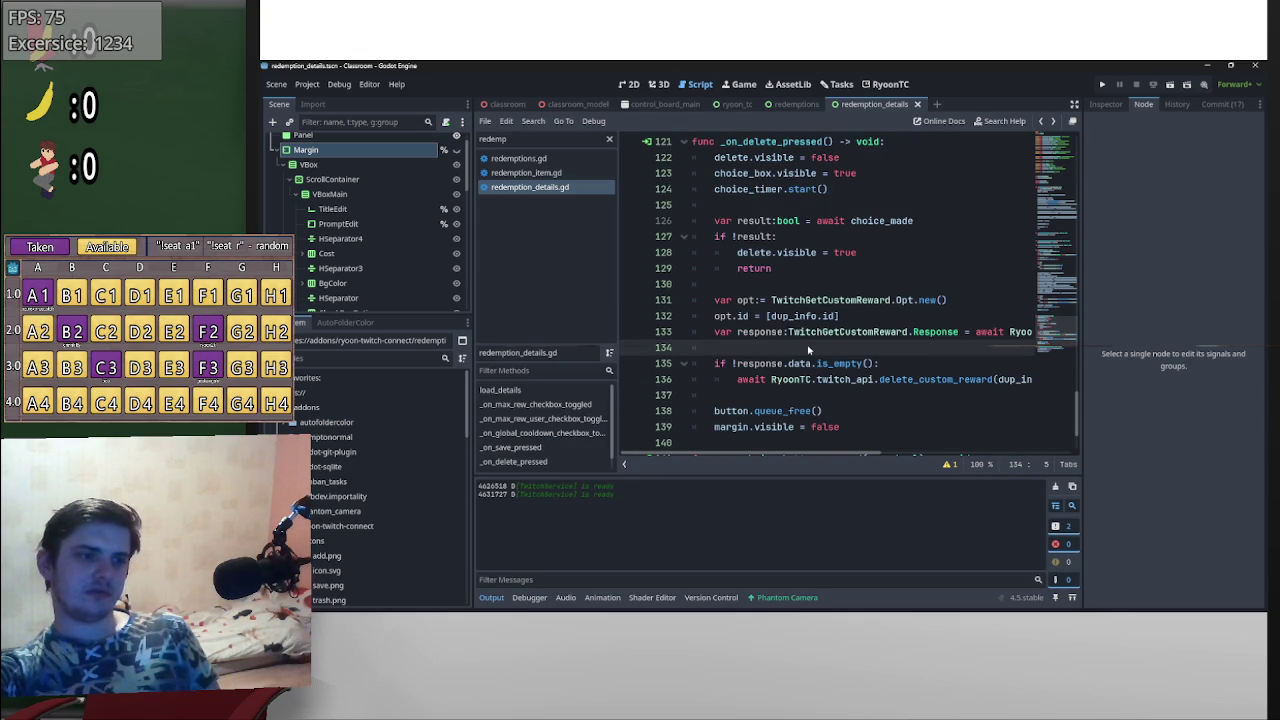
{"action": "scroll", "coordinate": [820, 372], "scroll_direction": "down", "scroll_amount": 1}
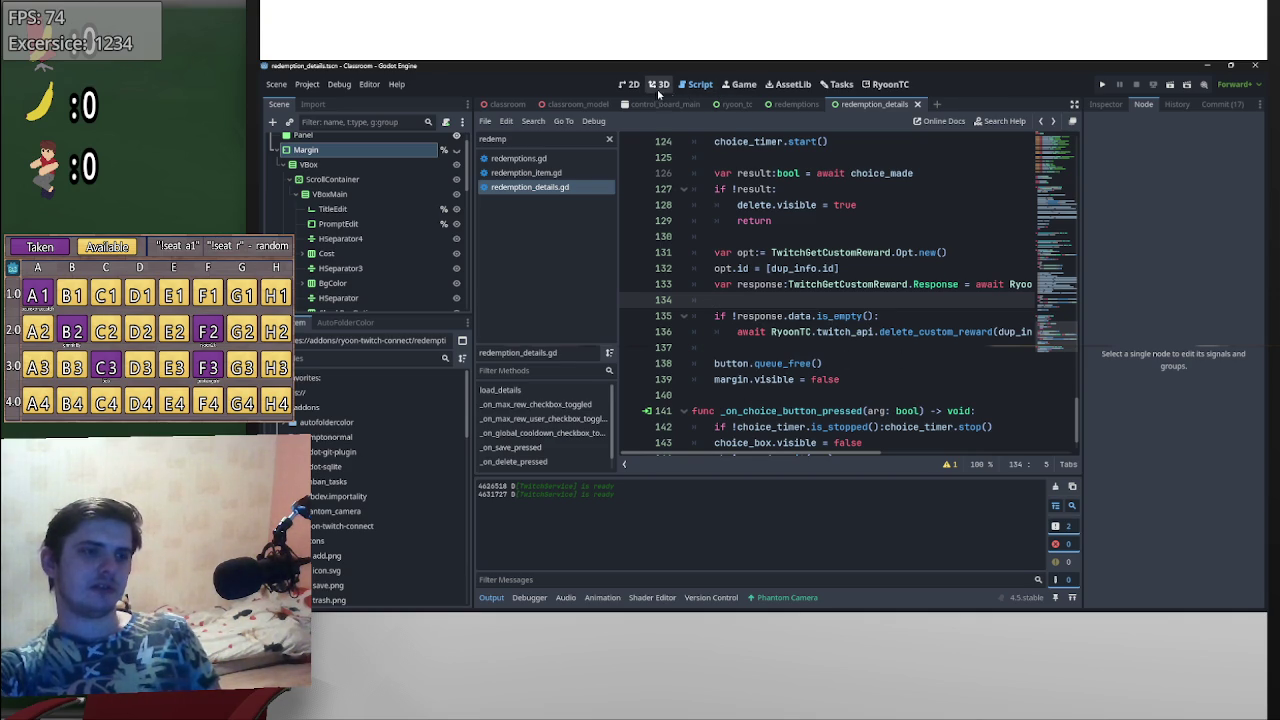
- Check the RyoonTC and Tasks screens, return to redemption_details.gd, then open the Project menu
{"action": "left_click", "coordinate": [885, 84]}
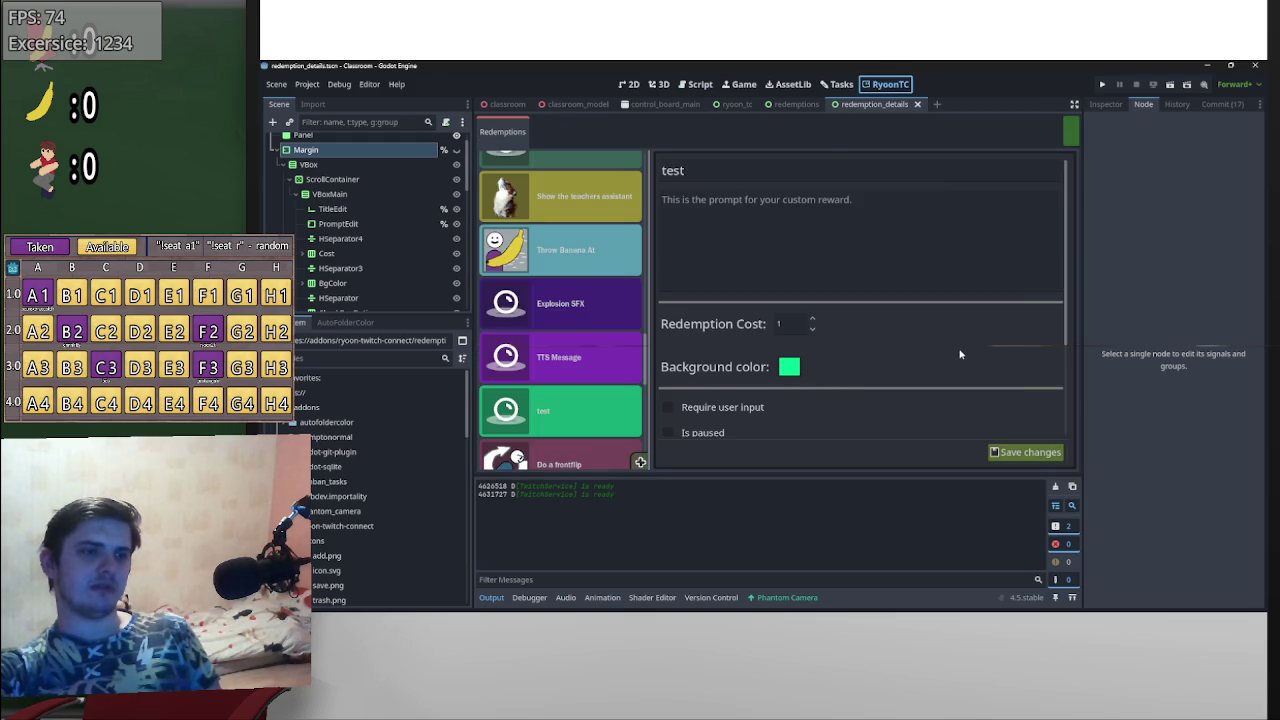
{"action": "left_click", "coordinate": [838, 84]}
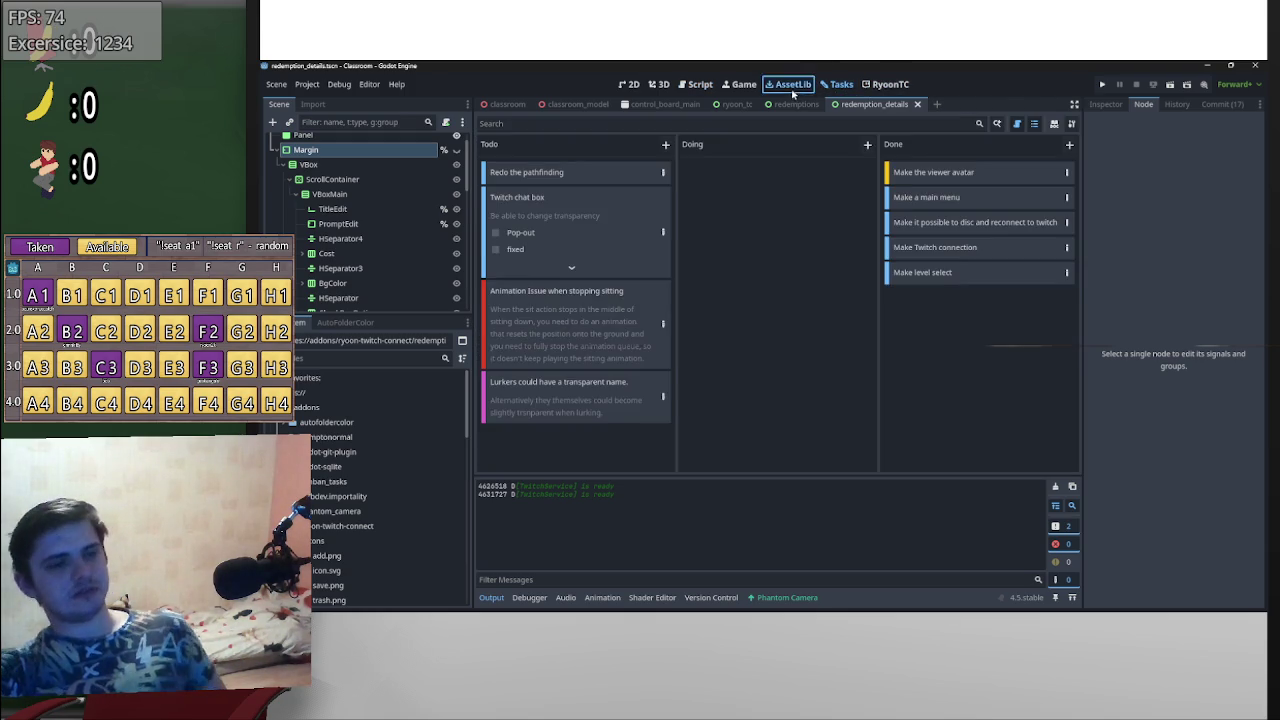
{"action": "left_click", "coordinate": [793, 88]}
{"action": "left_click", "coordinate": [742, 84]}
{"action": "left_click", "coordinate": [700, 84]}
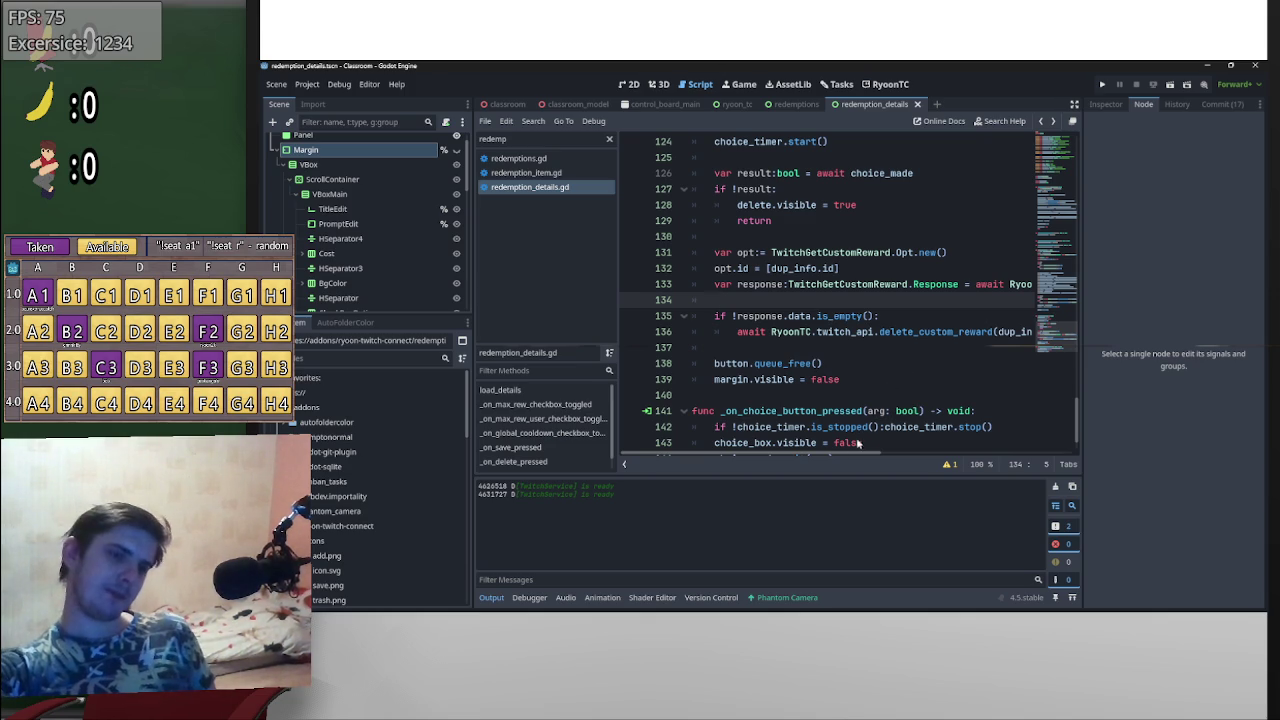
{"action": "mouse_move", "coordinate": [851, 461]}
{"action": "left_mouse_down"}
{"action": "mouse_move", "coordinate": [963, 455]}
{"action": "mouse_move", "coordinate": [828, 450]}
{"action": "left_mouse_up"}
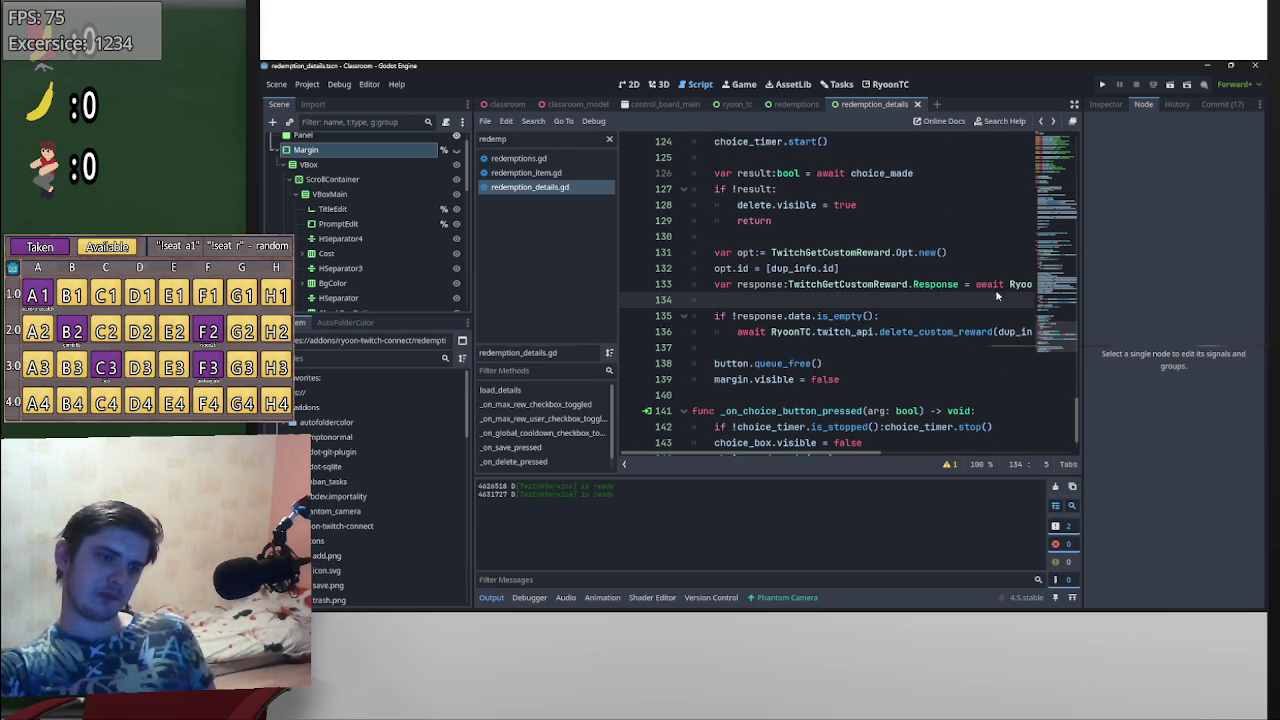
{"action": "left_click", "coordinate": [307, 84]}
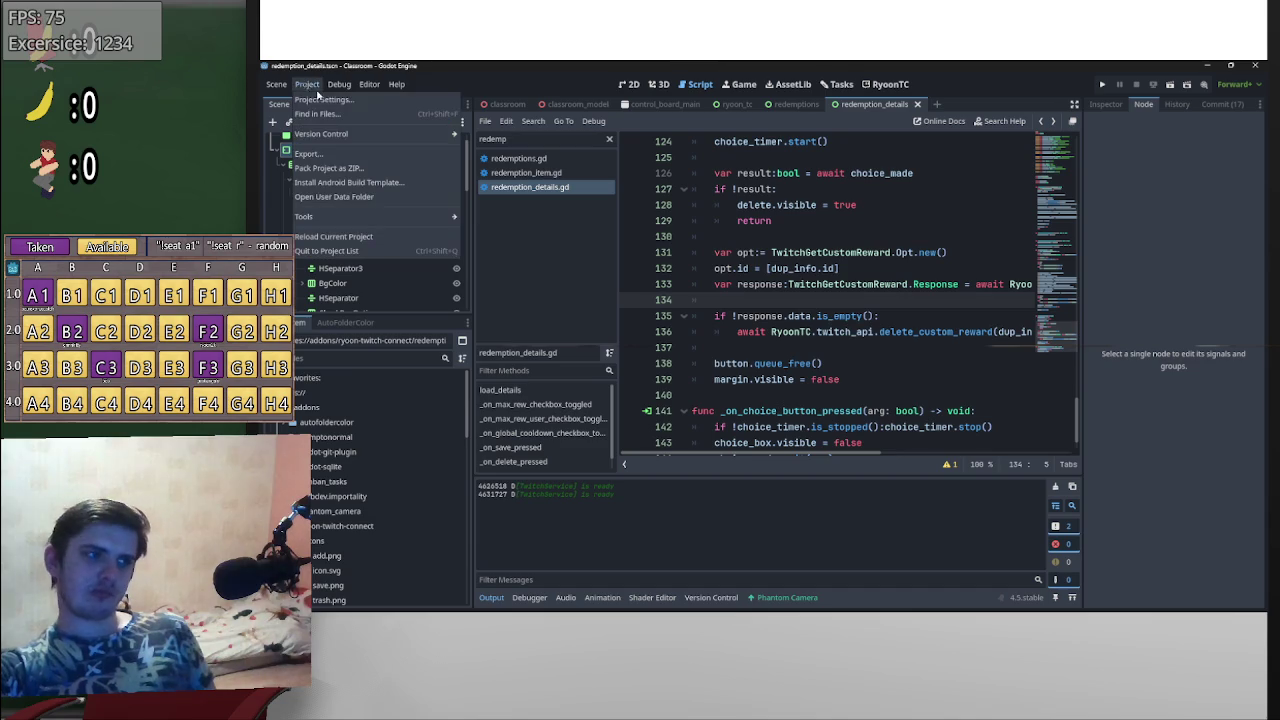
- Reload the RyoonTC plugin by toggling it in Project Settings > Plugins
{"action": "left_click", "coordinate": [324, 104]}
{"action": "left_click", "coordinate": [441, 375]}
{"action": "left_click", "coordinate": [727, 553]}
- Open the test redemption's details in the RyoonTC panel, glancing back at the script
{"action": "left_click", "coordinate": [890, 86]}
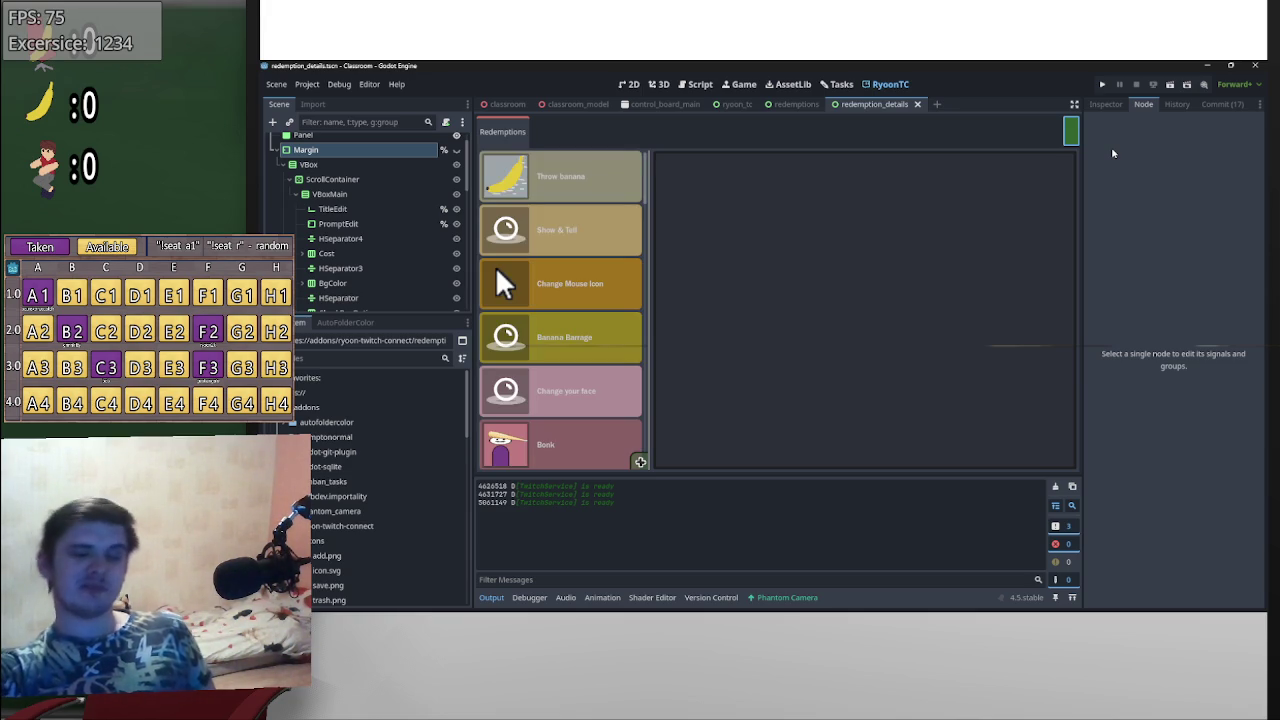
{"action": "scroll", "coordinate": [563, 285], "scroll_direction": "down", "scroll_amount": 5}
{"action": "scroll", "coordinate": [561, 310], "scroll_direction": "down", "scroll_amount": 5}
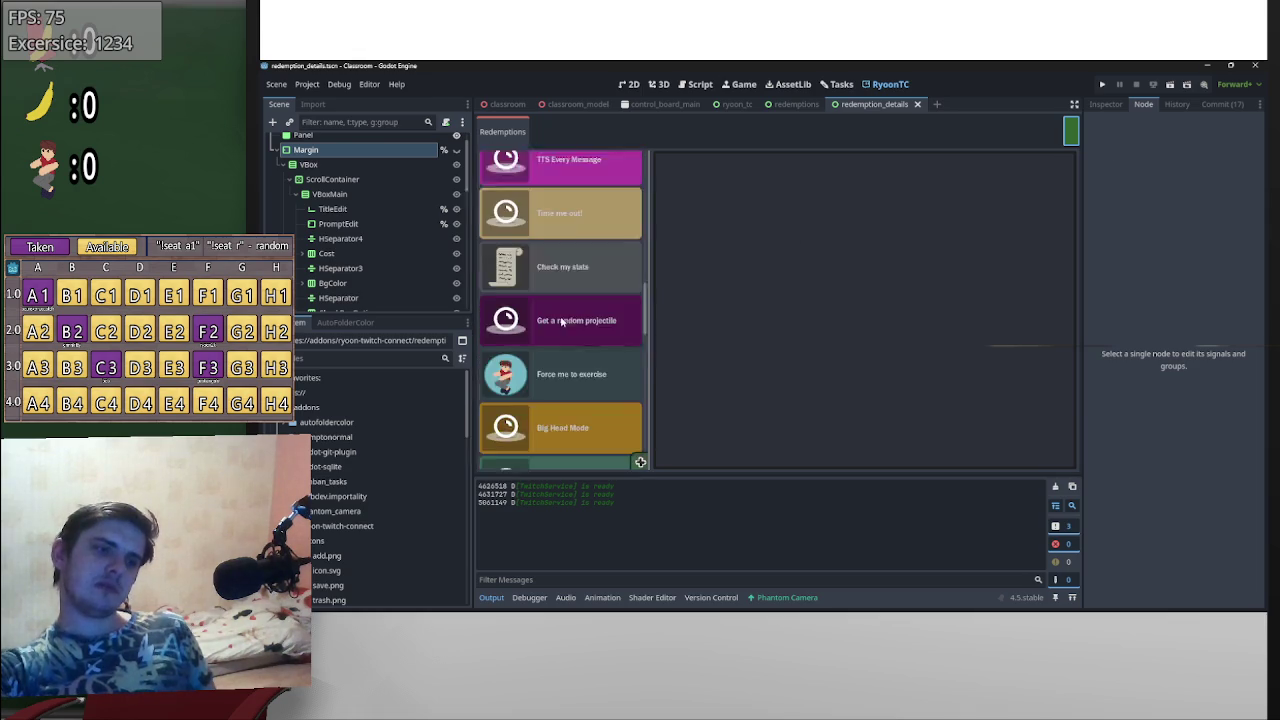
{"action": "scroll", "coordinate": [586, 405], "scroll_direction": "down", "scroll_amount": 5}
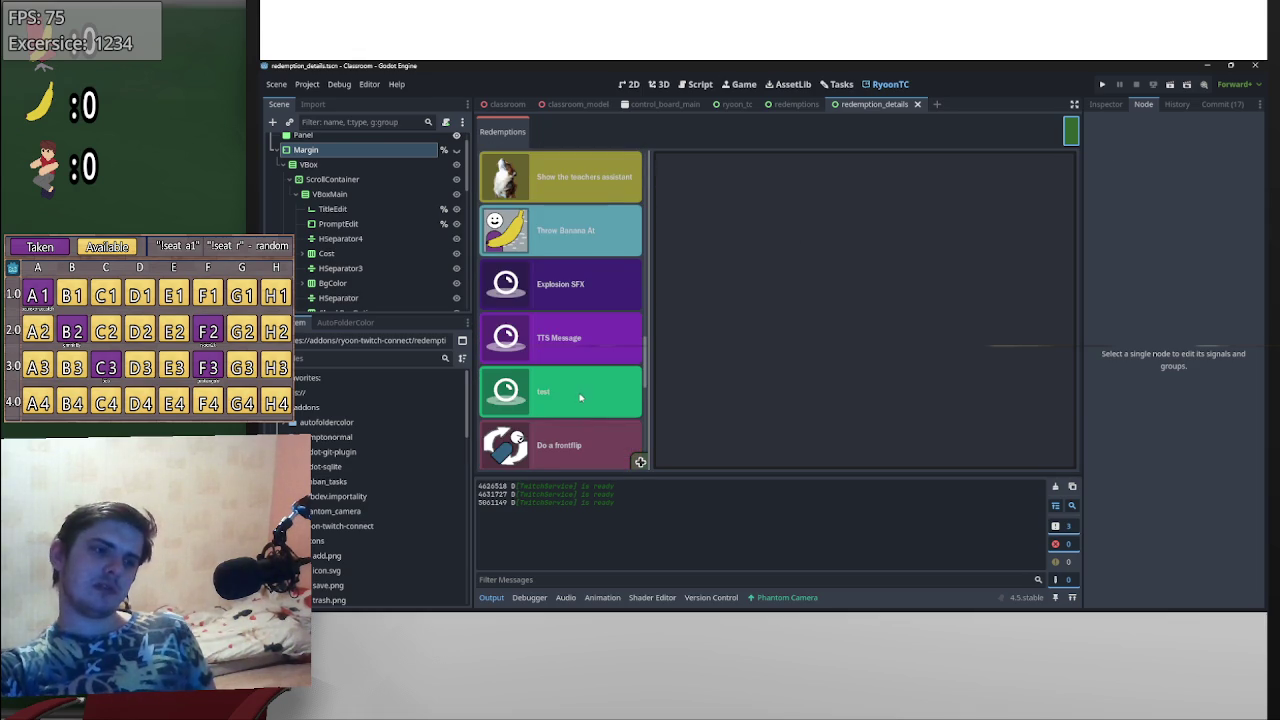
{"action": "left_click", "coordinate": [585, 395]}
{"action": "scroll", "coordinate": [935, 380], "scroll_direction": "down", "scroll_amount": 2}
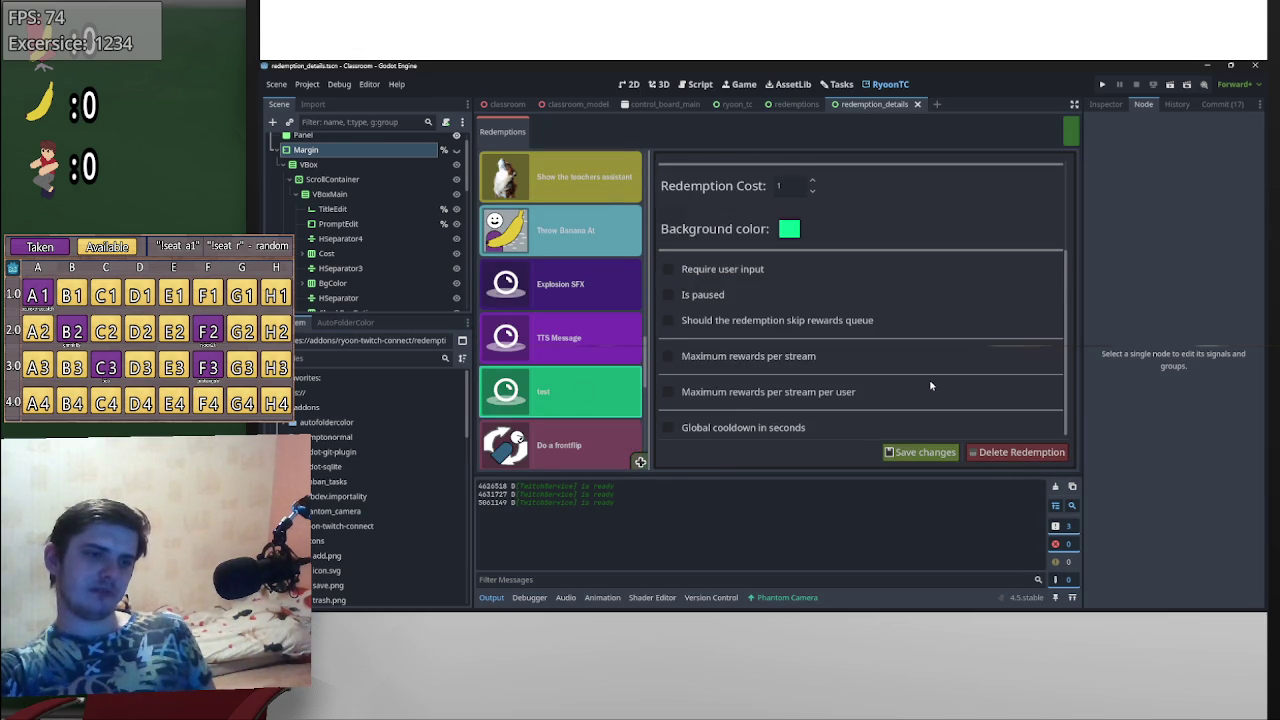
{"action": "scroll", "coordinate": [948, 395], "scroll_direction": "up", "scroll_amount": 4}
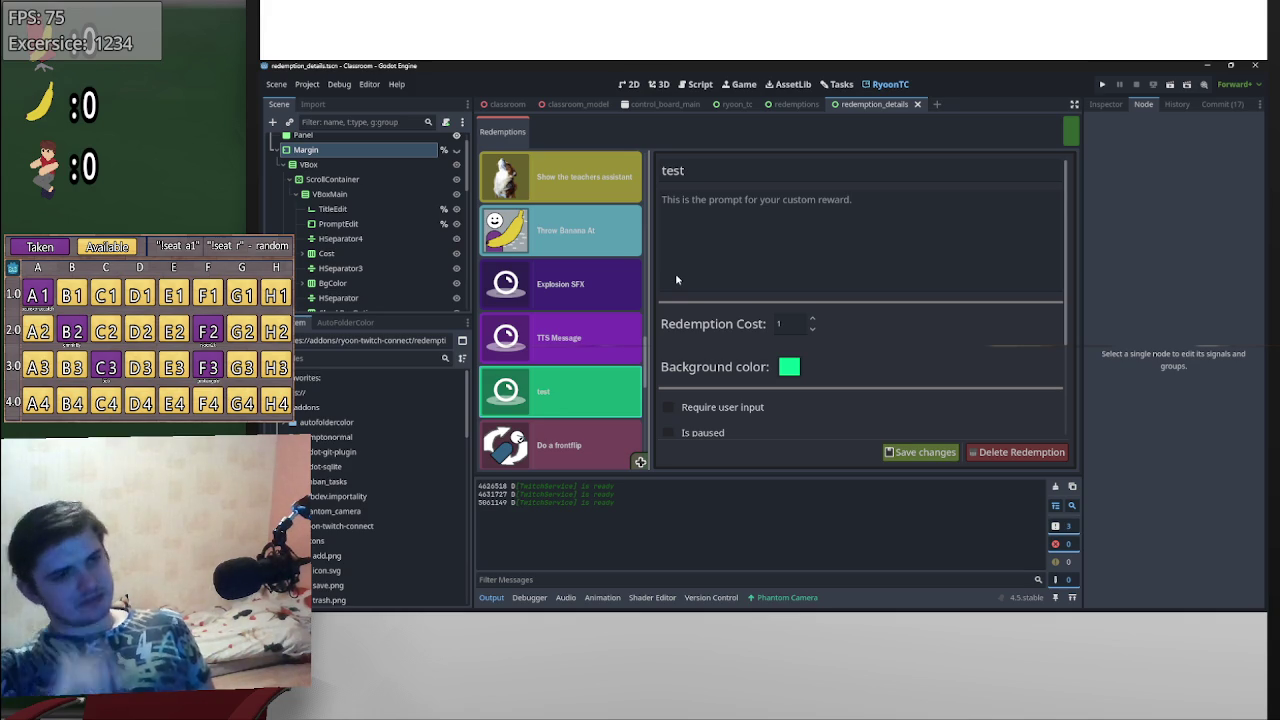
{"action": "left_click", "coordinate": [699, 84]}
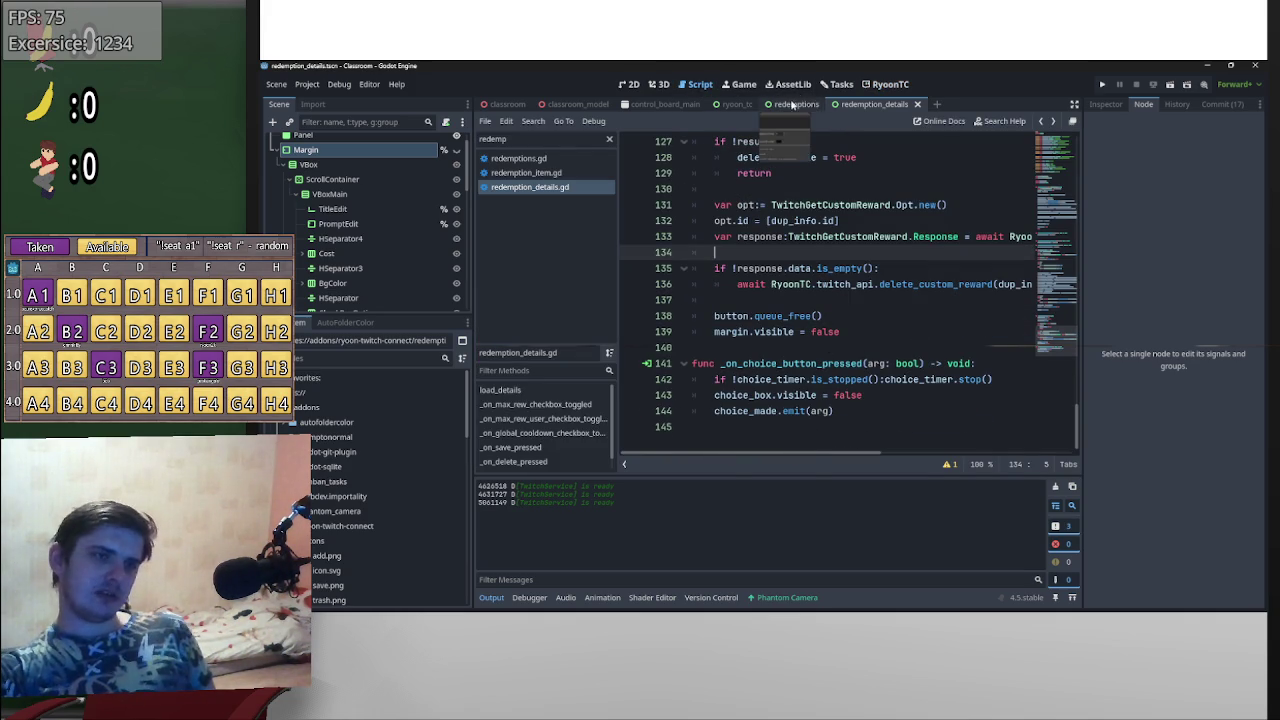
{"action": "left_click", "coordinate": [887, 84]}
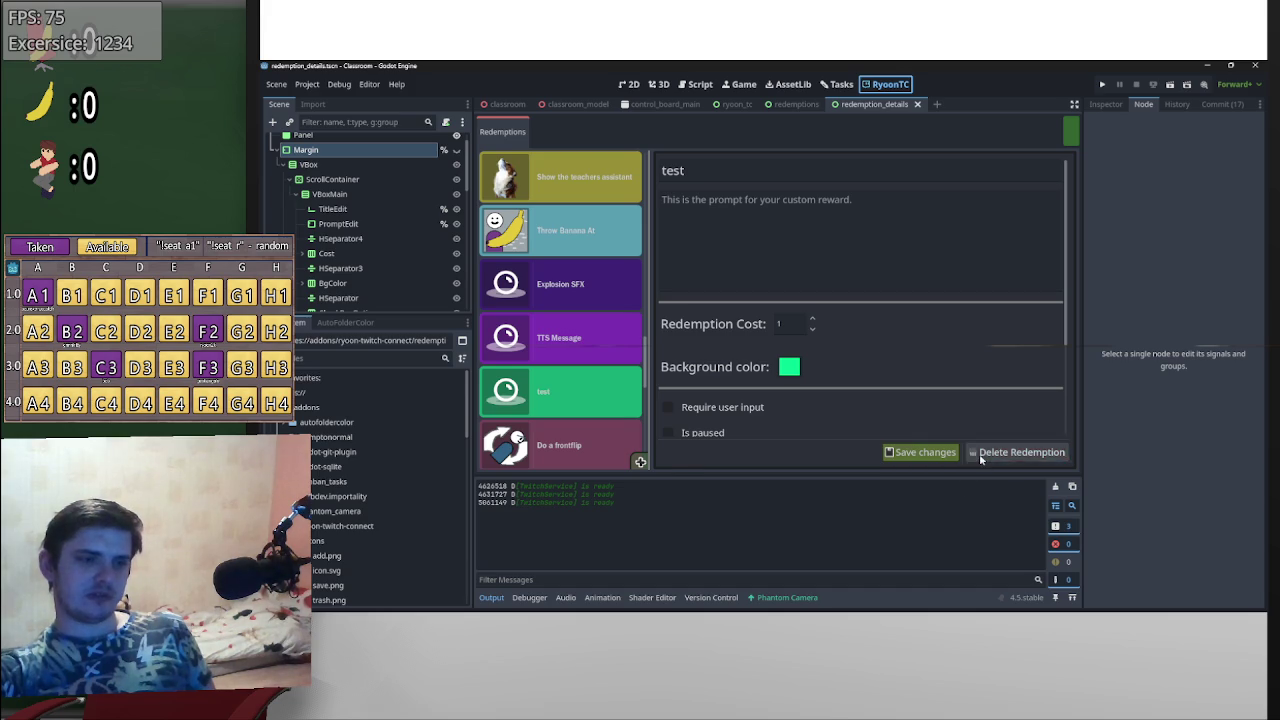
- Delete the test redemption, cancelling once before confirming with Yes
{"action": "left_click", "coordinate": [982, 452]}
{"action": "left_click", "coordinate": [1026, 453]}
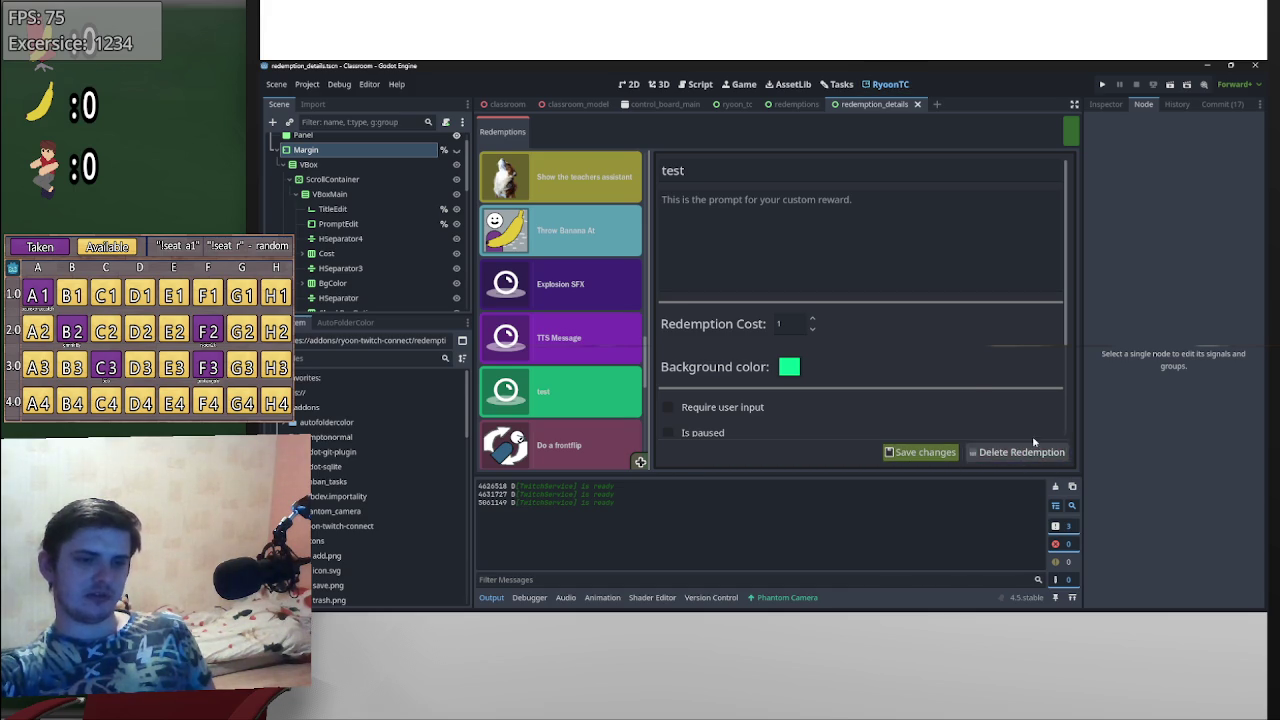
{"action": "scroll", "coordinate": [990, 405], "scroll_direction": "down", "scroll_amount": 3}
{"action": "scroll", "coordinate": [1005, 418], "scroll_direction": "up", "scroll_amount": 3}
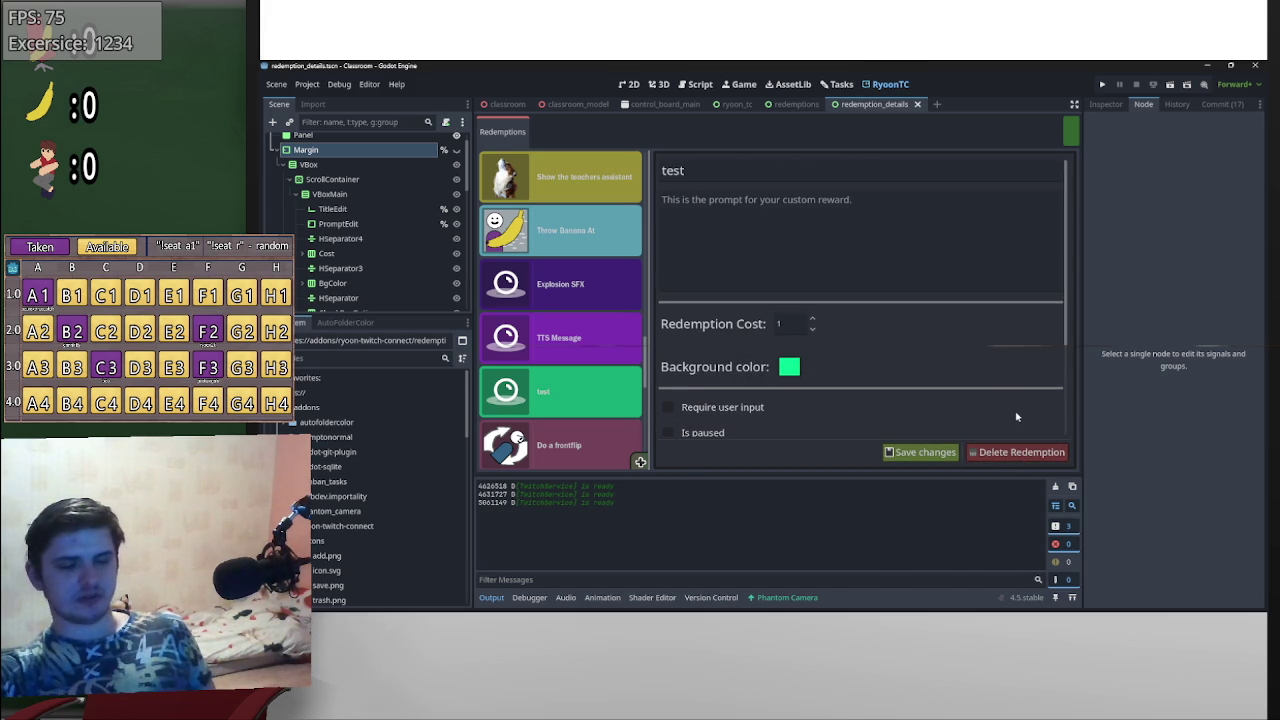
{"action": "scroll", "coordinate": [935, 388], "scroll_direction": "down", "scroll_amount": 3}
{"action": "scroll", "coordinate": [1011, 273], "scroll_direction": "up", "scroll_amount": 3}
{"action": "left_click", "coordinate": [1050, 452]}
{"action": "left_click", "coordinate": [1051, 458]}
{"action": "left_click", "coordinate": [1051, 460]}
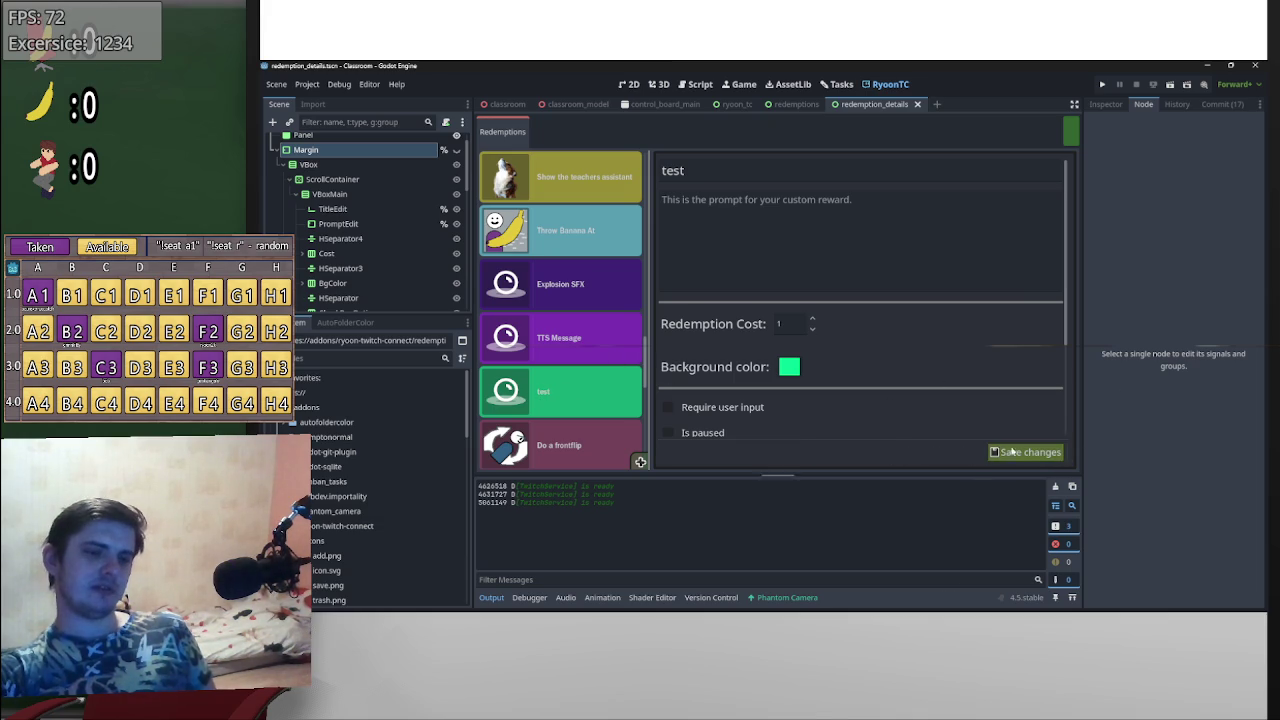
- Return to redemption_details.gd in the Script tab
{"action": "left_click", "coordinate": [700, 84]}
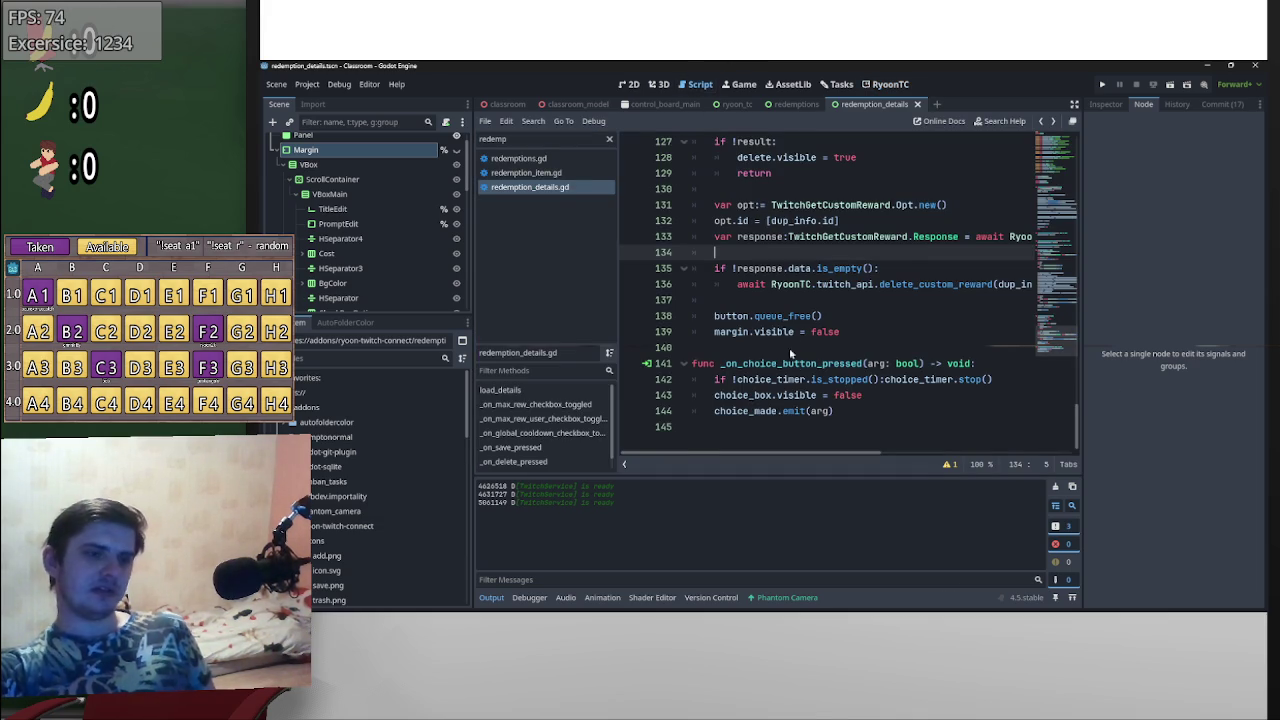
{"action": "scroll", "coordinate": [758, 330], "scroll_direction": "up", "scroll_amount": 1}
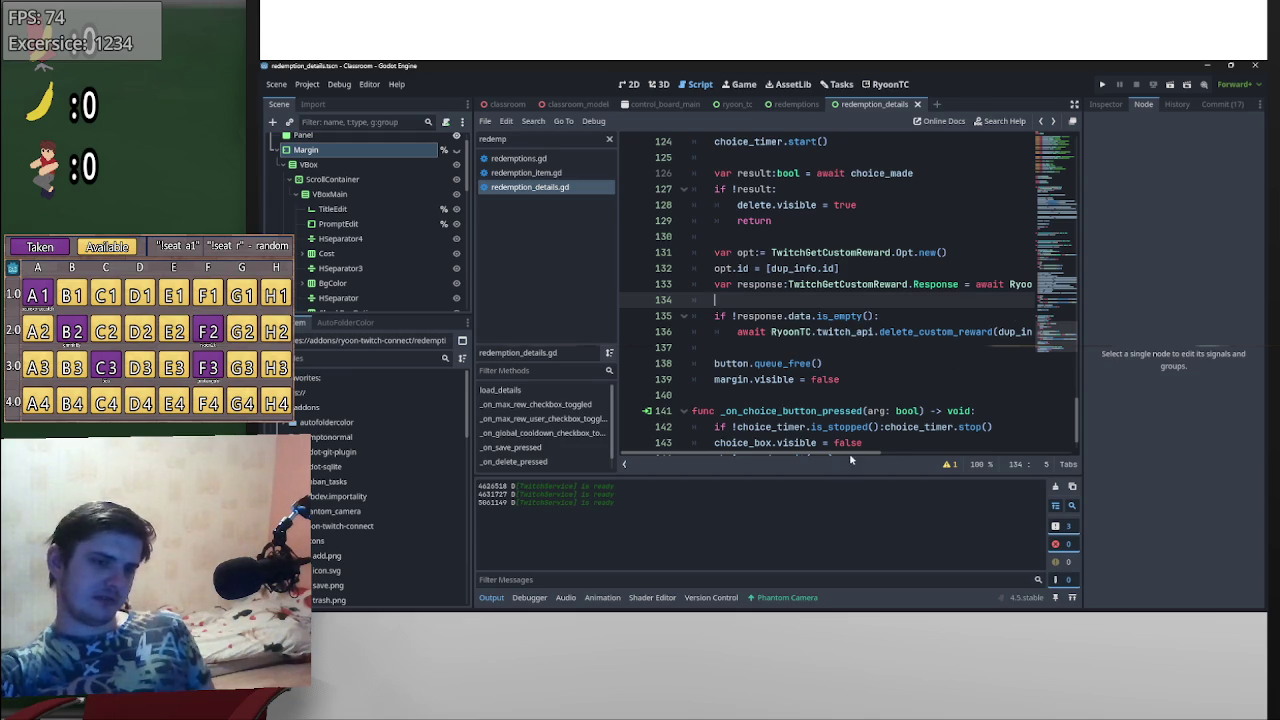
{"action": "scroll", "coordinate": [1020, 305], "scroll_direction": "right", "scroll_amount": 1}
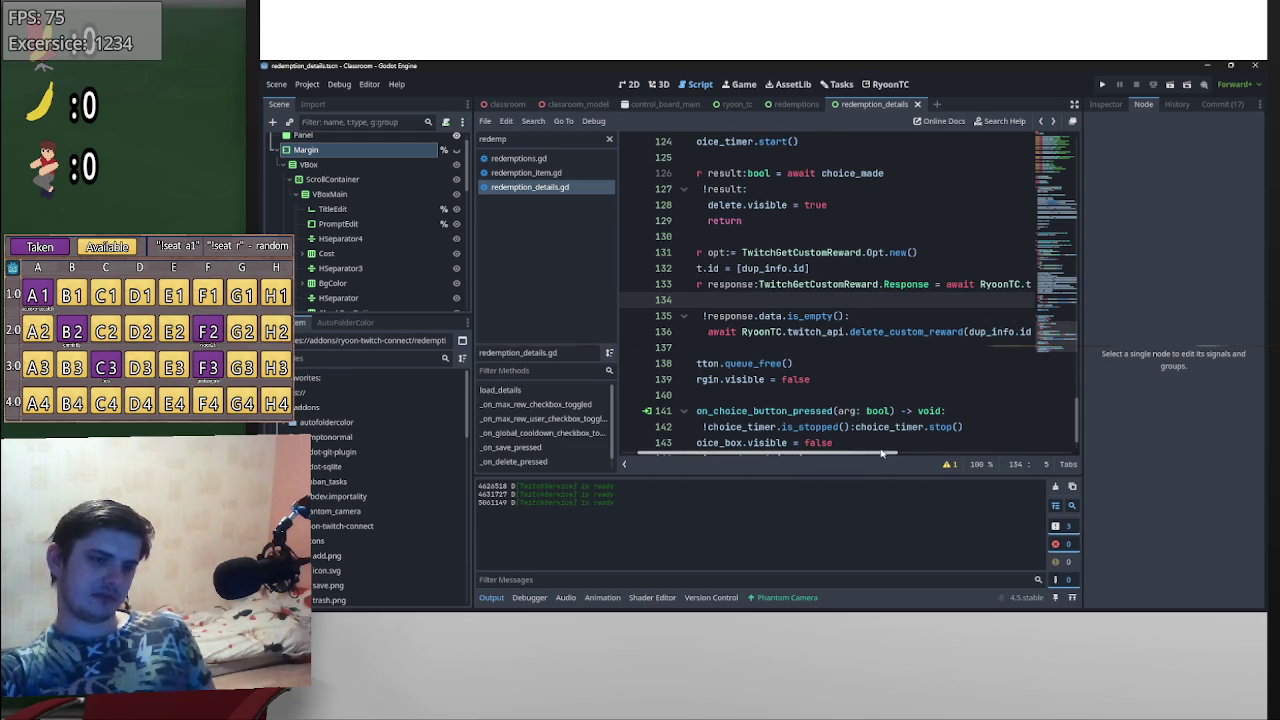
{"action": "scroll", "coordinate": [886, 458], "scroll_direction": "left", "scroll_amount": 1}
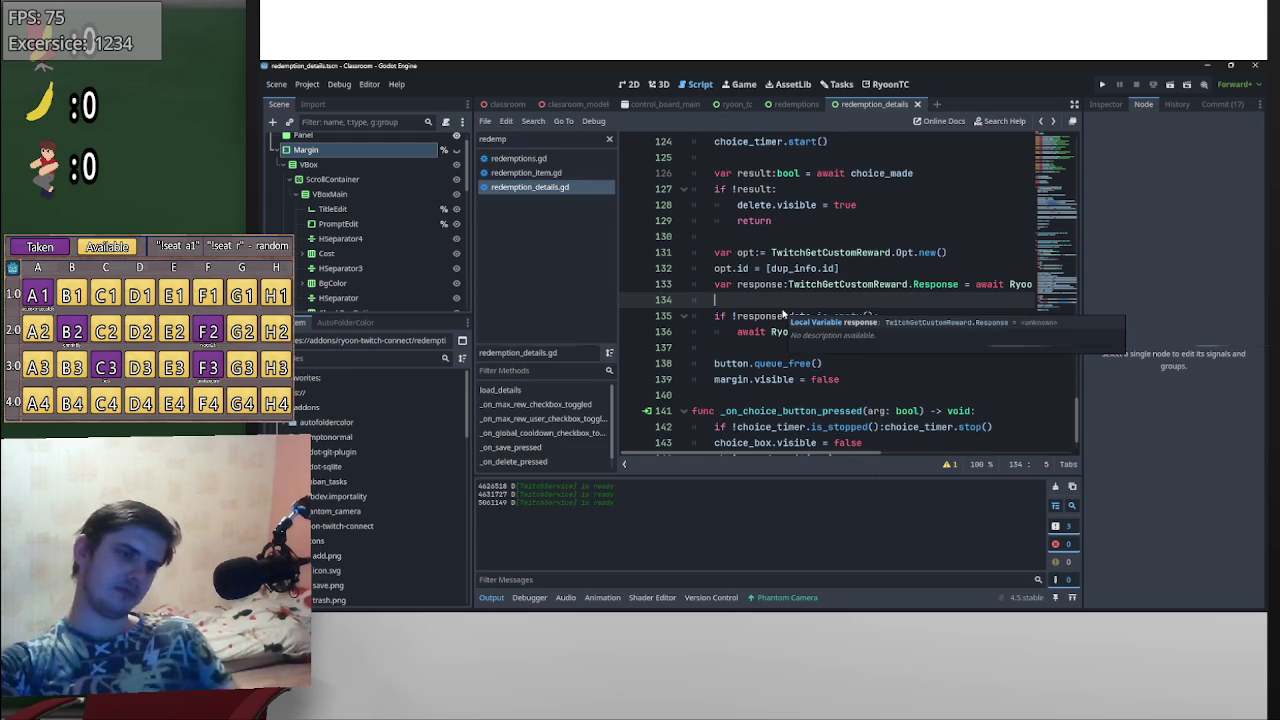
- Add print(response) after the reward lookup in _on_delete_pressed and save the script
{"action": "key", "text": "Return"}
{"action": "key", "text": "Return"}
{"action": "key", "text": "Up"}
{"action": "type", "text": "print(res"}
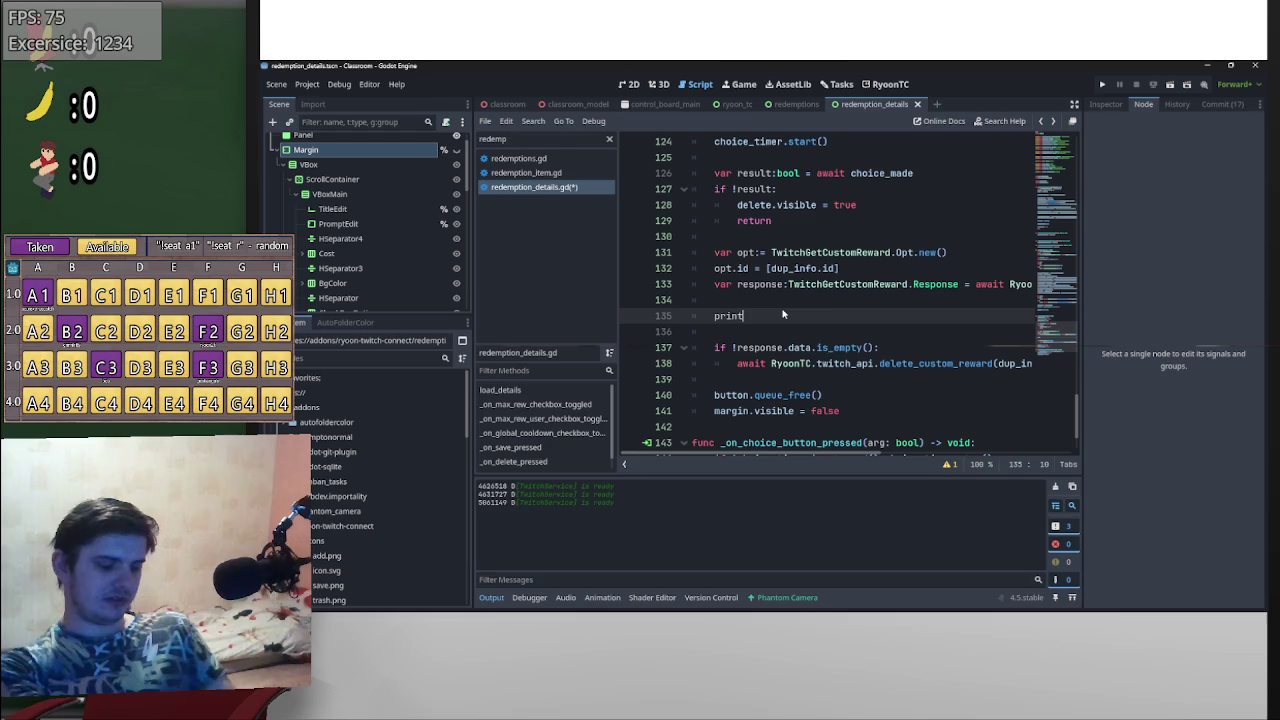
{"action": "key", "text": "Return"}
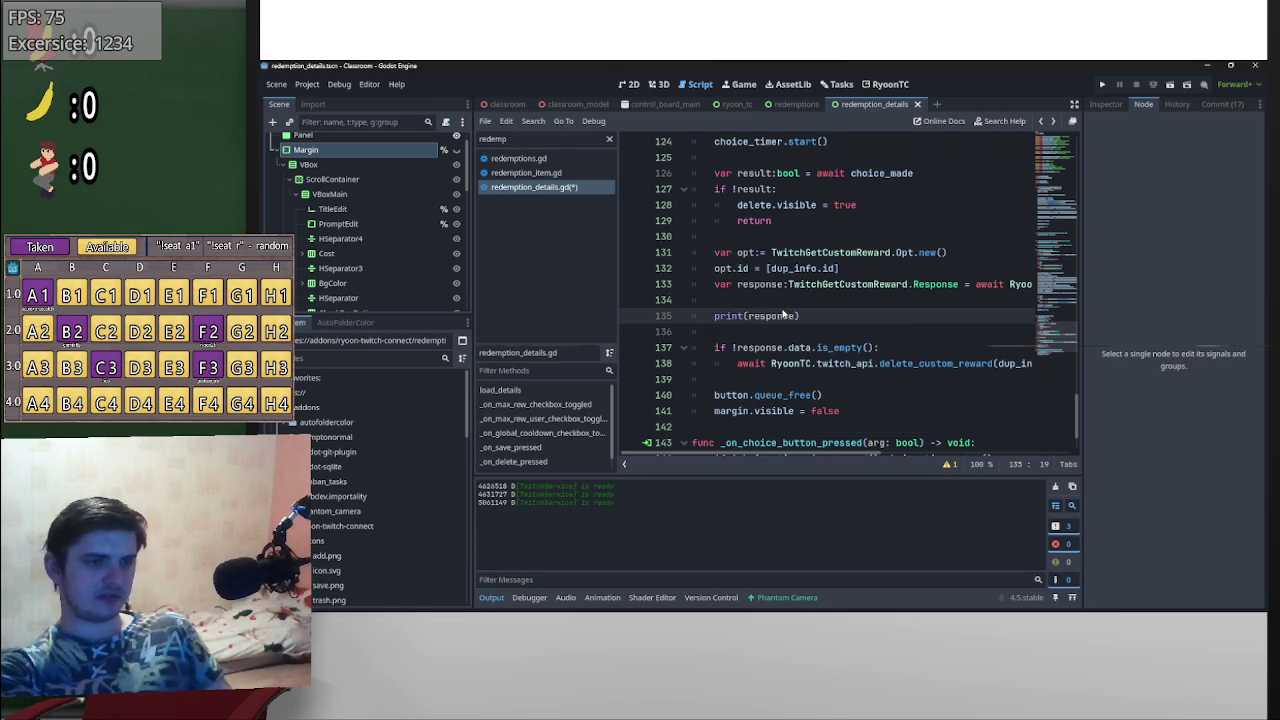
{"action": "key", "text": "ctrl+s"}
- Click through the test, Do a frontflip, TTS Message and Explosion SFX redemptions in RyoonTC
{"action": "left_click", "coordinate": [881, 86]}
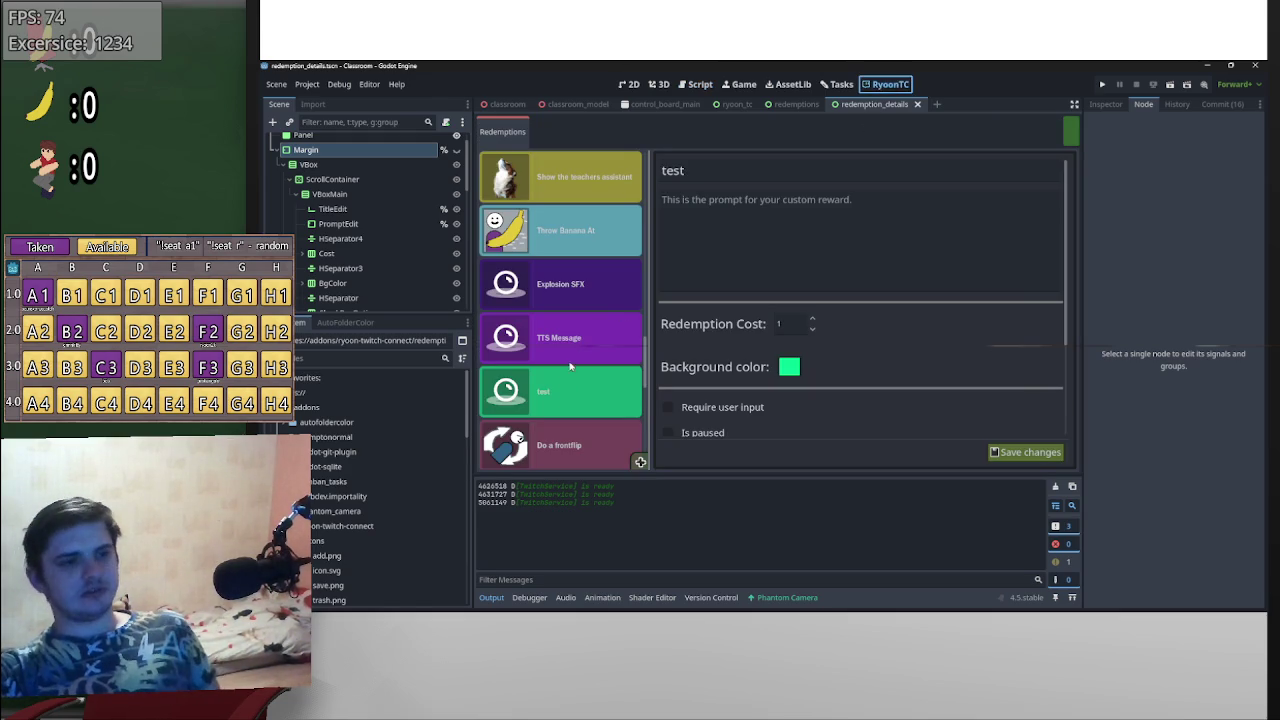
{"action": "left_click", "coordinate": [568, 340]}
{"action": "left_click", "coordinate": [581, 403]}
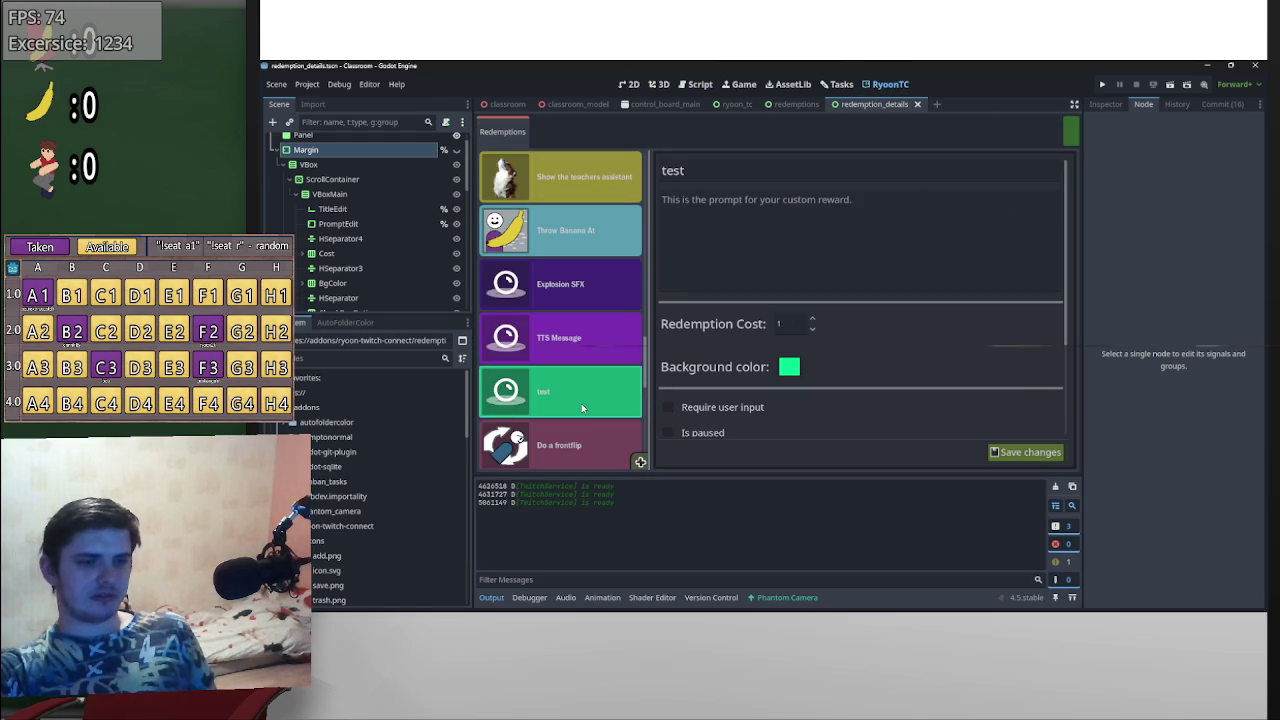
{"action": "left_click", "coordinate": [575, 445]}
{"action": "left_click", "coordinate": [596, 396]}
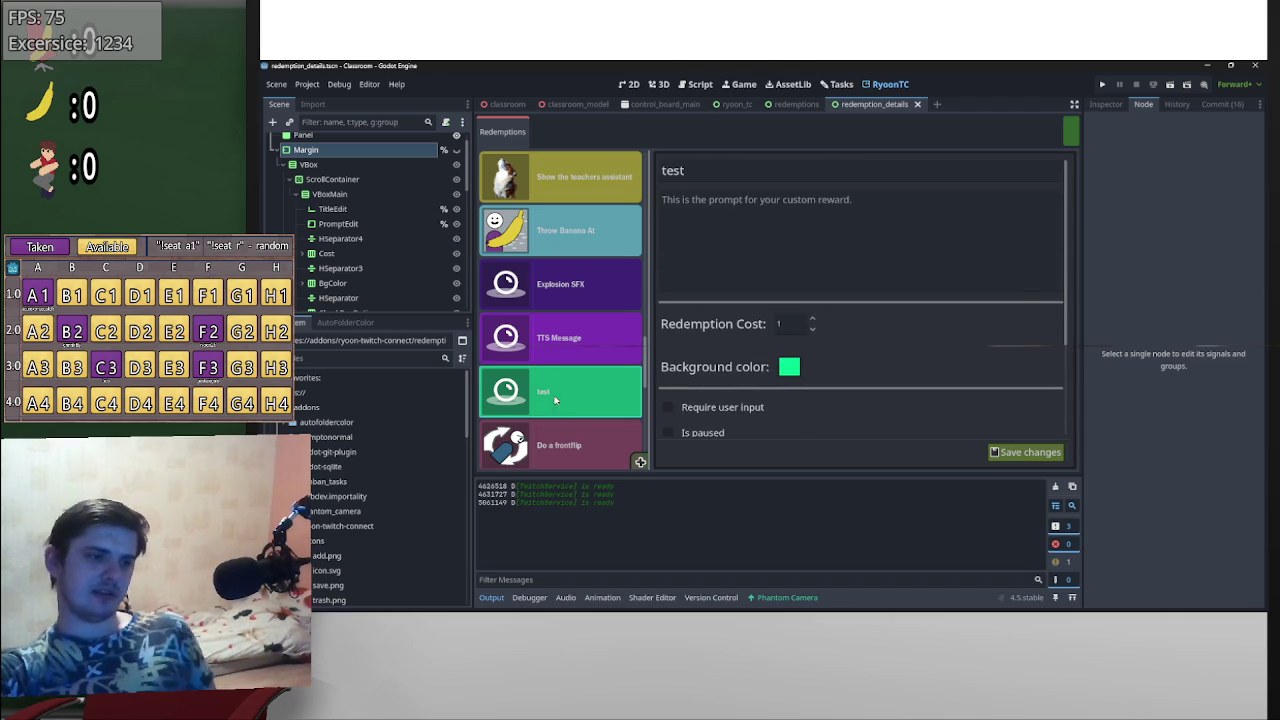
{"action": "scroll", "coordinate": [840, 358], "scroll_direction": "down", "scroll_amount": 1}
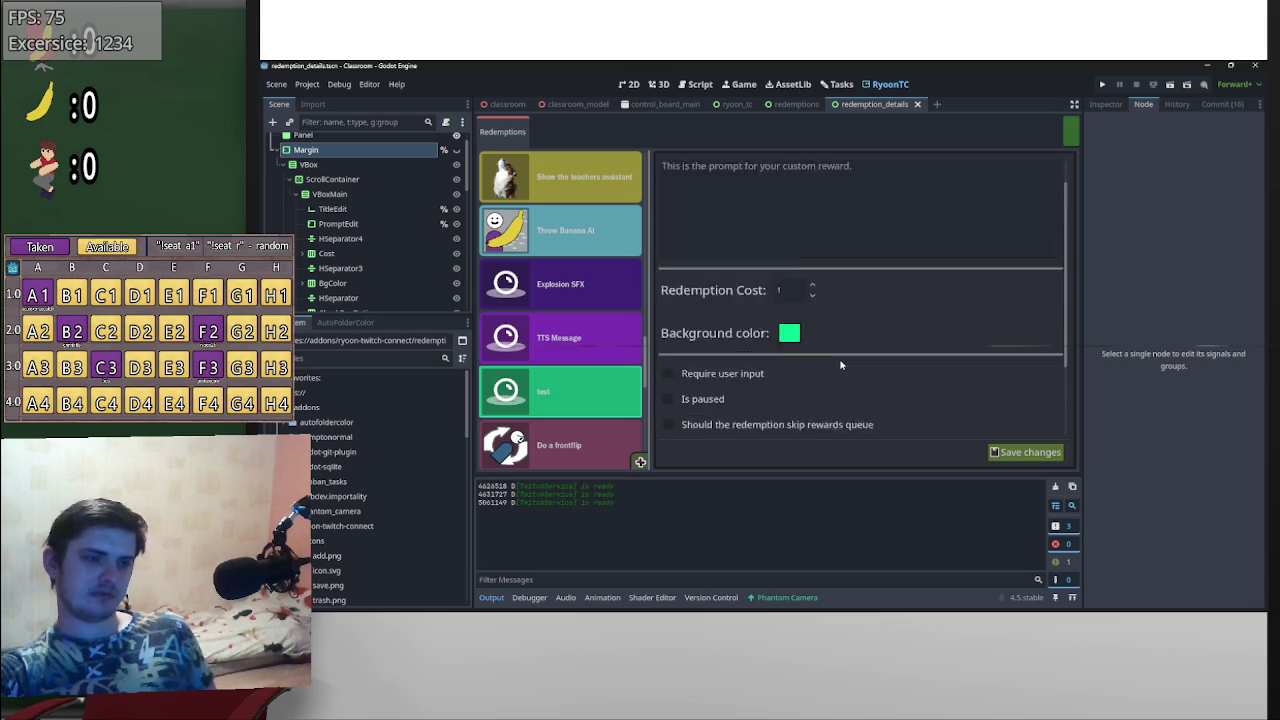
{"action": "scroll", "coordinate": [839, 358], "scroll_direction": "up", "scroll_amount": 1}
{"action": "left_click", "coordinate": [590, 337]}
{"action": "left_click", "coordinate": [593, 286]}
{"action": "left_click", "coordinate": [592, 390]}
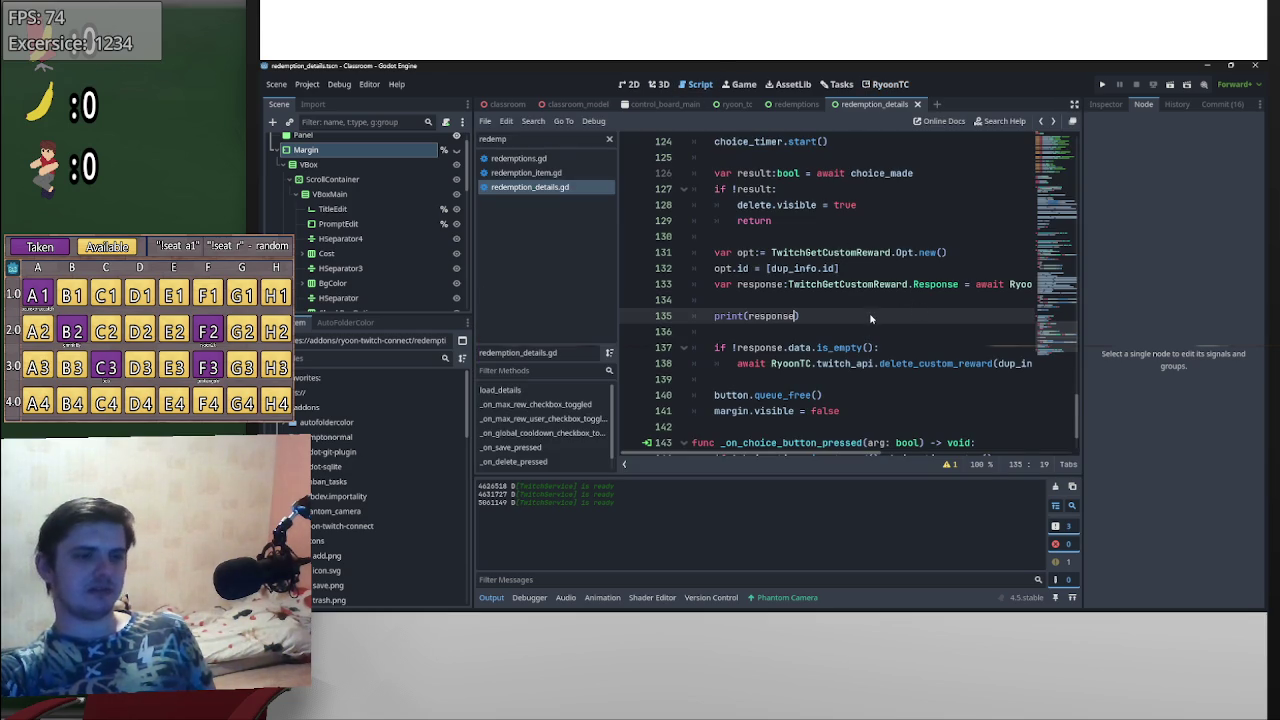
- Search for details_loaded to find its emit call on line 61
{"action": "scroll", "coordinate": [880, 340], "scroll_direction": "down", "scroll_amount": 2}
{"action": "scroll", "coordinate": [903, 370], "scroll_direction": "up", "scroll_amount": 12}
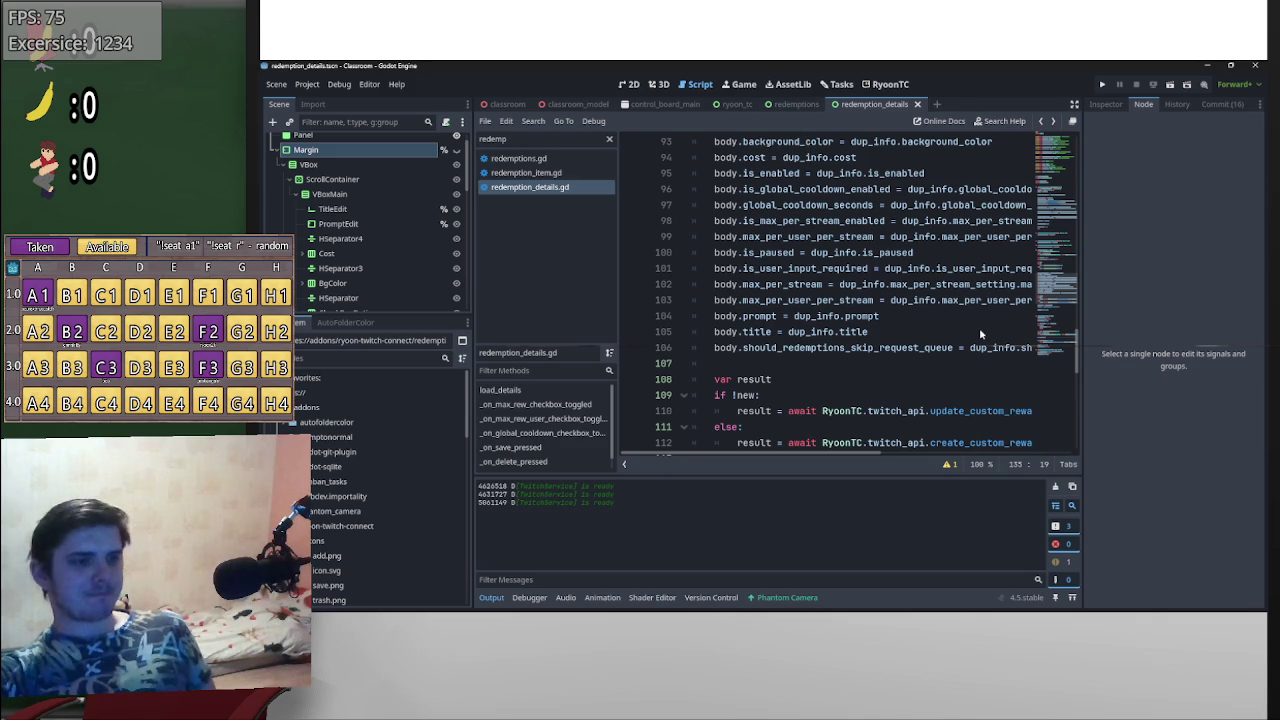
{"action": "scroll", "coordinate": [979, 327], "scroll_direction": "down", "scroll_amount": 4}
{"action": "scroll", "coordinate": [978, 327], "scroll_direction": "down", "scroll_amount": 3}
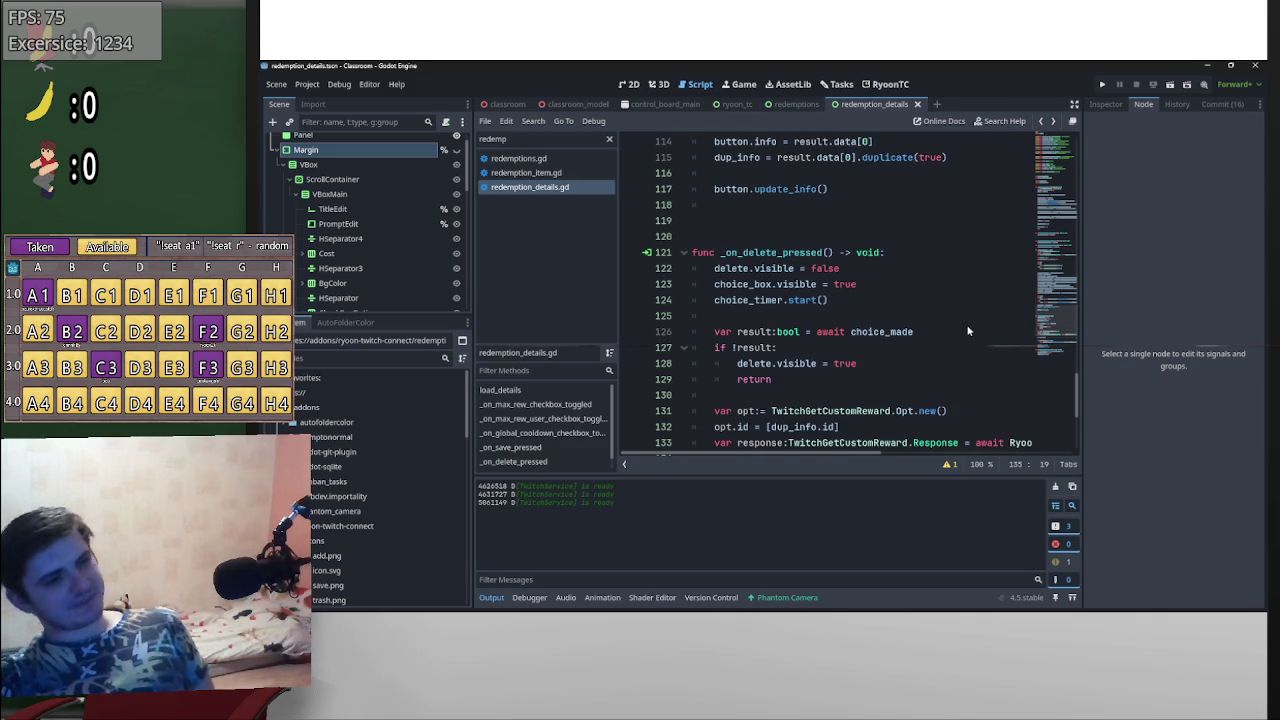
{"action": "scroll", "coordinate": [965, 330], "scroll_direction": "up", "scroll_amount": 20}
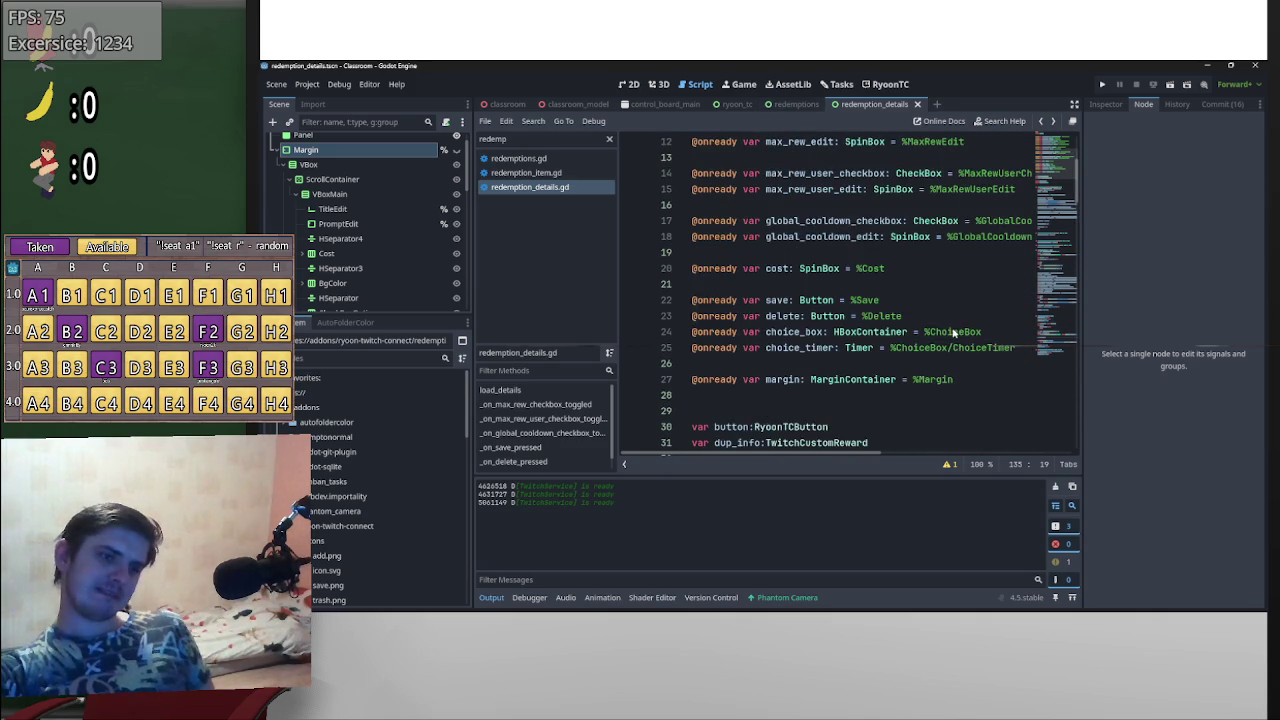
{"action": "scroll", "coordinate": [824, 328], "scroll_direction": "down", "scroll_amount": 4}
{"action": "left_click_drag", "start_coordinate": [811, 286], "coordinate": [733, 285]}
{"action": "key", "text": "ctrl+f"}
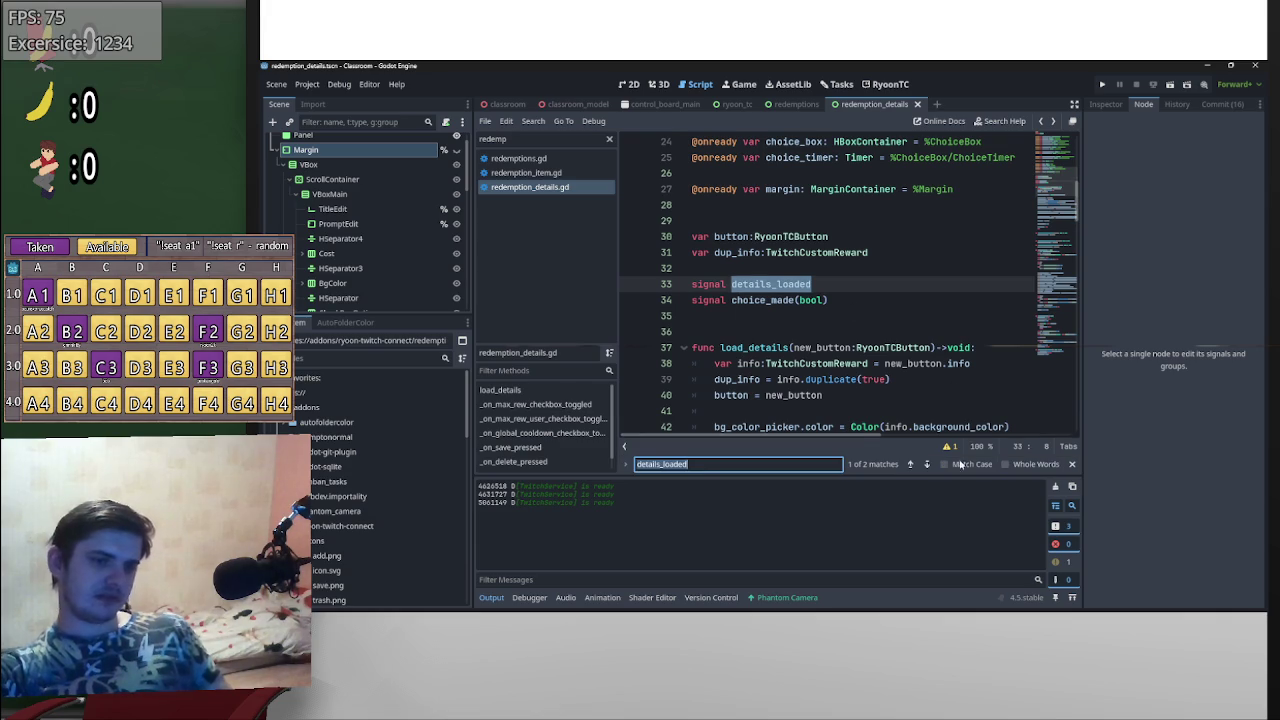
{"action": "key", "text": "Return"}
- Start a new line after details_loaded.emit() reading delete
{"action": "left_click", "coordinate": [826, 302]}
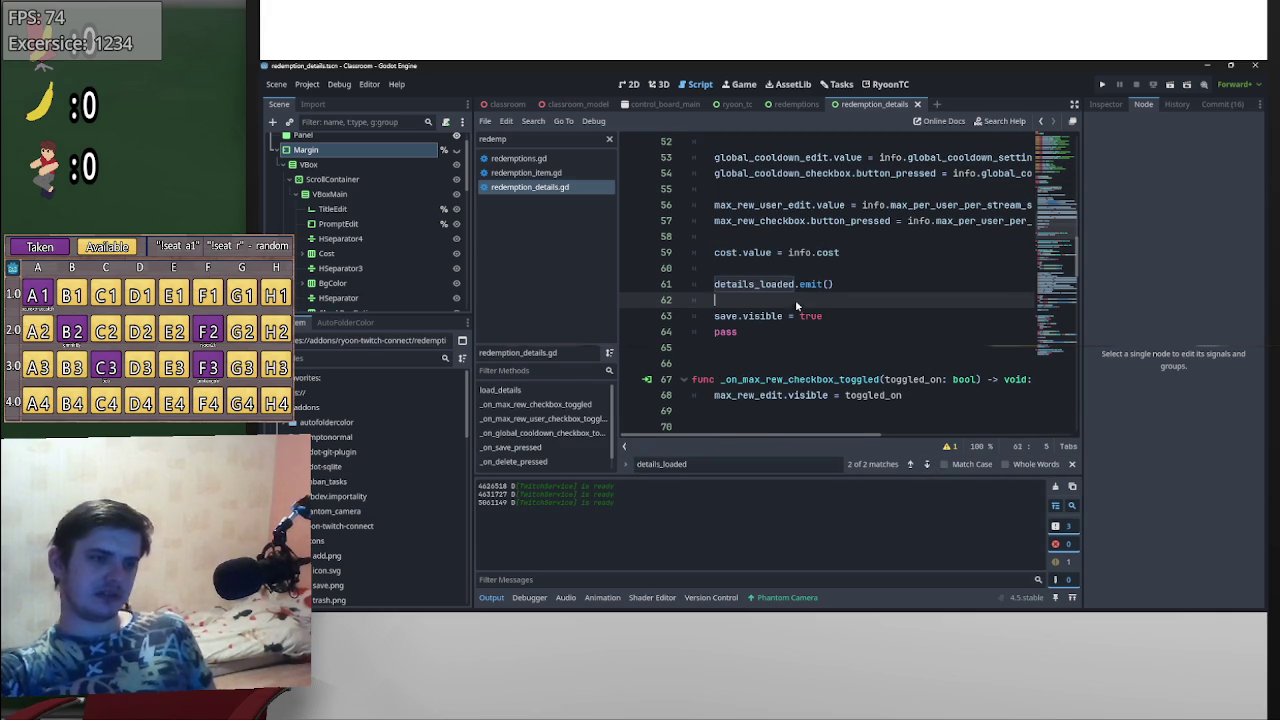
{"action": "key", "text": "Return"}
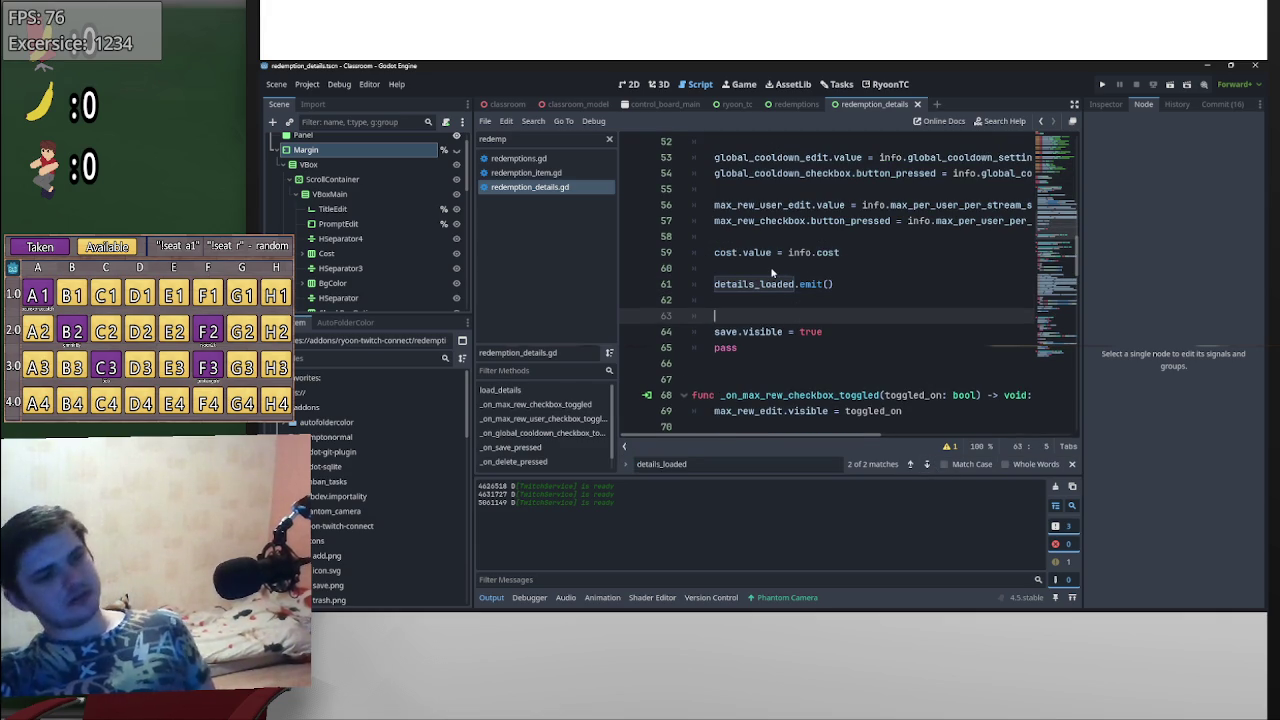
{"action": "type", "text": "delete"}
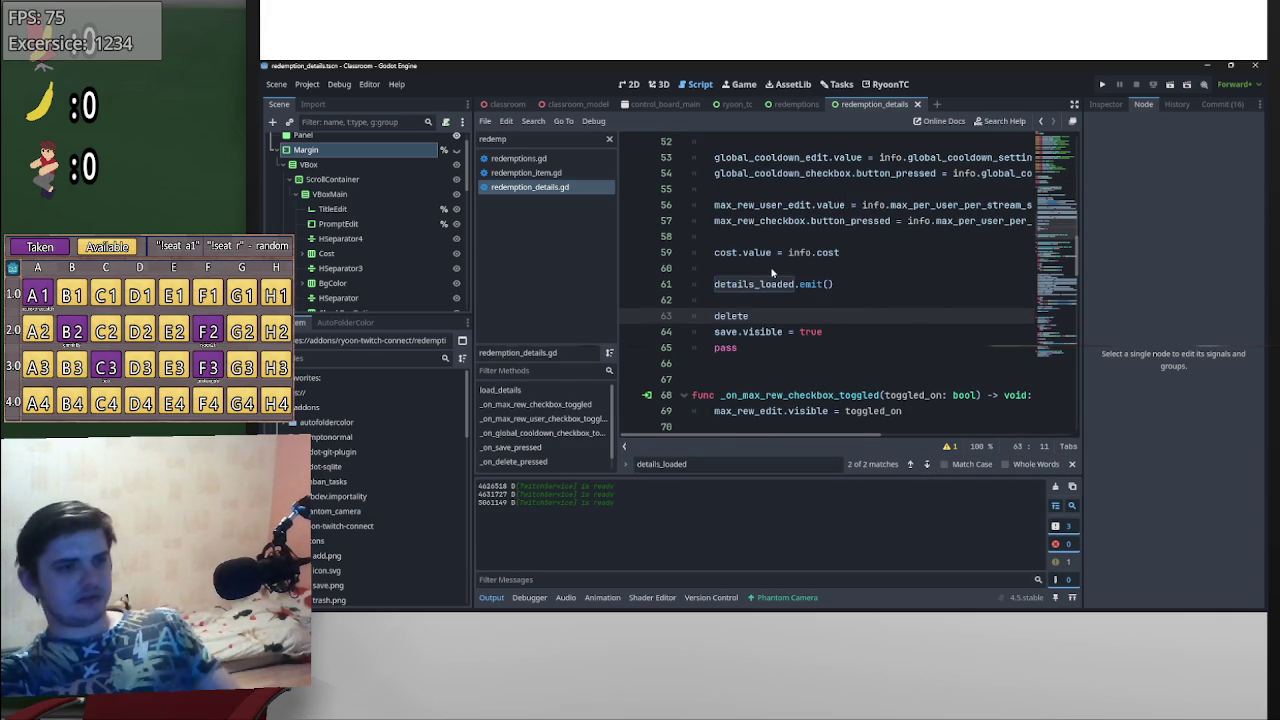
{"action": "type", "text": ".vi"}
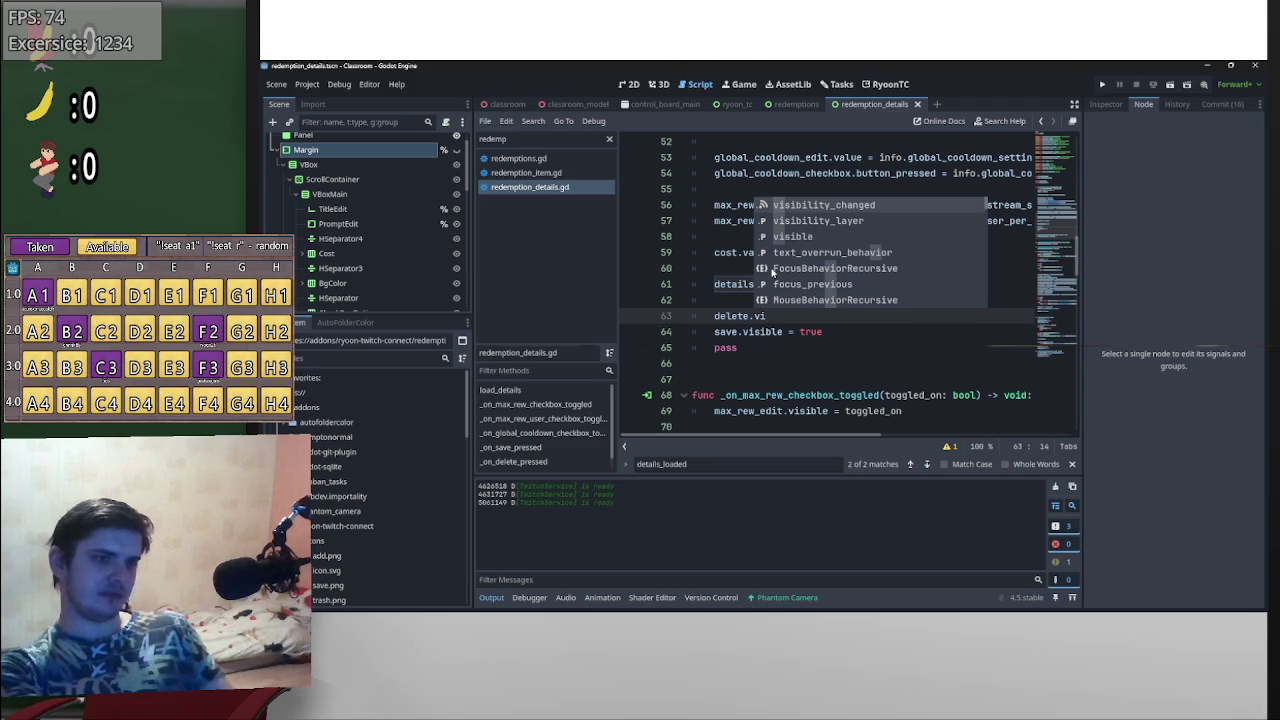
- Complete the line delete.visible = true in load_details
{"action": "key", "text": "Down"}
{"action": "key", "text": "Down"}
{"action": "key", "text": "Return"}
{"action": "type", "text": "true"}
{"action": "key", "text": "Escape"}
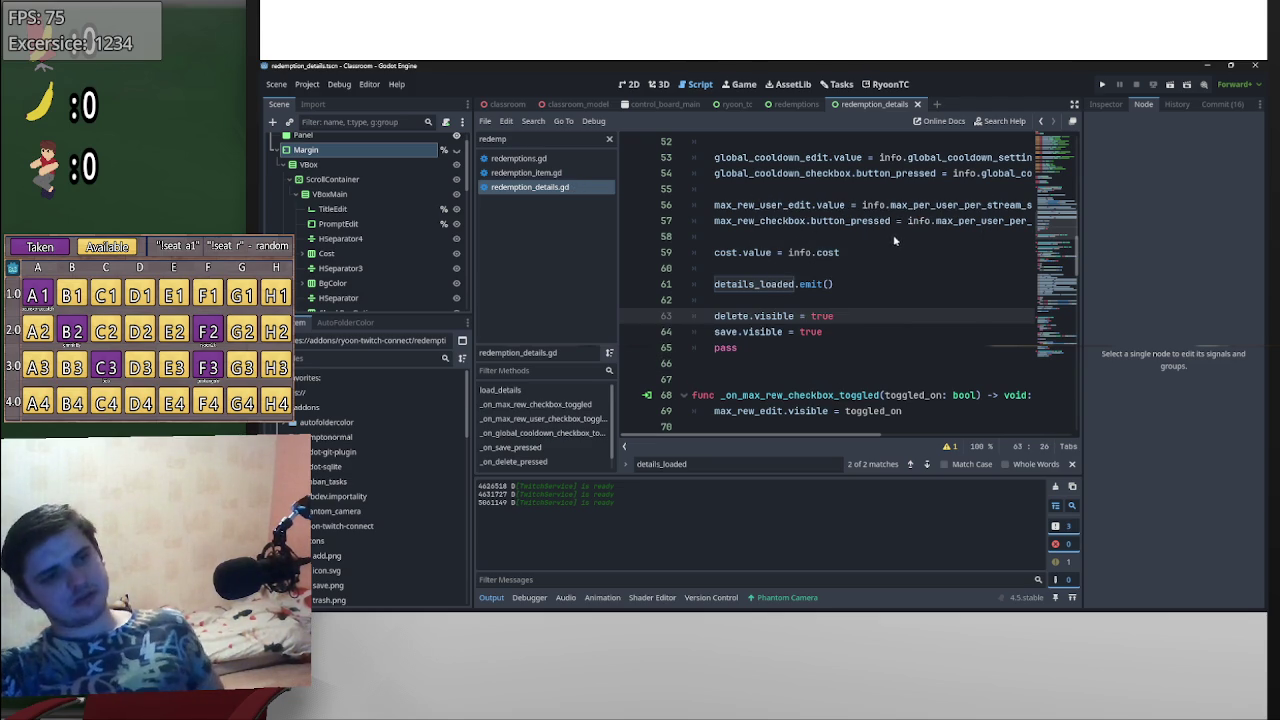
- Check that the RyoonTC panel now shows the test redemption's details
{"action": "scroll", "coordinate": [1072, 291], "scroll_direction": "down", "scroll_amount": 5}
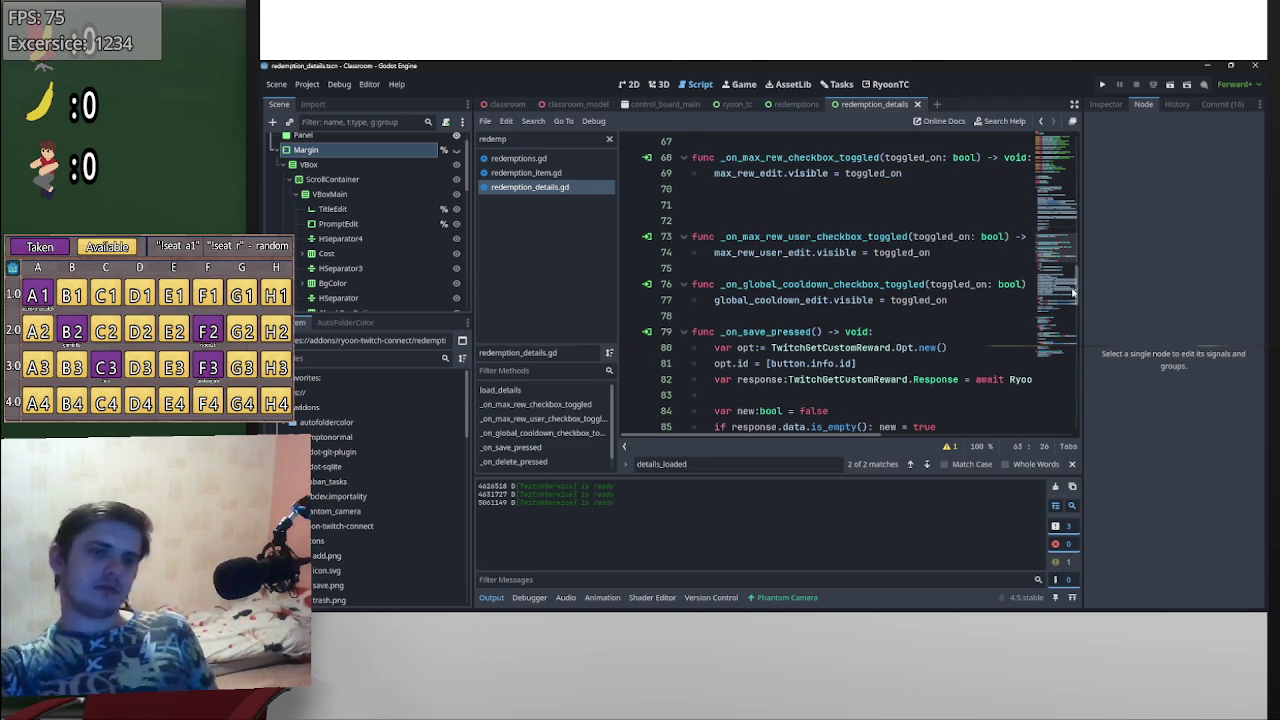
{"action": "left_click_drag", "start_coordinate": [1074, 291], "coordinate": [1075, 410]}
{"action": "scroll", "coordinate": [886, 314], "scroll_direction": "up", "scroll_amount": 3}
{"action": "scroll", "coordinate": [888, 314], "scroll_direction": "down", "scroll_amount": 3}
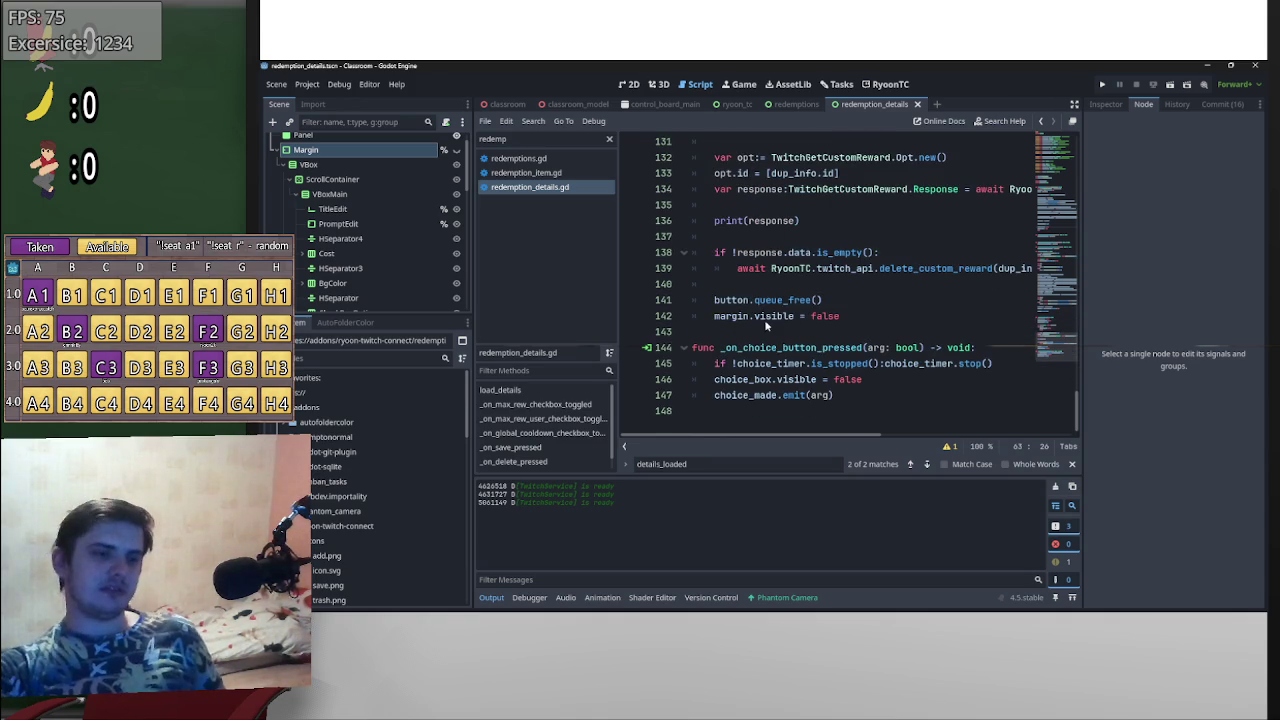
{"action": "scroll", "coordinate": [750, 318], "scroll_direction": "up", "scroll_amount": 3}
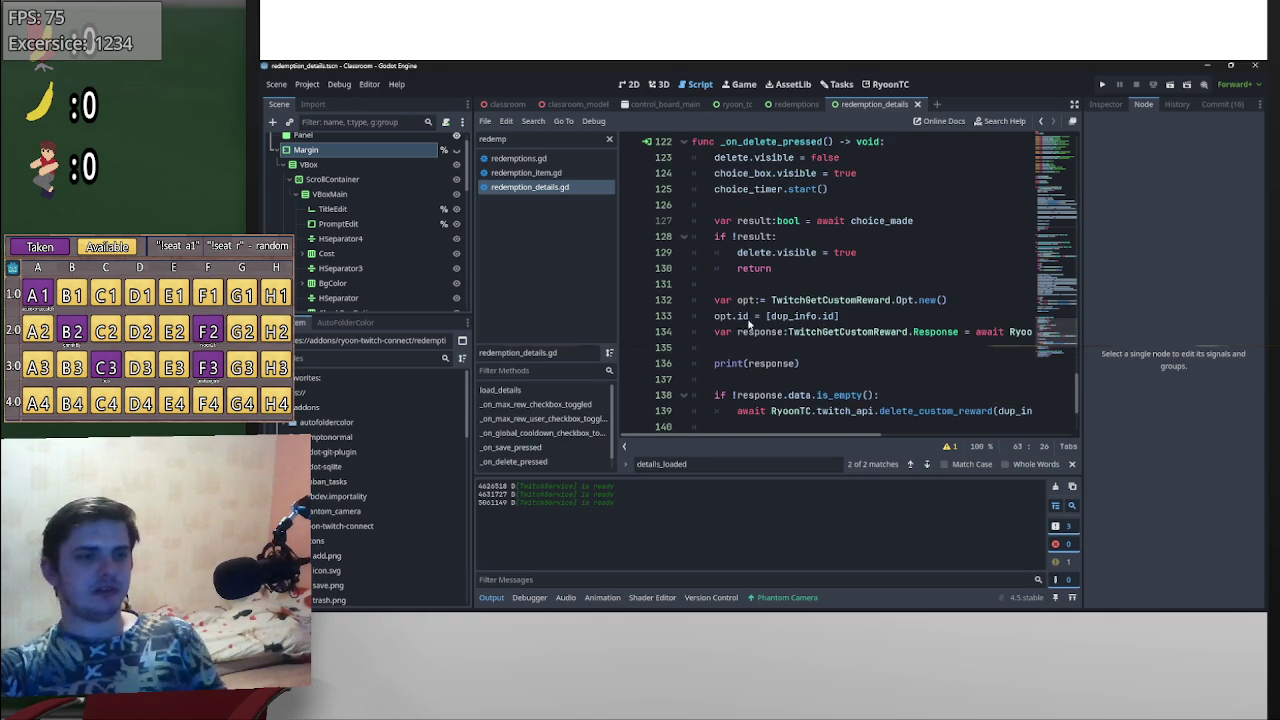
{"action": "left_click", "coordinate": [886, 84]}
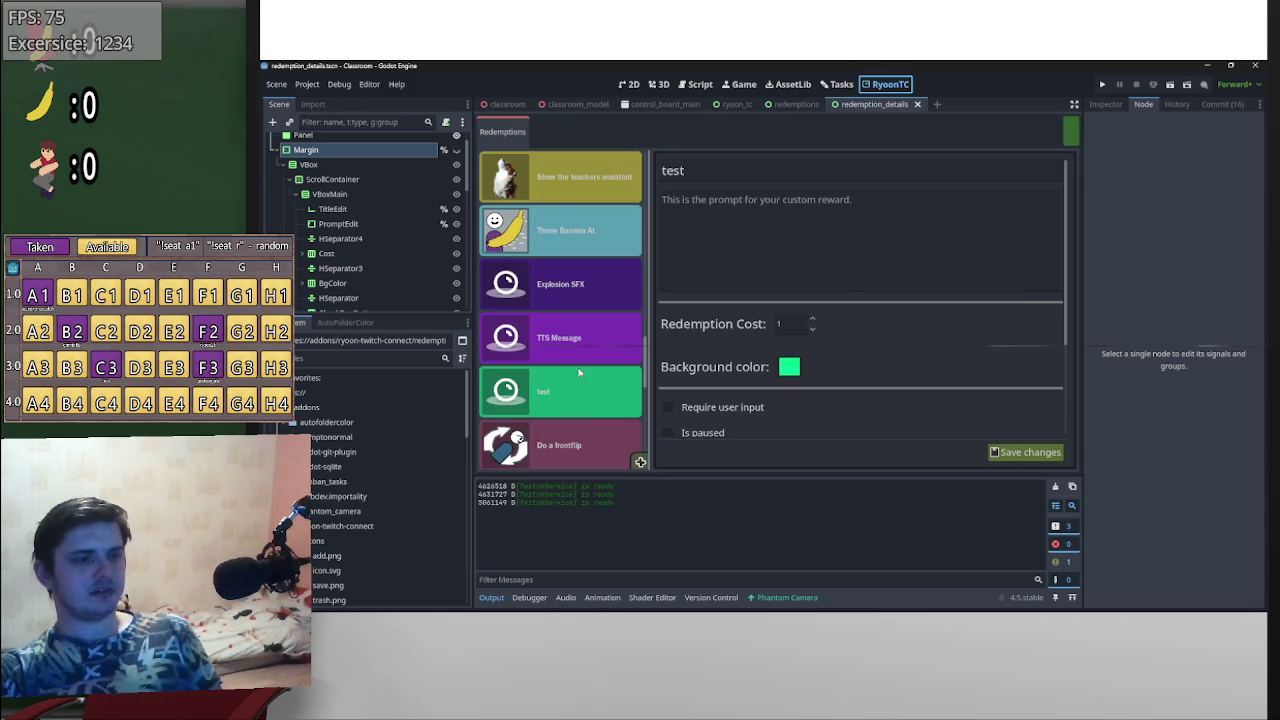
- Delete the test redemption in the RyoonTC panel, then return to the redemption_details script
{"action": "left_click", "coordinate": [1007, 447]}
{"action": "left_click", "coordinate": [1025, 452]}
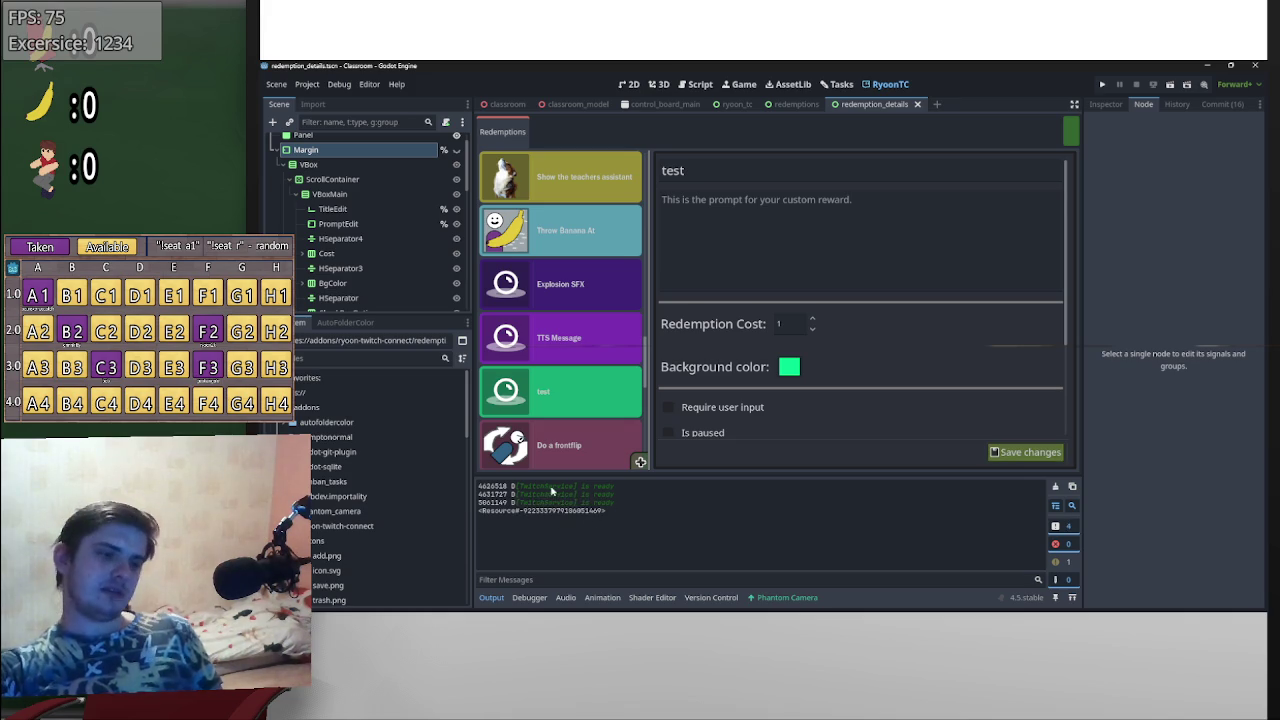
{"action": "left_click", "coordinate": [744, 84]}
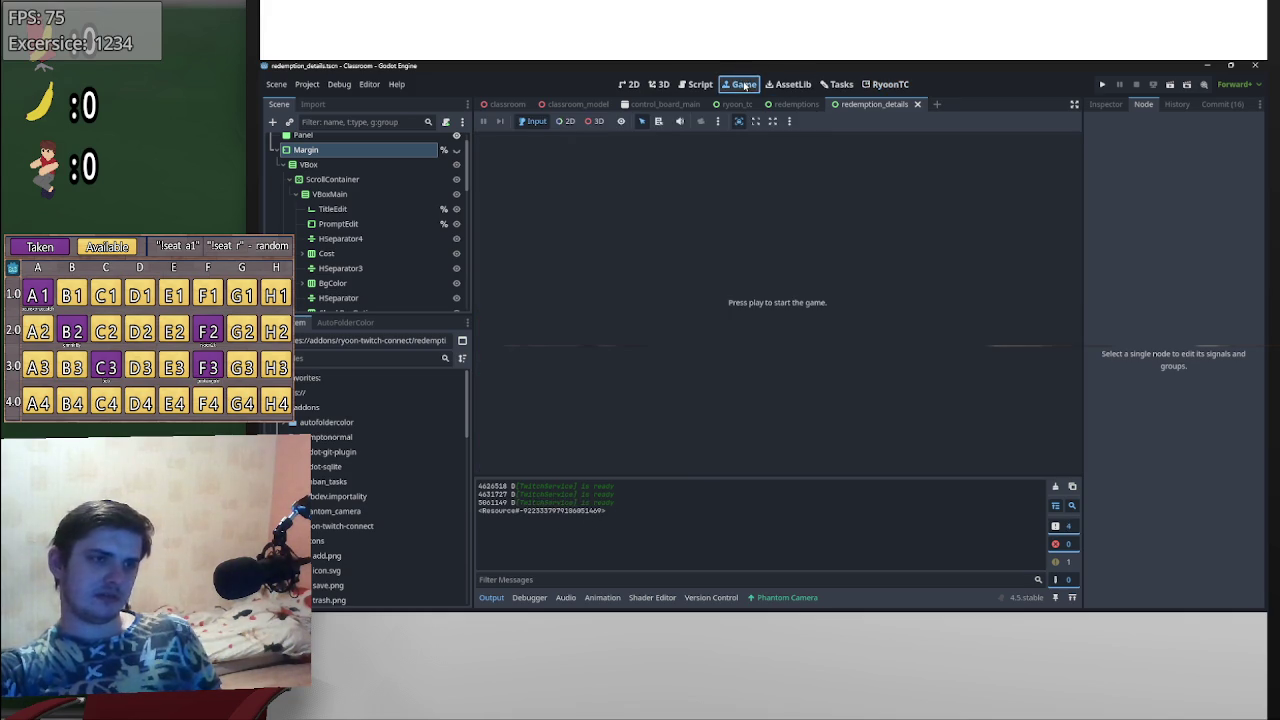
{"action": "left_click", "coordinate": [700, 84]}
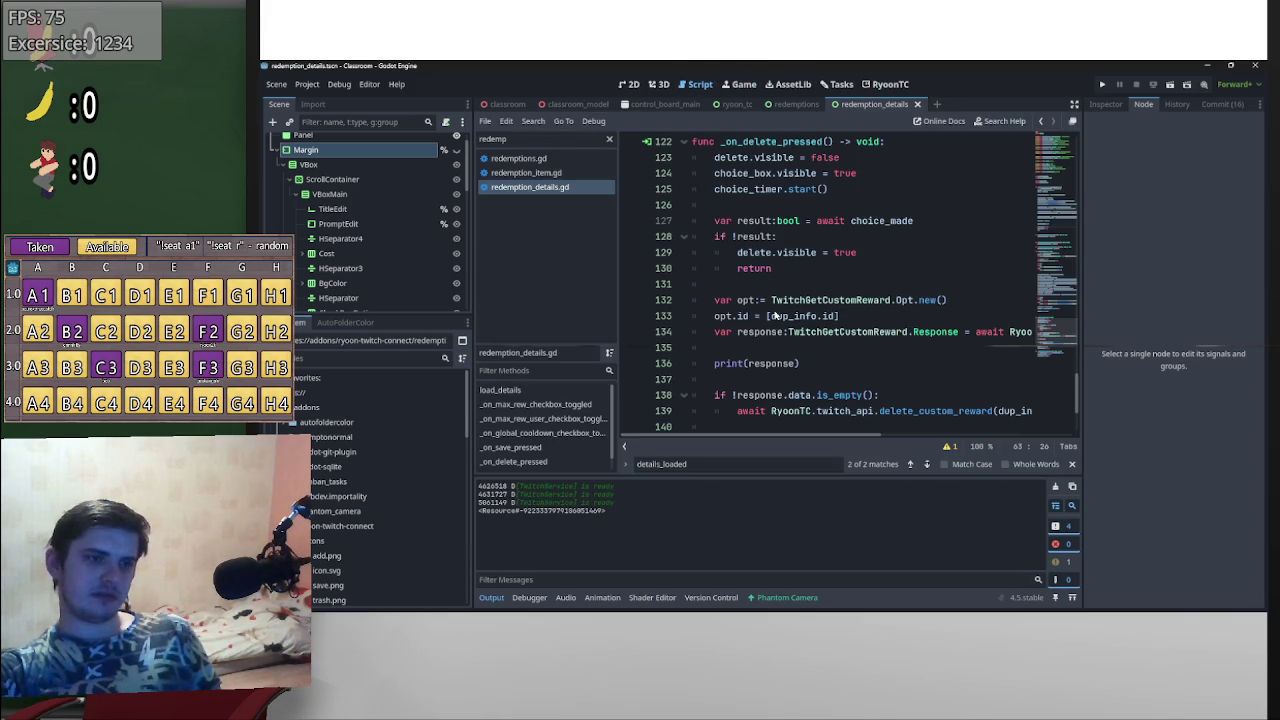
- Remove the print(response) debug line and the leftover empty lines
{"action": "triple_click", "coordinate": [786, 365]}
{"action": "key", "text": "BackSpace"}
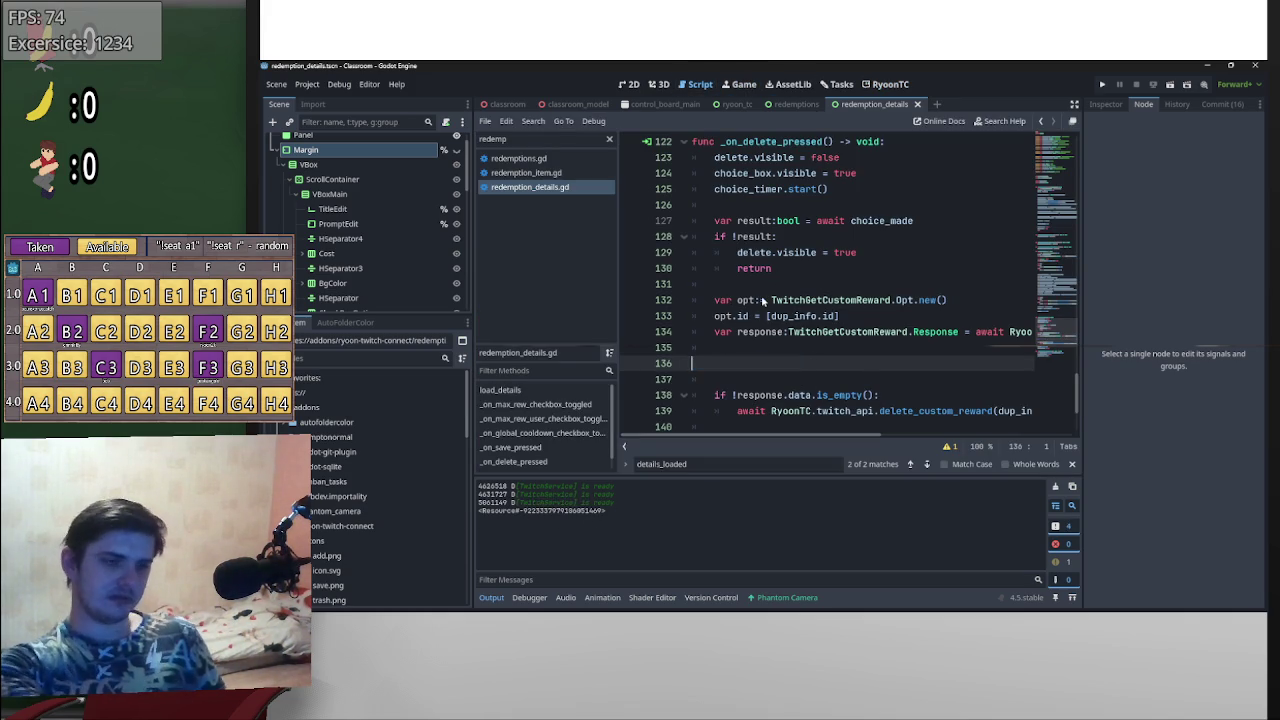
{"action": "key", "text": "BackSpace"}
{"action": "key", "text": "BackSpace"}
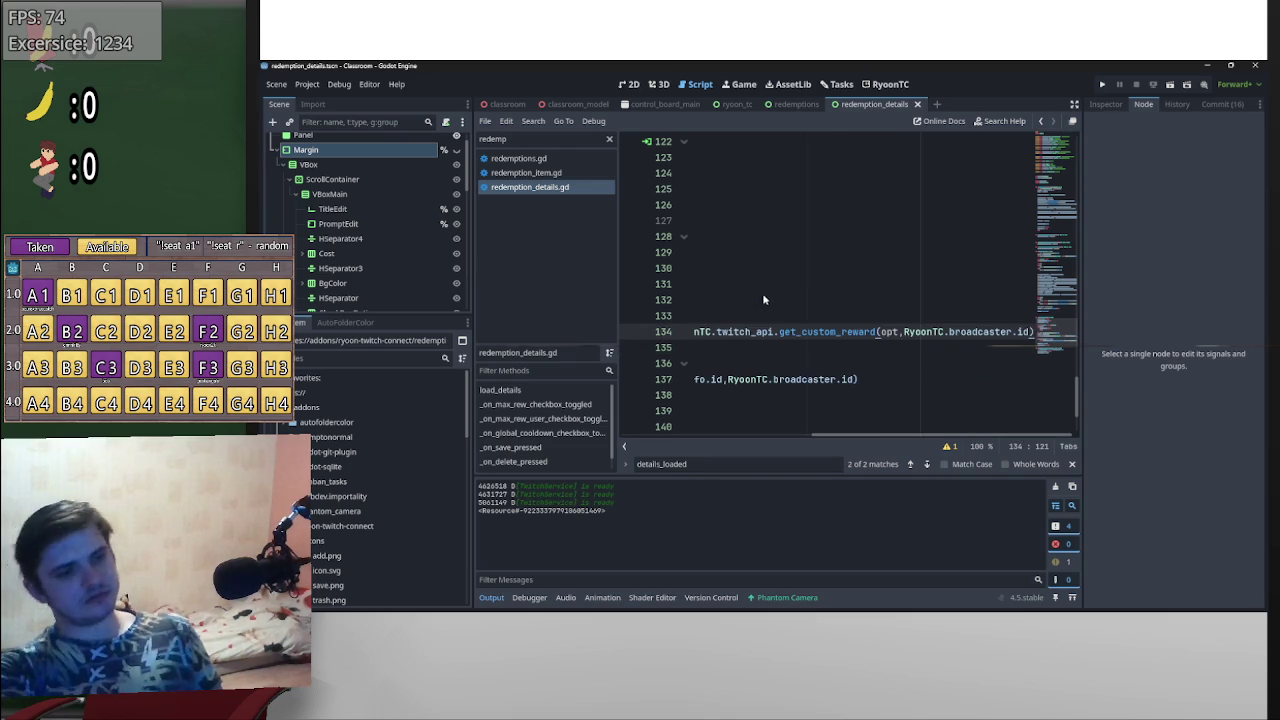
- Jump from line 137 to the delete_custom_reward definition in twitch_api.gd
{"action": "left_click_drag", "start_coordinate": [1008, 435], "coordinate": [818, 435]}
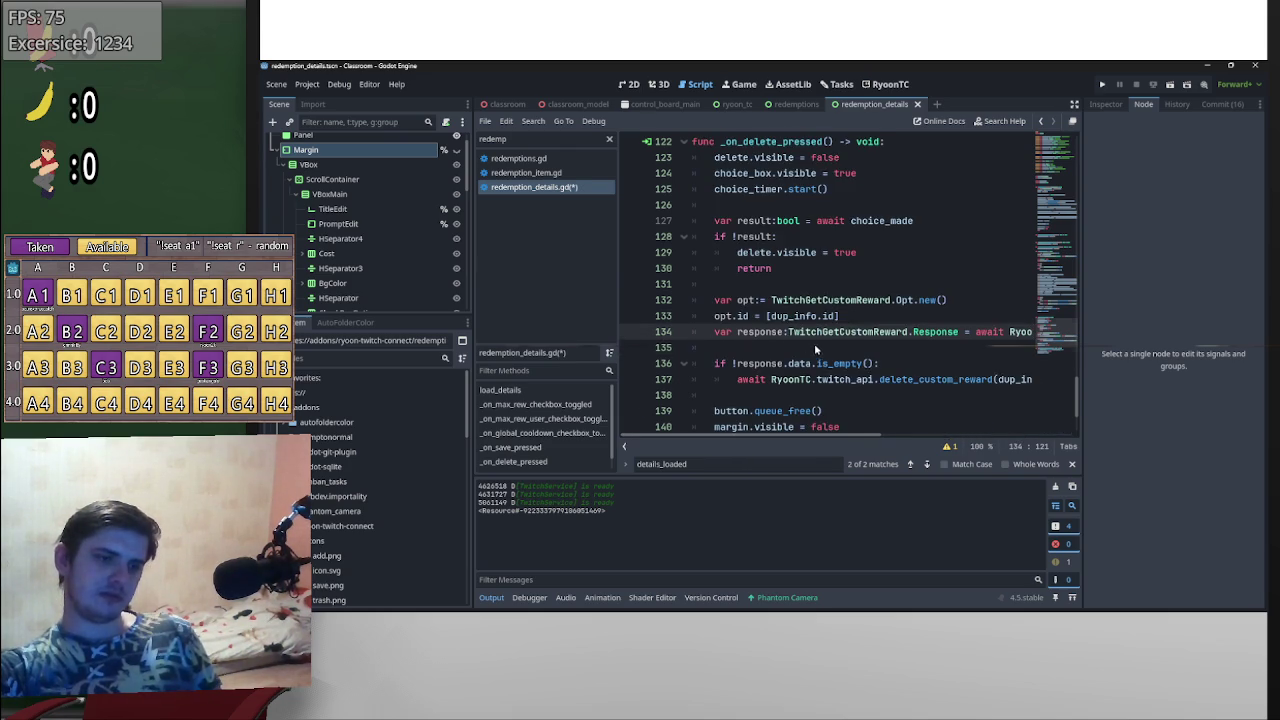
{"action": "scroll", "coordinate": [815, 349], "scroll_direction": "down", "scroll_amount": 1}
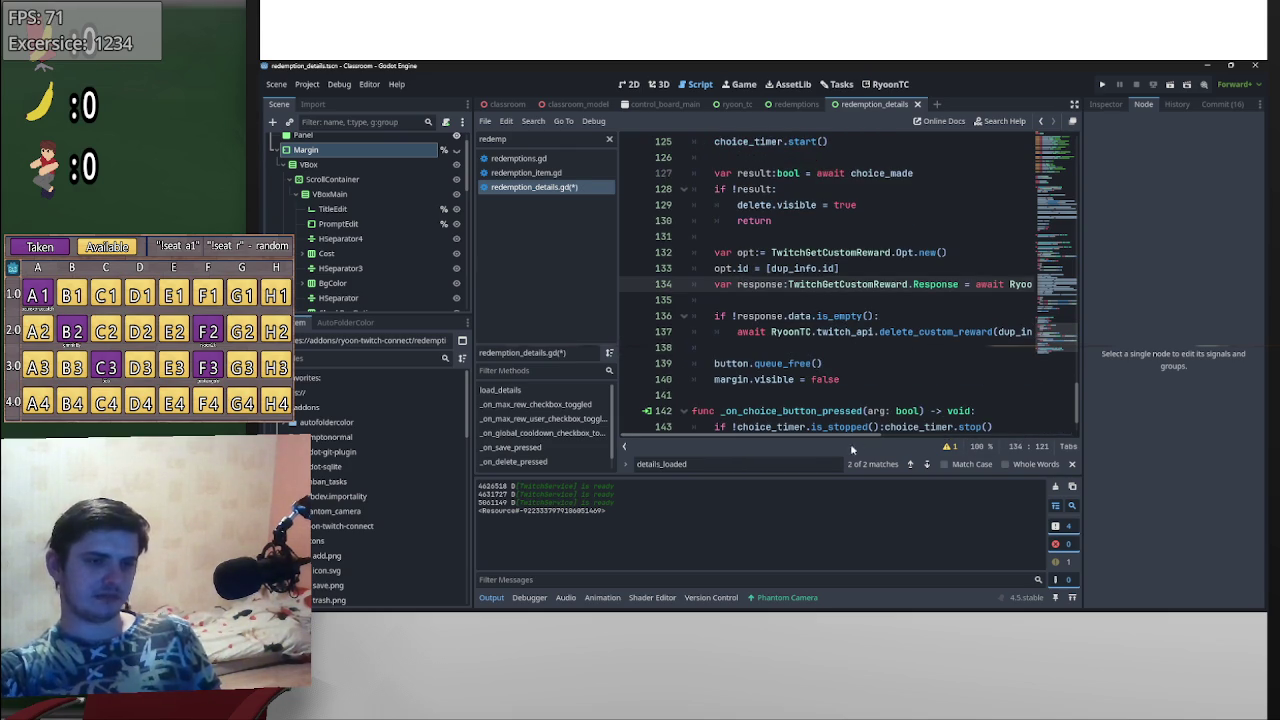
{"action": "scroll", "coordinate": [860, 440], "scroll_direction": "right", "scroll_amount": 3}
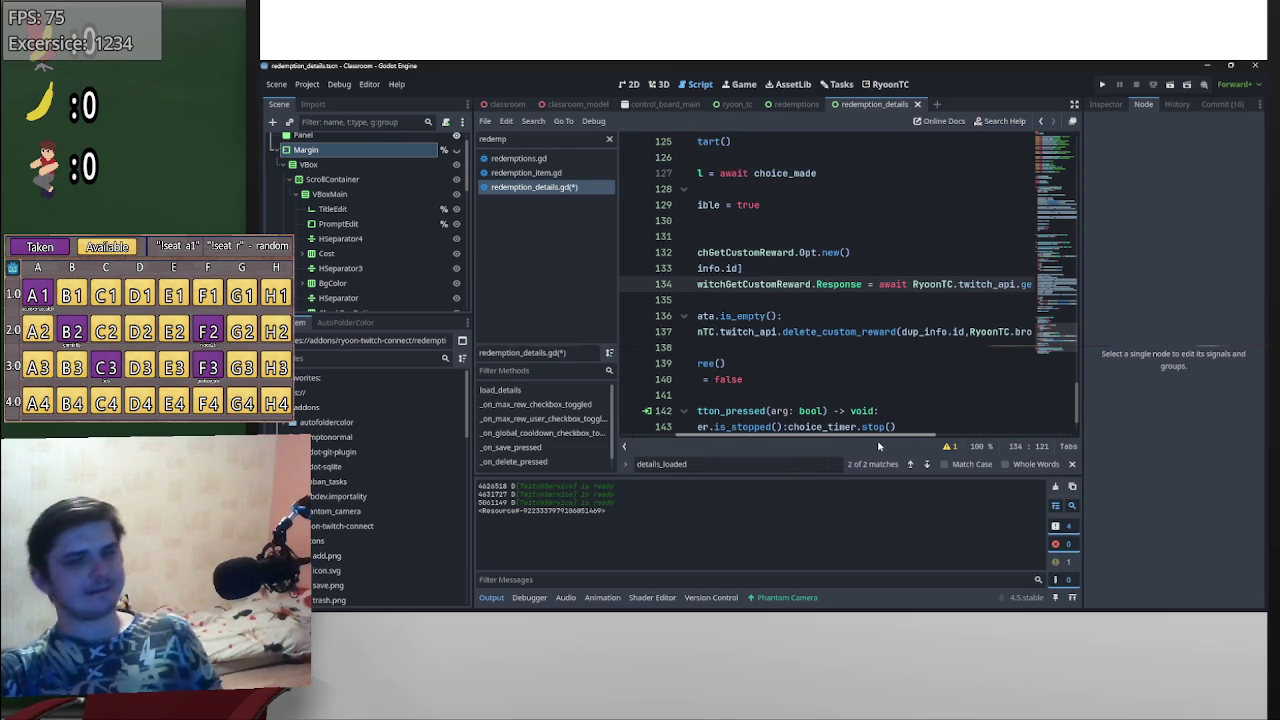
{"action": "scroll", "coordinate": [860, 442], "scroll_direction": "left", "scroll_amount": 3}
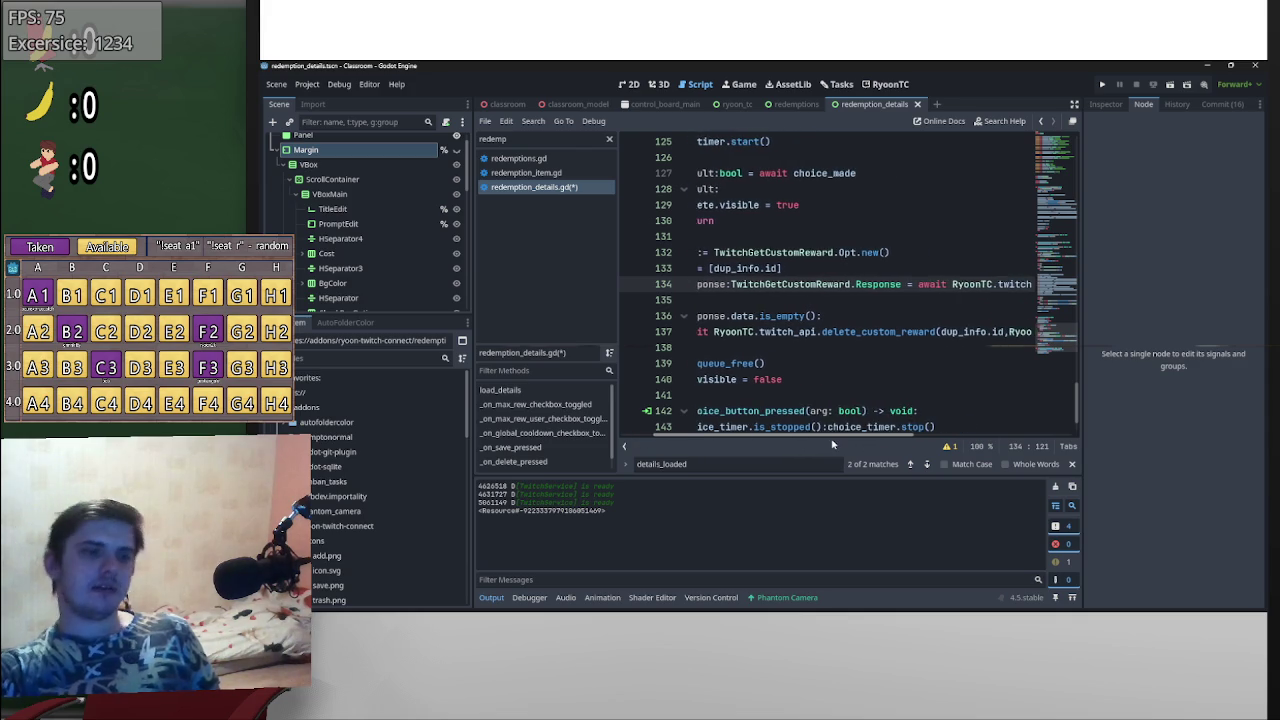
{"action": "scroll", "coordinate": [832, 444], "scroll_direction": "left", "scroll_amount": 1}
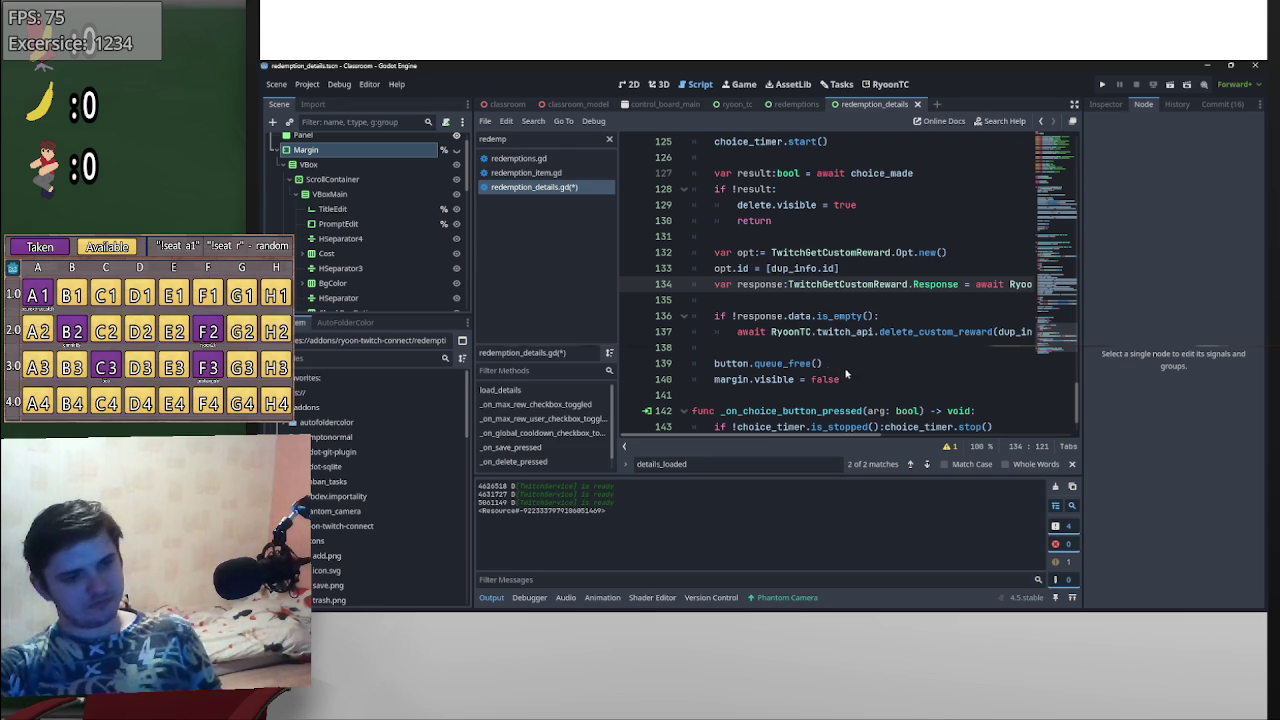
{"action": "scroll", "coordinate": [846, 374], "scroll_direction": "down", "scroll_amount": 2}
{"action": "scroll", "coordinate": [841, 389], "scroll_direction": "up", "scroll_amount": 3}
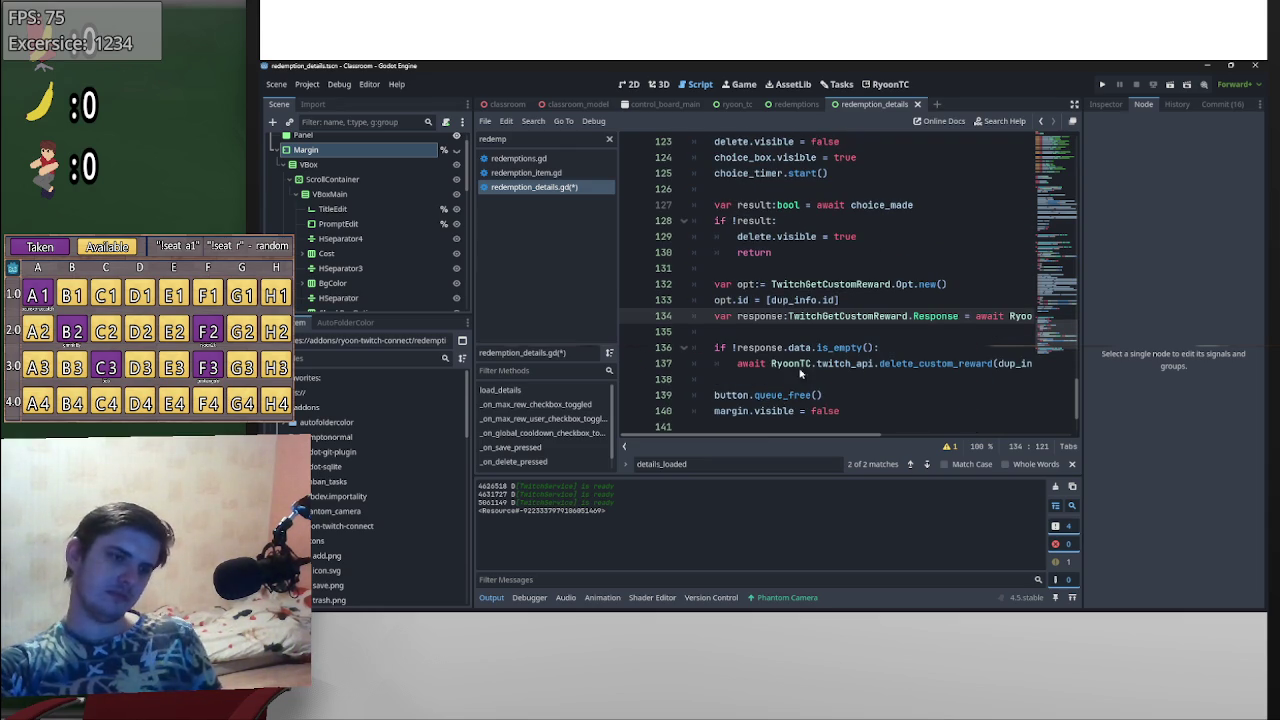
{"action": "left_click_drag", "start_coordinate": [880, 435], "coordinate": [1001, 428]}
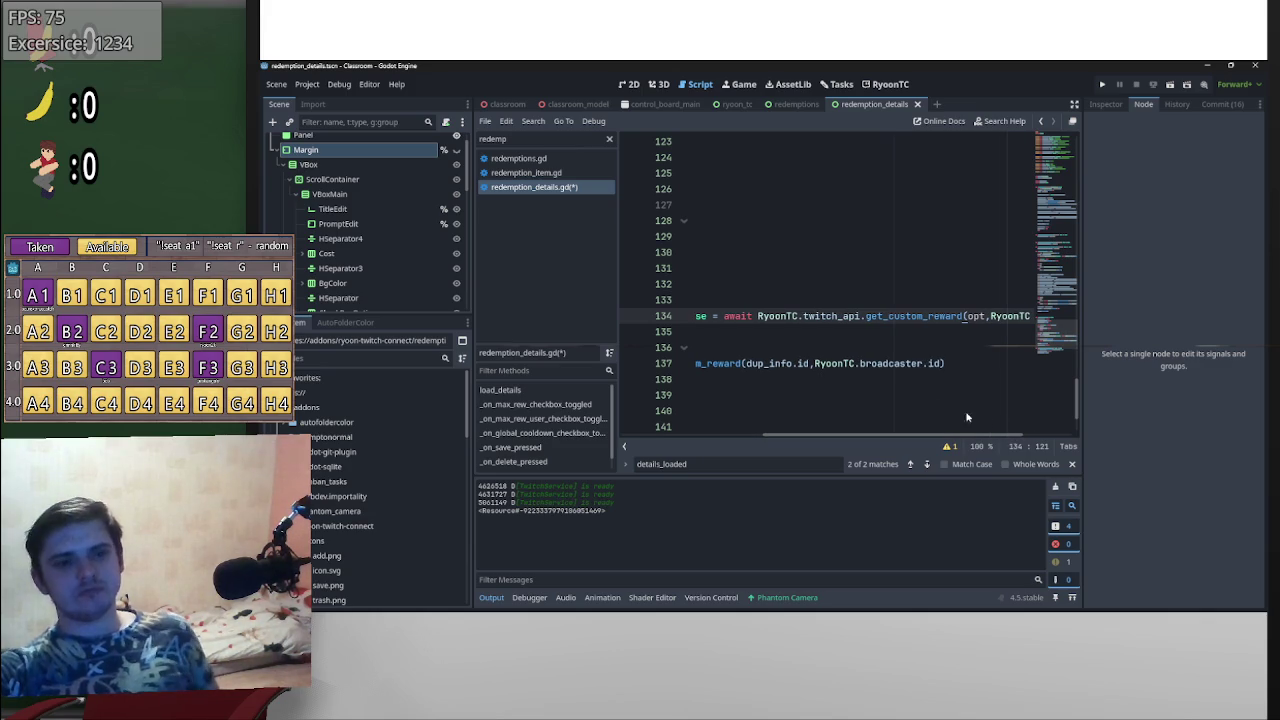
{"action": "left_click", "coordinate": [716, 366], "text": "ctrl"}
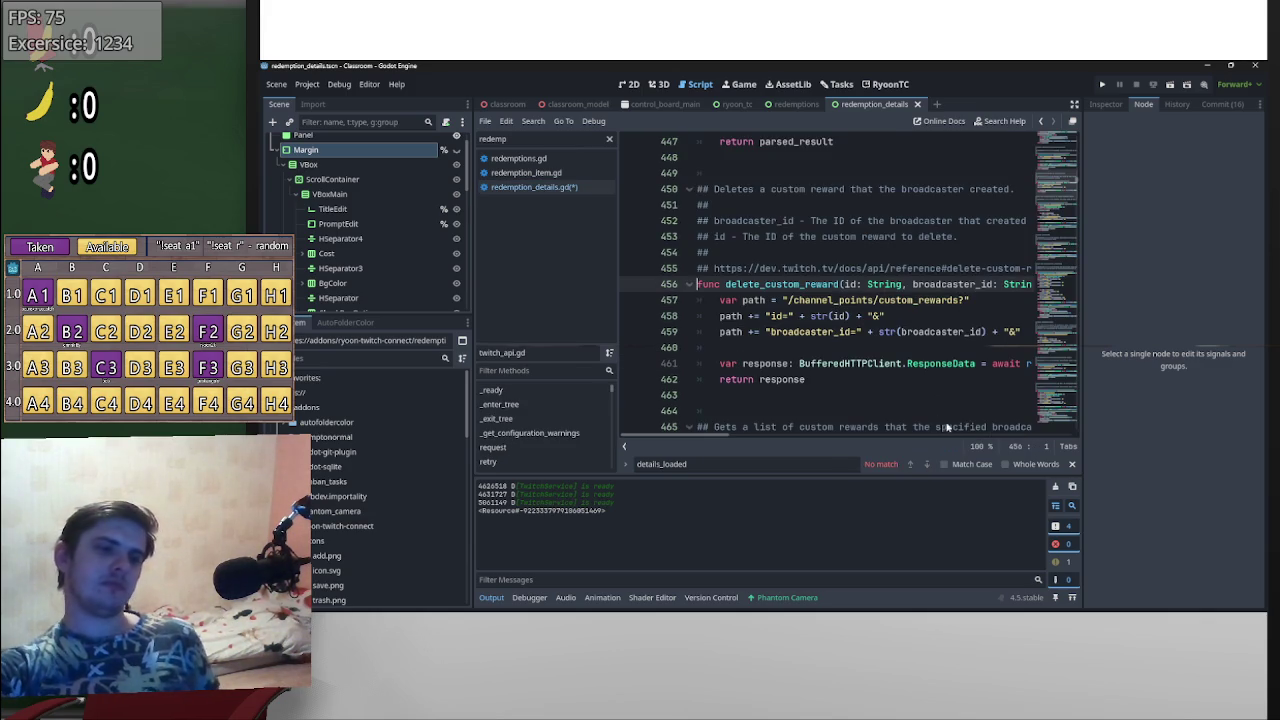
- Copy the delete-custom-reward documentation URL from line 455 and focus the browser's address bar
{"action": "mouse_move", "coordinate": [726, 437]}
{"action": "left_mouse_down"}
{"action": "mouse_move", "coordinate": [818, 436]}
{"action": "mouse_move", "coordinate": [705, 448]}
{"action": "left_mouse_up"}
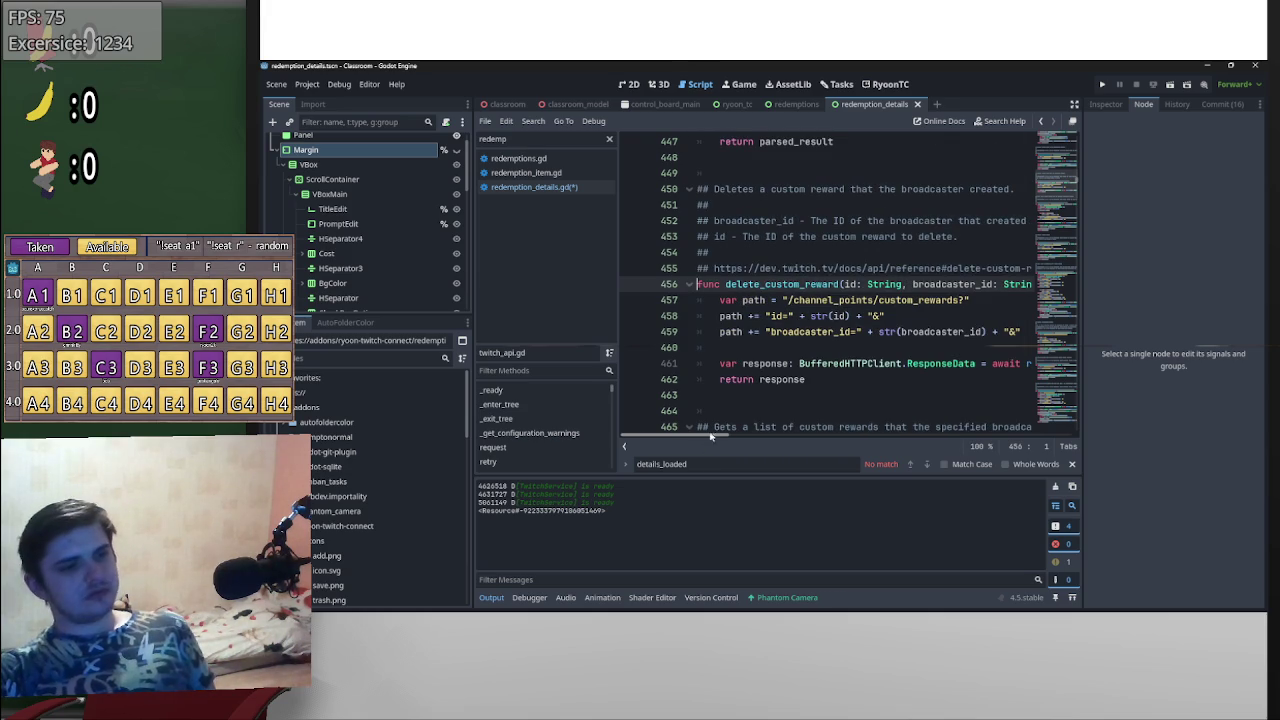
{"action": "left_click_drag", "start_coordinate": [714, 270], "coordinate": [1048, 276]}
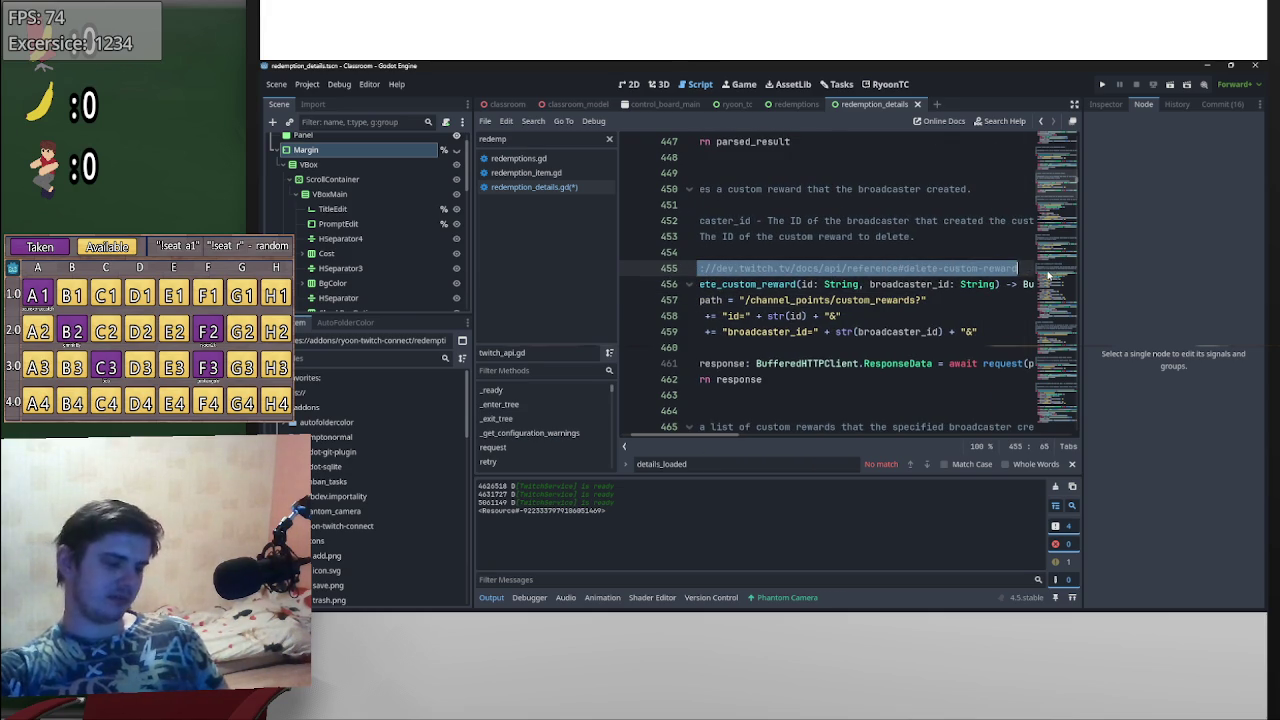
{"action": "key", "text": "alt+Tab"}
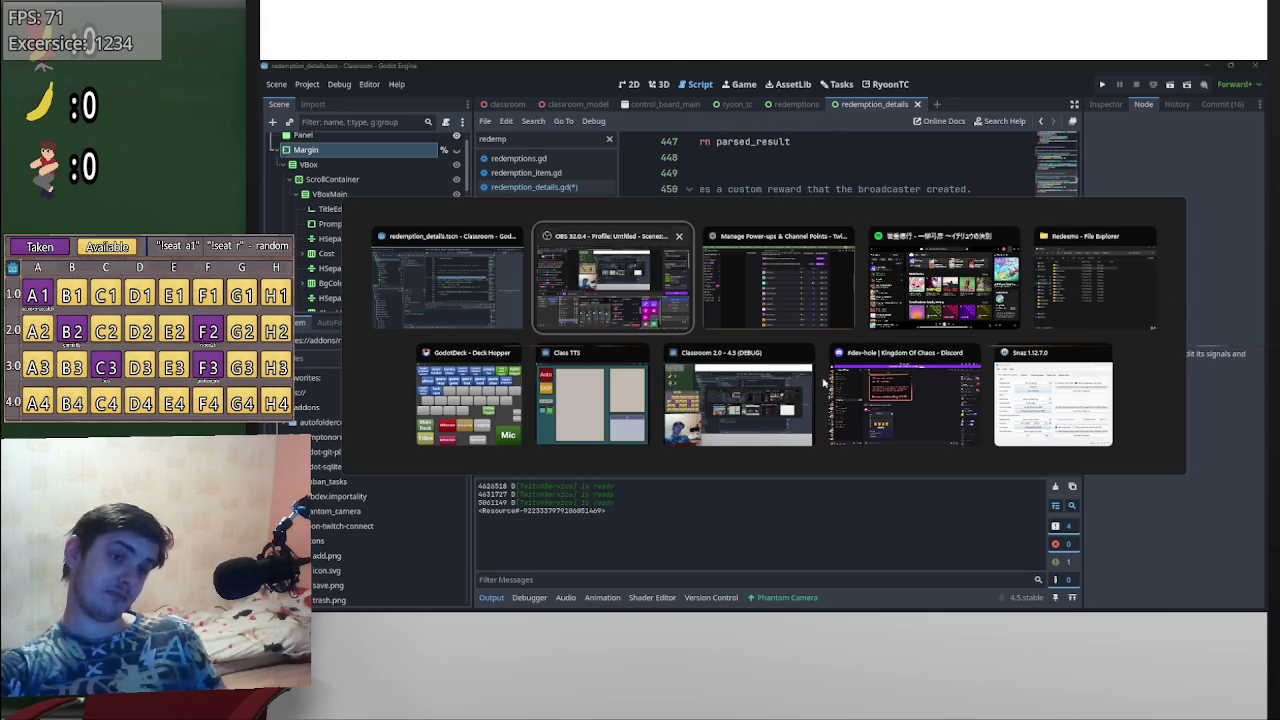
{"action": "key", "text": "Tab"}
{"action": "left_click", "coordinate": [1188, 92]}
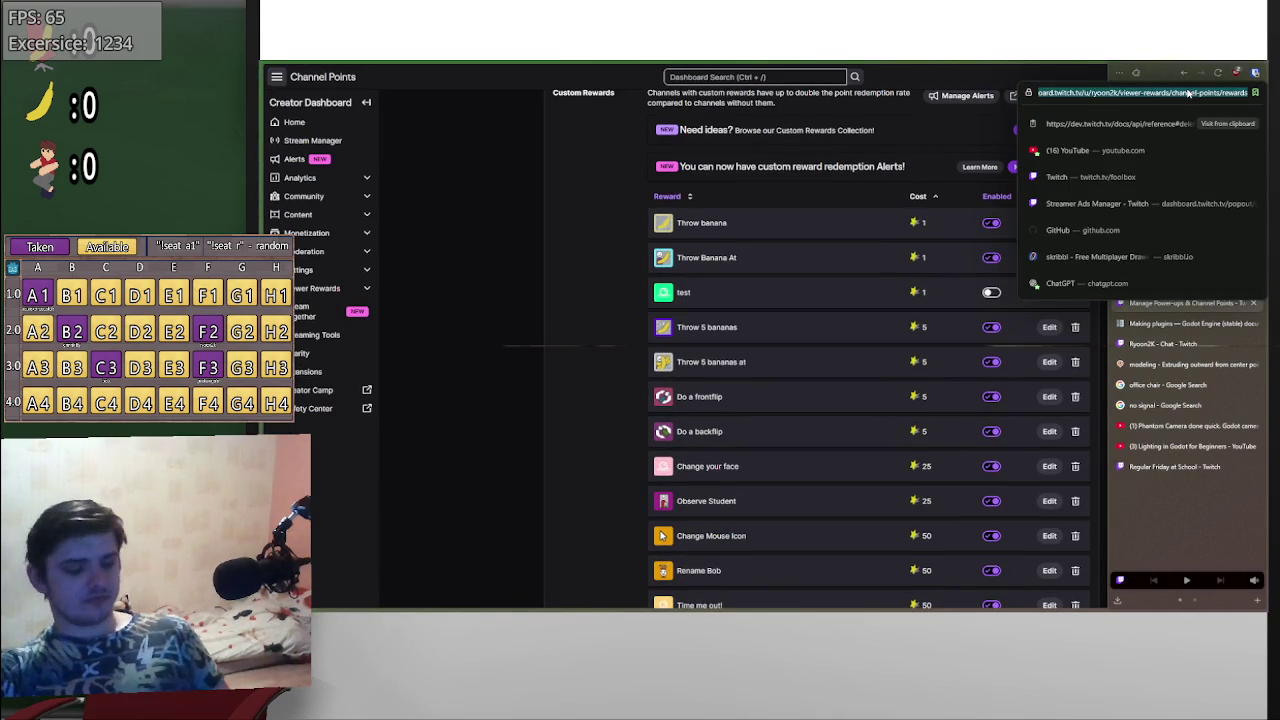
- Load the Delete Custom Reward documentation page and scroll down to its response codes
{"action": "key", "text": "ctrl+v"}
{"action": "key", "text": "Return"}
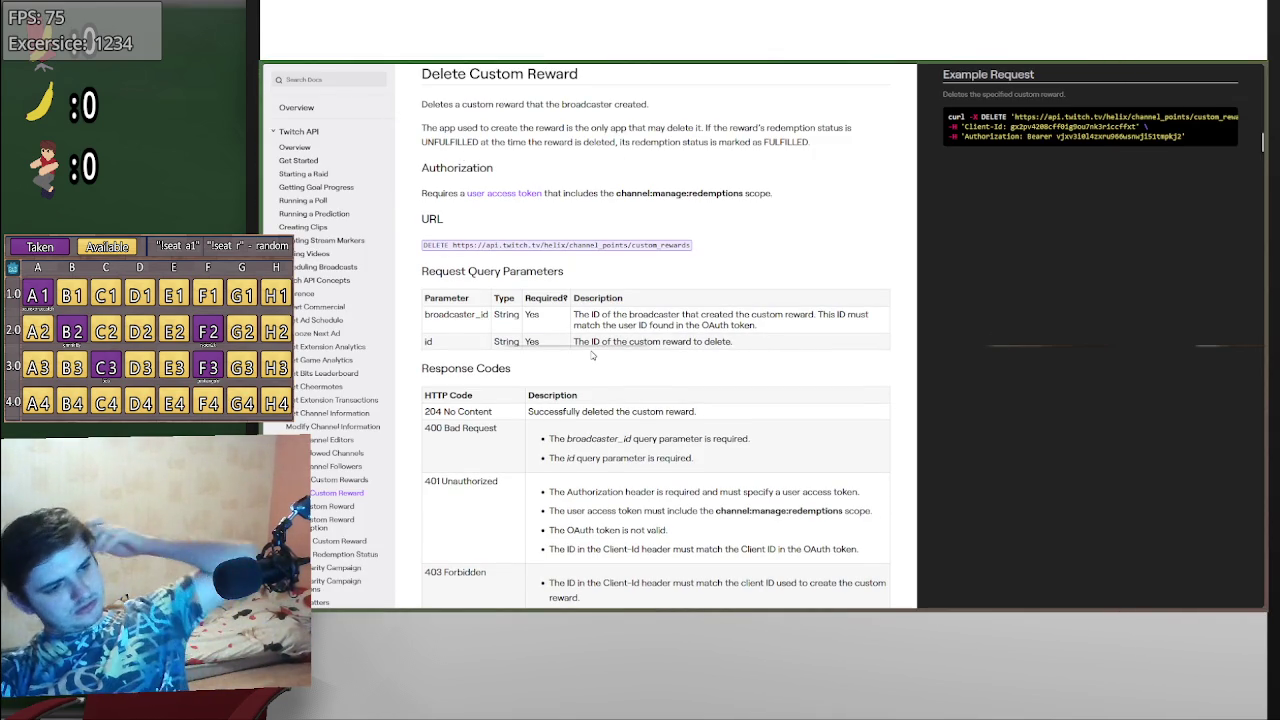
{"action": "scroll", "coordinate": [498, 370], "scroll_direction": "down", "scroll_amount": 1}
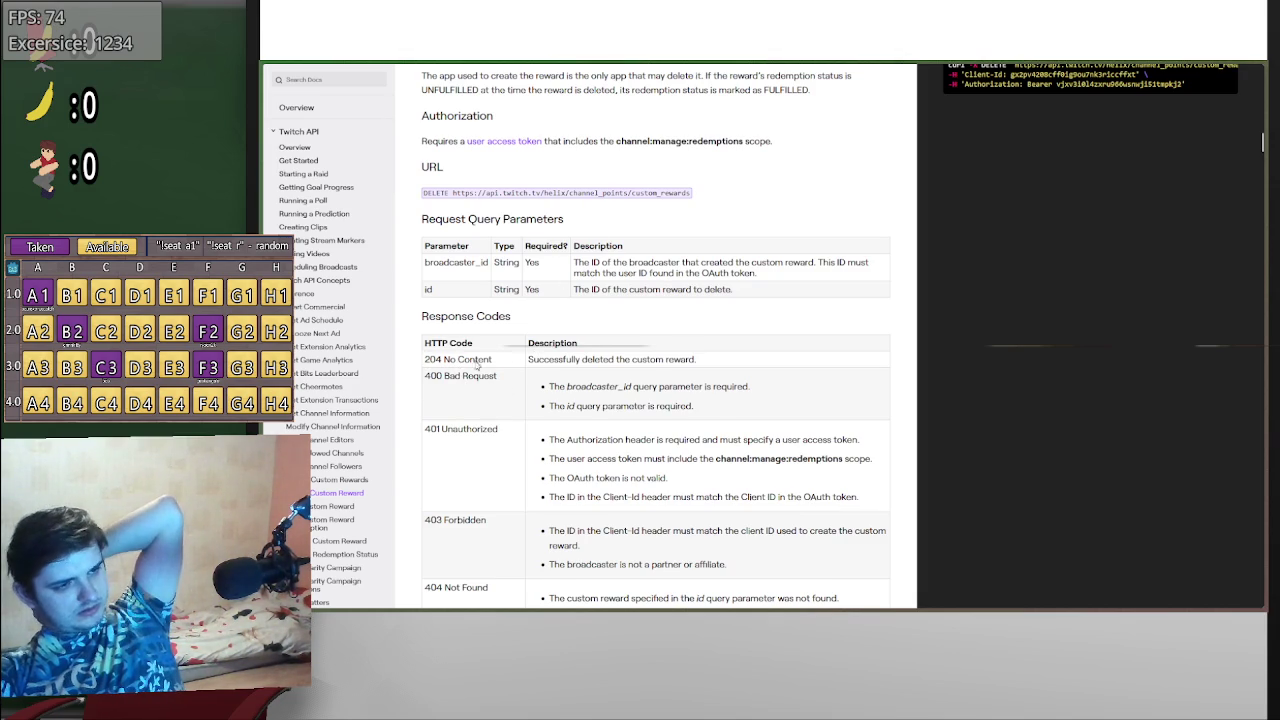
{"action": "scroll", "coordinate": [477, 366], "scroll_direction": "down", "scroll_amount": 1}
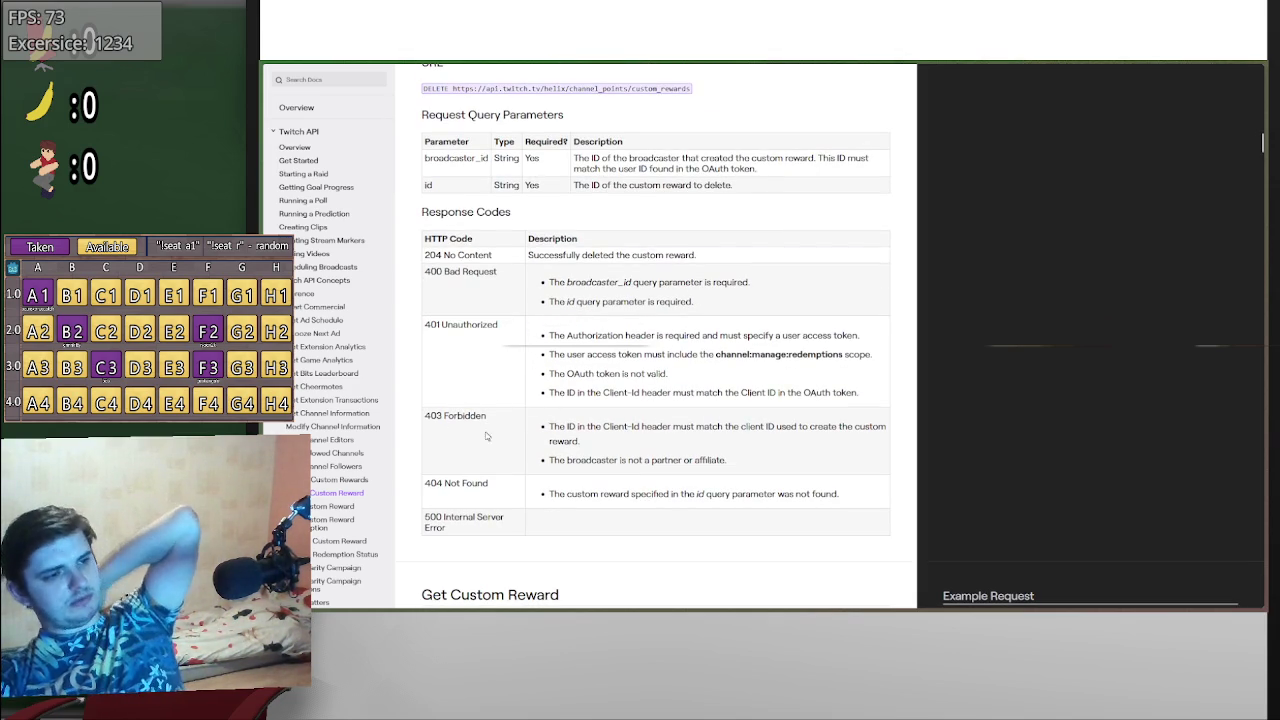
- Highlight the 204 No Content success code, then return to Godot
{"action": "key", "text": "alt+Tab"}
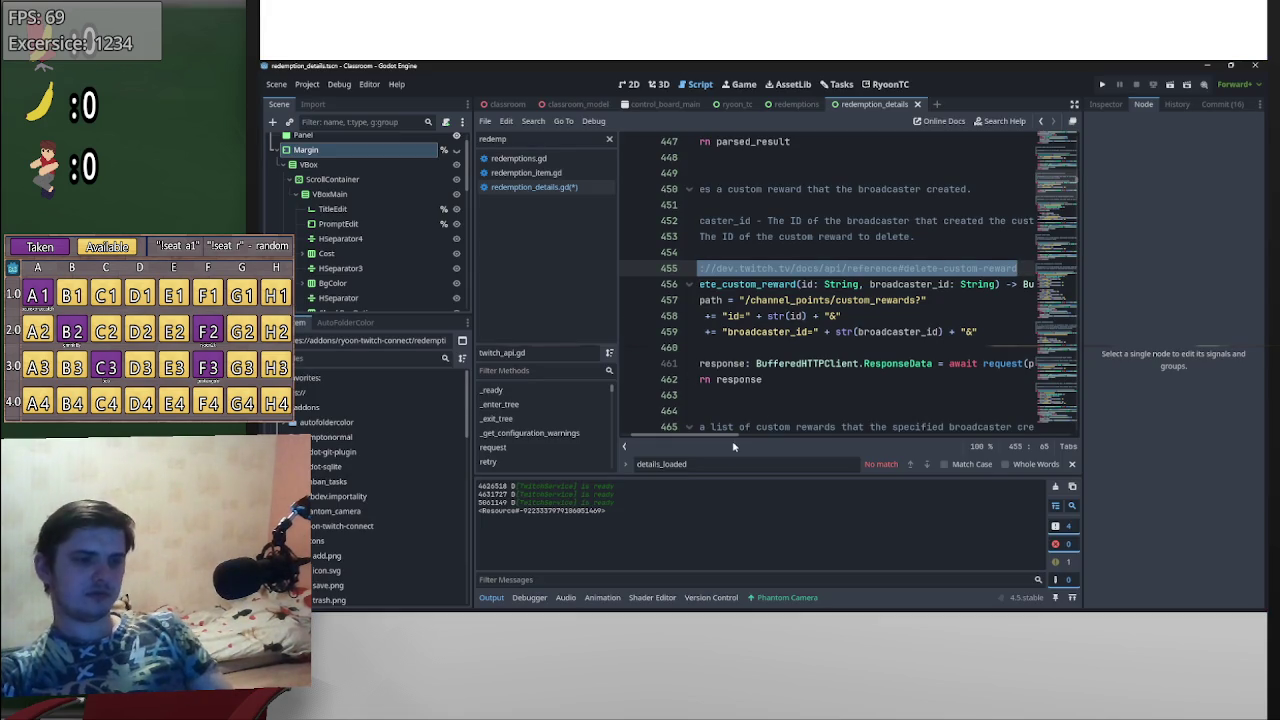
{"action": "scroll", "coordinate": [734, 376], "scroll_direction": "left", "scroll_amount": 2}
{"action": "key", "text": "alt+Tab"}
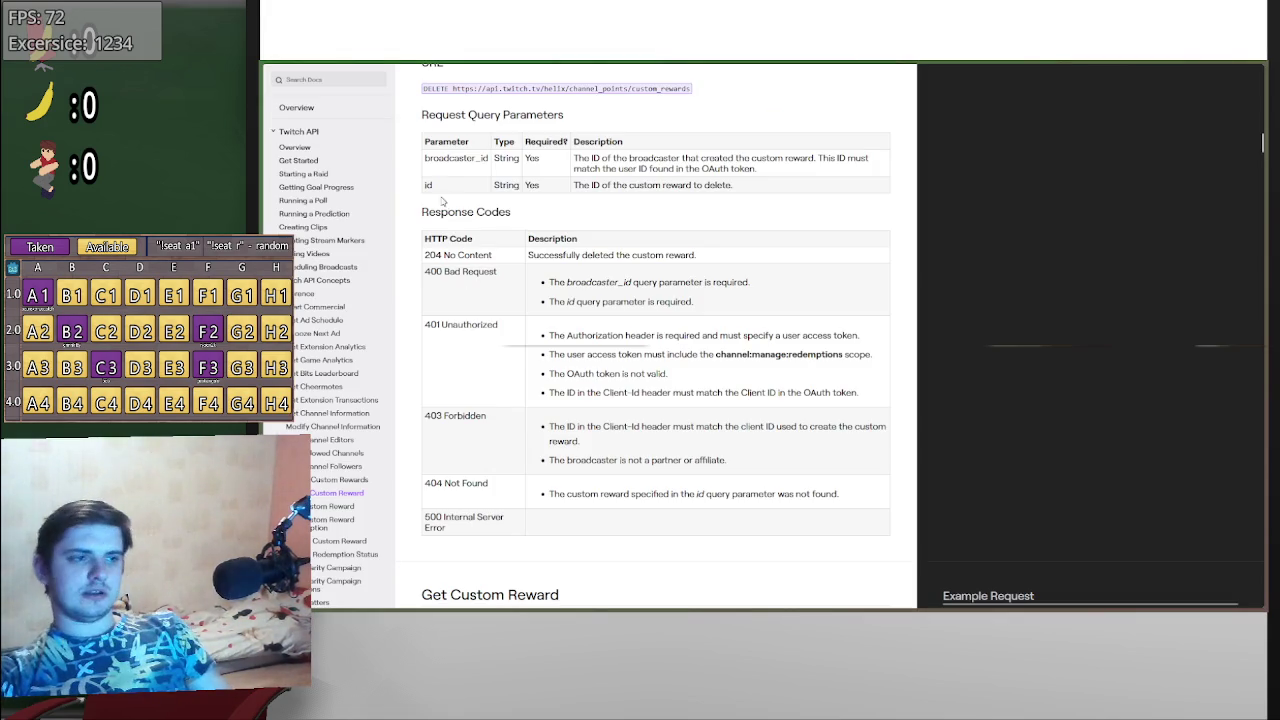
{"action": "left_click_drag", "start_coordinate": [442, 256], "coordinate": [400, 254]}
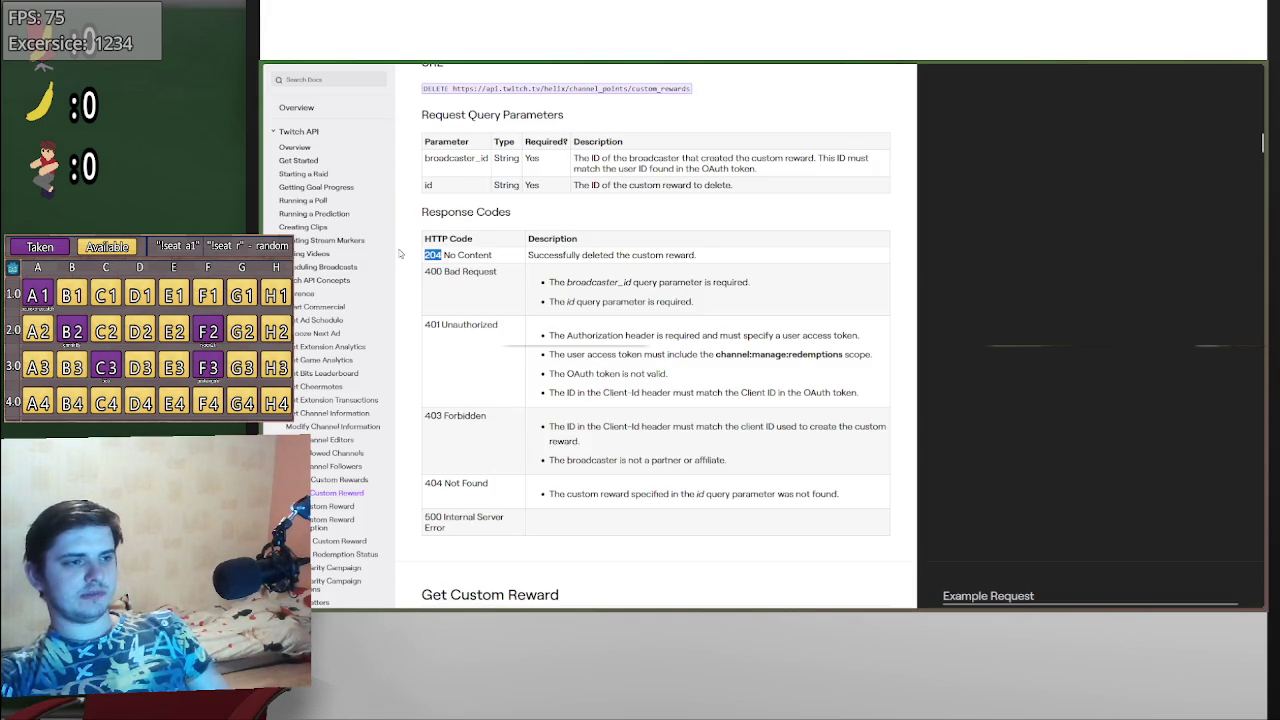
{"action": "key", "text": "alt+Tab"}
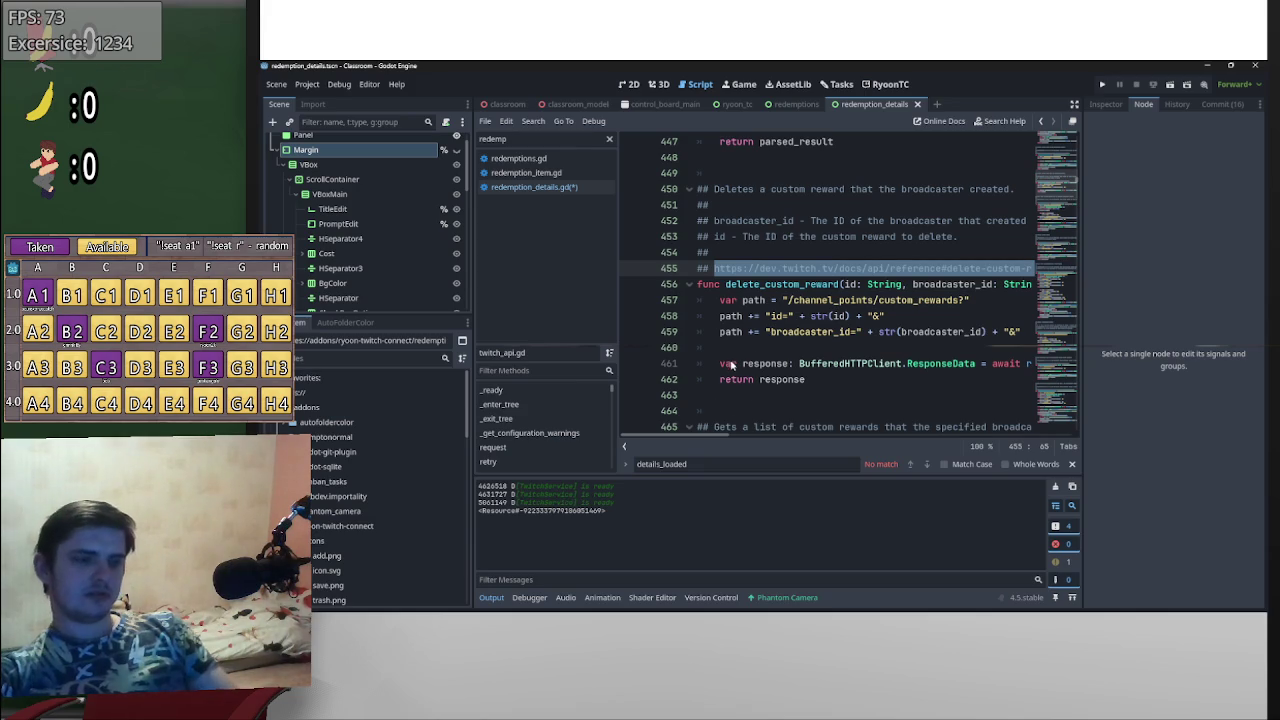
- Inspect the ResponseData class returned by delete_custom_reward
{"action": "scroll", "coordinate": [721, 314], "scroll_direction": "down", "scroll_amount": 3}
{"action": "scroll", "coordinate": [721, 324], "scroll_direction": "down", "scroll_amount": 3}
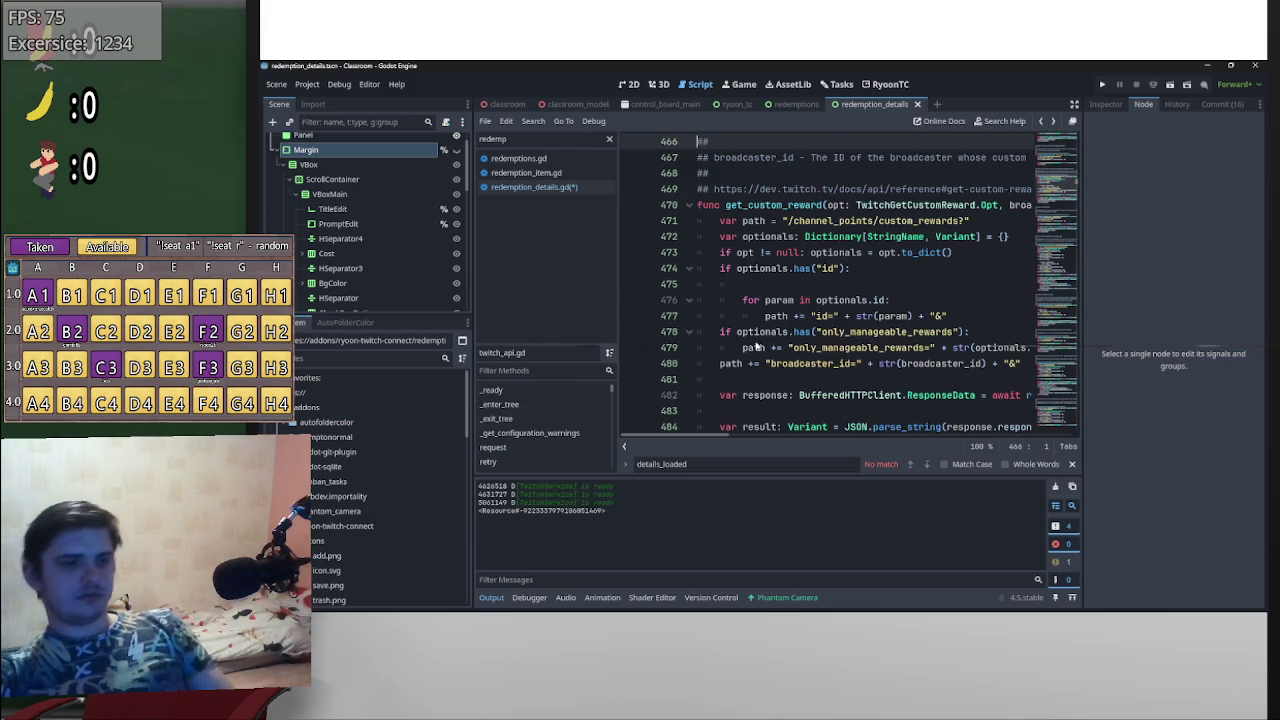
{"action": "key", "text": "ctrl+z"}
{"action": "scroll", "coordinate": [725, 425], "scroll_direction": "right", "scroll_amount": 5}
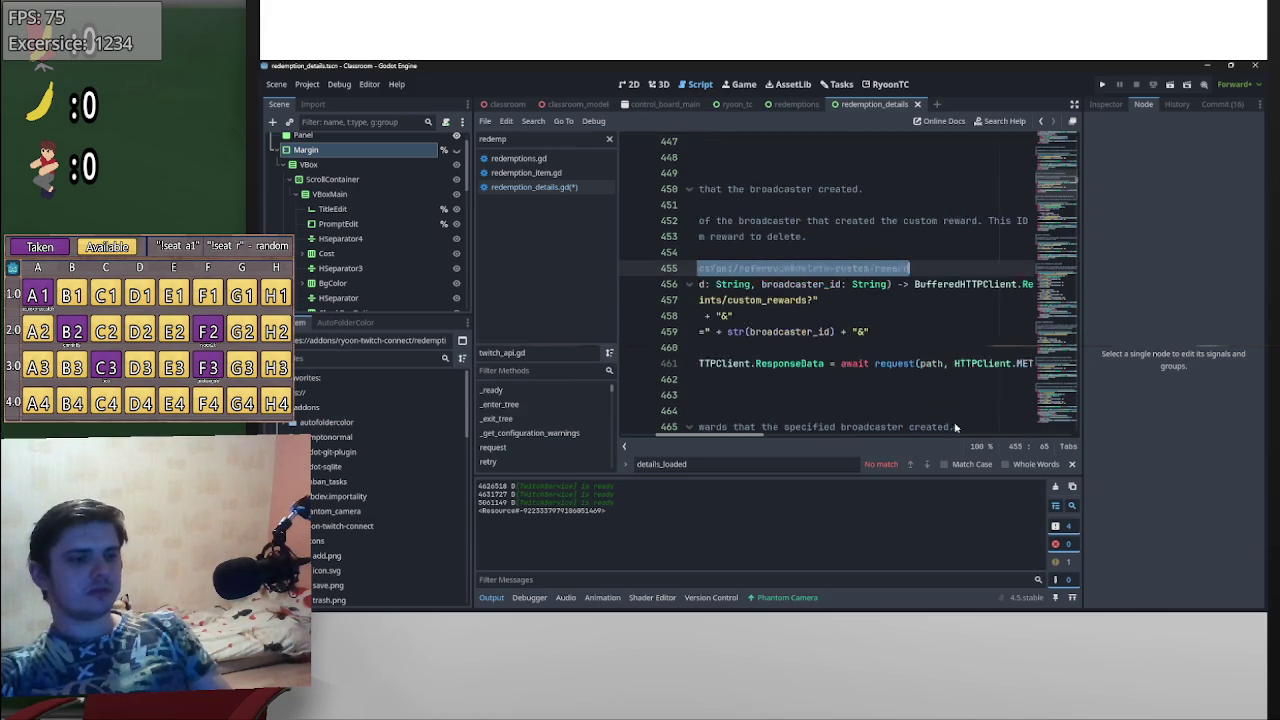
{"action": "scroll", "coordinate": [821, 415], "scroll_direction": "left", "scroll_amount": 3}
{"action": "left_click", "coordinate": [993, 285], "text": "ctrl"}
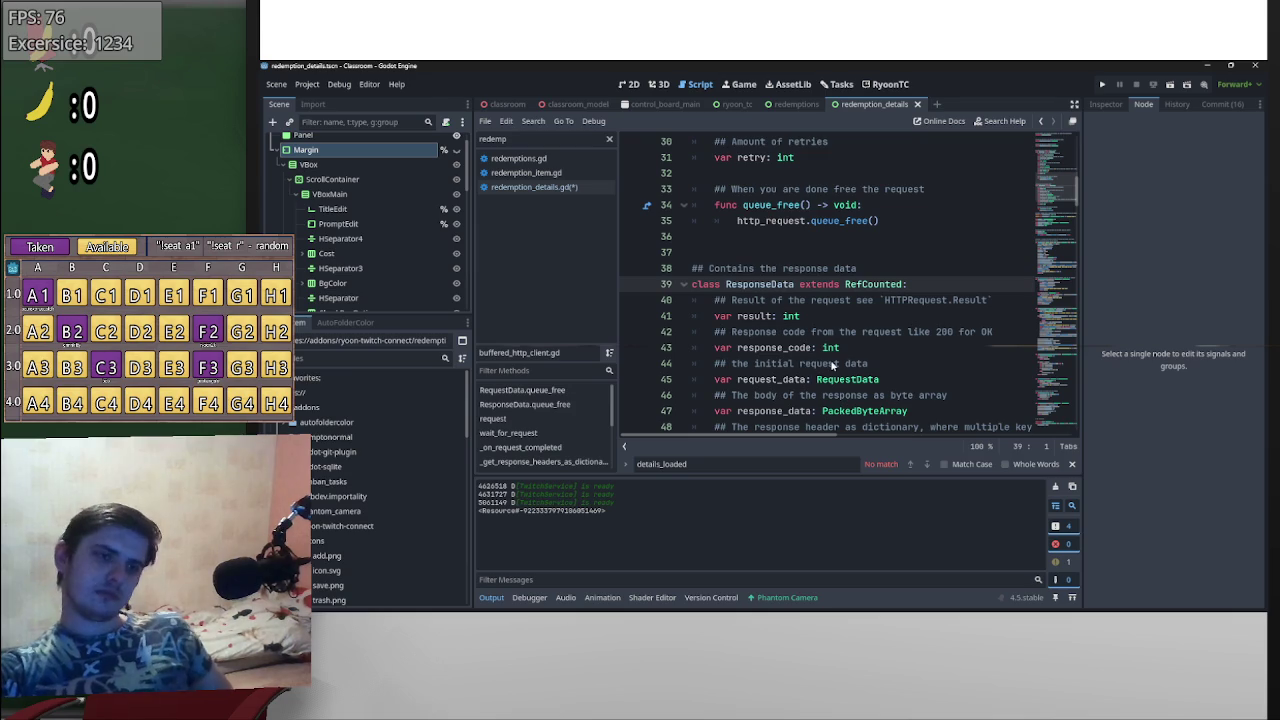
{"action": "scroll", "coordinate": [831, 365], "scroll_direction": "down", "scroll_amount": 1}
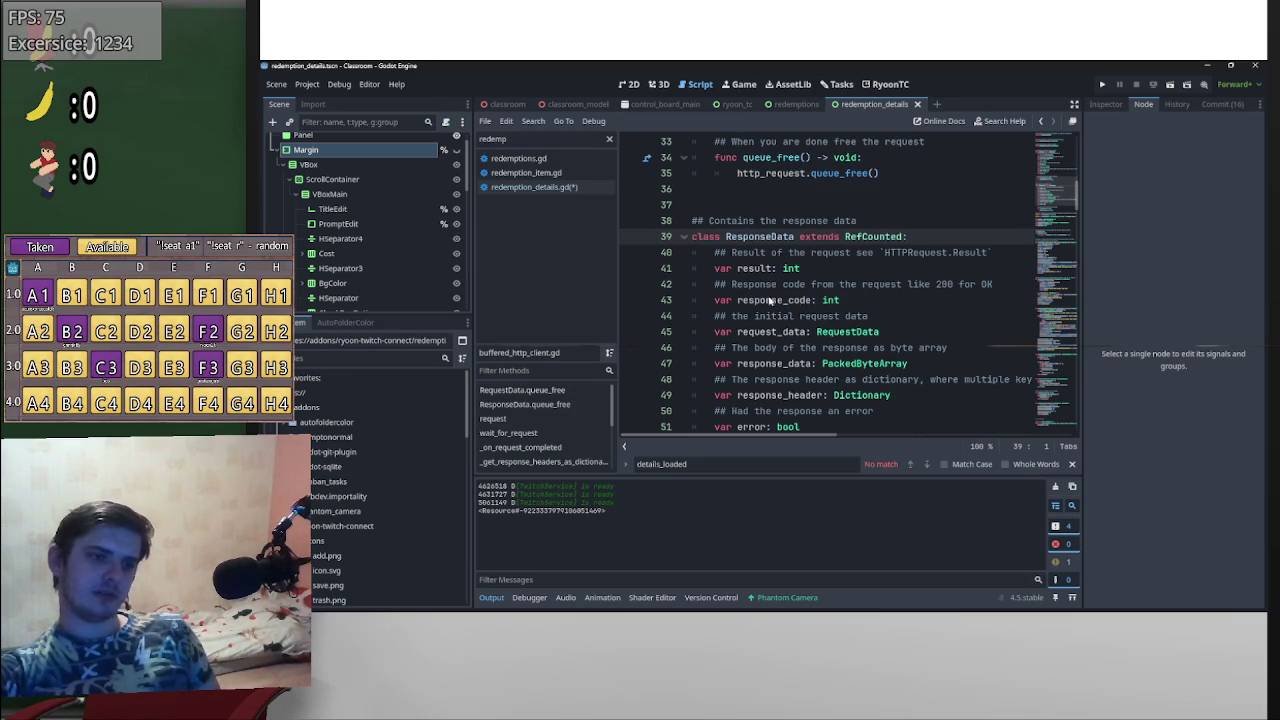
{"action": "scroll", "coordinate": [889, 303], "scroll_direction": "up", "scroll_amount": 5}
- Back on line 137 of redemption_details.gd, store the delete_custom_reward call in var response:=
{"action": "key", "text": "alt+Left"}
{"action": "key", "text": "alt+Left"}
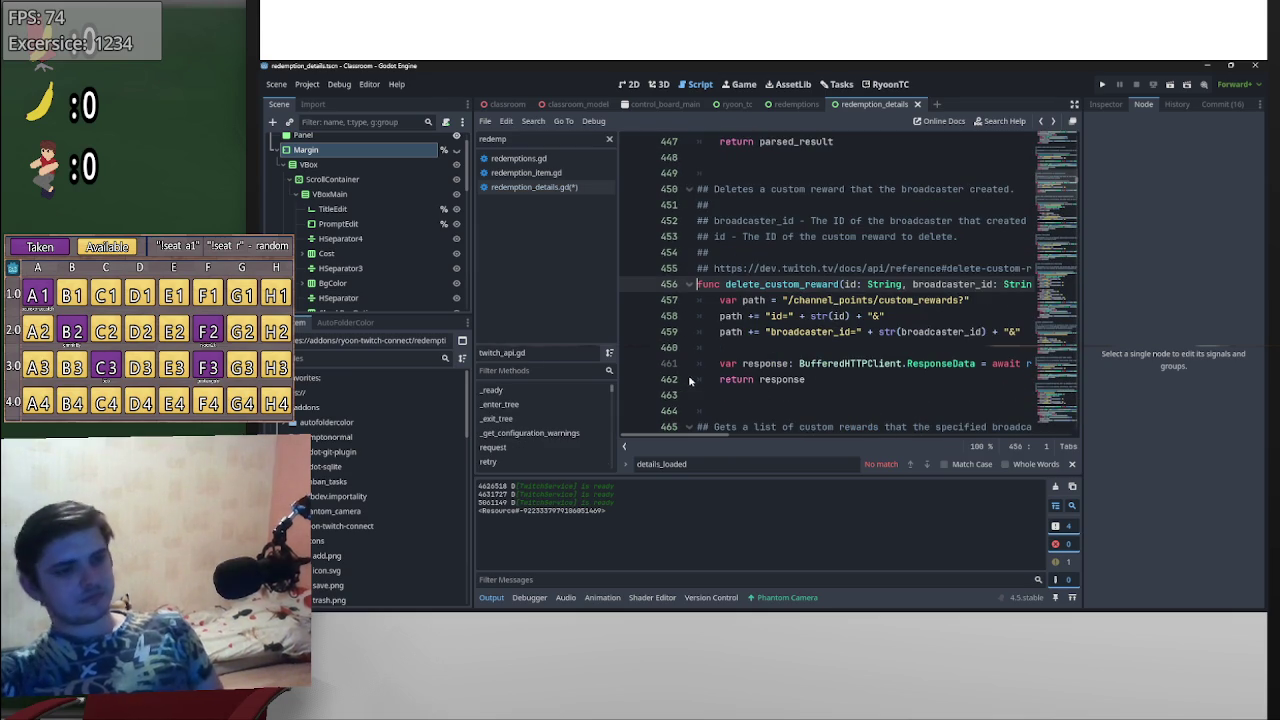
{"action": "key", "text": "alt+Right"}
{"action": "key", "text": "alt+Left"}
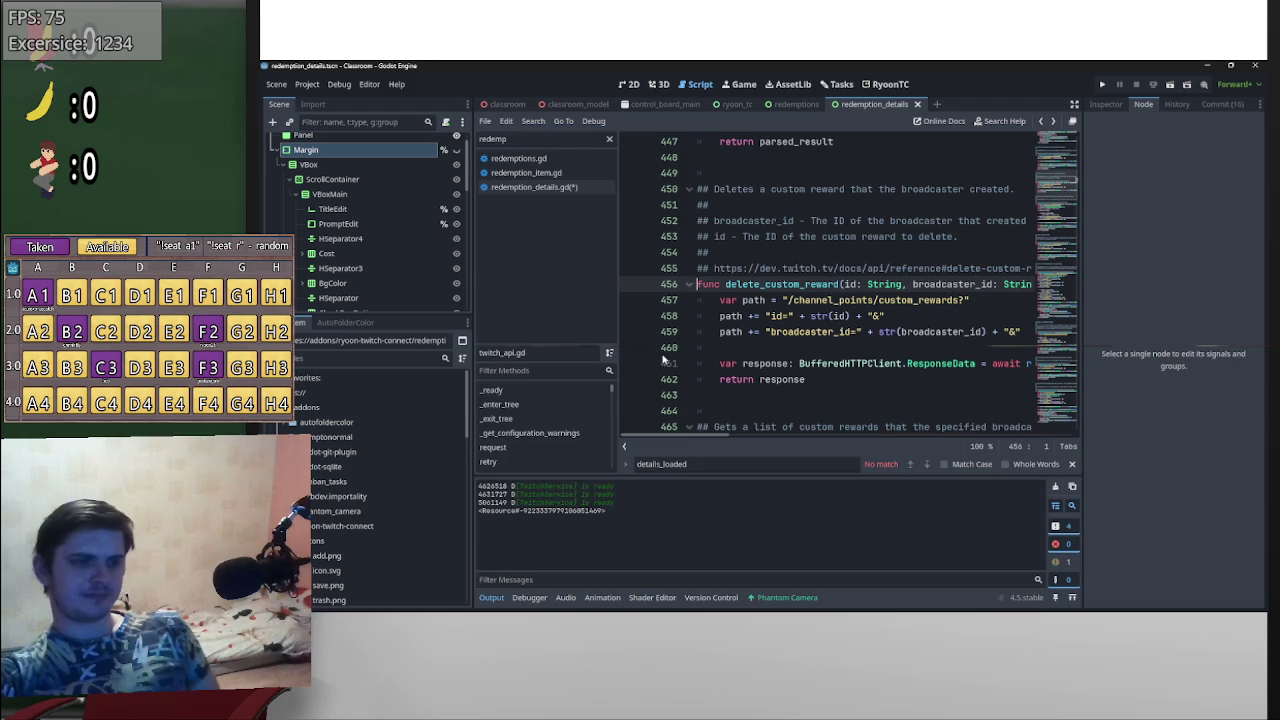
{"action": "key", "text": "alt+Left"}
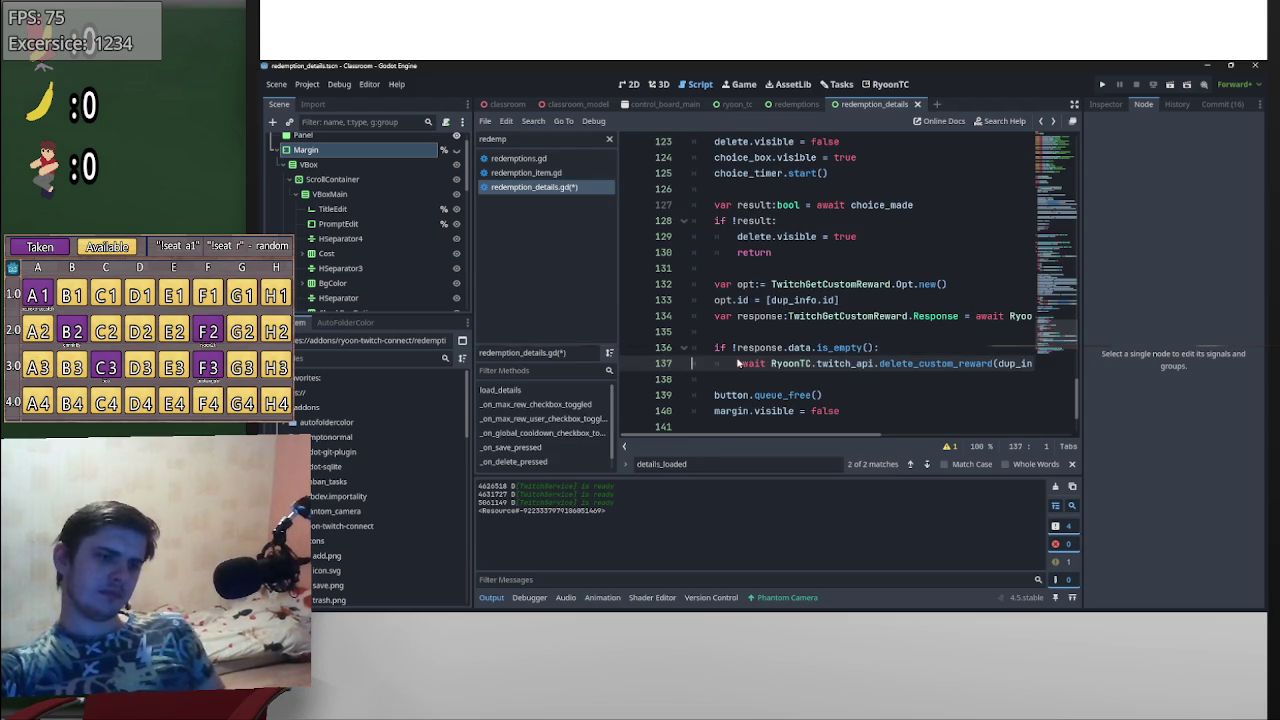
{"action": "type", "text": "var respons"}
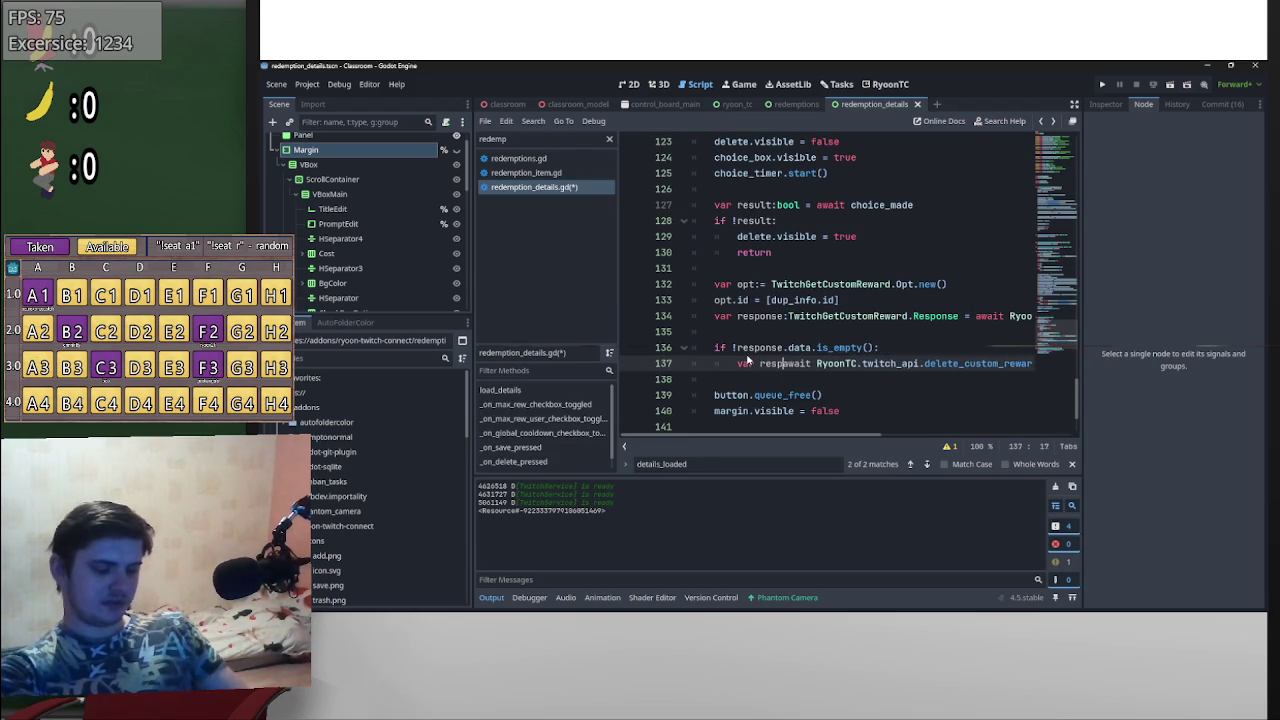
{"action": "type", "text": "e:="}
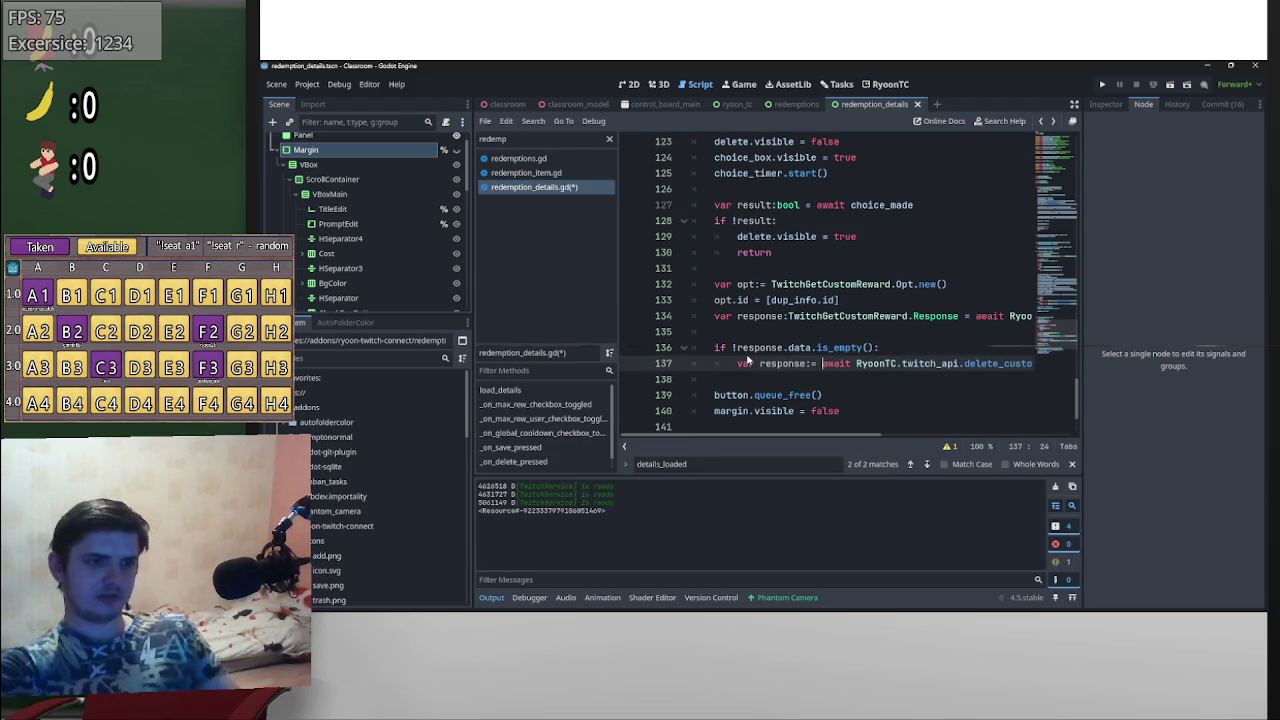
{"action": "left_click", "coordinate": [735, 378]}
{"action": "key", "text": "Return"}
{"action": "key", "text": "Up"}
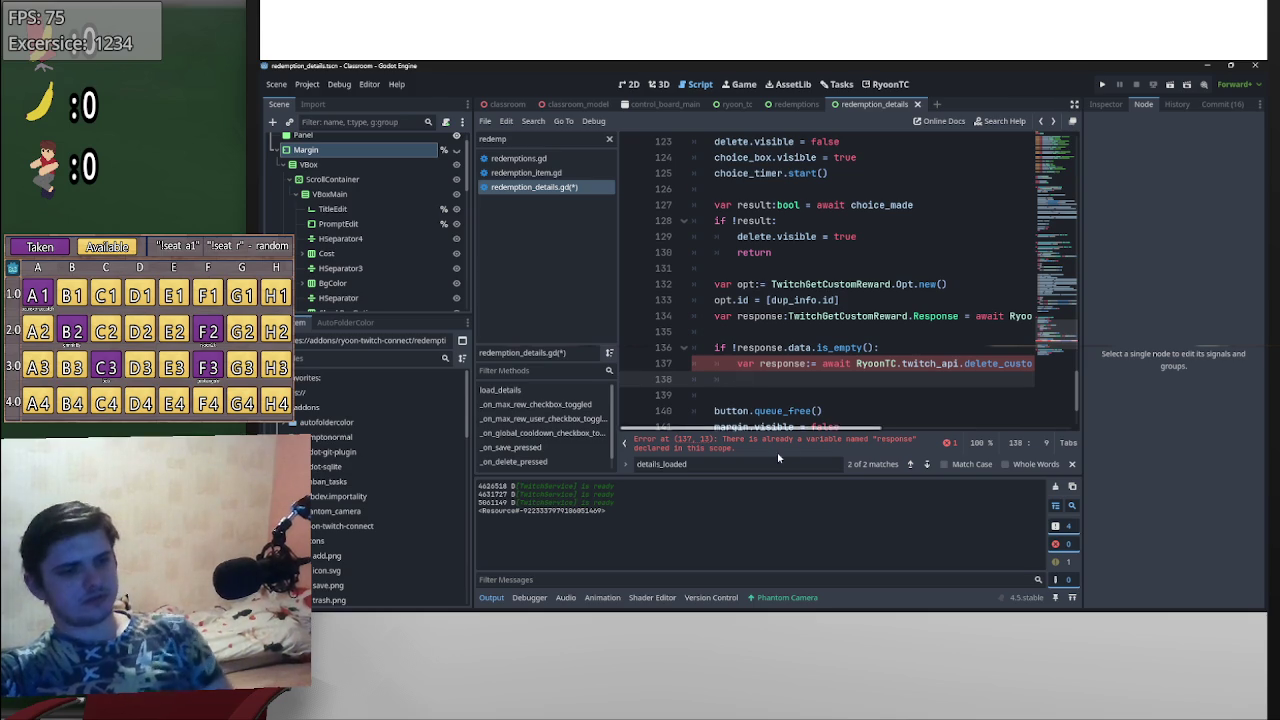